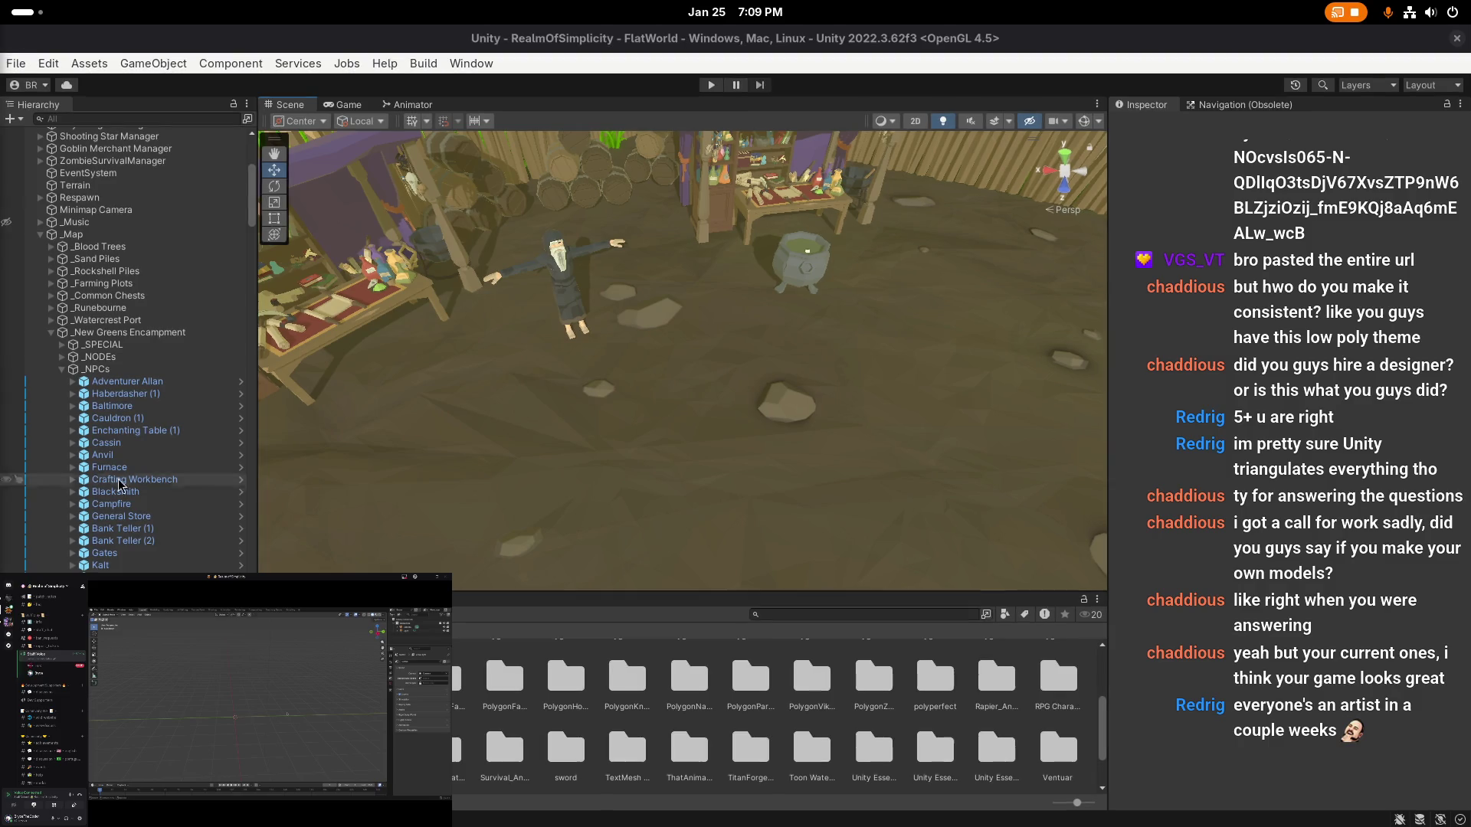
- Orbit and zoom the Scene view to frame the fenced tent camp
scroll(682, 360, up, 1)
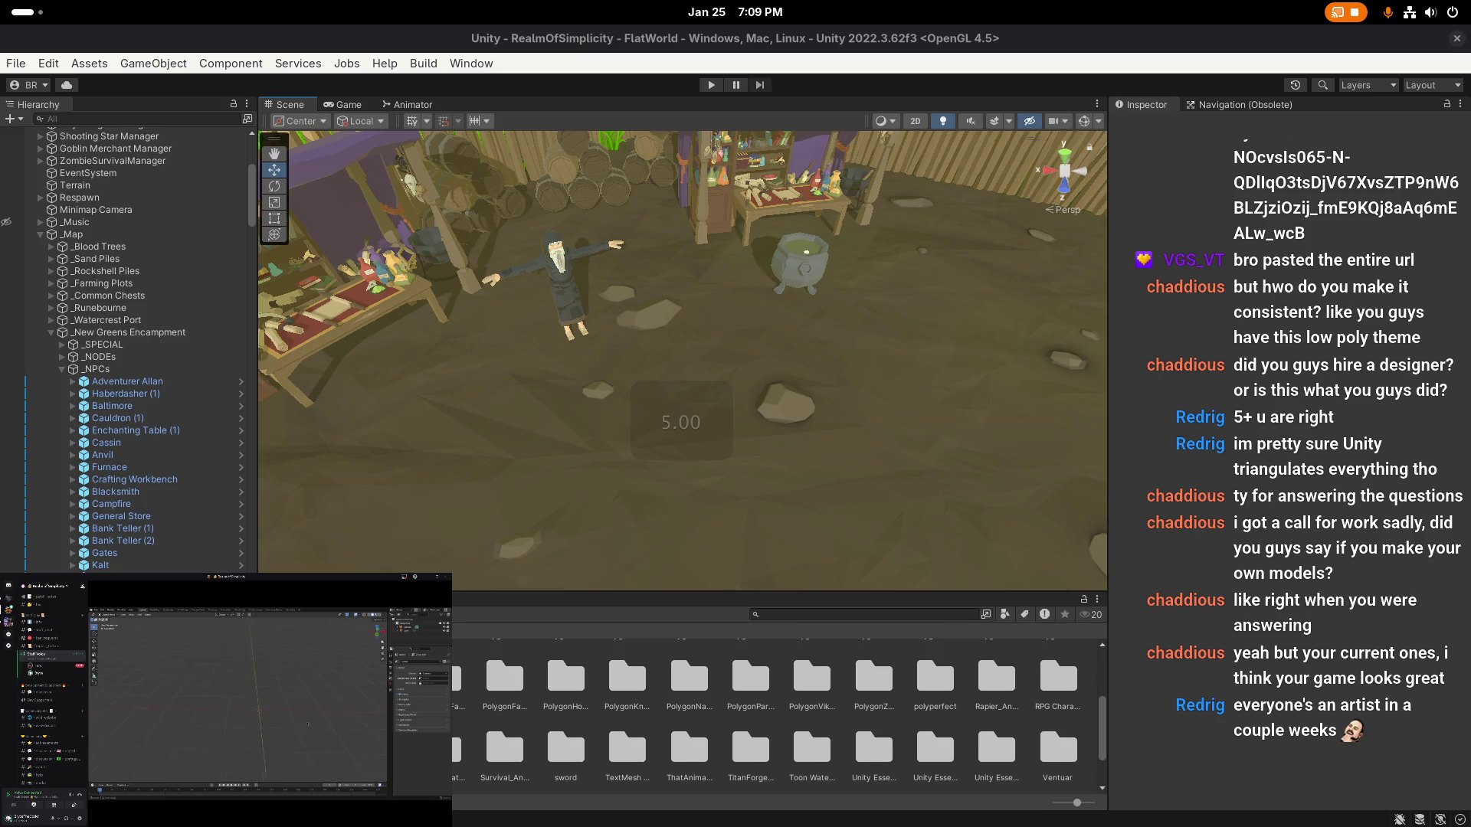
mouse_move(879, 382)
mouse_down()
mouse_move(643, 361)
mouse_move(843, 392)
mouse_move(838, 468)
mouse_up()
scroll(843, 392, down, 3)
drag(782, 308, 783, 309)
- Save the project via File > Save Project, then bring up the desktop window overview
click(15, 63)
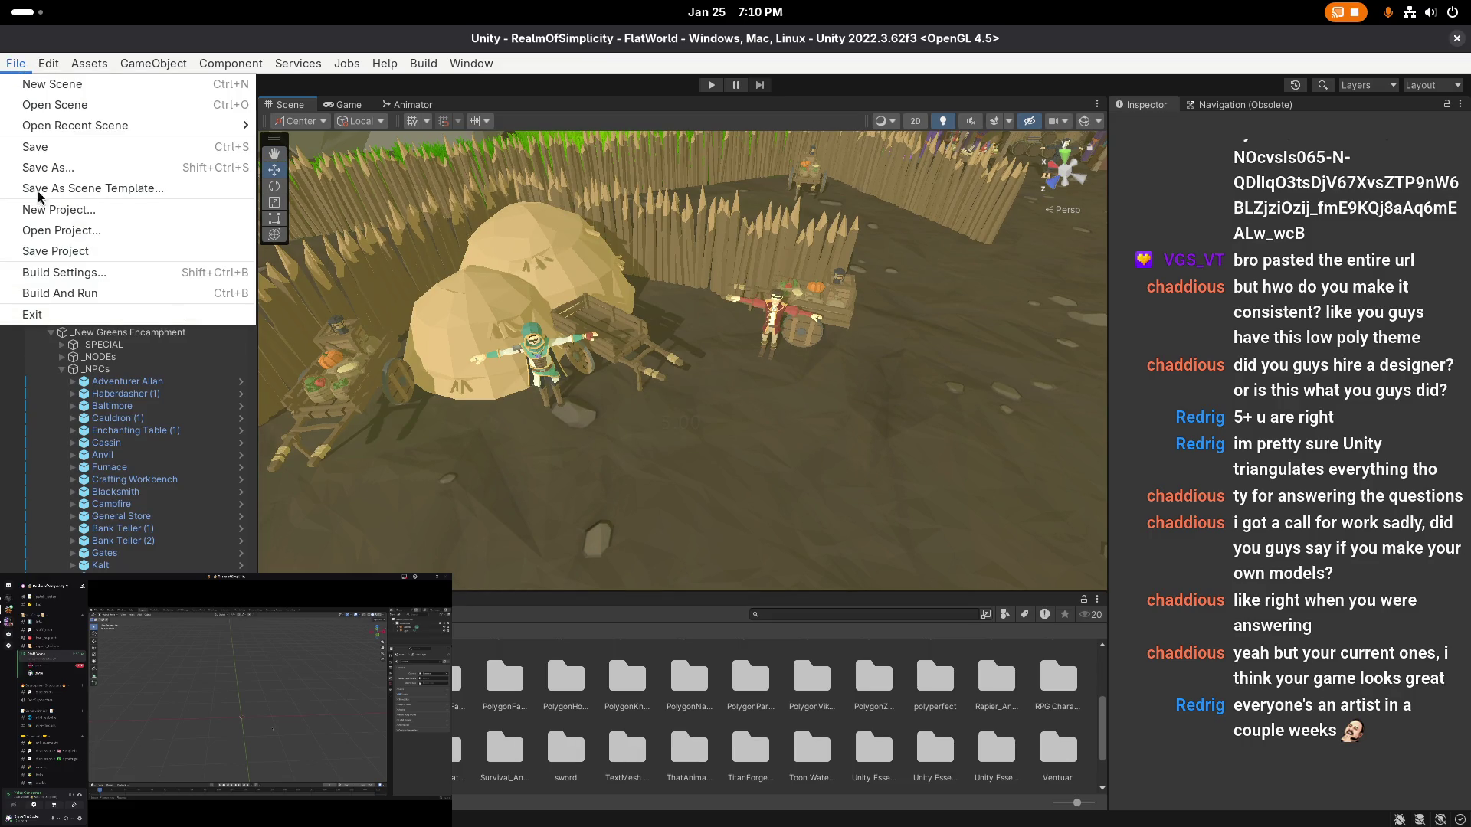
click(60, 252)
right_click(770, 360)
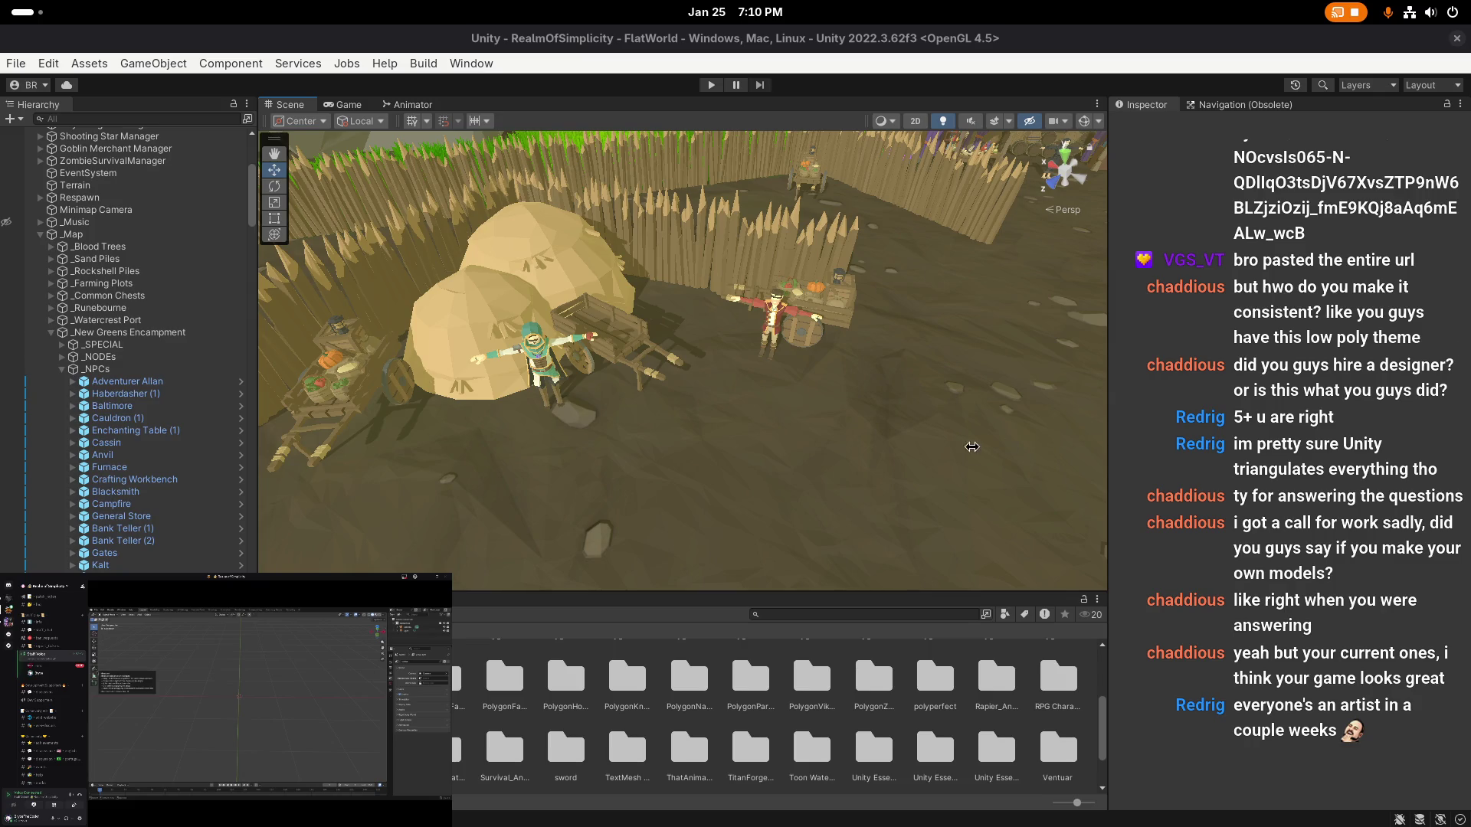
scroll(857, 446, up, 2)
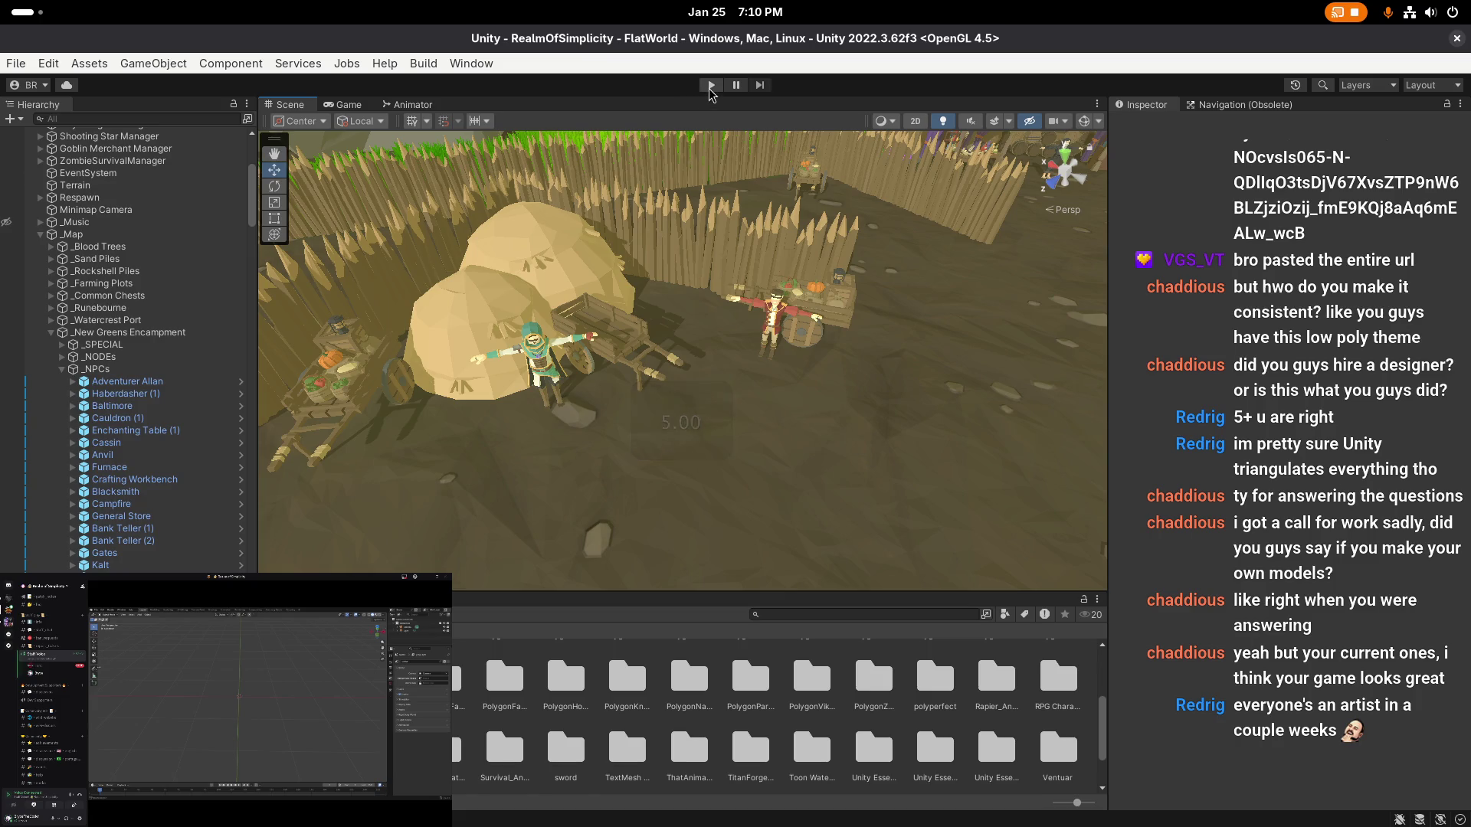
key(super)
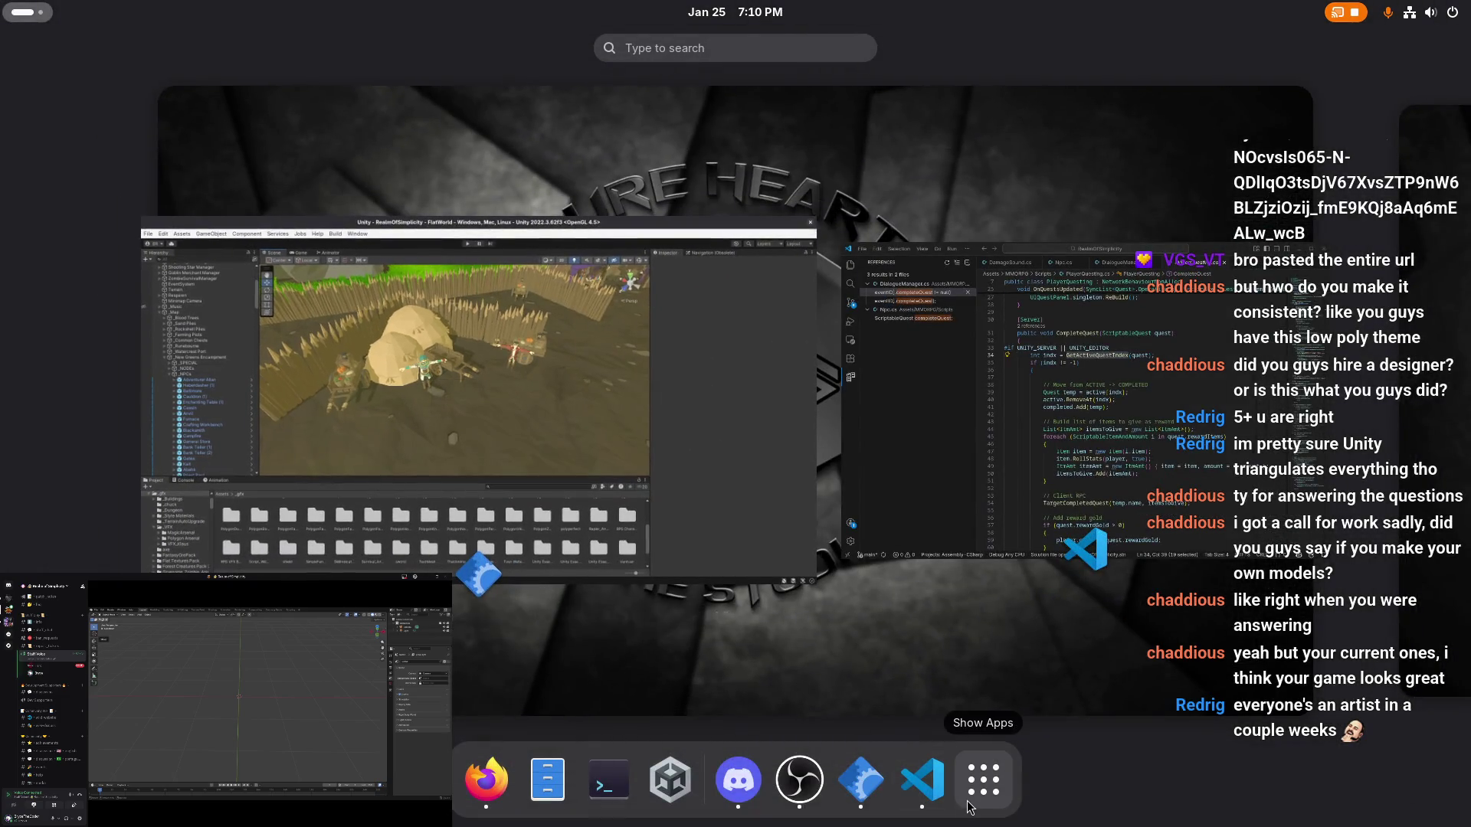
- Launch Navicat and open the character_quests table in Tiny Vault's realm_of_simplicity database
click(975, 800)
key(super)
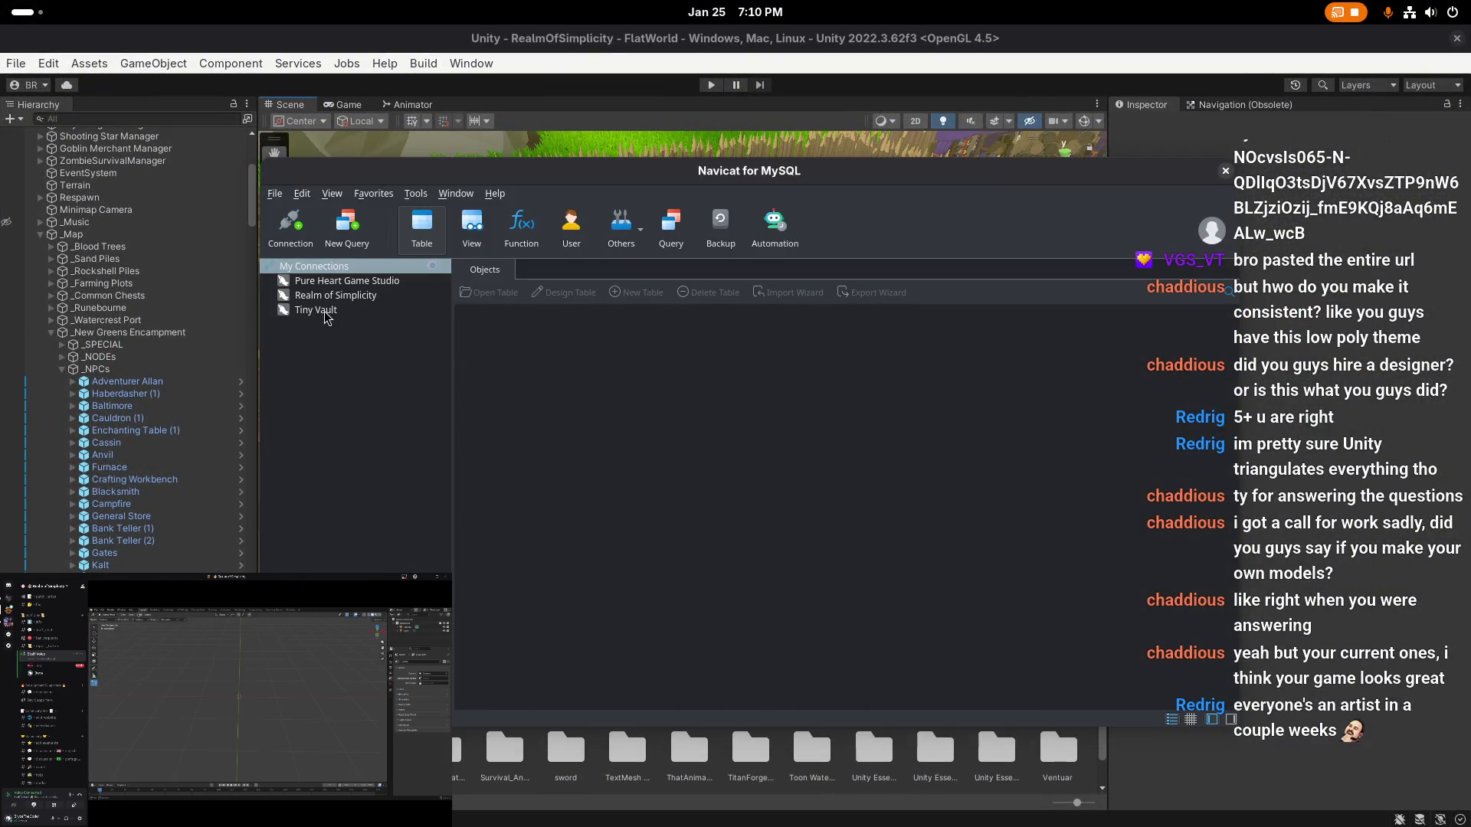
double_click(326, 311)
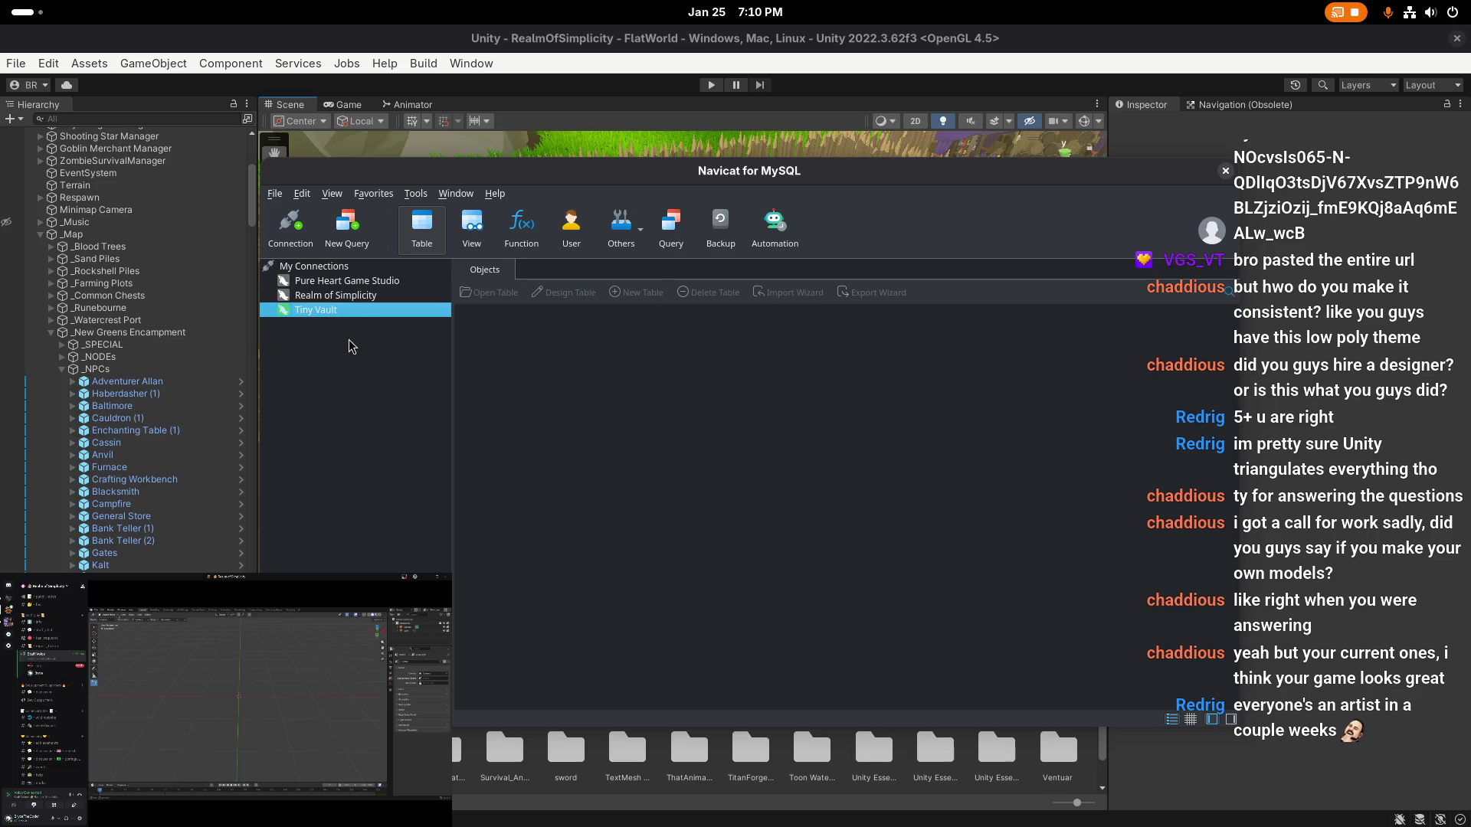
double_click(349, 383)
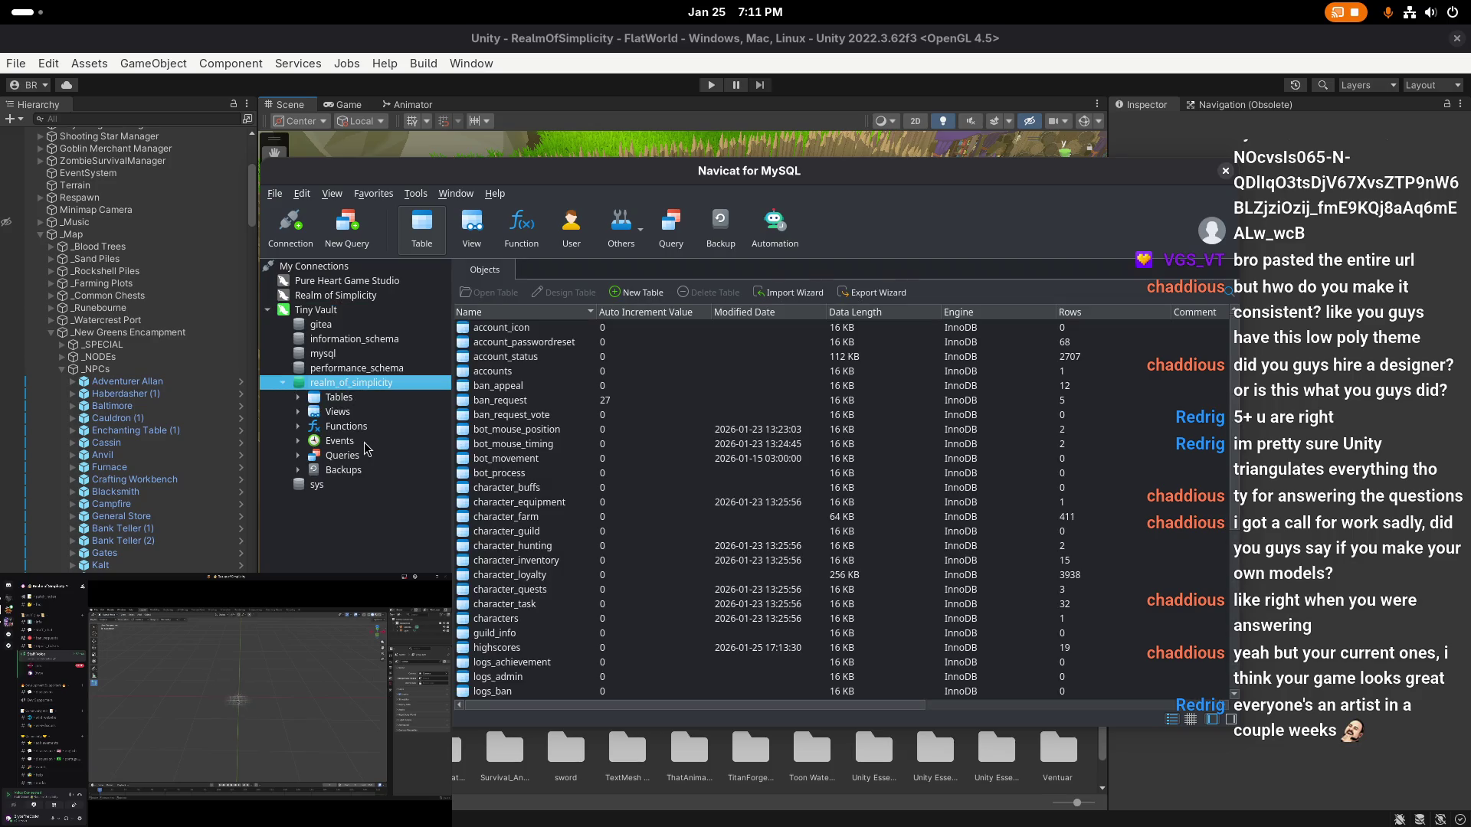
double_click(532, 590)
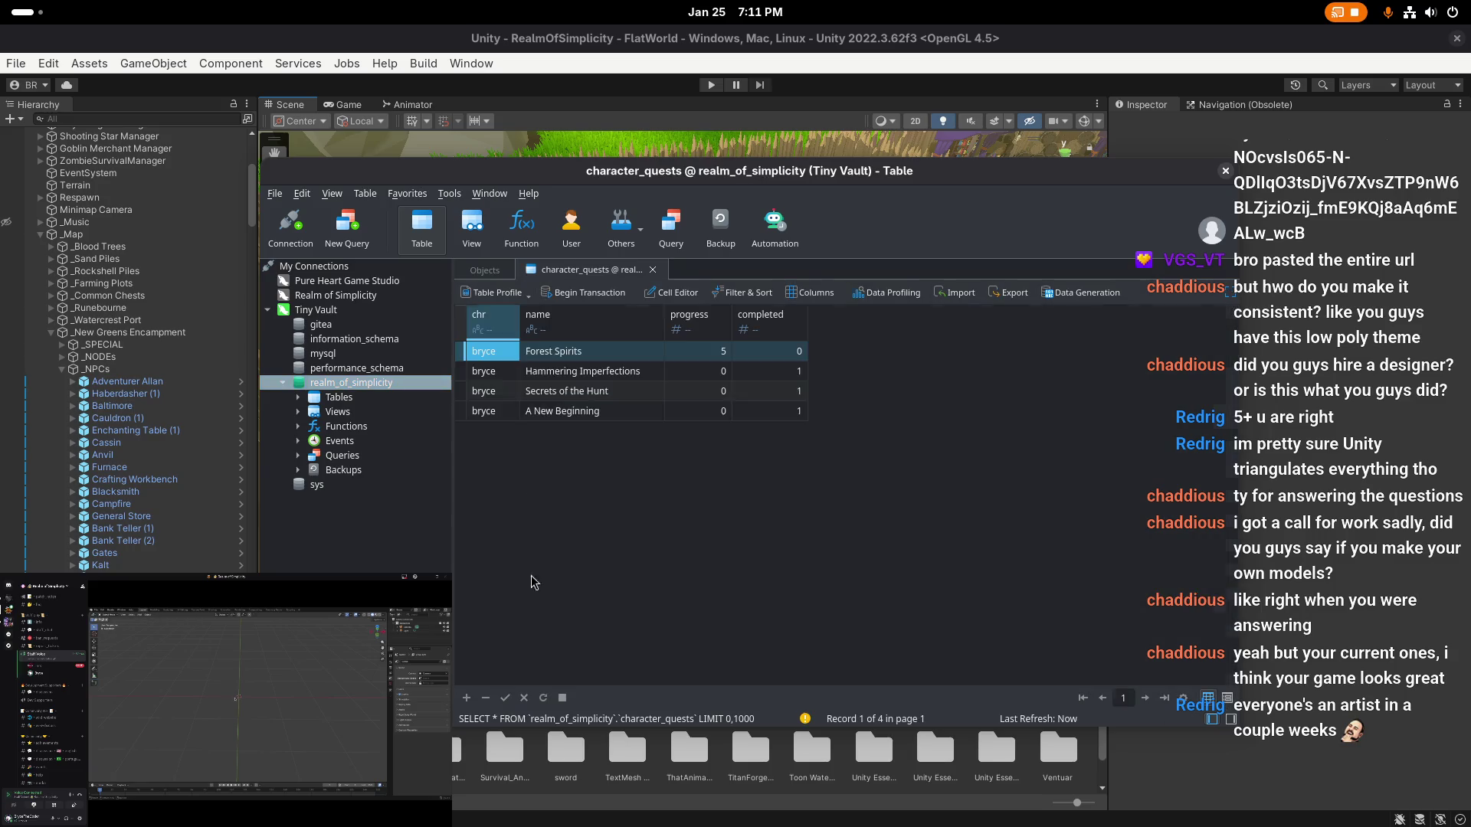
- Delete the 'A New Beginning' row, confirm, and close the table and Navicat
click(467, 414)
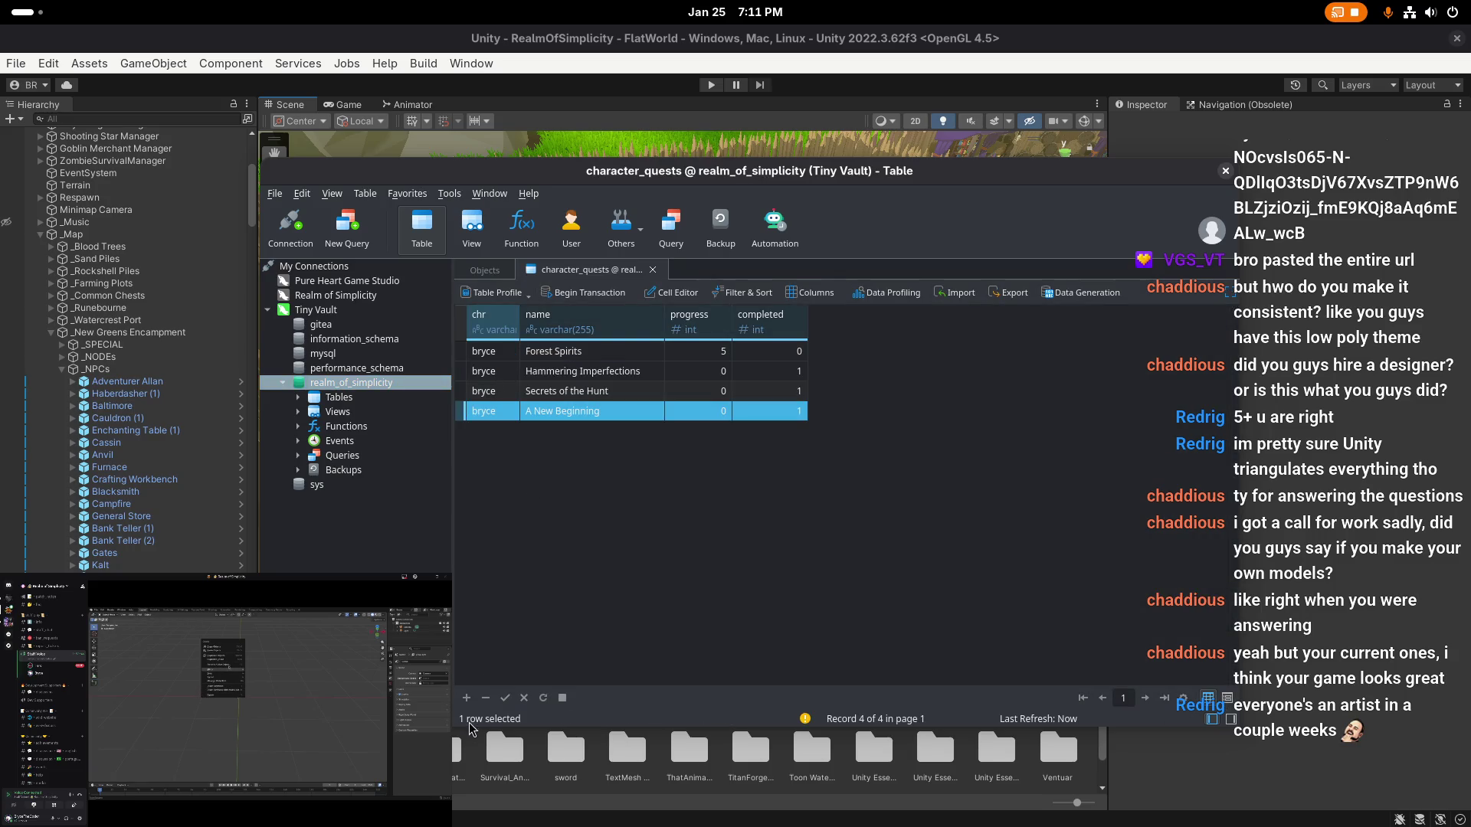
click(486, 698)
click(758, 400)
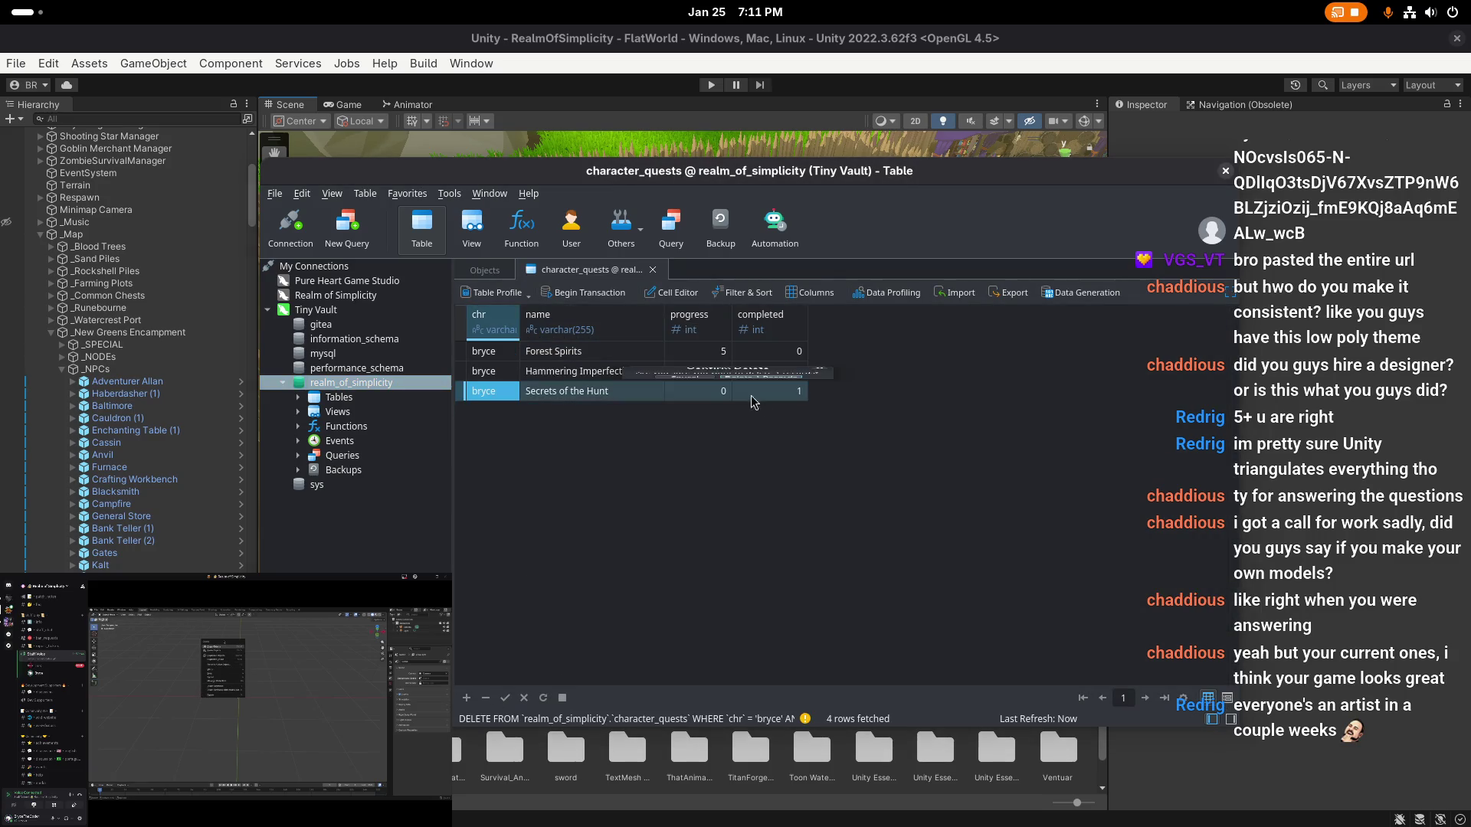
click(653, 270)
click(1225, 171)
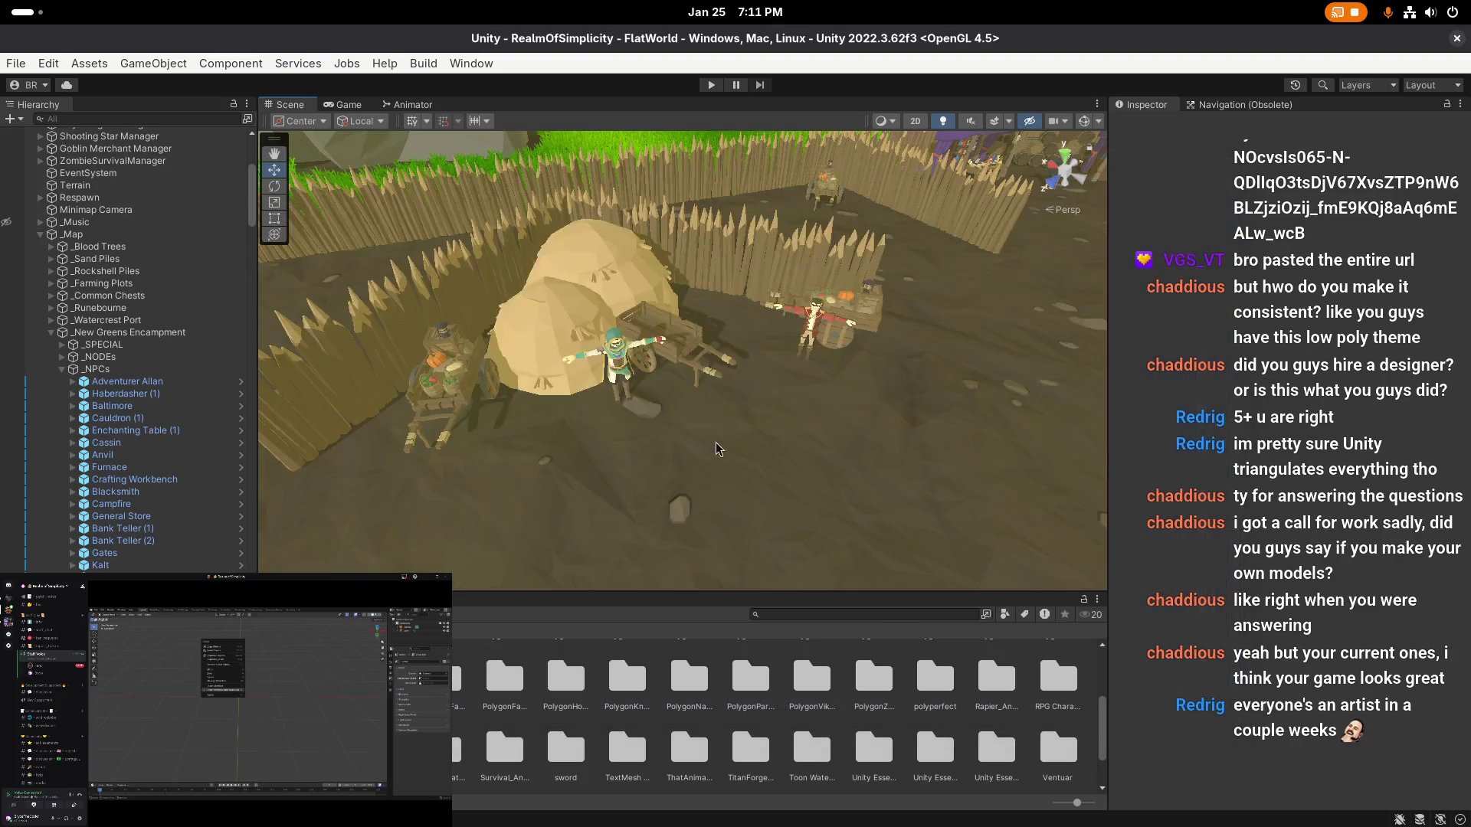
- Start Play mode, log in to the game and dismiss the early-access notice
key(ctrl+p)
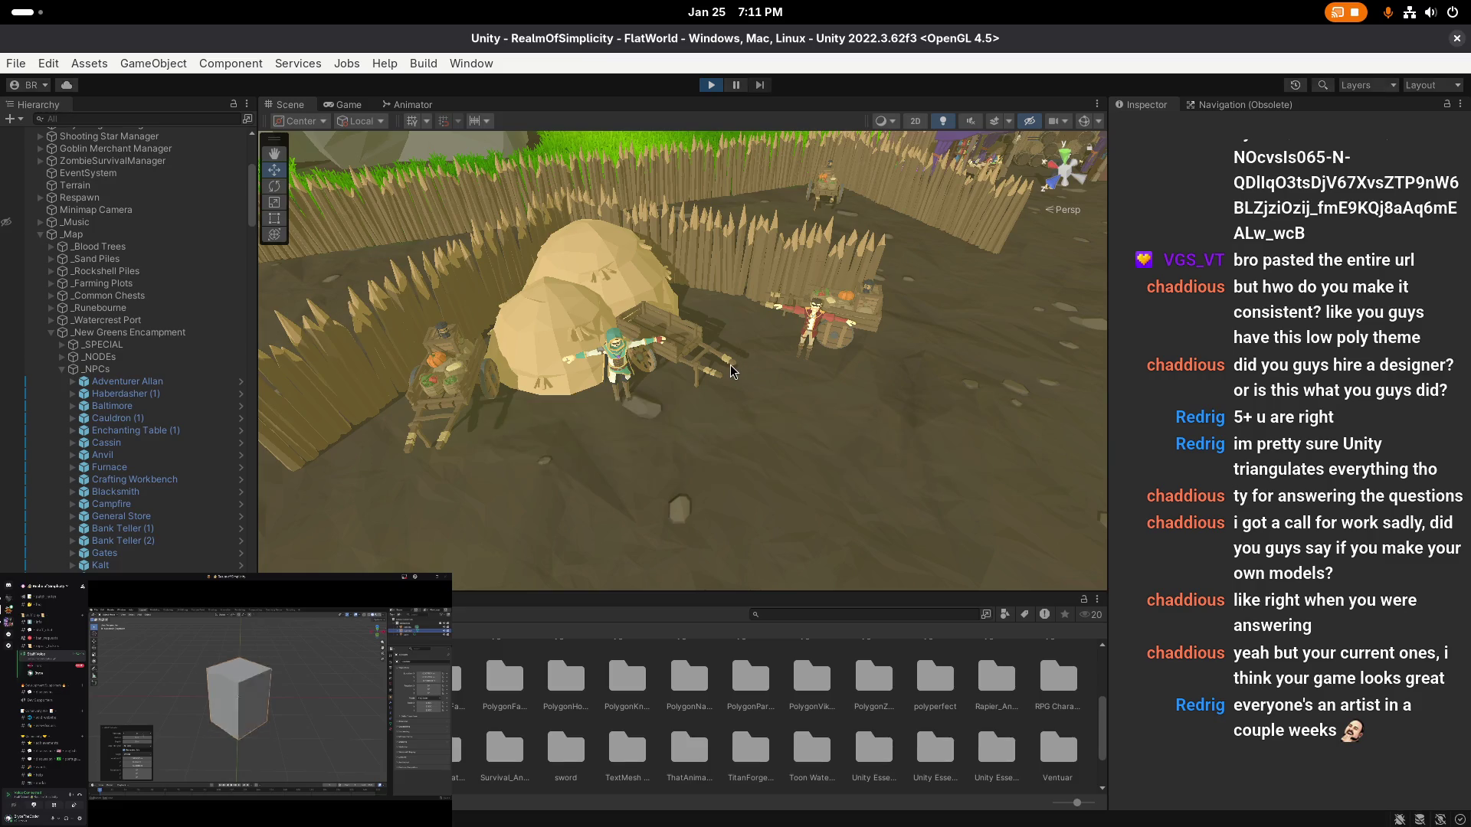
text(a)
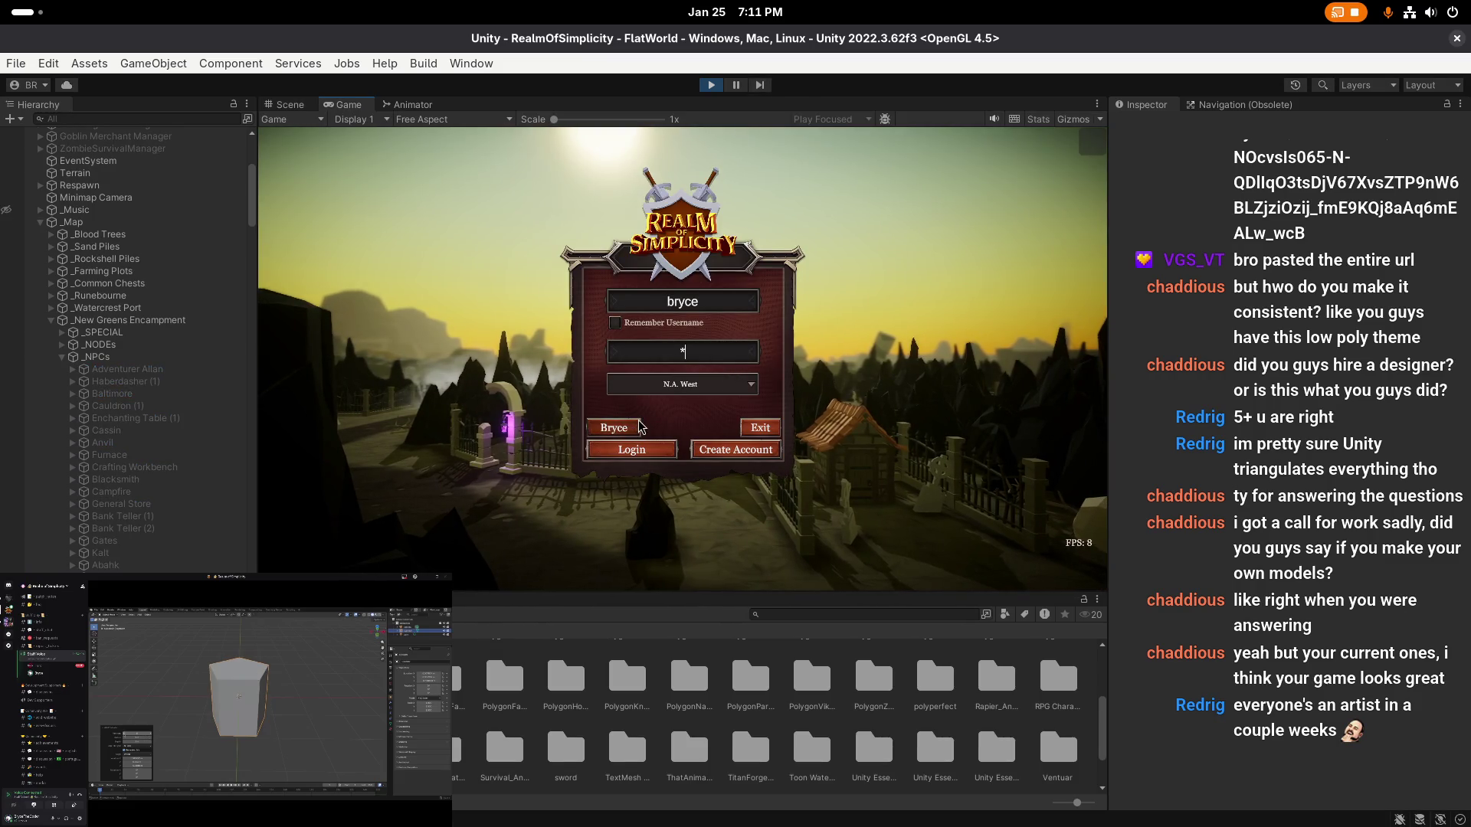
click(640, 426)
click(682, 509)
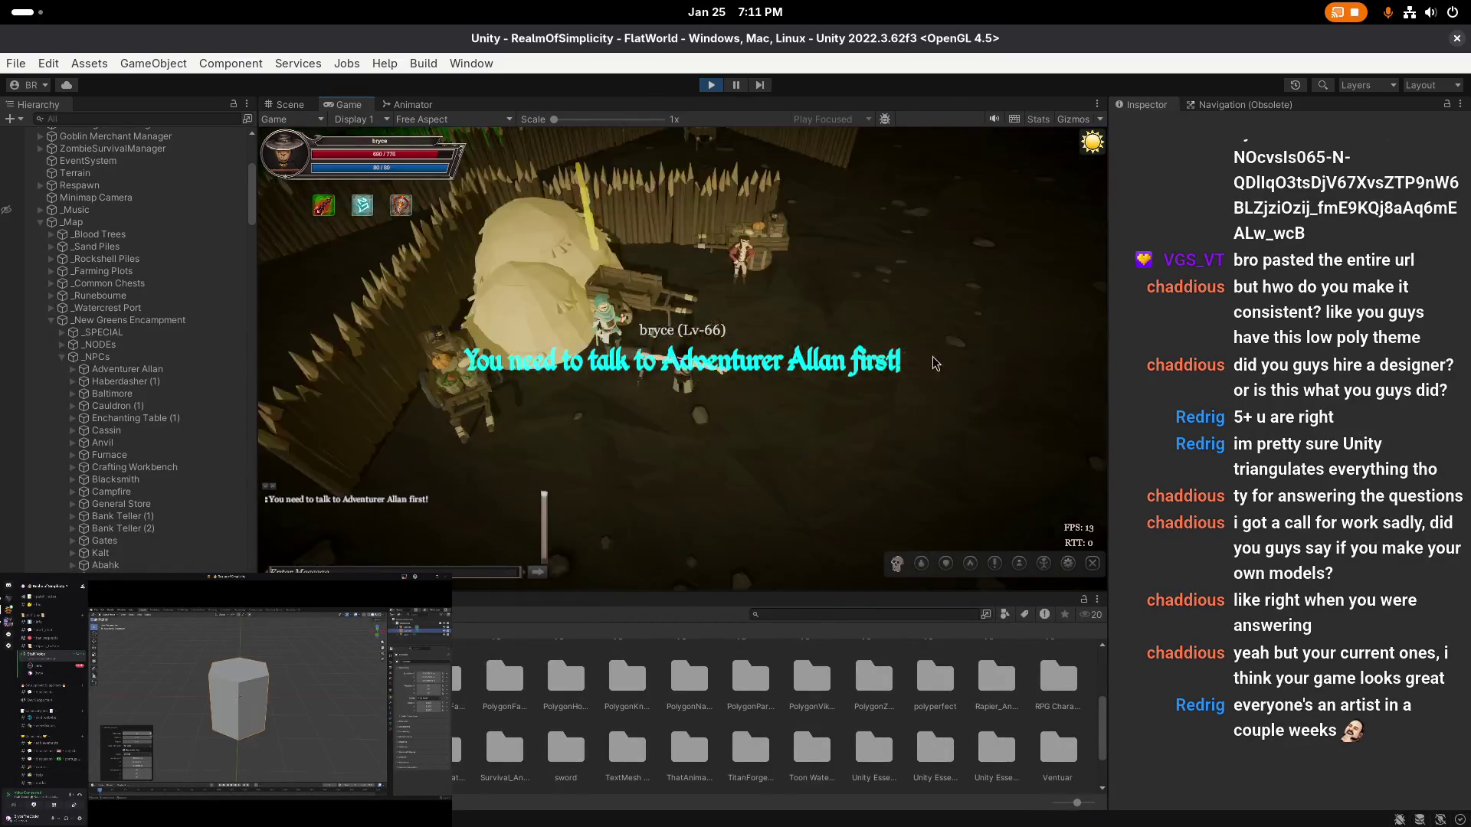
- Unequip the Cloth Hood and the other four equipped items in the Equipment window
key(c)
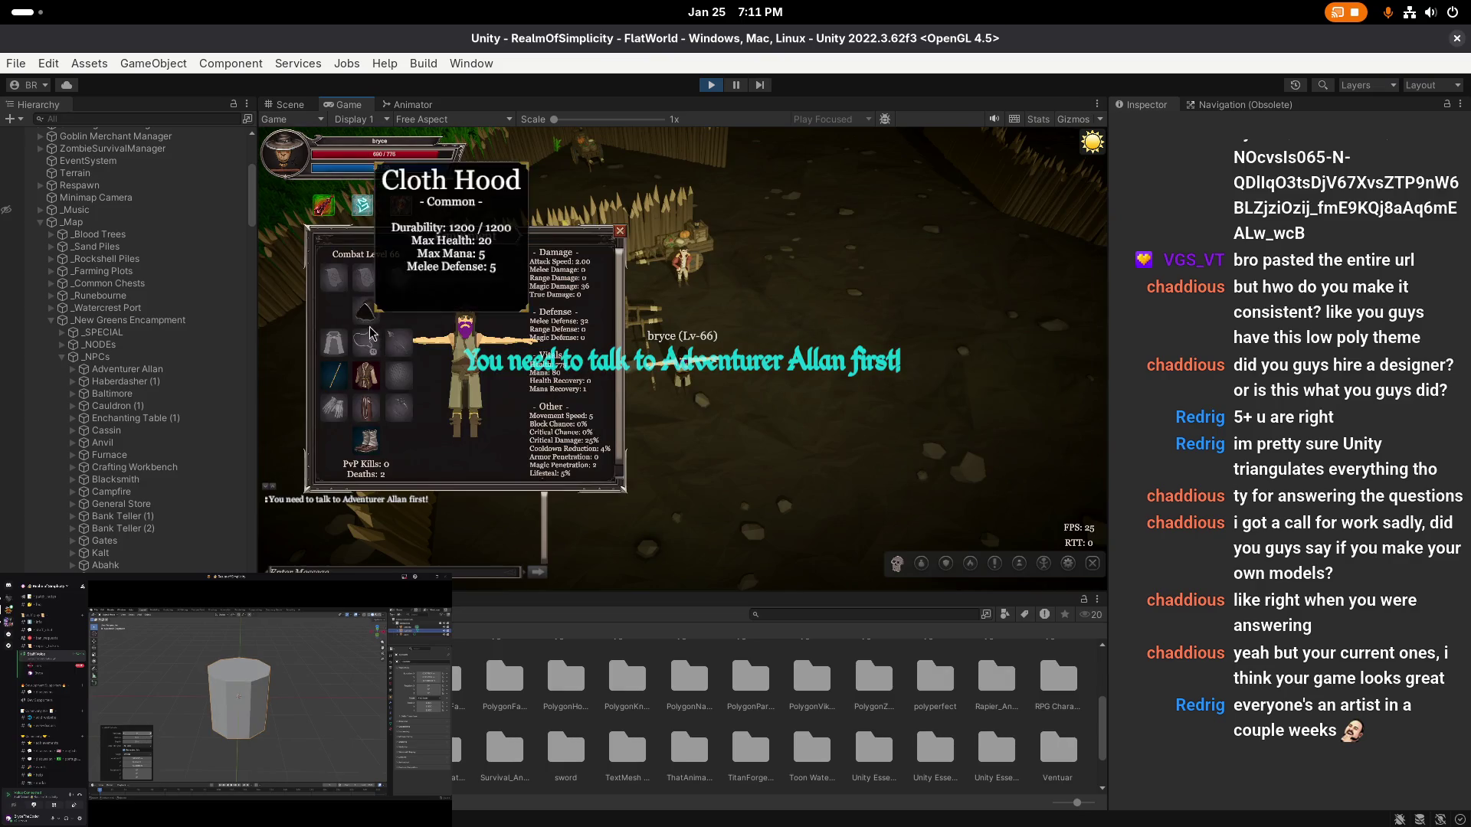
click(364, 312)
click(334, 375)
click(366, 375)
click(365, 408)
click(367, 441)
key(c)
- Discard the Oak Staff and the other removed gear from the Inventory
key(i)
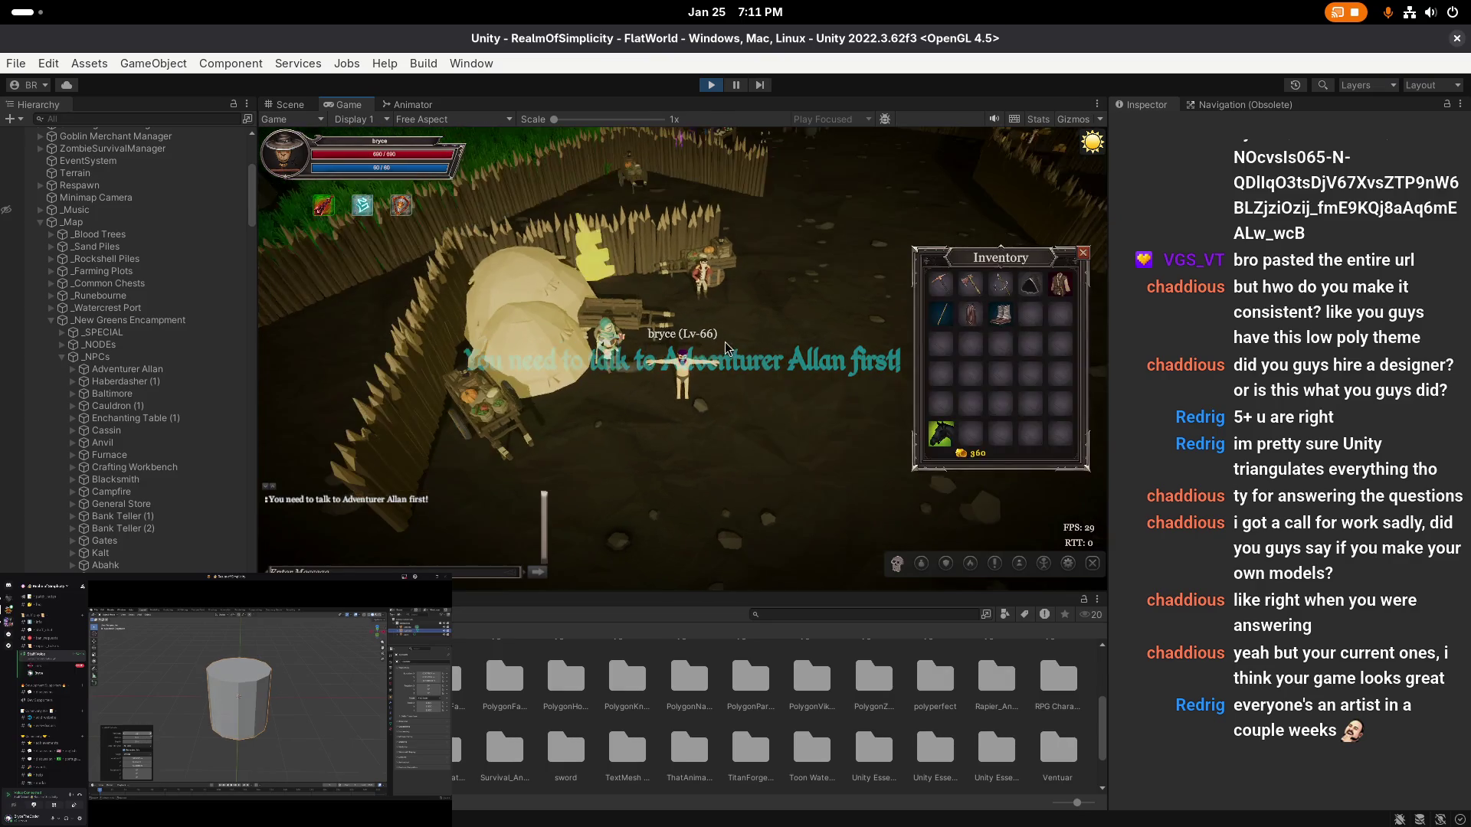
click(944, 293)
key(Escape)
click(943, 292)
click(1004, 296)
click(1035, 282)
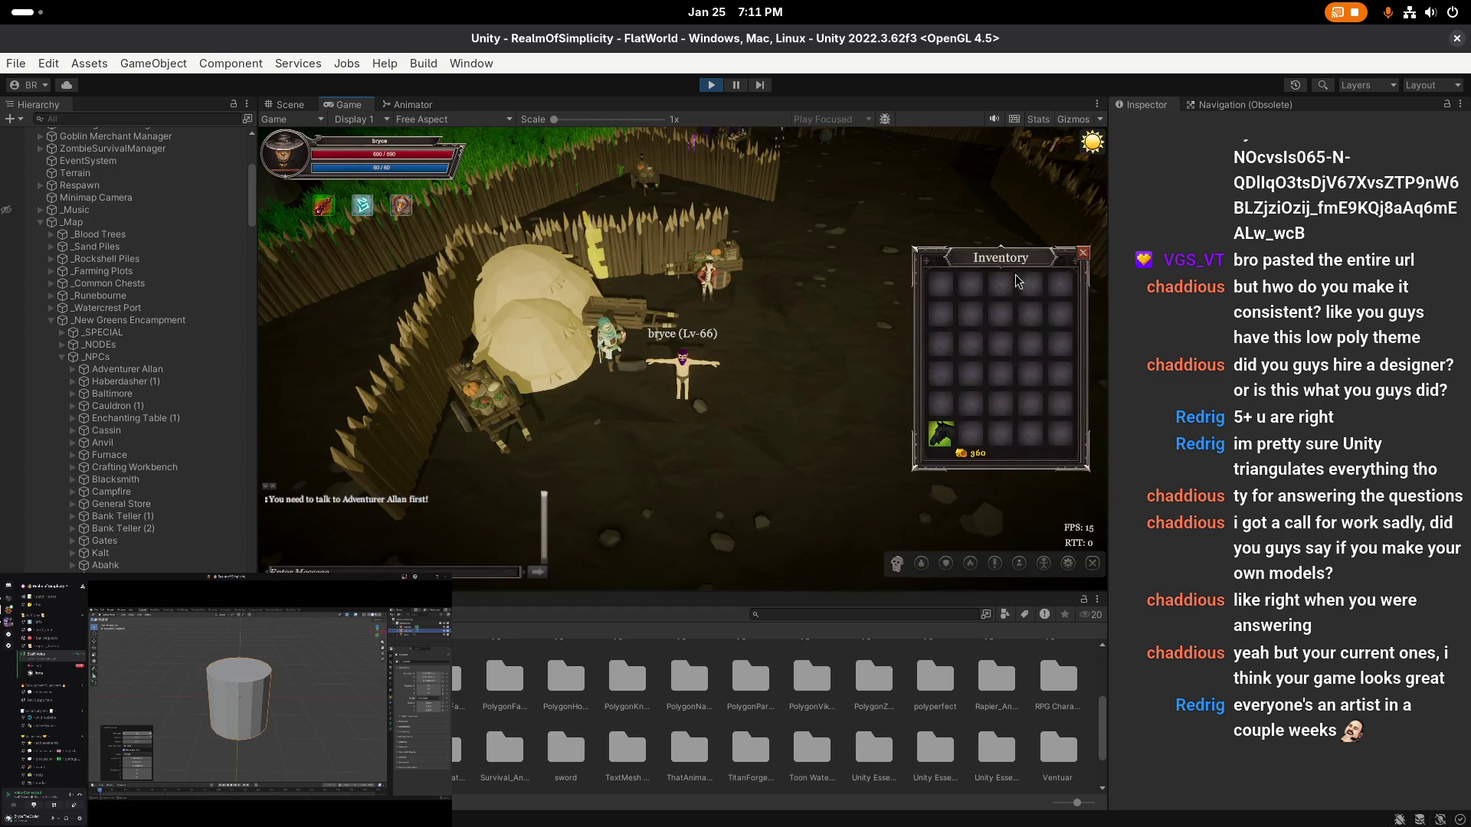
key(Left)
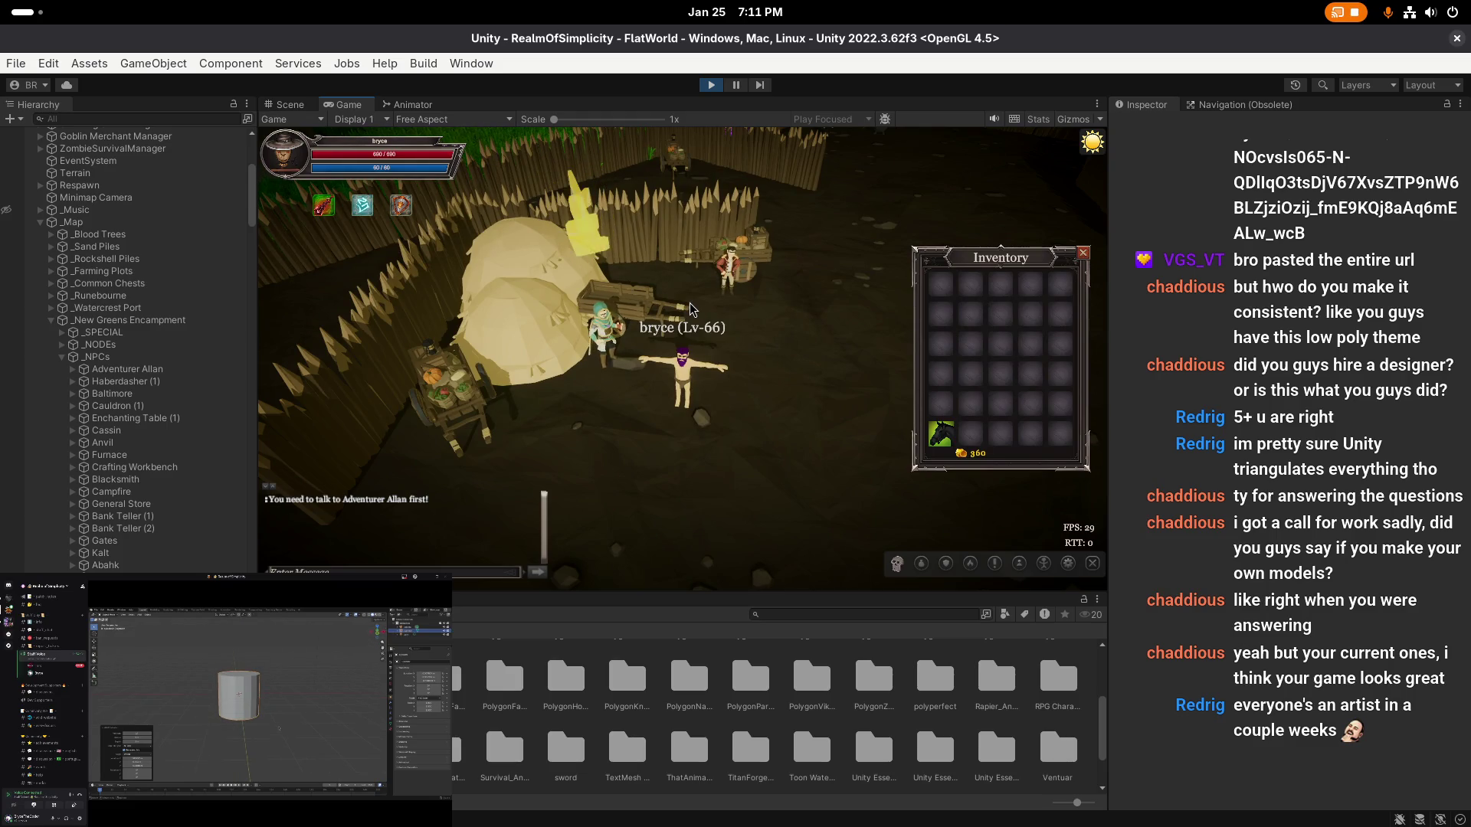
key(Left)
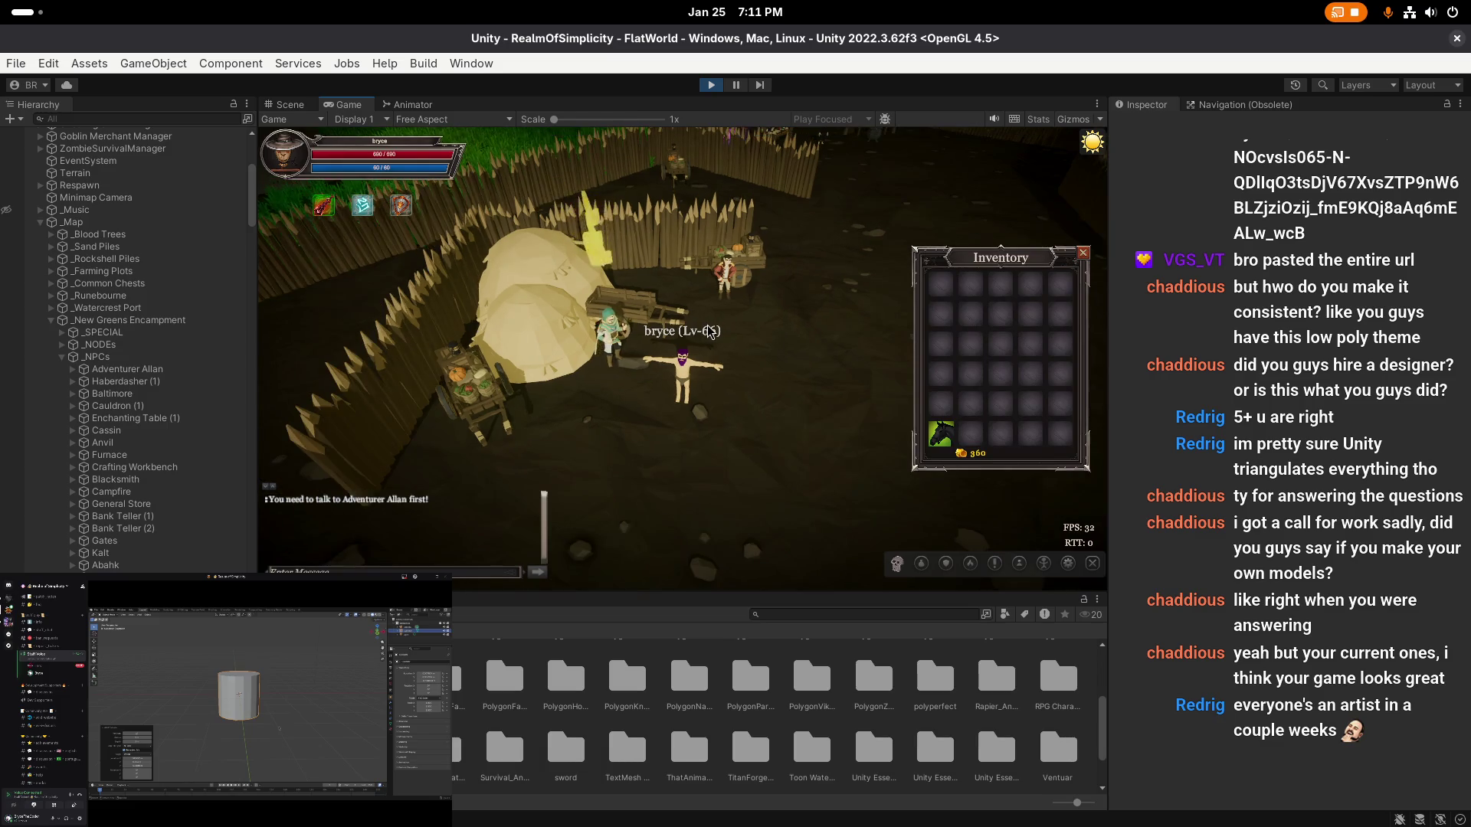
drag(1019, 257, 980, 336)
key(Left)
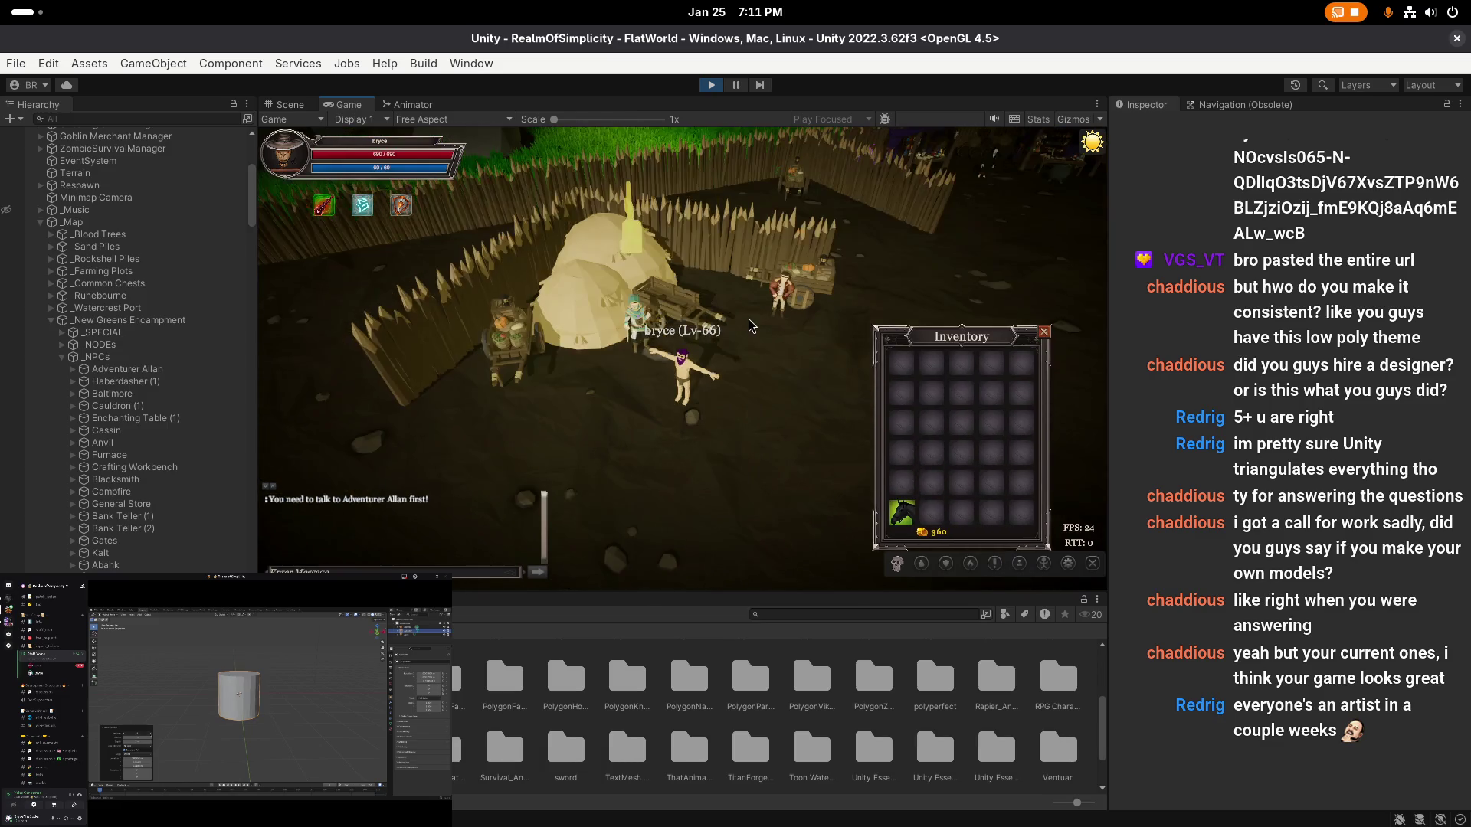
key(i)
- Show the 'A New Beginning' quest details in the Quests window
key(e)
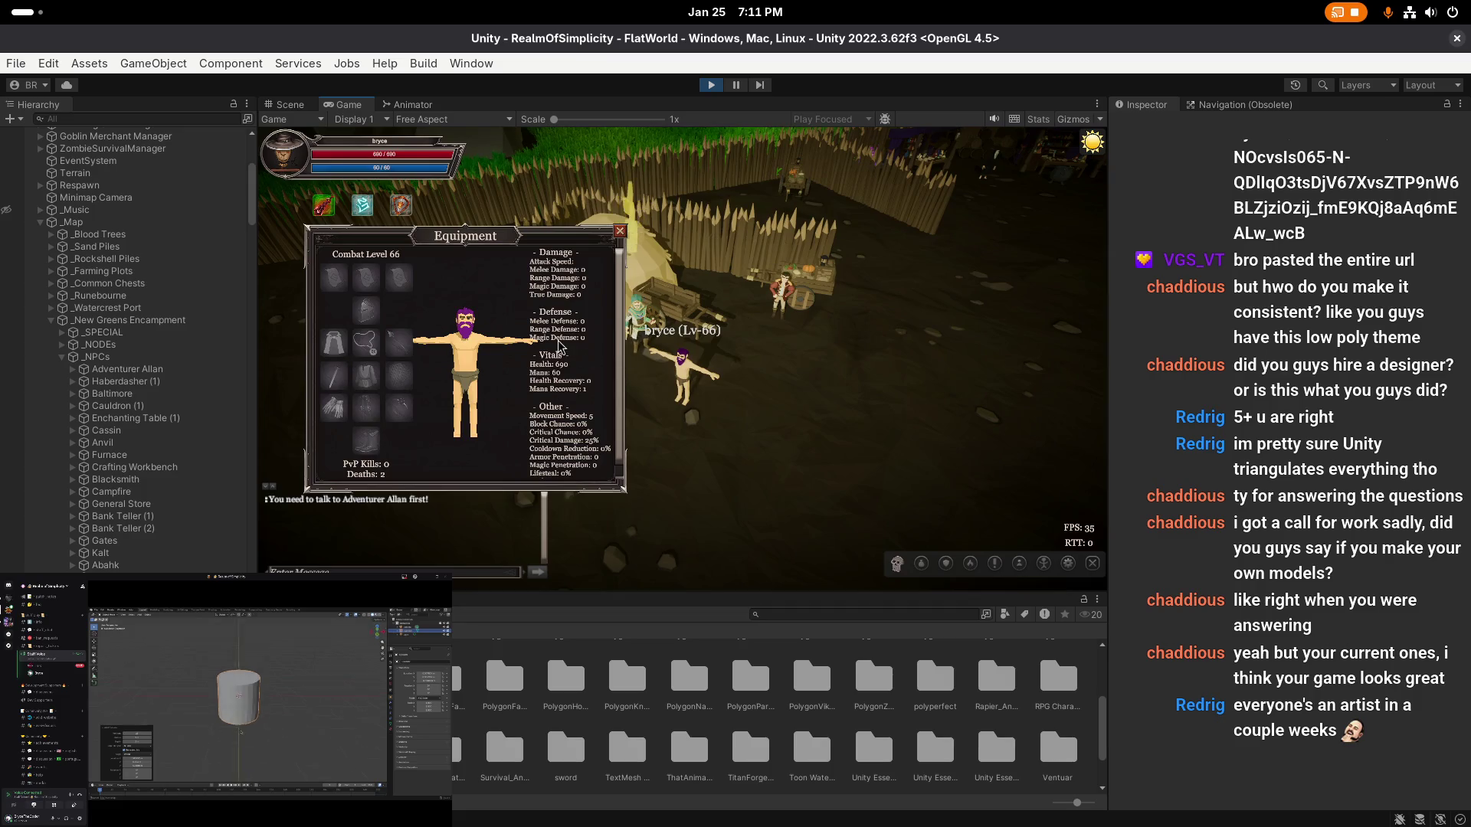
key(e)
key(Left)
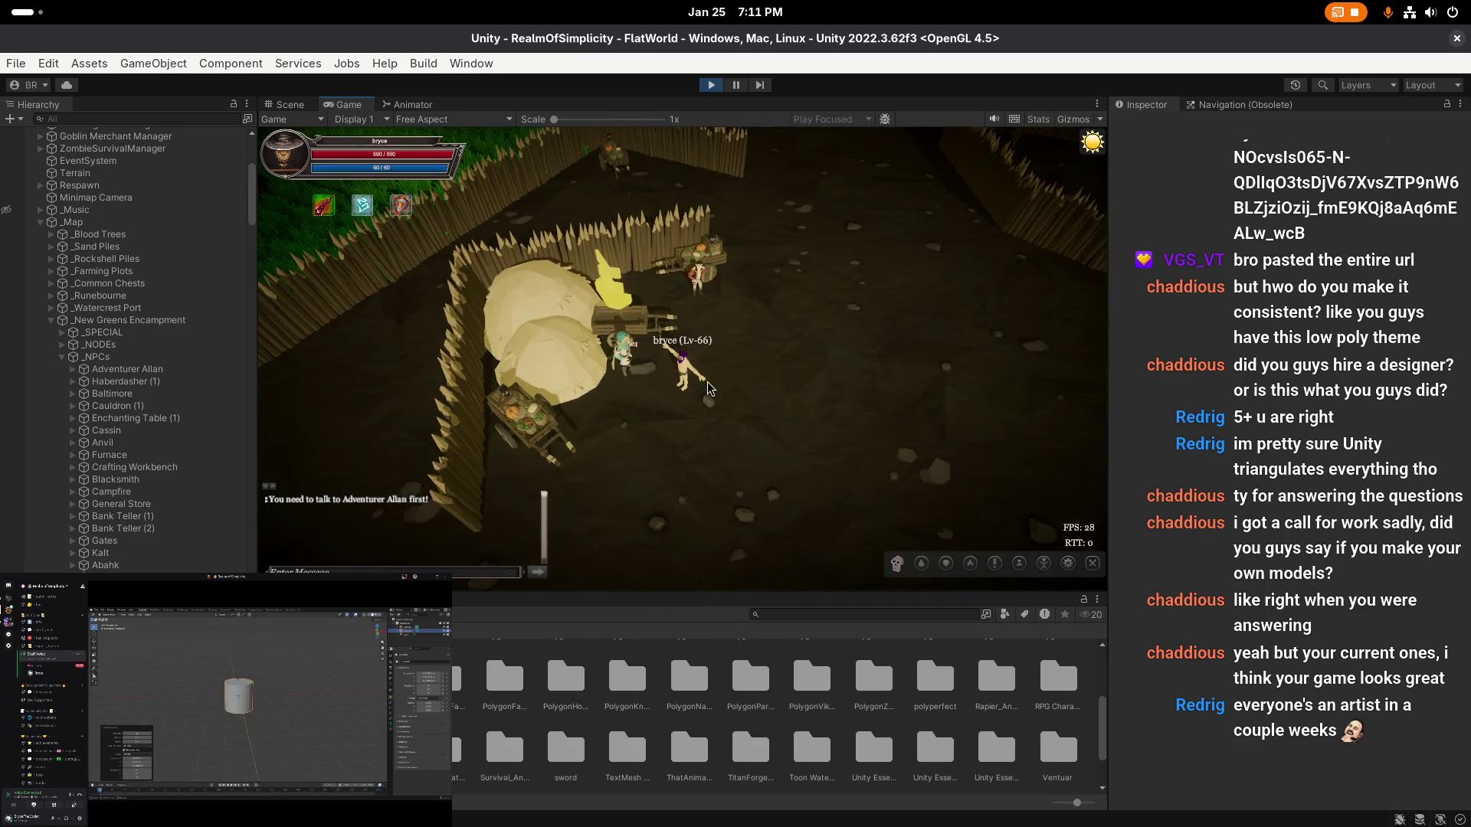
key(q)
click(624, 220)
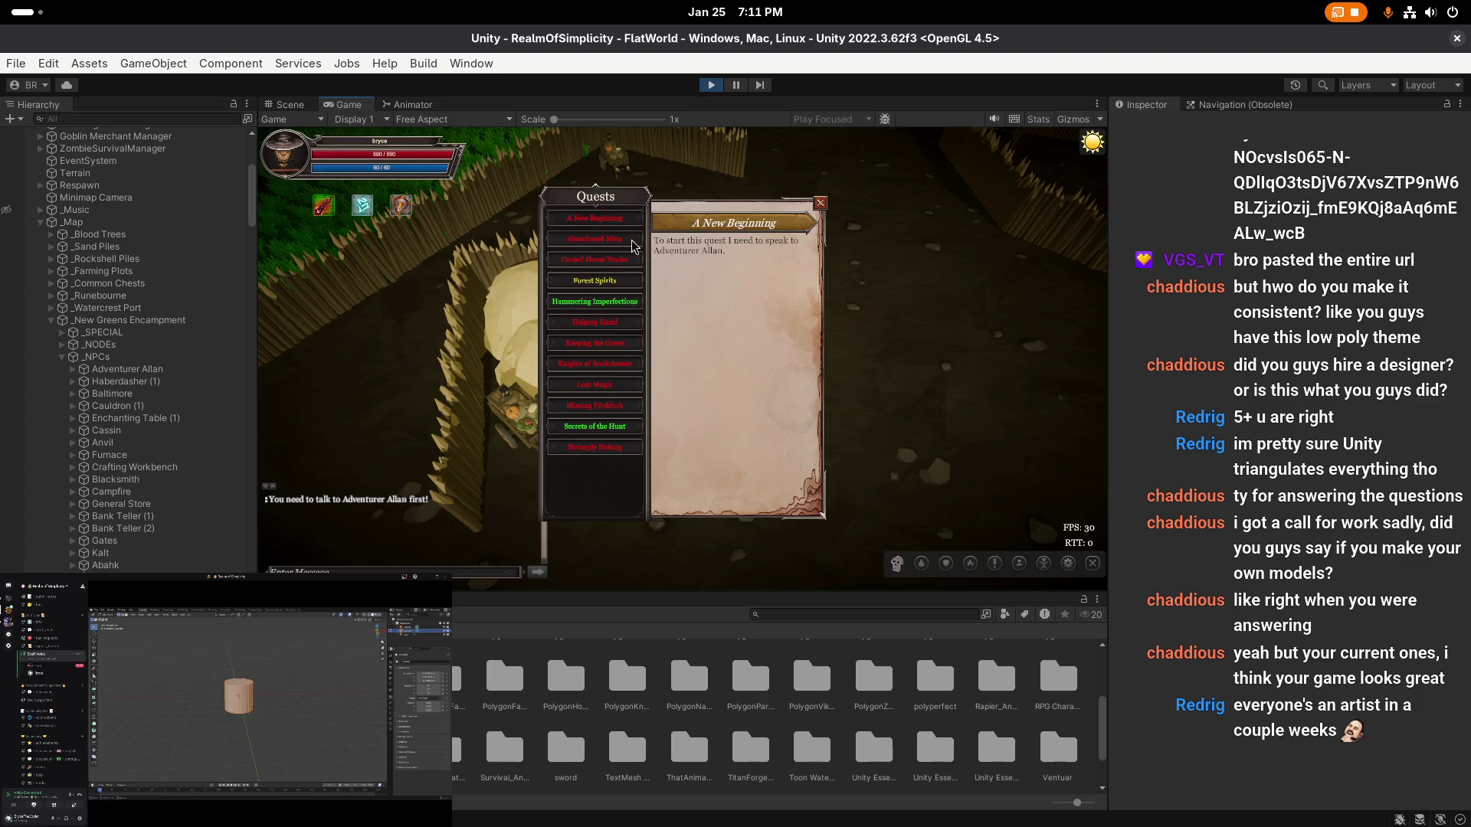
- Talk to Adventurer Allan and advance his dialogue to the class choice
key(q)
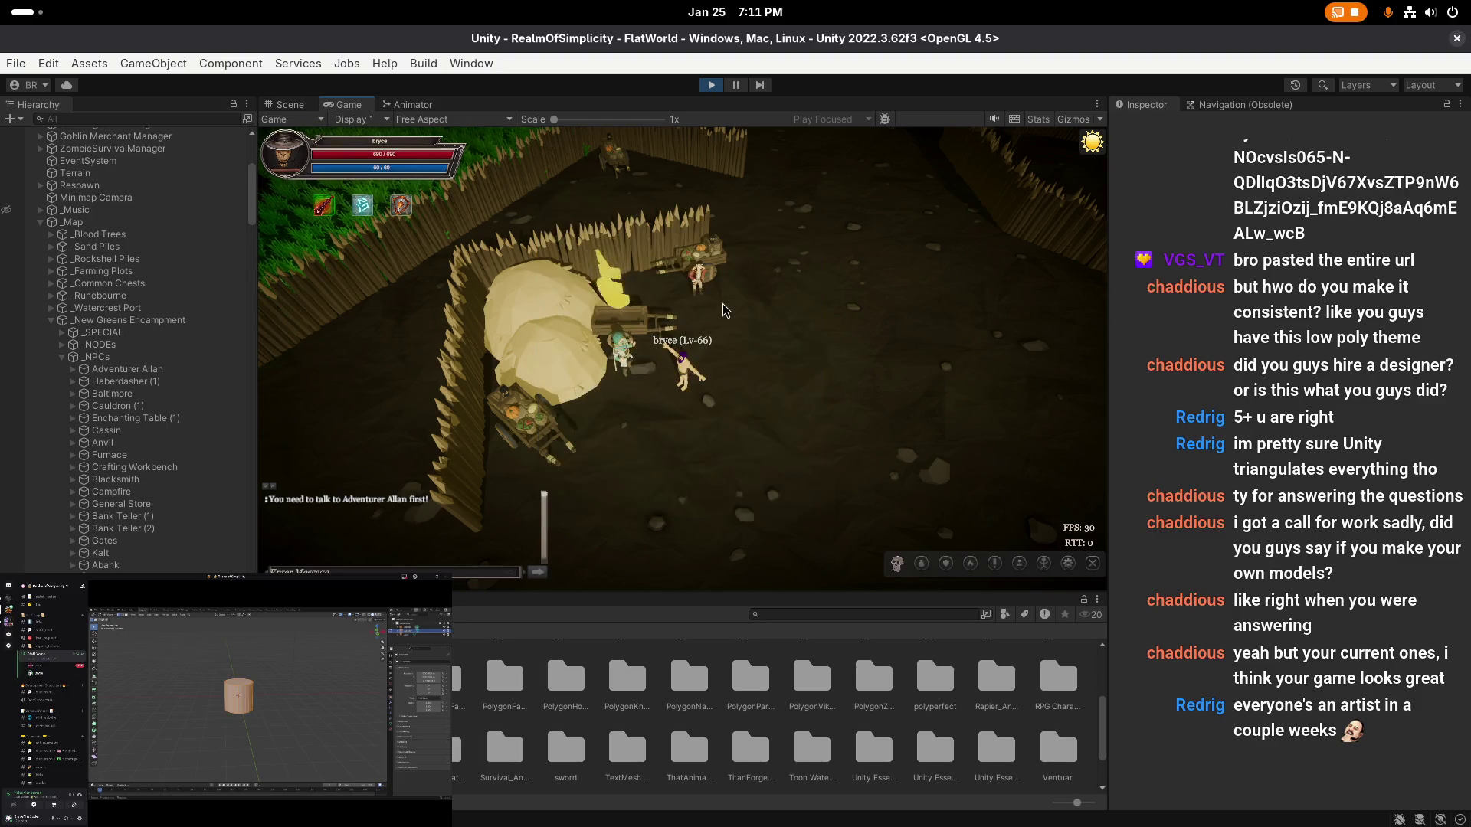
click(637, 352)
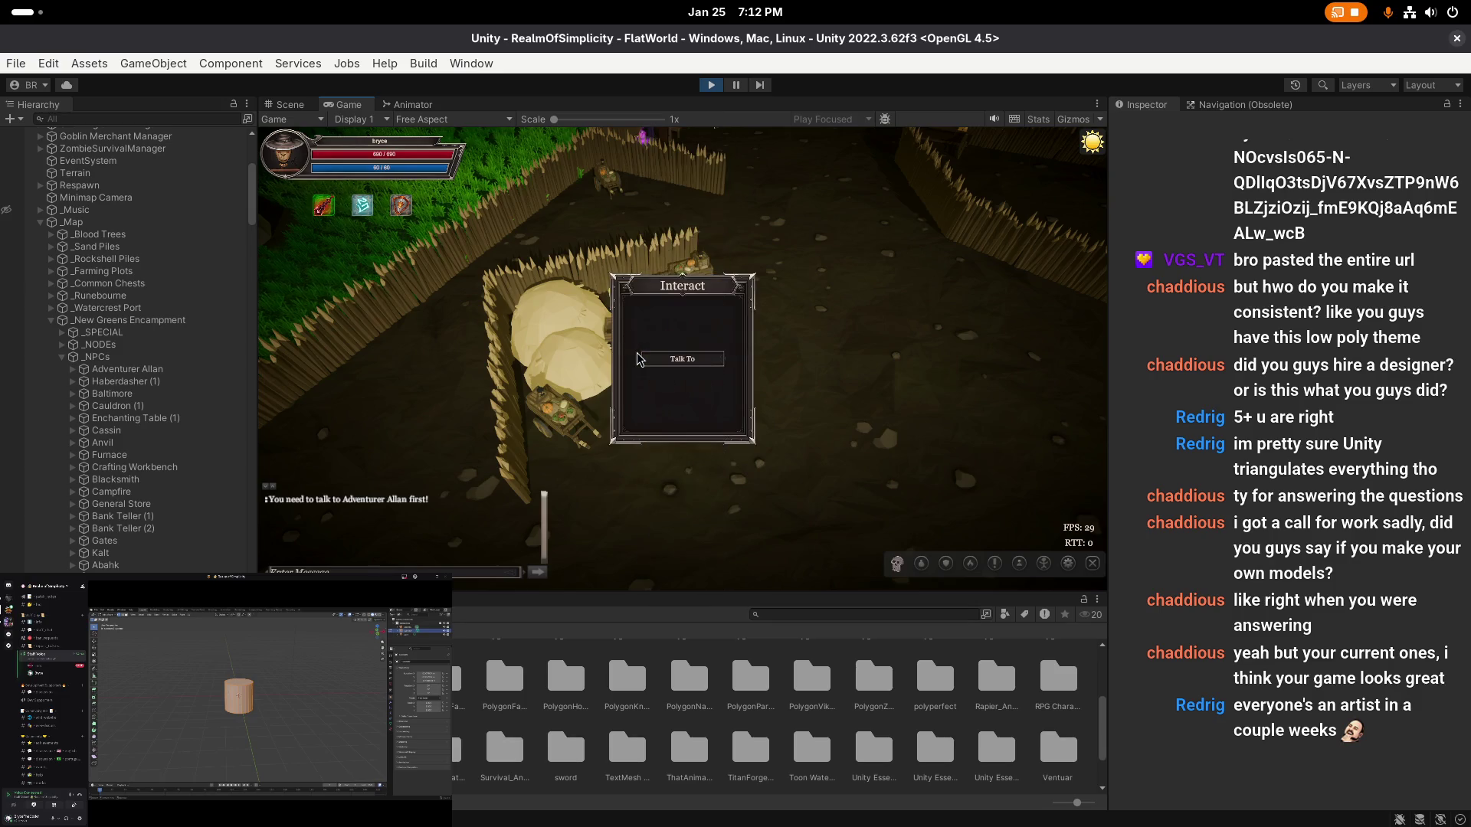
click(722, 360)
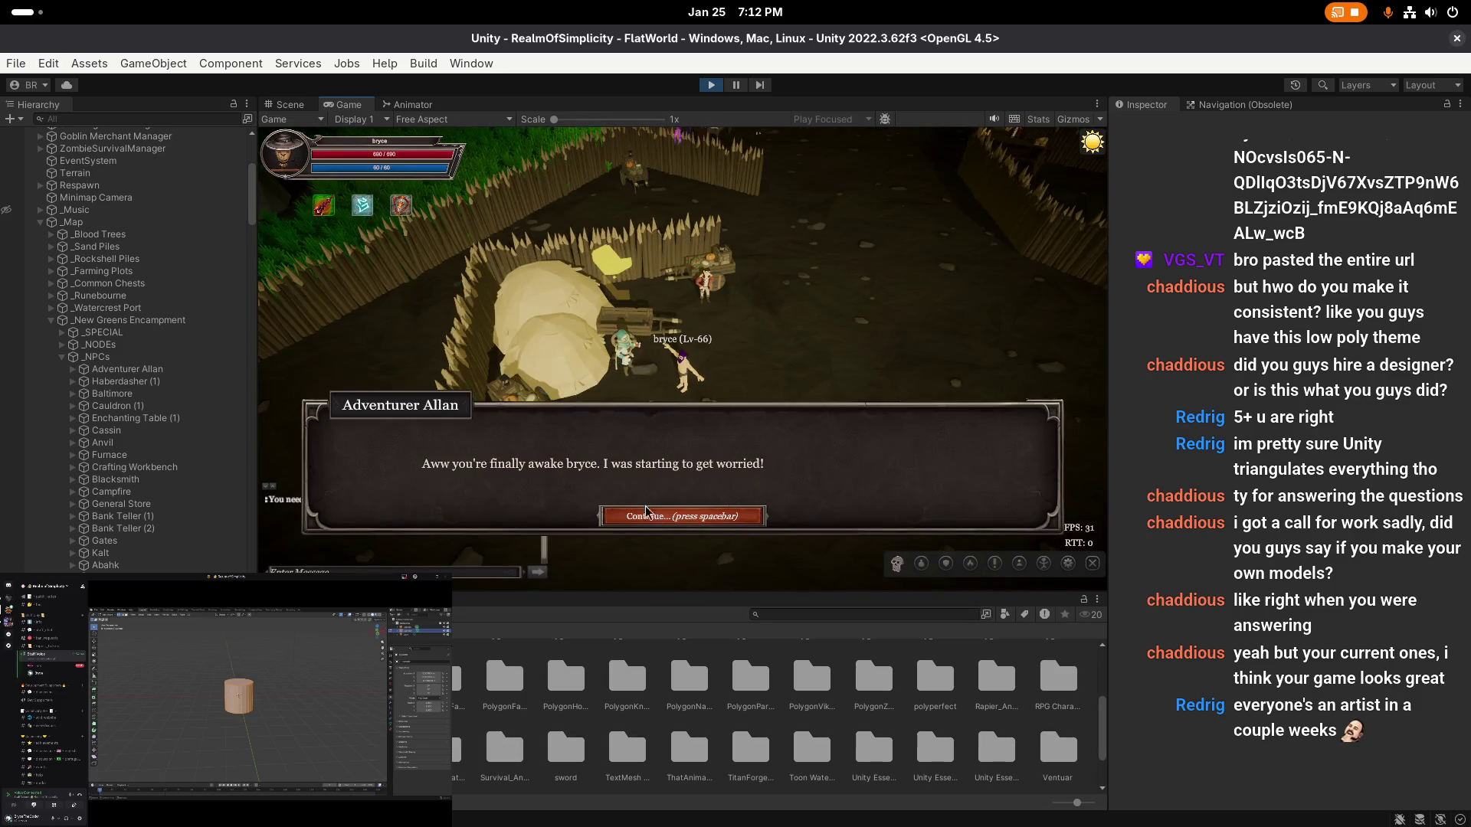
click(684, 520)
click(688, 518)
click(692, 516)
click(692, 516)
click(692, 516)
click(696, 516)
click(698, 514)
click(697, 515)
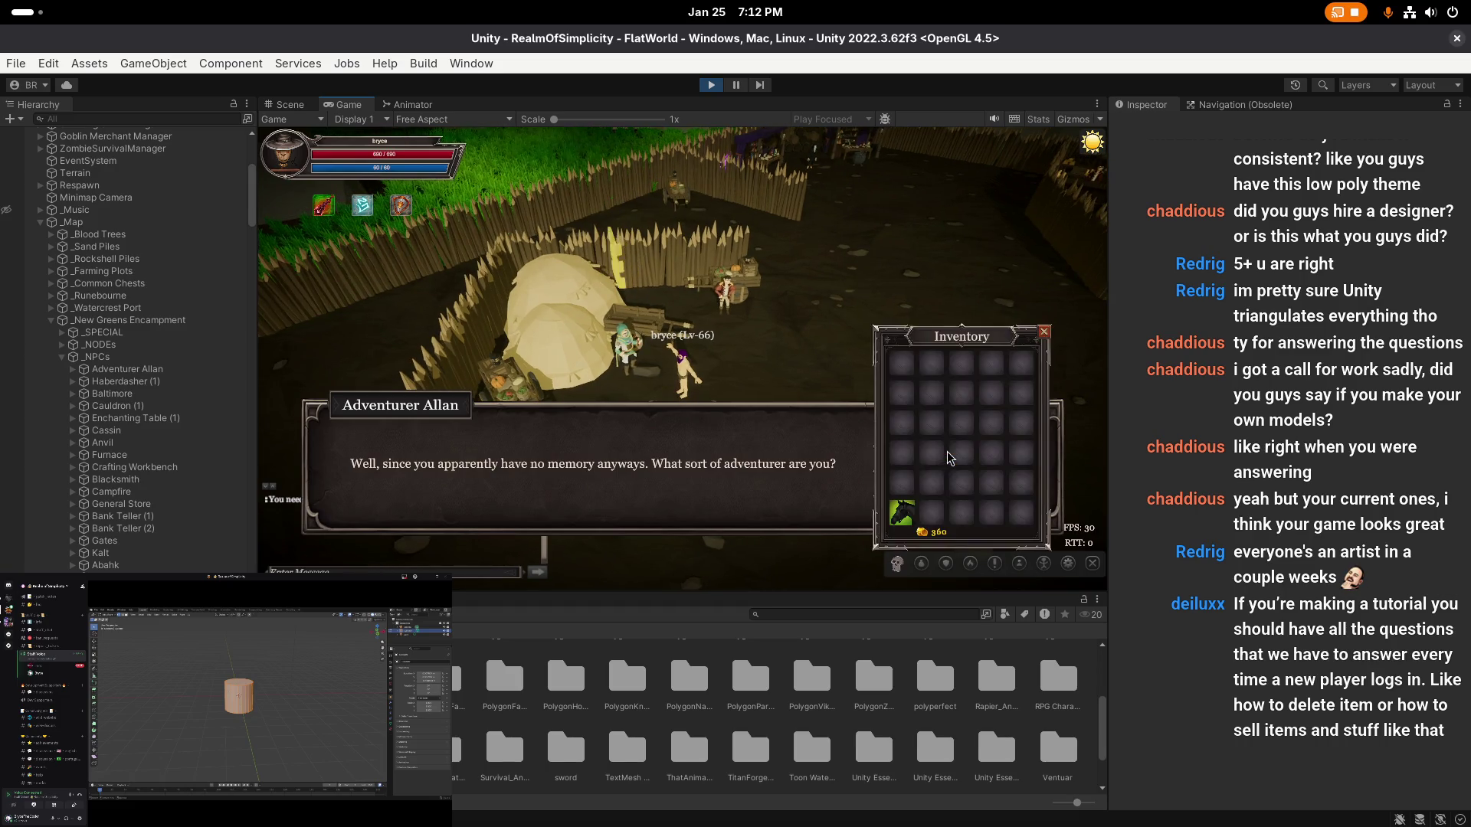
- Pick a reply and finish Allan's dialogue to receive the starter equipment
click(952, 452)
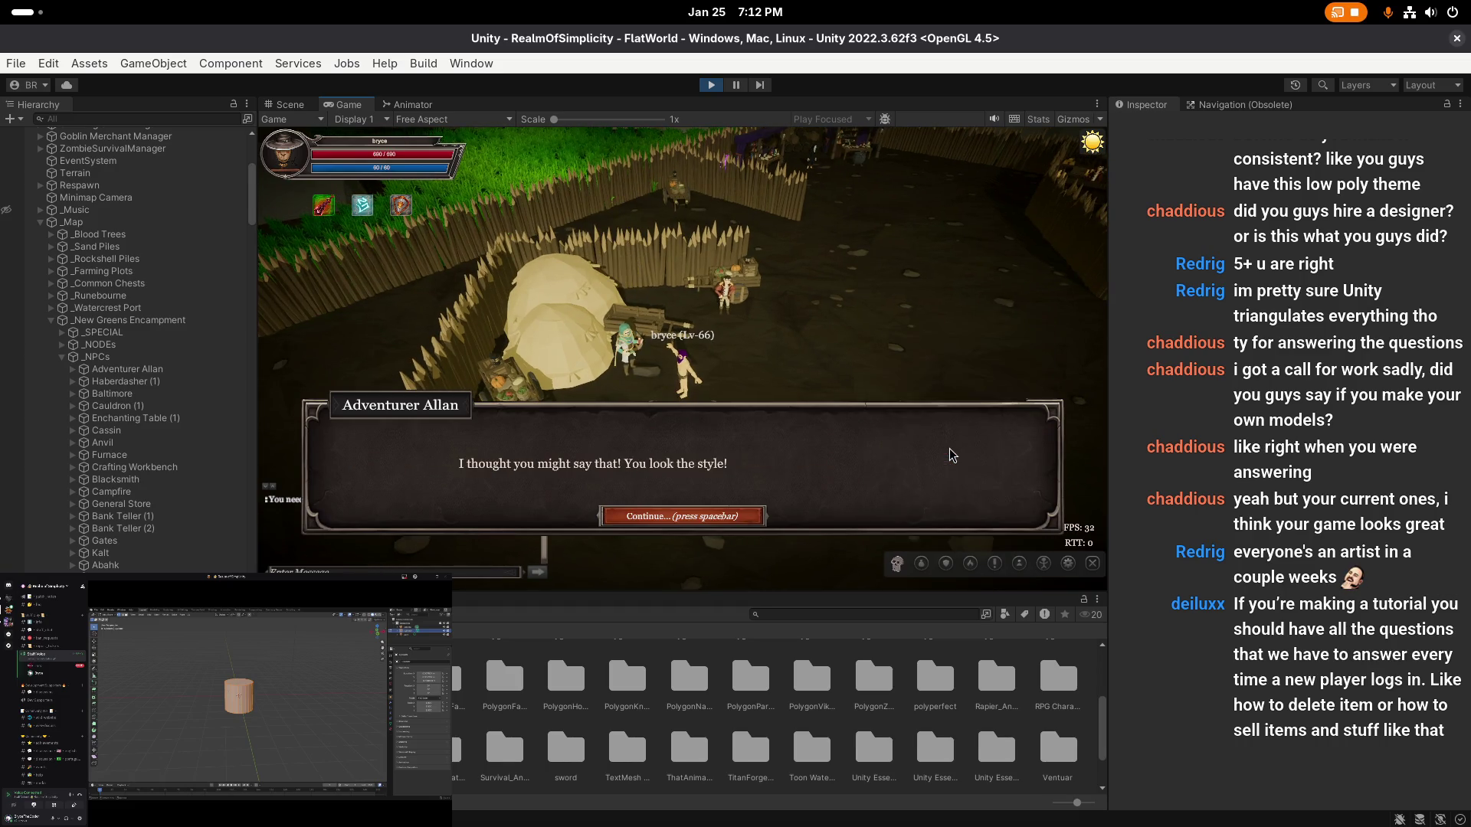
click(705, 519)
click(704, 518)
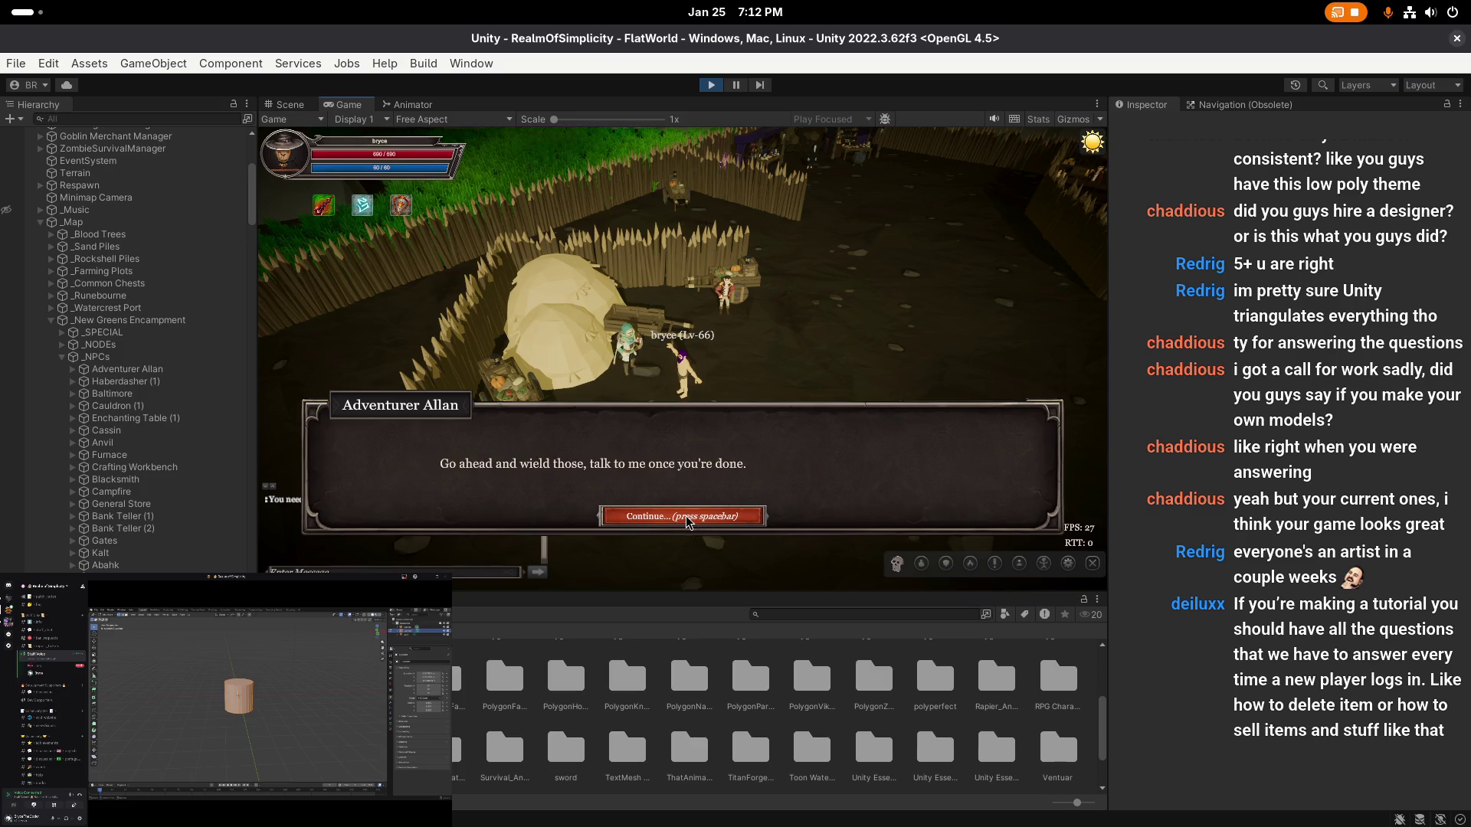
click(705, 519)
- Equip all six starter items from the inventory, including the leggings
click(902, 363)
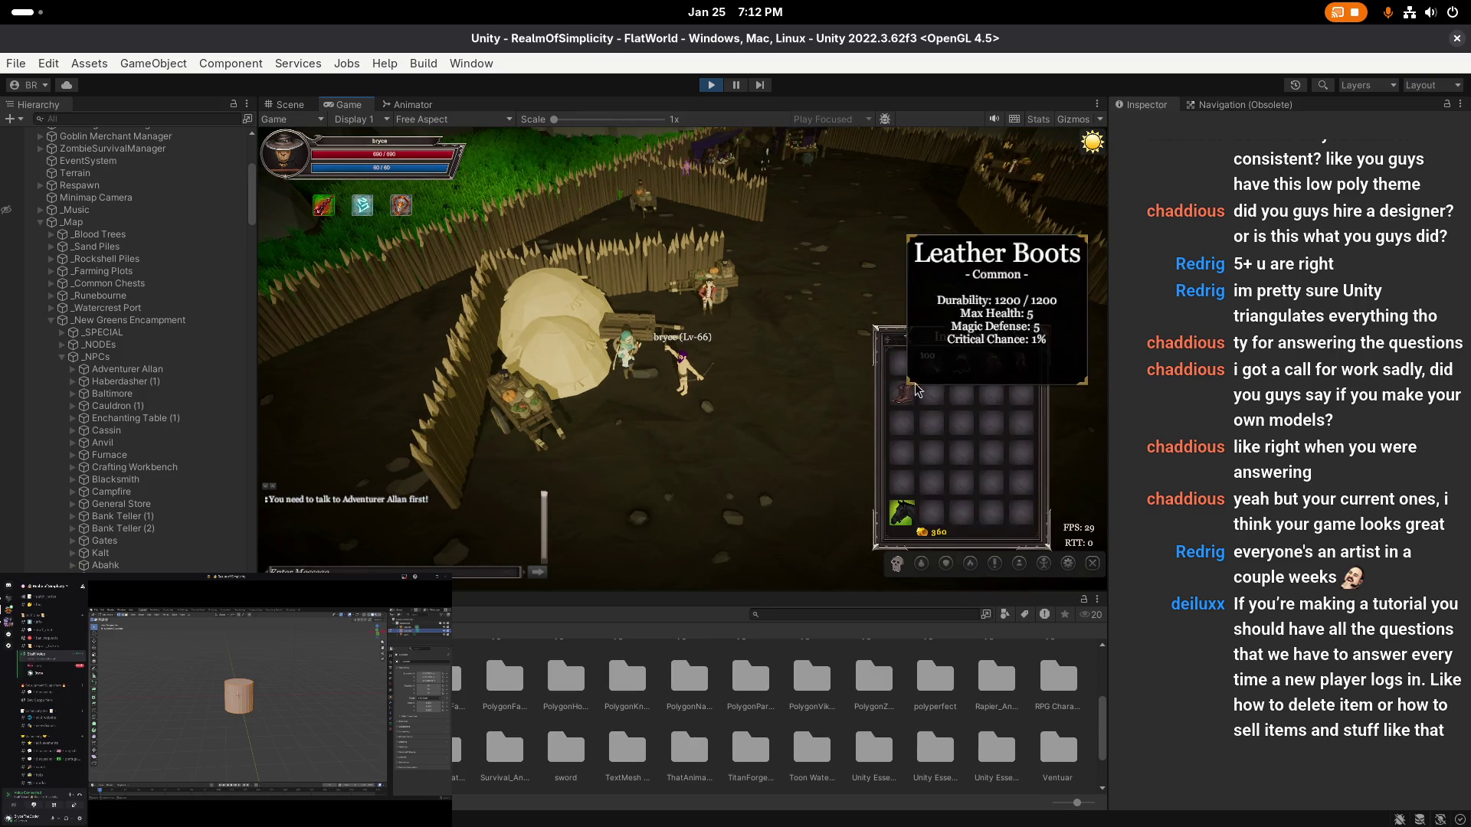
click(902, 393)
click(930, 362)
click(961, 362)
click(991, 362)
click(1012, 371)
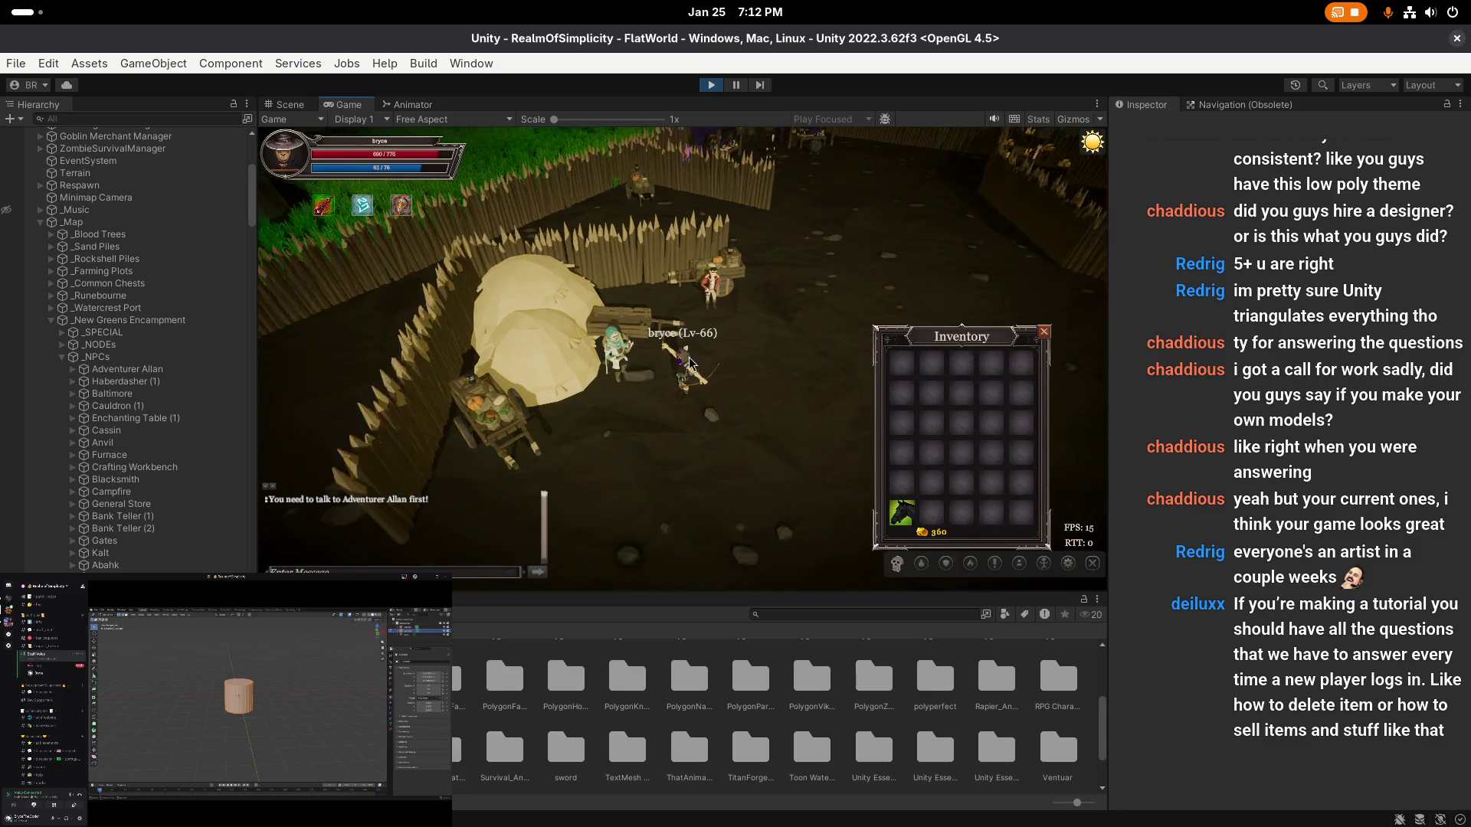
- Talk to Allan and thank him, earning the Bronze Pickaxe, Bronze Axe and Oak Fishing Pole
click(673, 374)
click(672, 365)
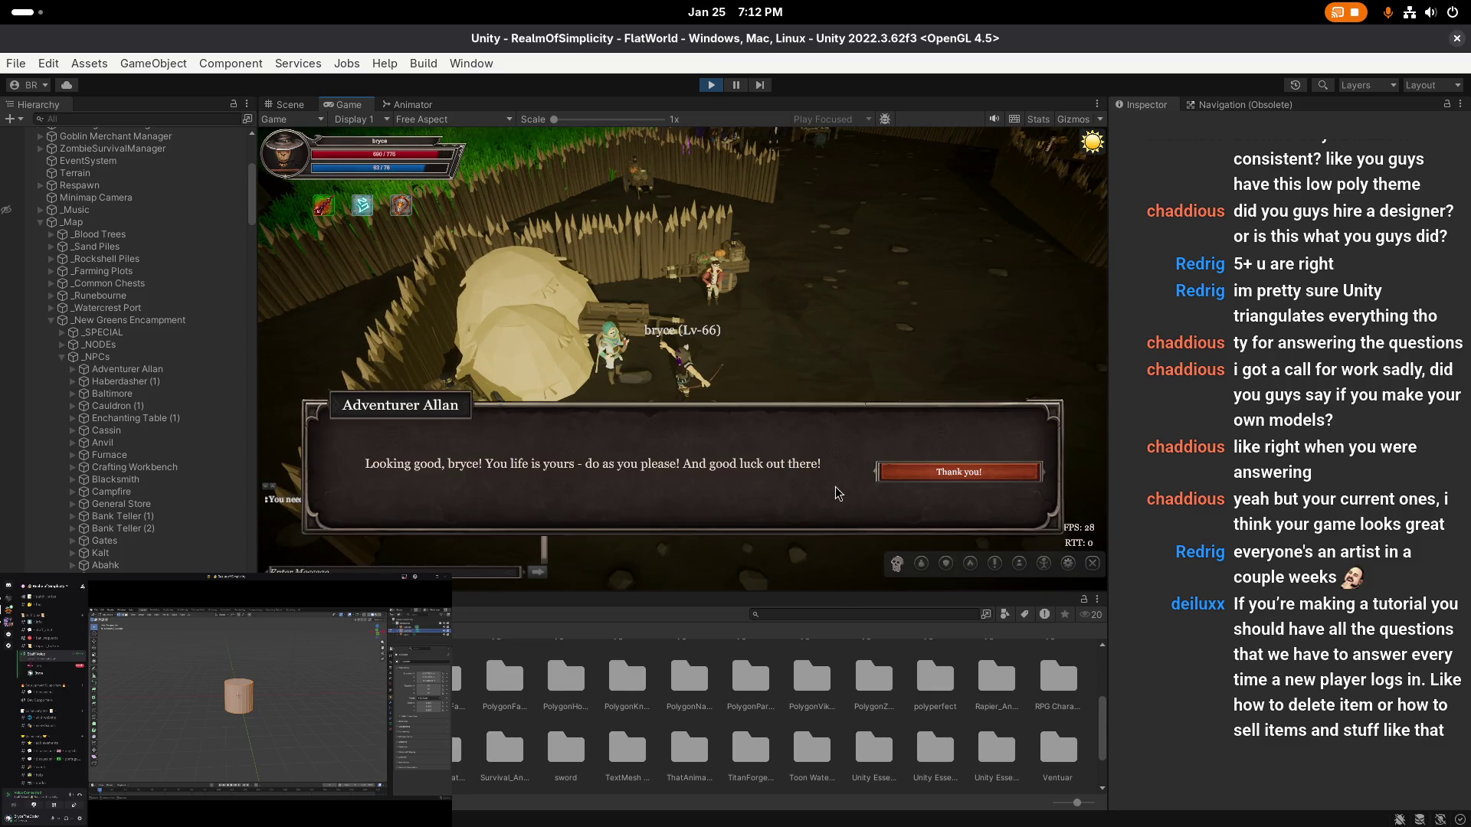
click(901, 475)
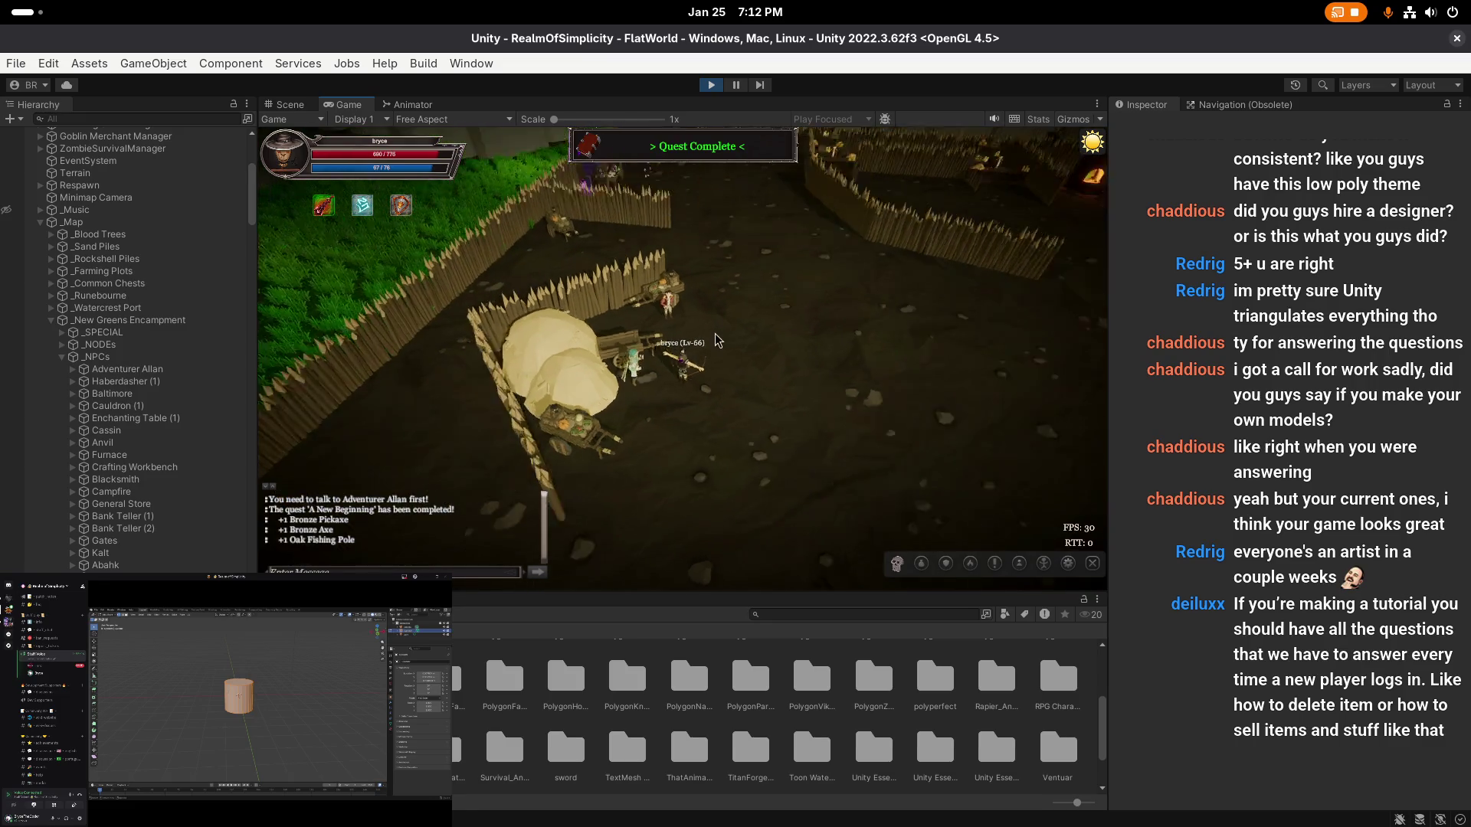
click(709, 294)
- Move the axe and fishing pole to new inventory slots
click(668, 404)
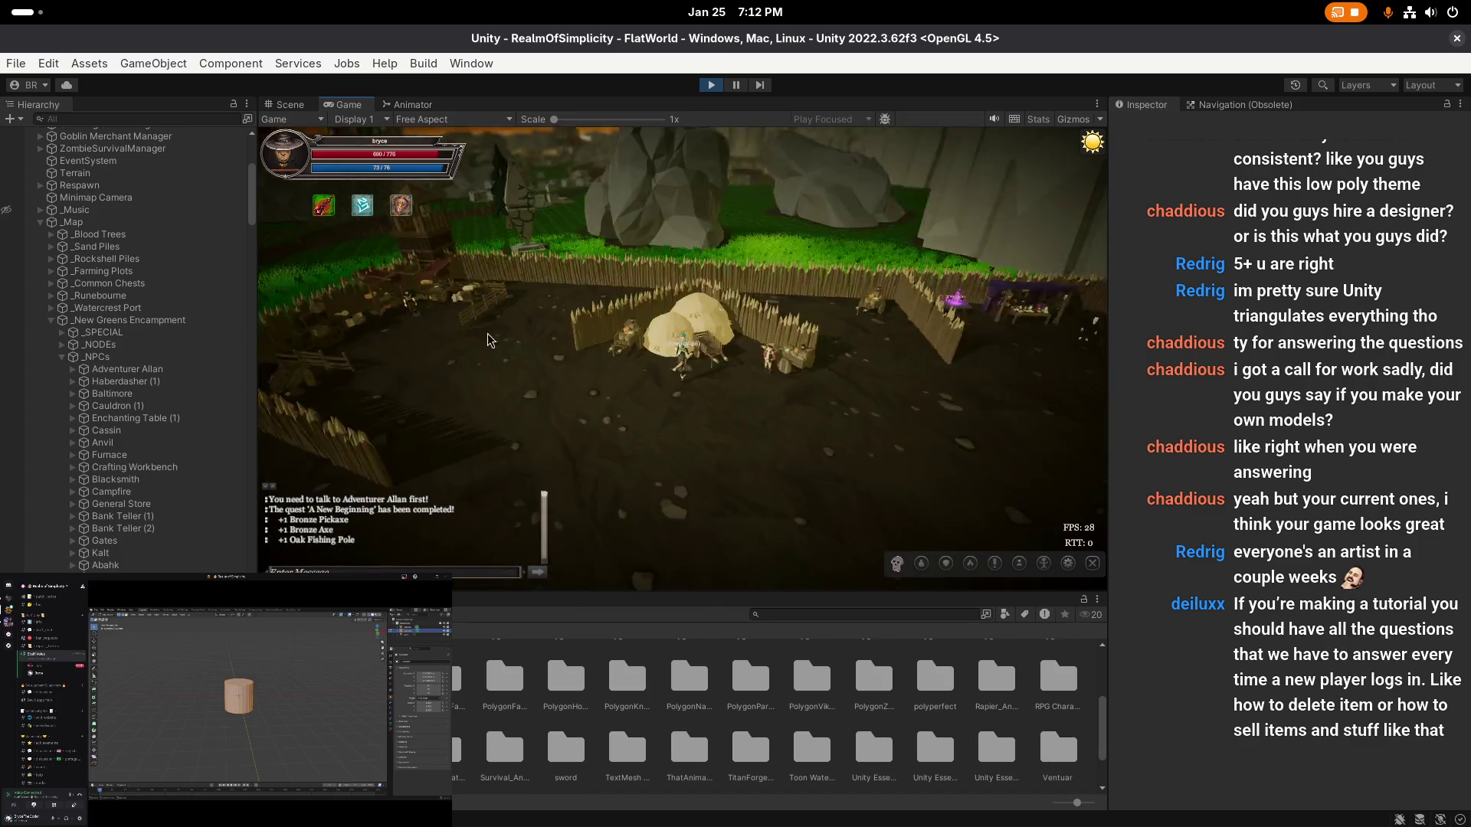
key(i)
mouse_move(932, 363)
mouse_down()
mouse_move(918, 395)
mouse_move(902, 392)
mouse_move(930, 393)
mouse_up()
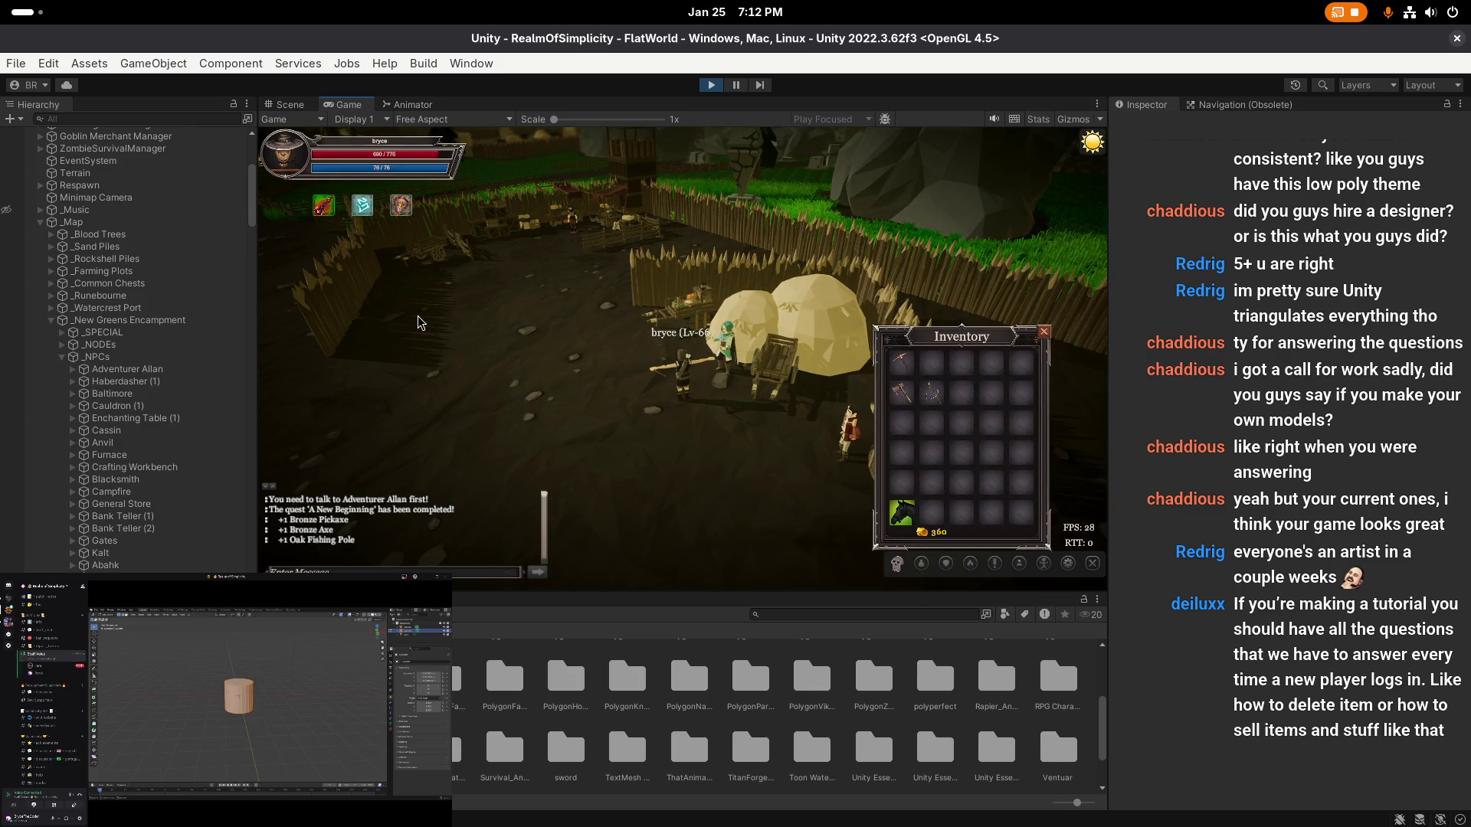
key(Left)
key(Left)
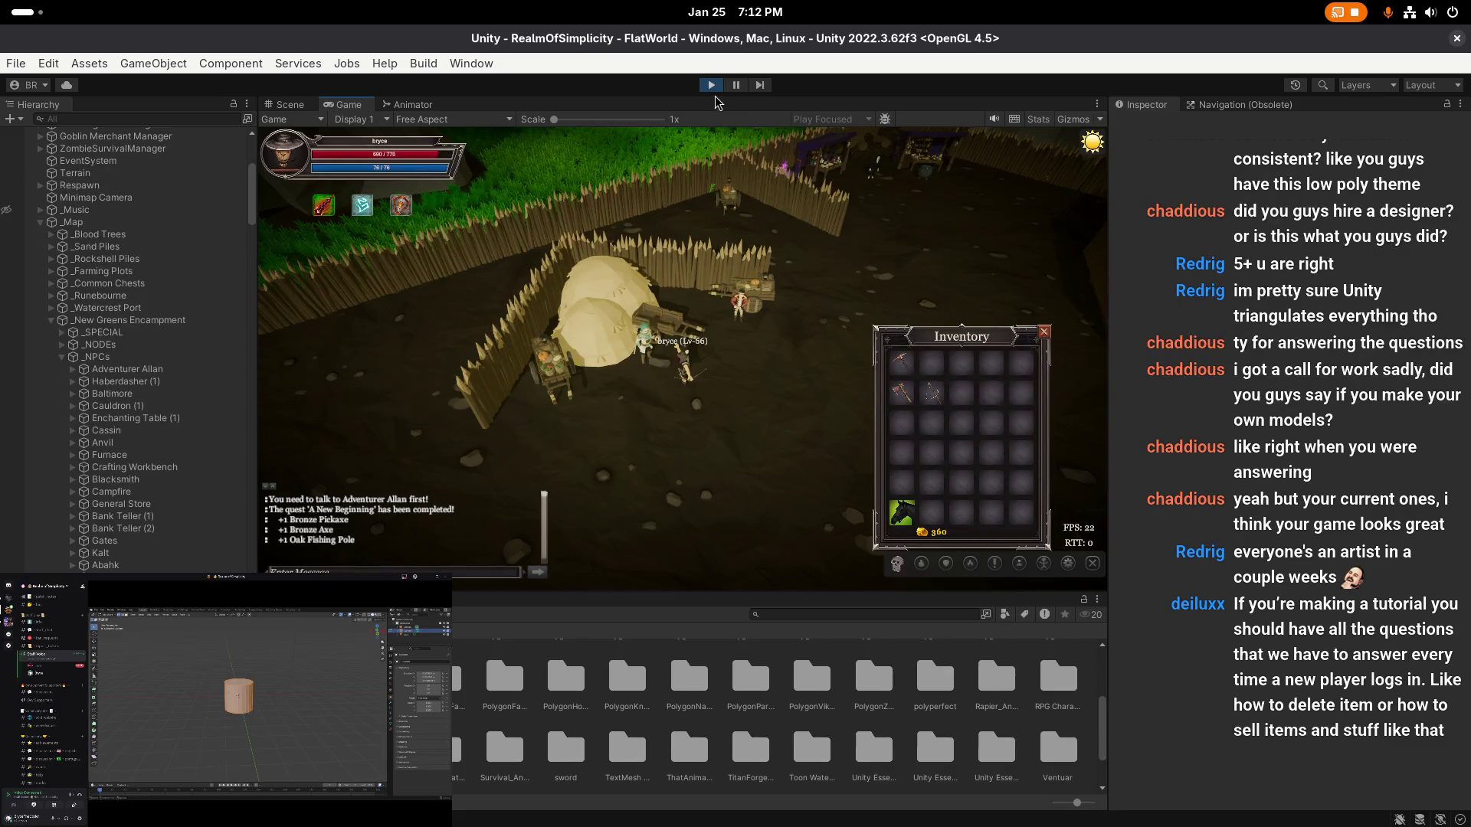
- Open the Haberdasher's Player Customization panel, then exit Play mode
click(737, 332)
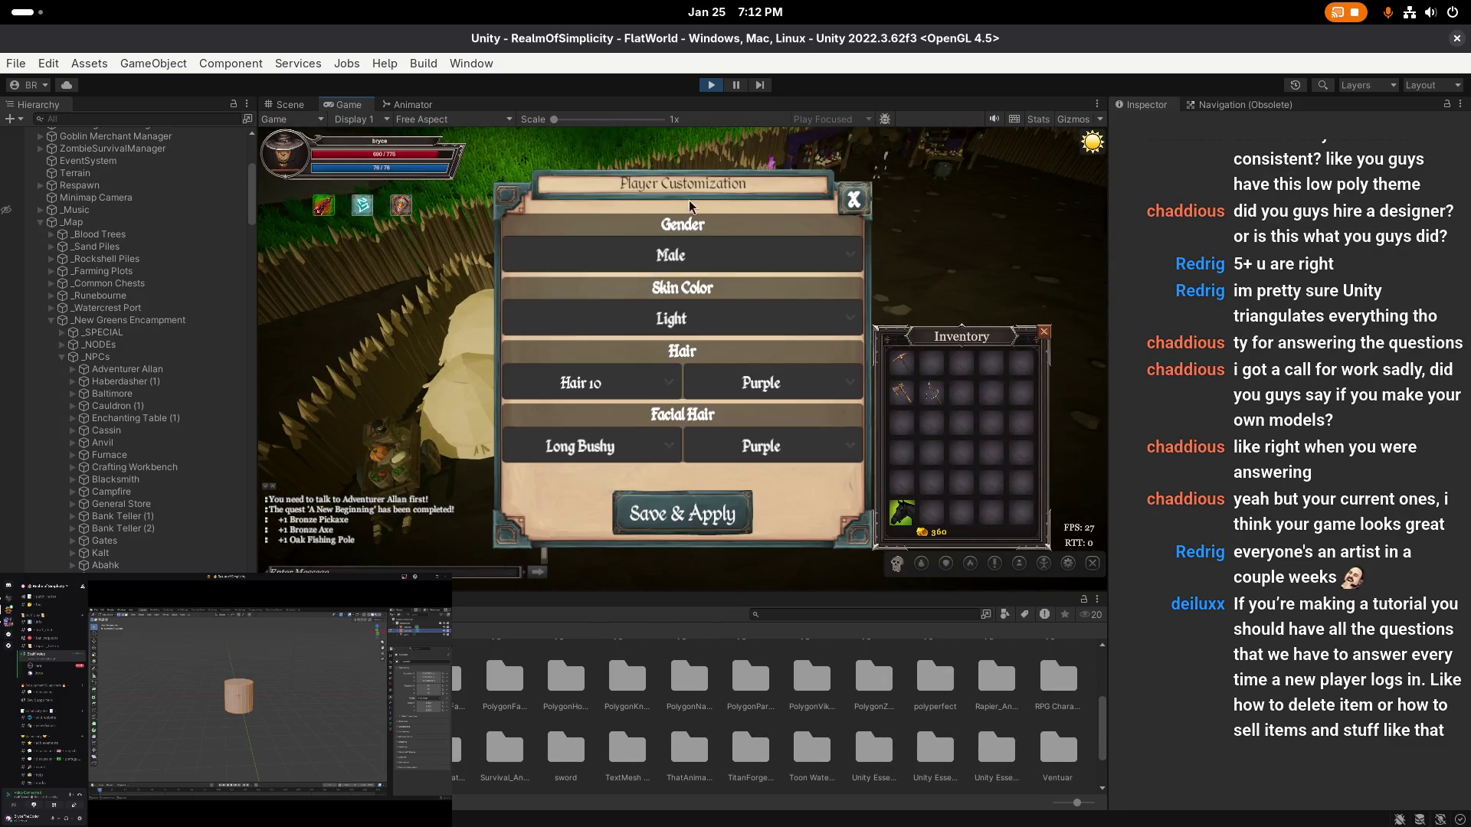
click(711, 85)
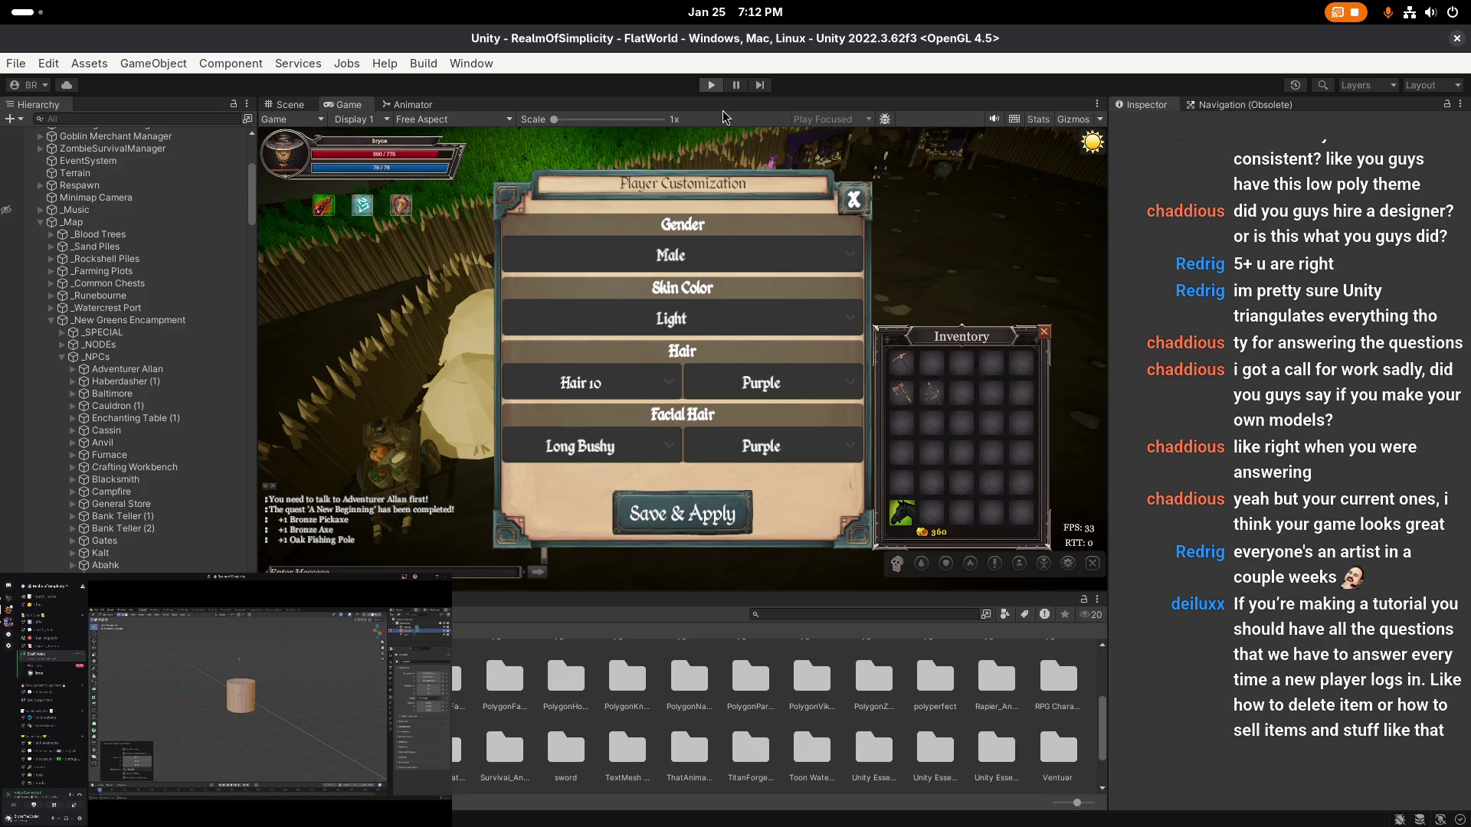
key(ctrl+p)
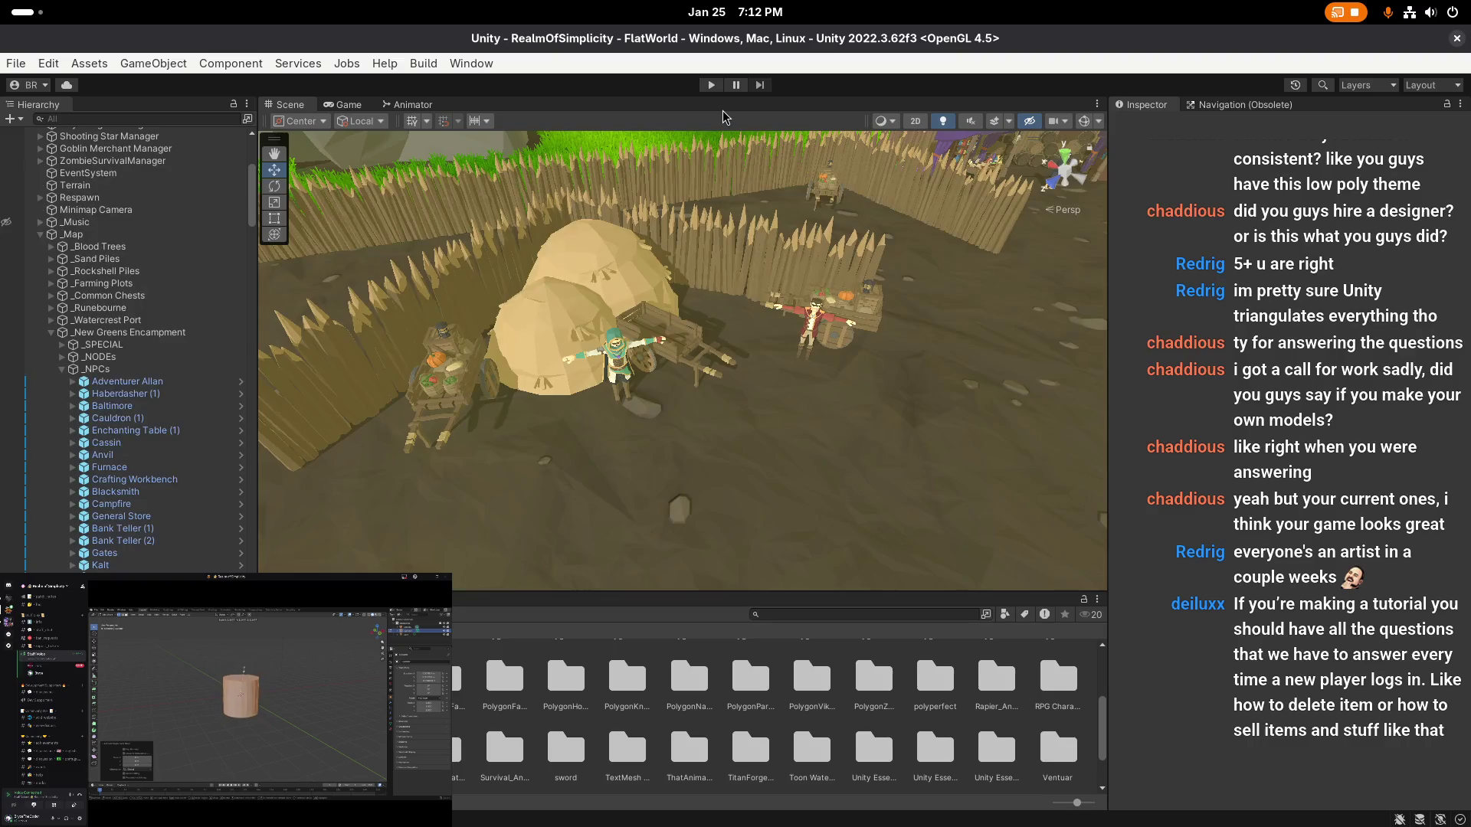
- Open Adventurer Allan's prefab and expand its 'has: tutorial' Dialogues entry in the Inspector
scroll(702, 418, down, 1)
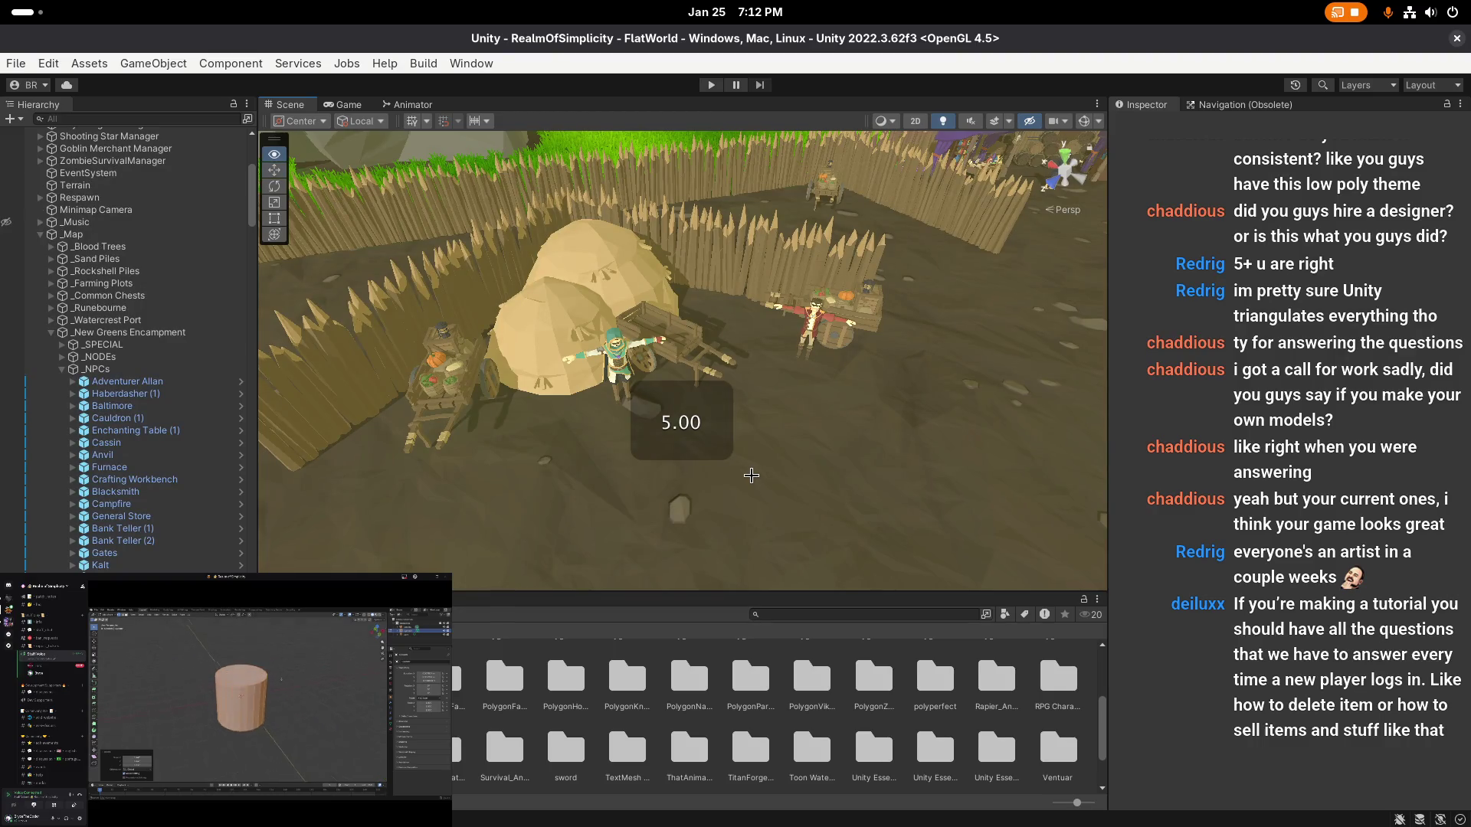
click(616, 362)
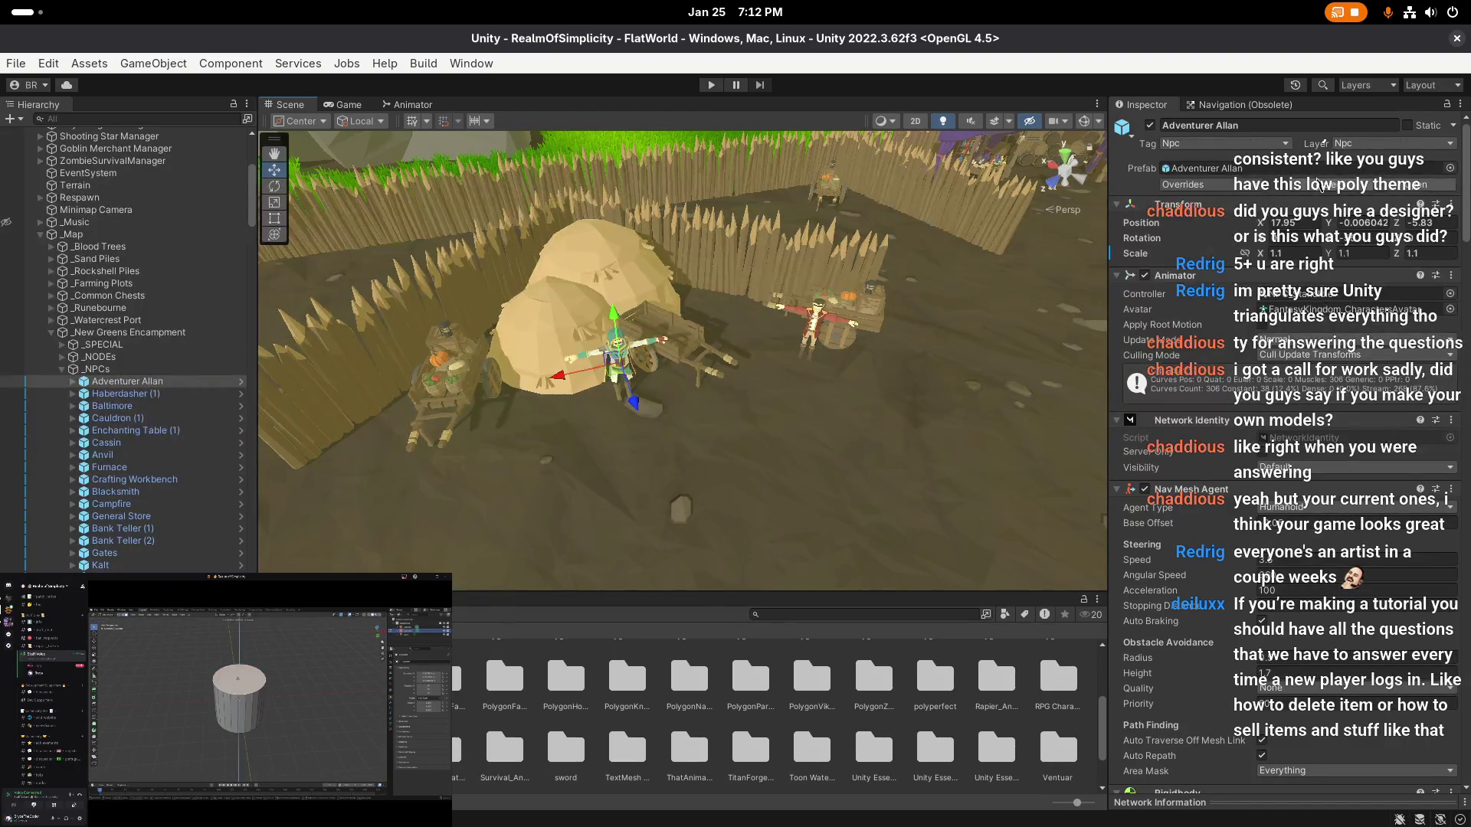
key(Return)
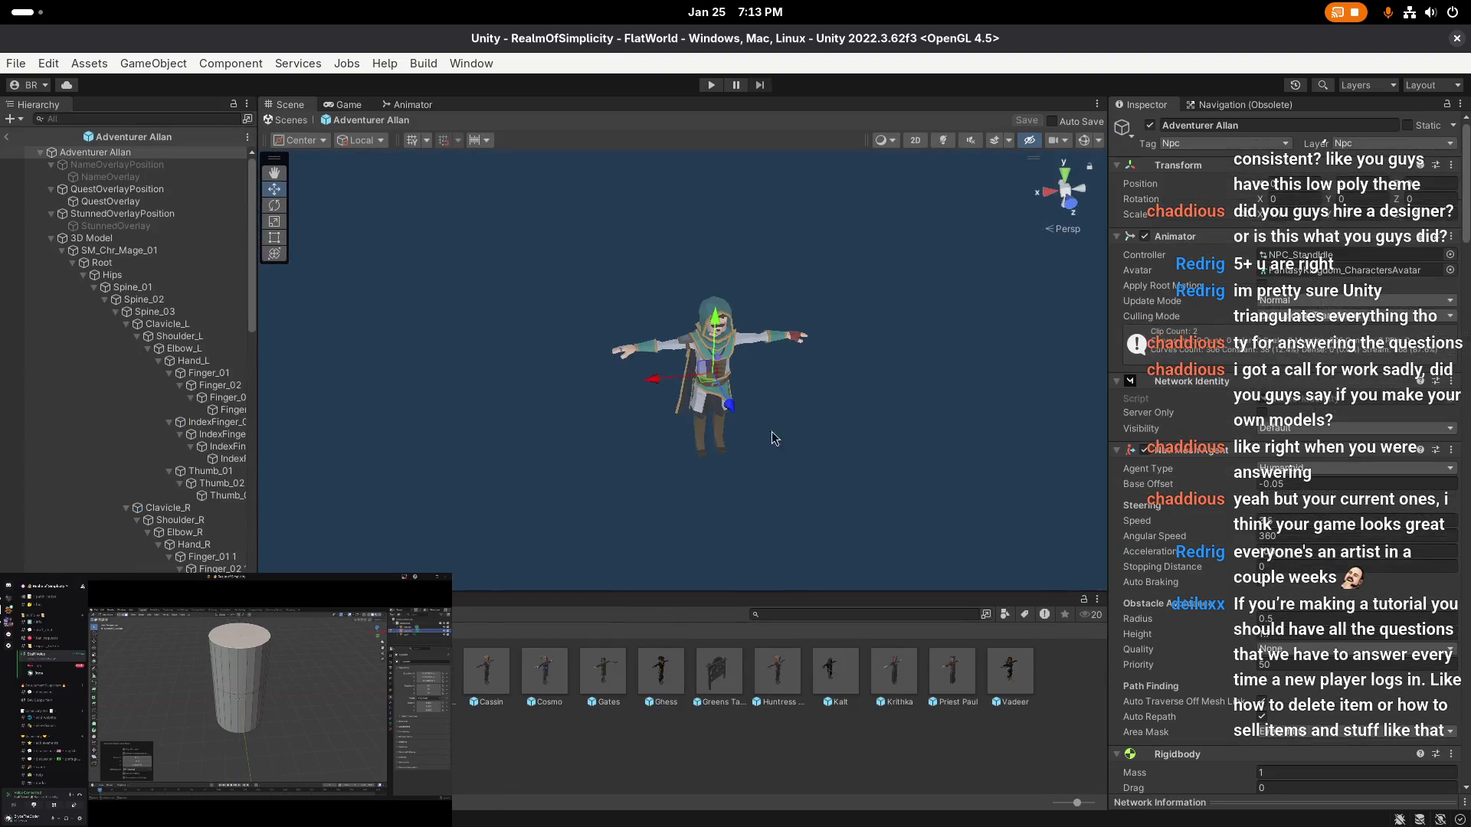
scroll(1193, 510, down, 15)
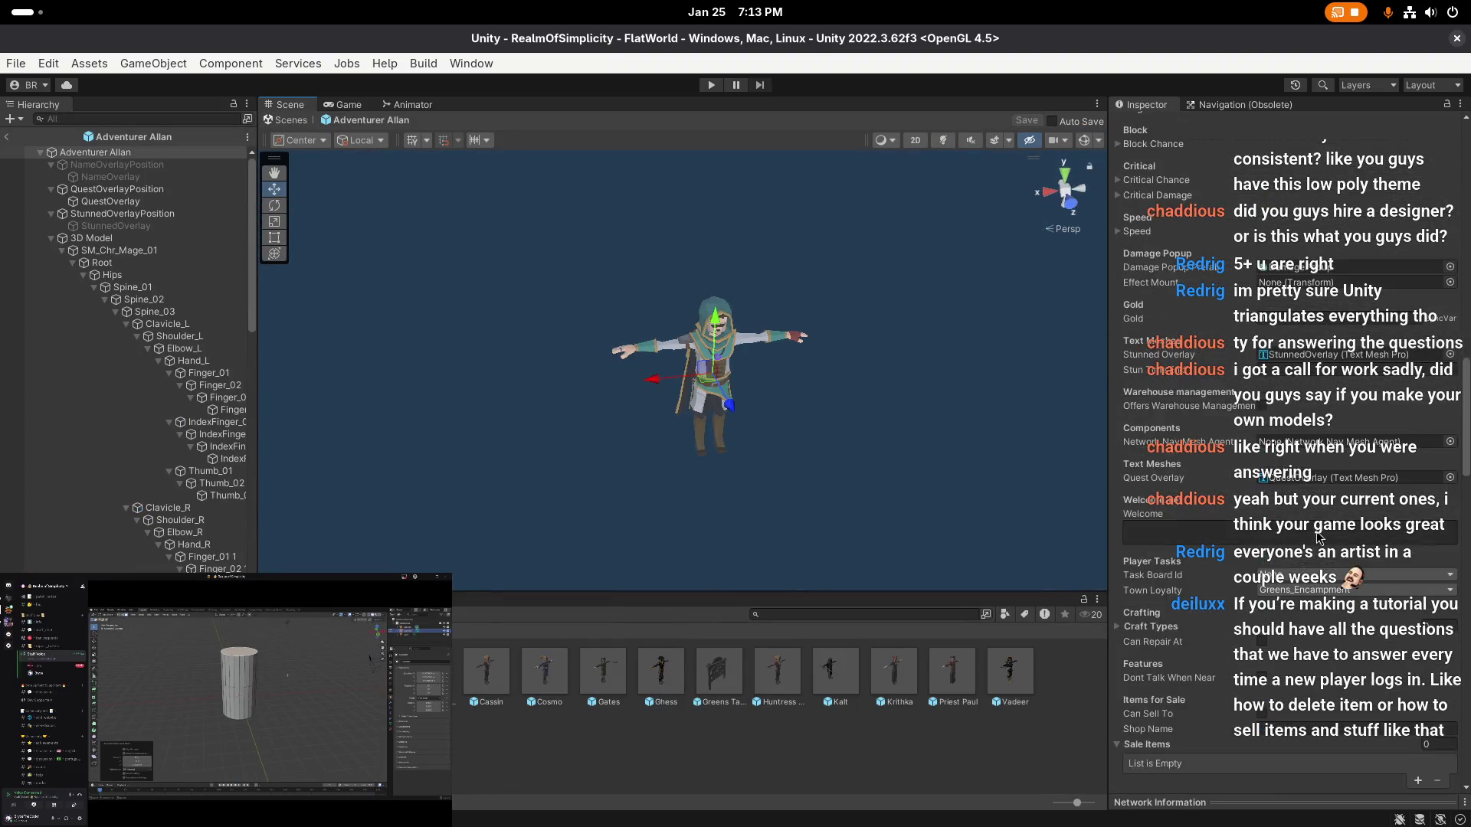
scroll(1310, 565, up, 4)
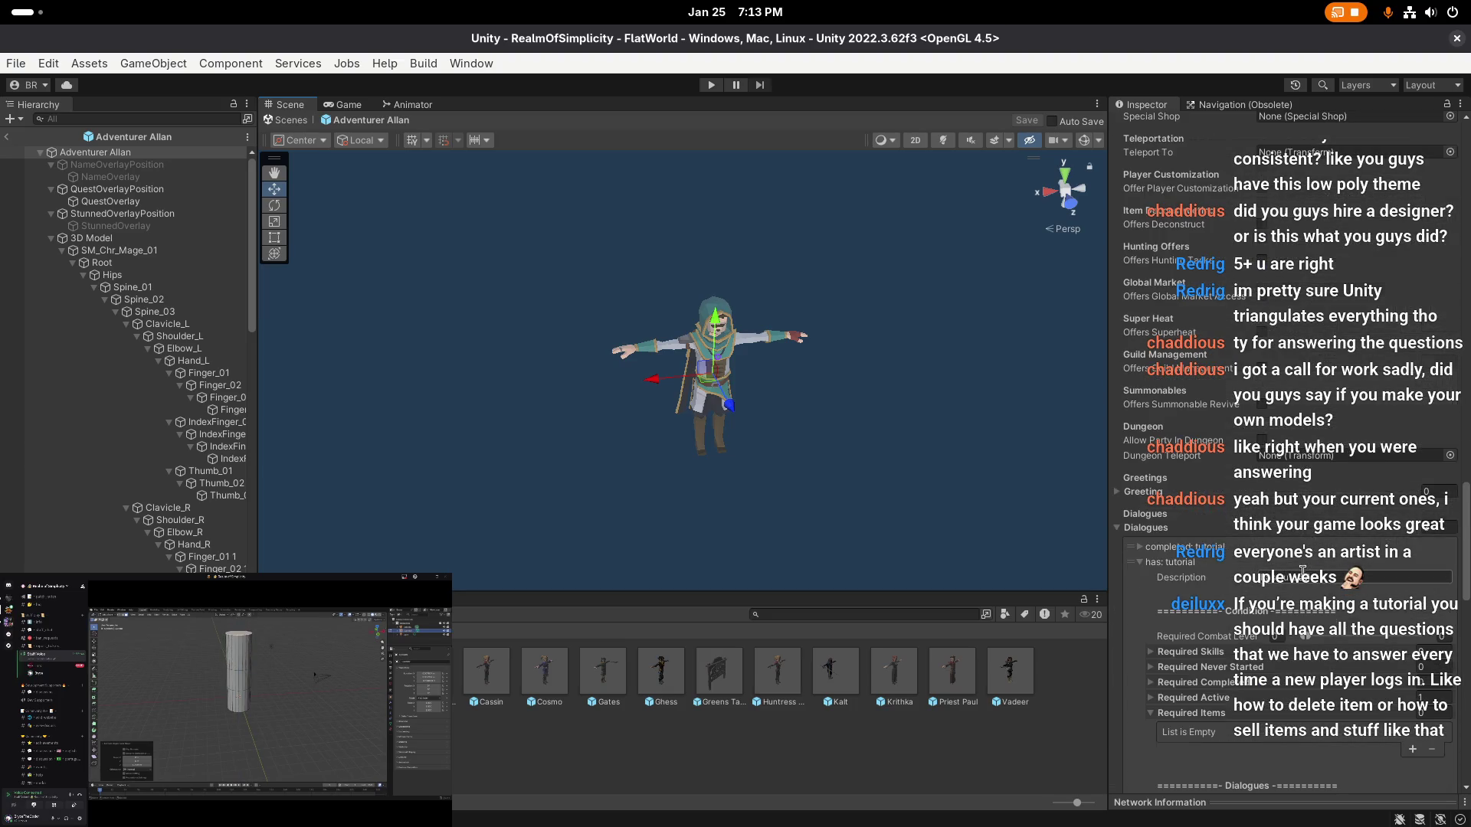
click(1196, 561)
scroll(1210, 459, down, 7)
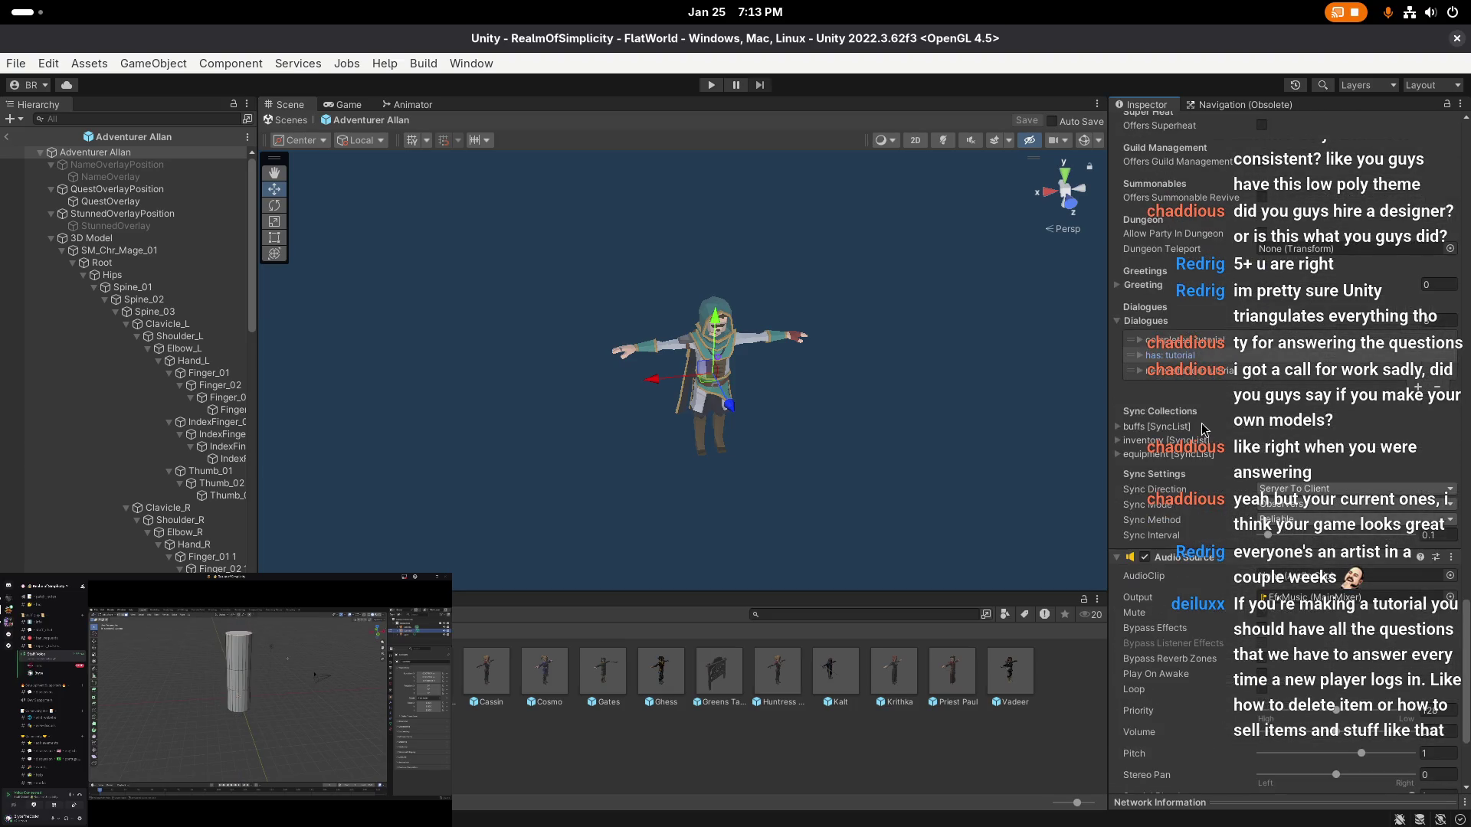
click(1186, 361)
scroll(1186, 361, down, 8)
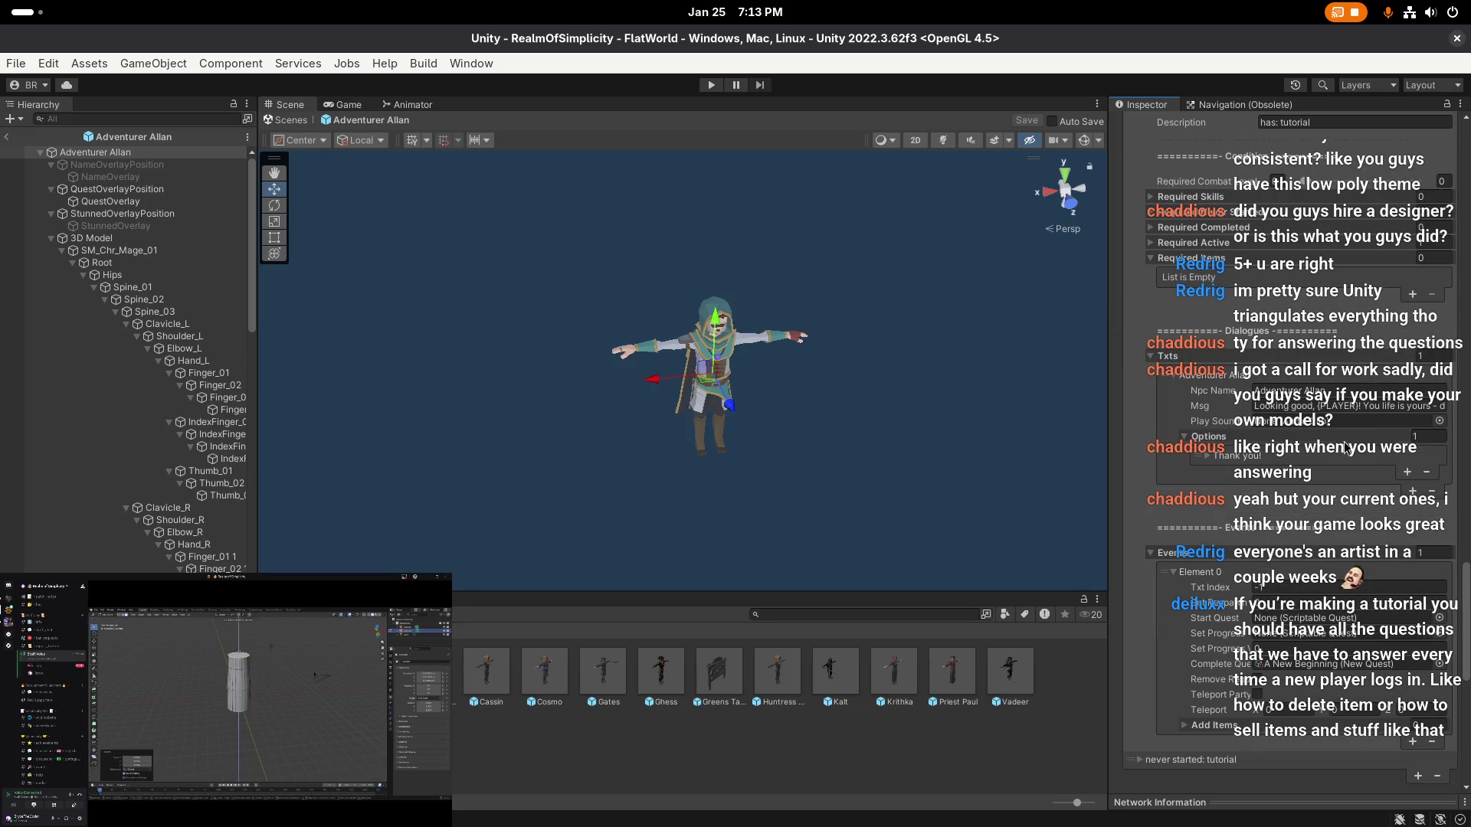
- Add a second element to the tutorial dialogue's Txts list
scroll(1337, 459, down, 2)
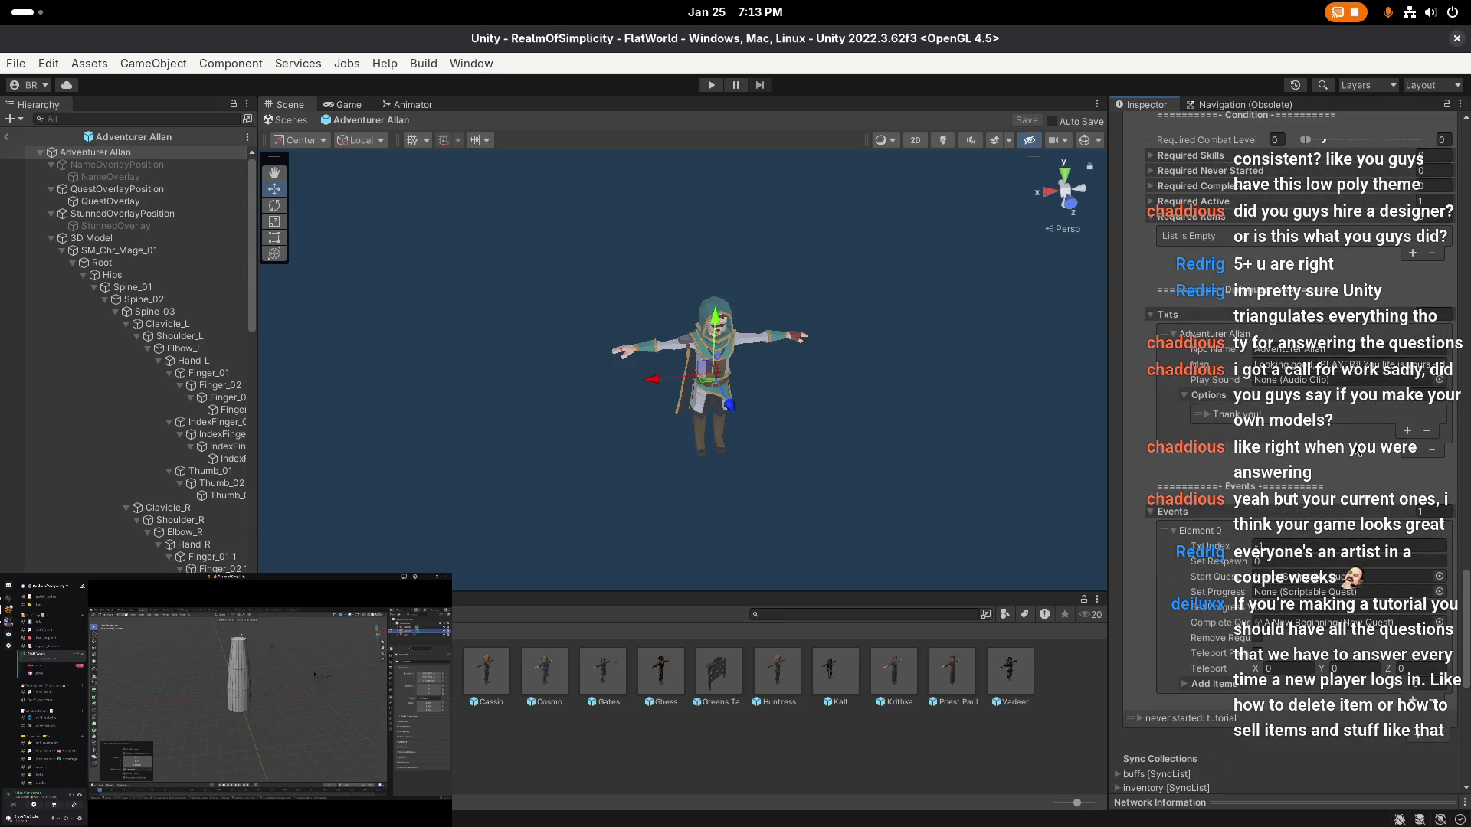
scroll(1410, 427, up, 2)
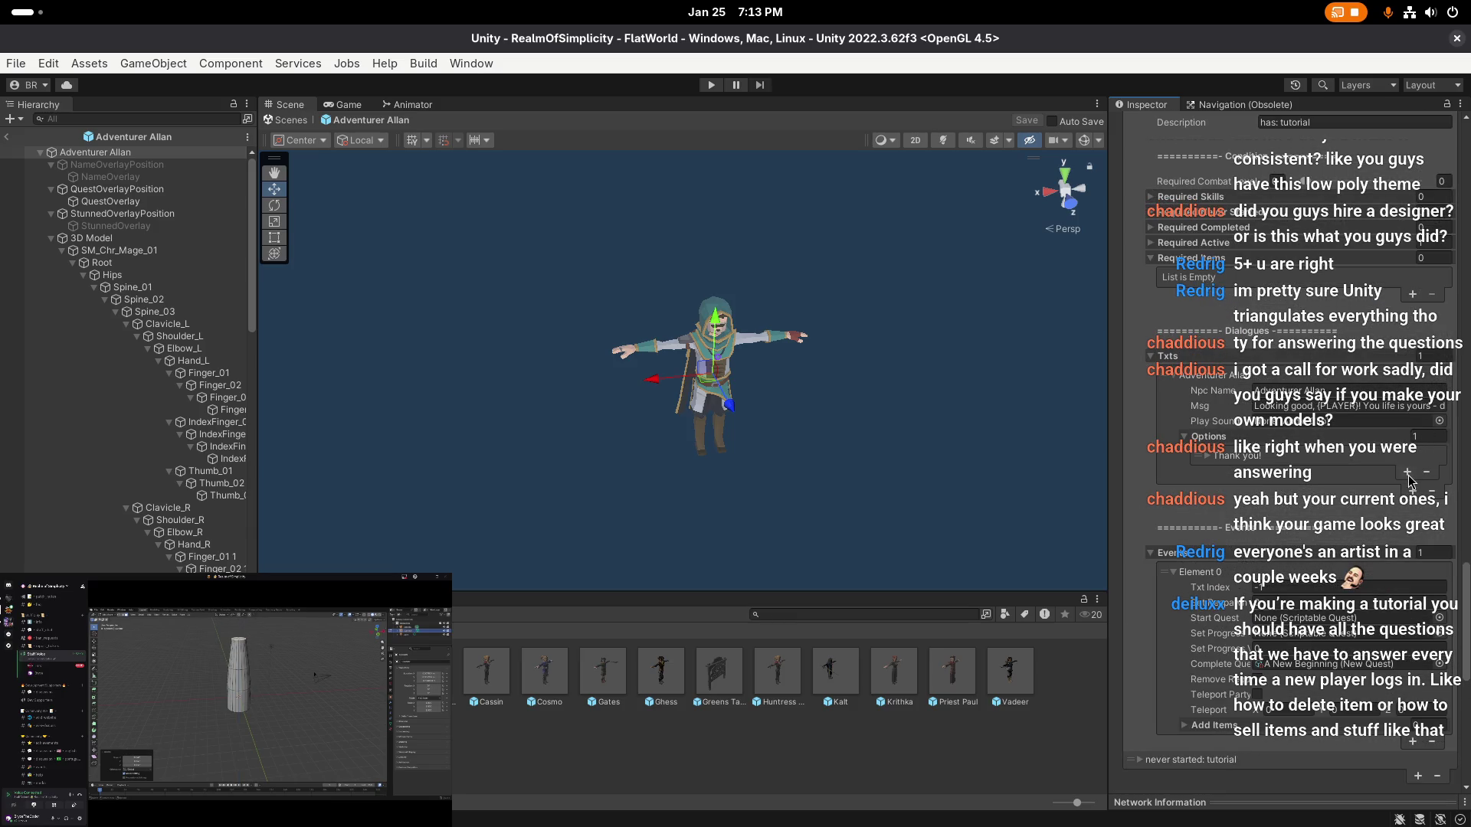
click(1406, 408)
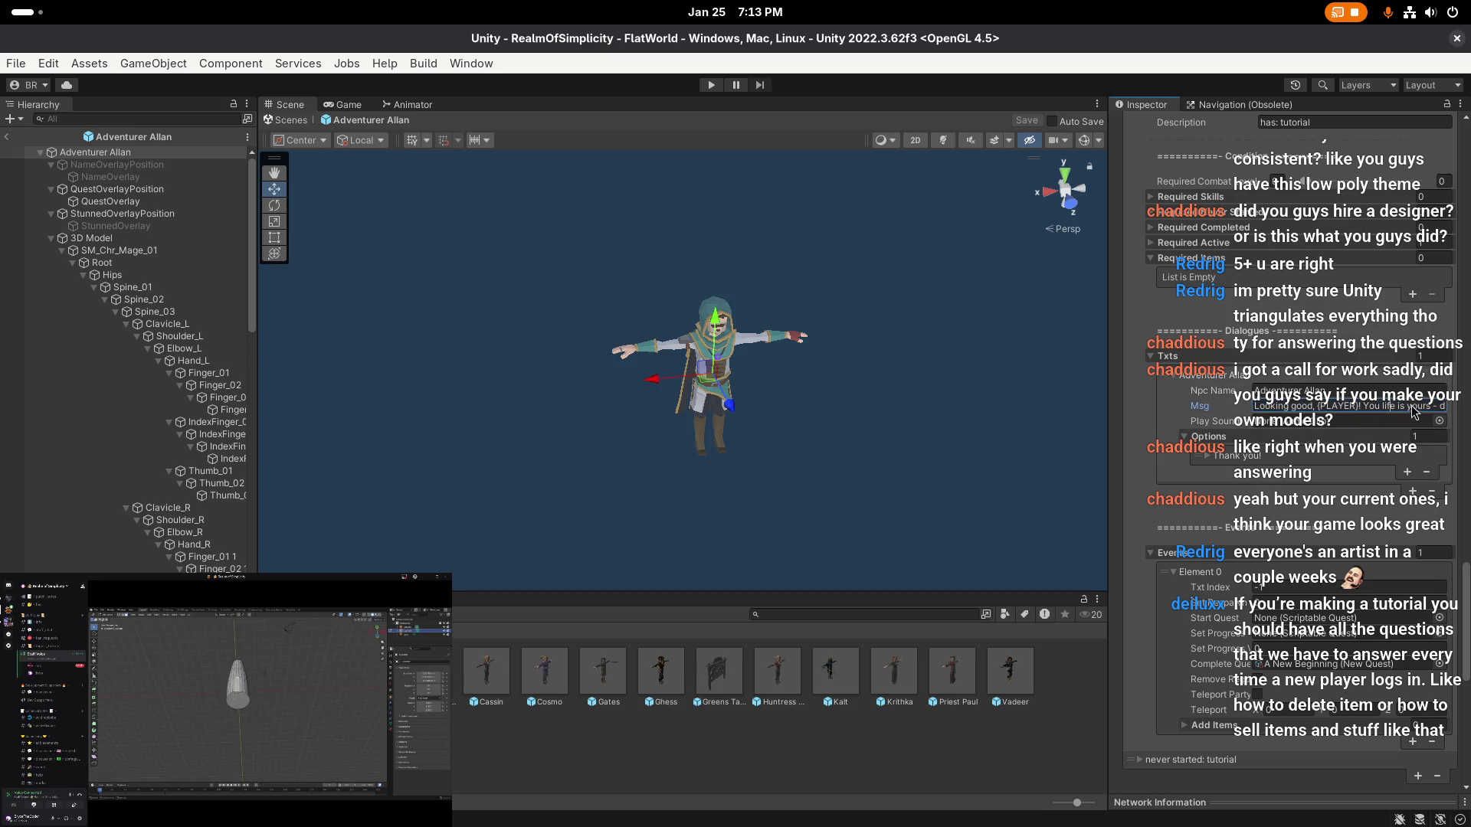
click(1406, 472)
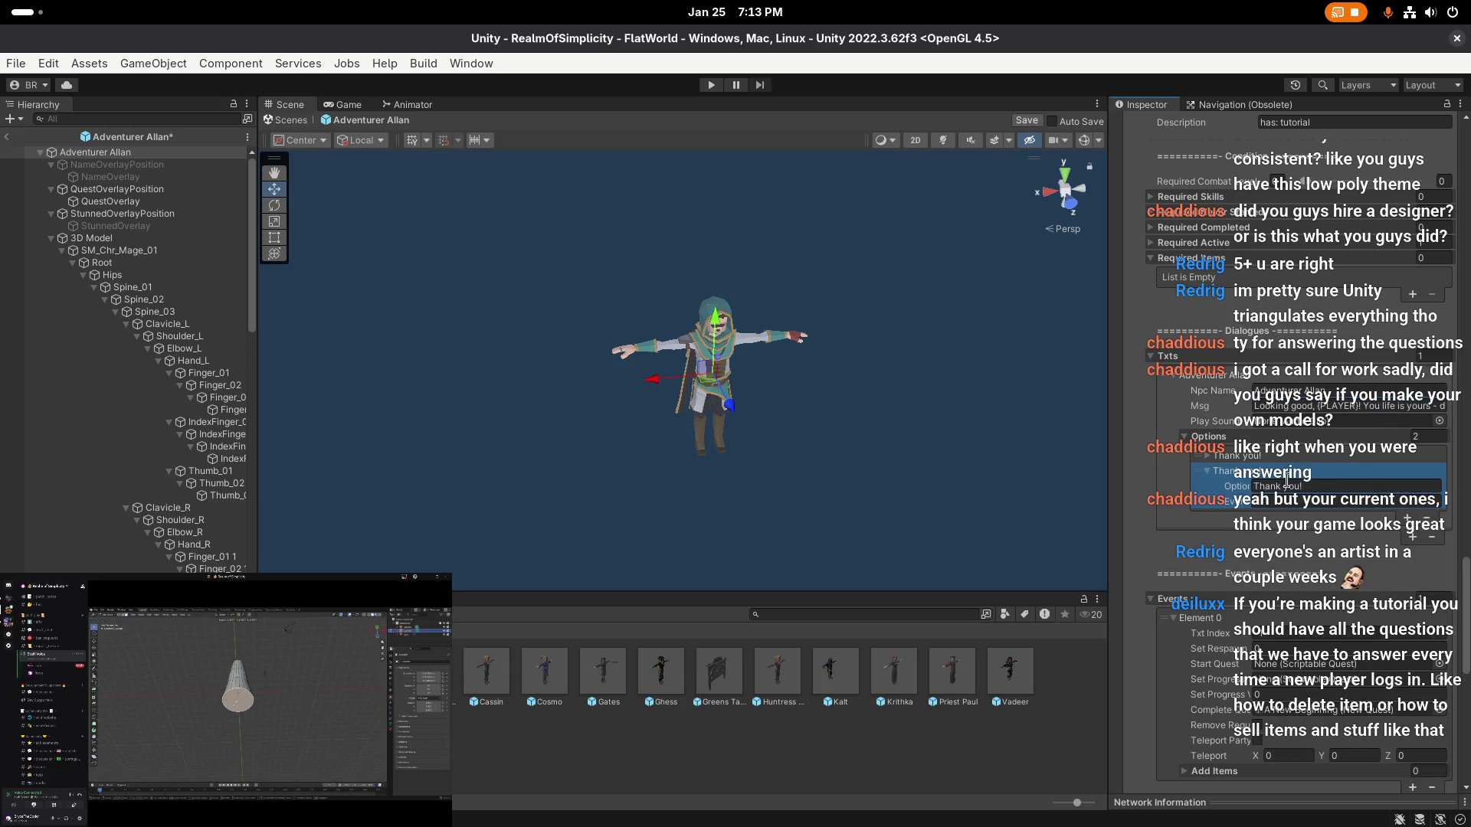
key(ctrl+z)
click(1414, 492)
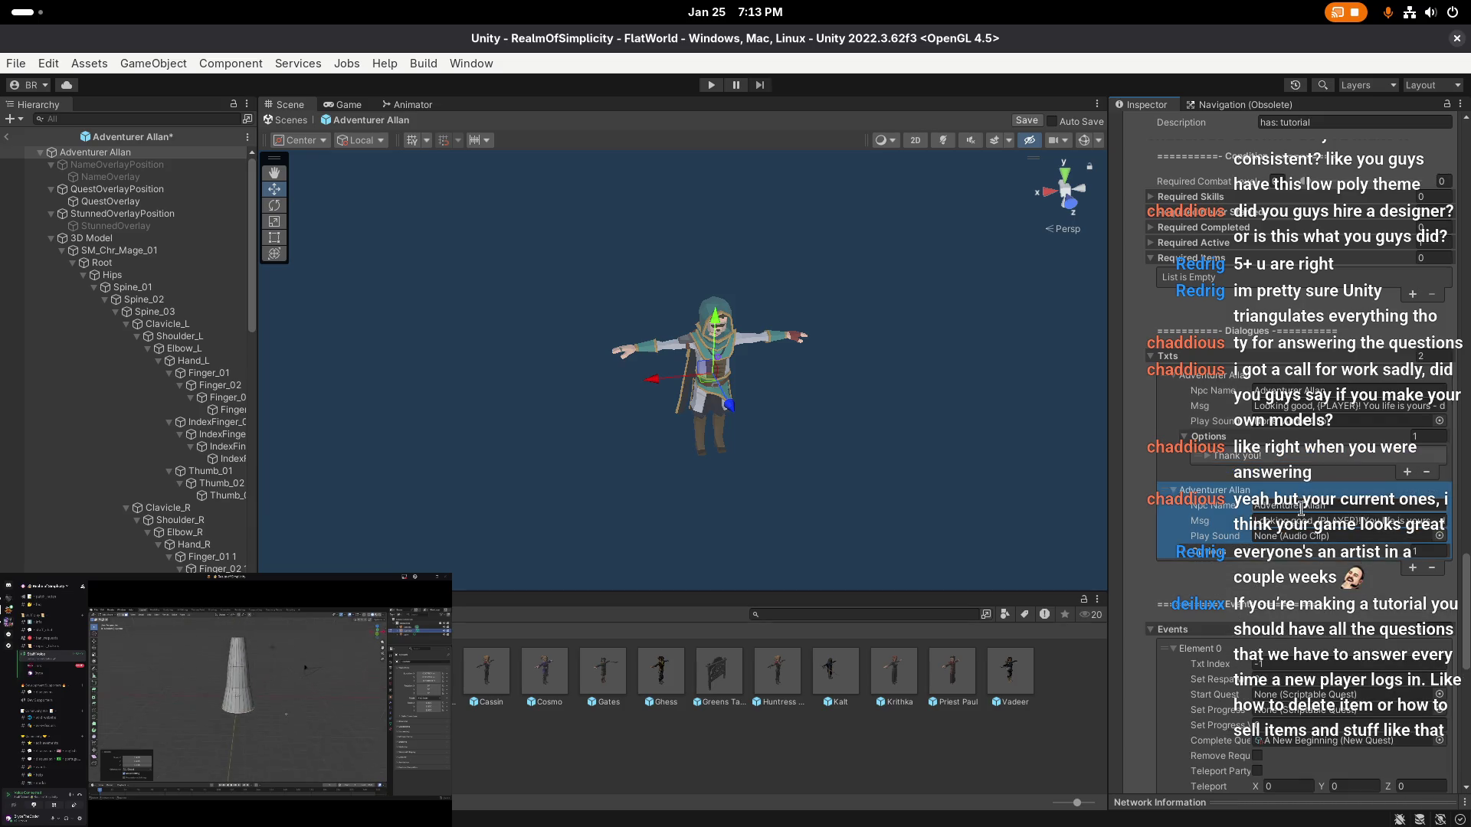
- Trim the first message down to 'Looking good, {PLAYER}!'
click(1363, 406)
drag(1364, 406, 1439, 418)
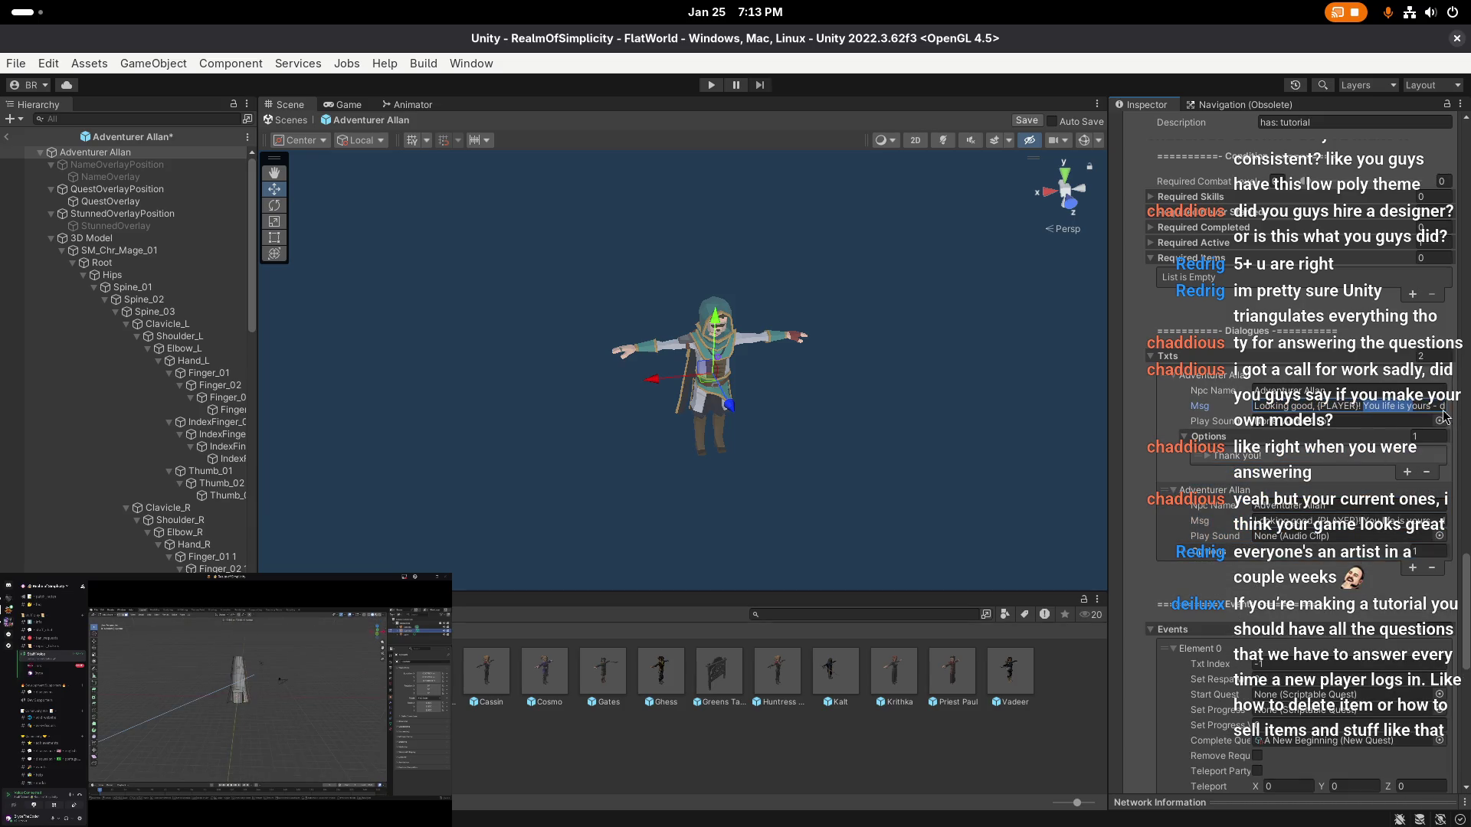
key(BackSpace)
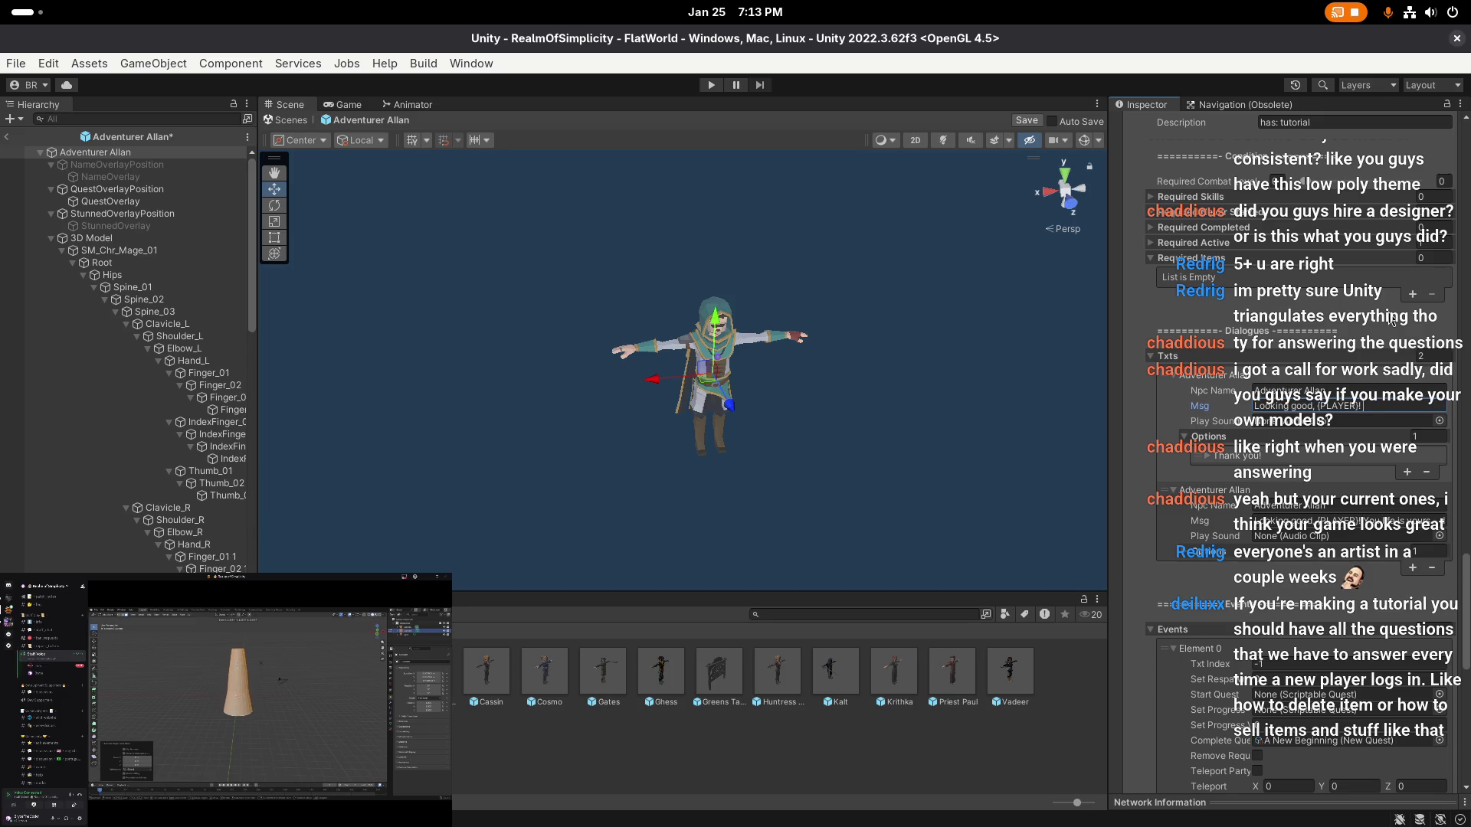
- Append 'If you wish to customize your character, please talk to the Haberdasher' to the first message
text( If you wish to)
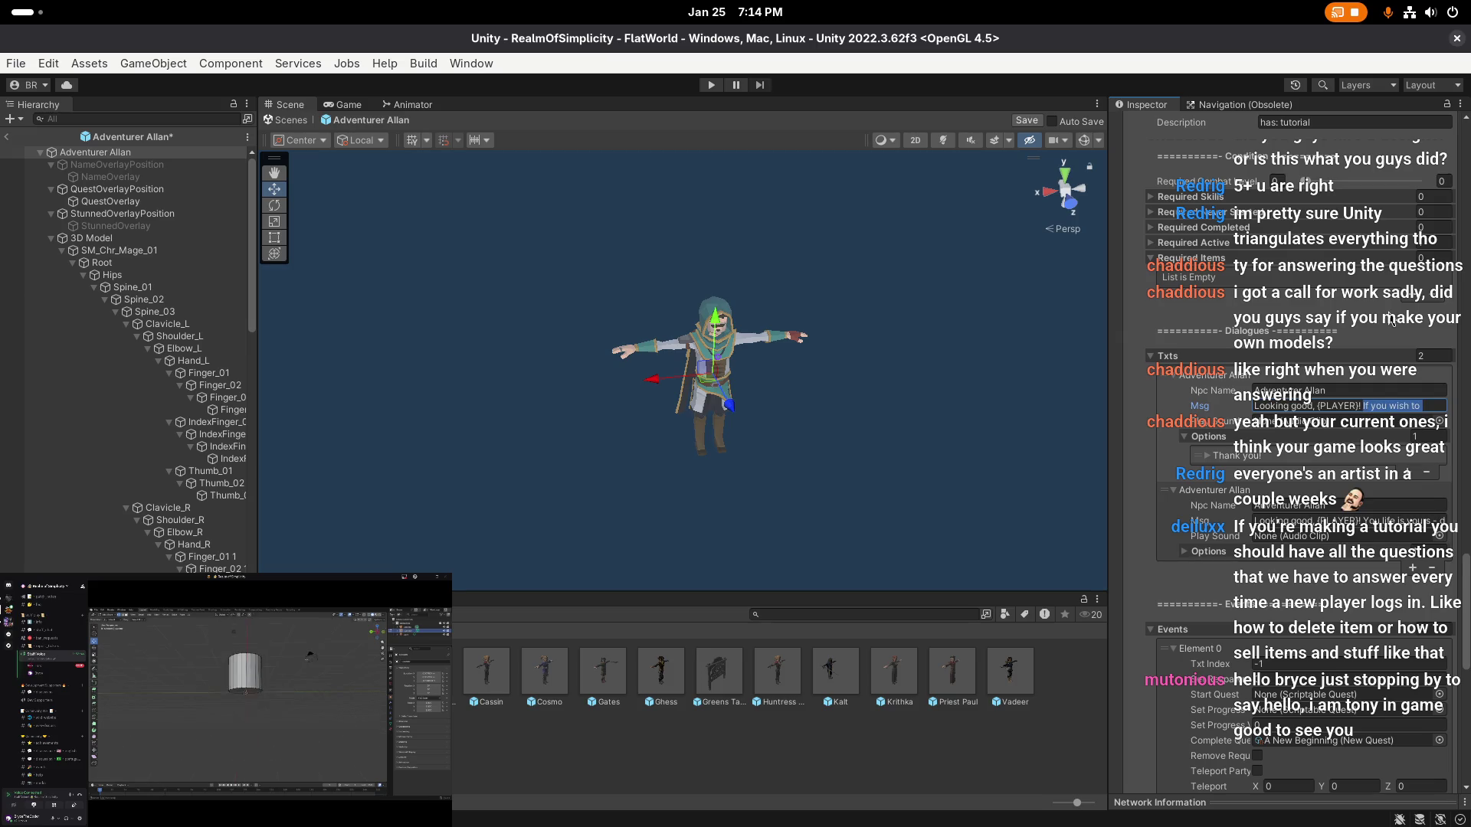
text(uso)
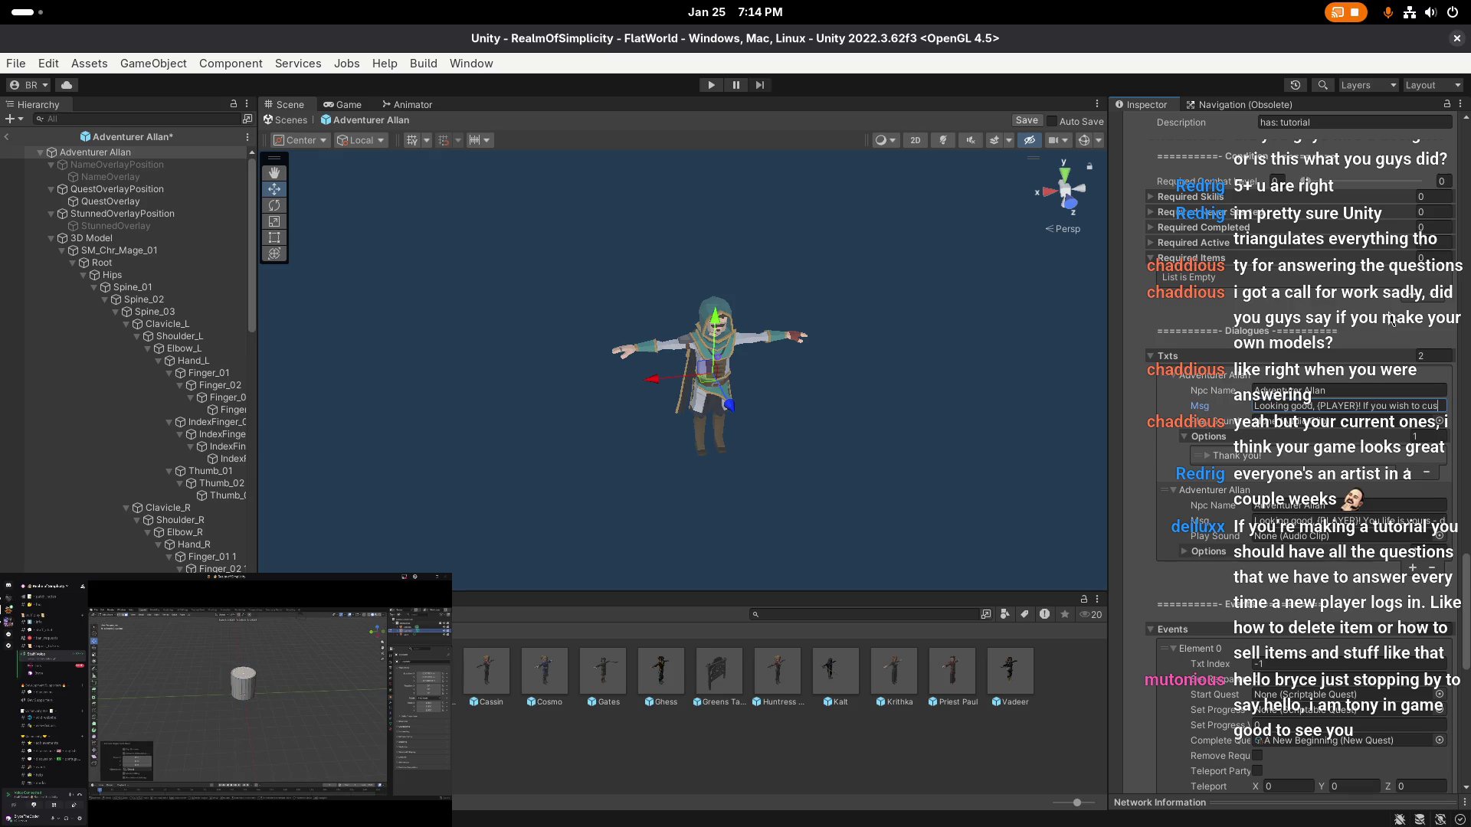
text(t)
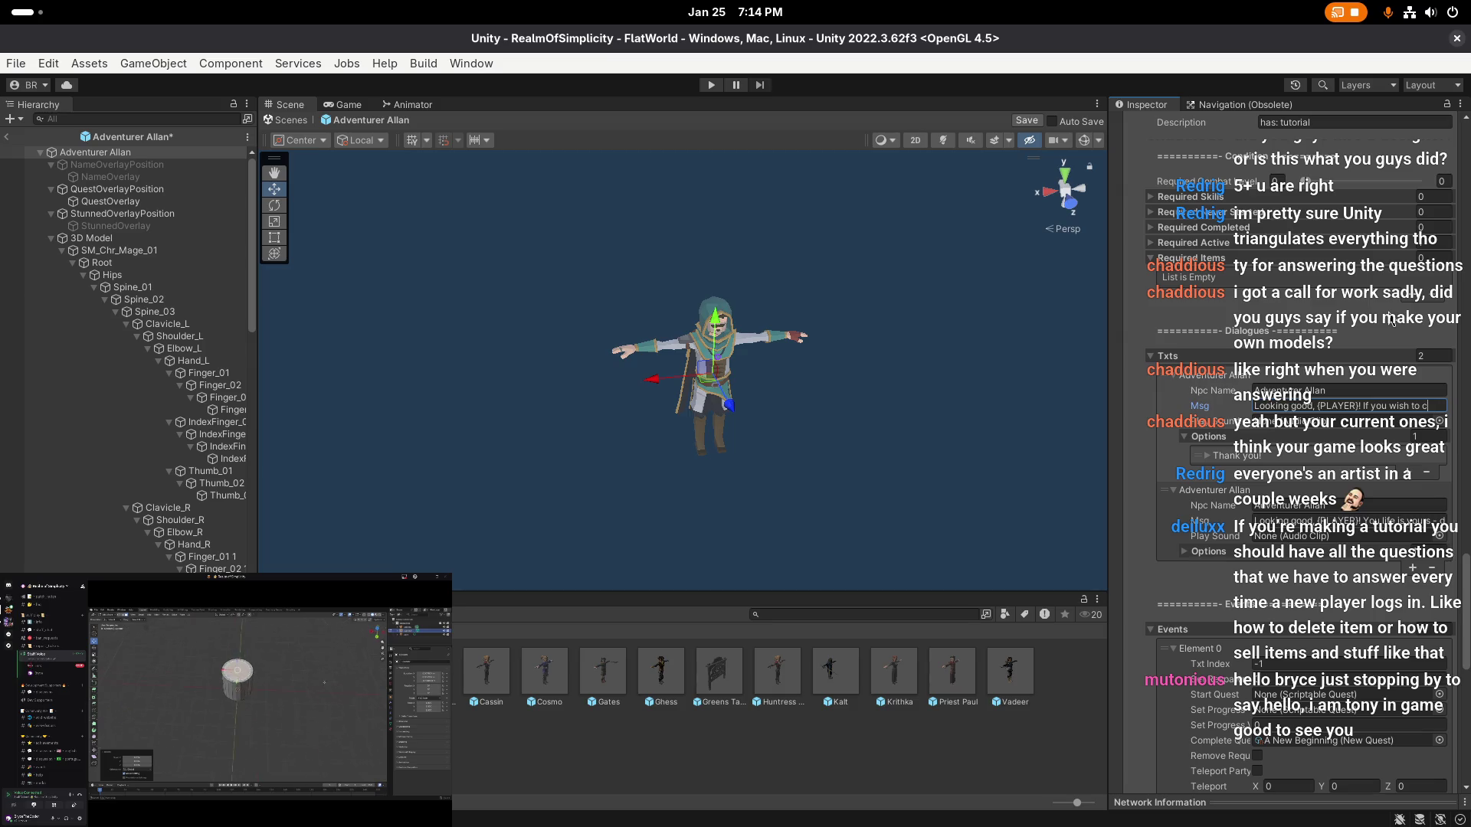
text(omize your)
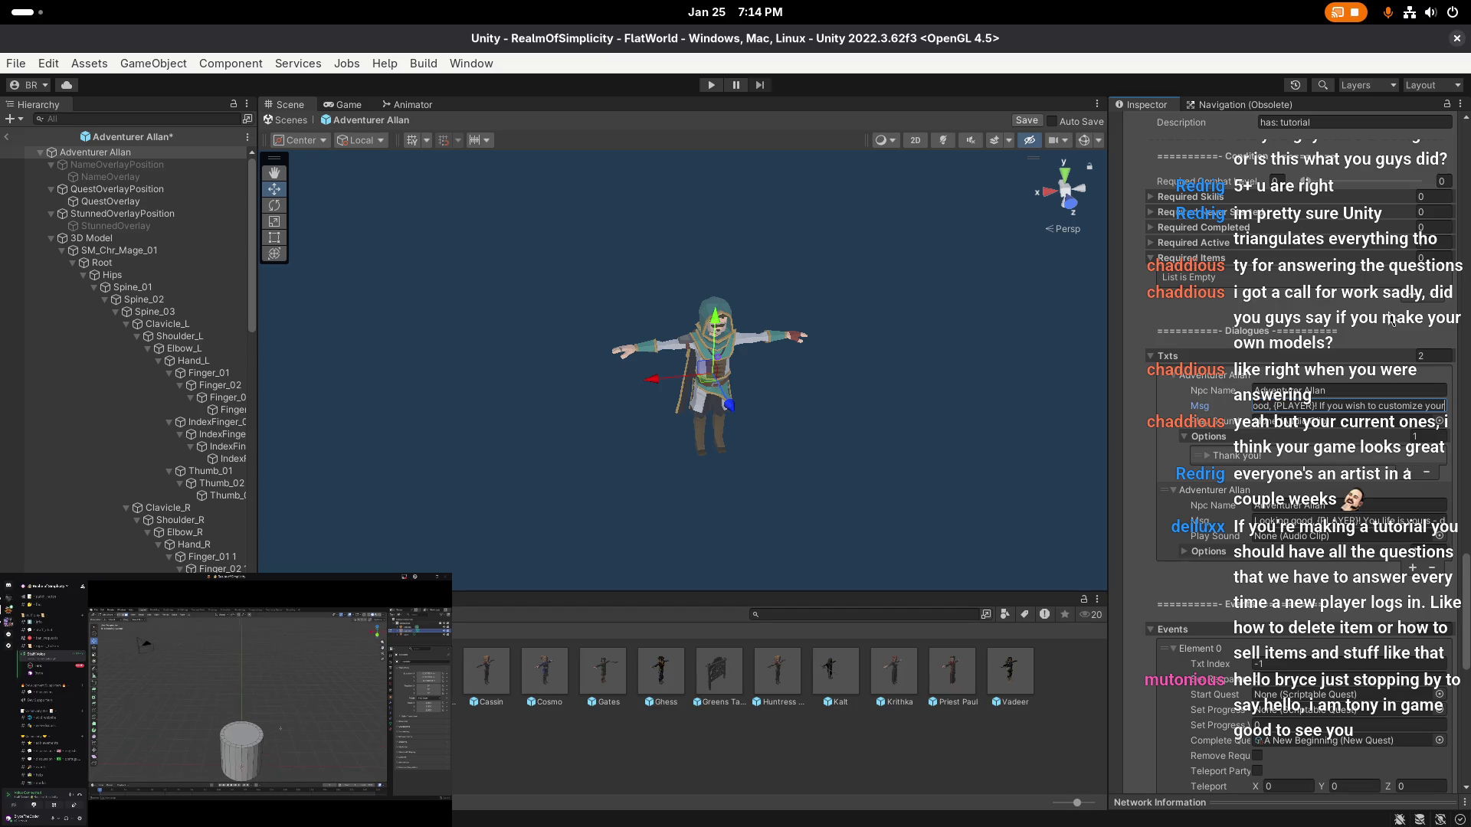
text( character, )
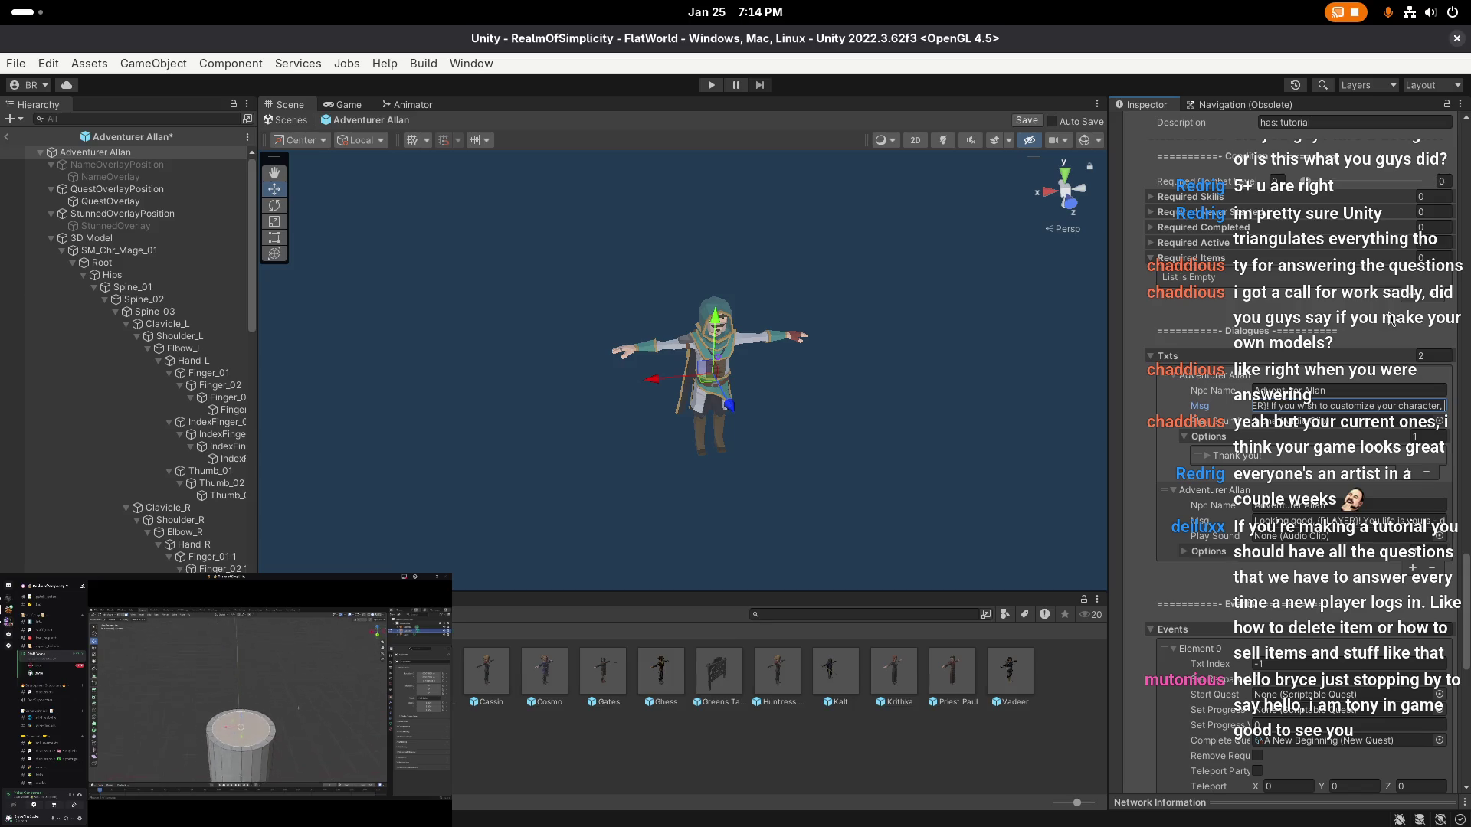
text(ple)
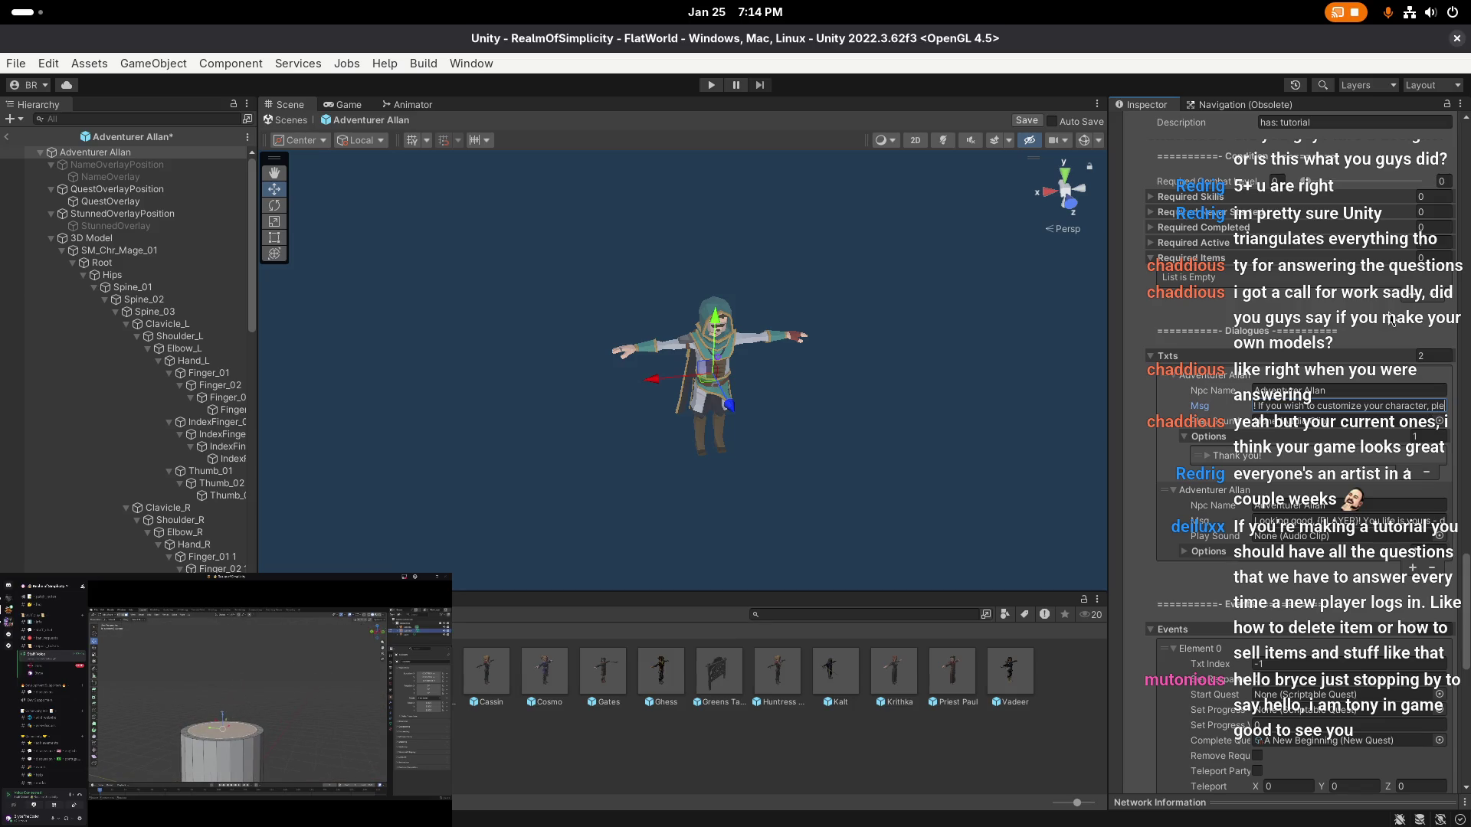
text(ase t)
text(talk)
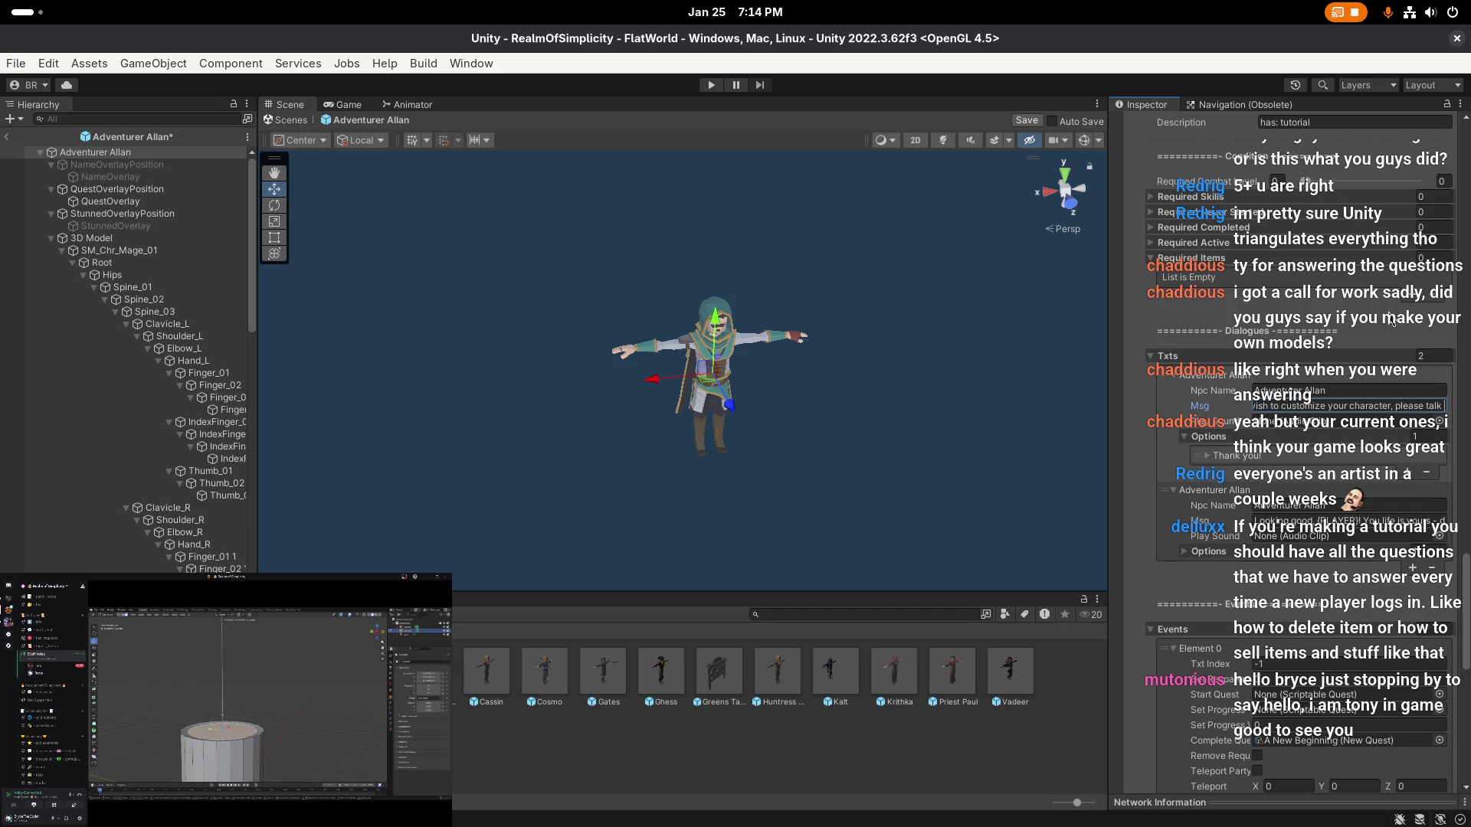
text( to the Haber)
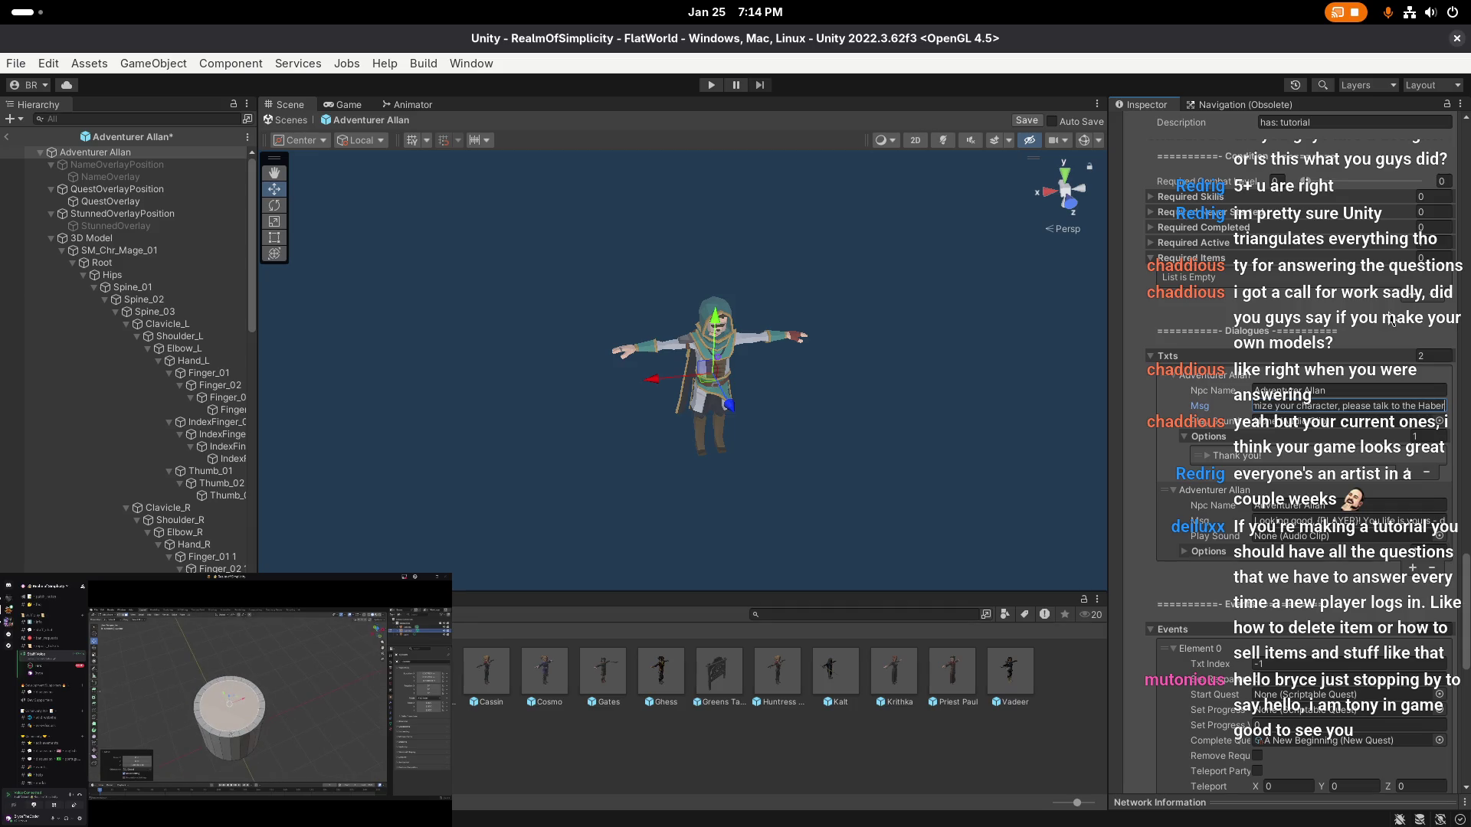
text(dasher nea)
key(BackSpace)
key(BackSpace)
key(BackSpace)
key(Return)
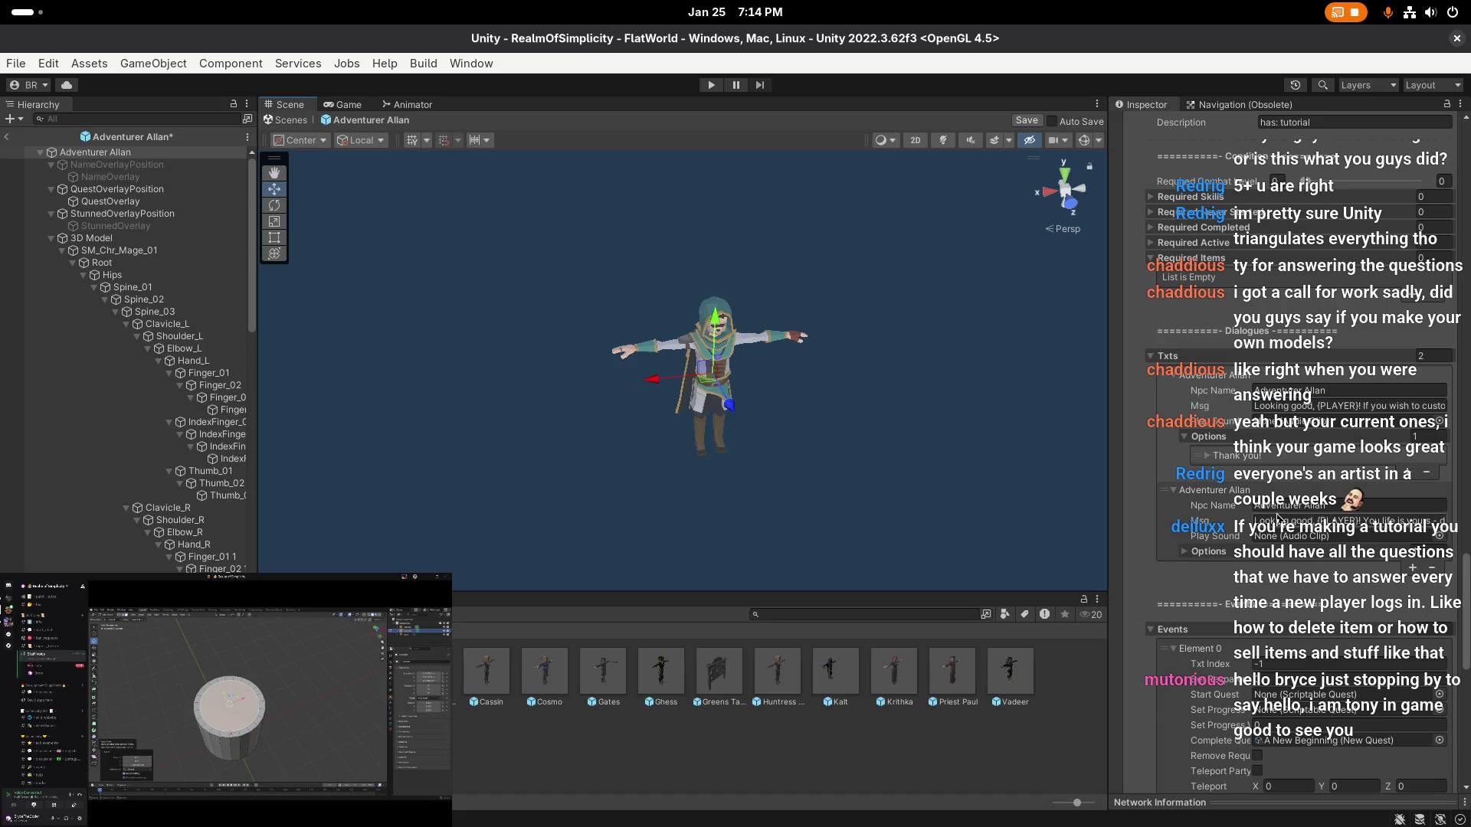
scroll(1342, 435, down, 3)
- Start the second message with 'Nevertheless, you life is yours,', empty the first Options list, and save the prefab
click(1355, 438)
drag(1370, 438, 1219, 441)
text(Nevertheless, )
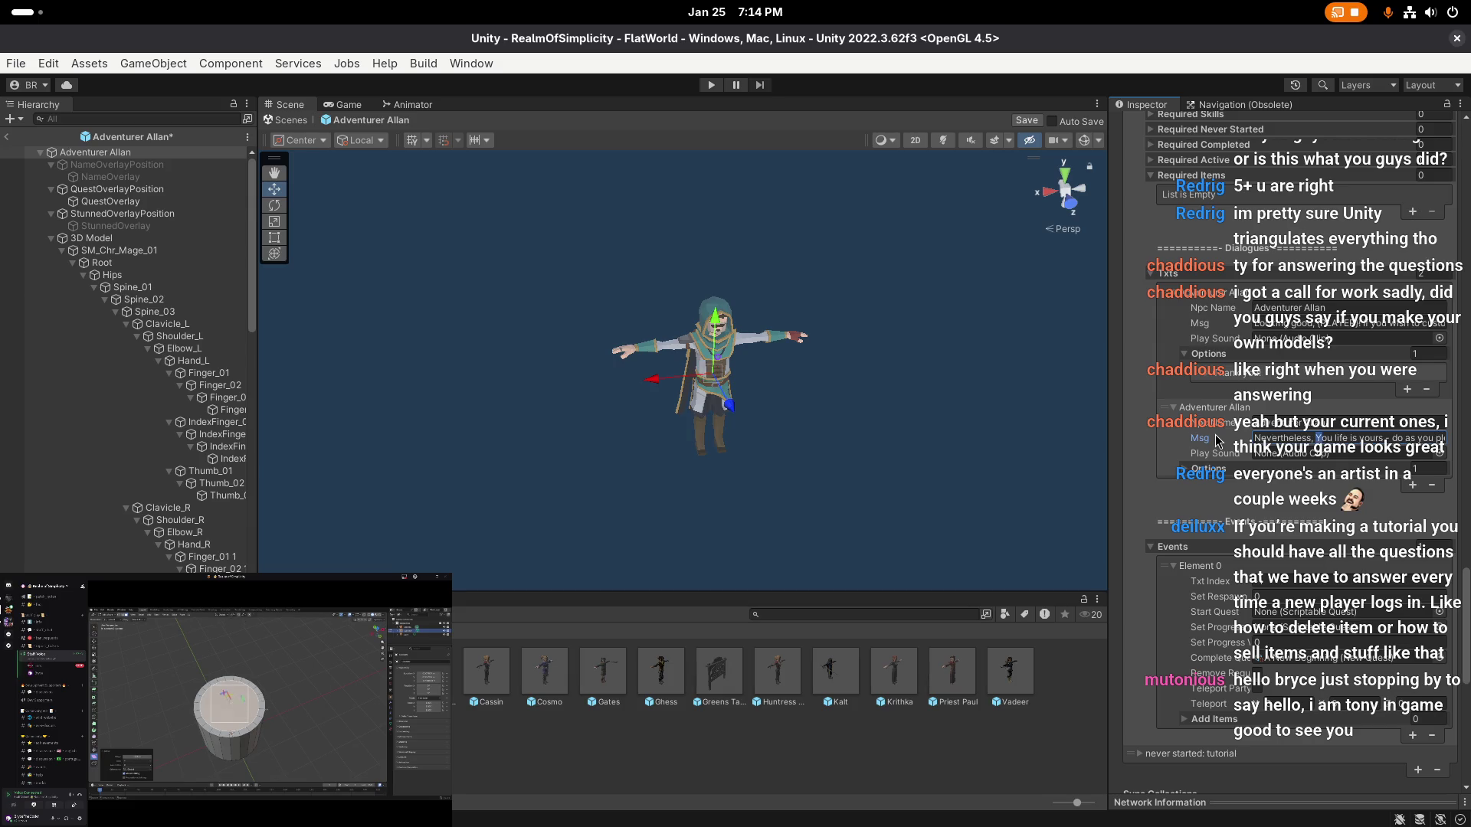
text(you life is yours)
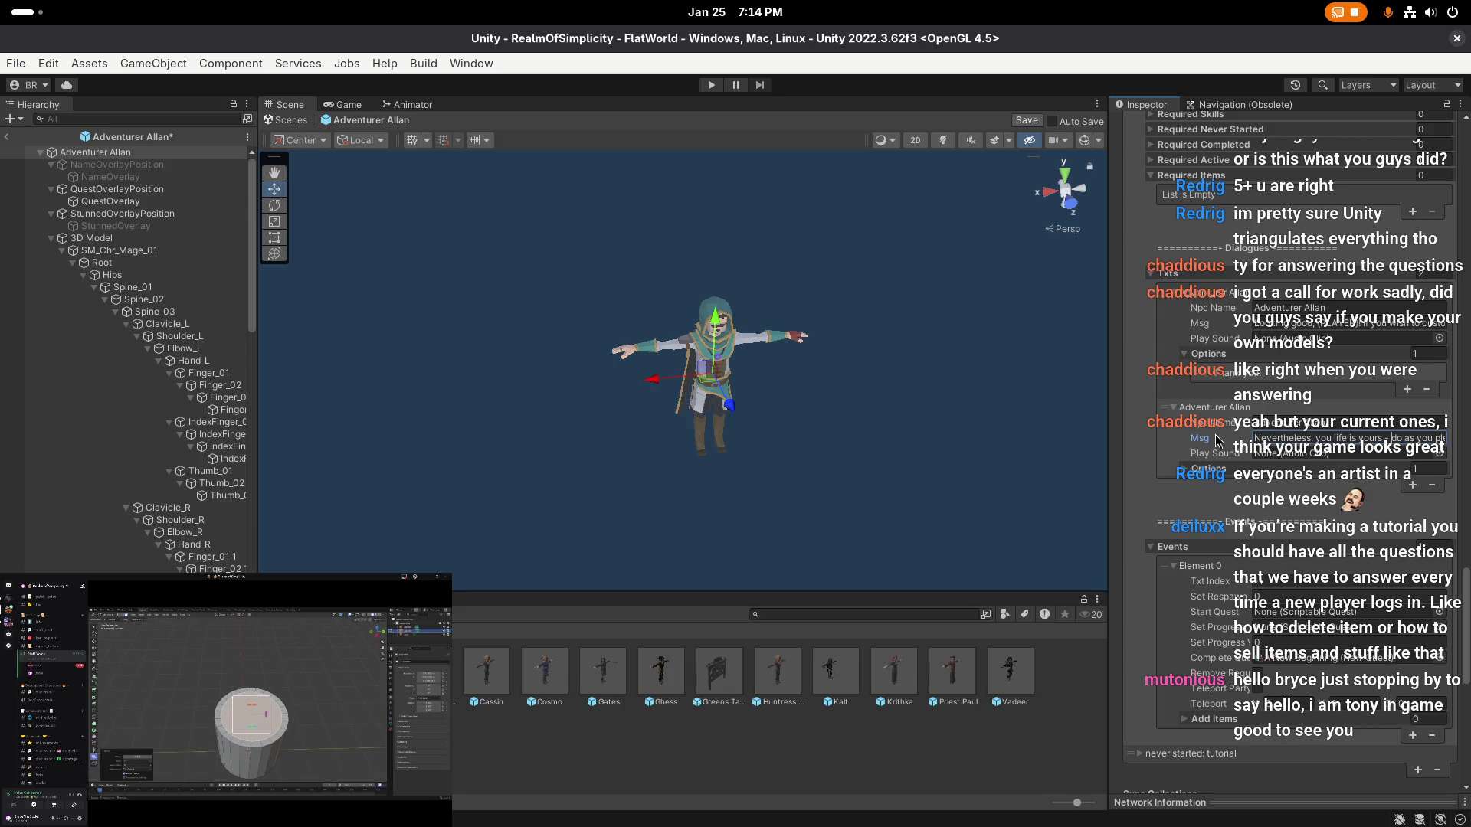
text(,)
key(End)
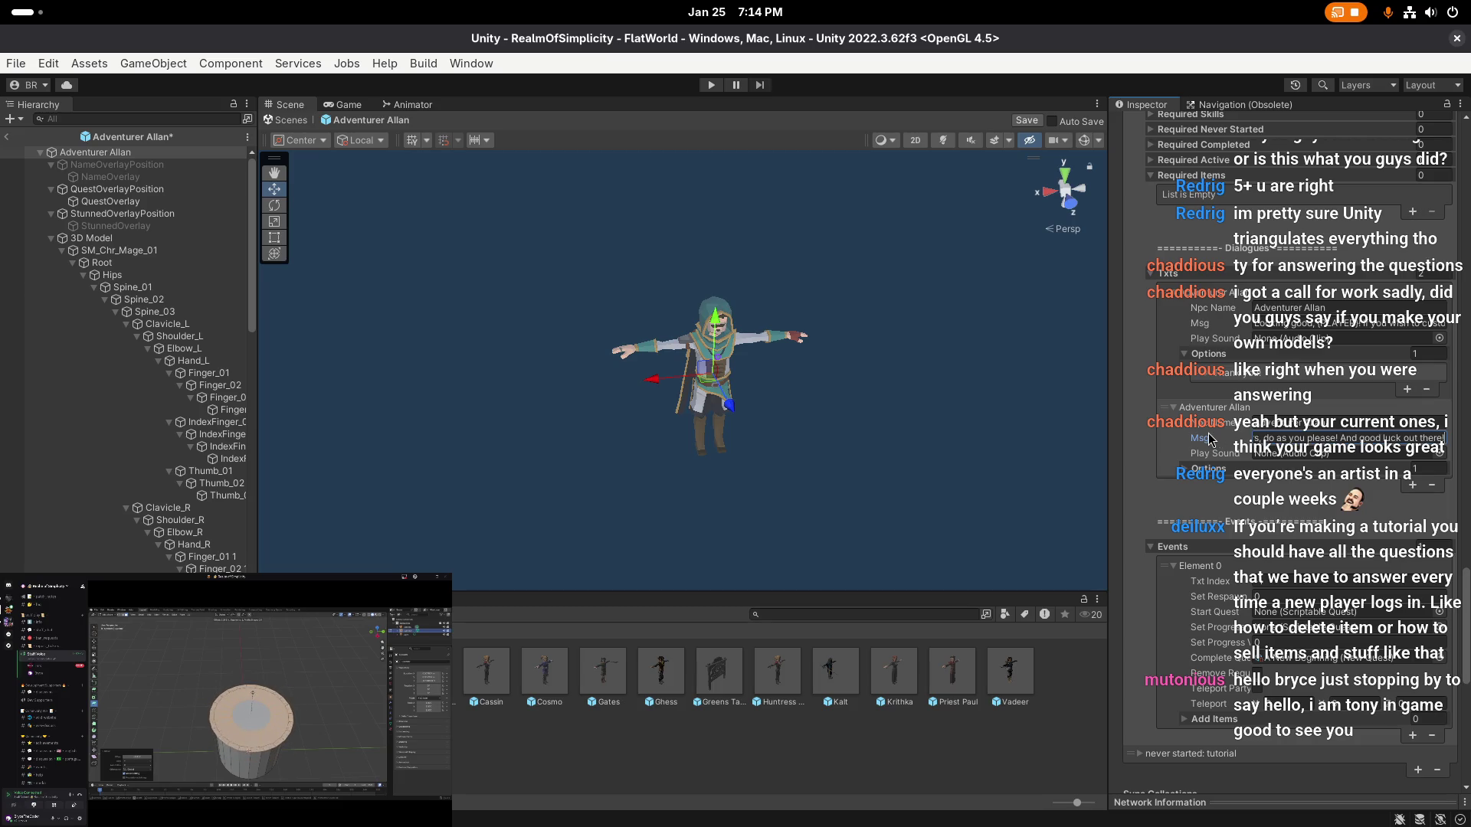
key(Return)
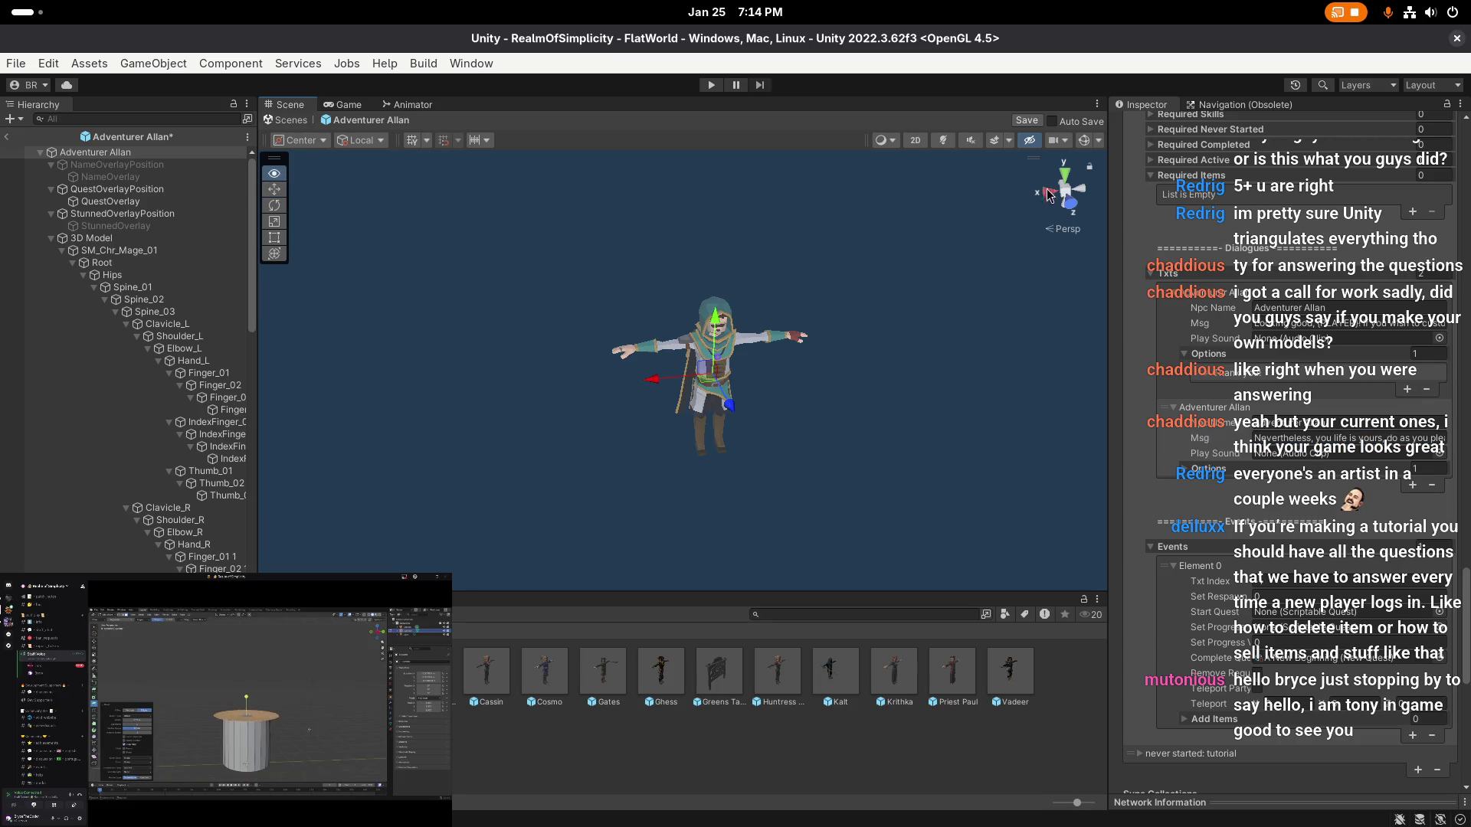
click(1426, 389)
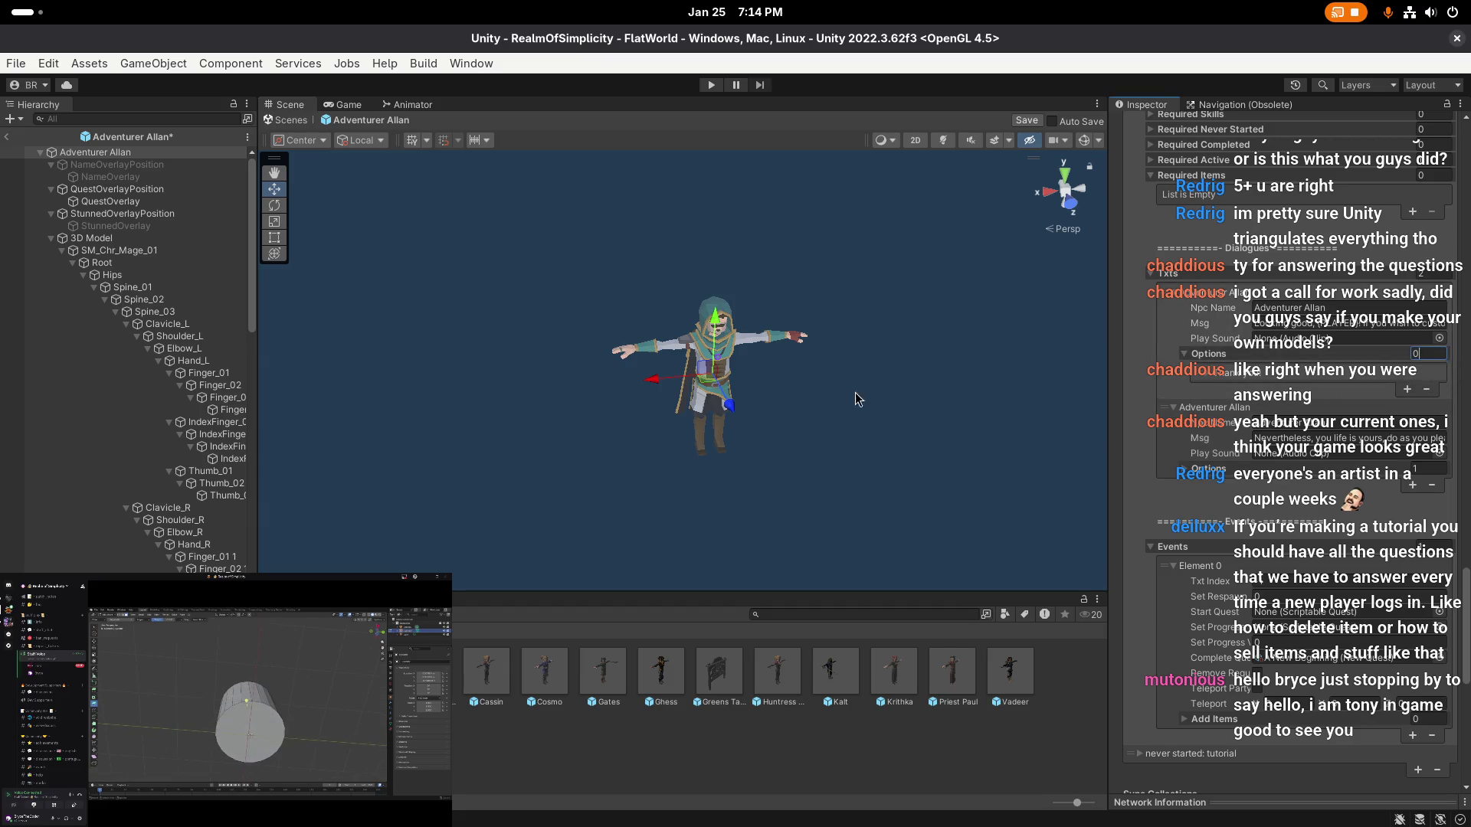
click(1030, 122)
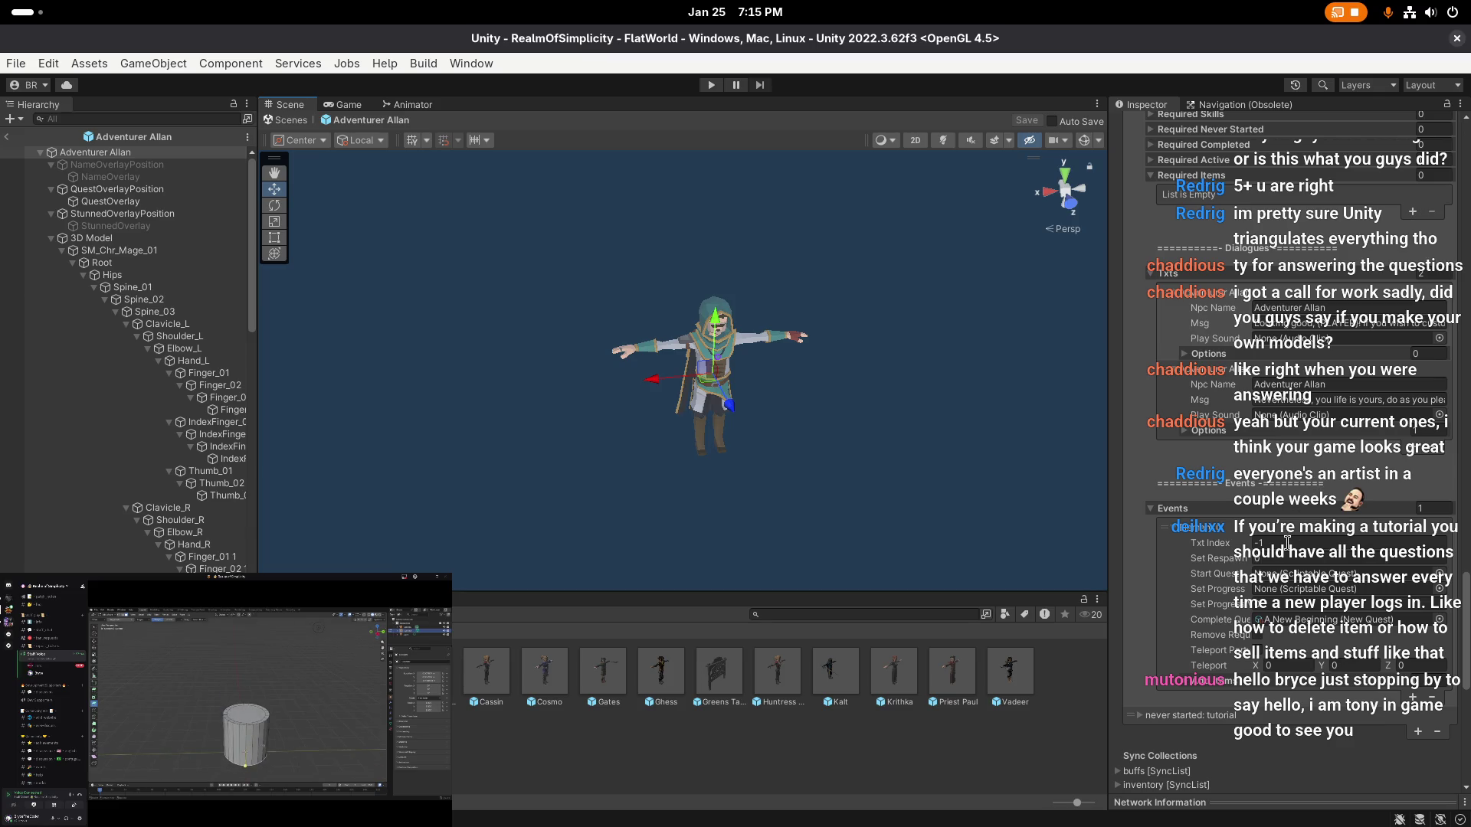
scroll(1287, 542, up, 2)
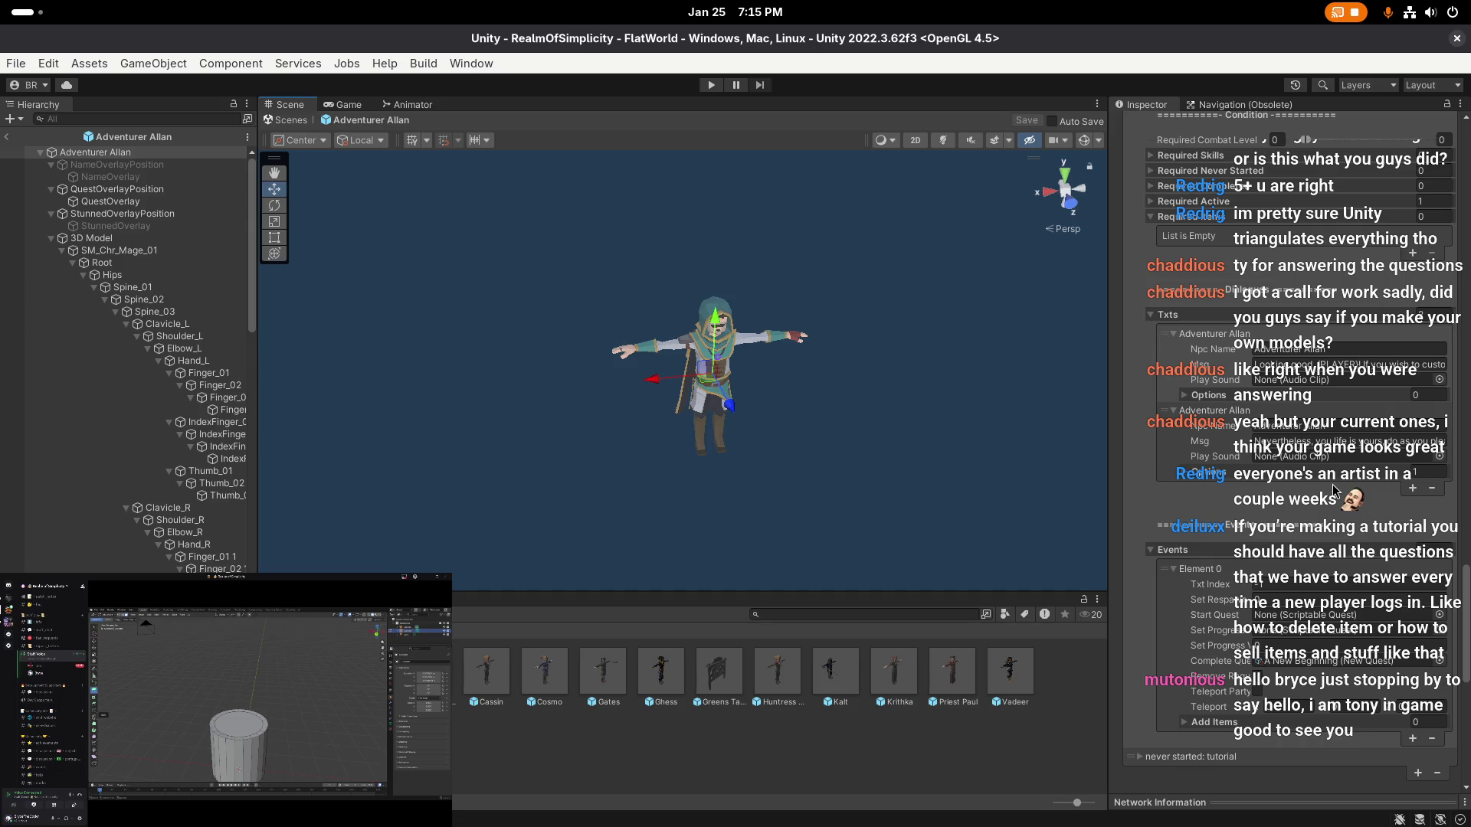
scroll(1024, 405, up, 1)
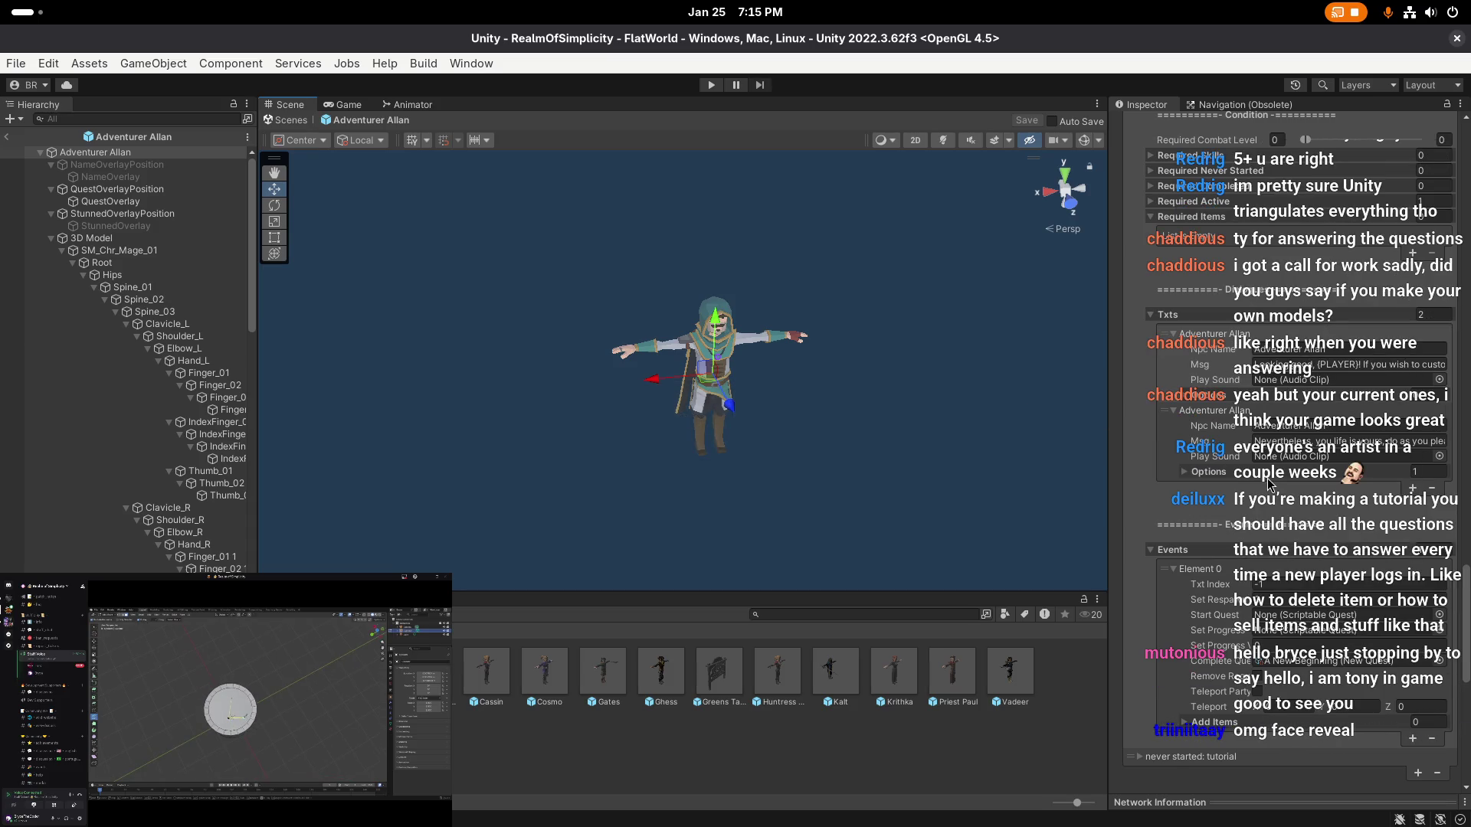
scroll(1171, 348, down, 3)
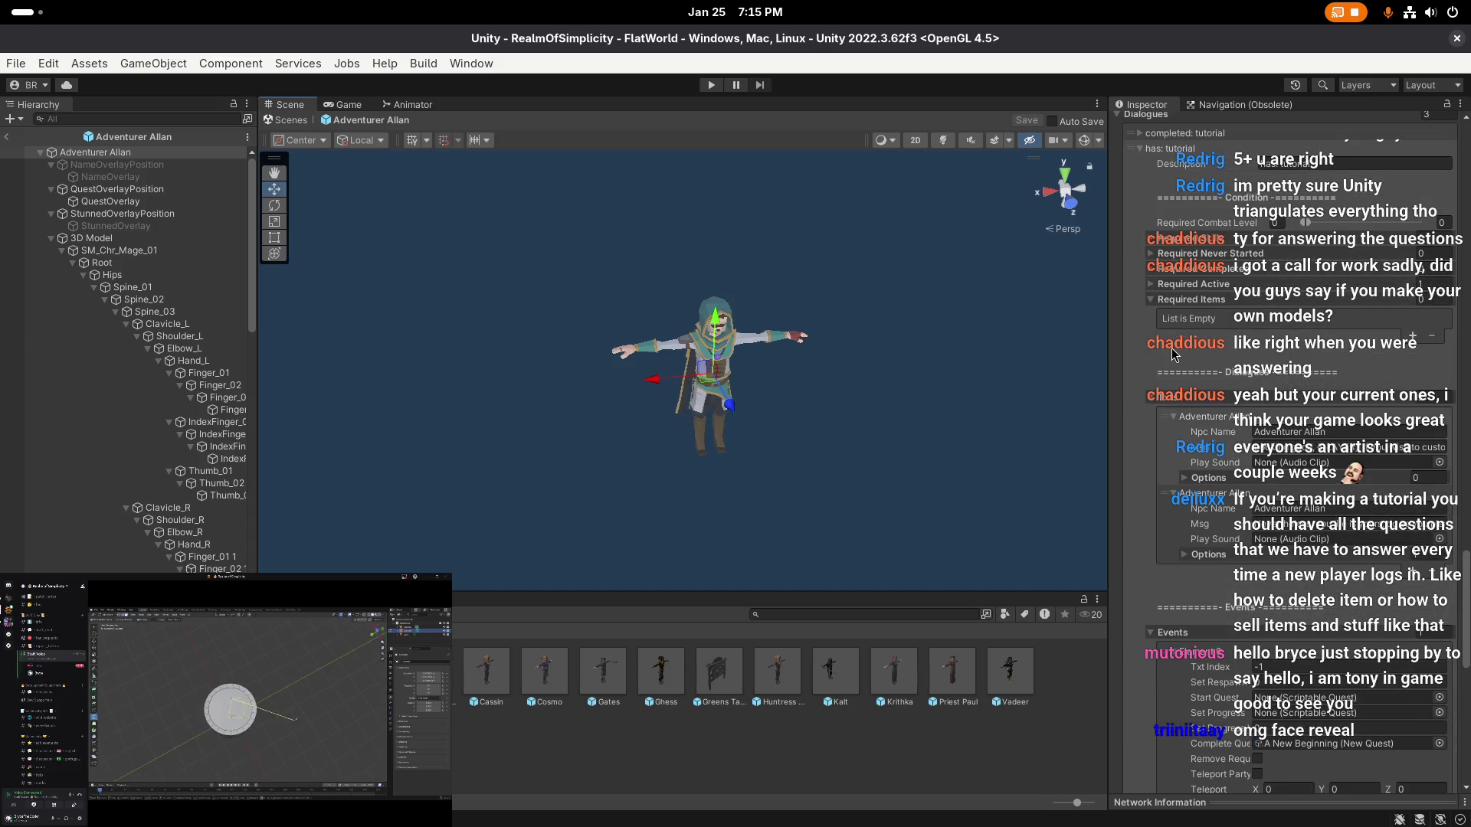
scroll(1171, 348, down, 3)
scroll(690, 398, up, 1)
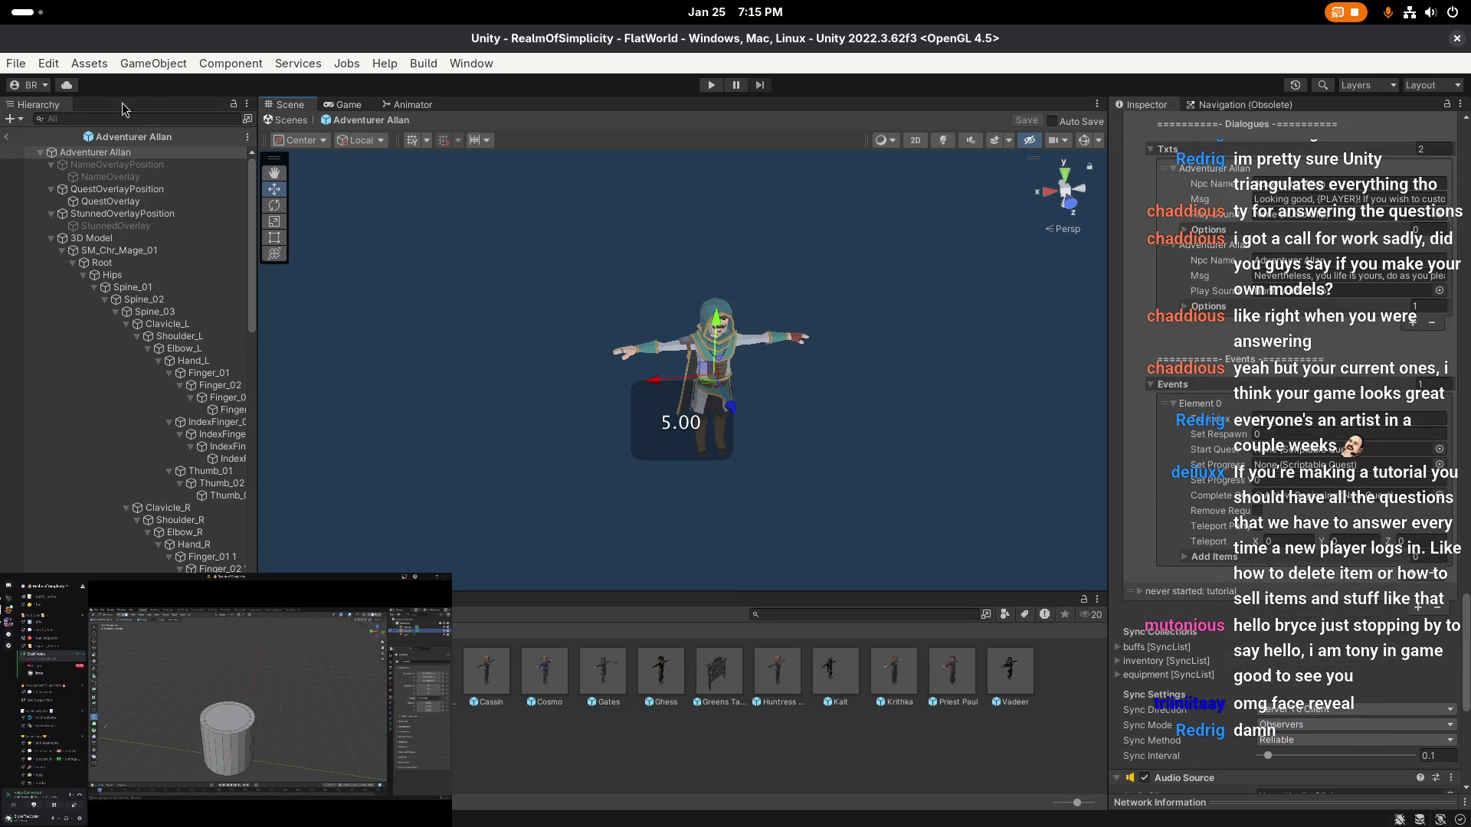
- Leave prefab mode and return to the FlatWorld scene
click(4, 142)
scroll(610, 457, down, 3)
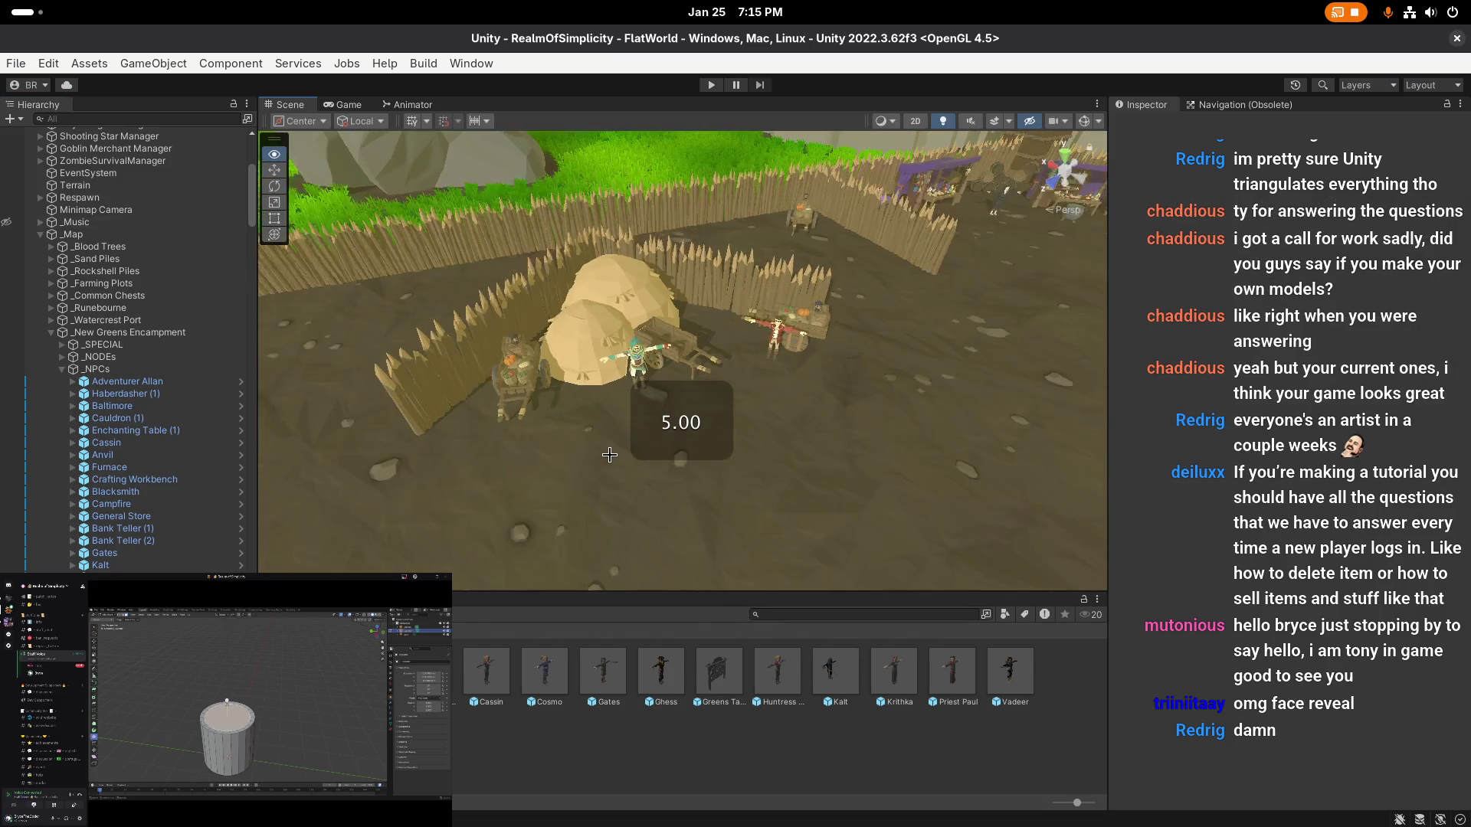
scroll(725, 440, down, 2)
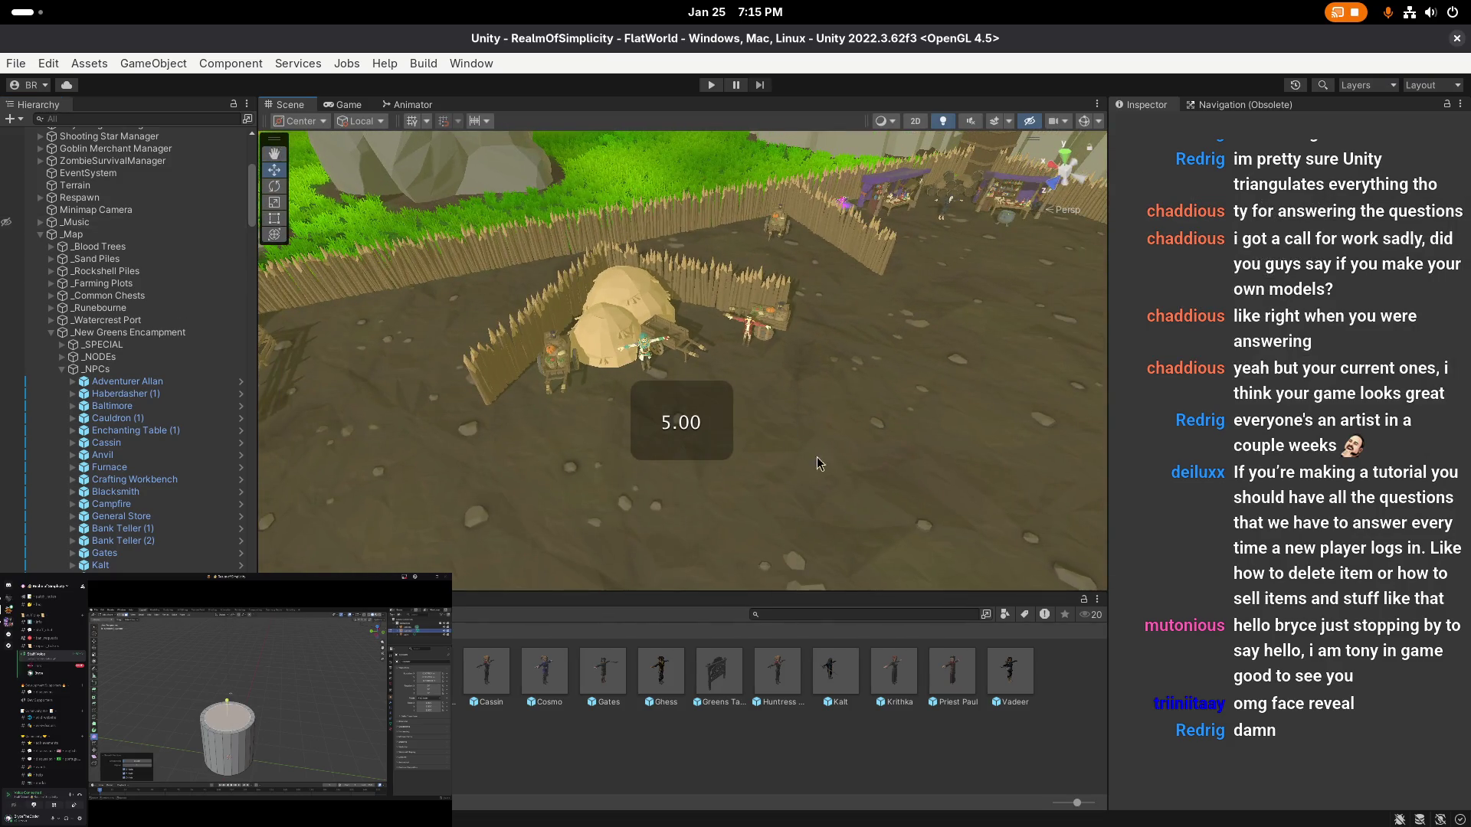
click(16, 63)
click(77, 252)
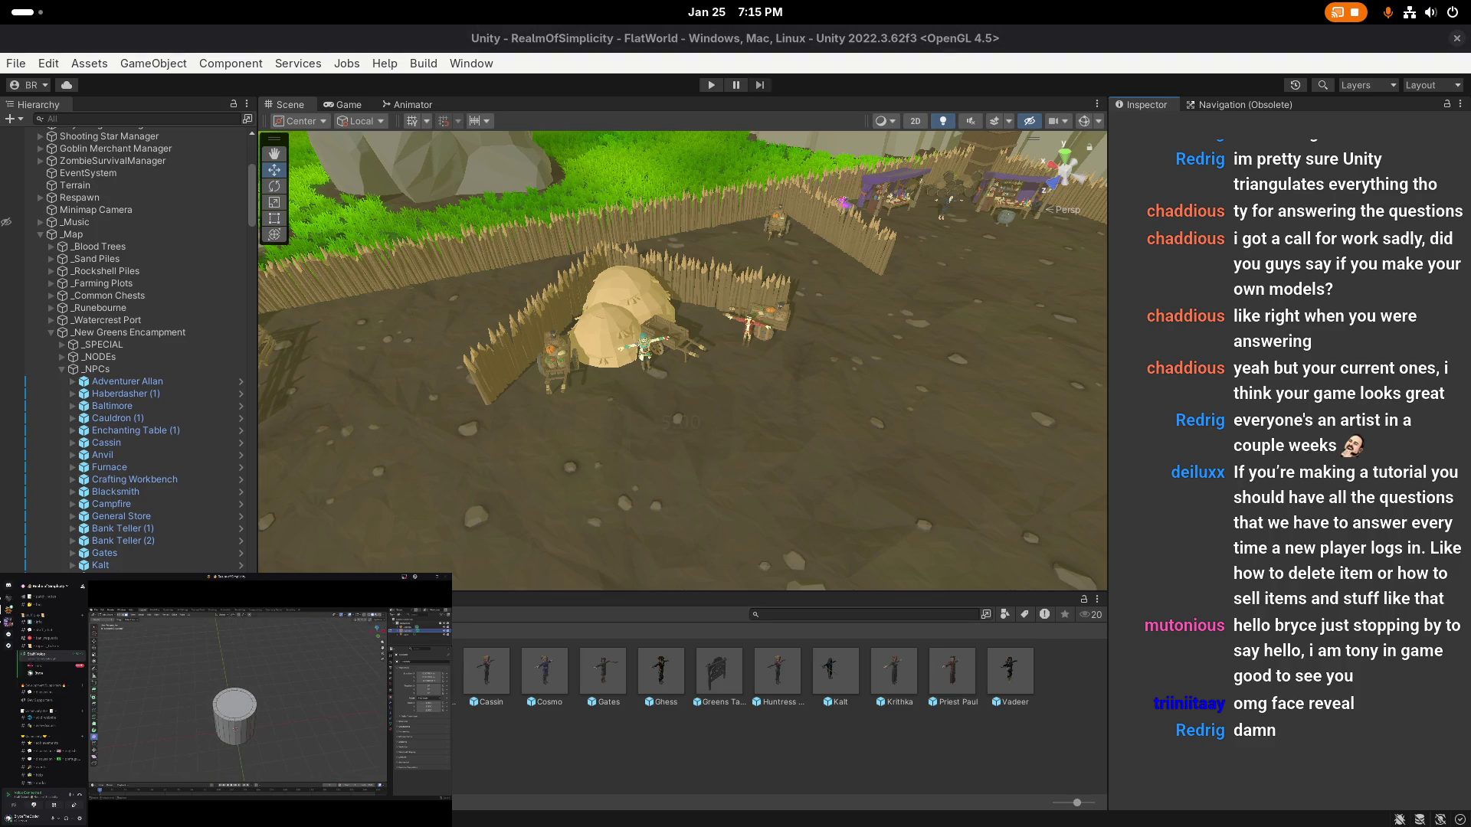
- Switch the Scene view to 2D and collapse _New Greens Encampment and _Map in the Hierarchy
click(916, 123)
click(51, 333)
click(69, 234)
key(Left)
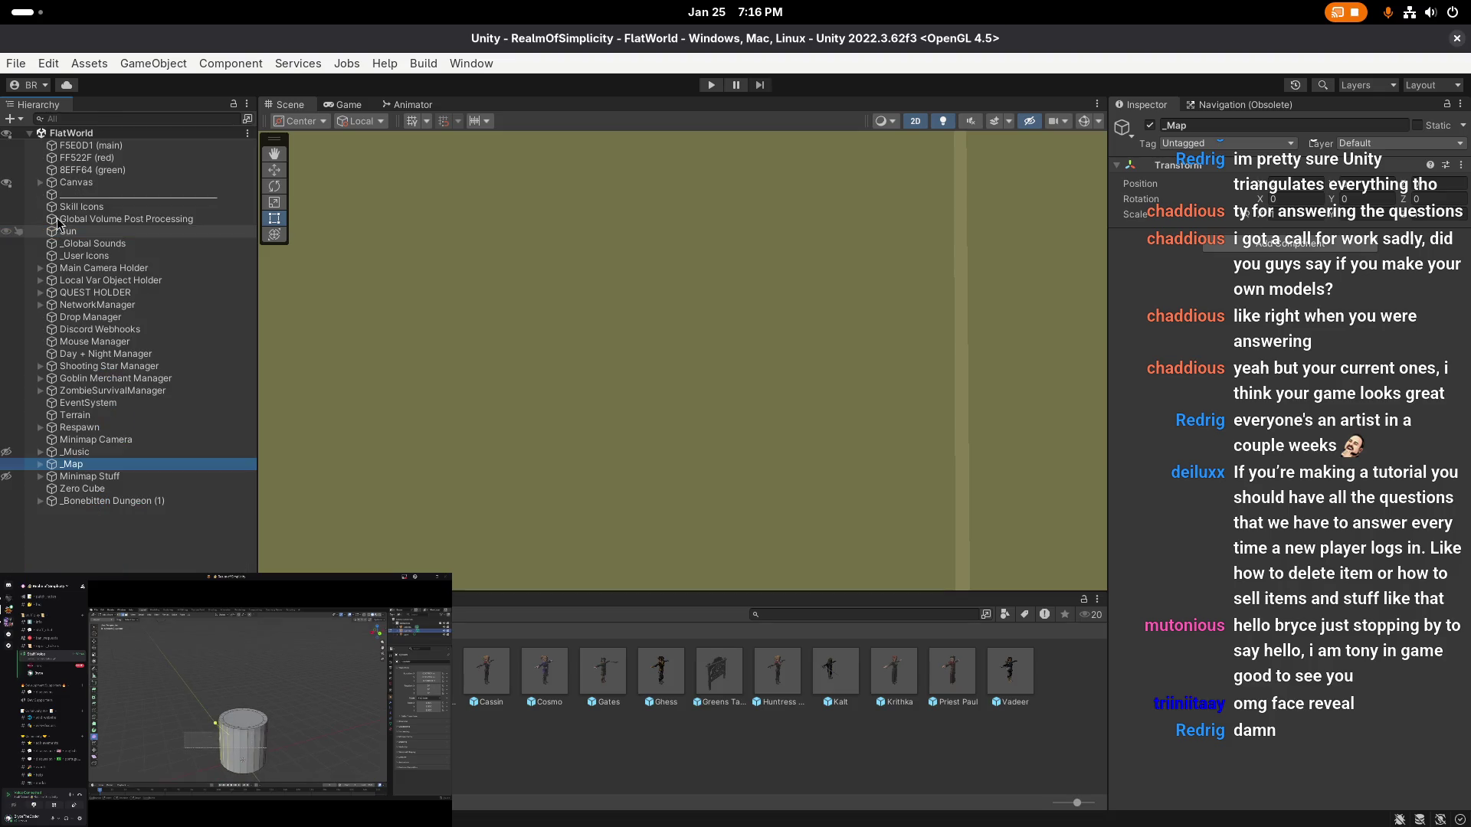
- Activate NpcCharacterCustomize and centre its customization panel in the Scene view
scroll(104, 298, down, 10)
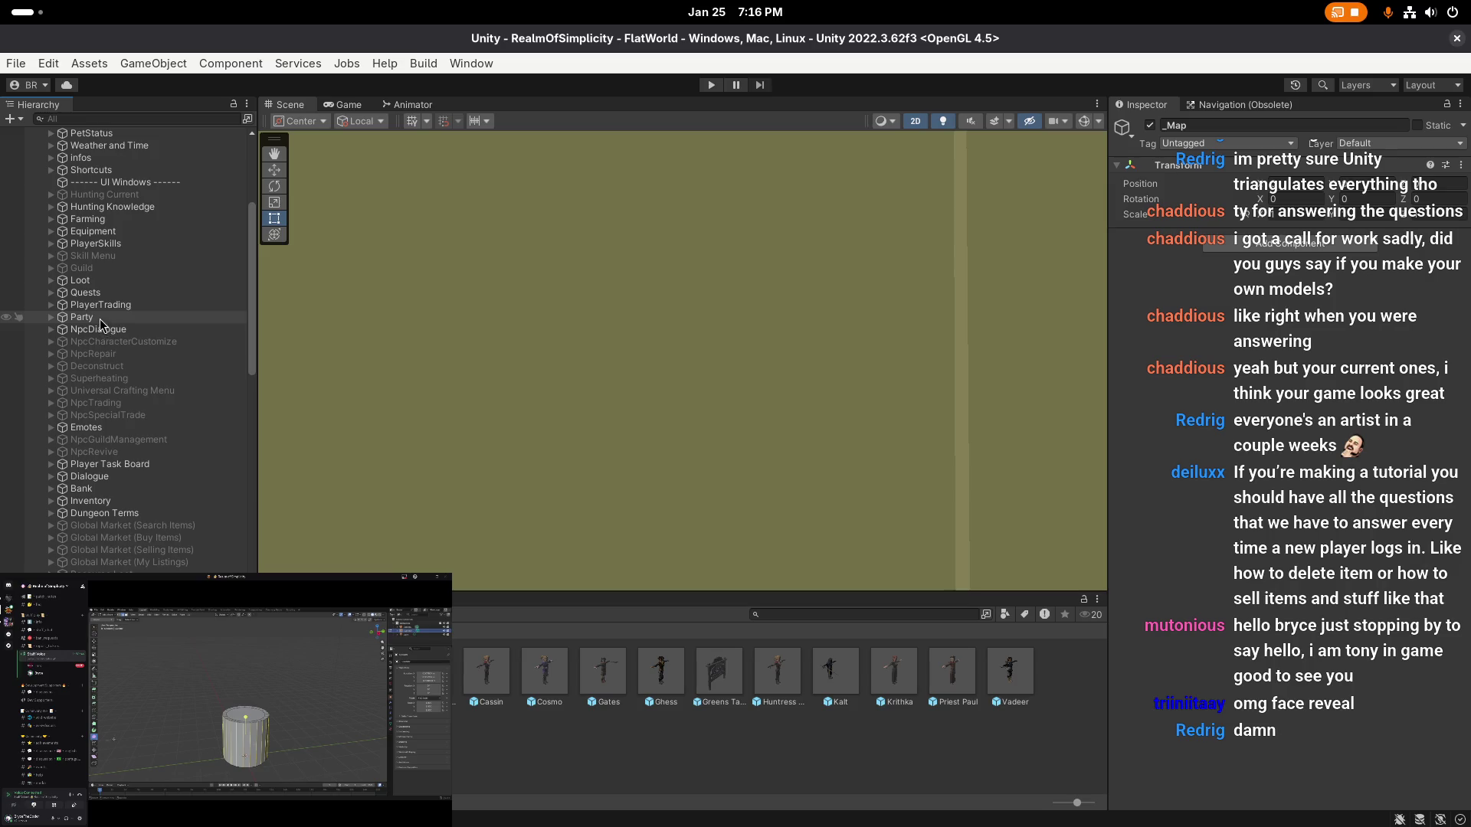
click(118, 343)
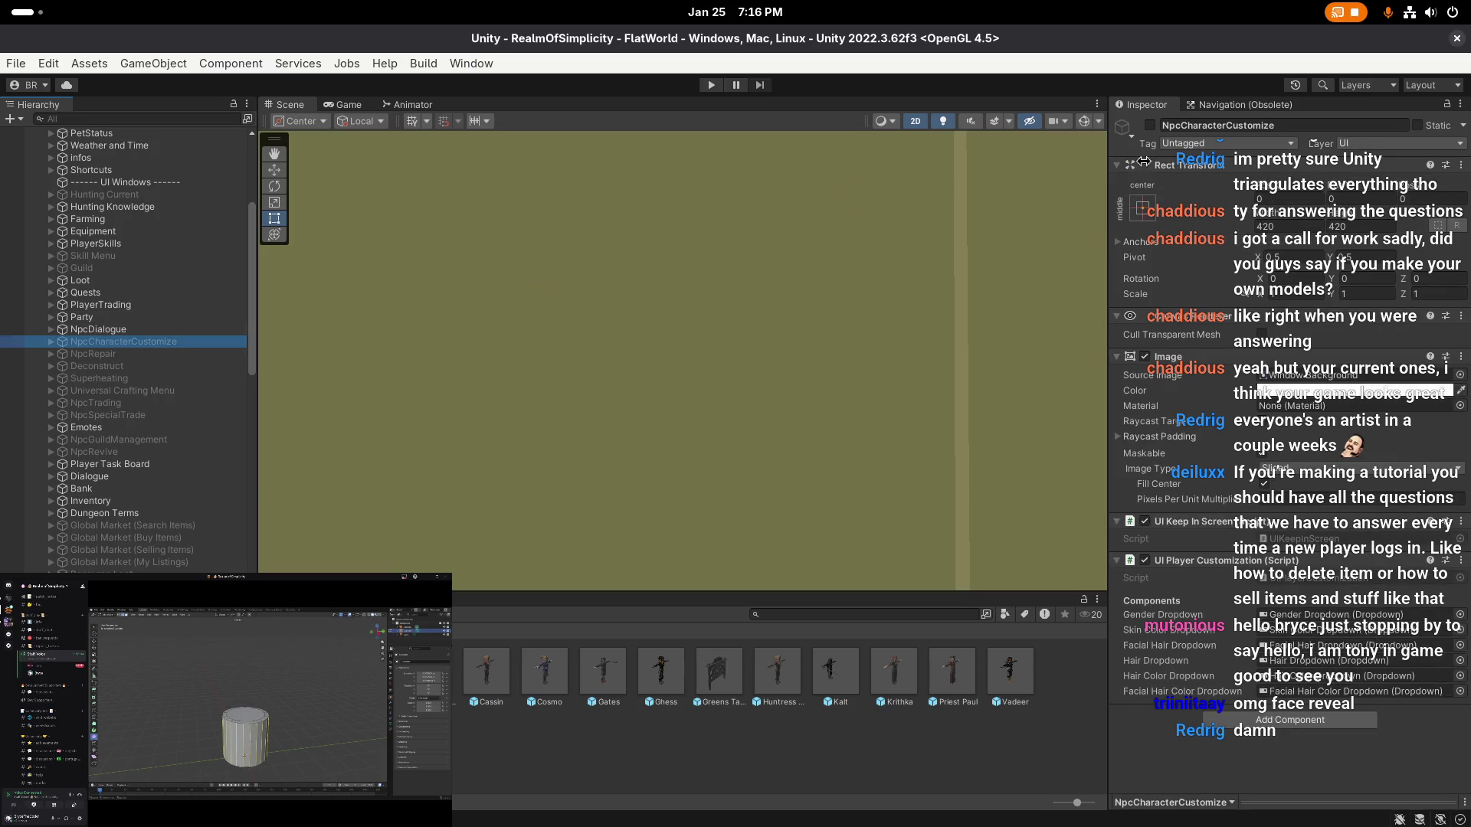
click(1150, 127)
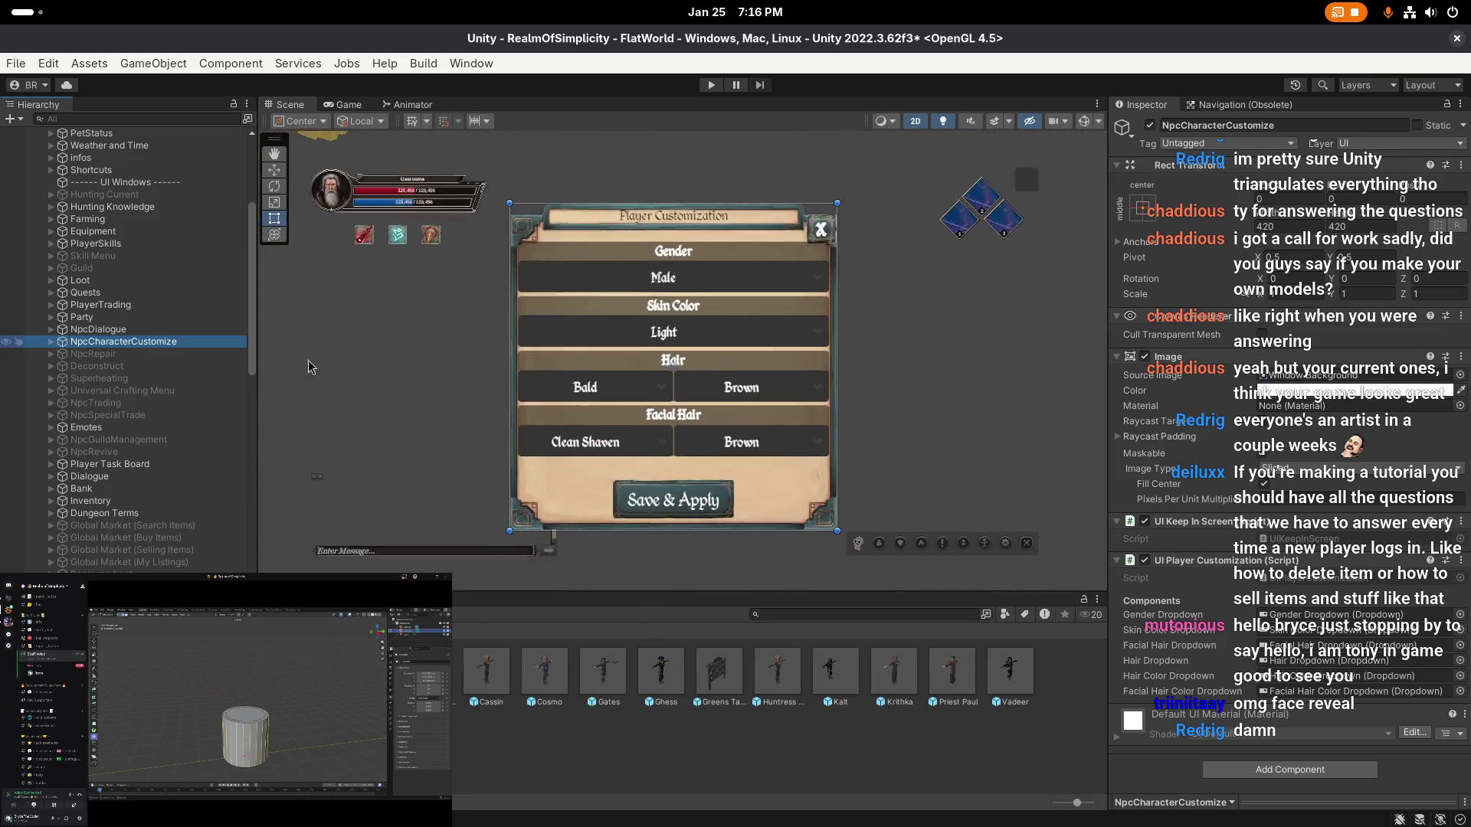
scroll(570, 373, up, 1)
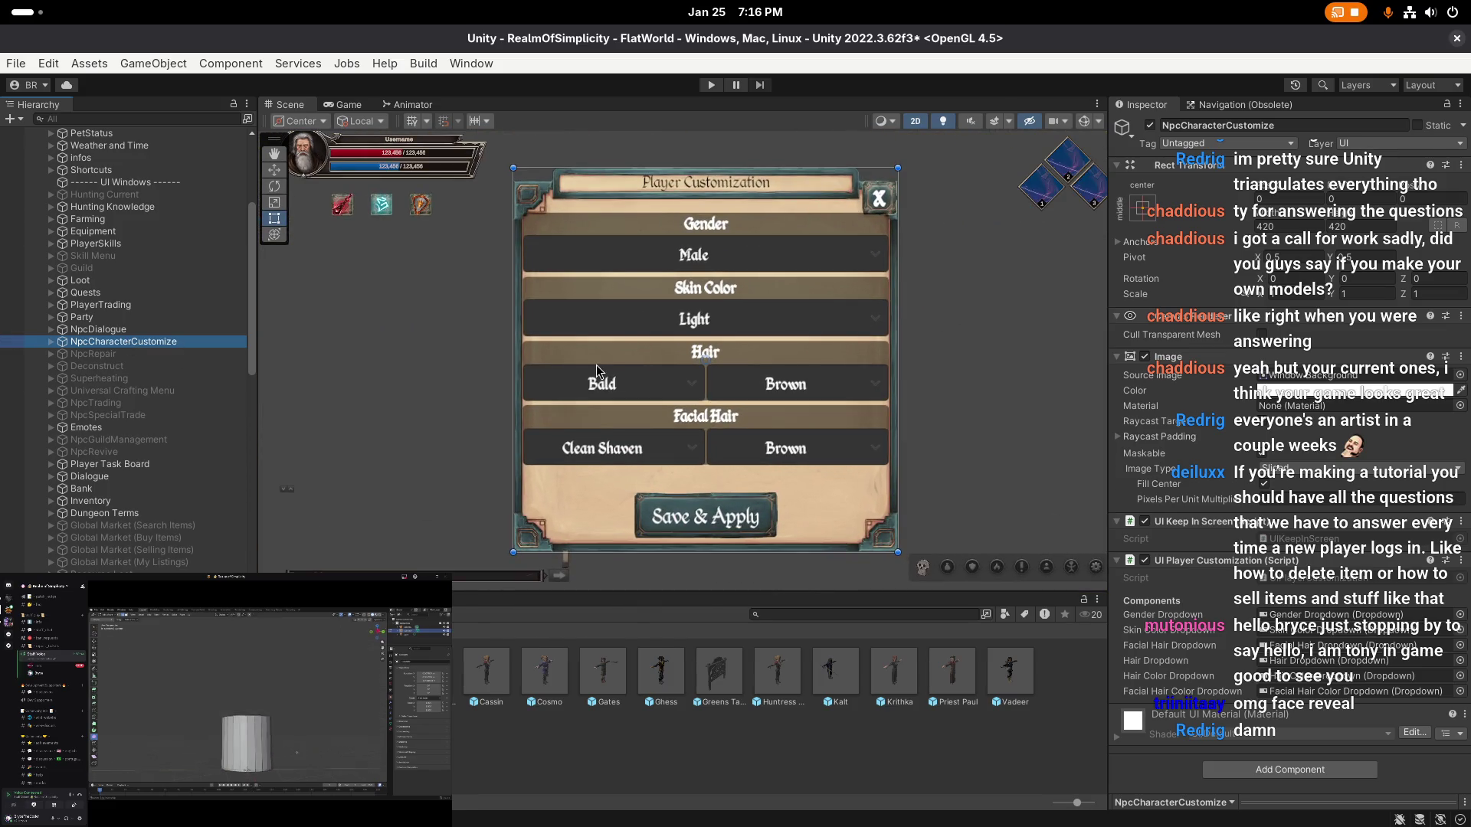
drag(691, 333, 678, 348)
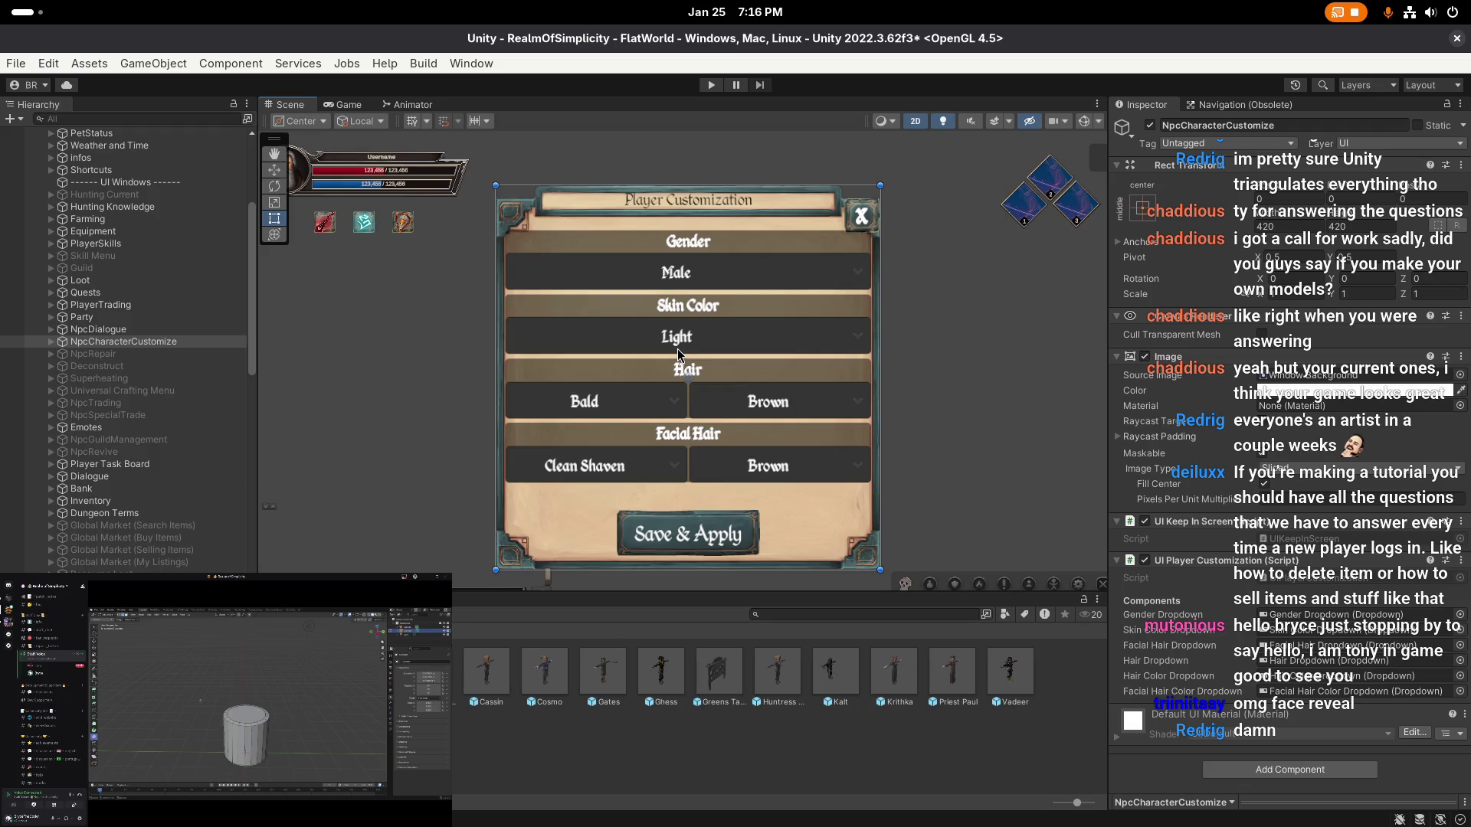
scroll(677, 347, up, 2)
- Duplicate NpcCharacterCustomize and deactivate the NpcCharacterCustomize (1) copy
click(646, 353)
scroll(626, 368, down, 1)
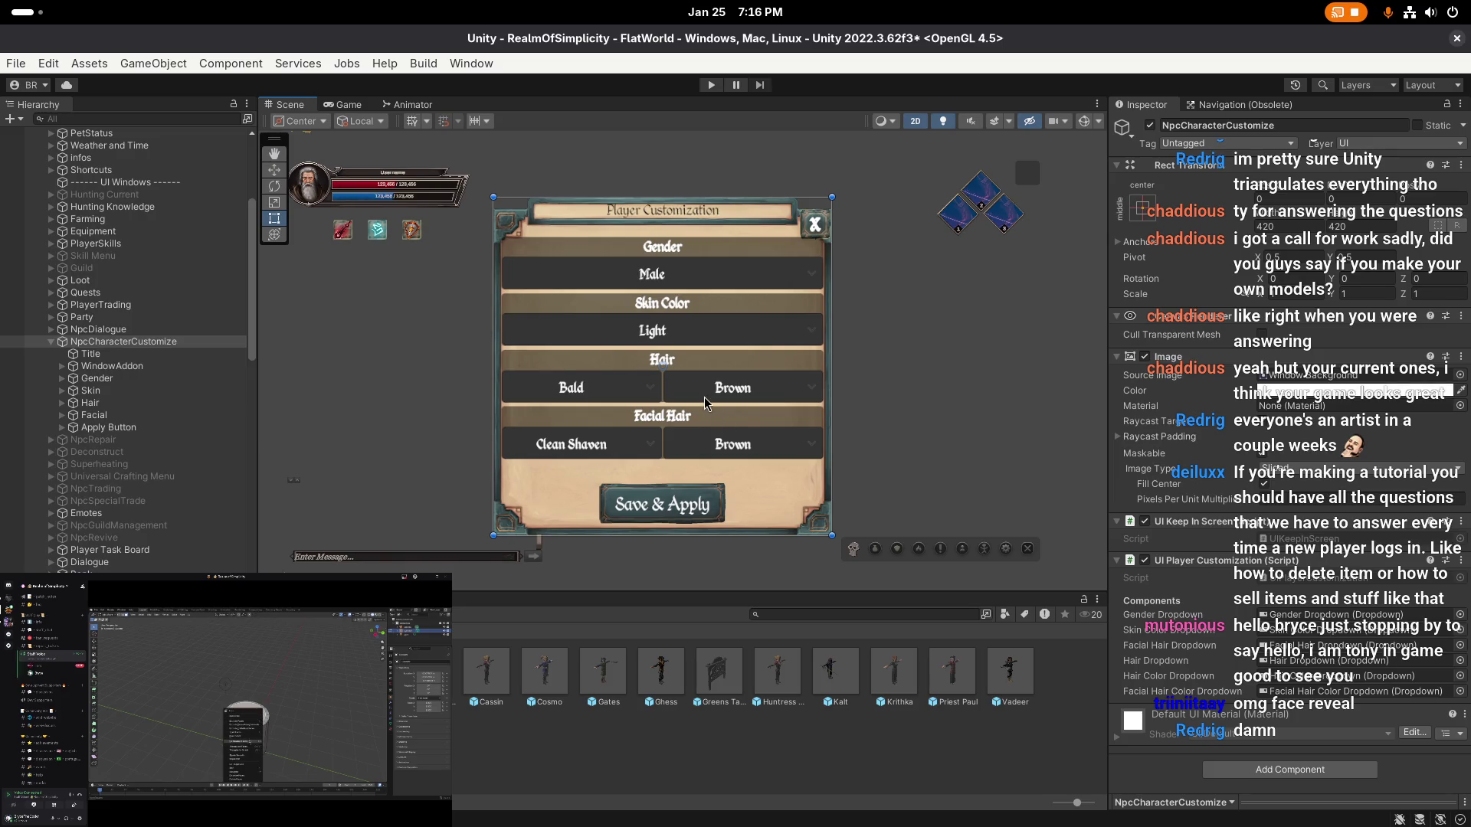
scroll(691, 399, up, 1)
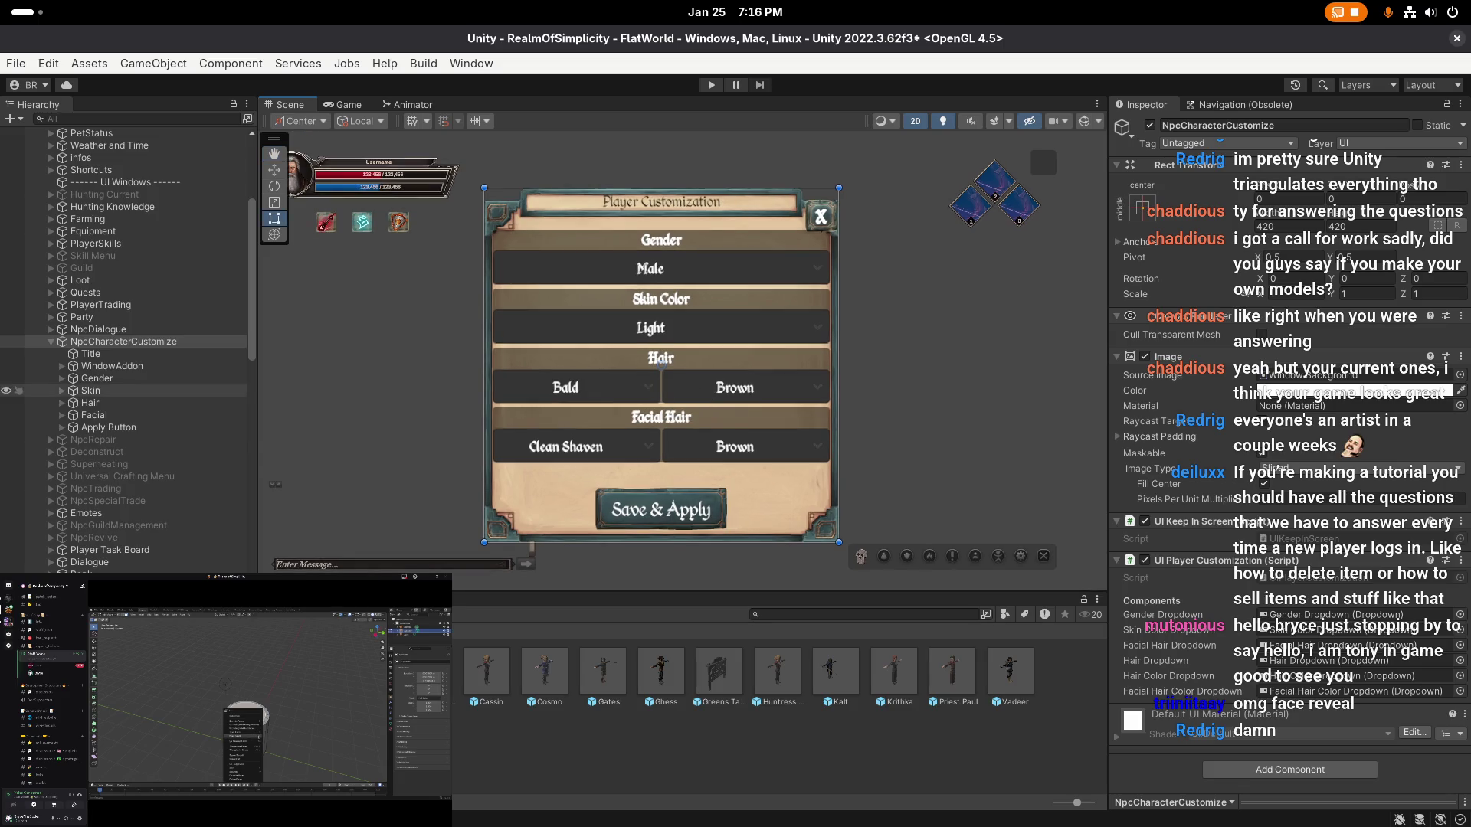
click(92, 342)
key(ctrl+d)
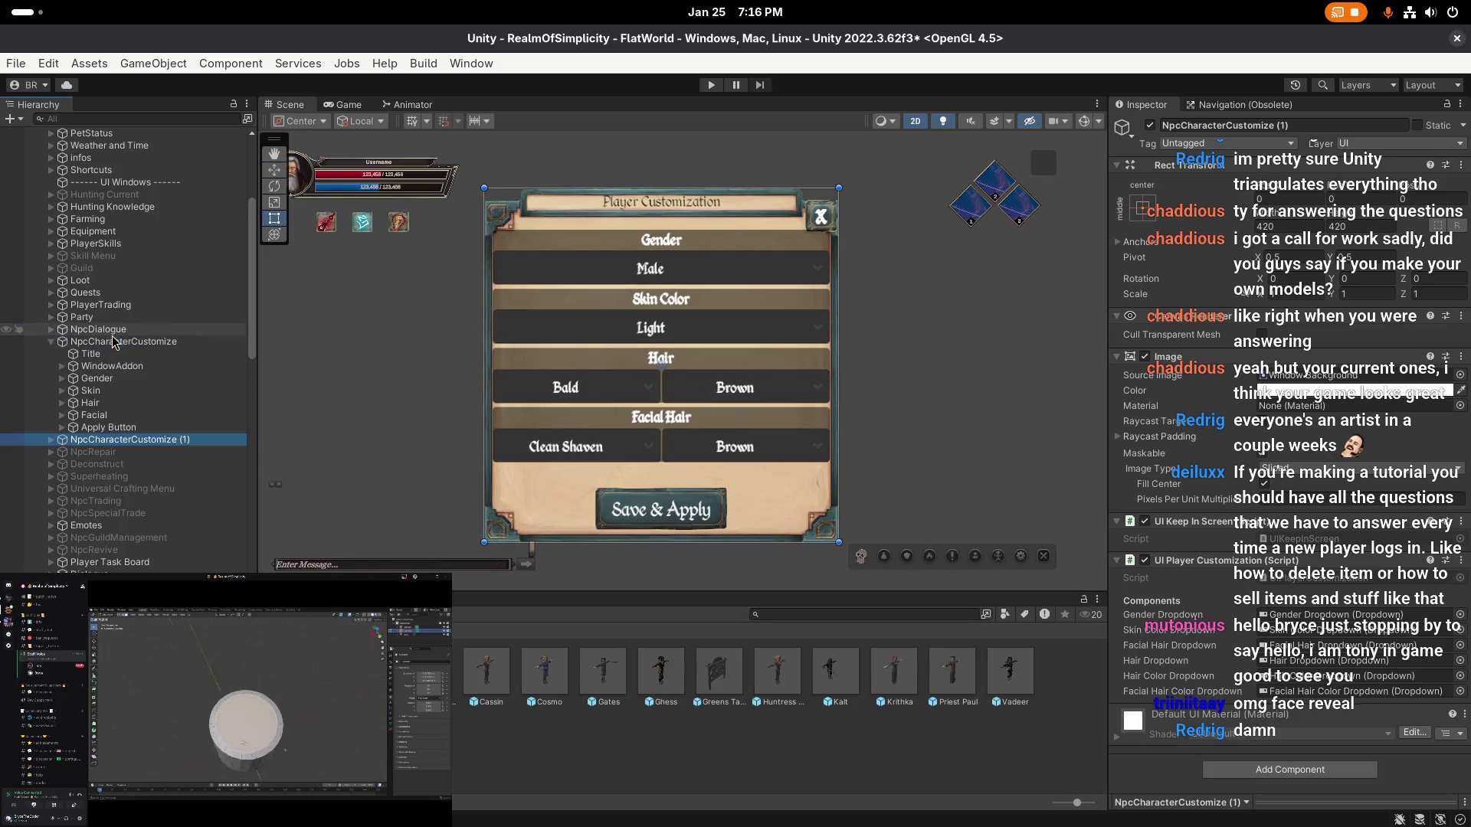
click(76, 341)
click(51, 341)
click(115, 354)
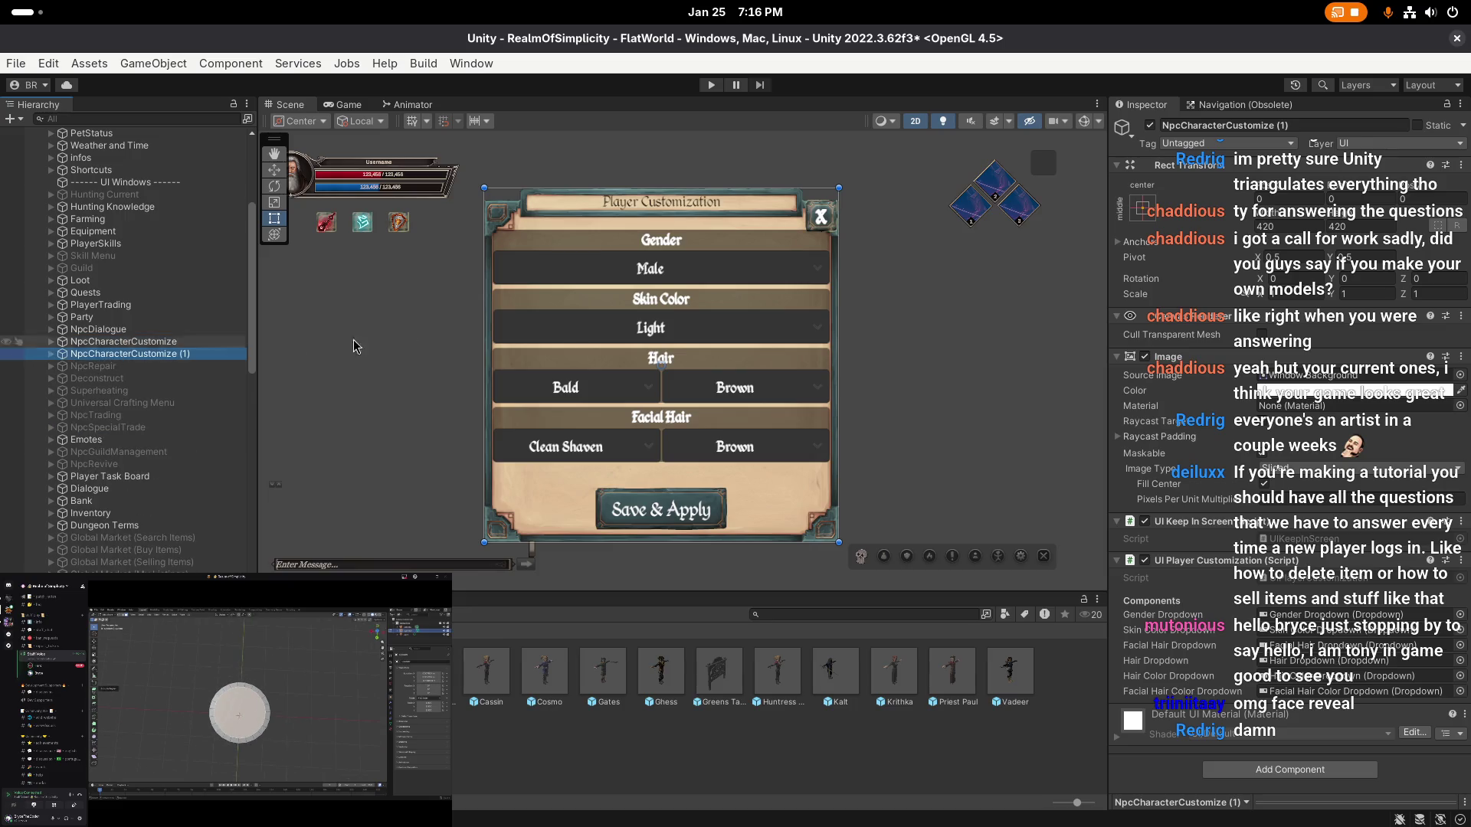
click(1149, 125)
- Reselect the original NpcCharacterCustomize and expand its children in the Hierarchy
click(105, 342)
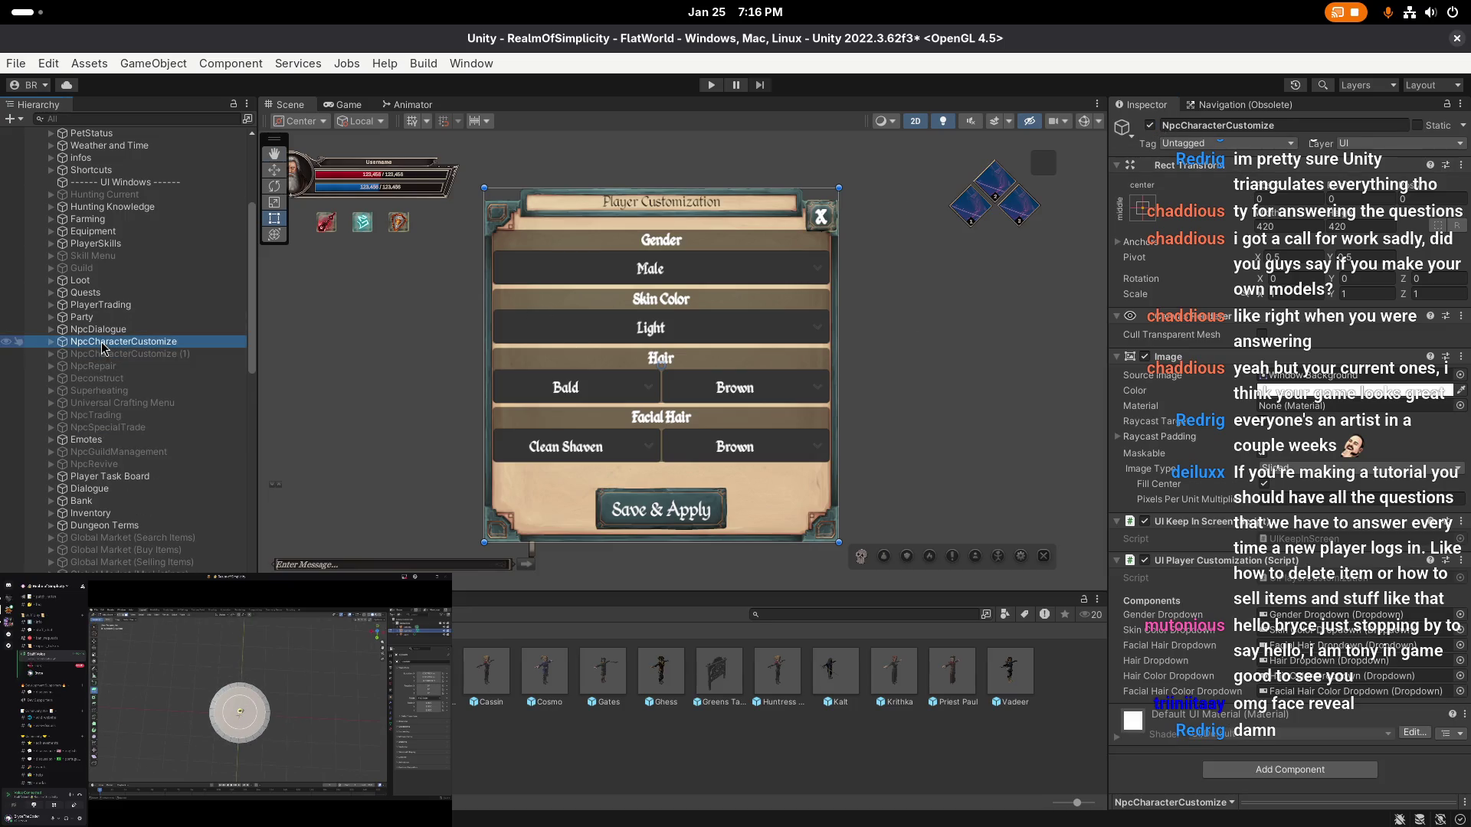
click(50, 342)
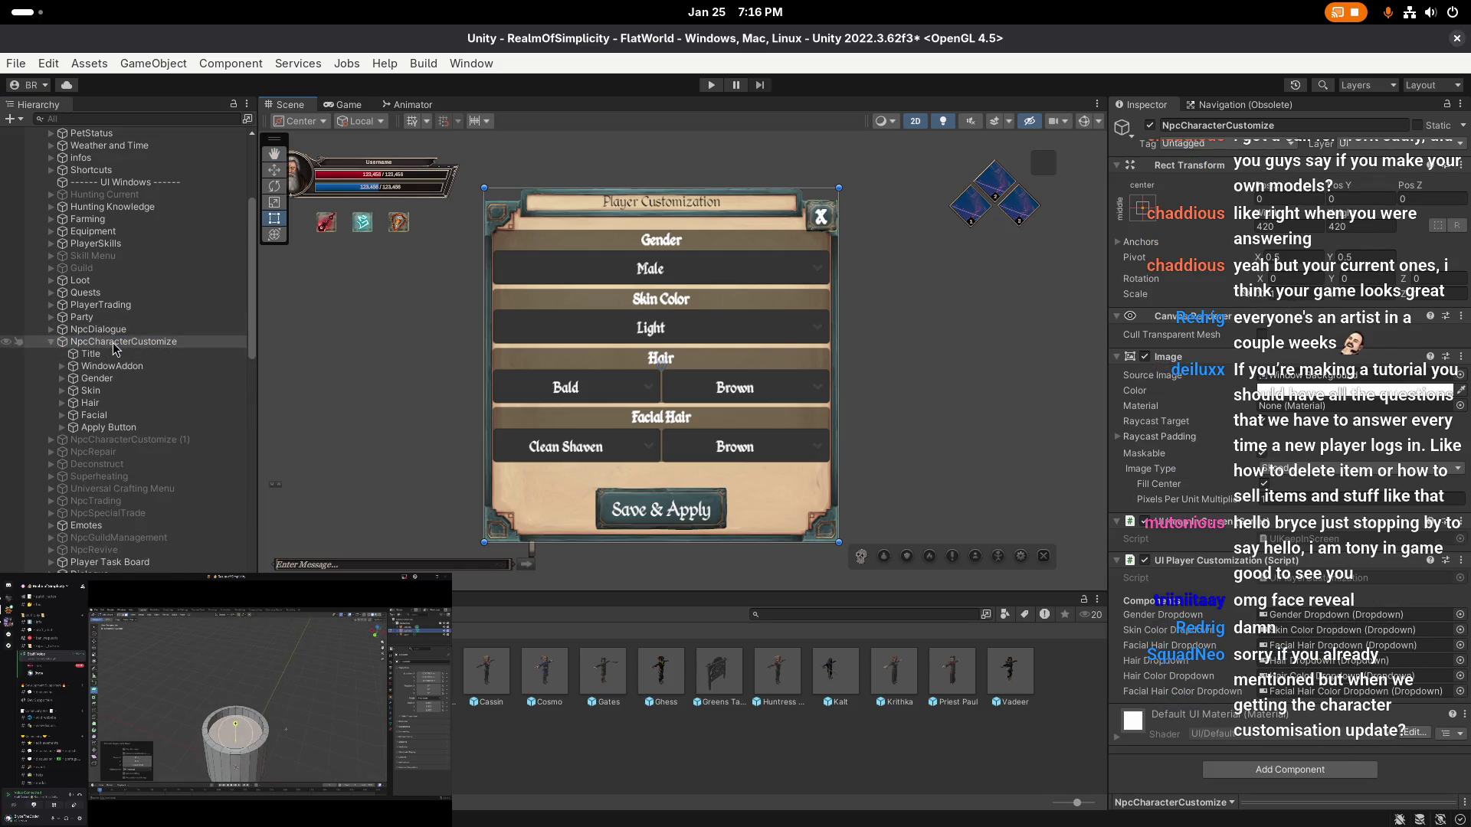
scroll(130, 342, down, 3)
scroll(126, 329, up, 5)
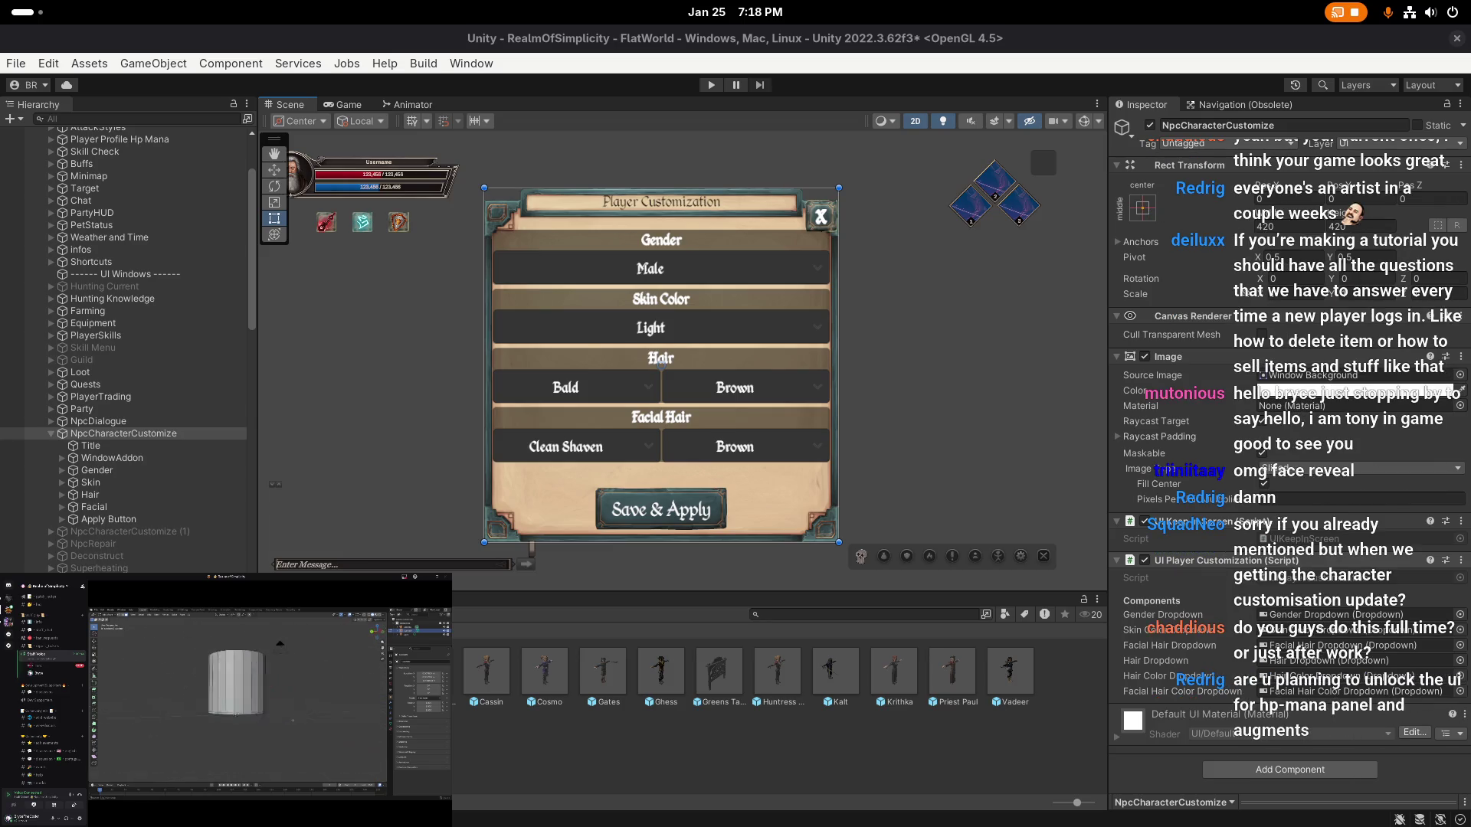
- Bring Unity to the front and select NpcDialogue in the Hierarchy
click(766, 377)
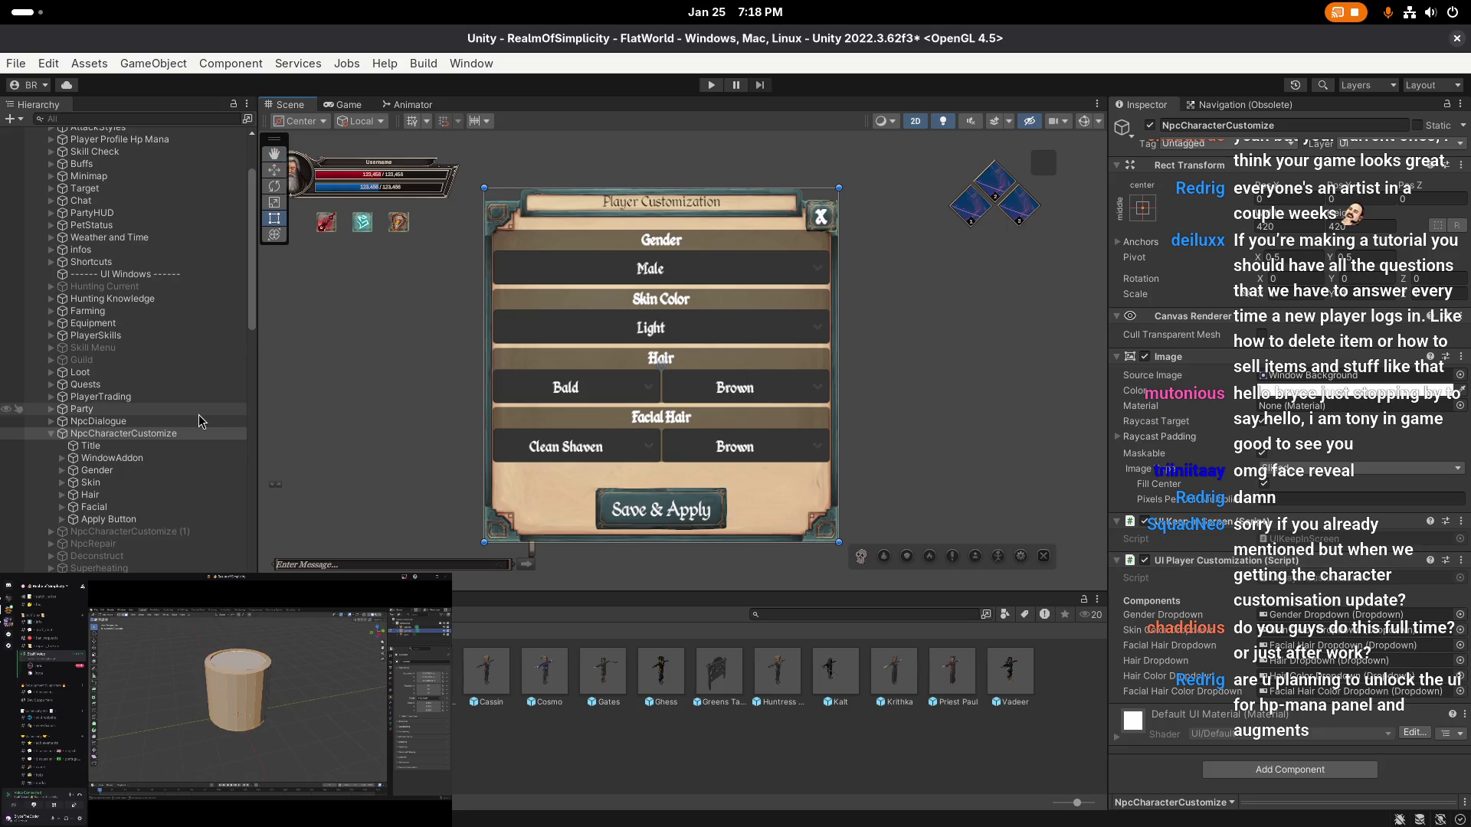
scroll(571, 385, up, 3)
scroll(570, 385, down, 2)
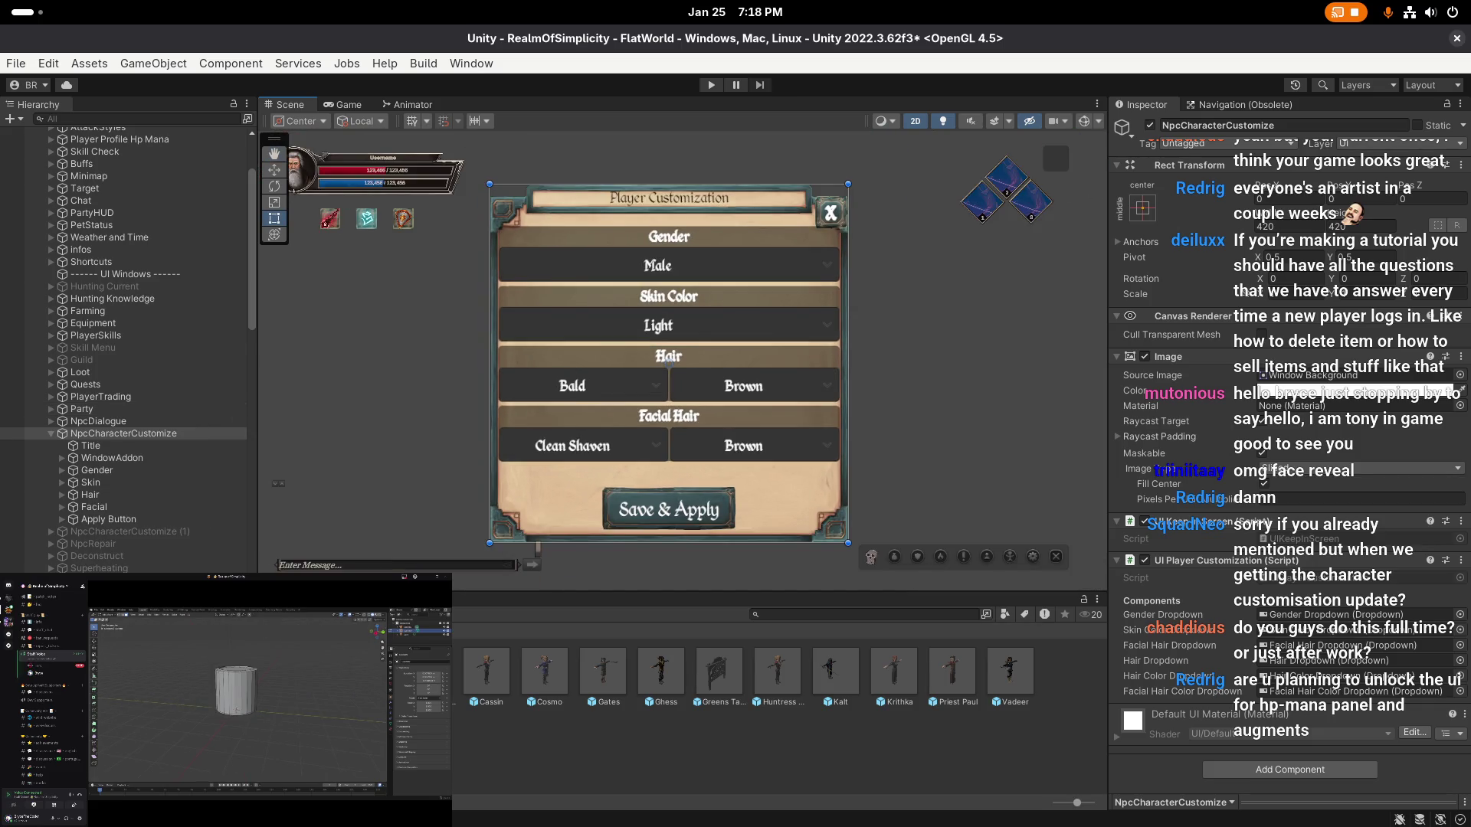
click(100, 422)
- Go from the top-level Assets into the Prefabs folder in the Project window
click(546, 680)
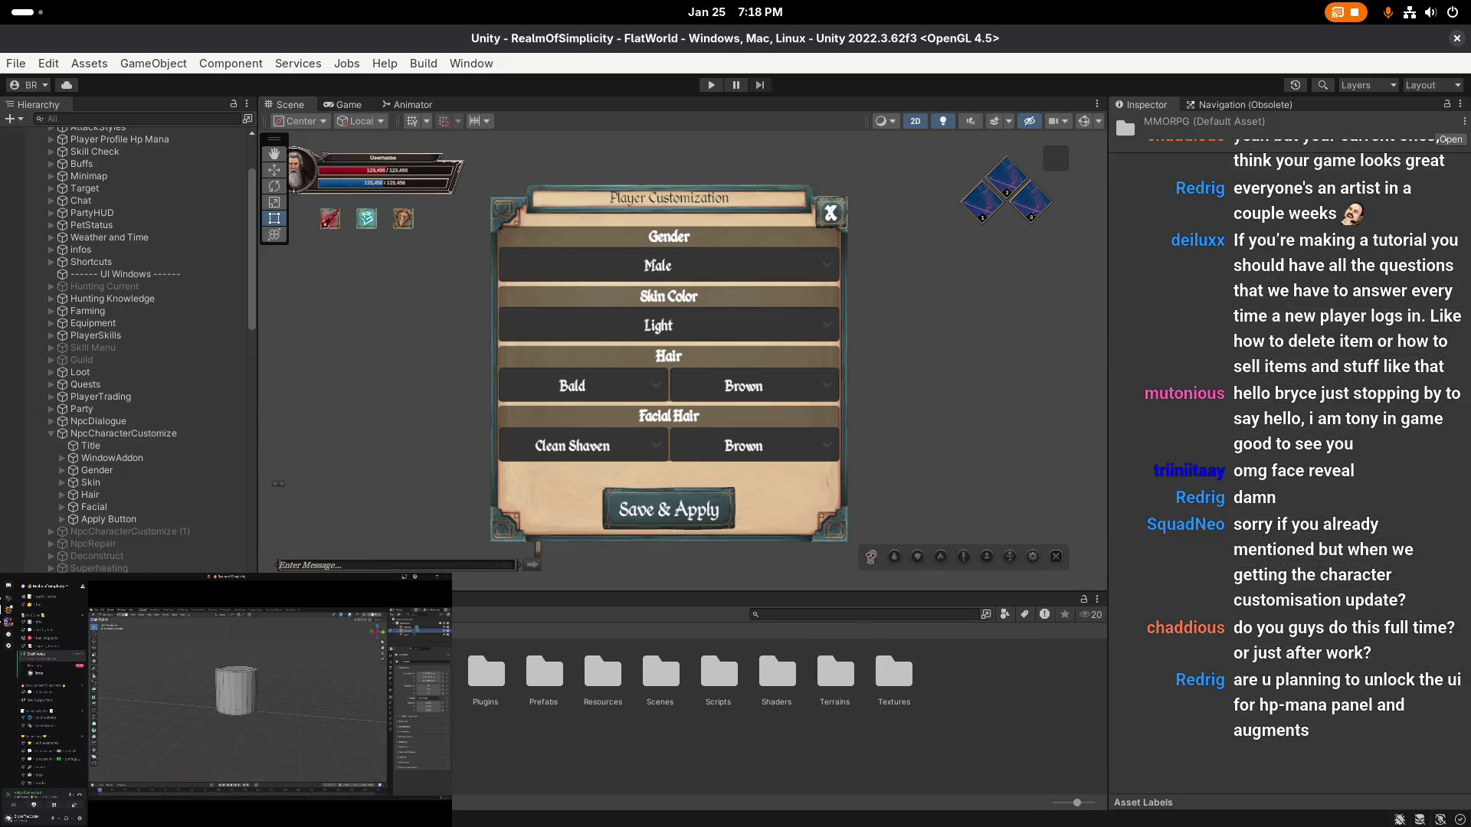
click(455, 749)
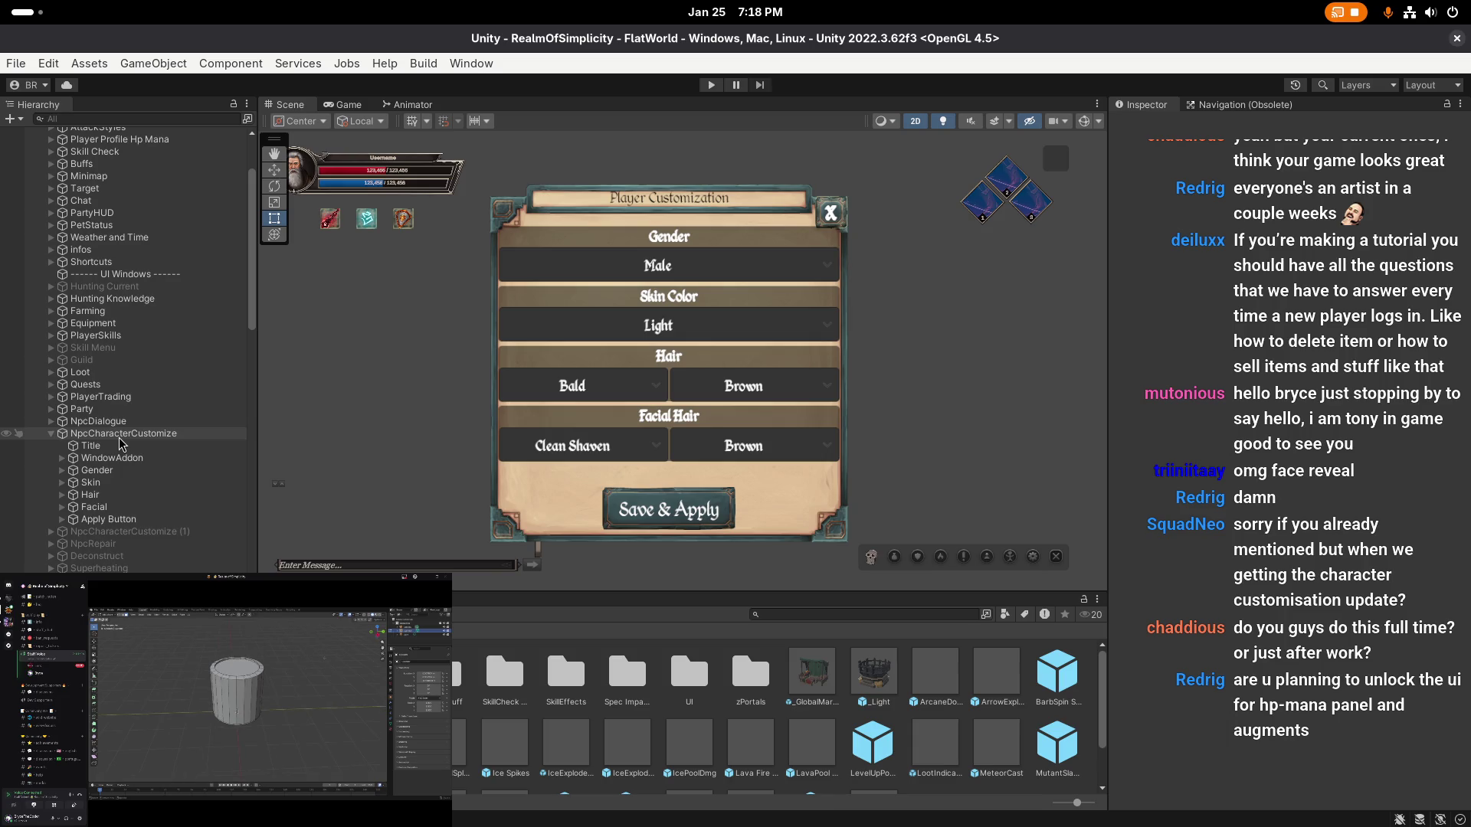
scroll(96, 360, down, 5)
- Expand Login under LobbyScreen down to its panel and open the Dropdown object's context menu
scroll(91, 336, down, 10)
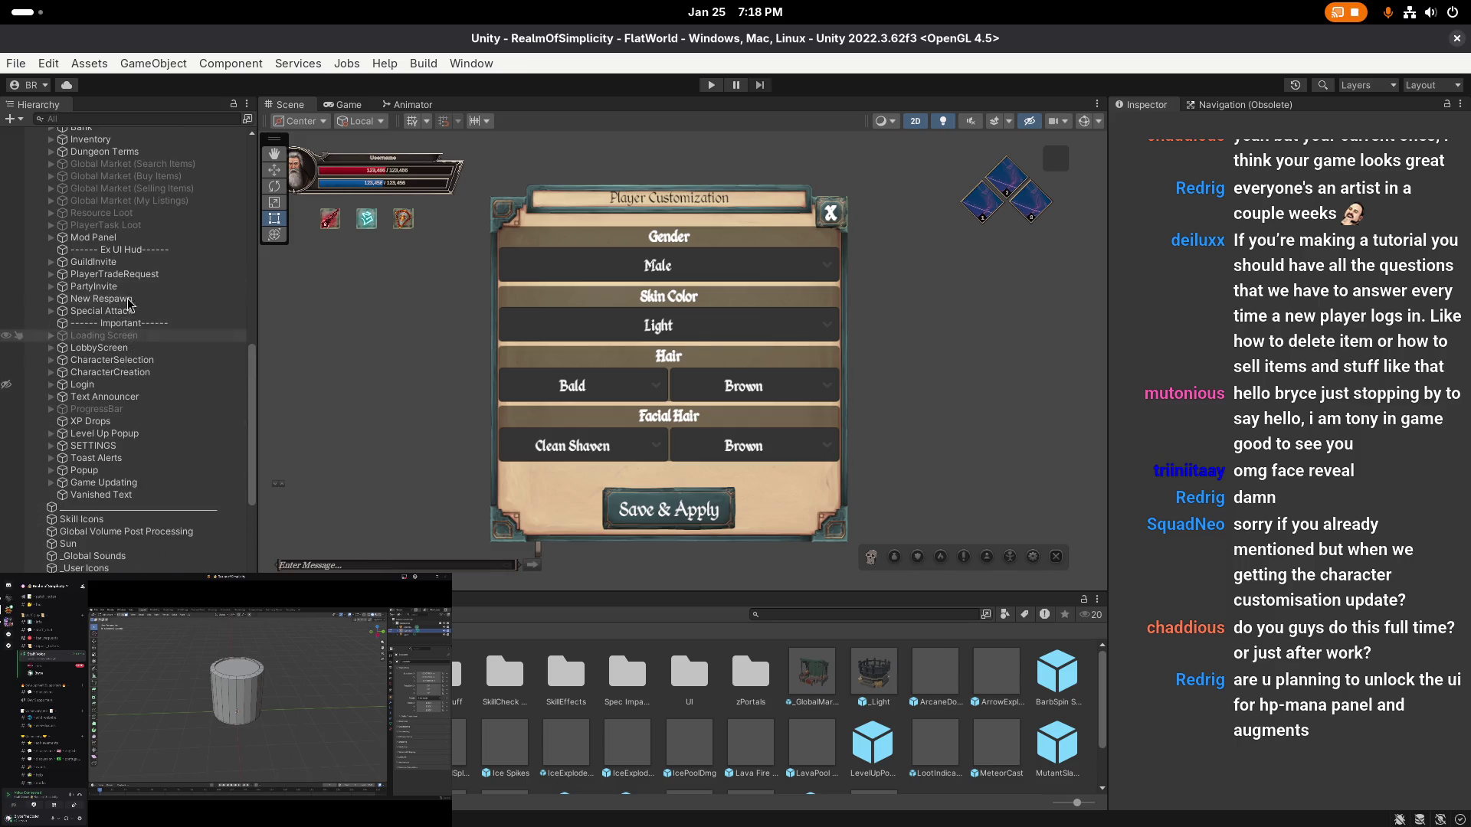
click(96, 348)
click(75, 386)
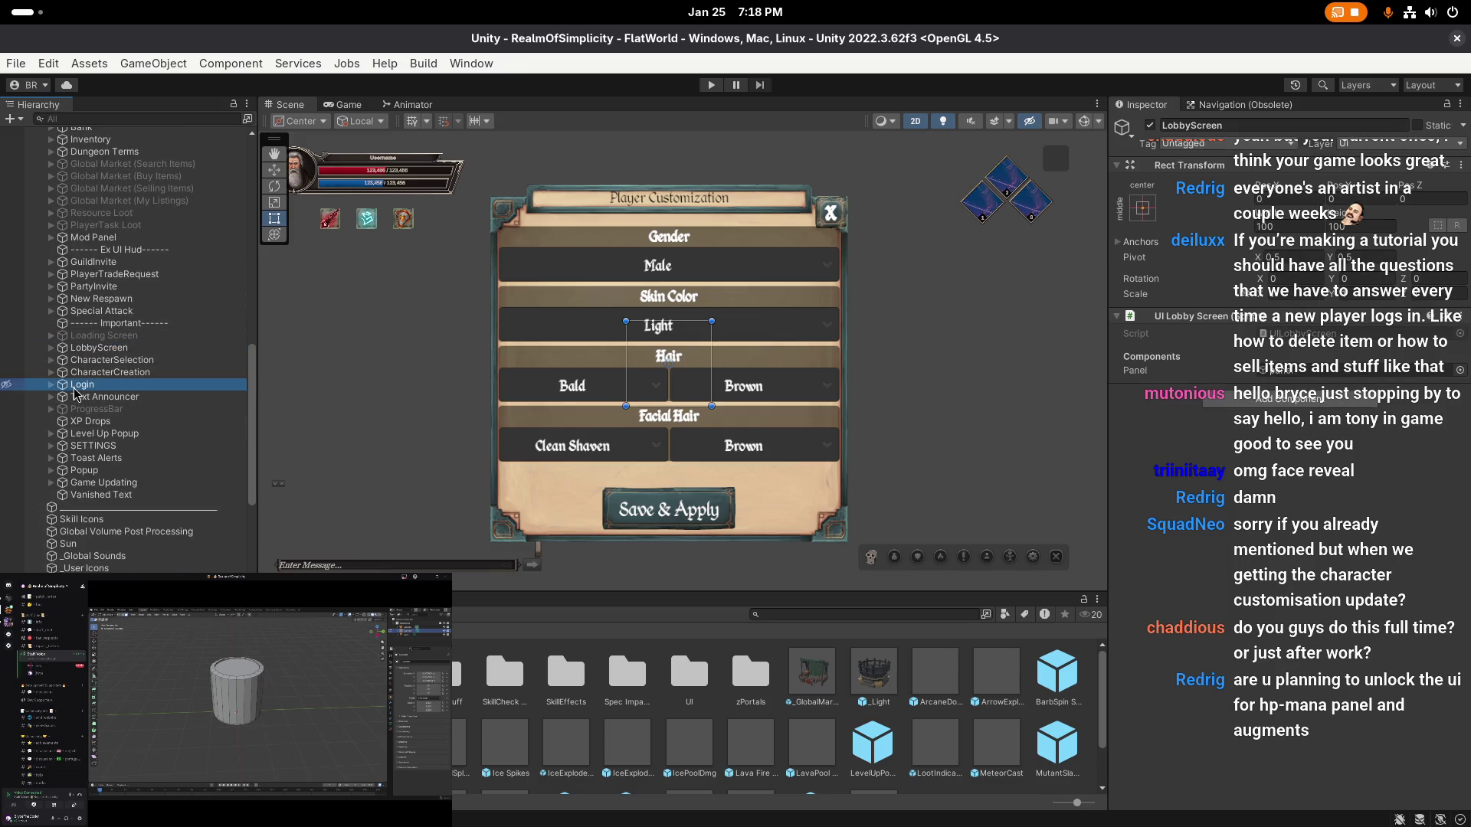
key(Right)
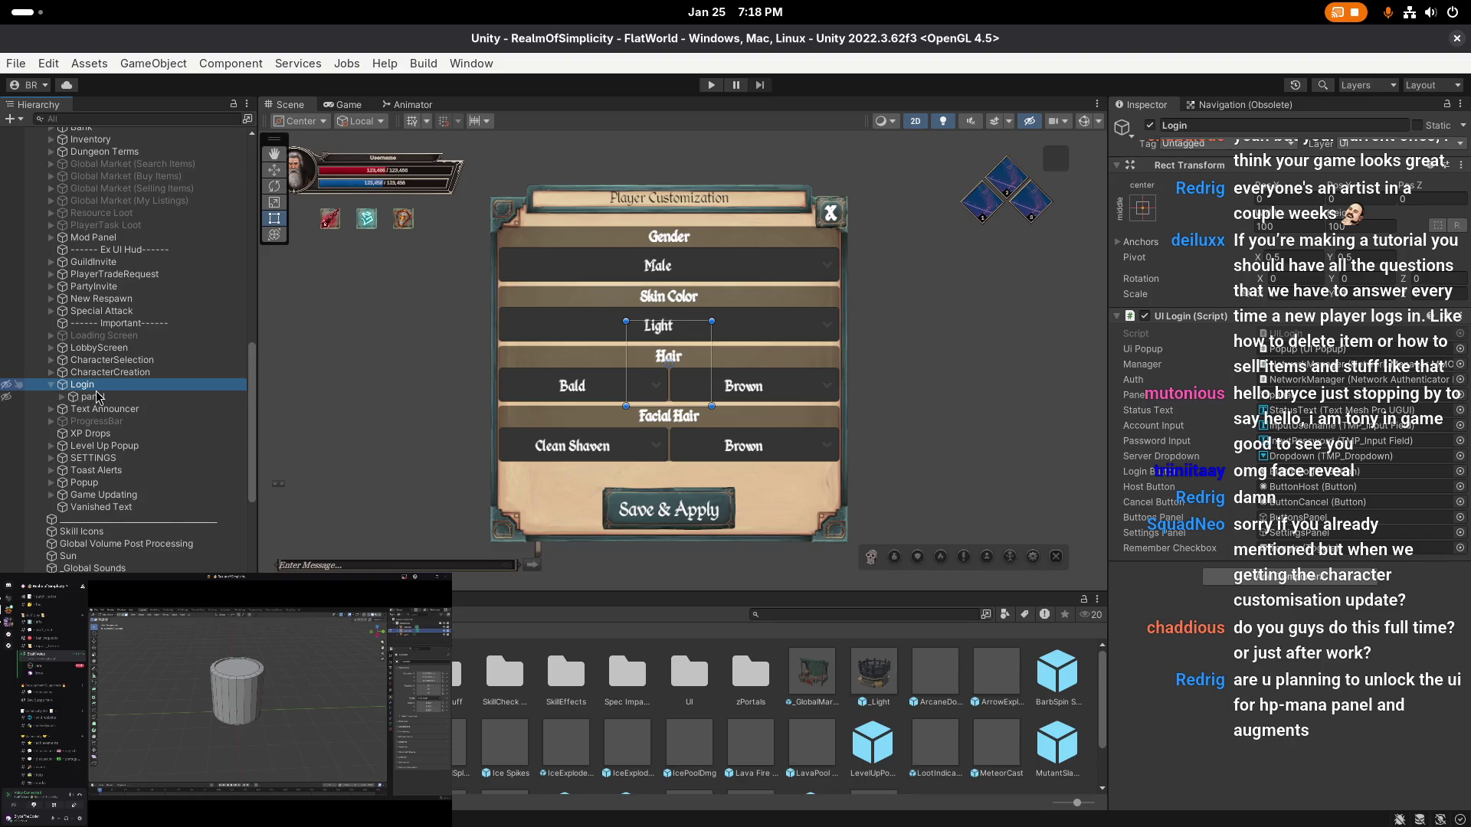
click(62, 397)
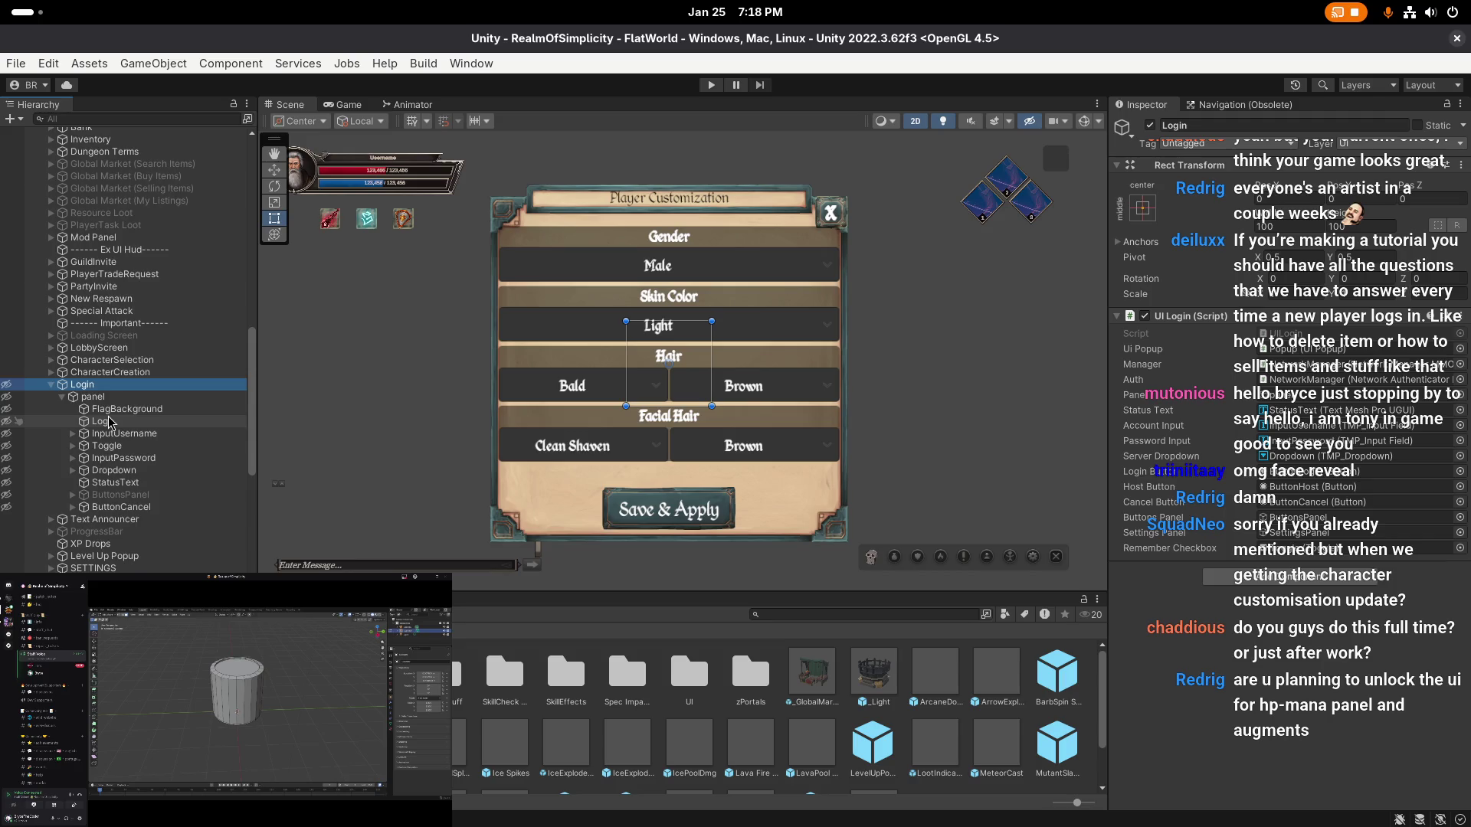
scroll(110, 423, down, 3)
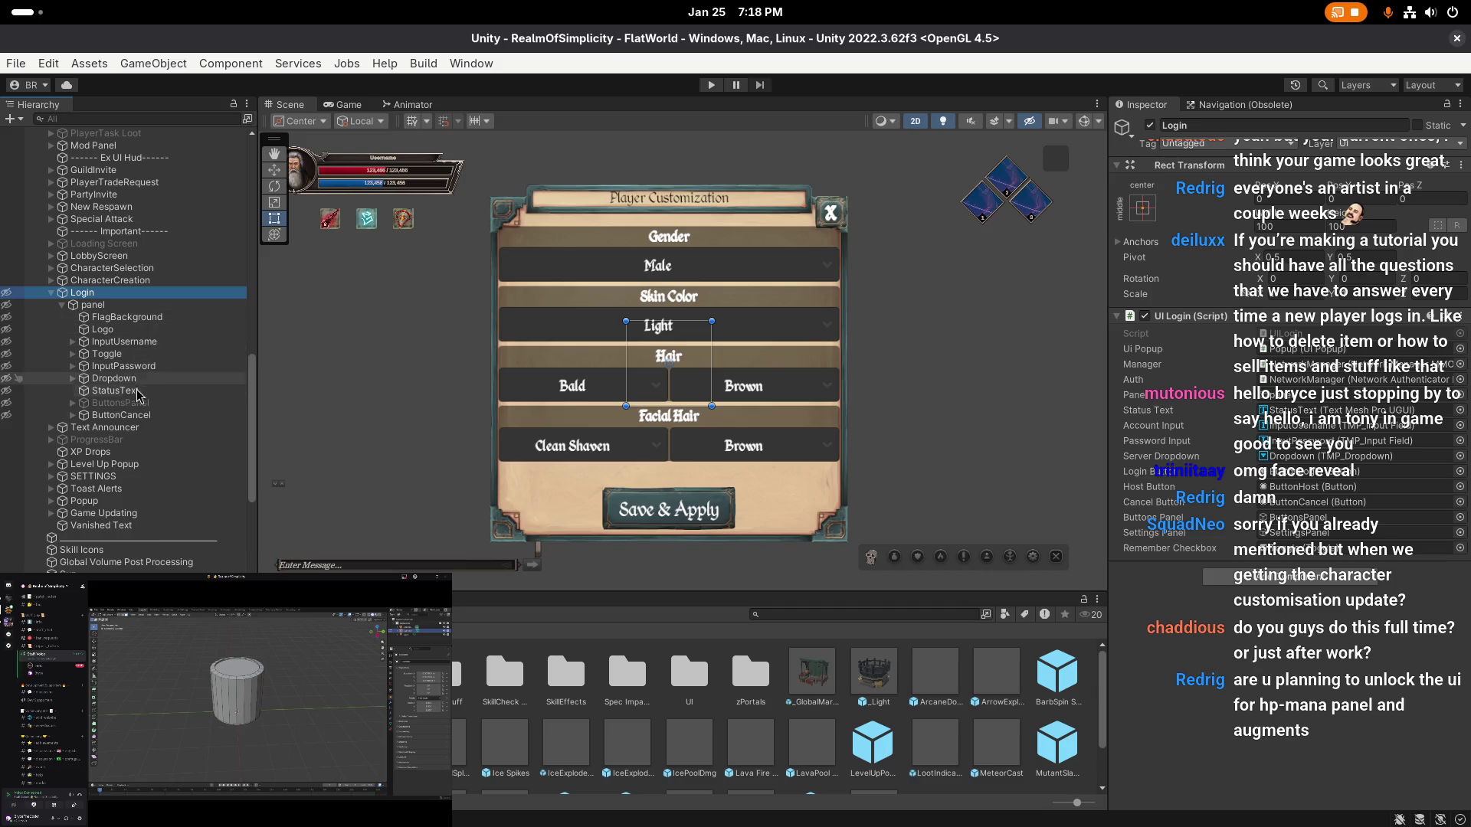
click(141, 381)
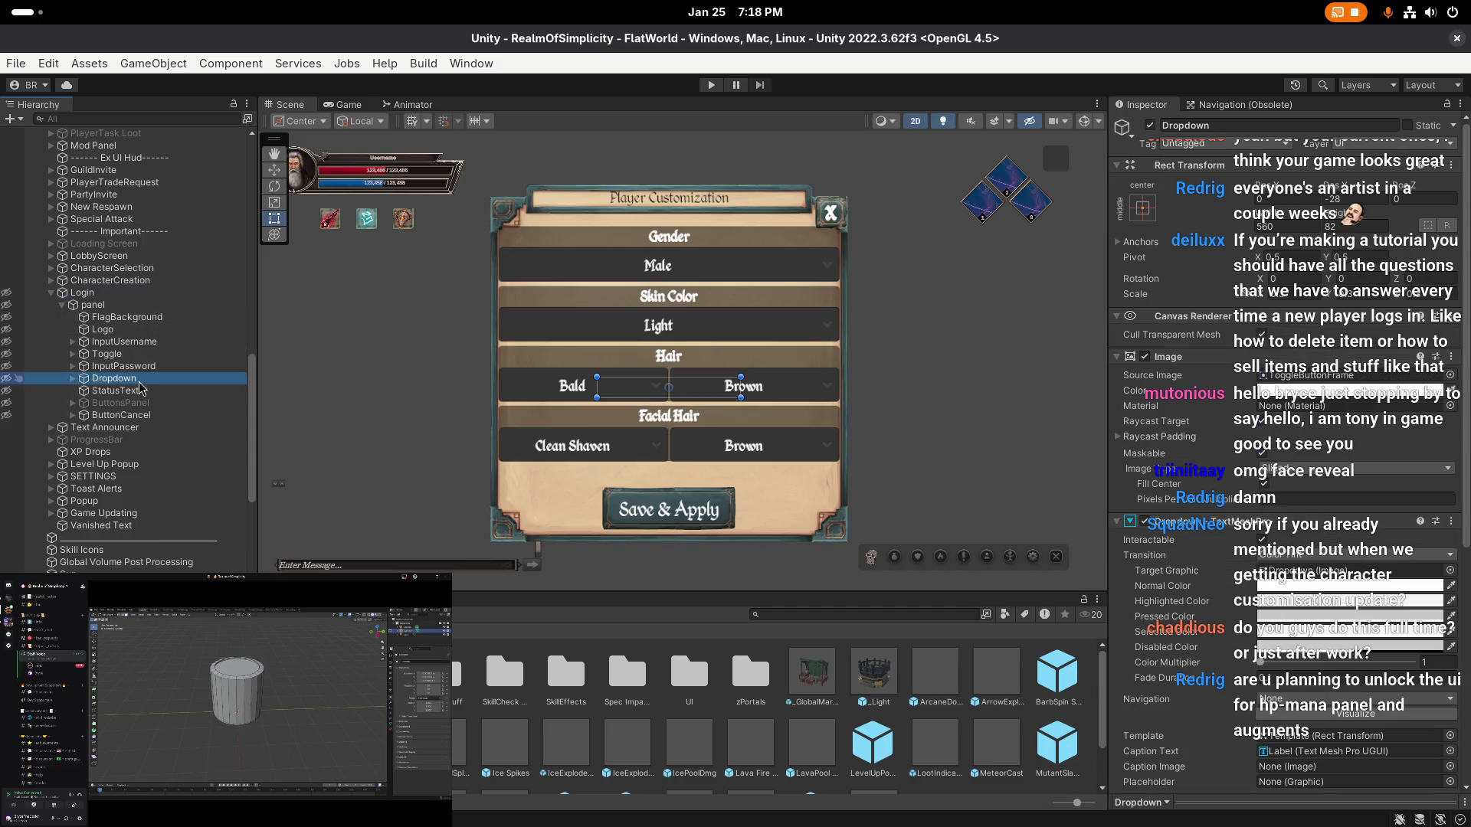
scroll(1195, 498, down, 5)
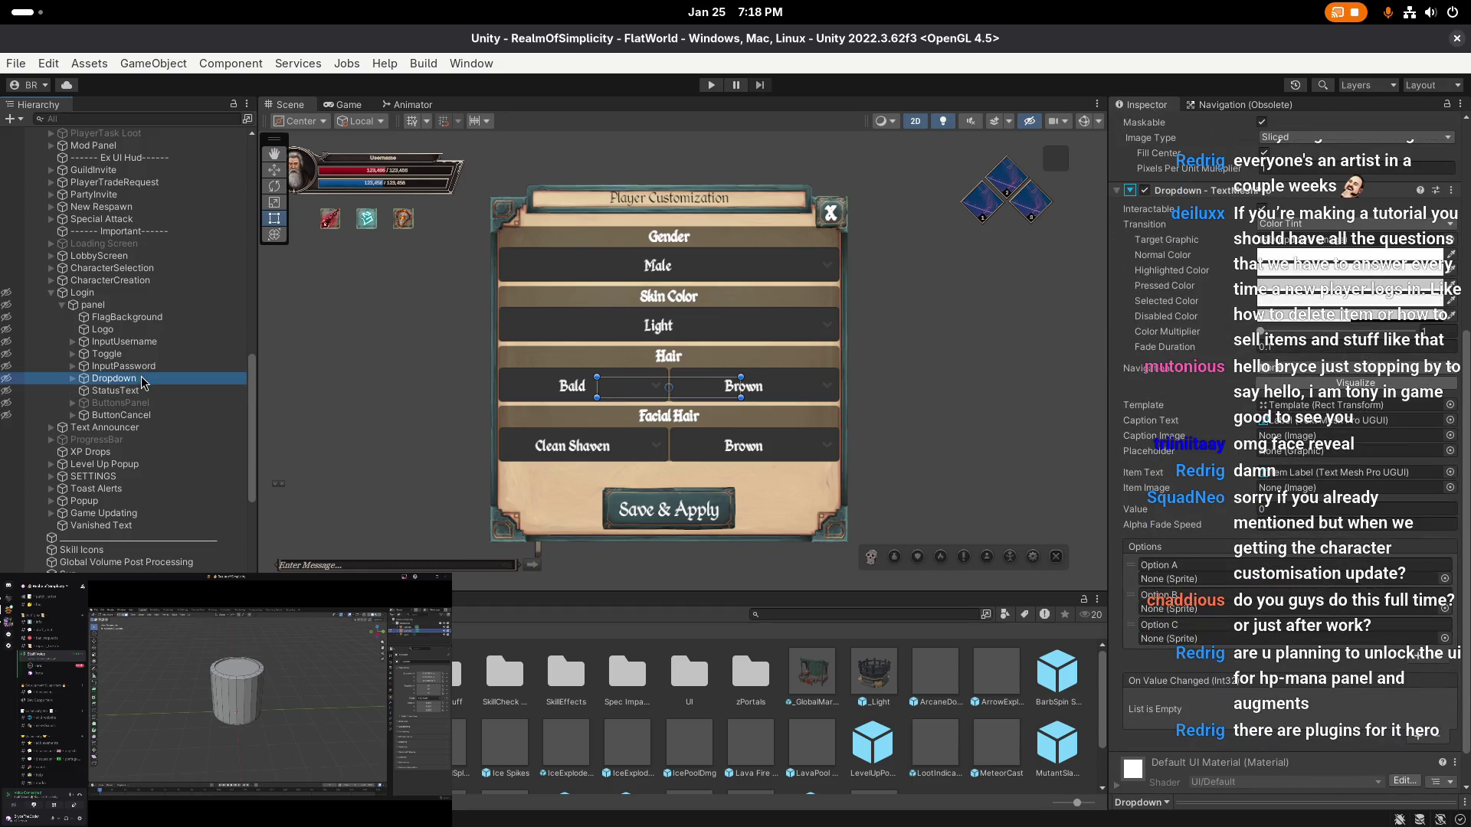
right_click(126, 381)
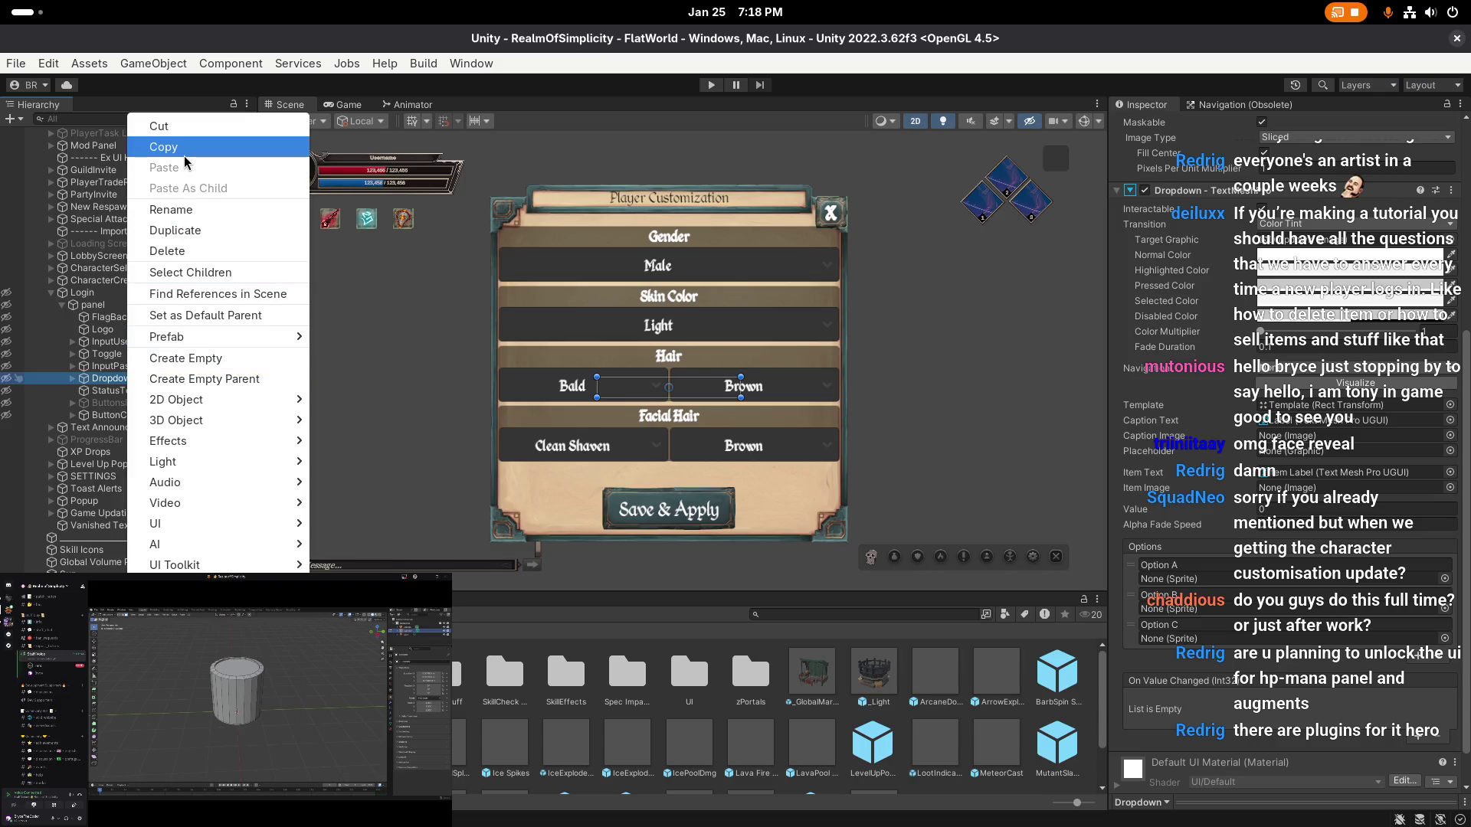
- Dismiss the Dropdown menu, reselect Login, and return the Project window to Assets
click(125, 297)
click(127, 297)
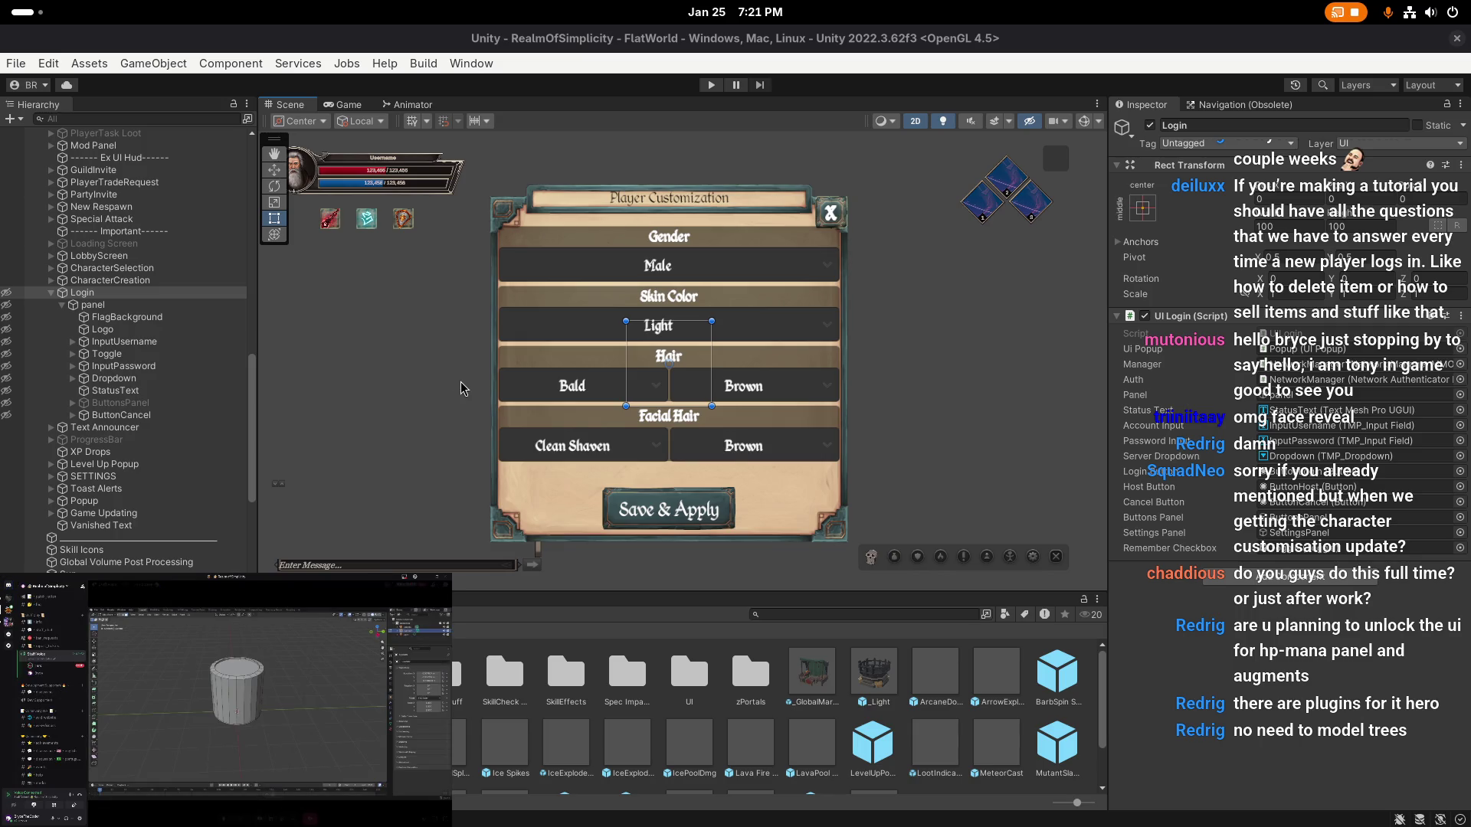
click(540, 638)
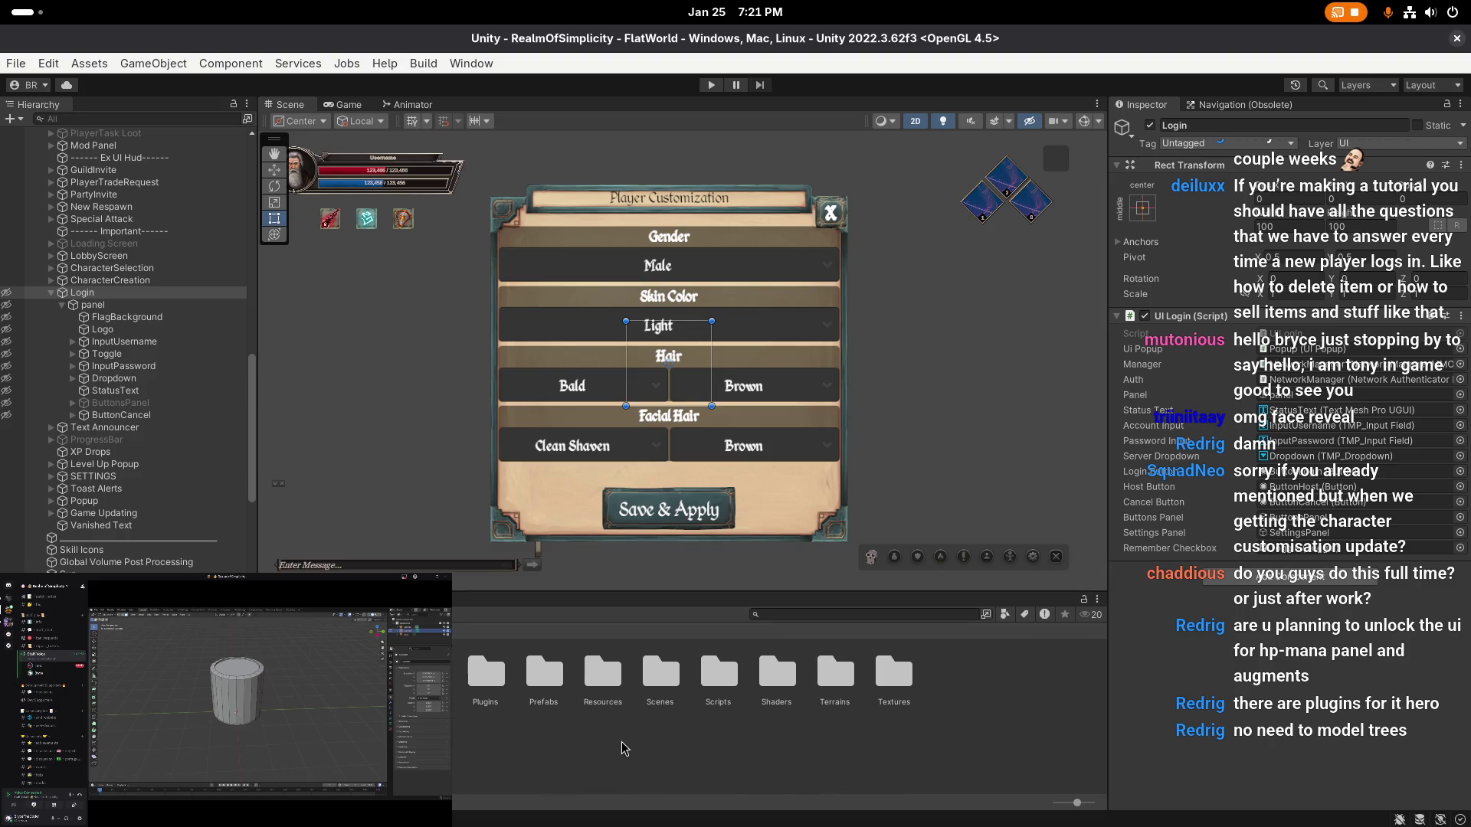
- Browse Resources > Items > Equipment > Swords and select the Purite Sword item
key(super)
click(656, 637)
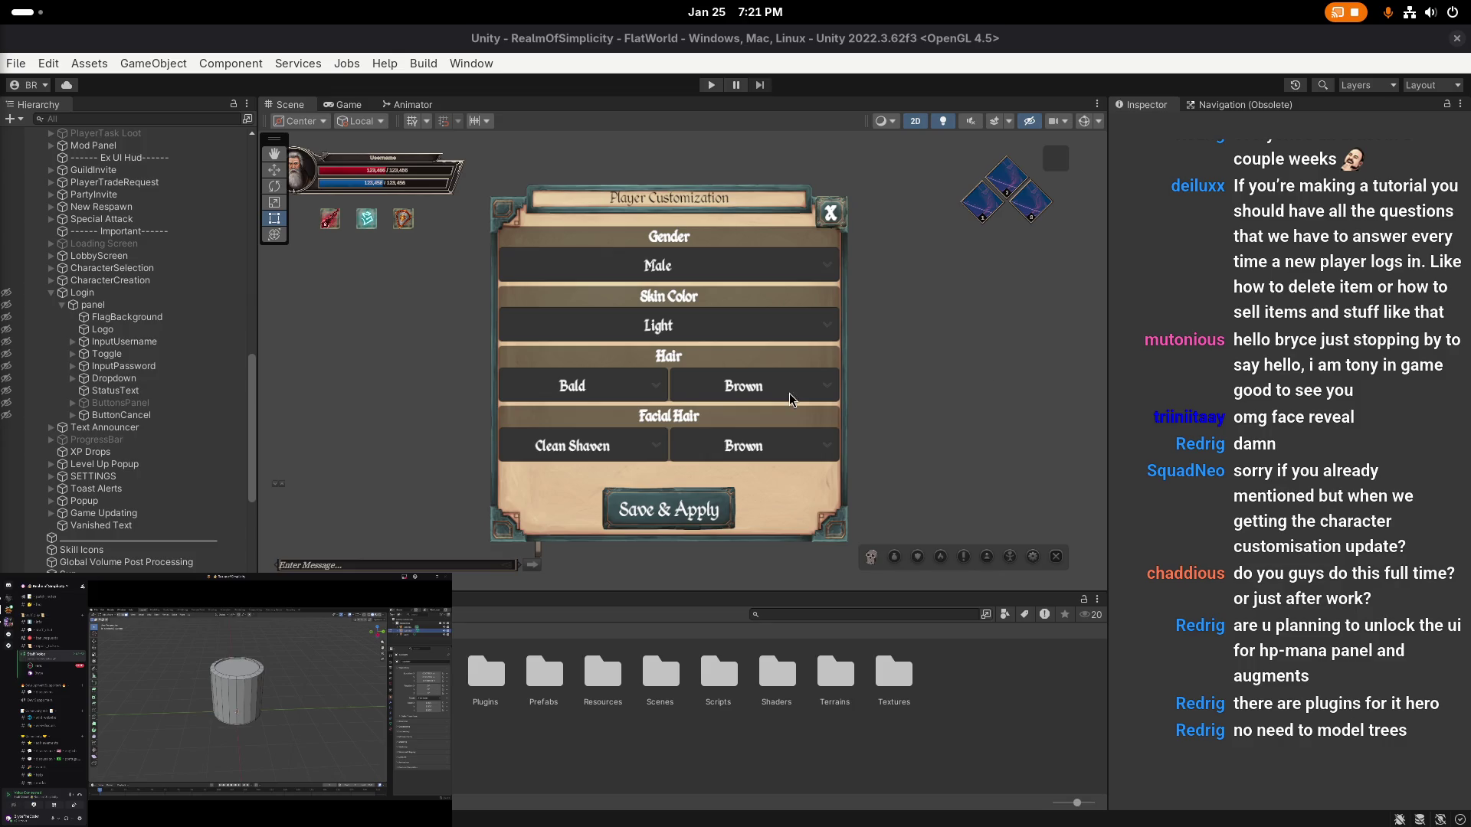
double_click(619, 672)
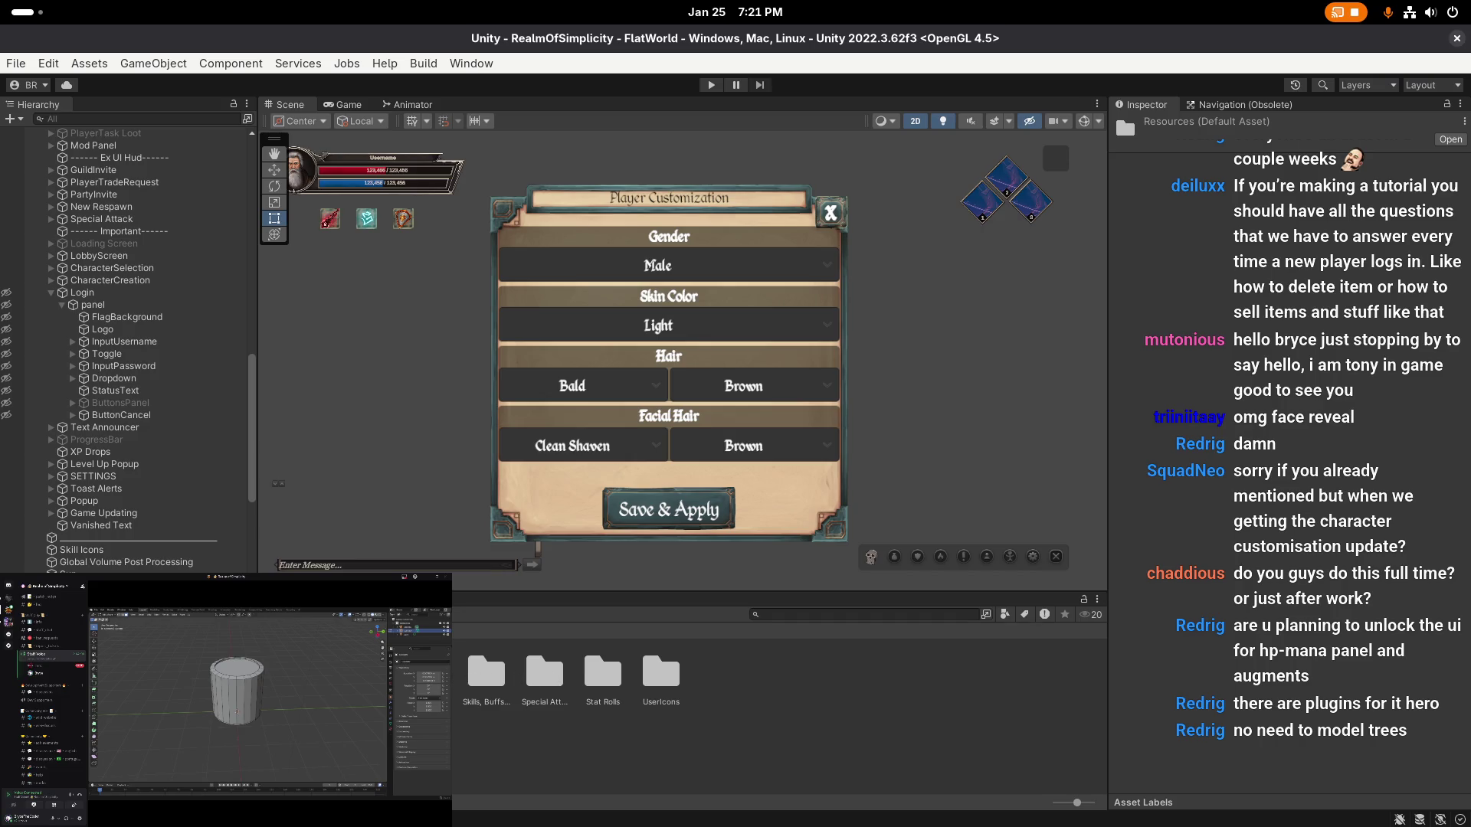
key(Up)
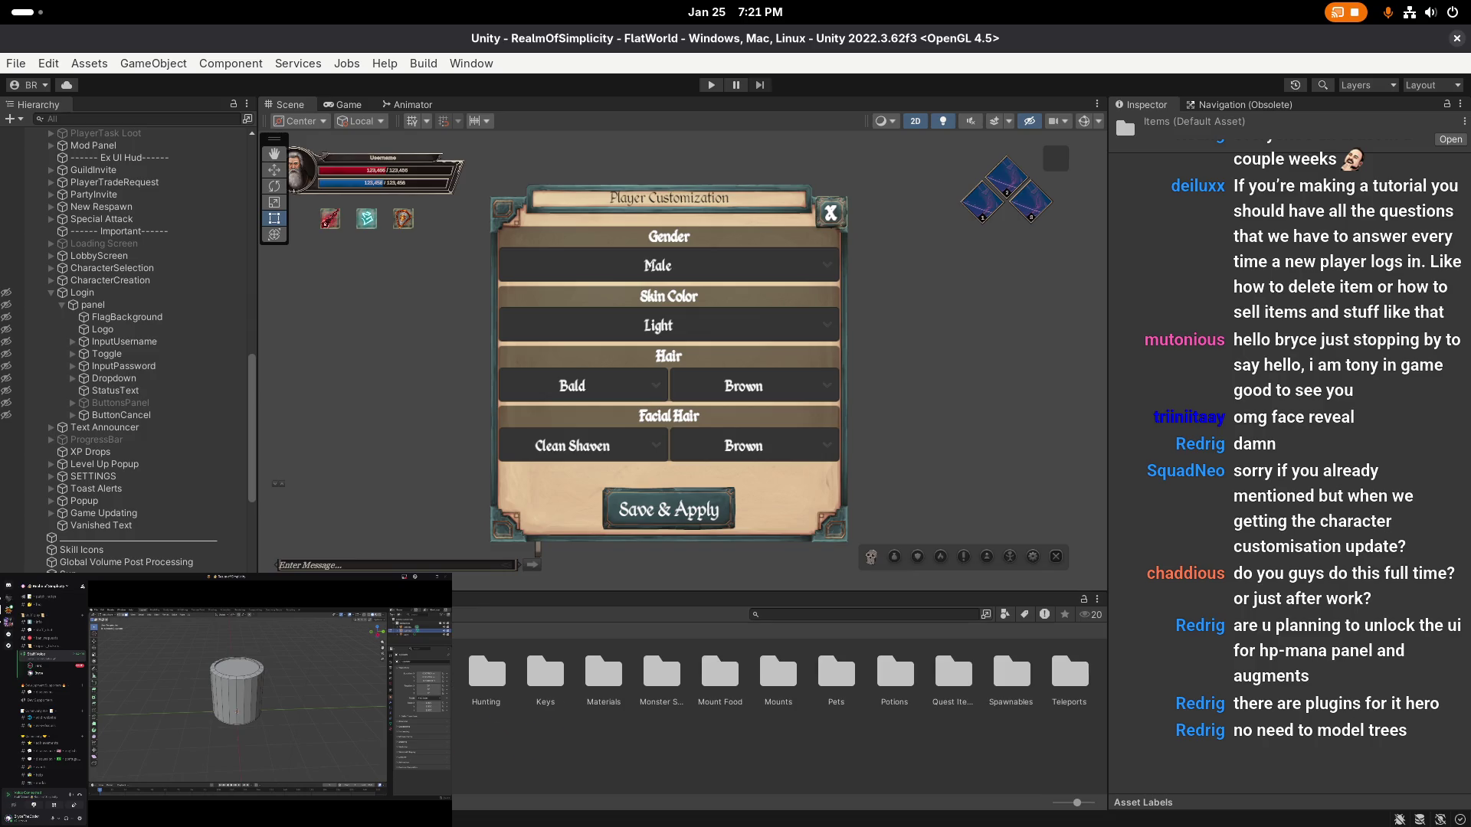
key(Up)
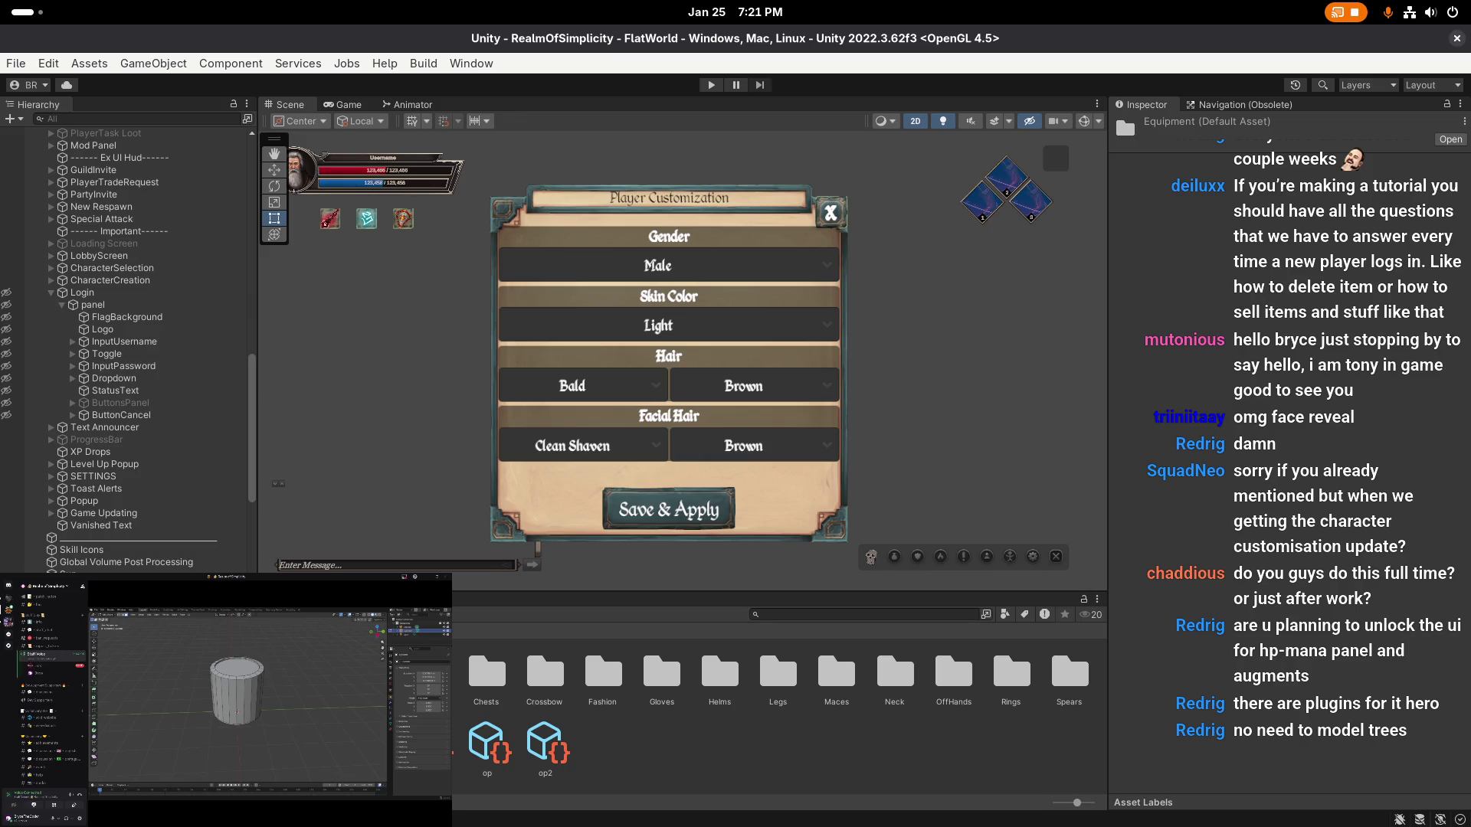
key(Up)
click(484, 674)
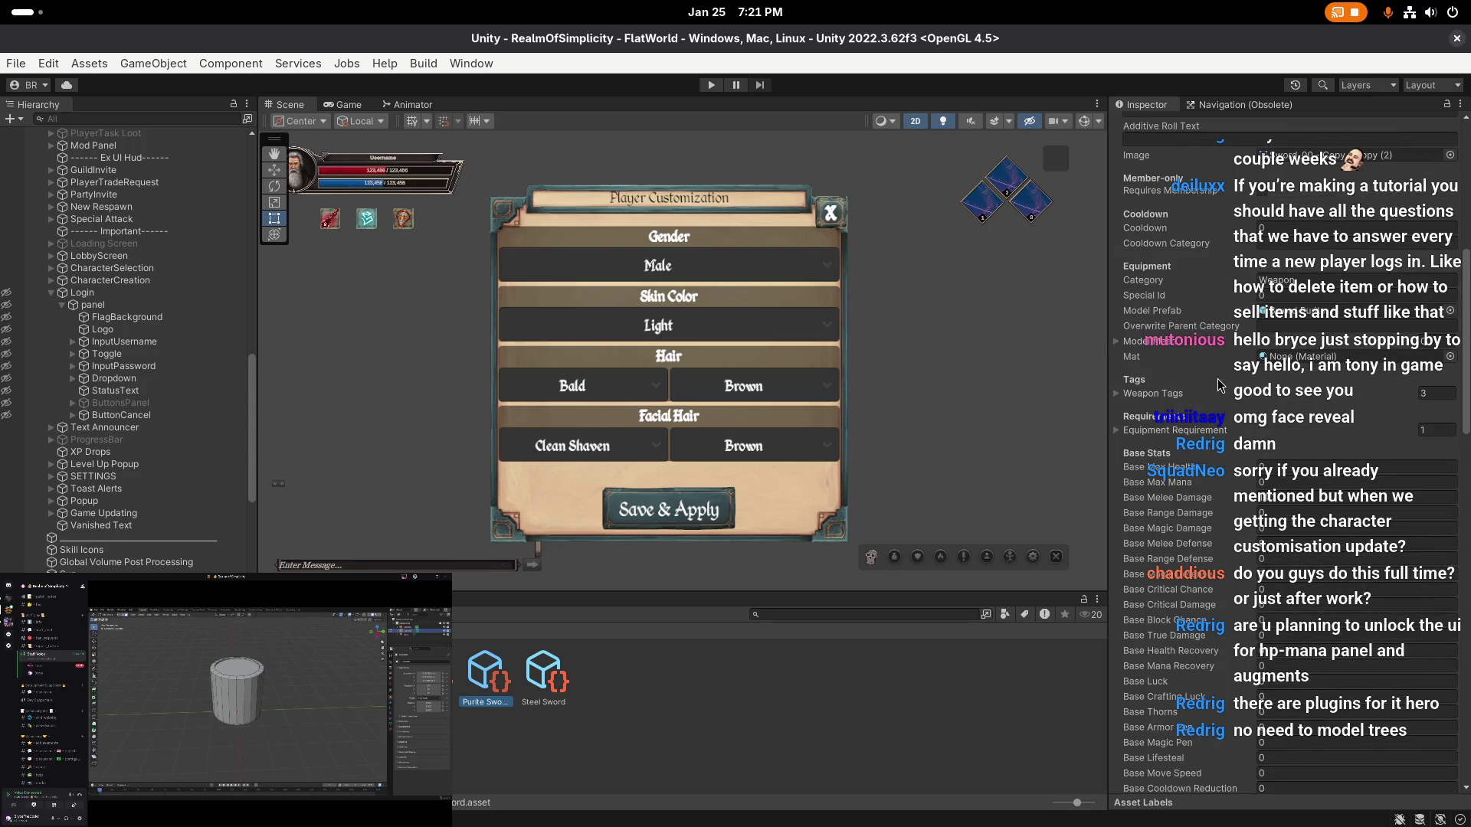
- Scroll the Purite Sword's Possible Rolls to Weapon Definition and open its Weapons Melee roll data
scroll(1212, 301, down, 15)
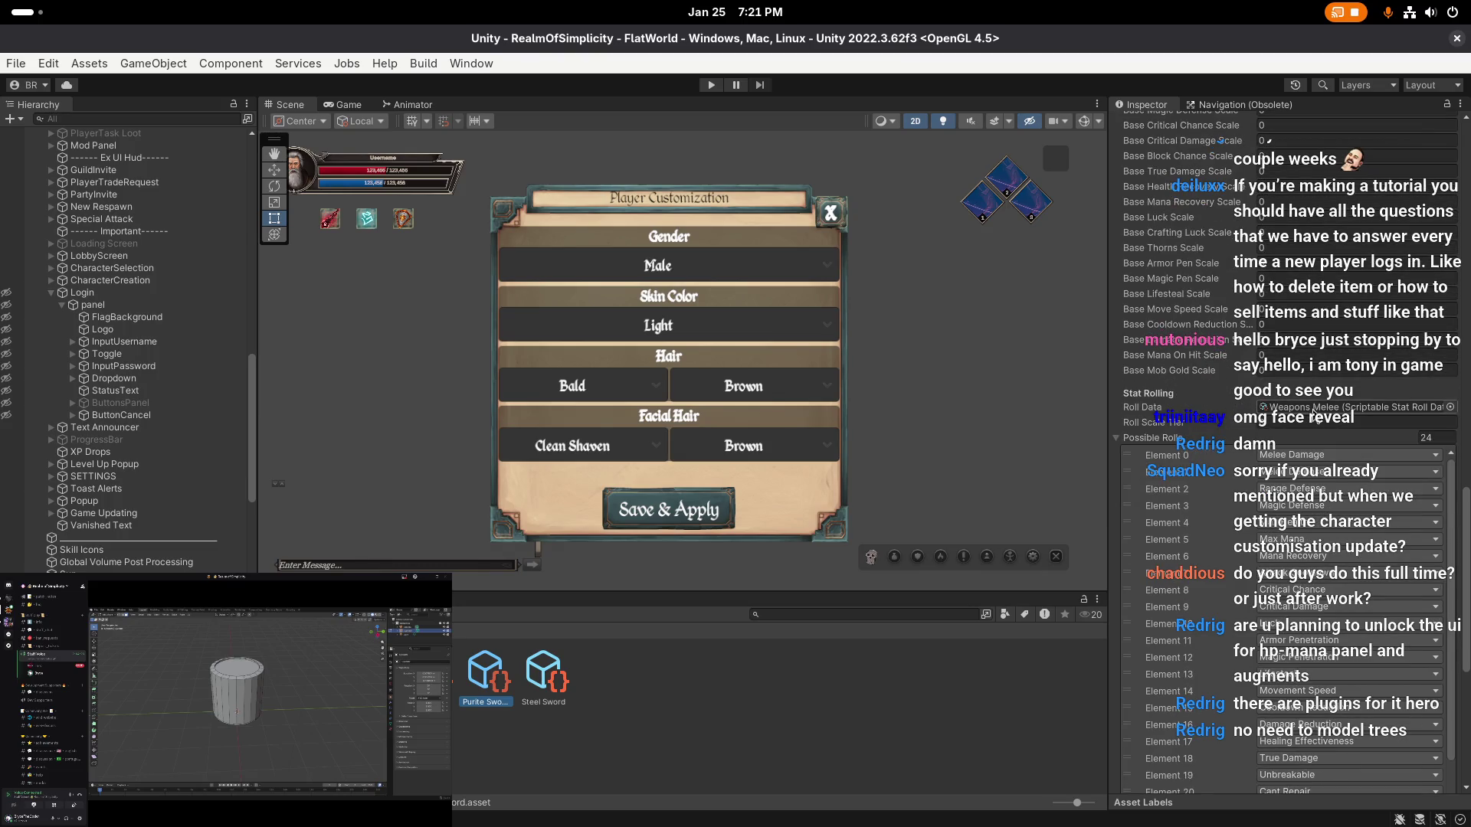
click(1306, 408)
scroll(1185, 314, down, 2)
scroll(1184, 314, down, 2)
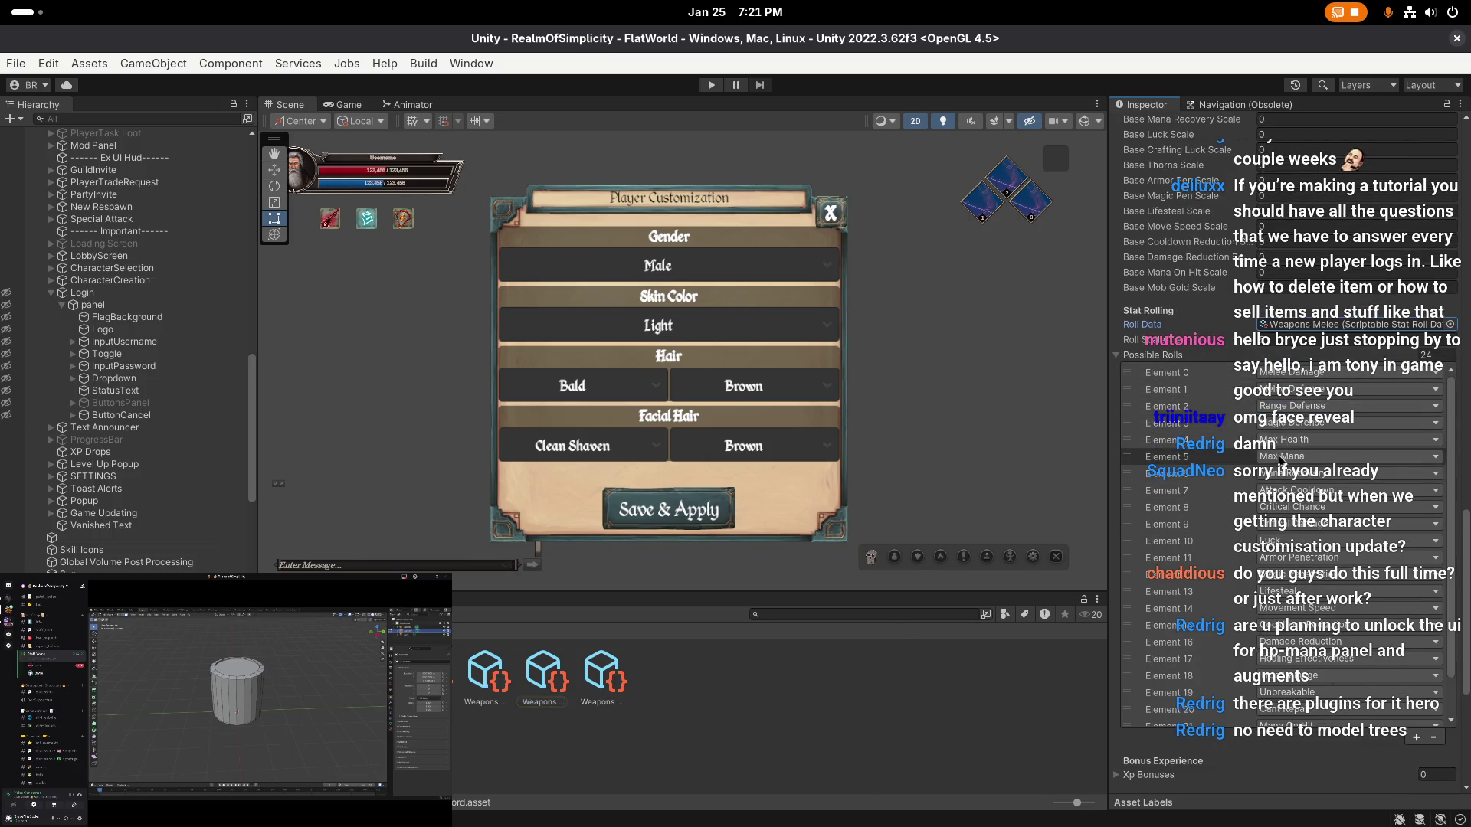
scroll(1274, 541, down, 2)
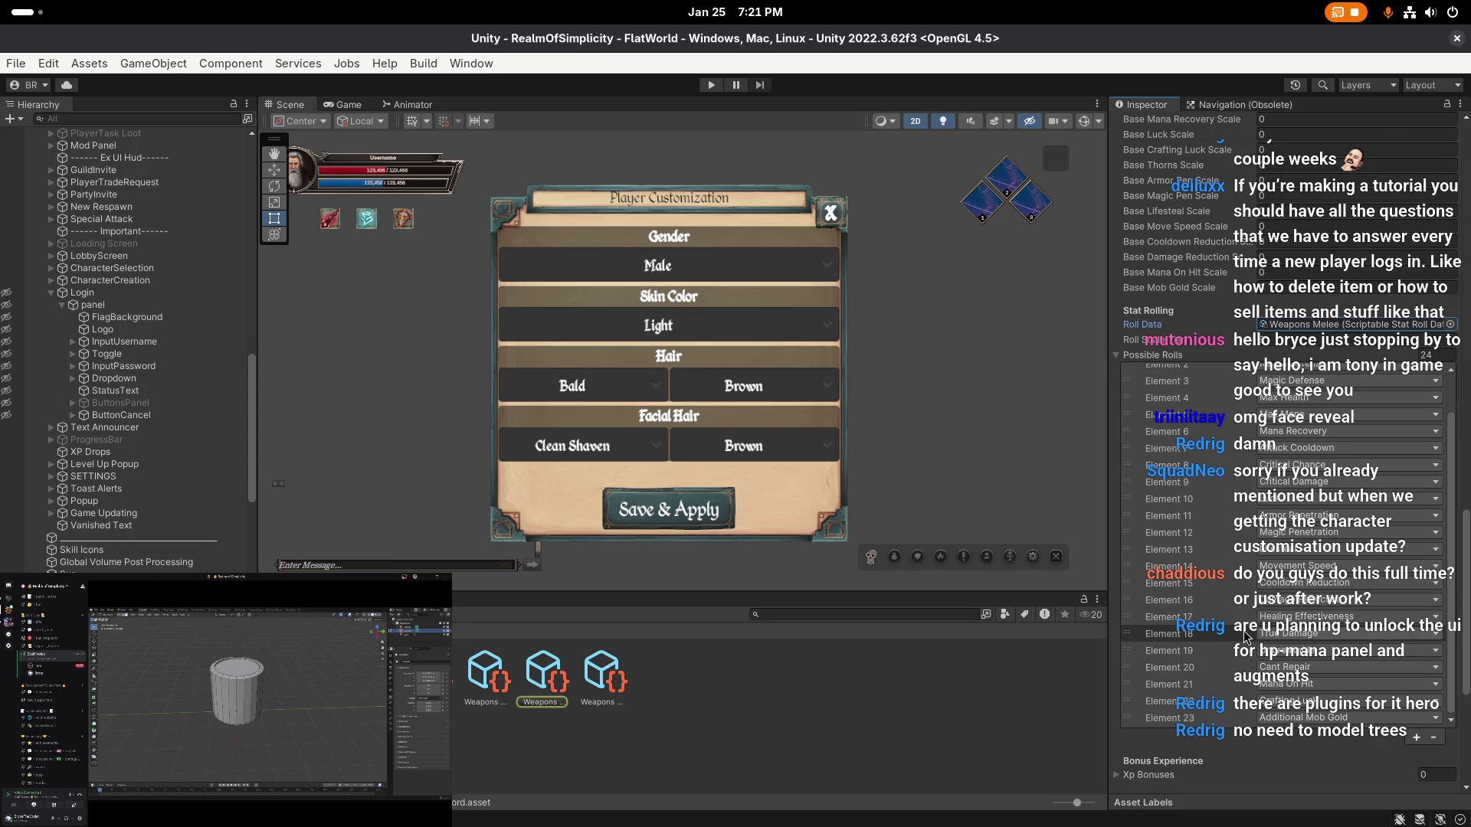
scroll(1218, 459, up, 2)
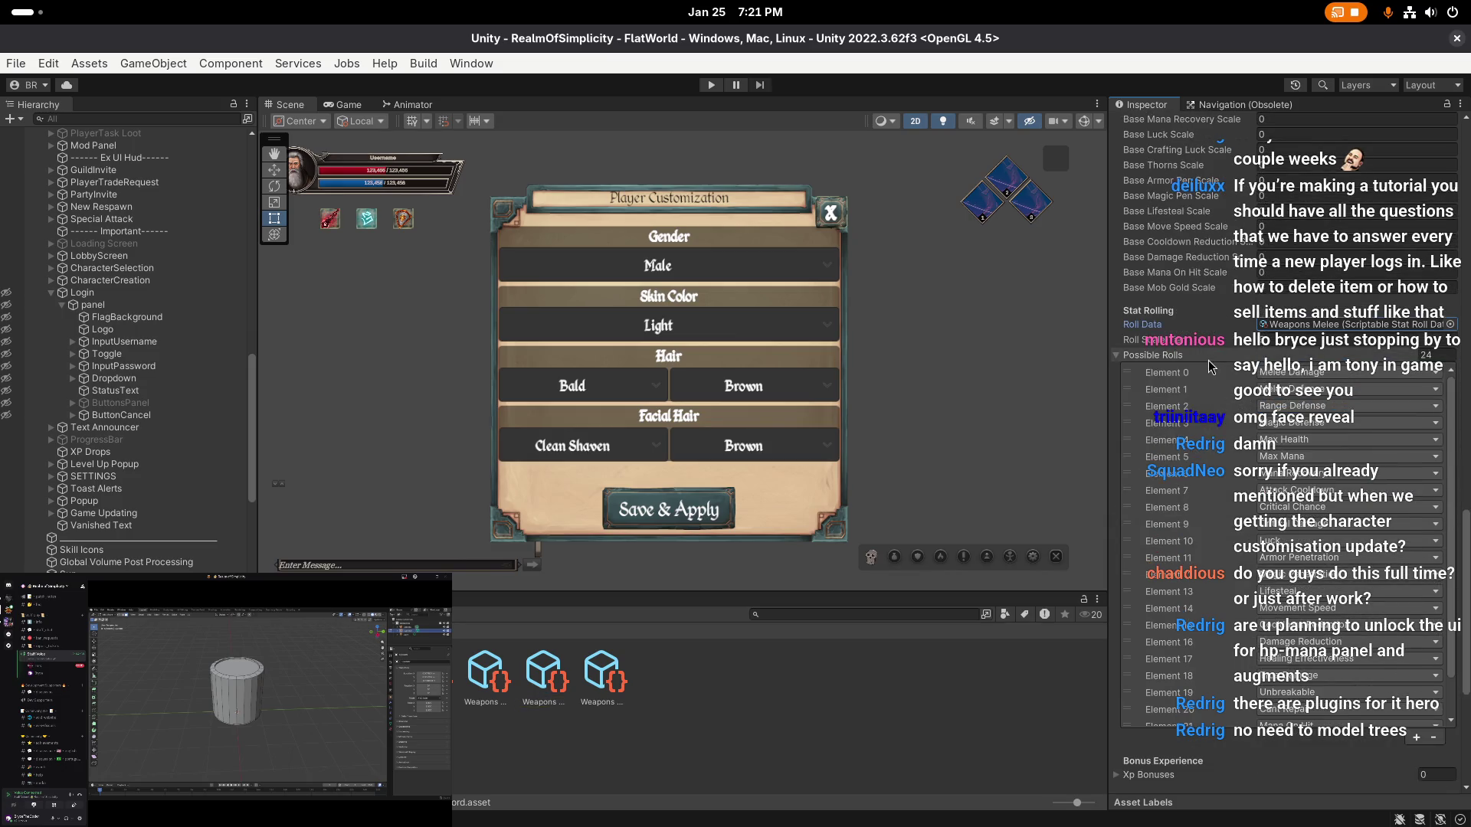
scroll(1213, 379, down, 2)
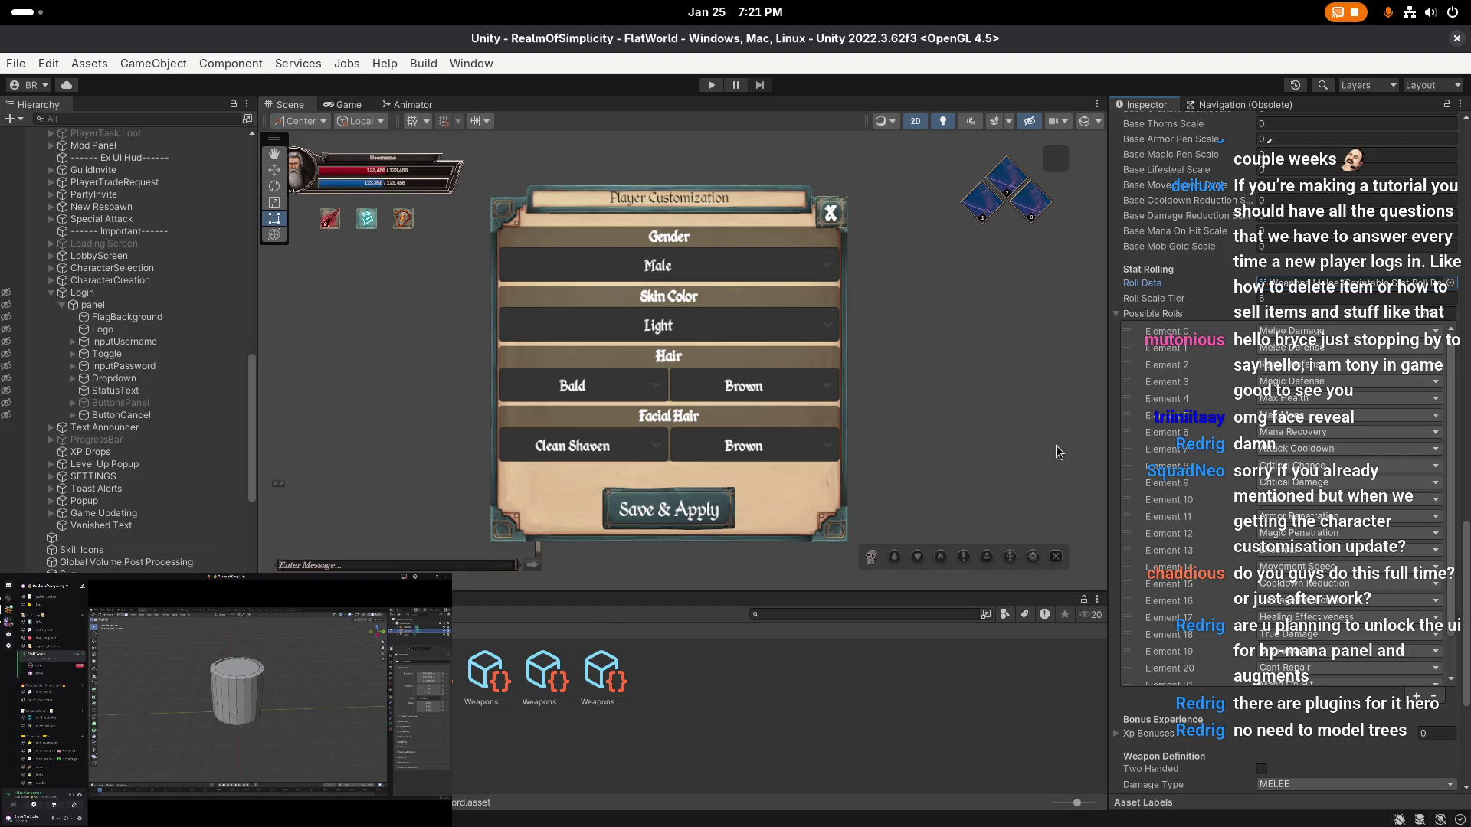
double_click(1302, 283)
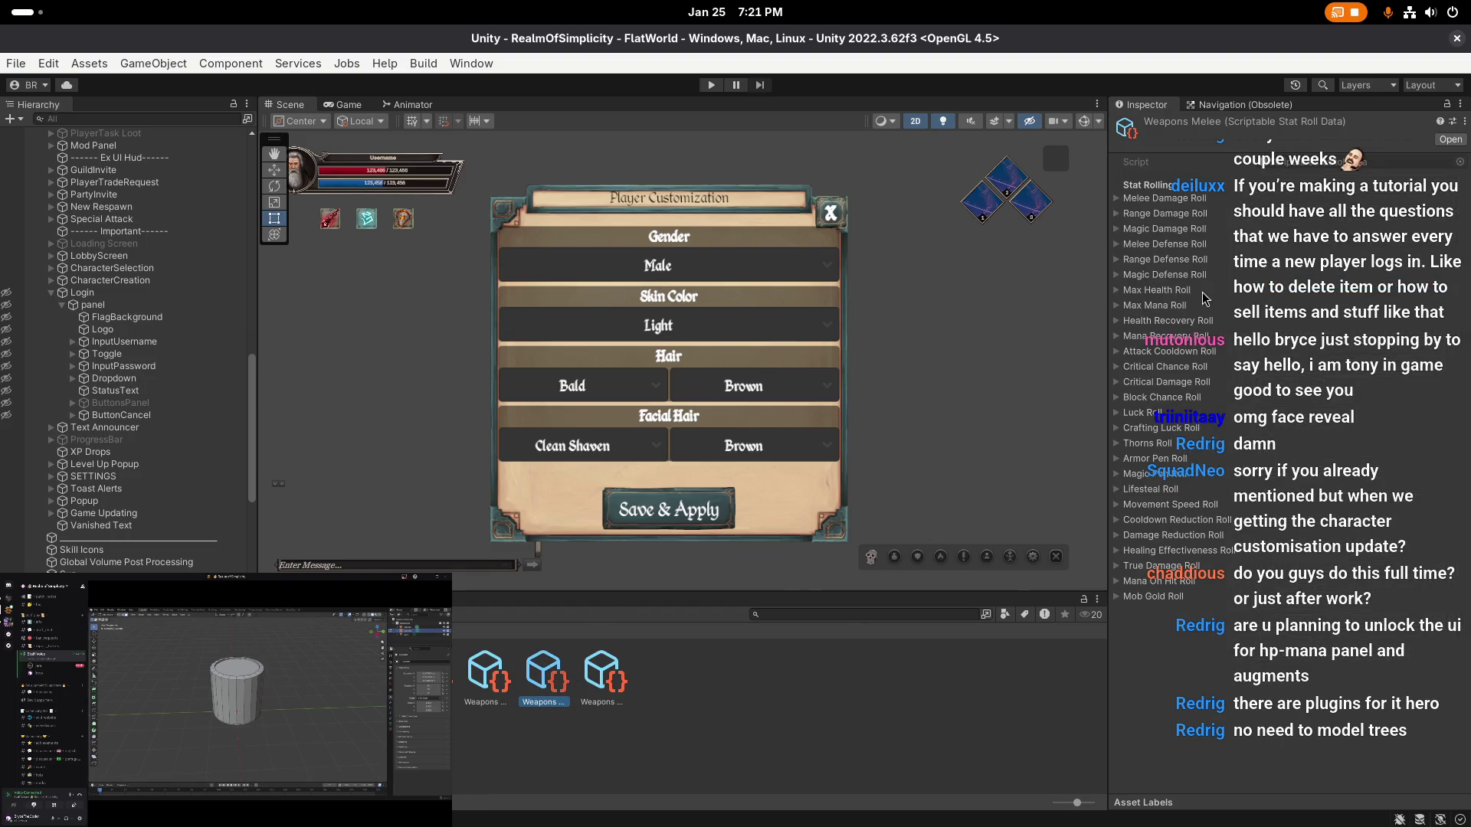
- Expand Thorns Roll and True Damage Roll in Weapons Melee to check their ranges
click(1163, 199)
click(1151, 443)
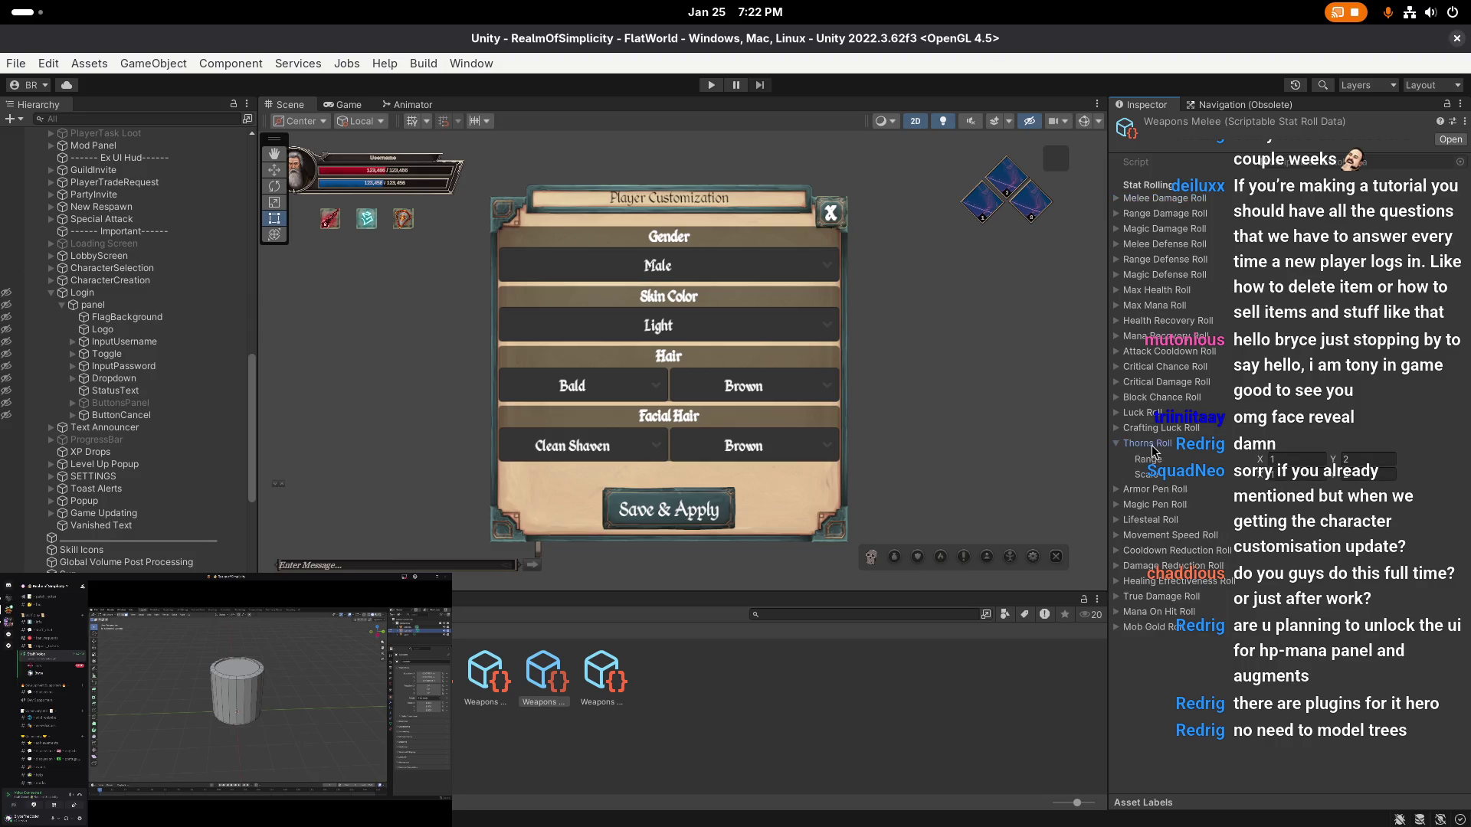
click(1149, 566)
click(1151, 567)
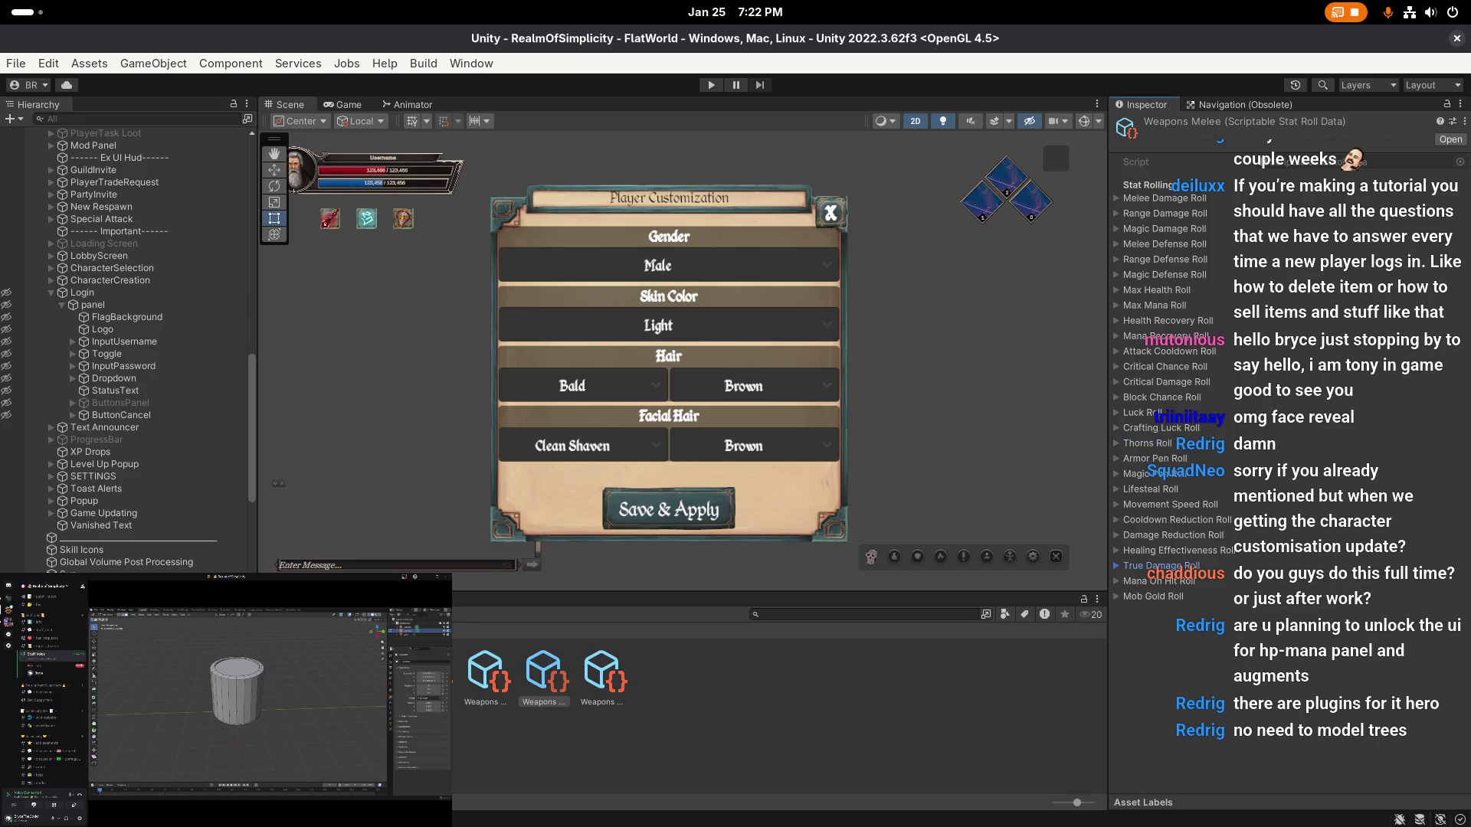
- Navigate up to the Equipment folder and open Chests
click(656, 637)
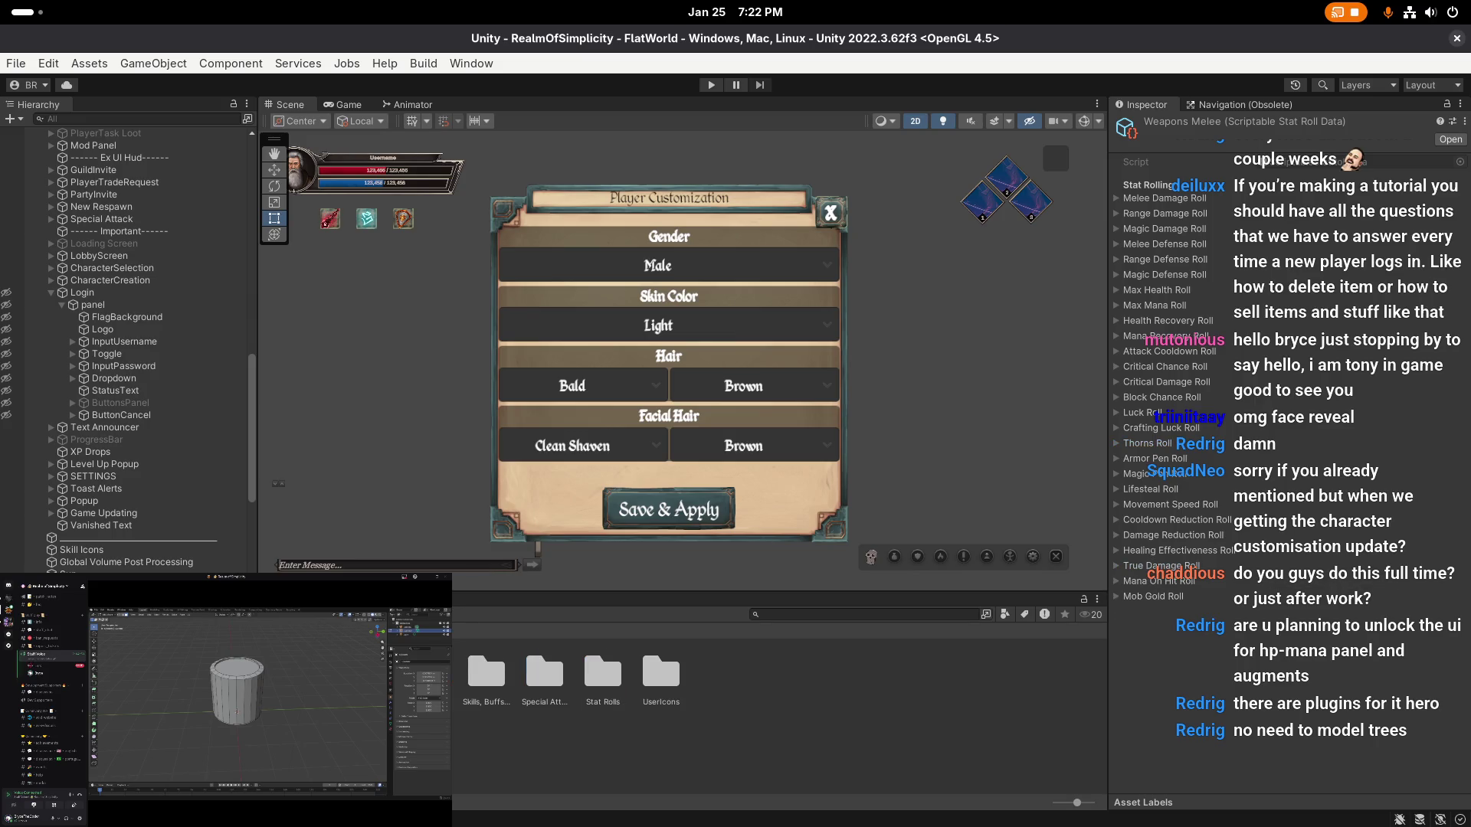
click(655, 637)
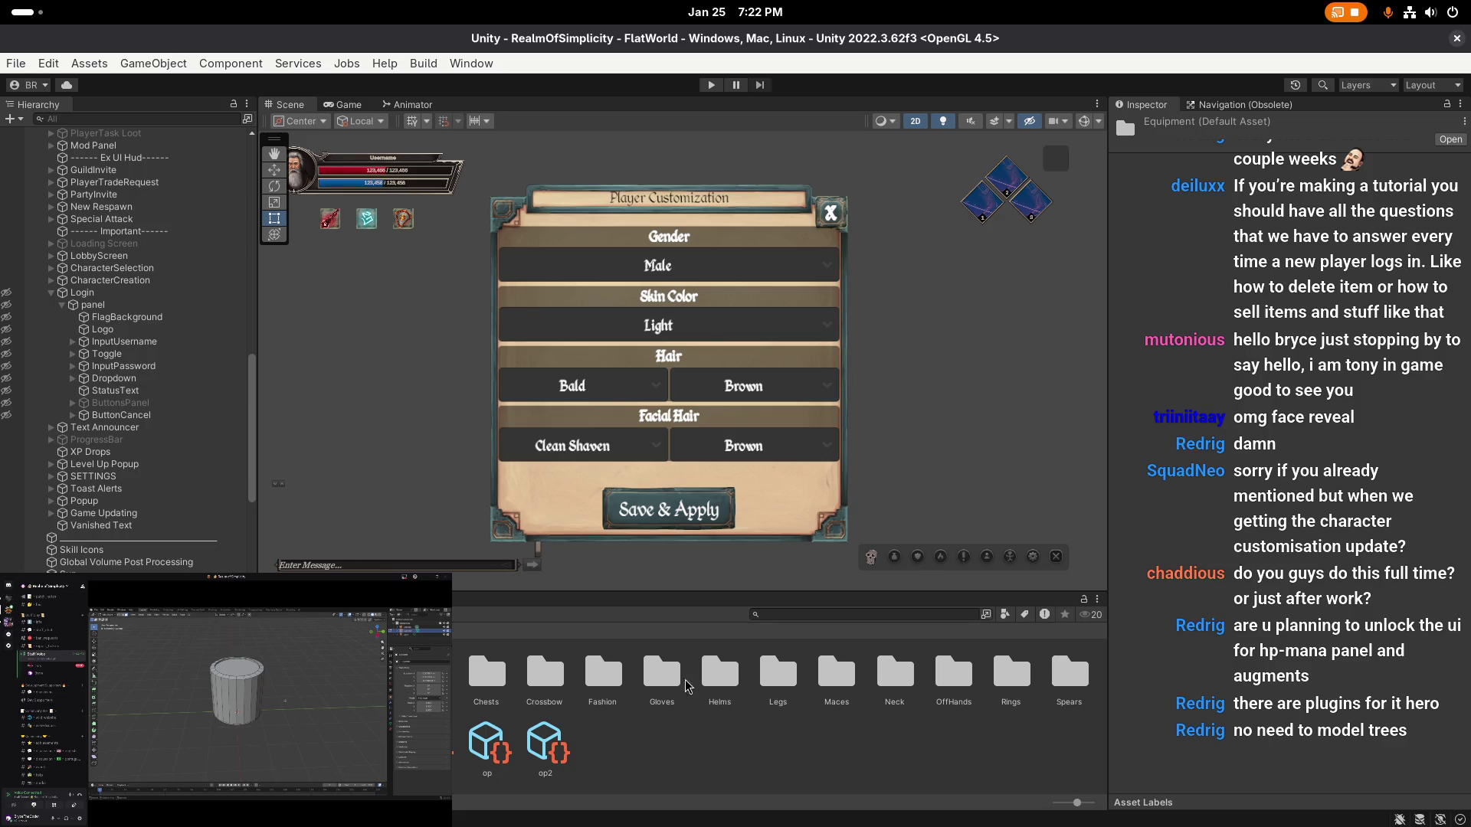
double_click(734, 684)
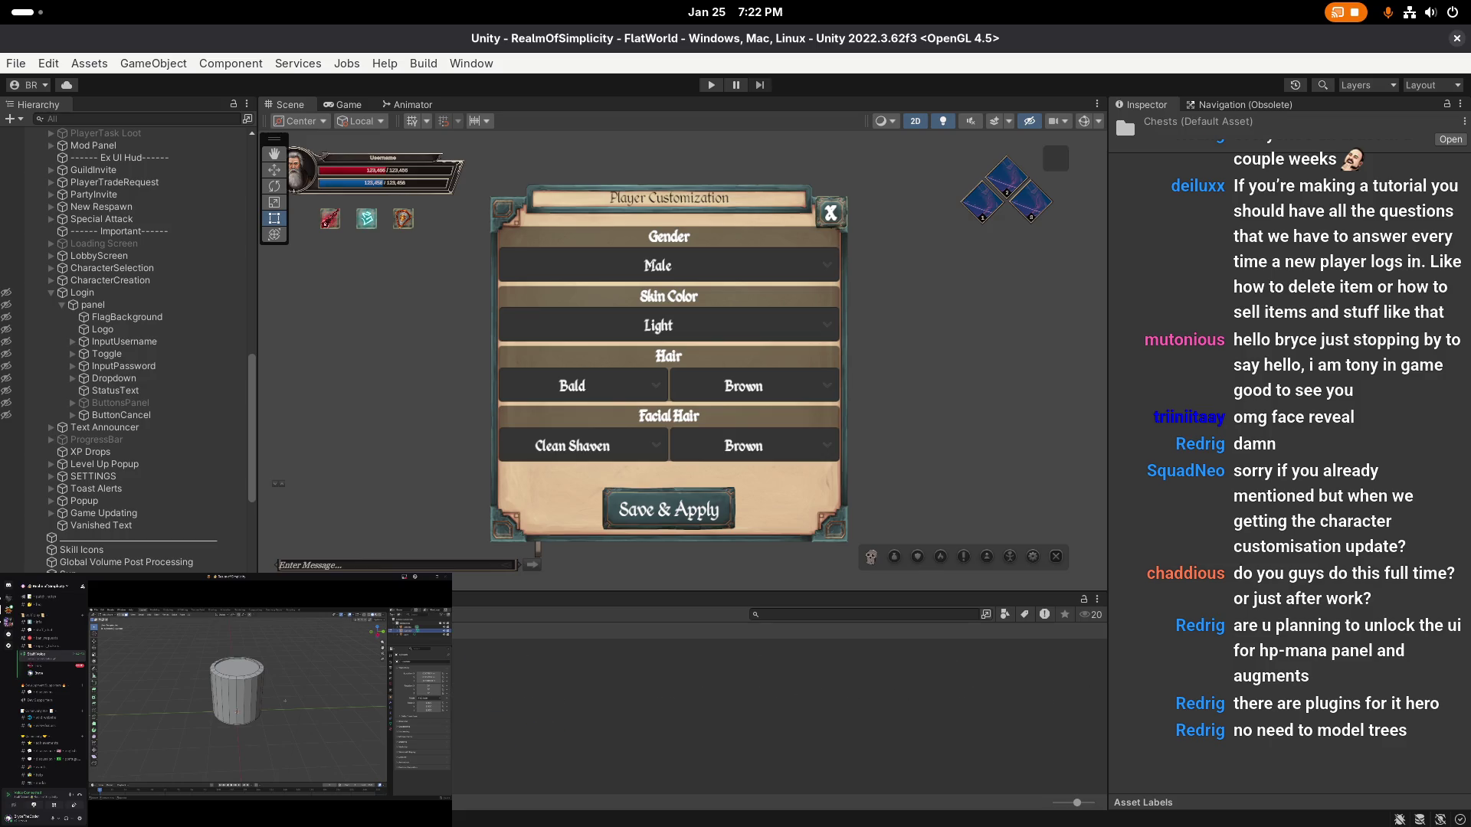
- Select Purite Chestplate, scroll its Possible Rolls, and open its Armors Melee roll data
click(501, 674)
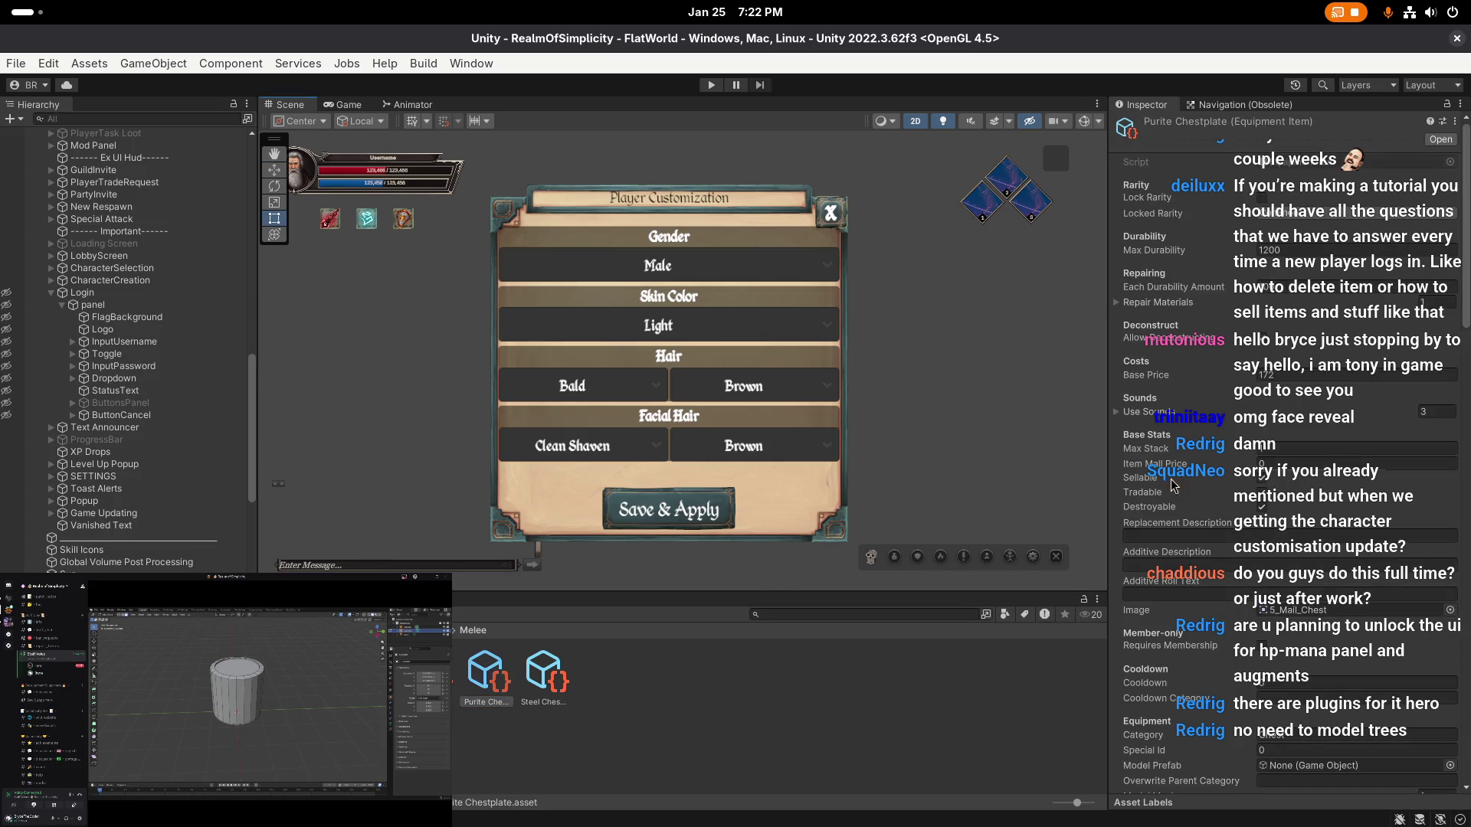
scroll(1225, 490, down, 15)
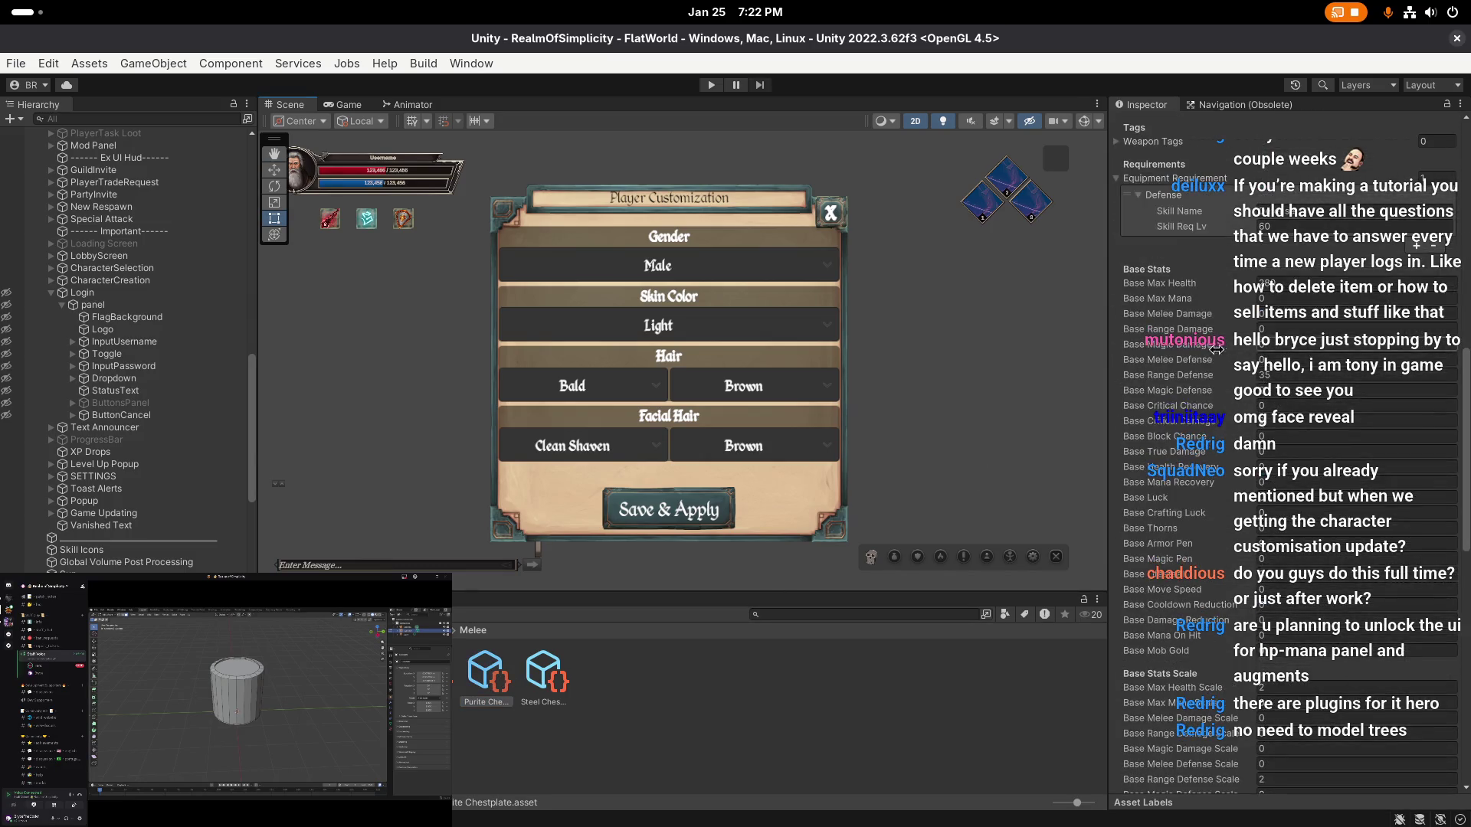
scroll(1210, 398, down, 8)
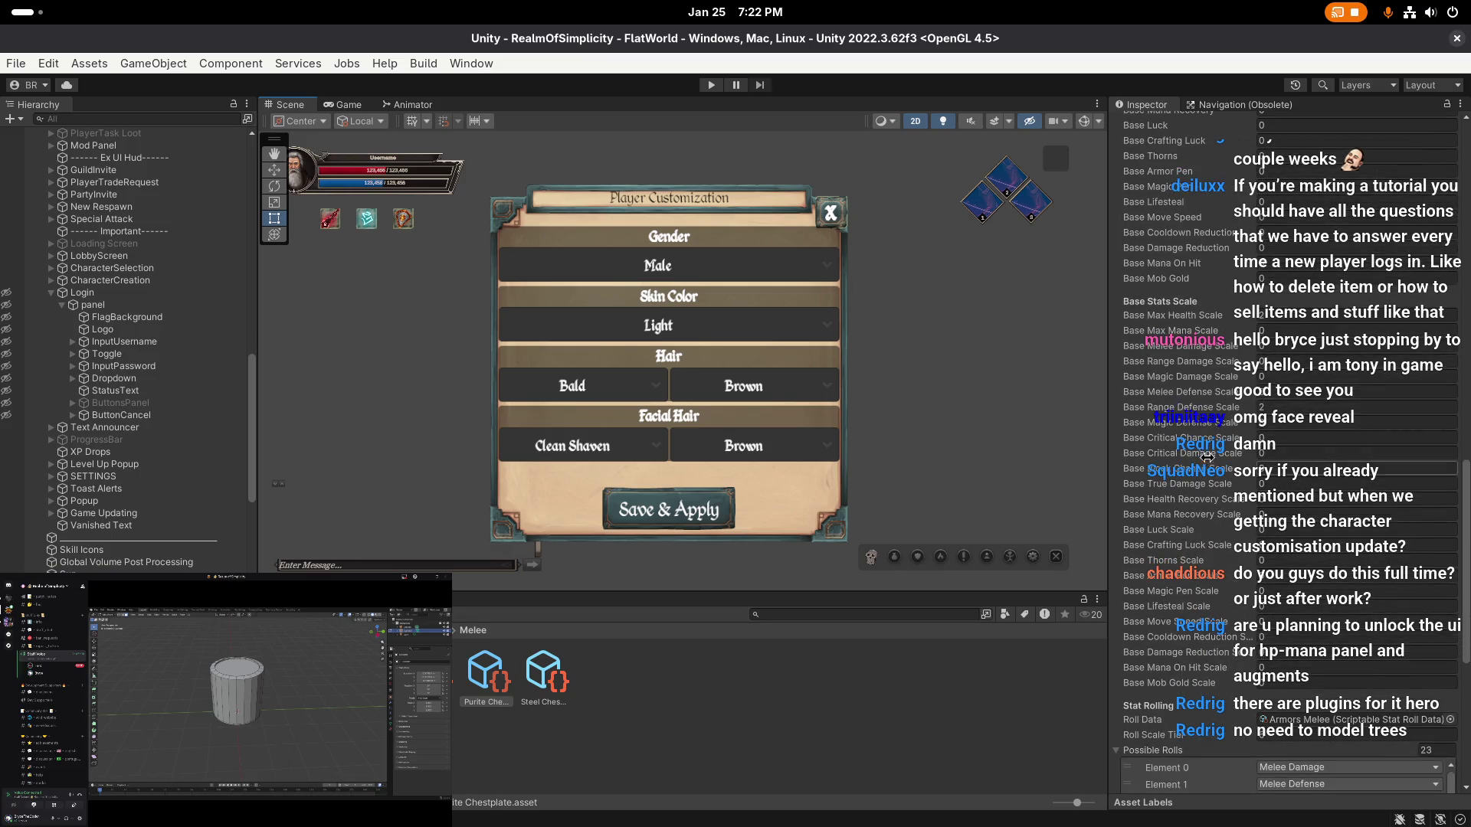
scroll(1206, 469, down, 5)
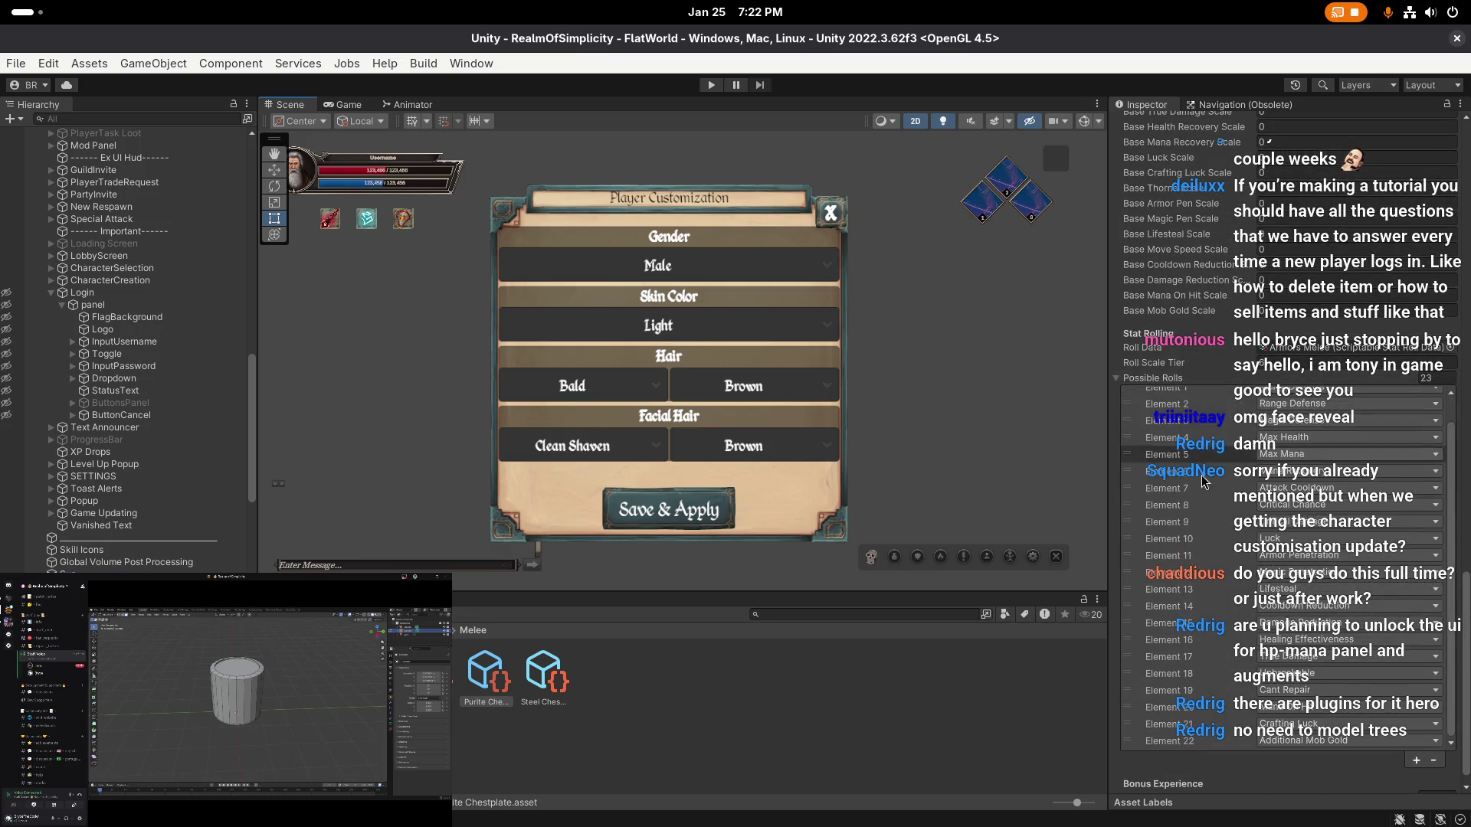
scroll(1205, 475, down, 1)
scroll(1210, 437, up, 2)
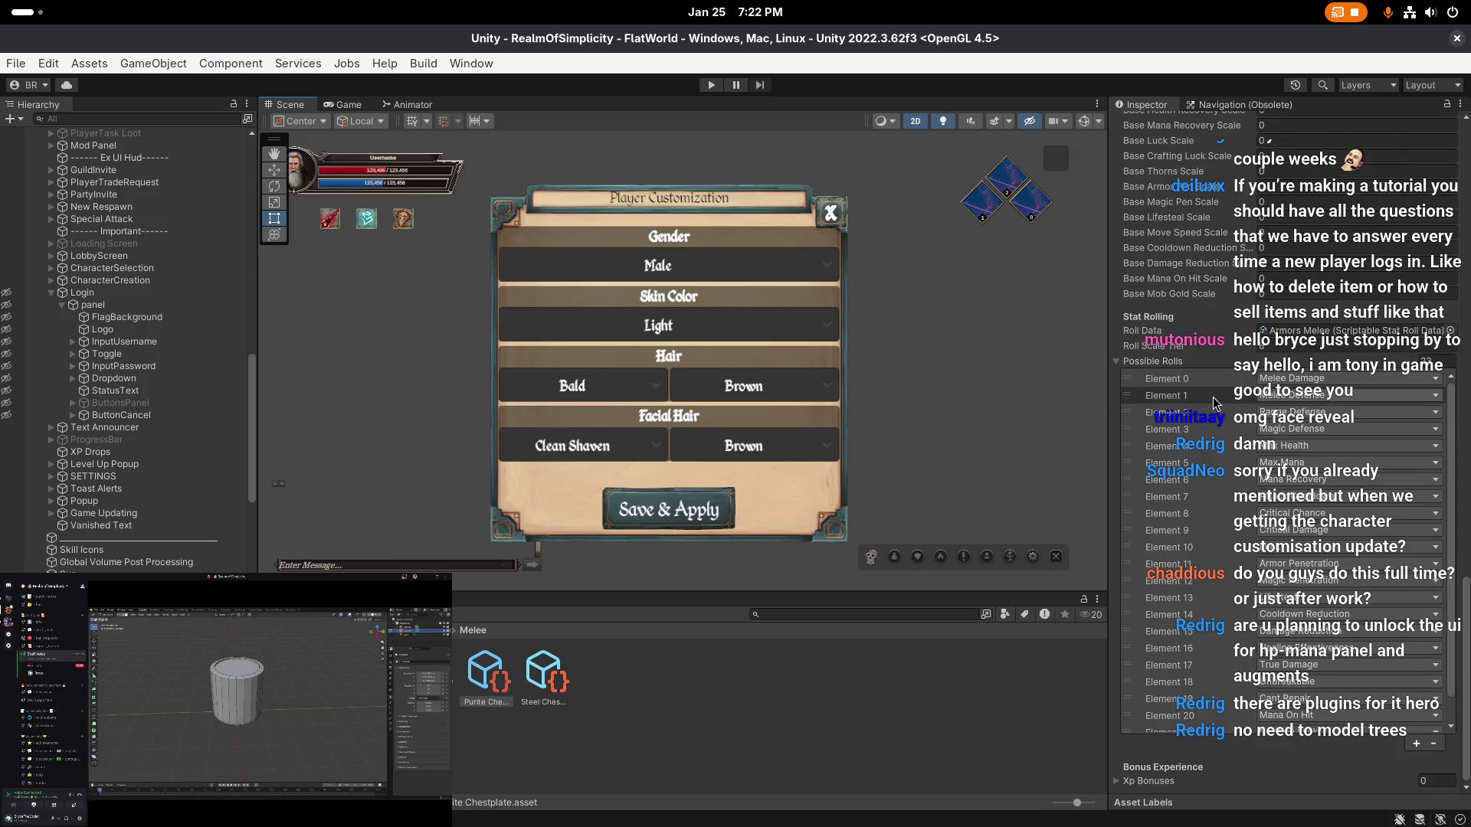
scroll(1225, 600, down, 1)
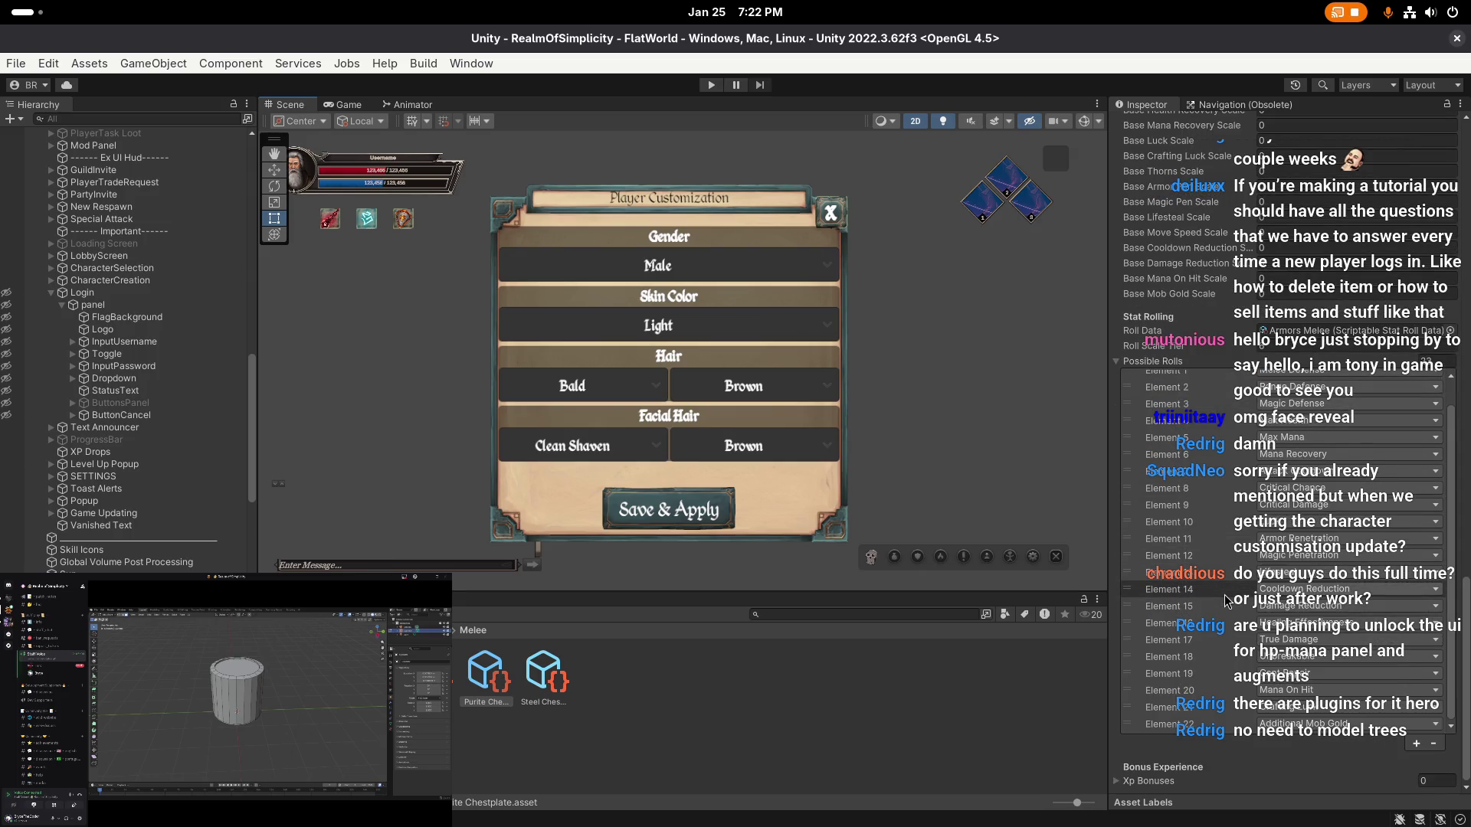
scroll(1231, 527, up, 3)
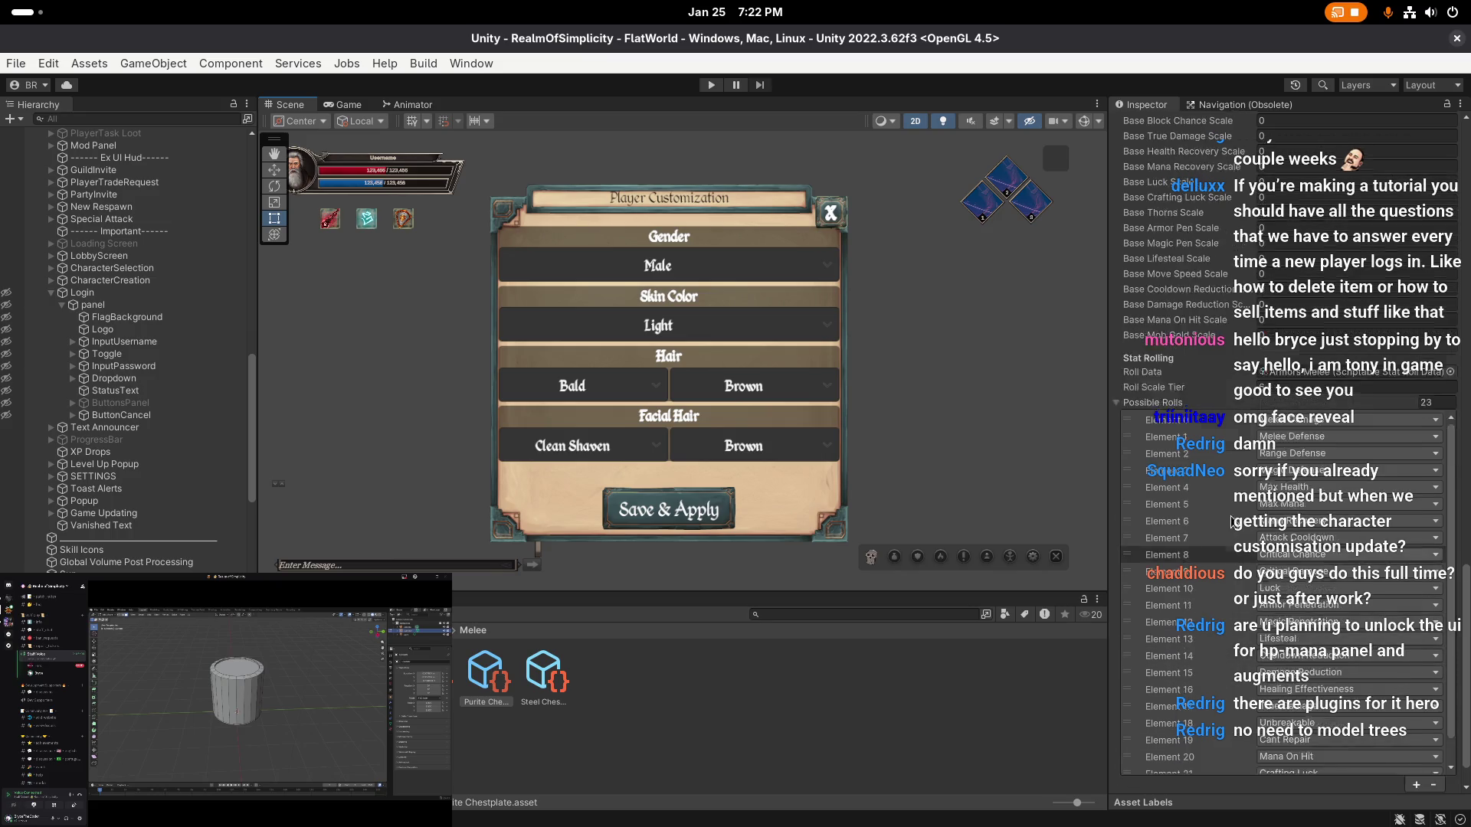
double_click(1264, 395)
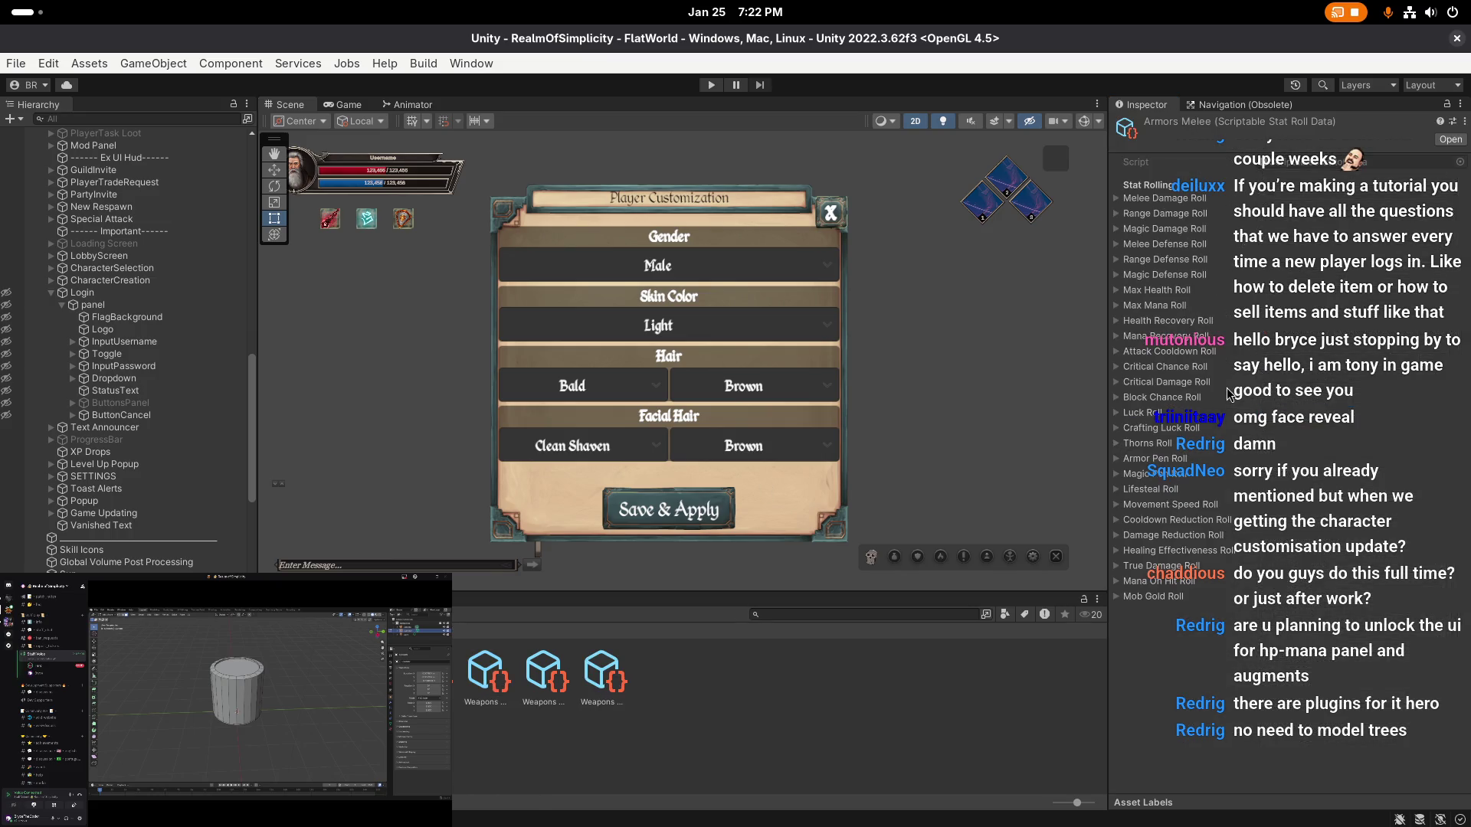
- Check True Damage Roll in Armors Melee, clear the selection, and switch to the Rect tool
click(1197, 201)
click(1151, 567)
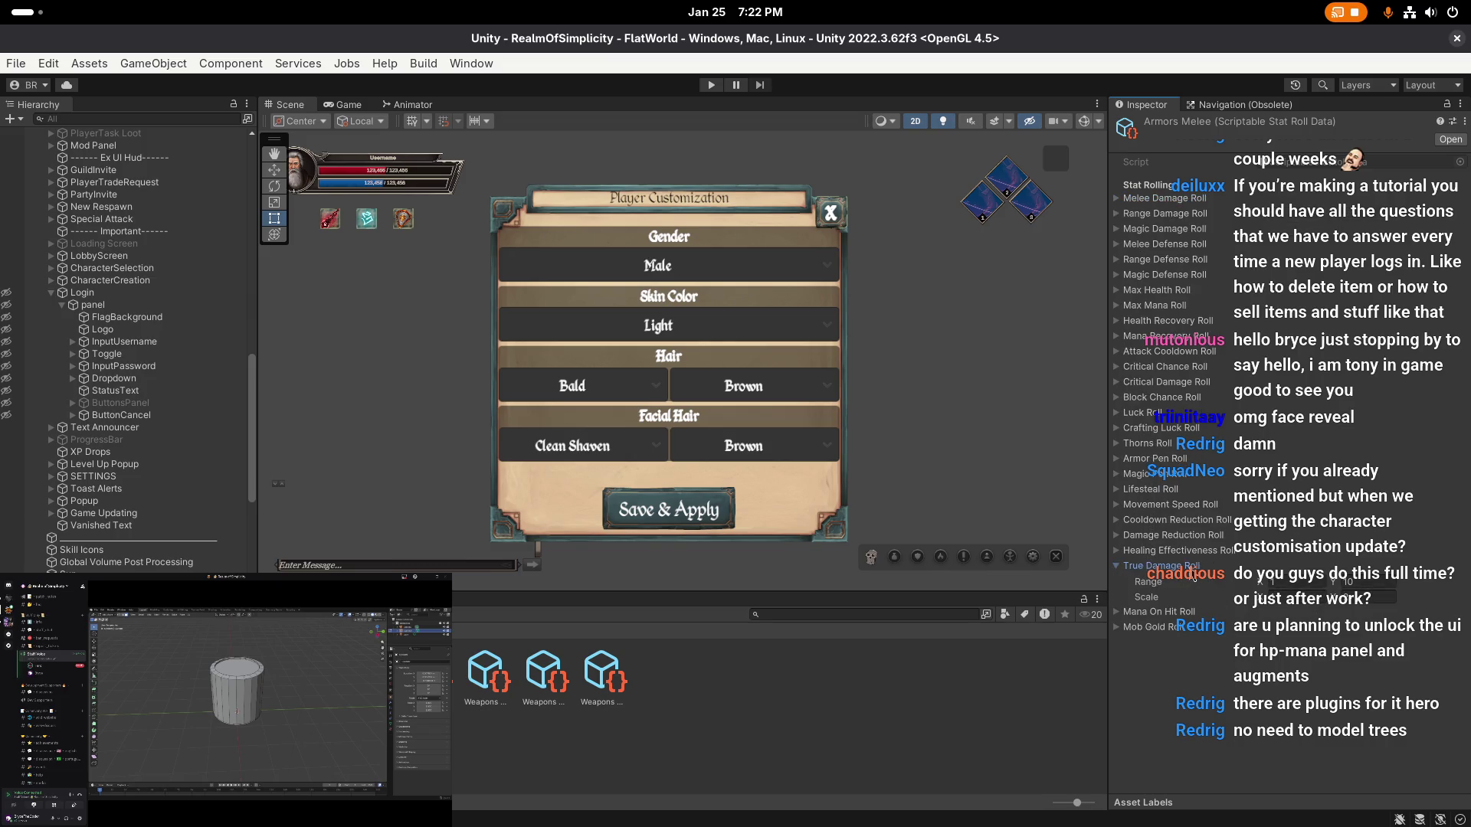
click(831, 673)
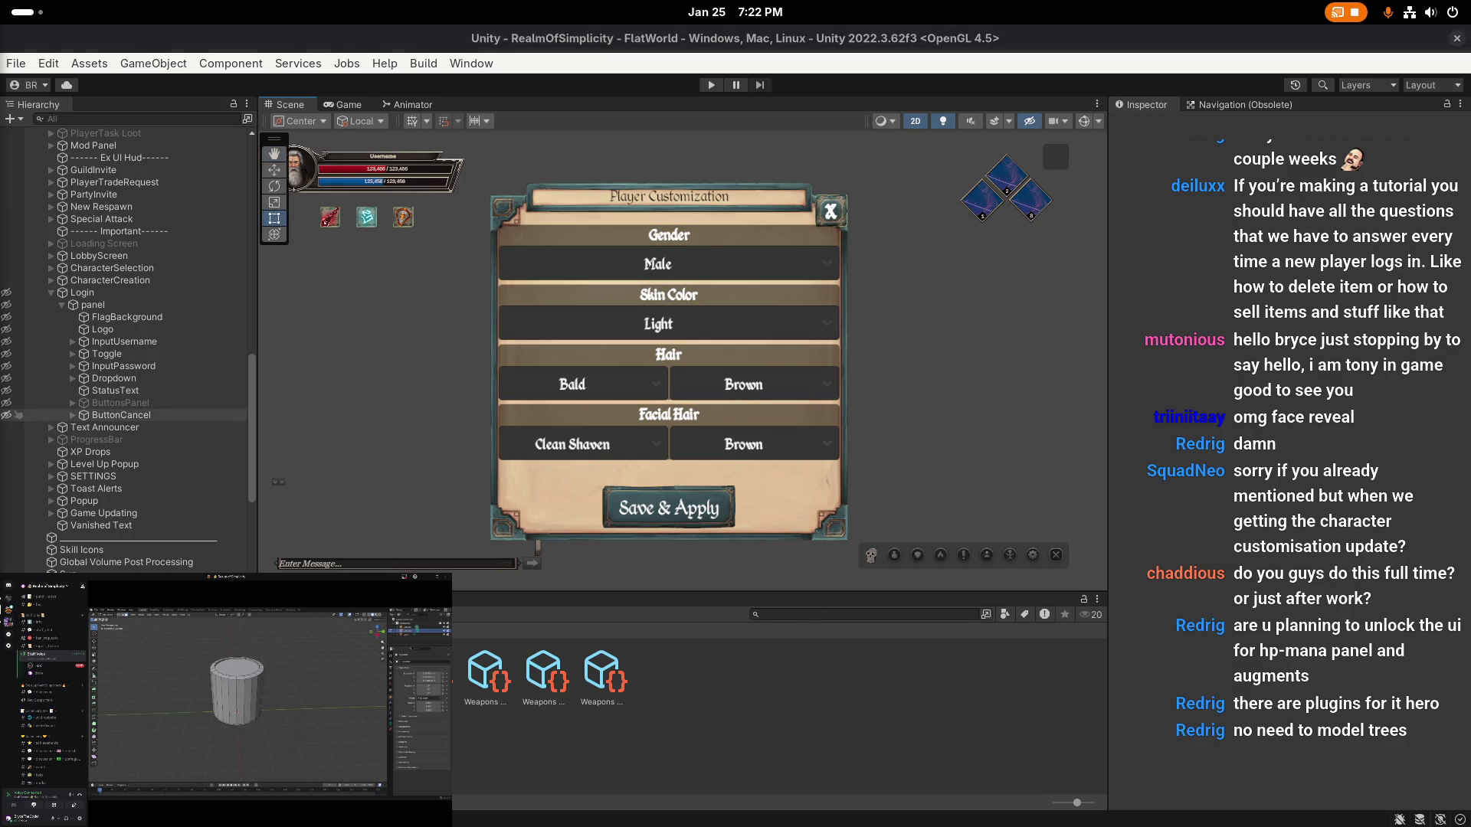
key(t)
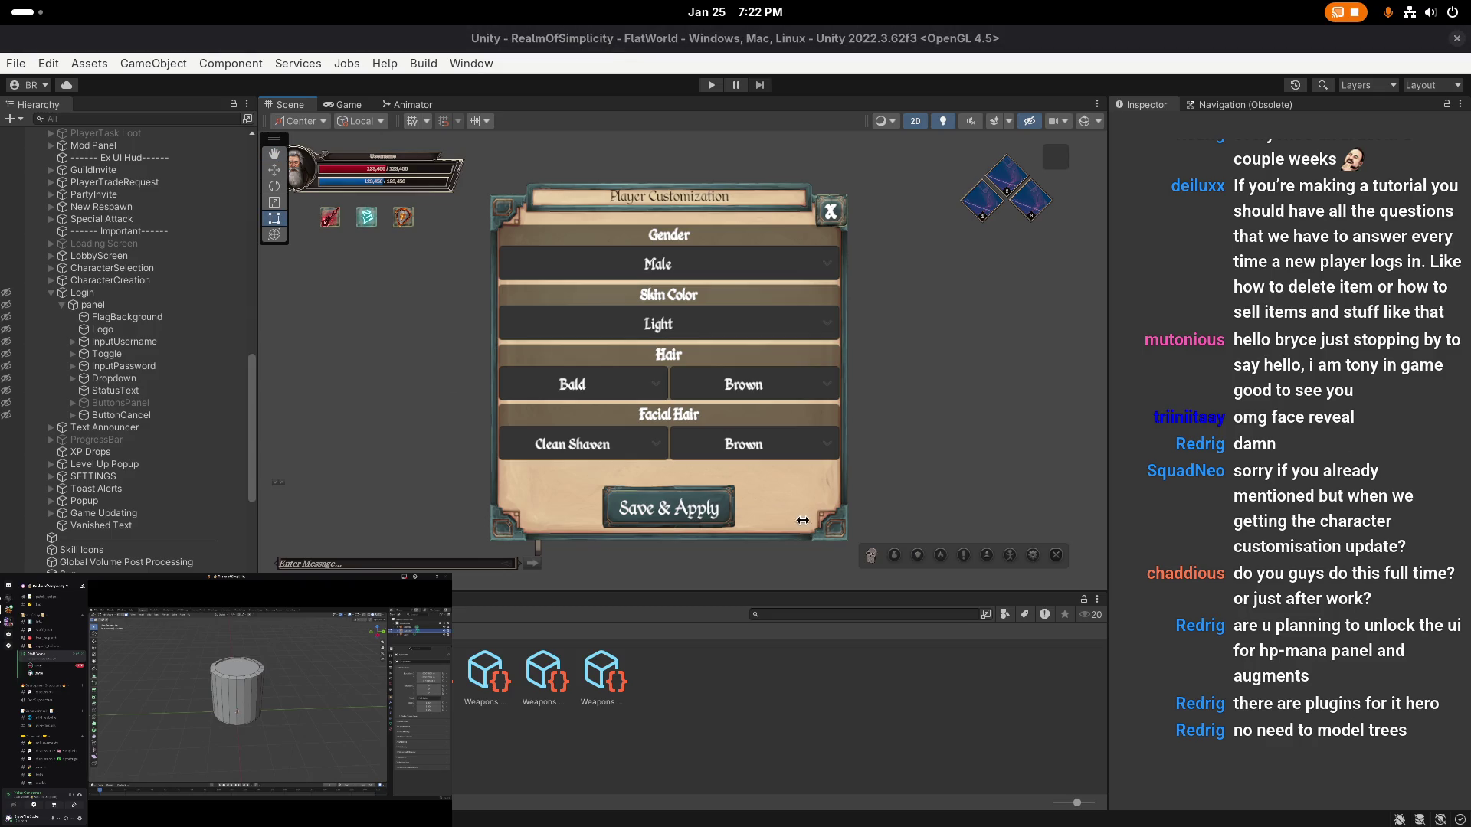
key(super)
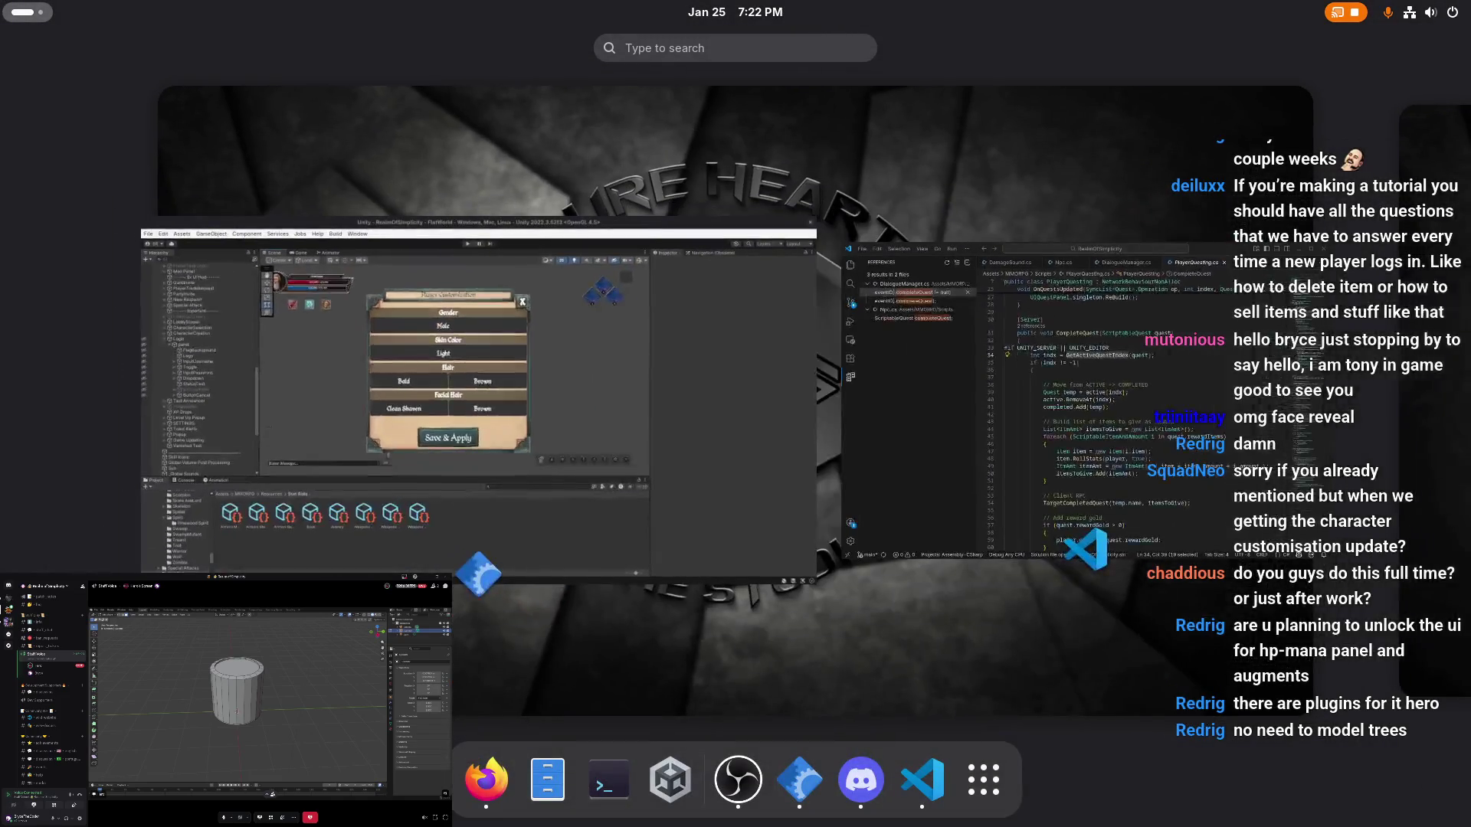
key(super)
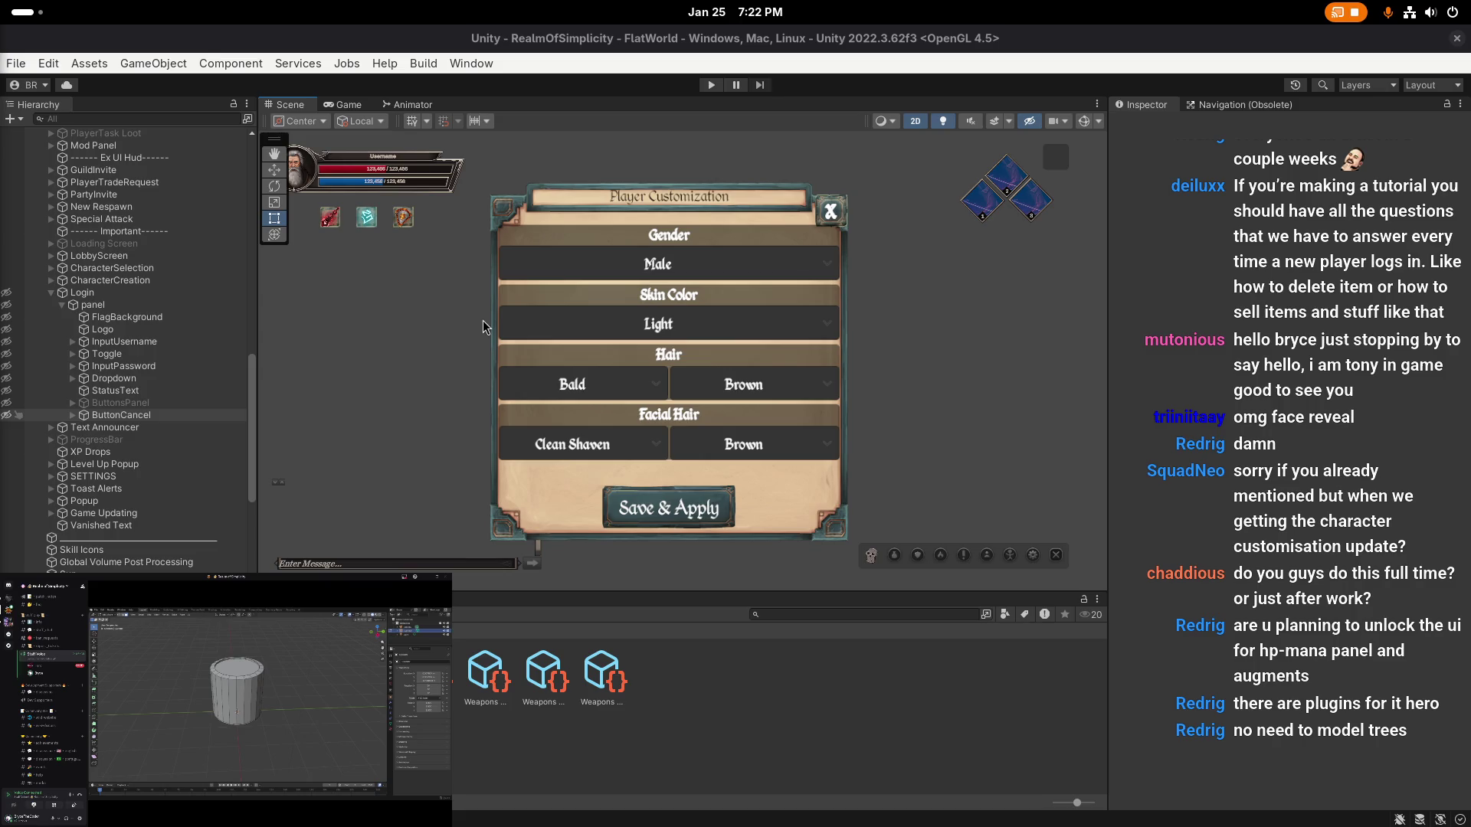
- Pan and zoom the Scene view to frame the HUD and Player Customization panel
drag(502, 320, 689, 366)
scroll(557, 234, up, 1)
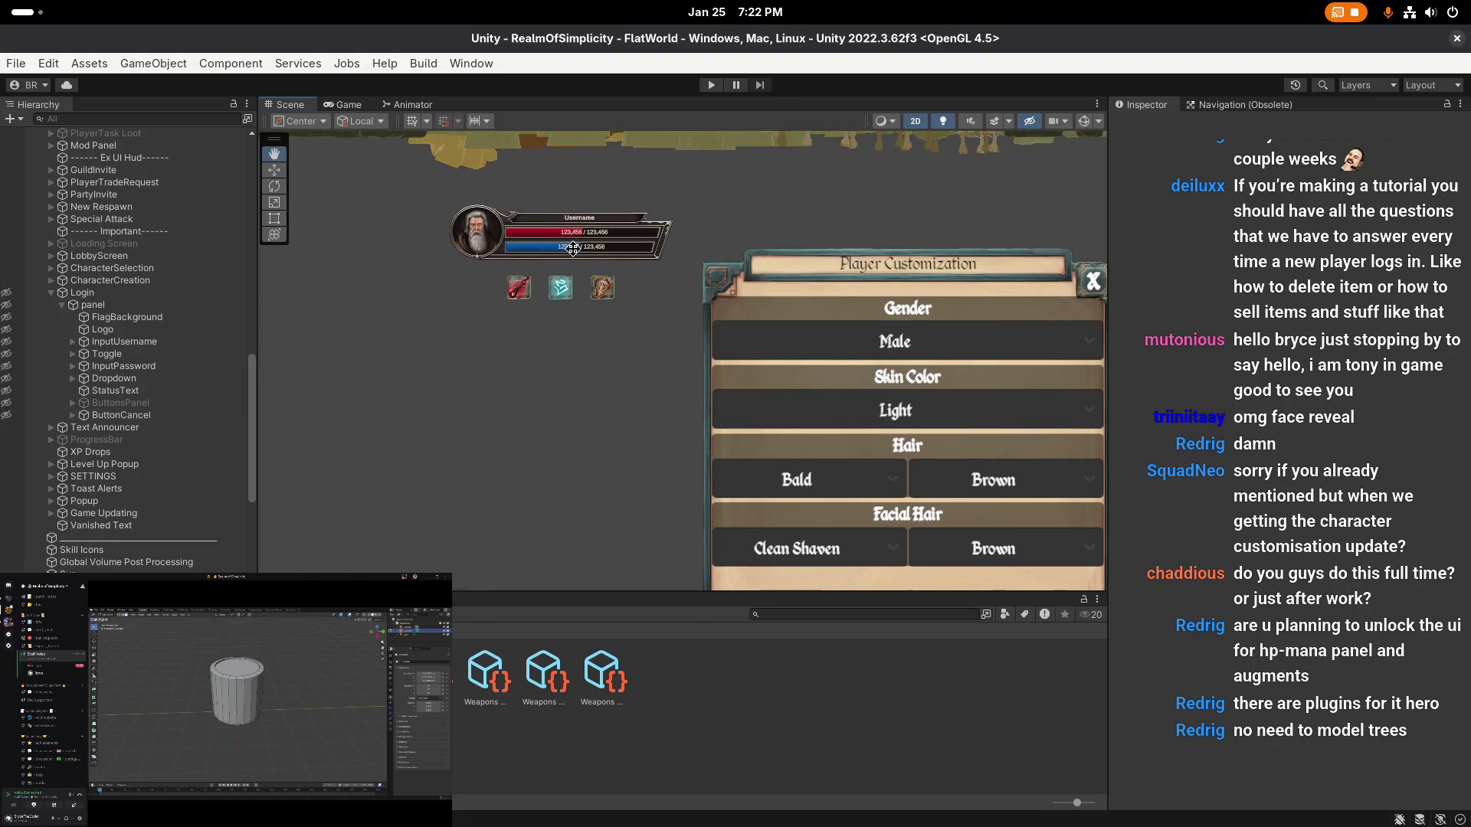
scroll(536, 230, up, 3)
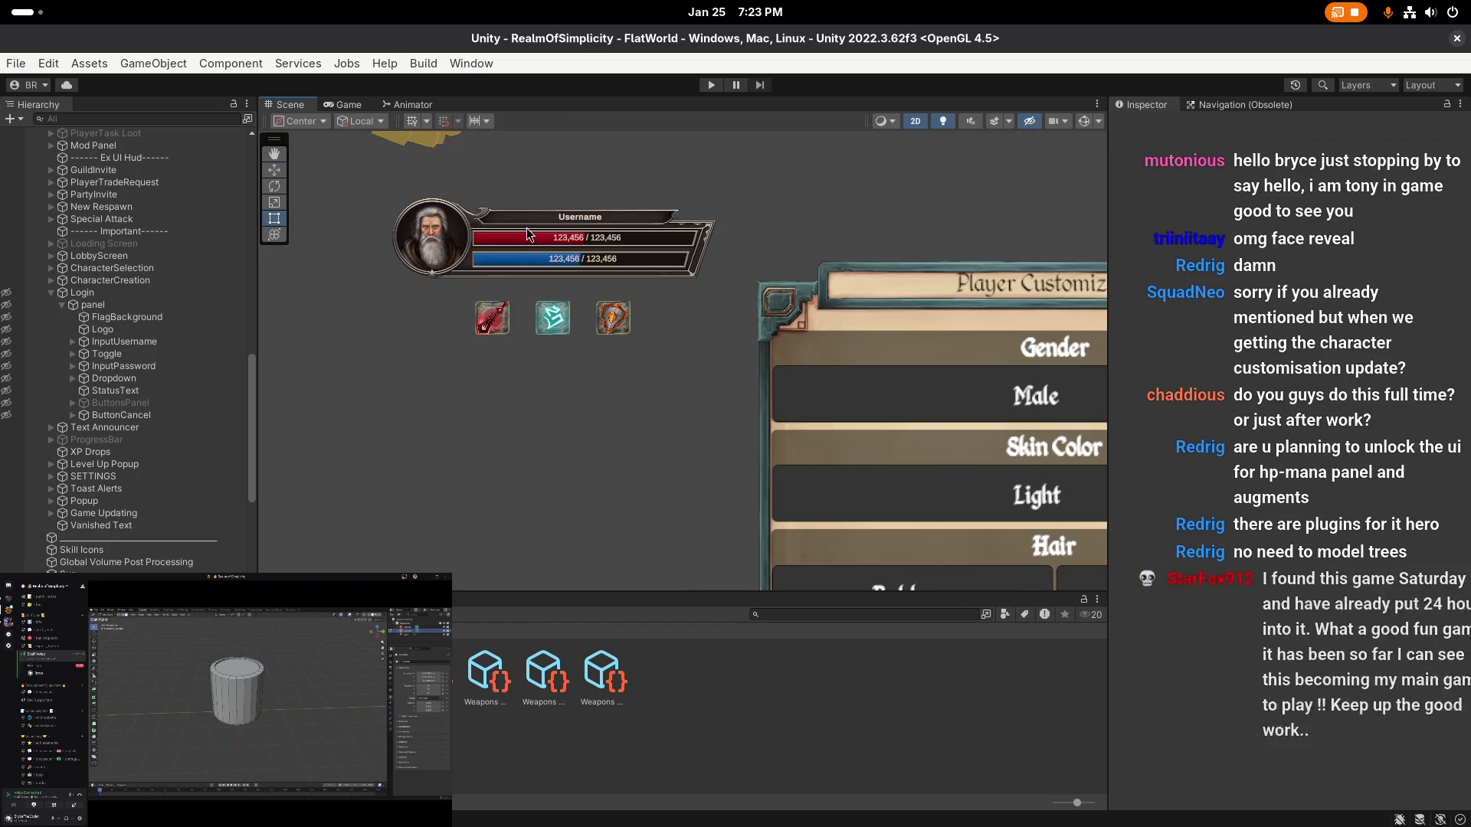
scroll(597, 351, down, 2)
scroll(608, 354, down, 2)
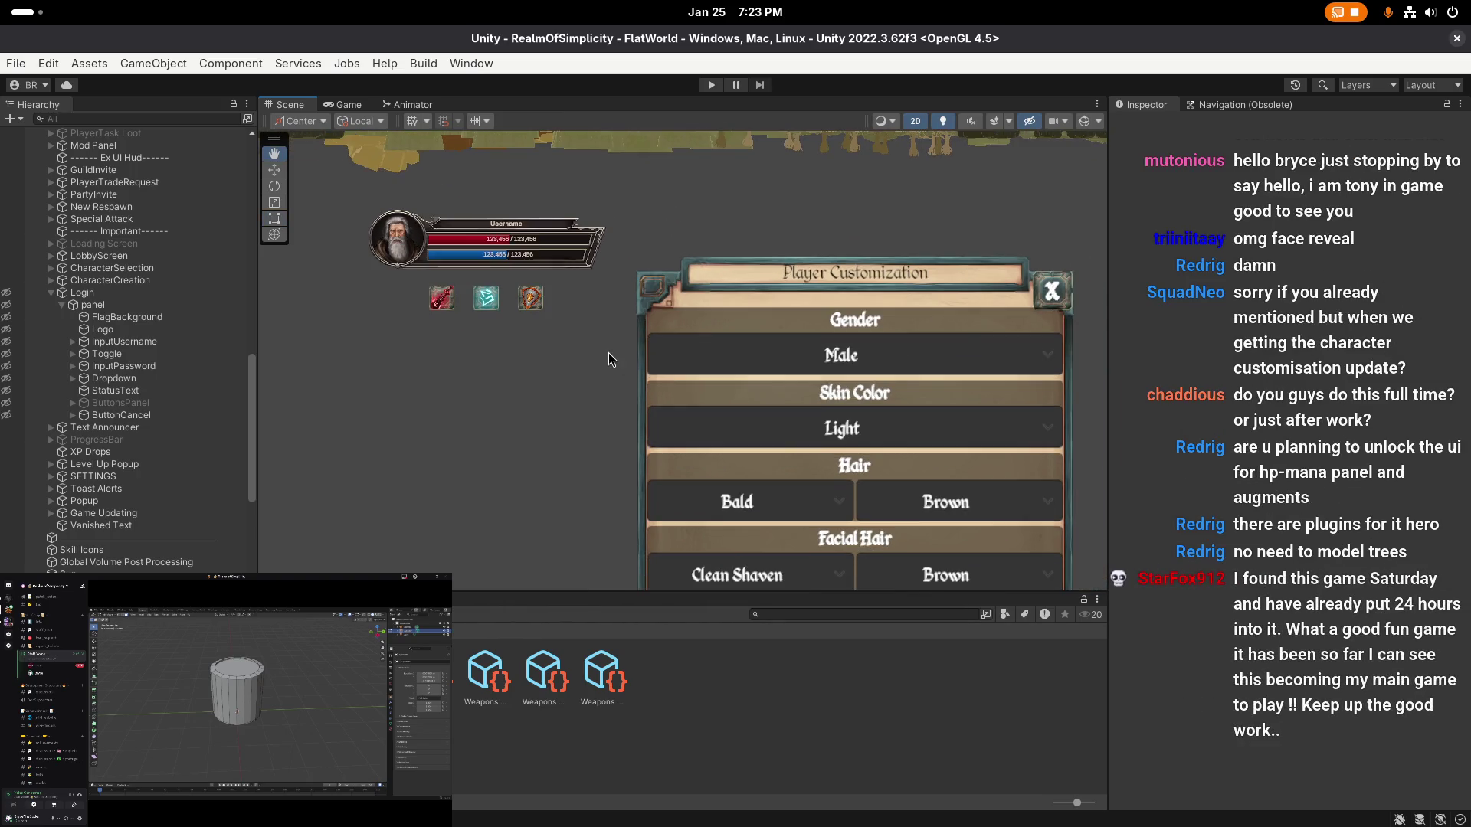
scroll(601, 348, down, 2)
drag(596, 343, 541, 305)
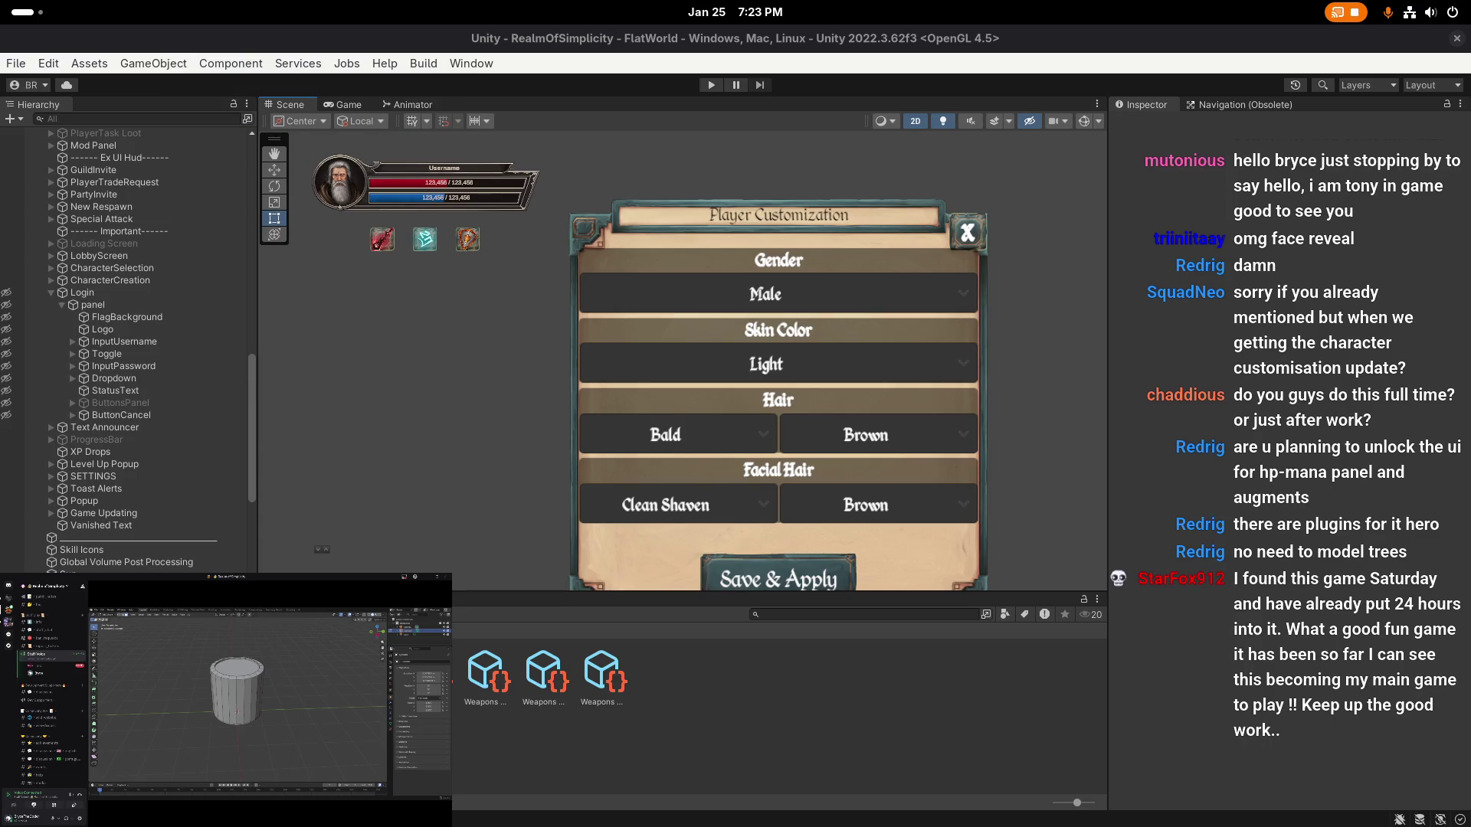
- Refocus the Unity editor and mute the system microphone
click(1022, 320)
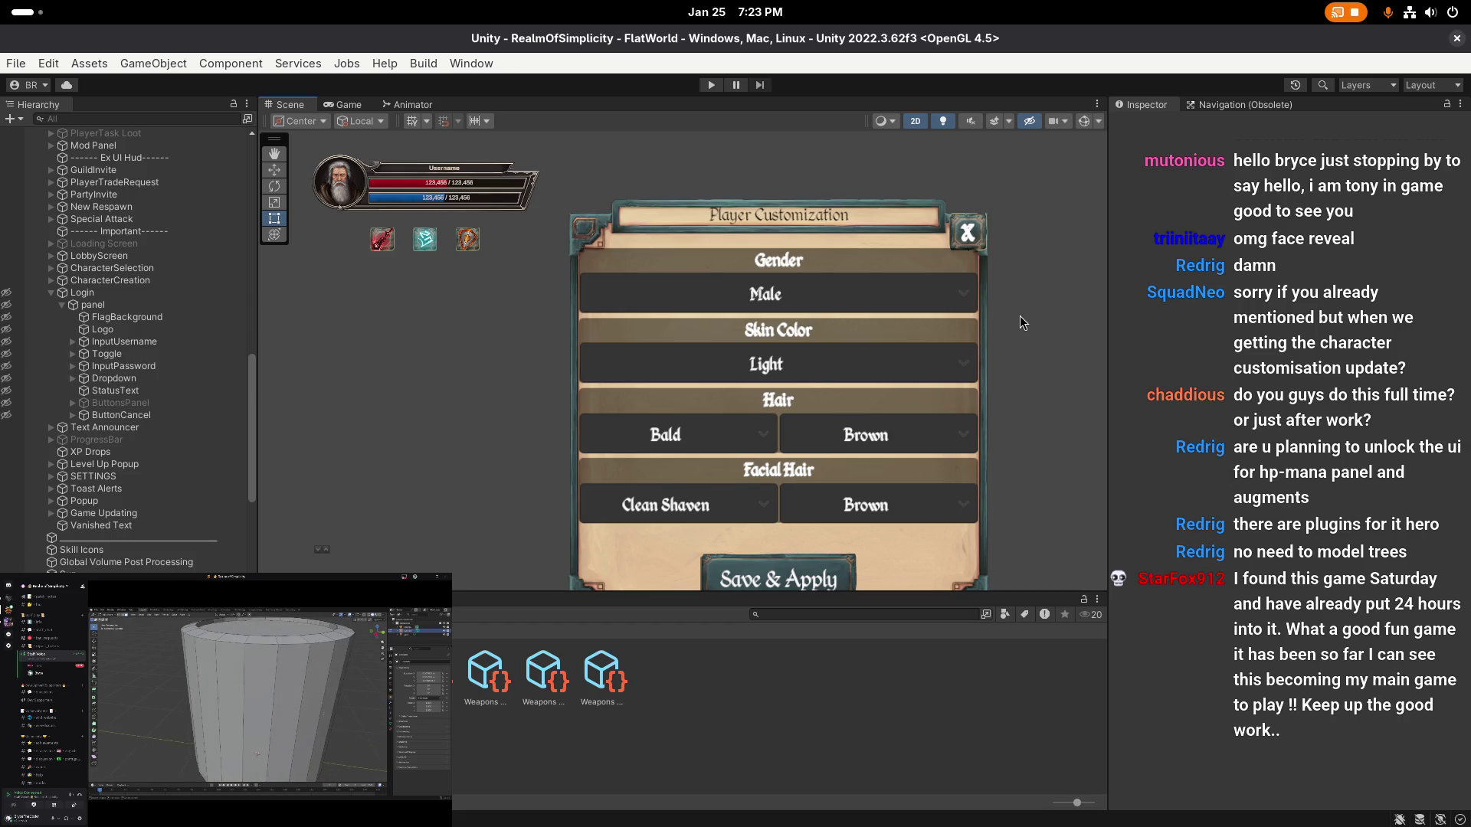
key(super)
key(super)
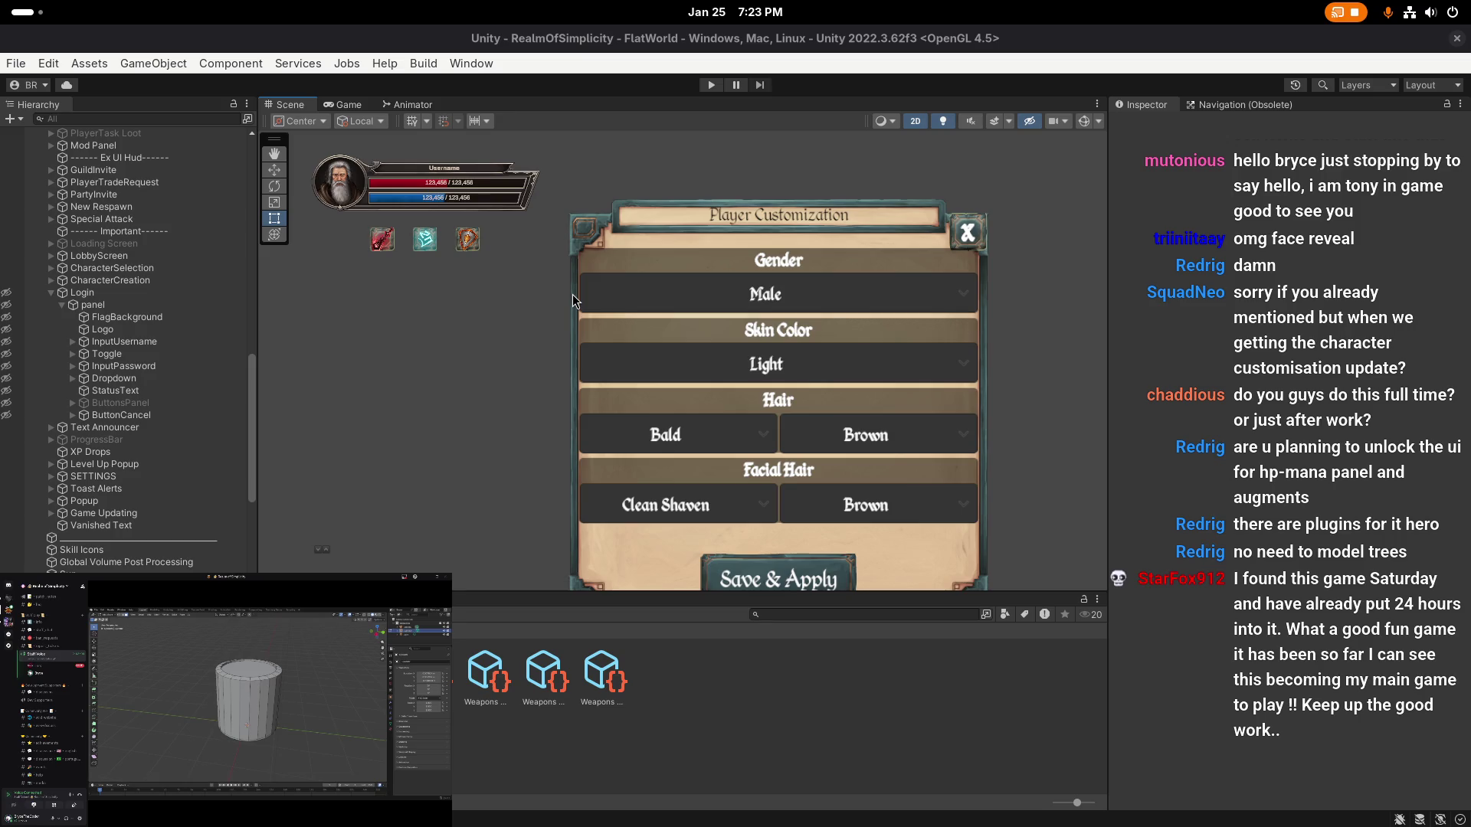
key(XF86AudioMicMute)
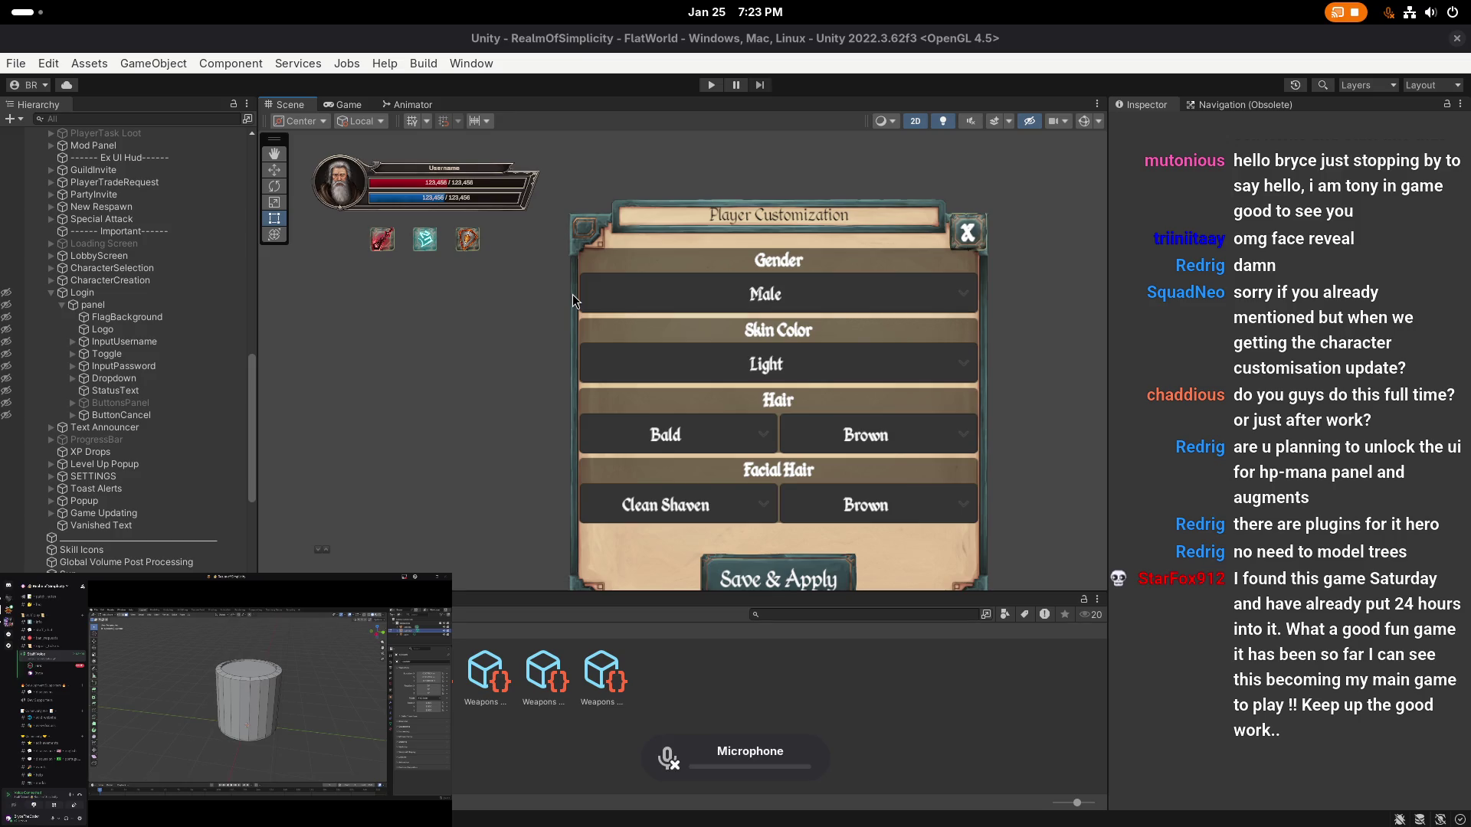
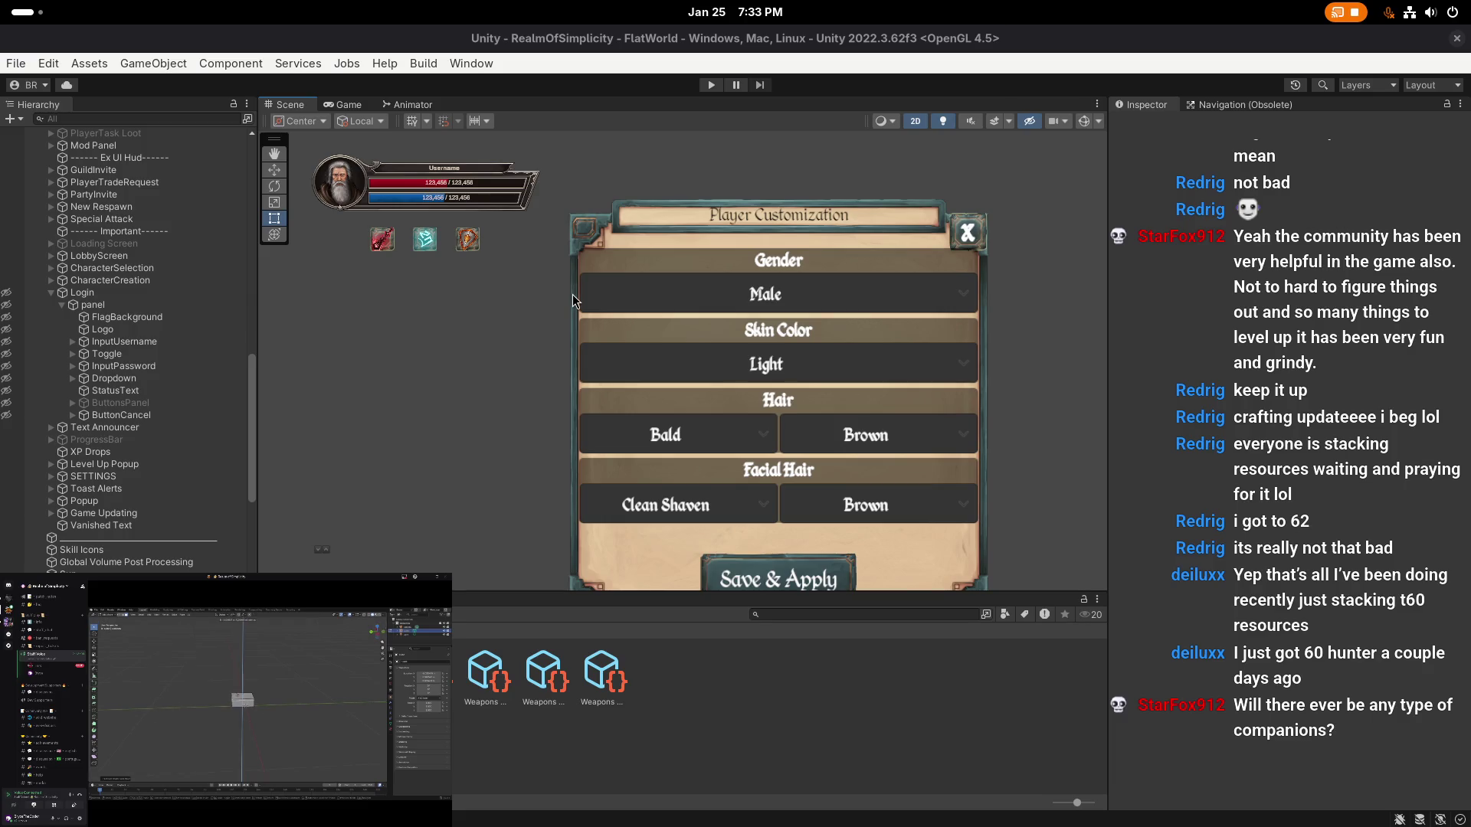
- Inspect NpcCharacterCustomize and the login screen's panel and Login objects in the Hierarchy
key(XF86AudioMicMute)
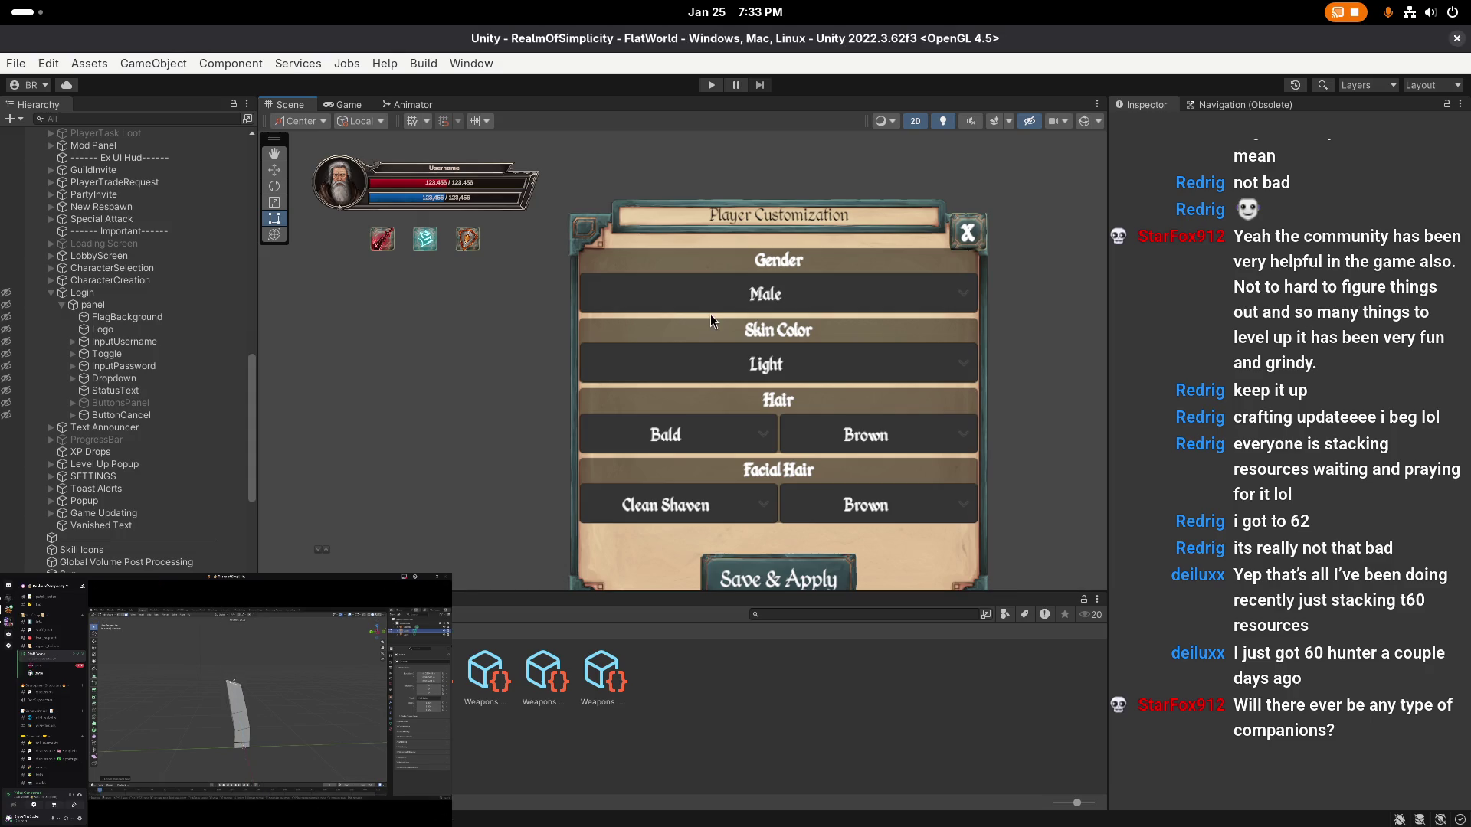
scroll(710, 314, down, 2)
scroll(724, 315, up, 2)
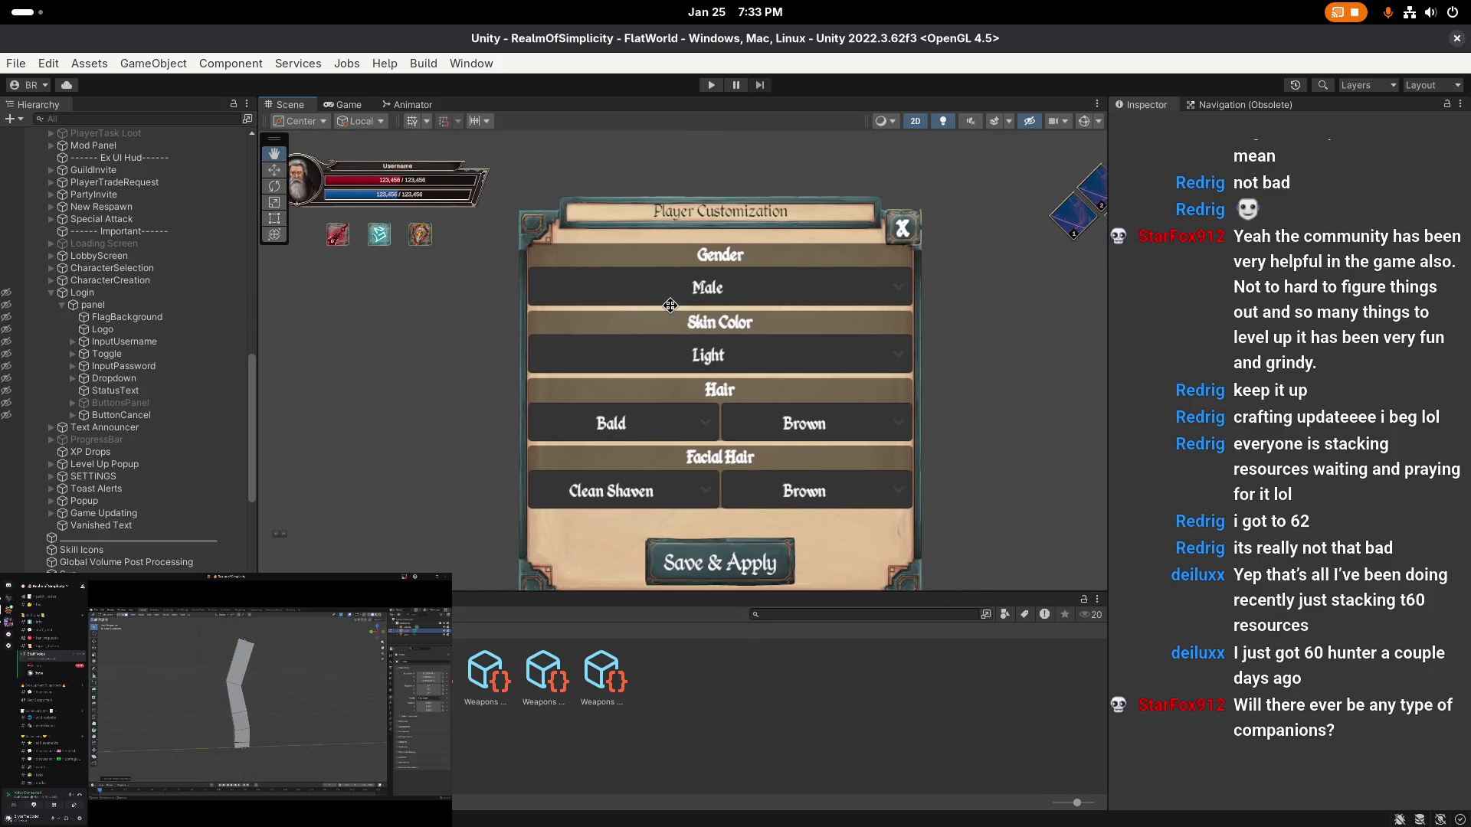
scroll(668, 301, up, 2)
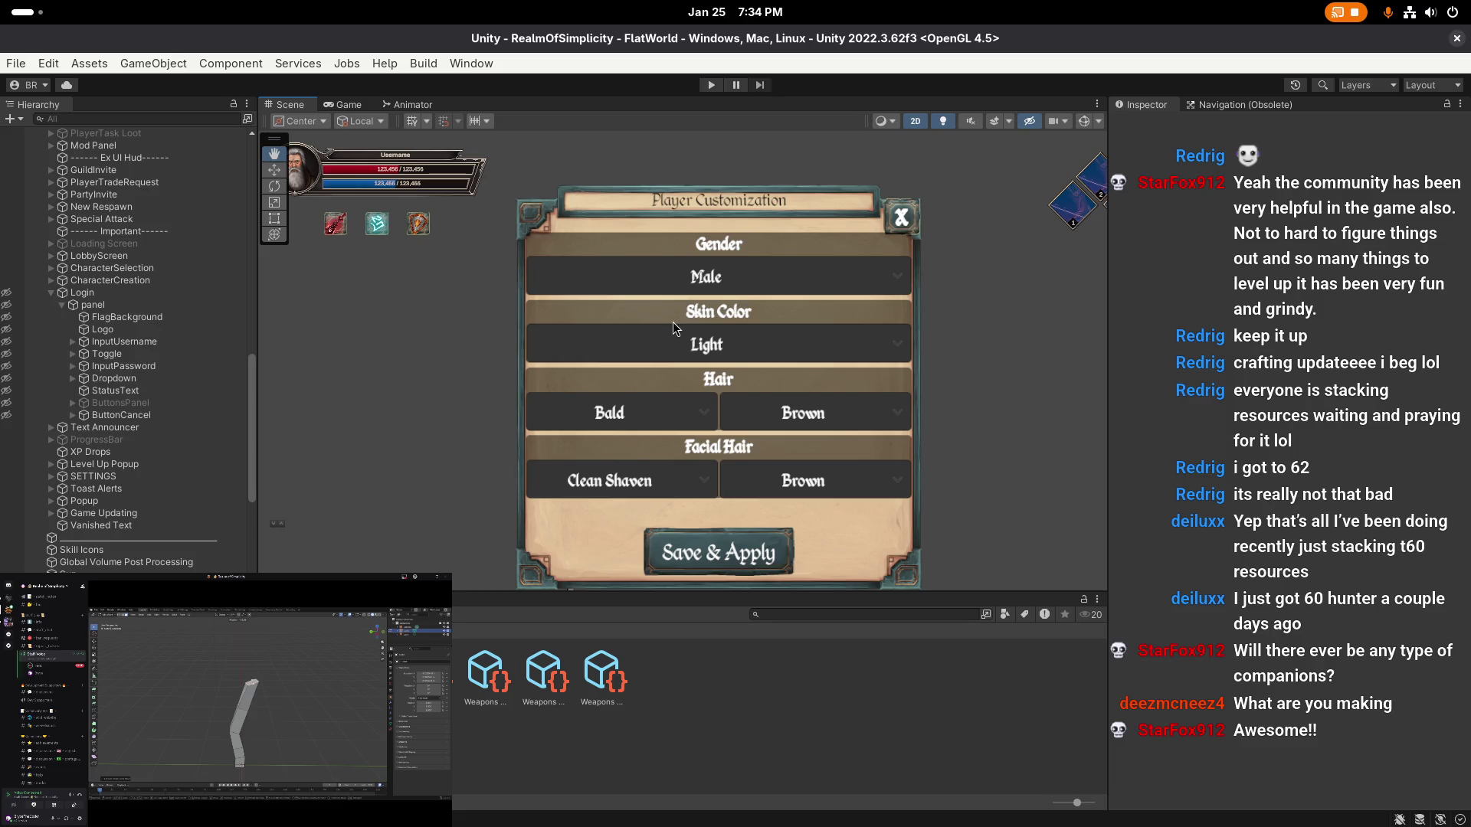
scroll(673, 321, down, 1)
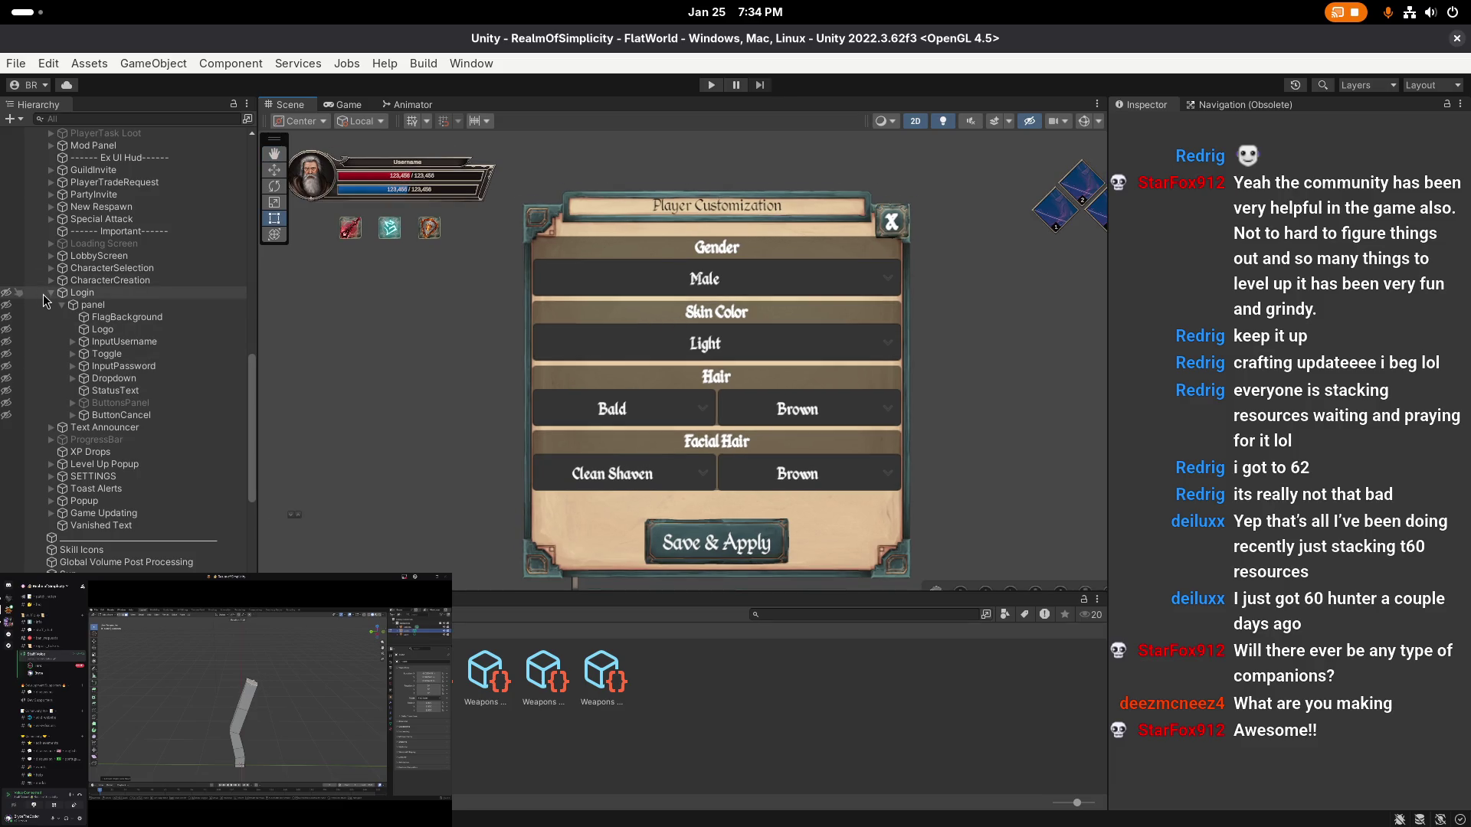
scroll(131, 325, up, 10)
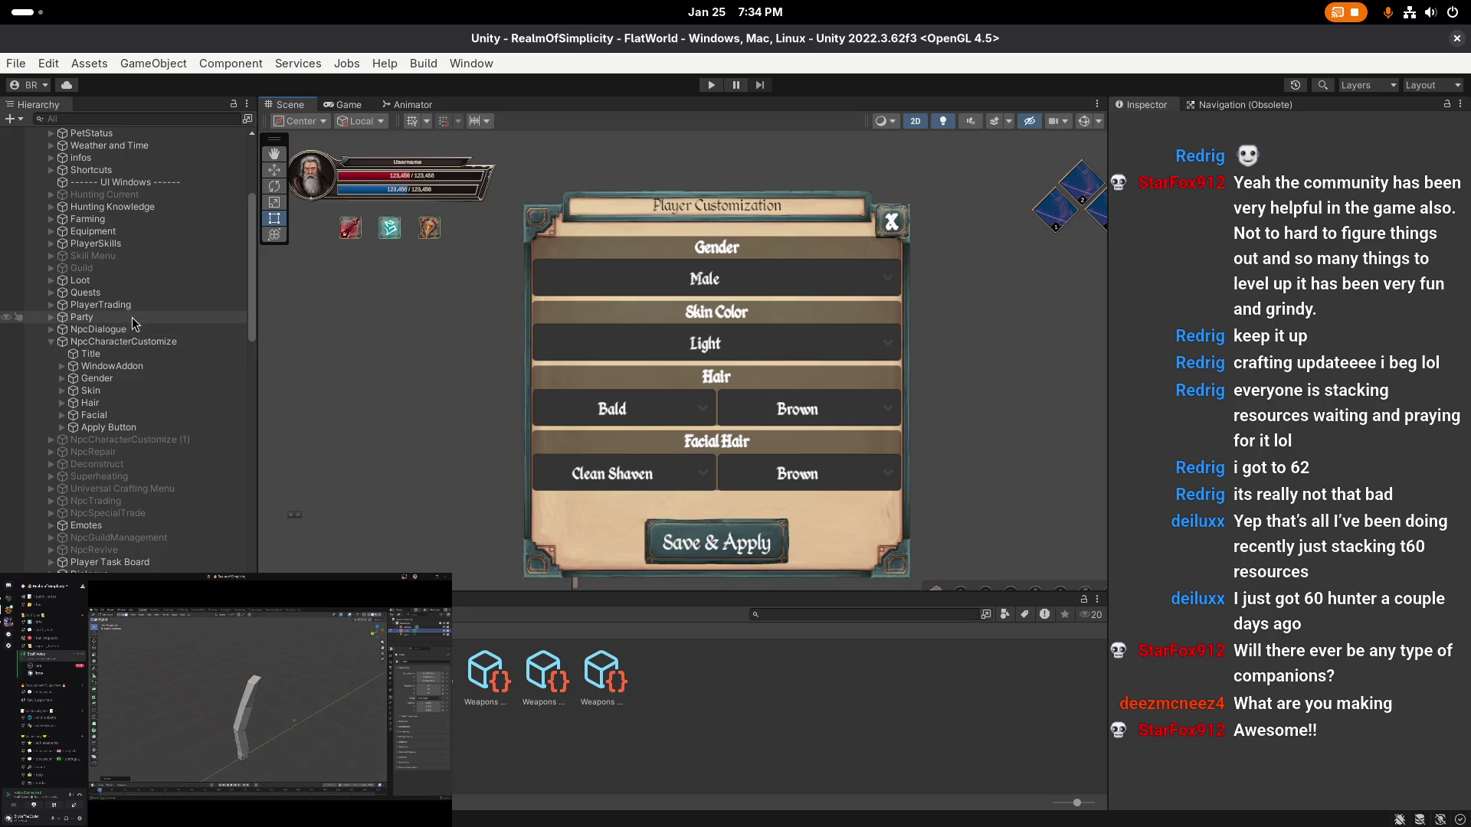
click(135, 337)
scroll(192, 383, down, 3)
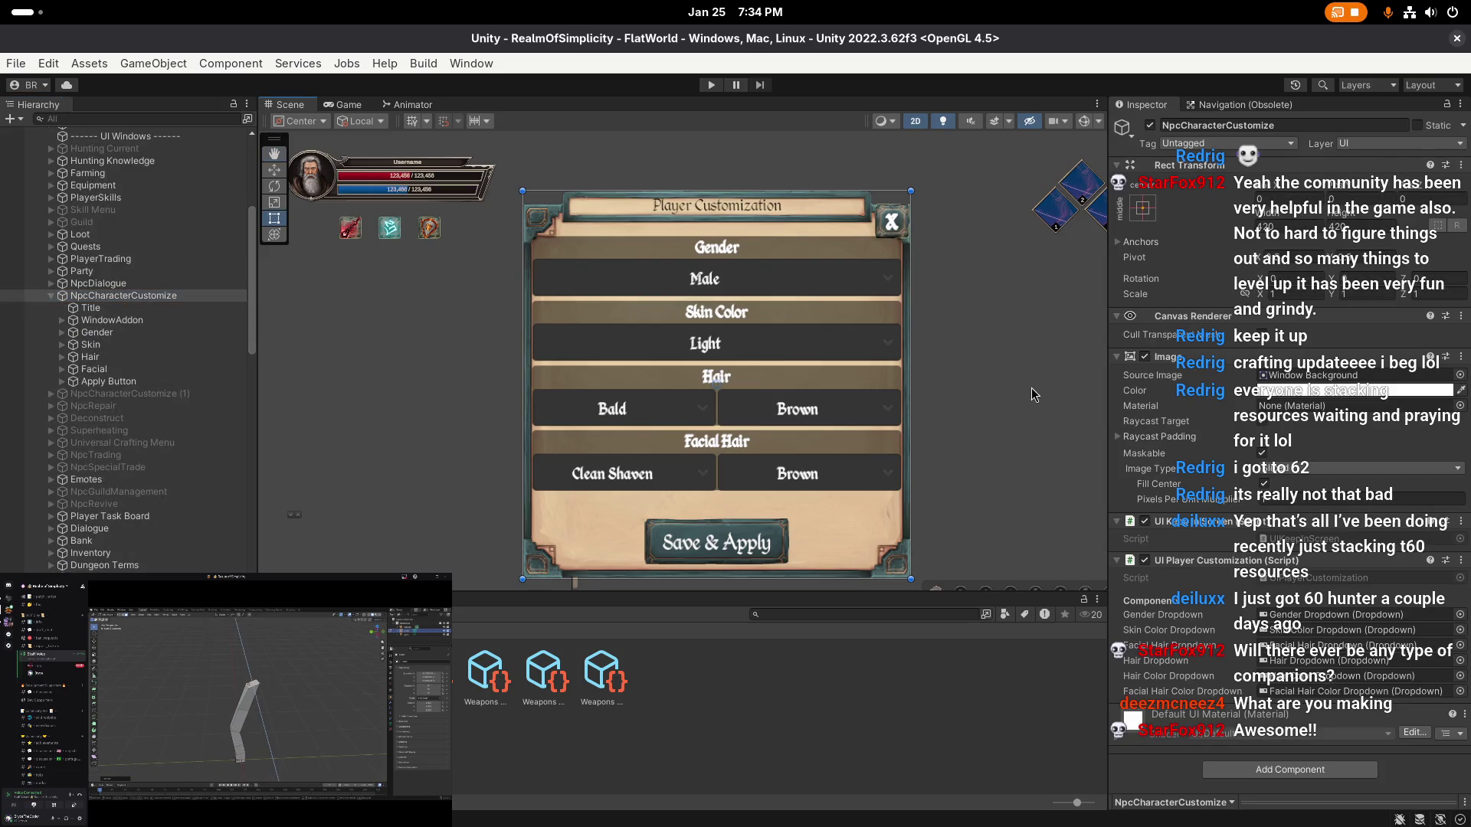
scroll(214, 397, down, 18)
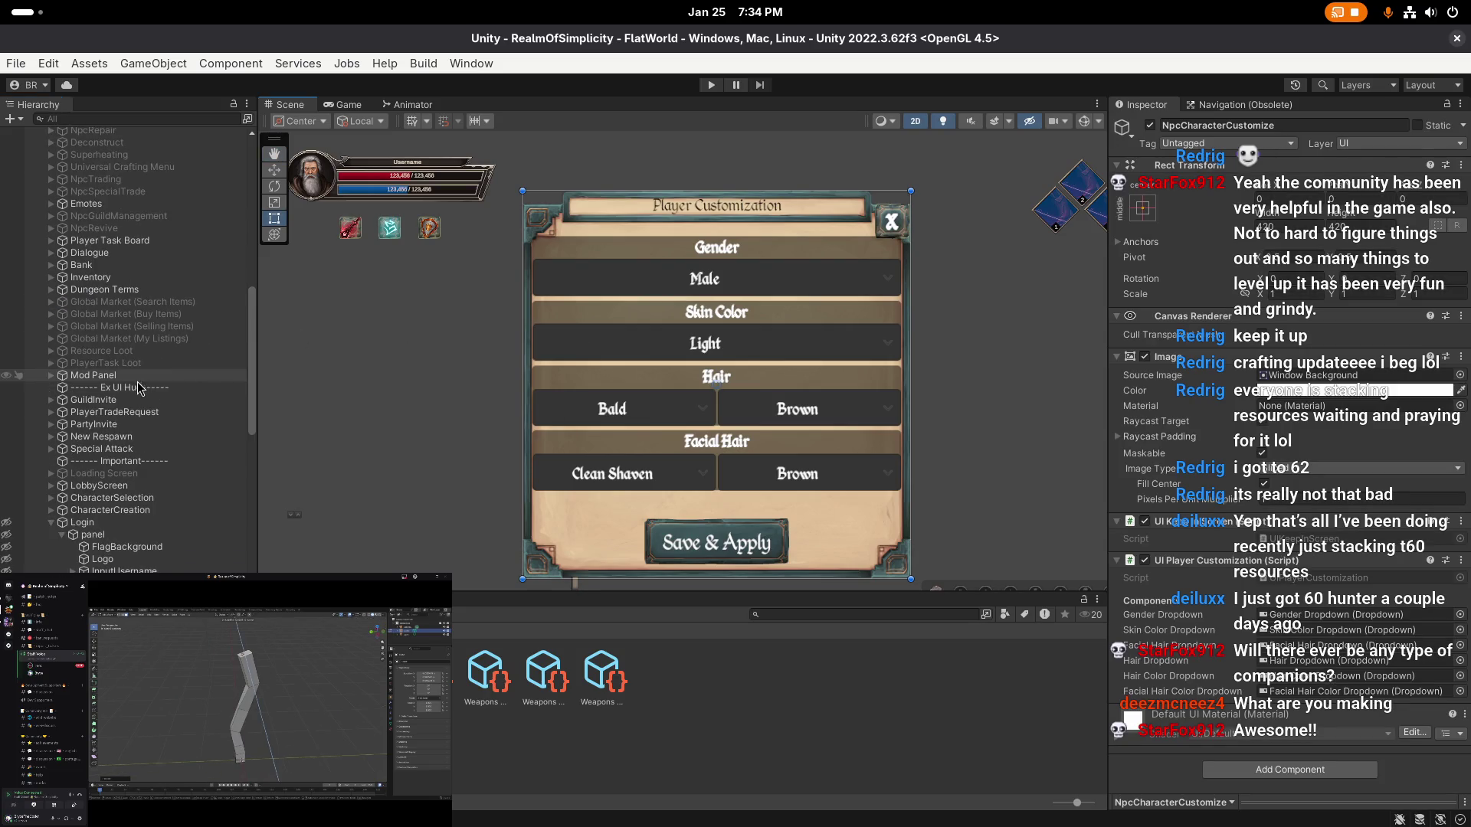
click(122, 534)
click(123, 523)
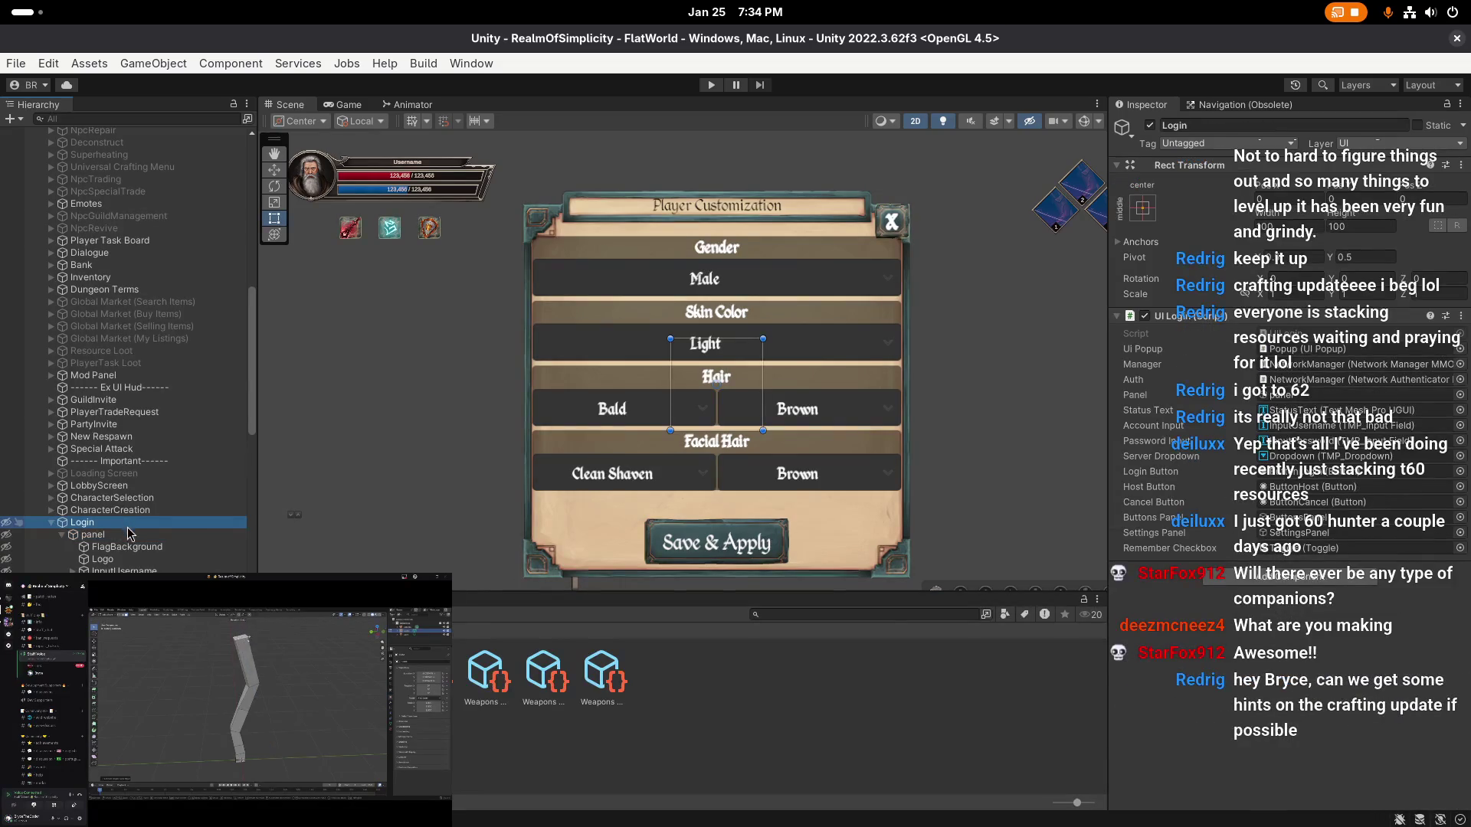
- Look over the login screen's Logo object and the Login object again
scroll(128, 537, down, 3)
click(135, 515)
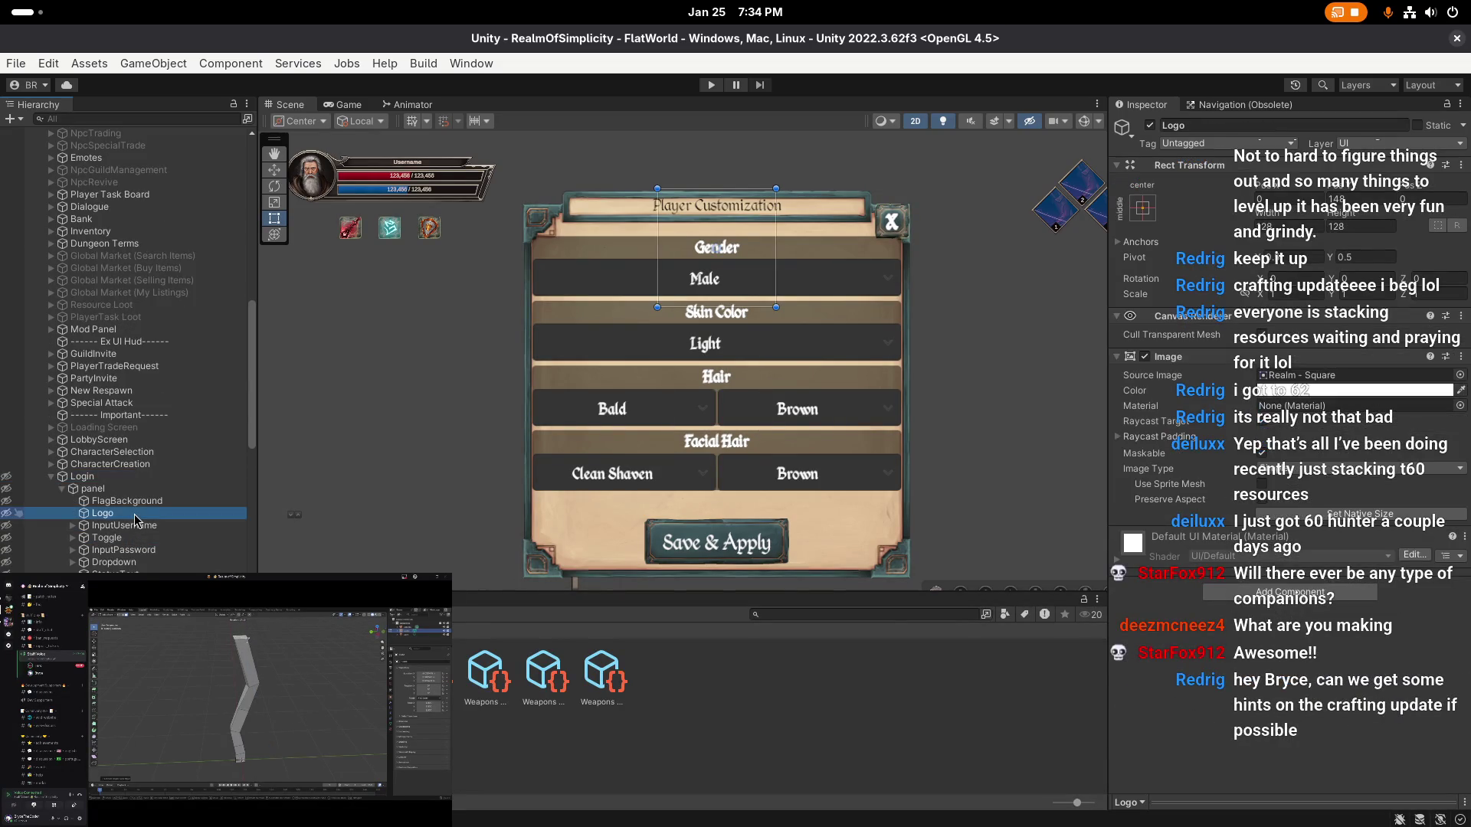
scroll(135, 521, down, 3)
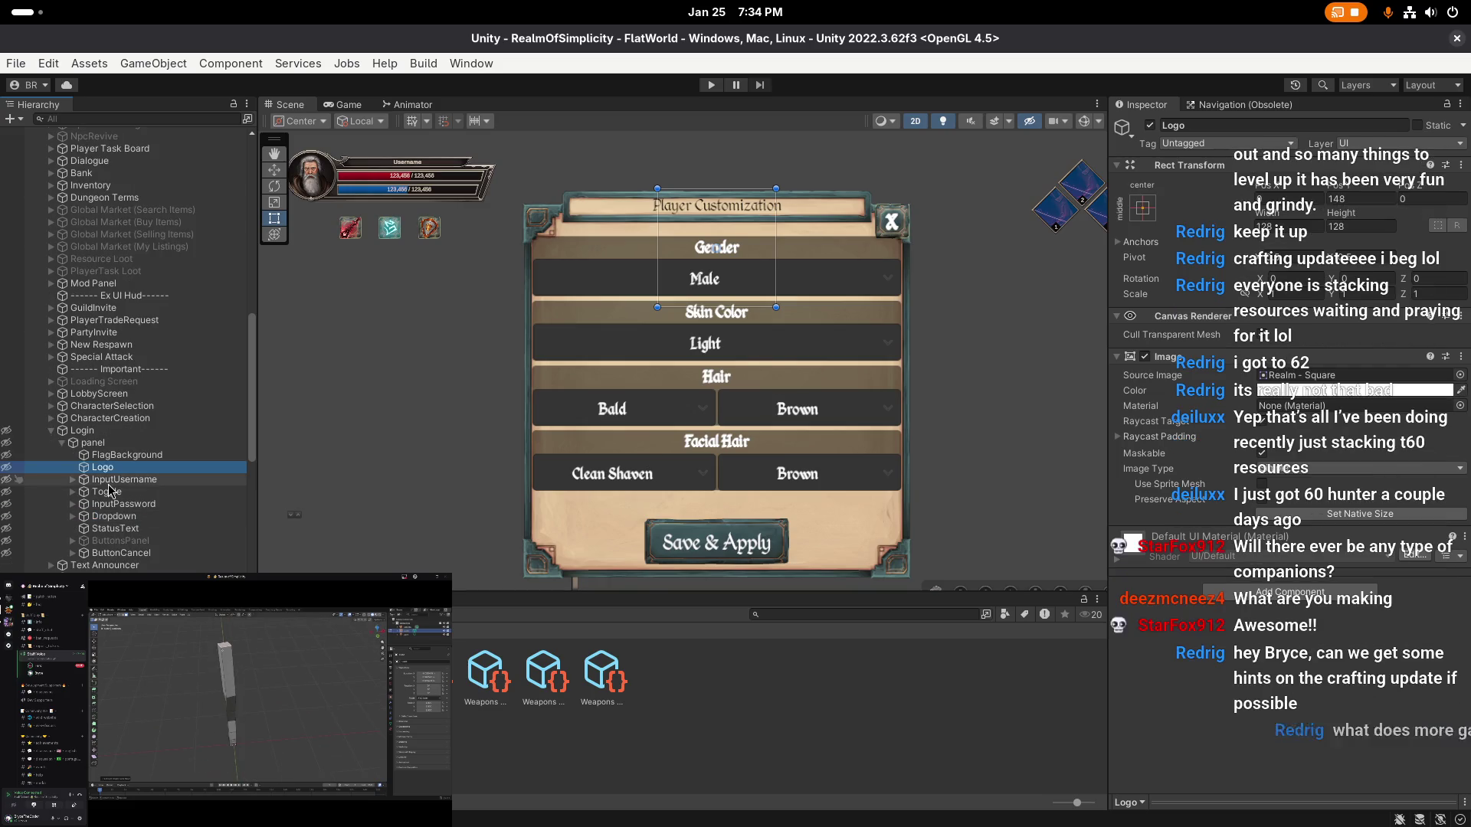
scroll(98, 482, down, 3)
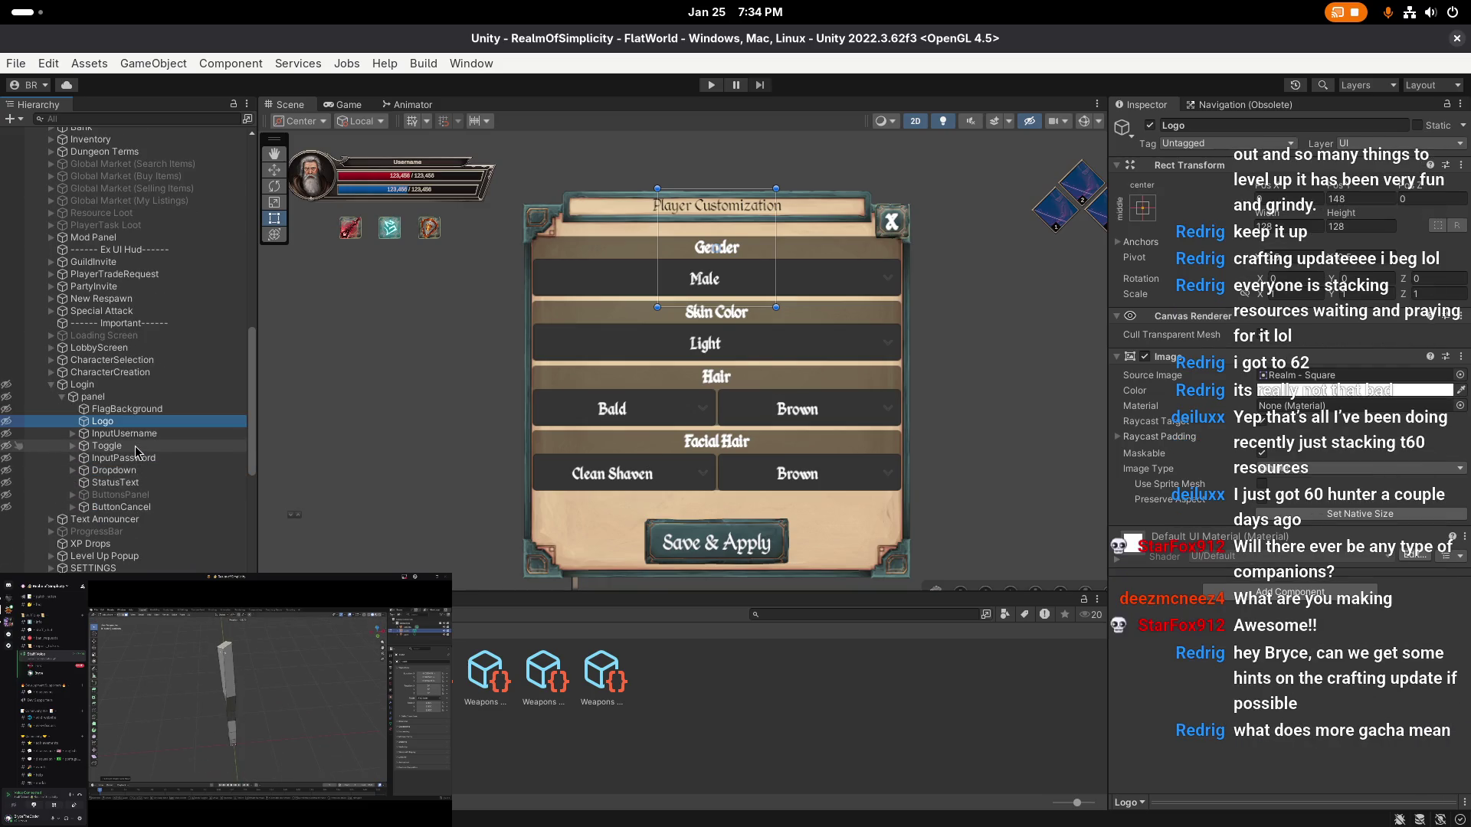
click(77, 385)
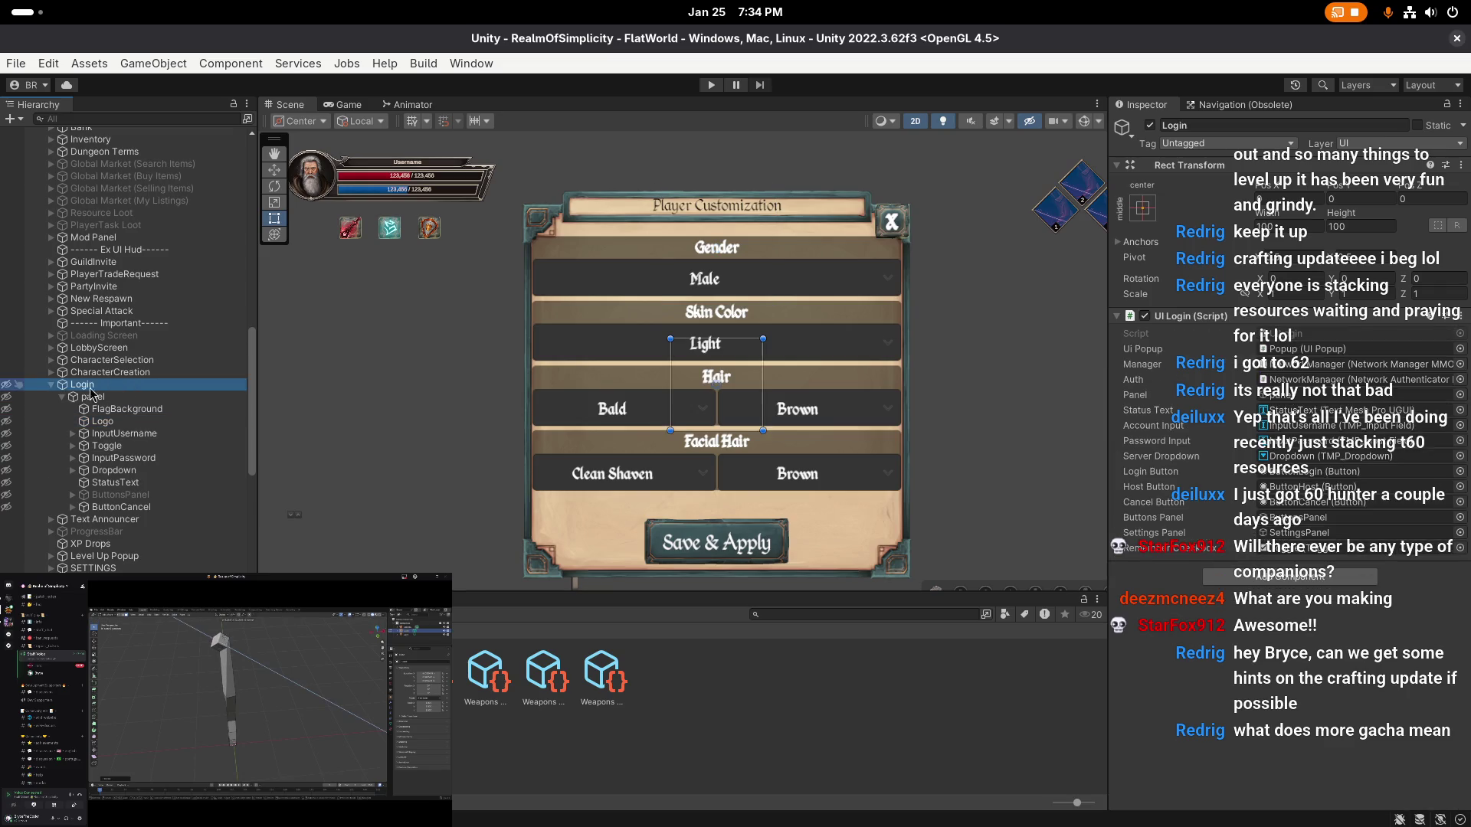
scroll(56, 394, up, 6)
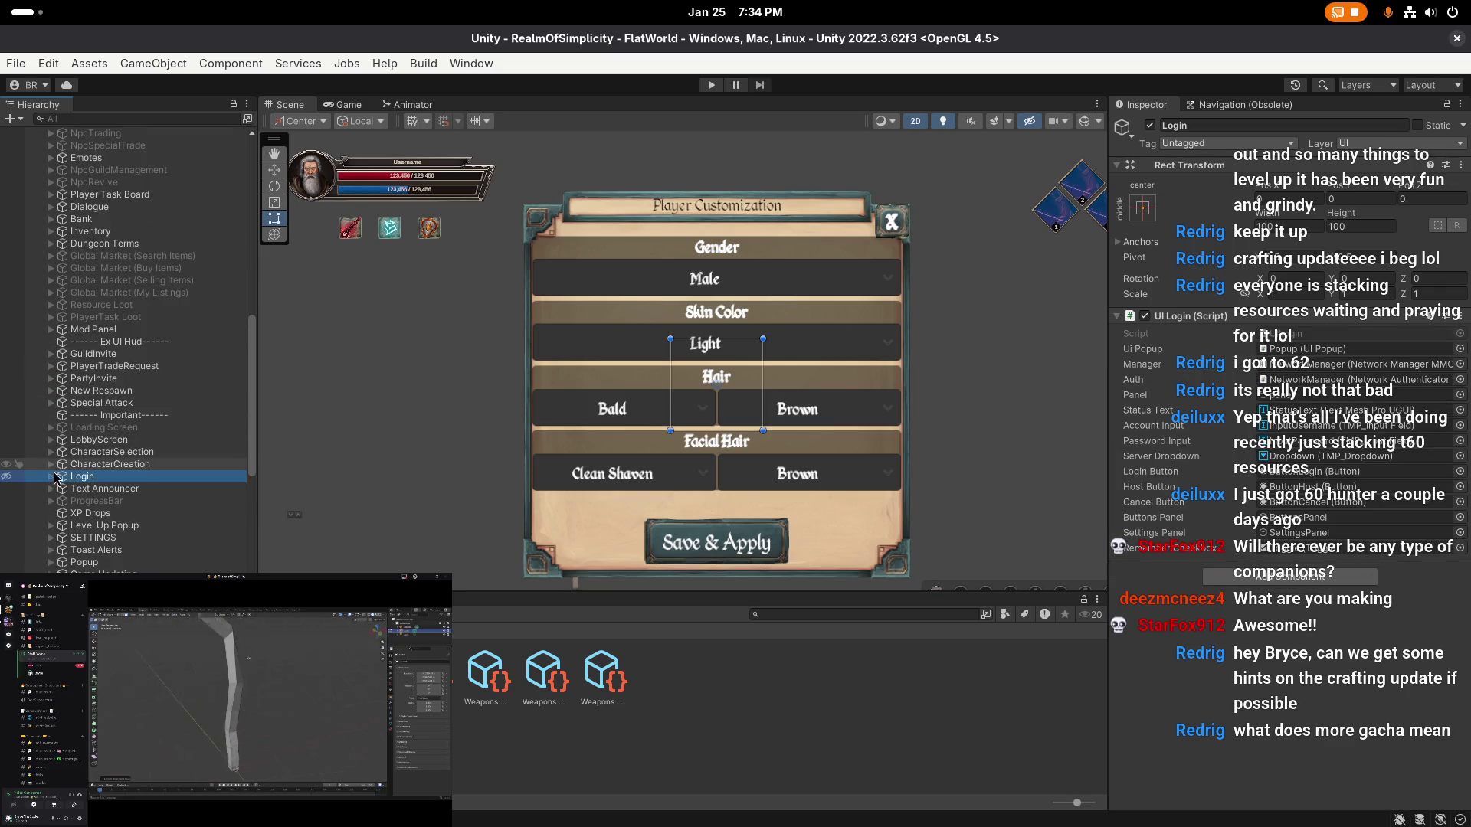
scroll(70, 482, down, 9)
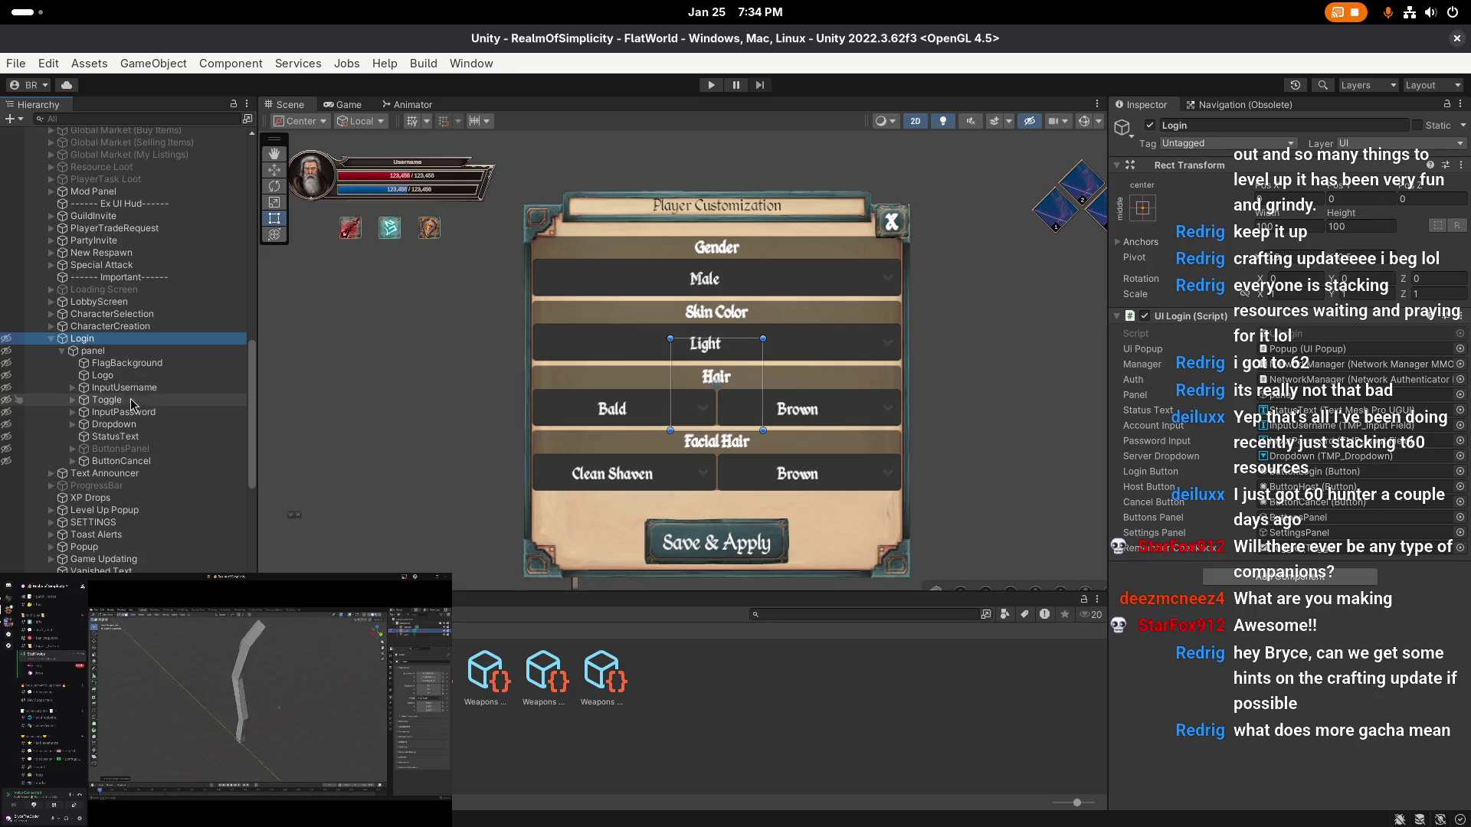
- Copy Login/panel/Dropdown and paste it as a child of NpcCharacterCustomize
click(130, 426)
right_click(130, 426)
key(Escape)
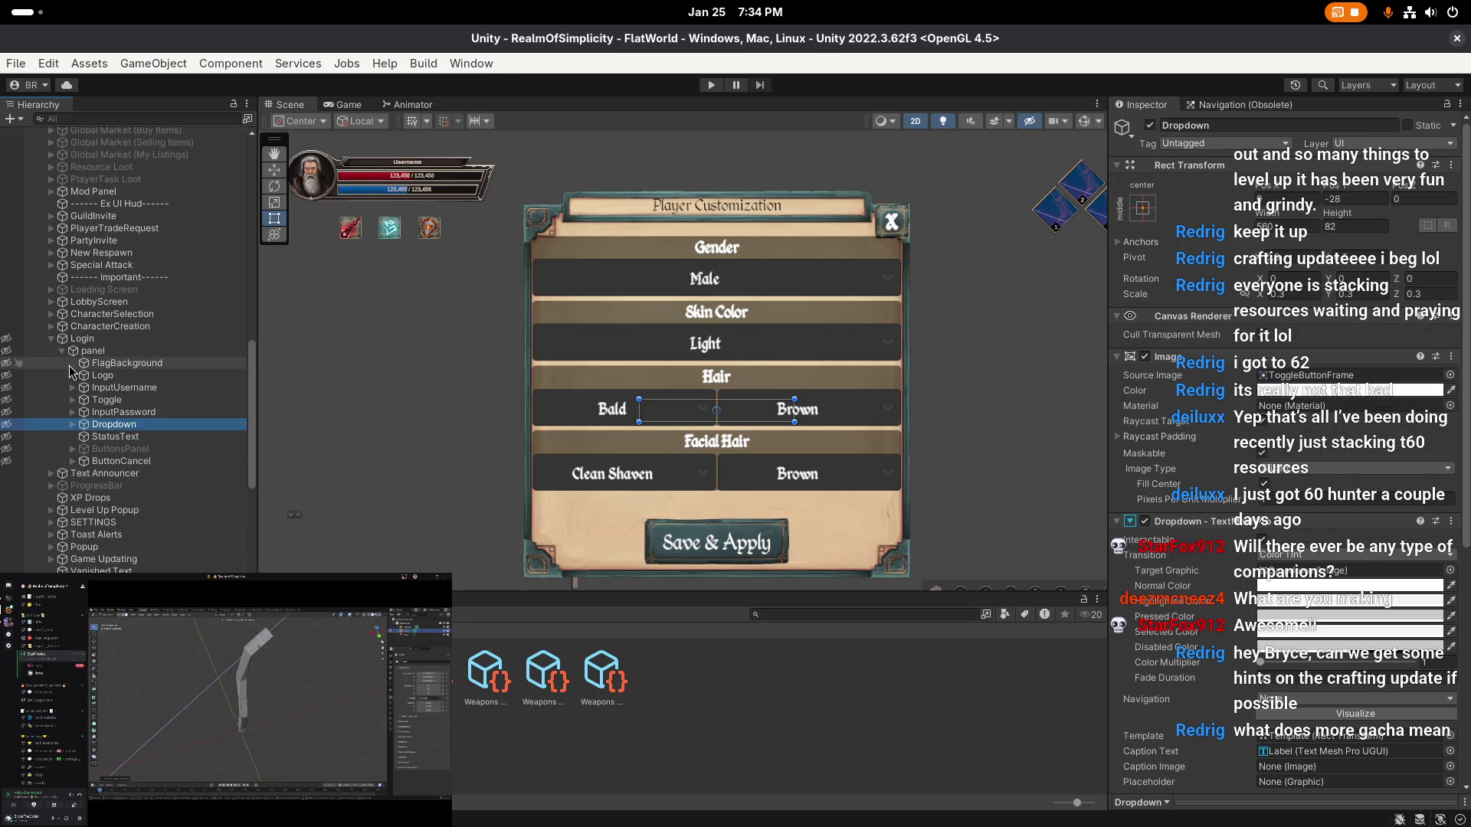
click(50, 338)
scroll(135, 274, up, 20)
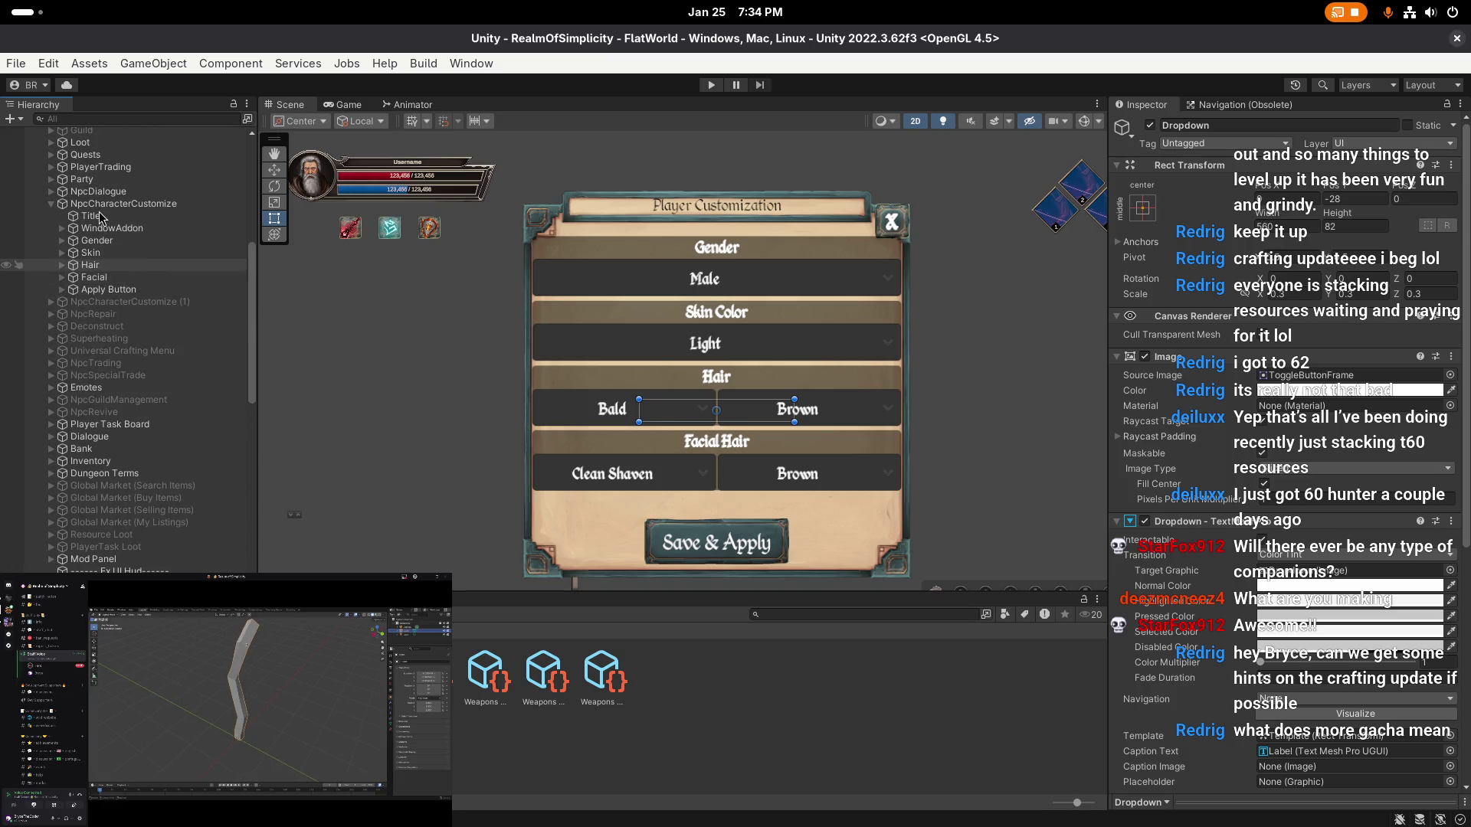
click(99, 208)
right_click(109, 208)
click(149, 252)
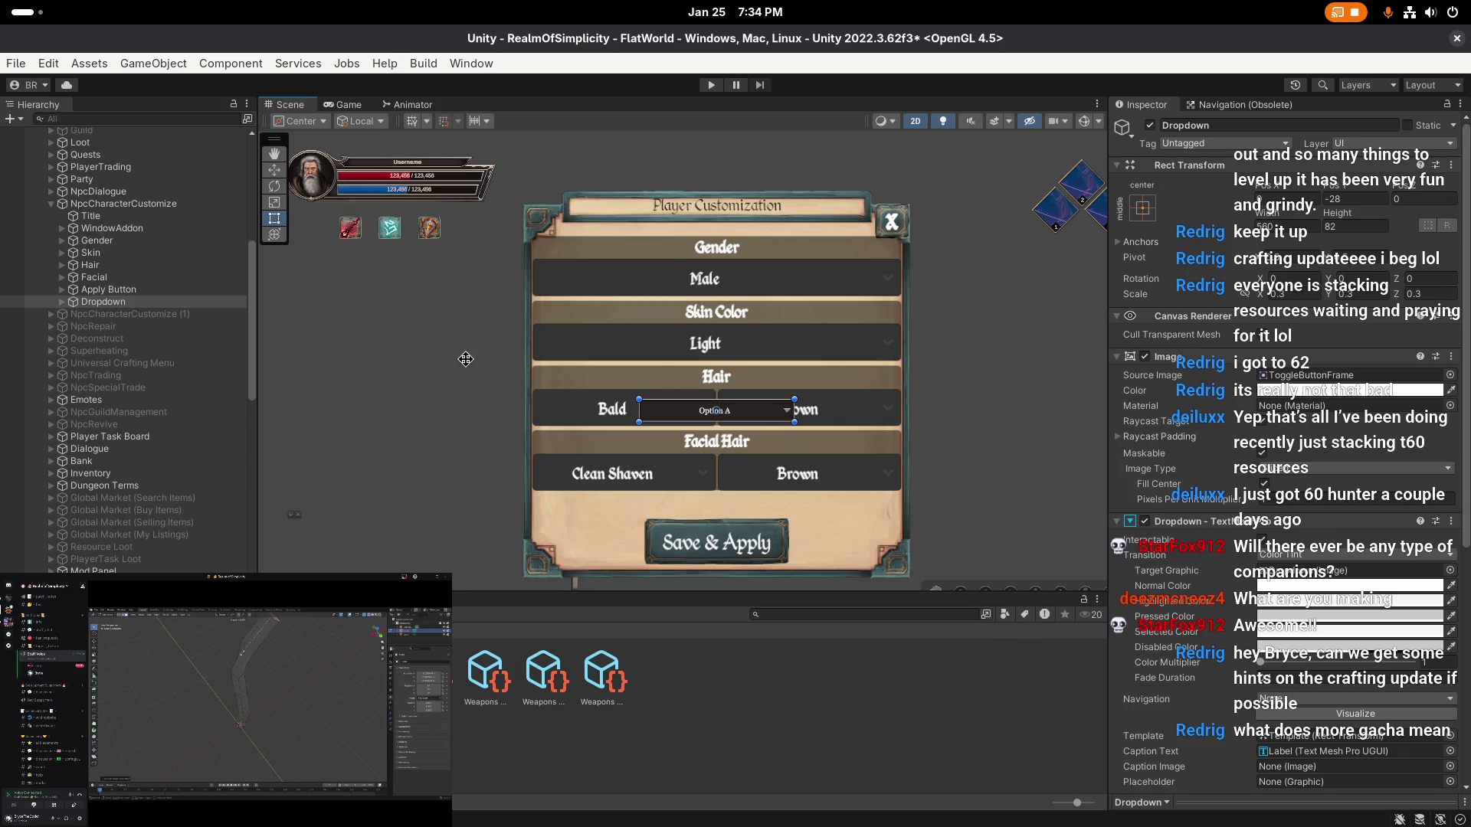
scroll(594, 339, down, 1)
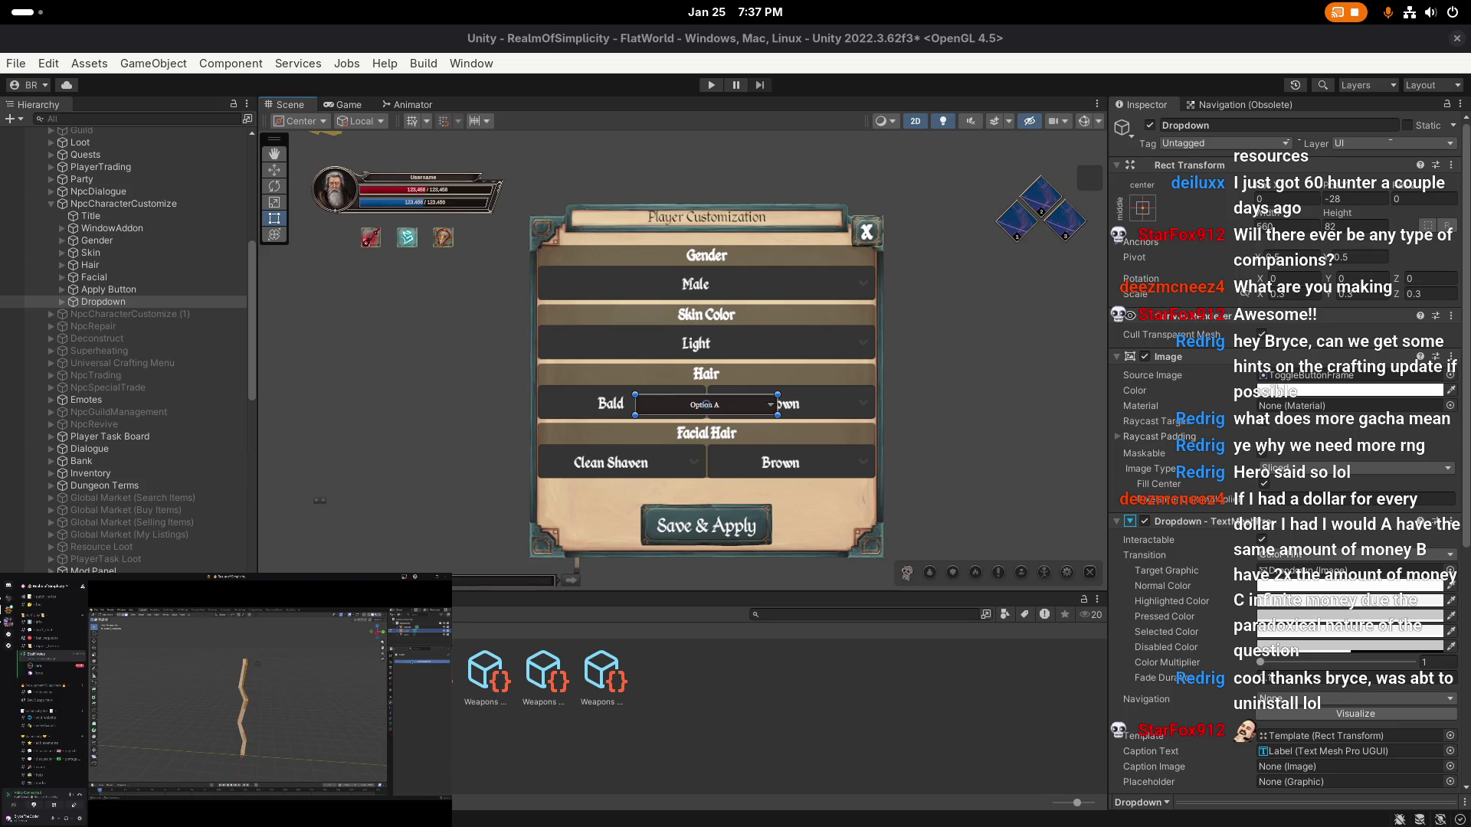
click(142, 207)
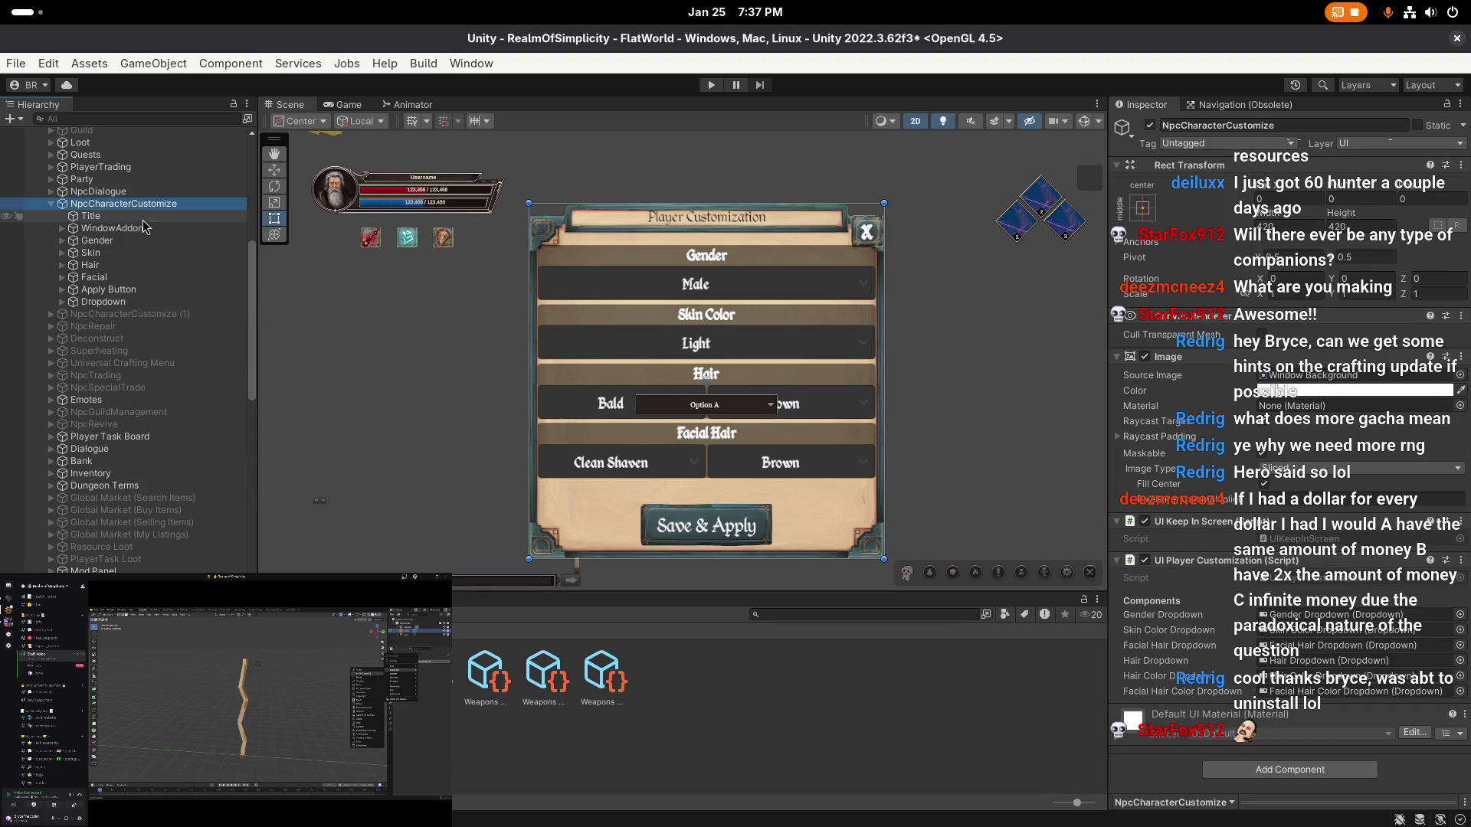
click(147, 216)
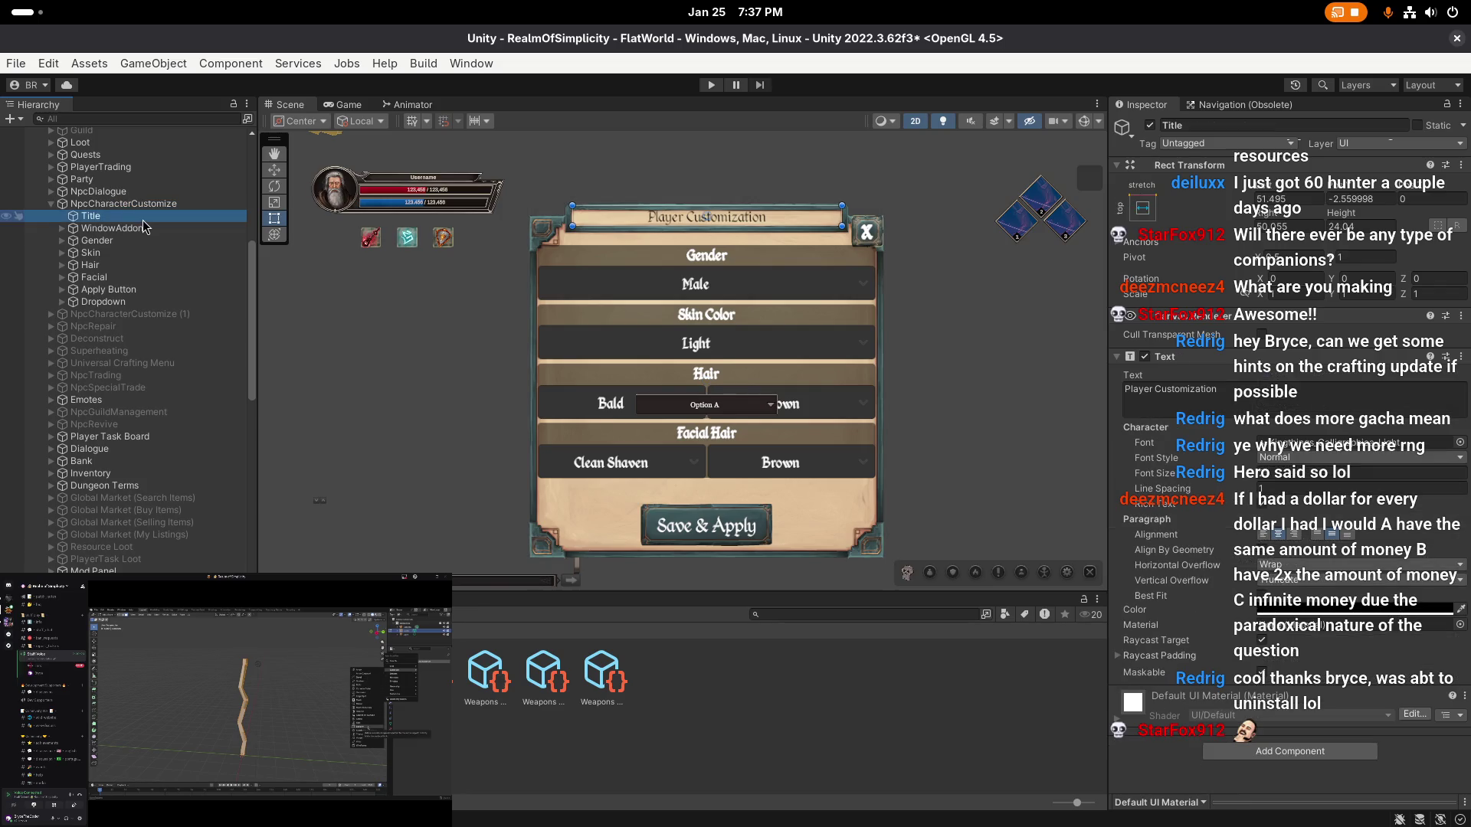
click(143, 204)
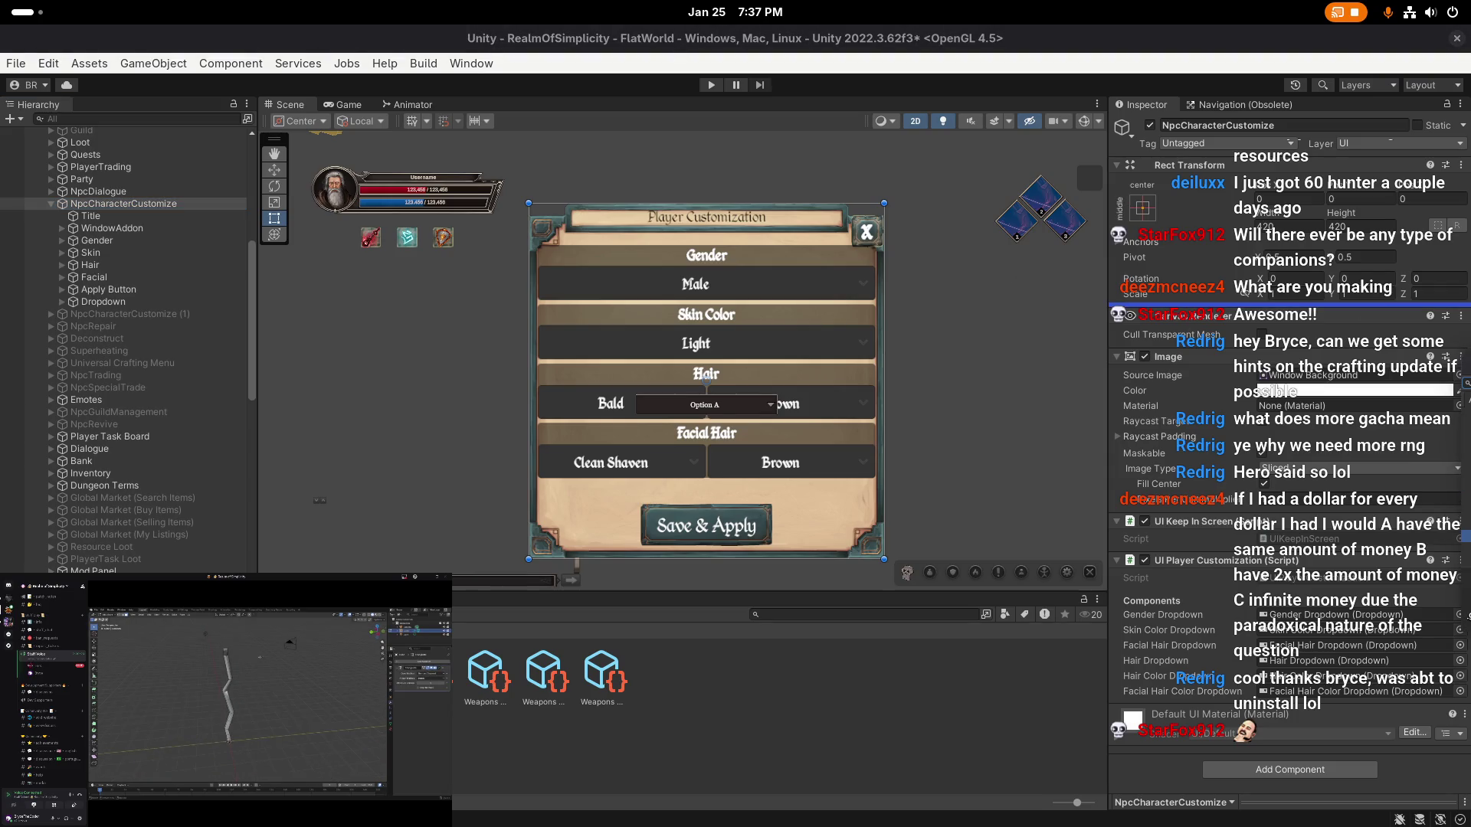
click(1460, 374)
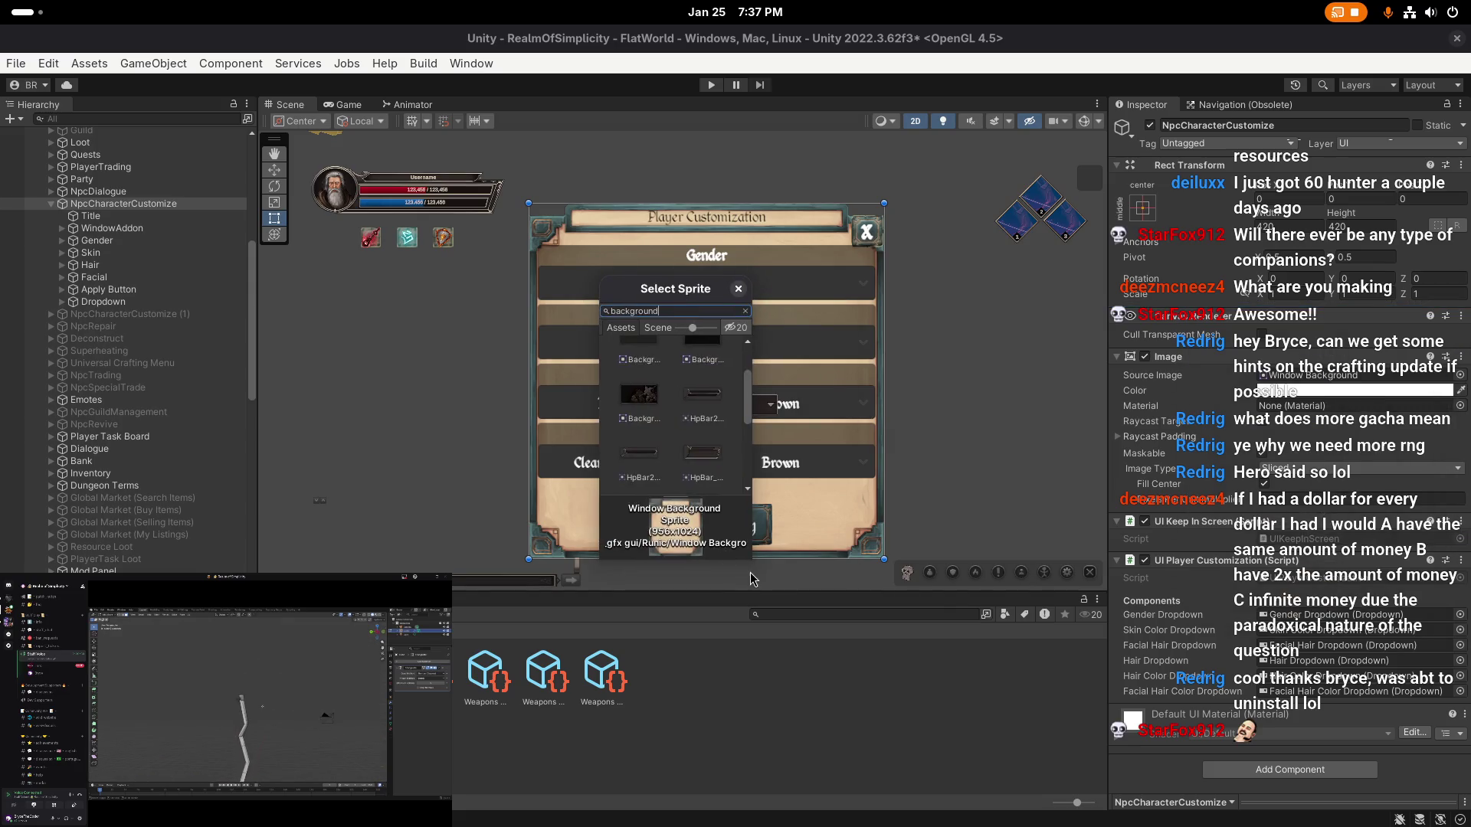
drag(748, 563, 995, 655)
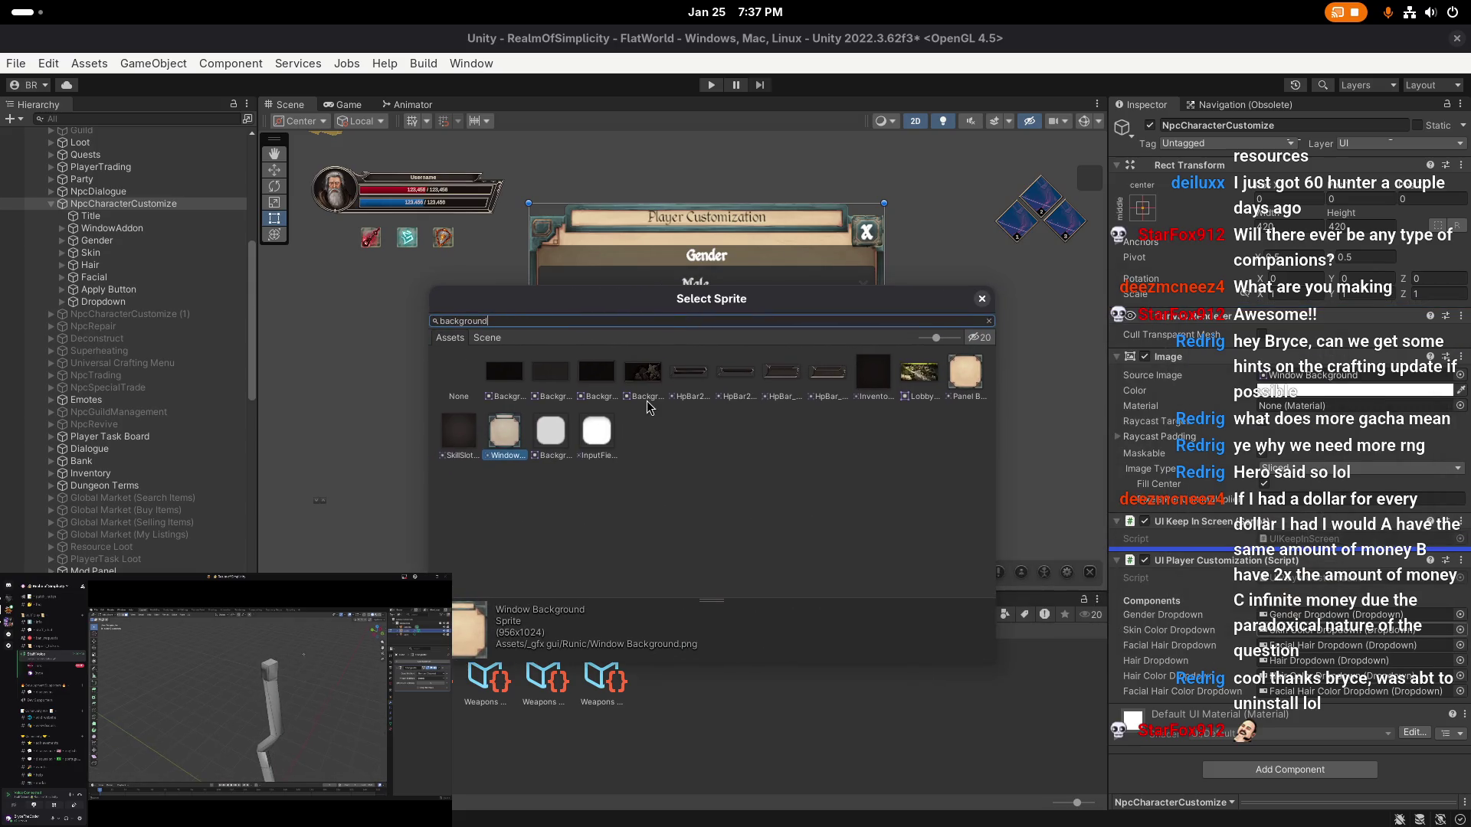
drag(945, 338, 948, 338)
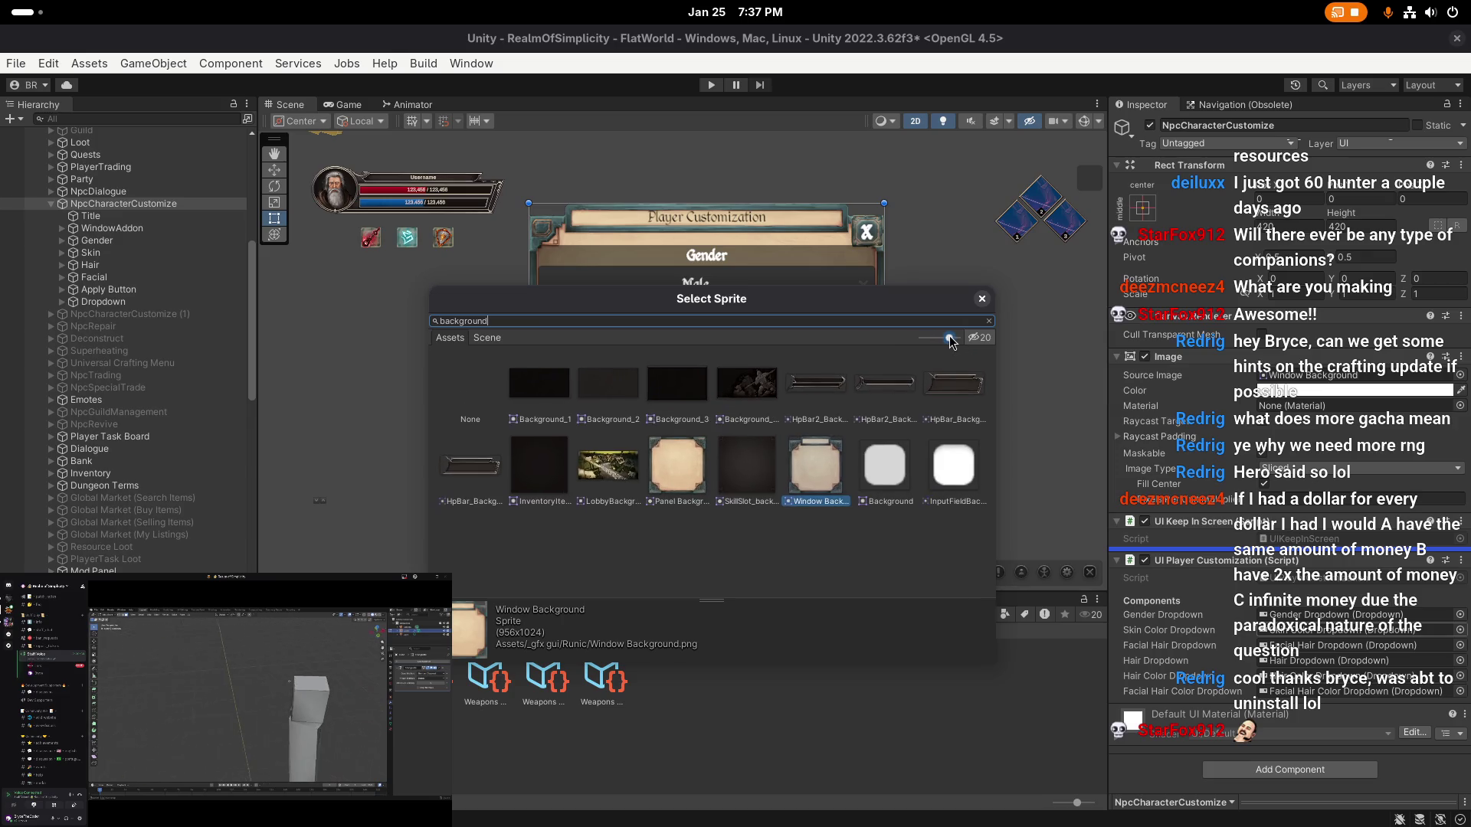
click(982, 298)
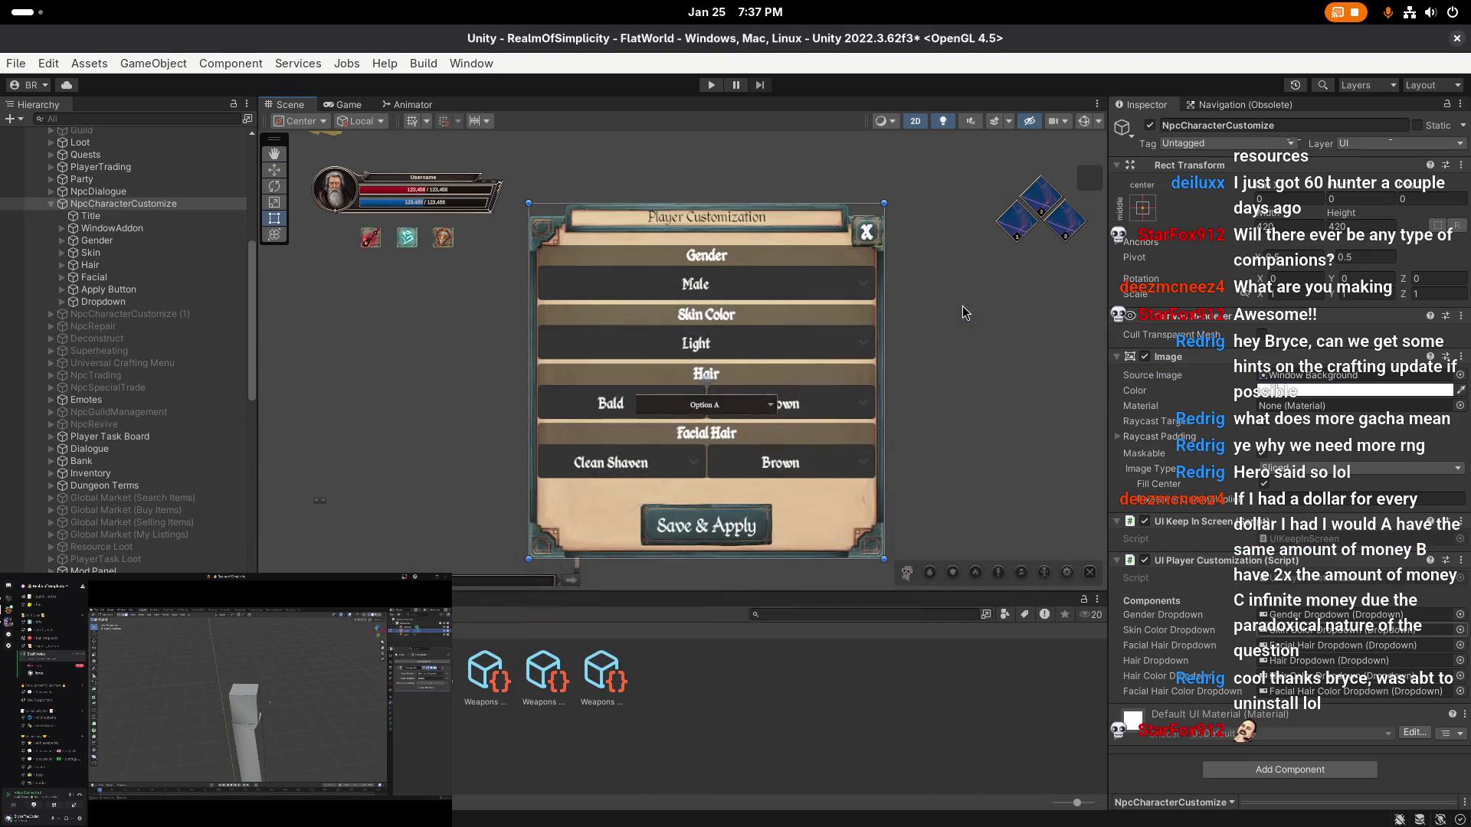
scroll(68, 235, up, 4)
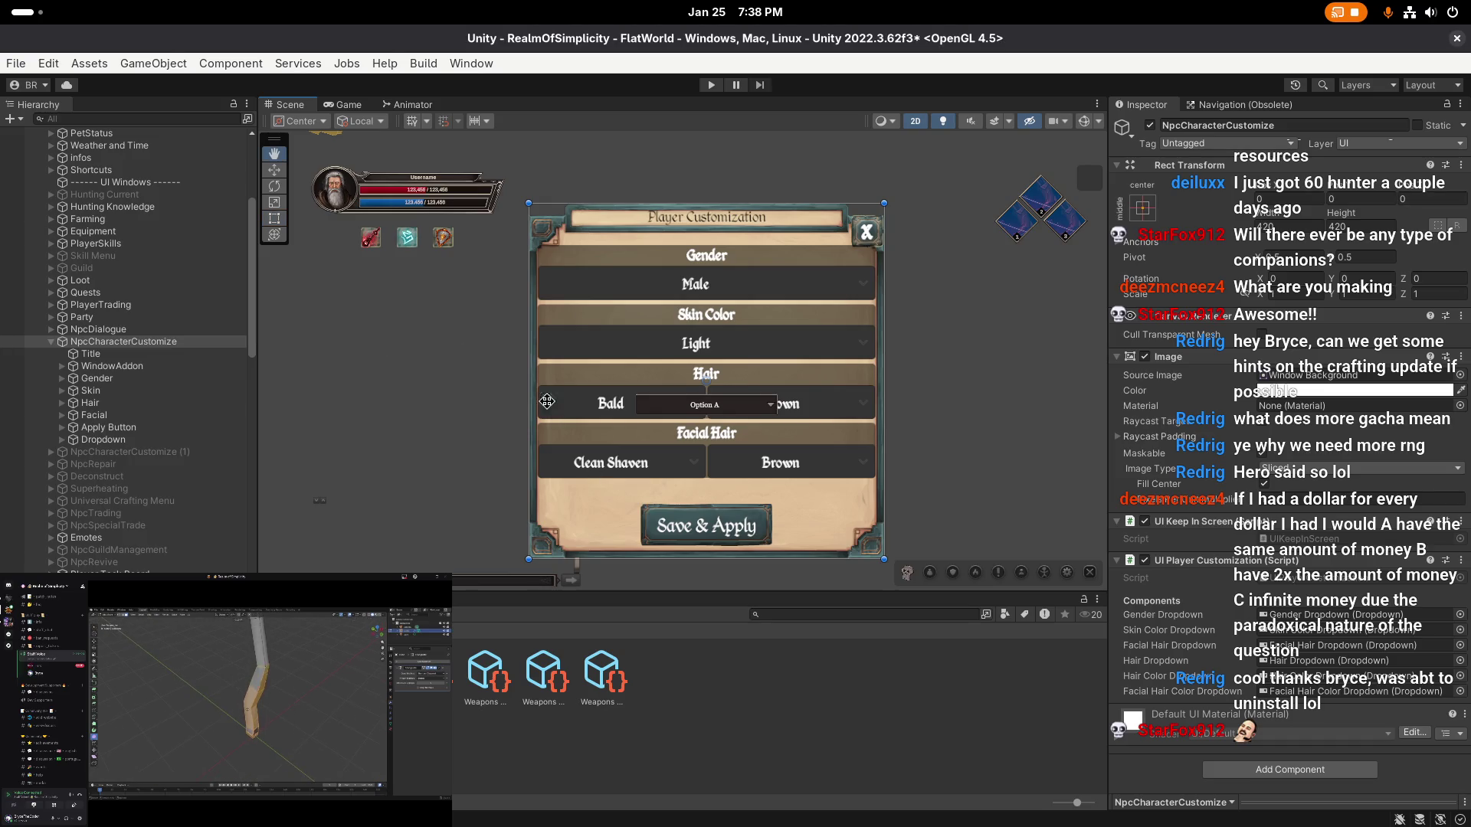
scroll(128, 301, up, 3)
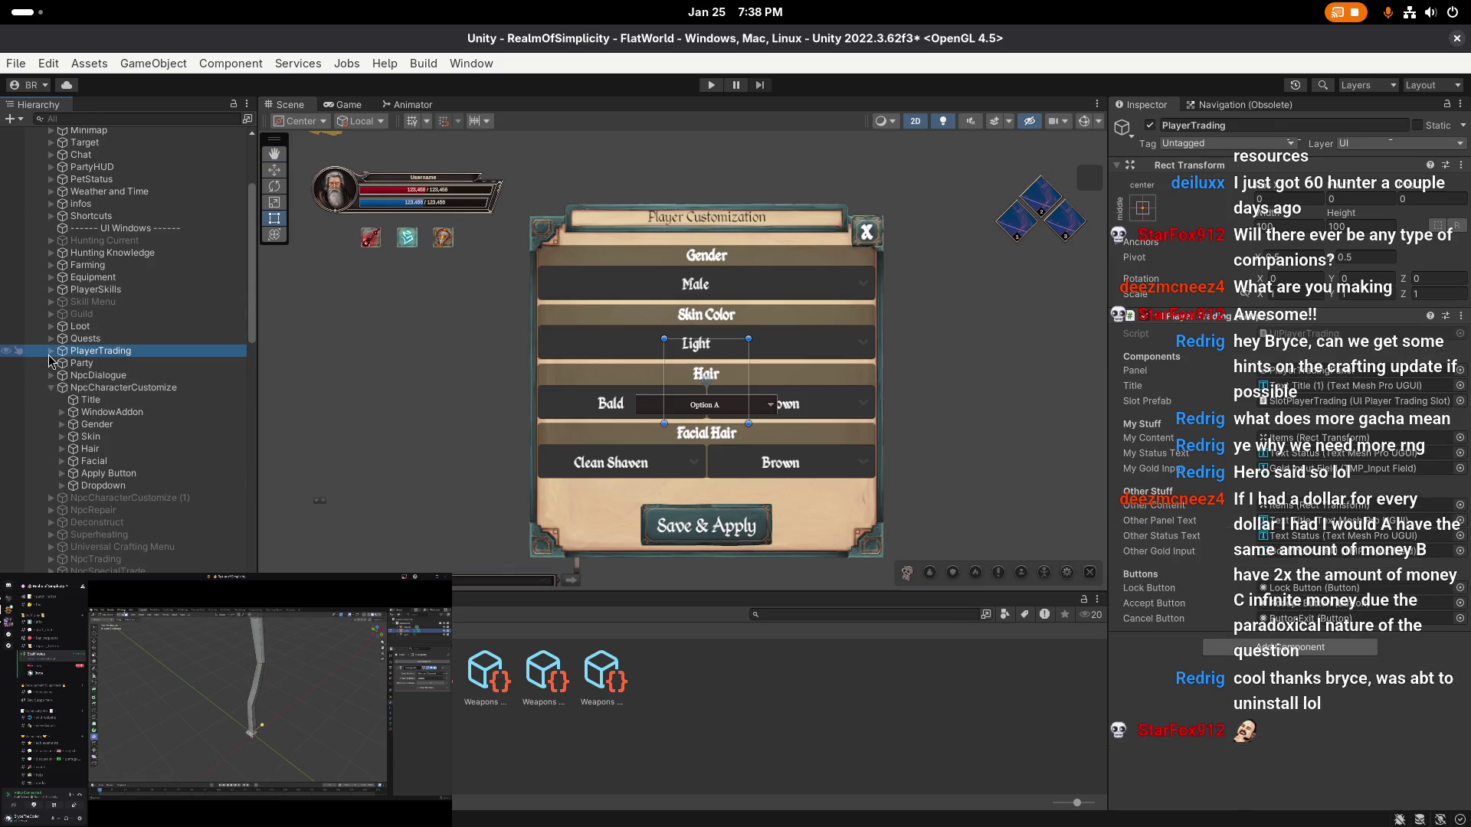
- Inspect the PlayerTrading, Quests, Farming and Equipment window objects for reference
click(72, 339)
click(50, 339)
click(49, 339)
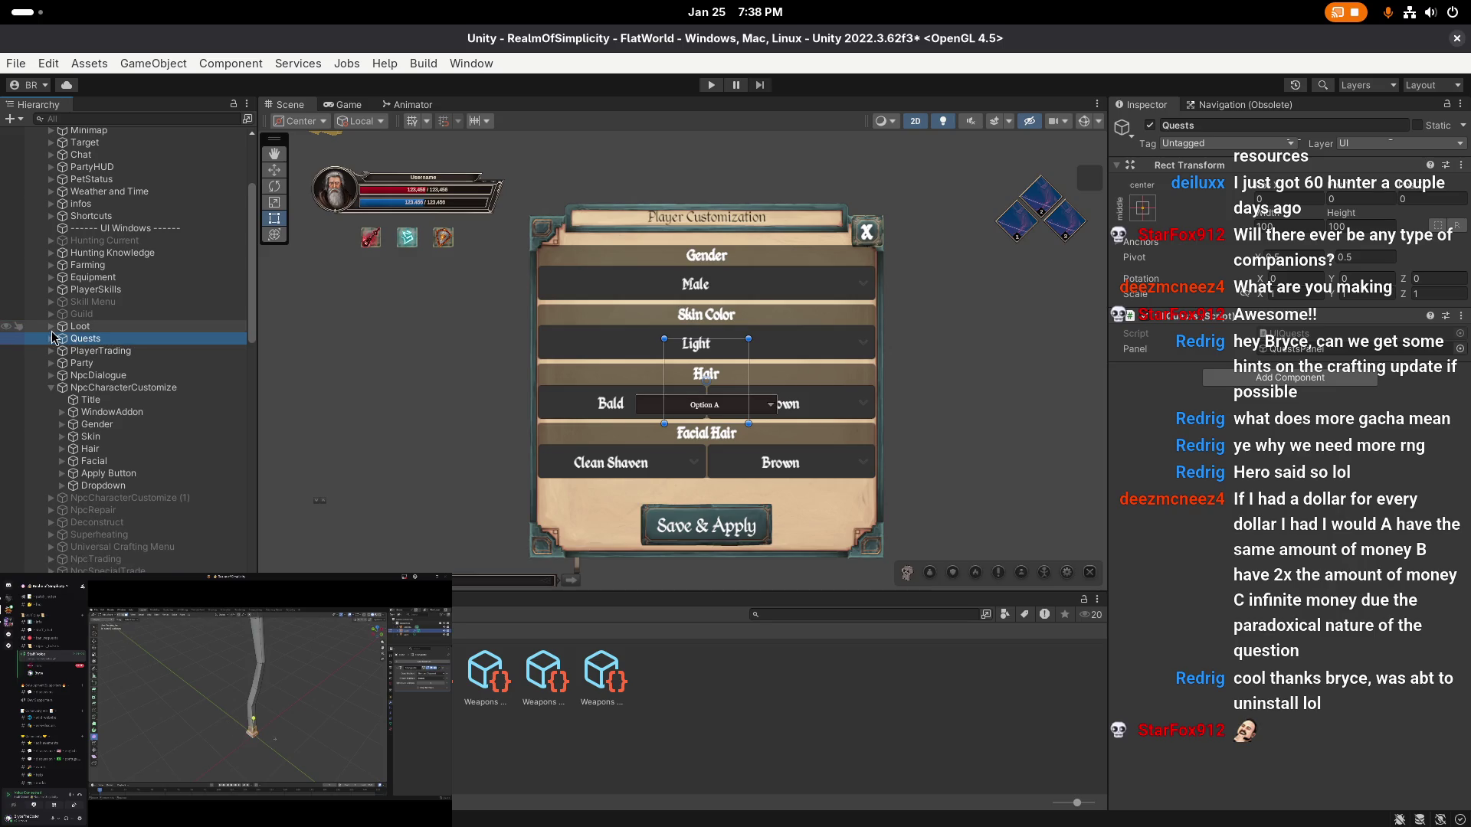
click(61, 265)
key(f)
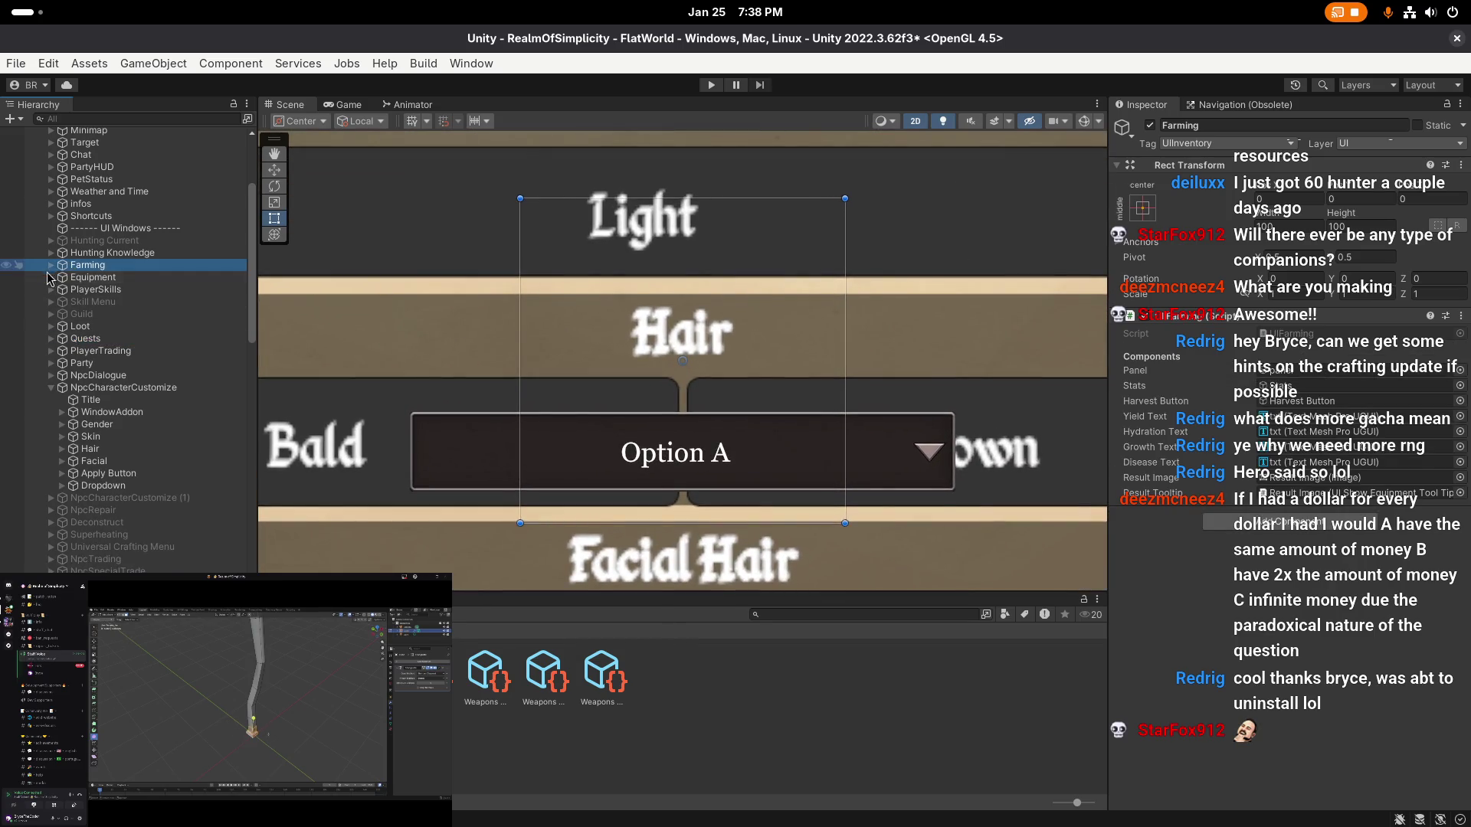
click(63, 278)
click(50, 277)
click(79, 290)
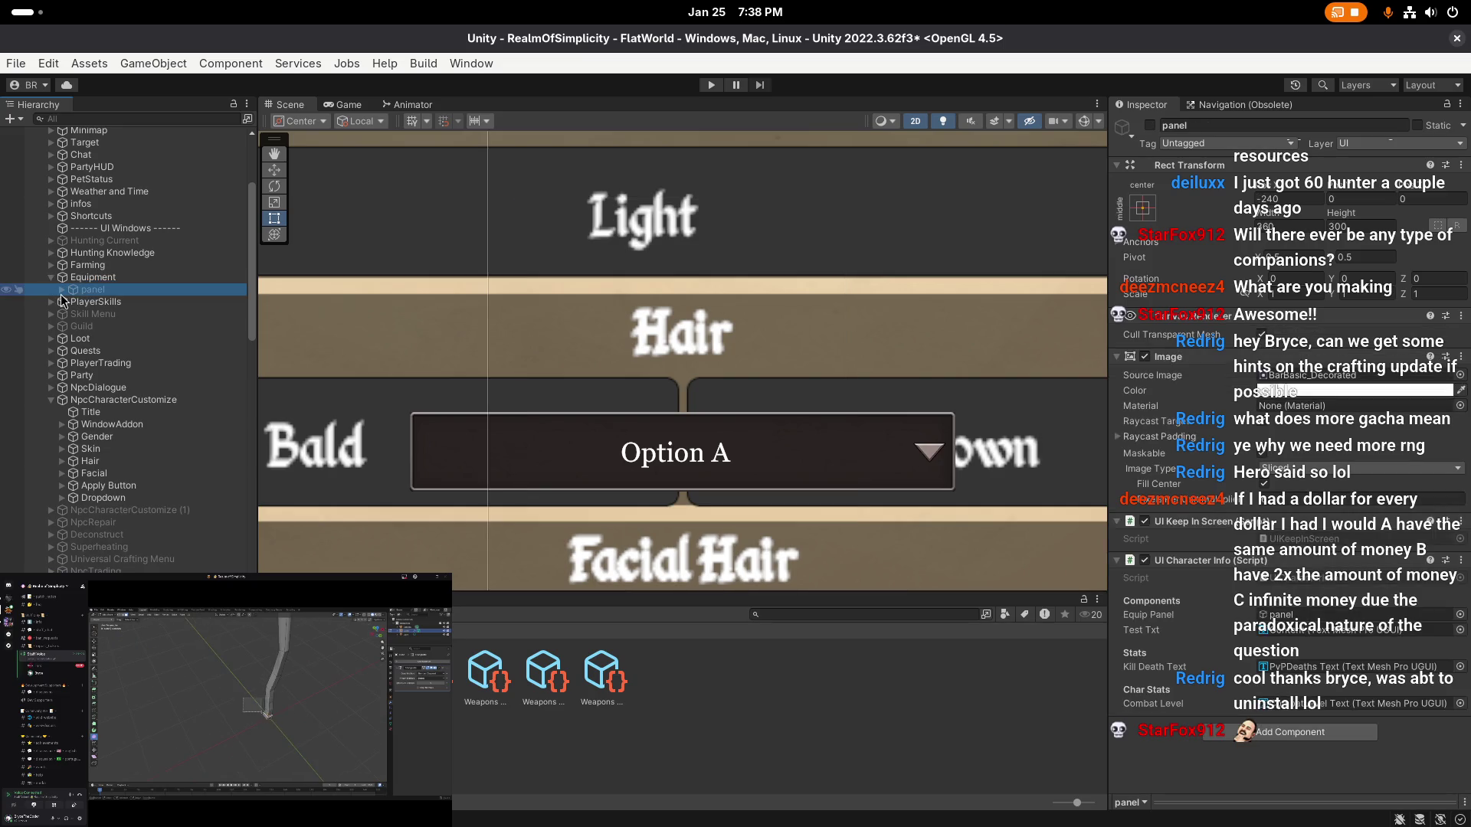
scroll(654, 413, down, 5)
- Preview several sprites, apply BarBasic_Decorated to the panel's Source Image, then thin its frame borders
key(t)
click(654, 414)
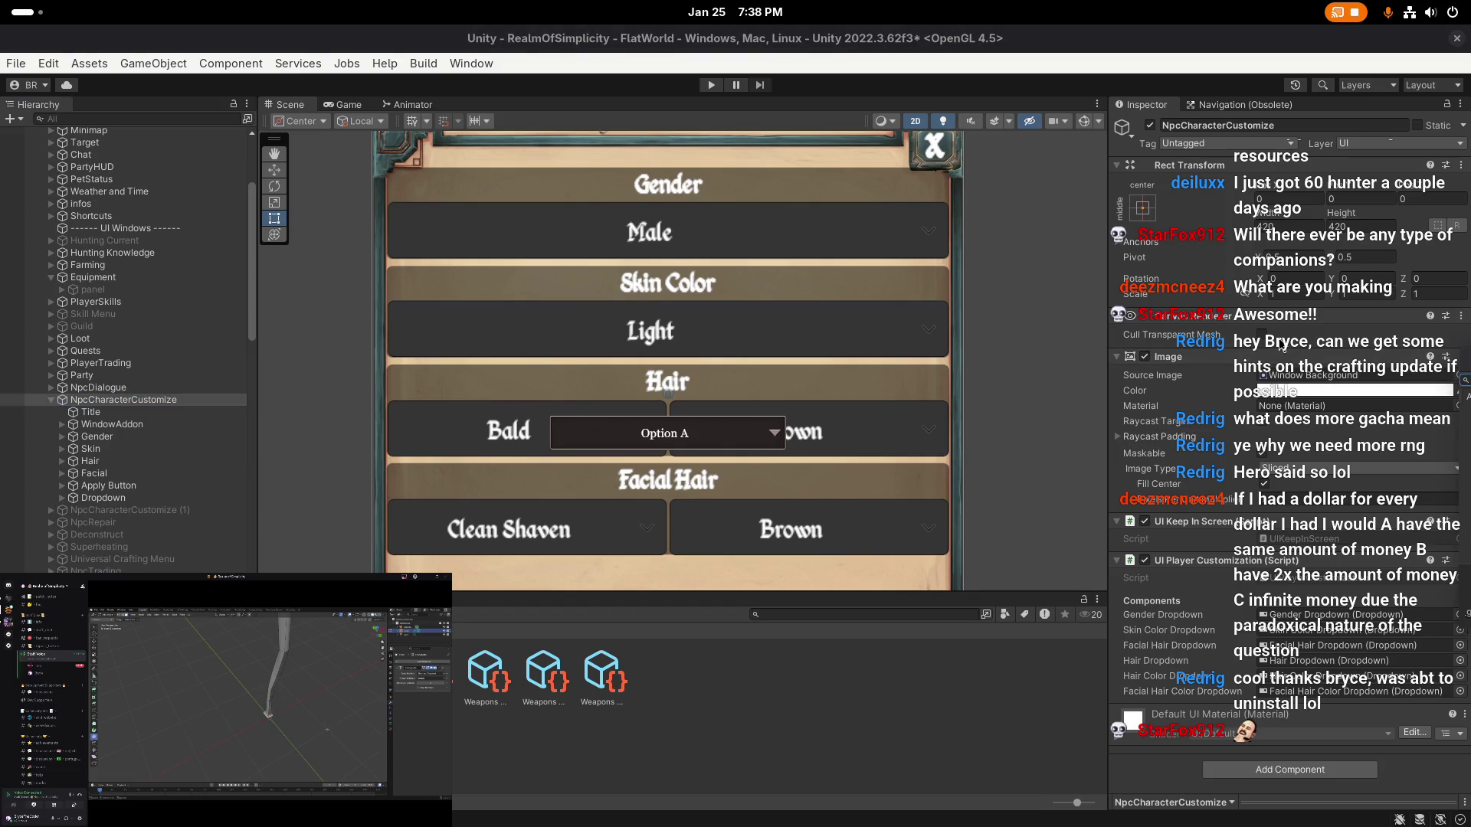
click(1462, 376)
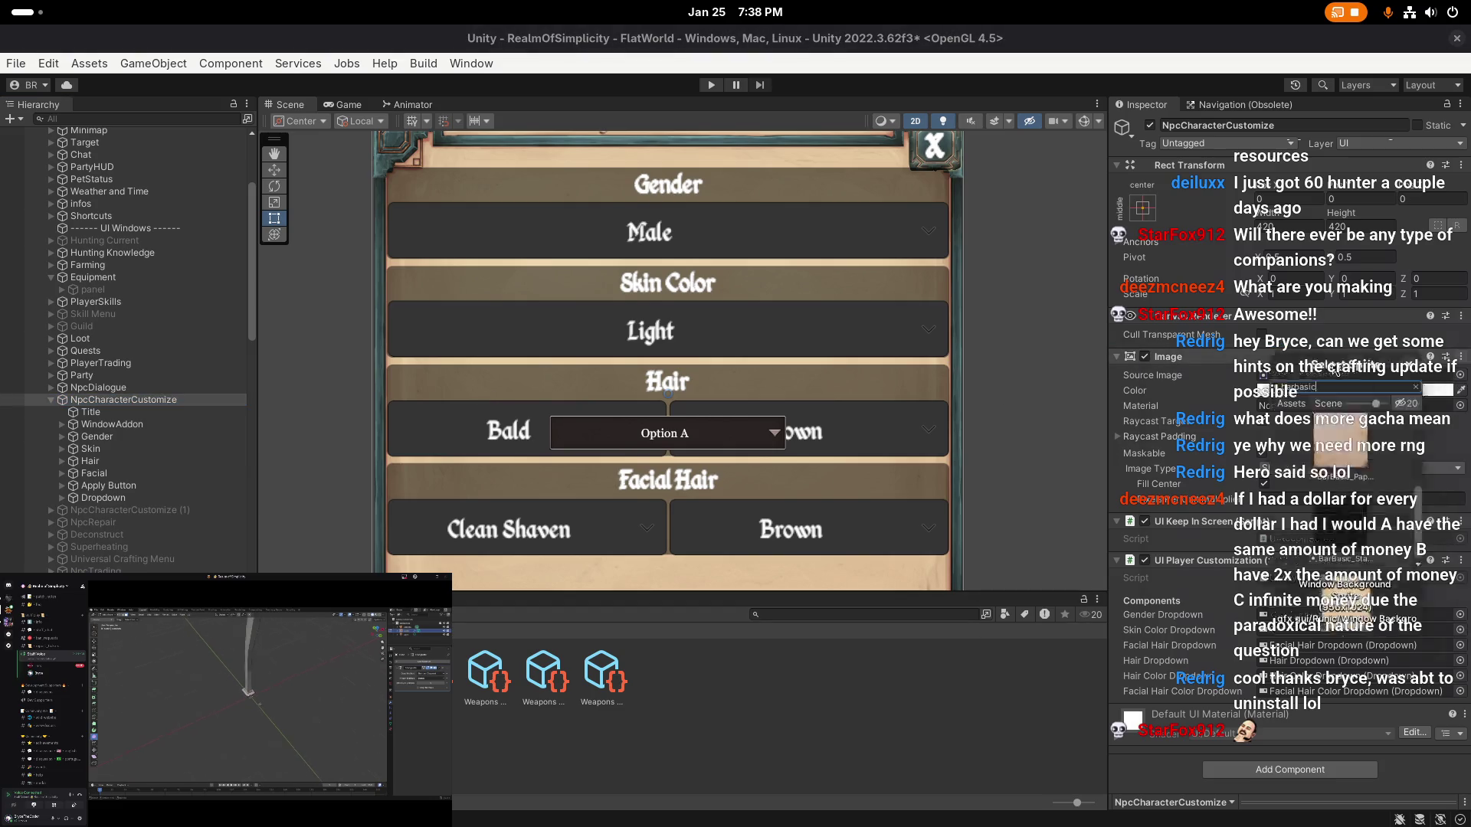
drag(496, 577, 951, 658)
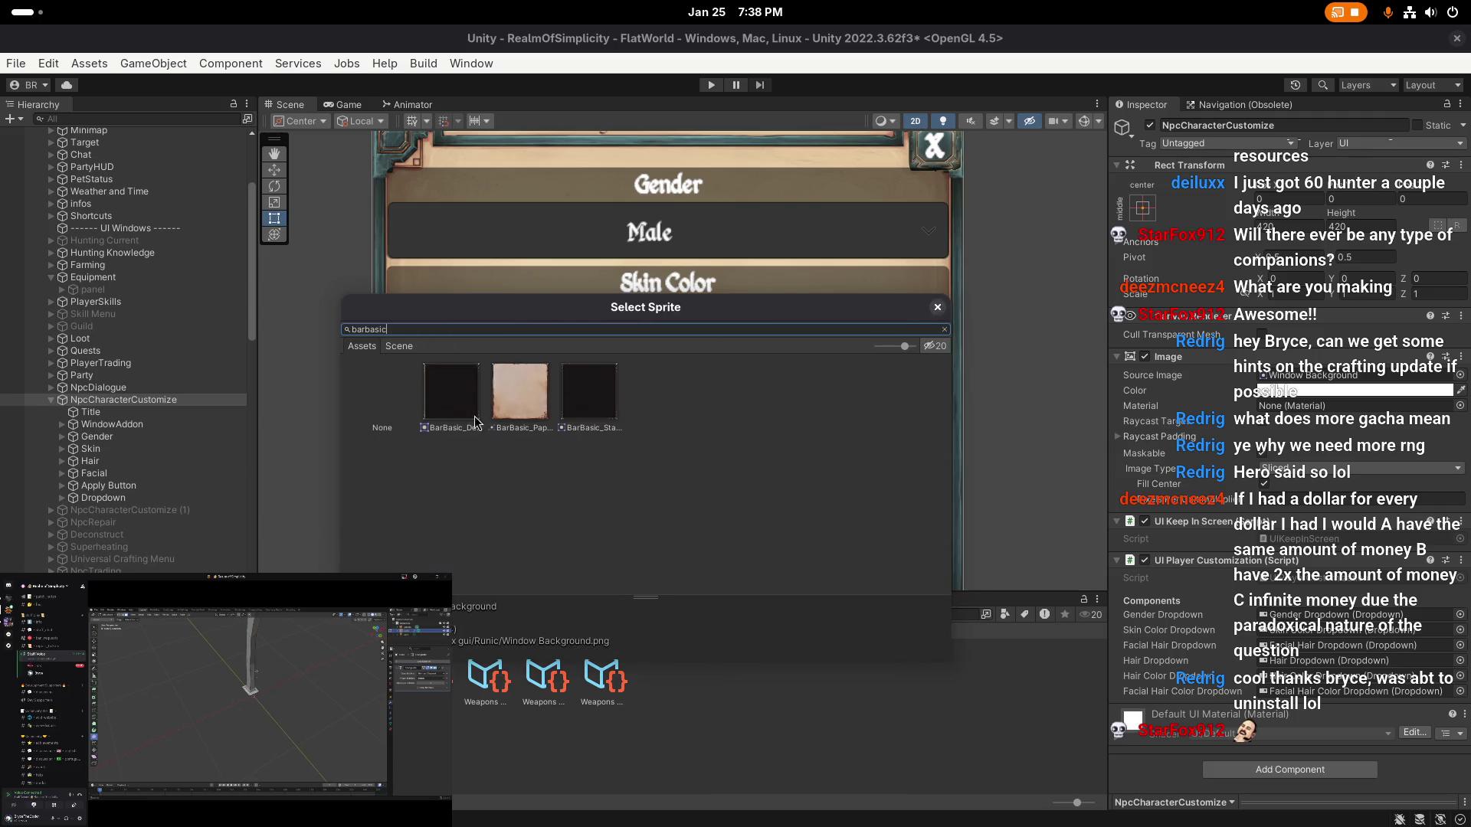
click(450, 398)
click(520, 395)
click(589, 395)
click(520, 395)
double_click(470, 406)
scroll(471, 406, down, 5)
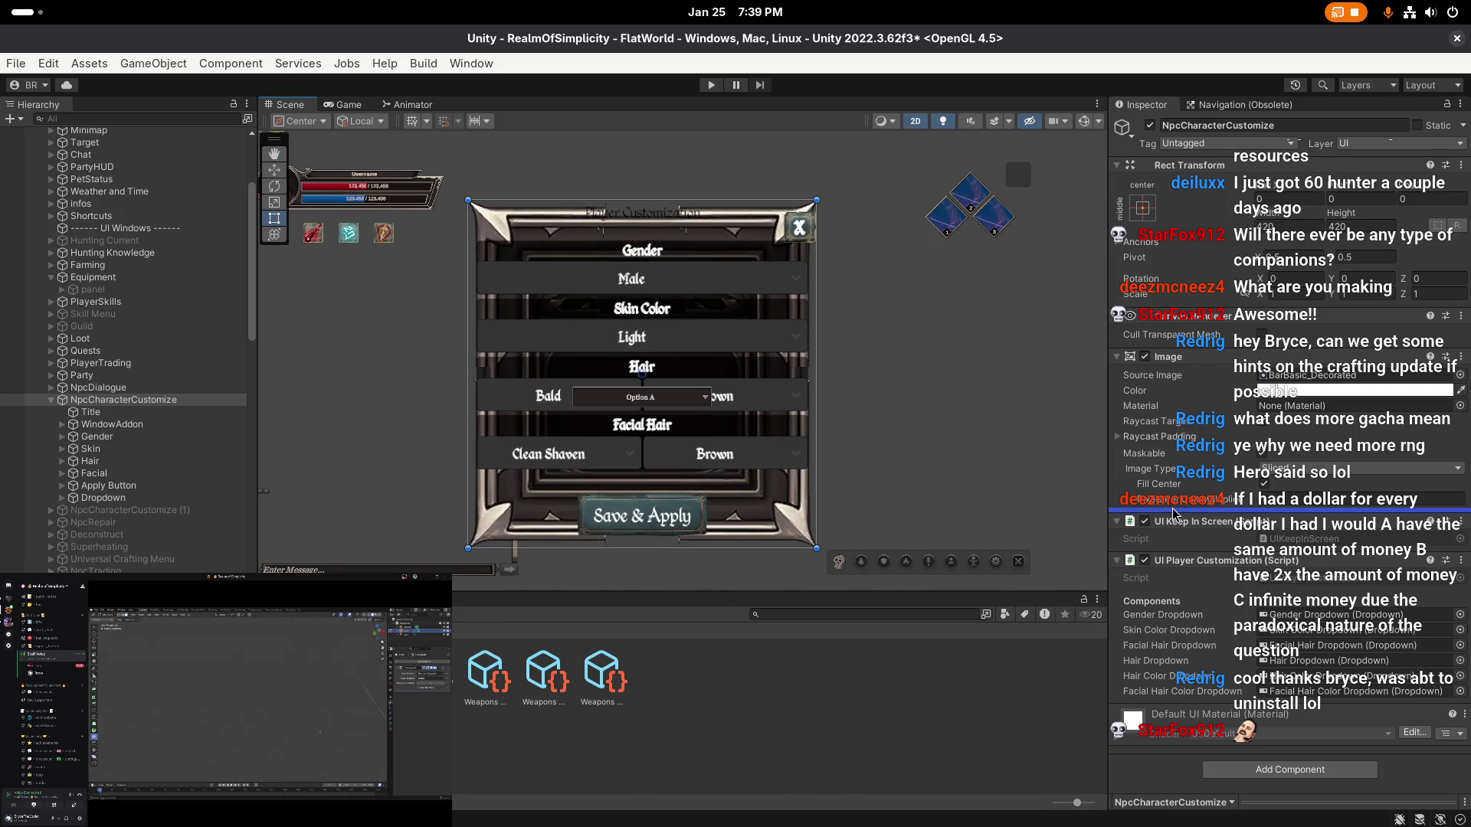
drag(1226, 500, 649, 340)
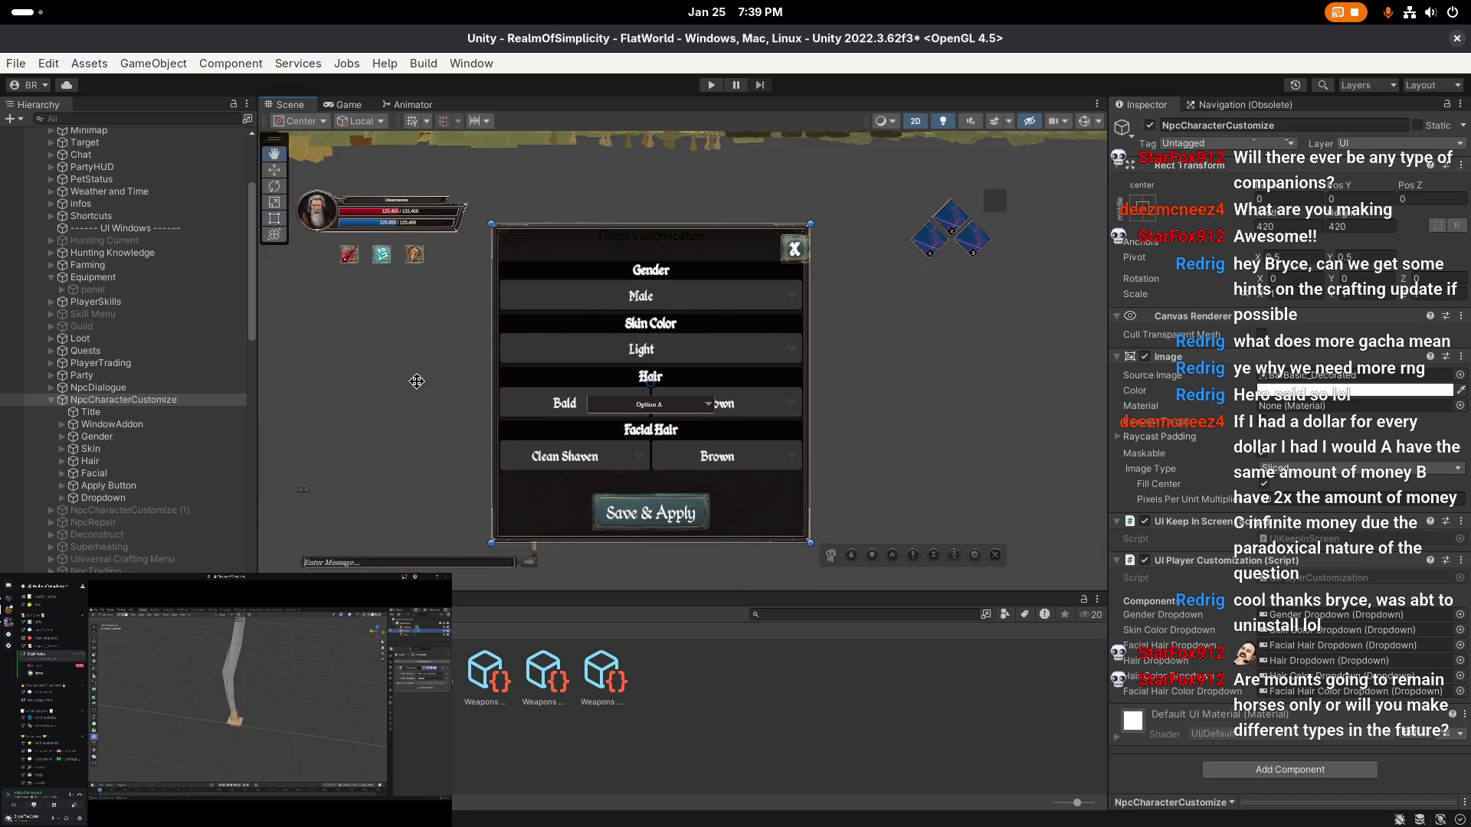
- Move all the customization window's child elements left, out of the panel
click(91, 412)
shift+click(103, 498)
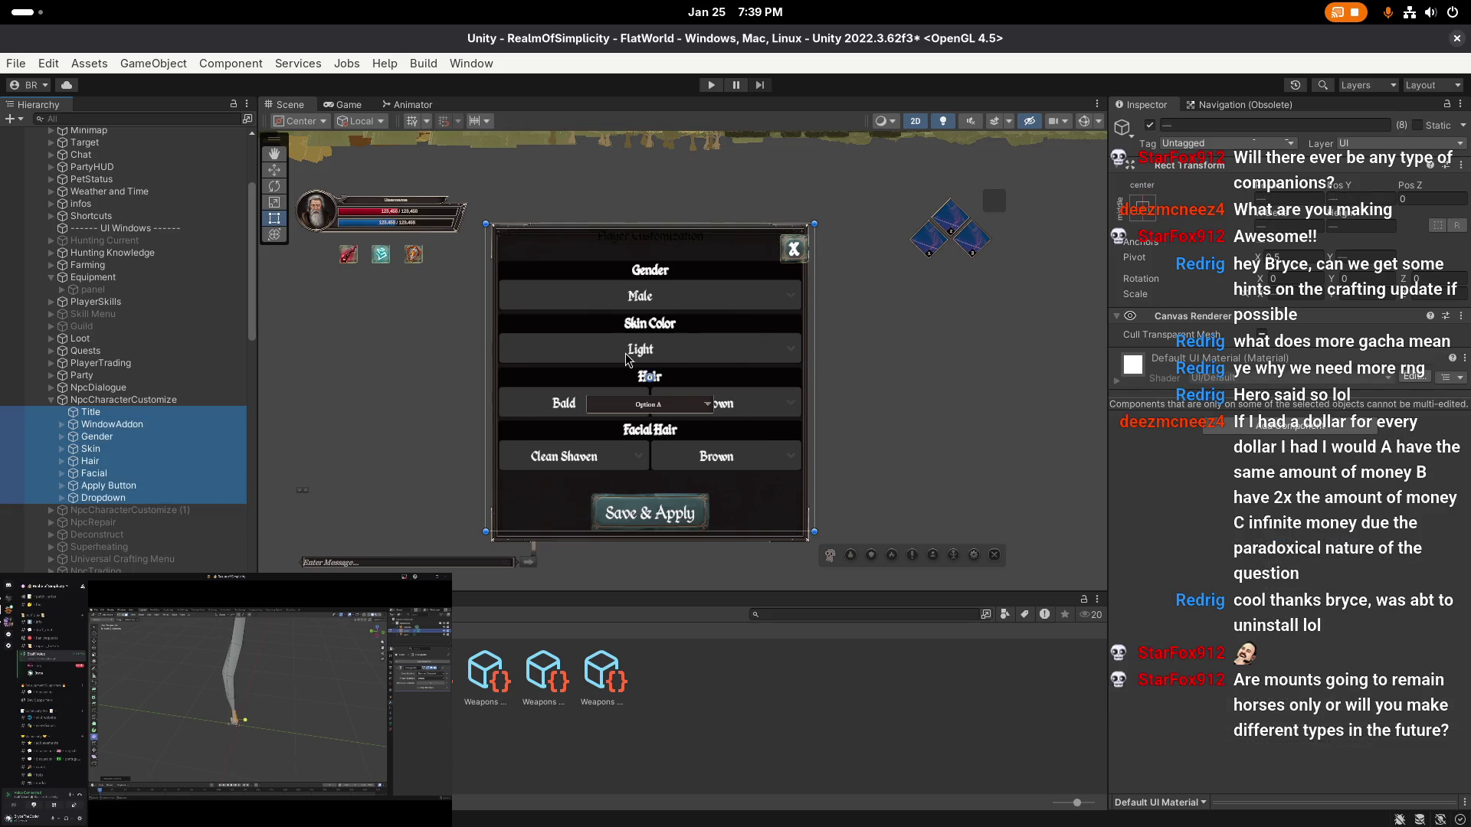
scroll(616, 356, down, 1)
key(w)
drag(613, 385, 463, 386)
- Try shrinking the panel, undo it, and check the Equipment panel's dimensions for reference
click(634, 427)
key(t)
scroll(634, 427, up, 1)
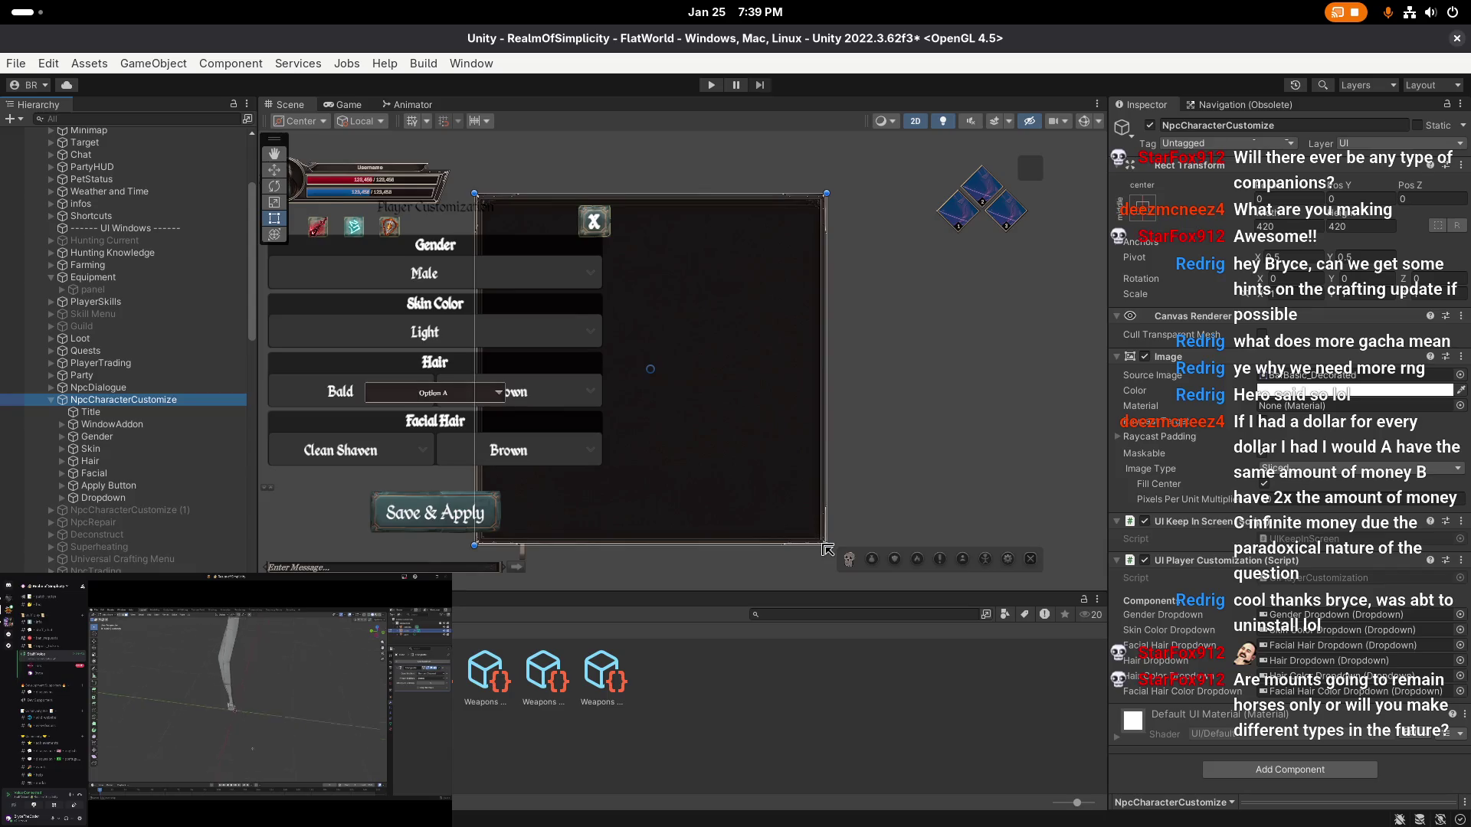
drag(825, 546, 731, 460)
key(ctrl+z)
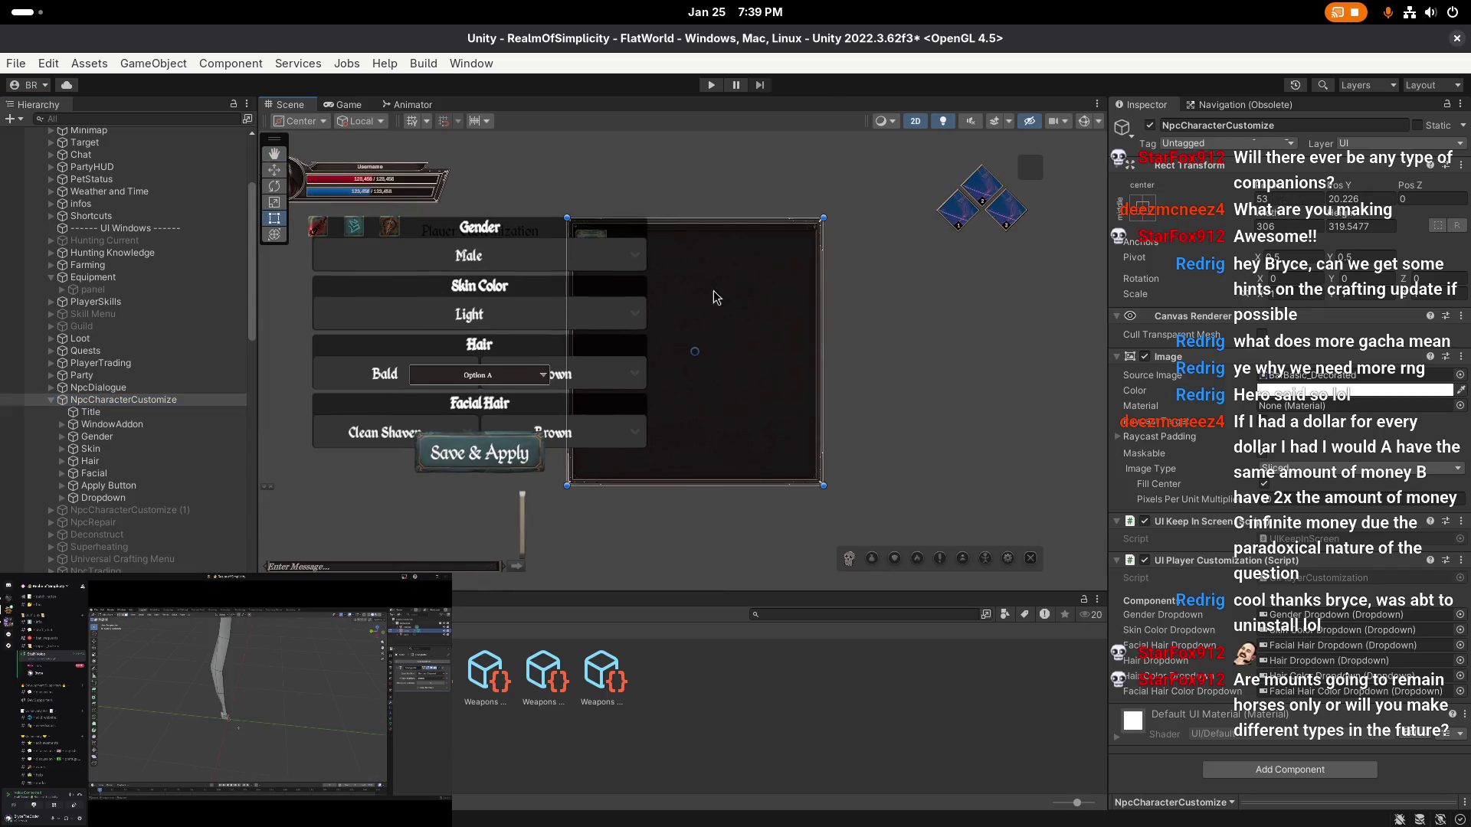
click(100, 278)
click(93, 291)
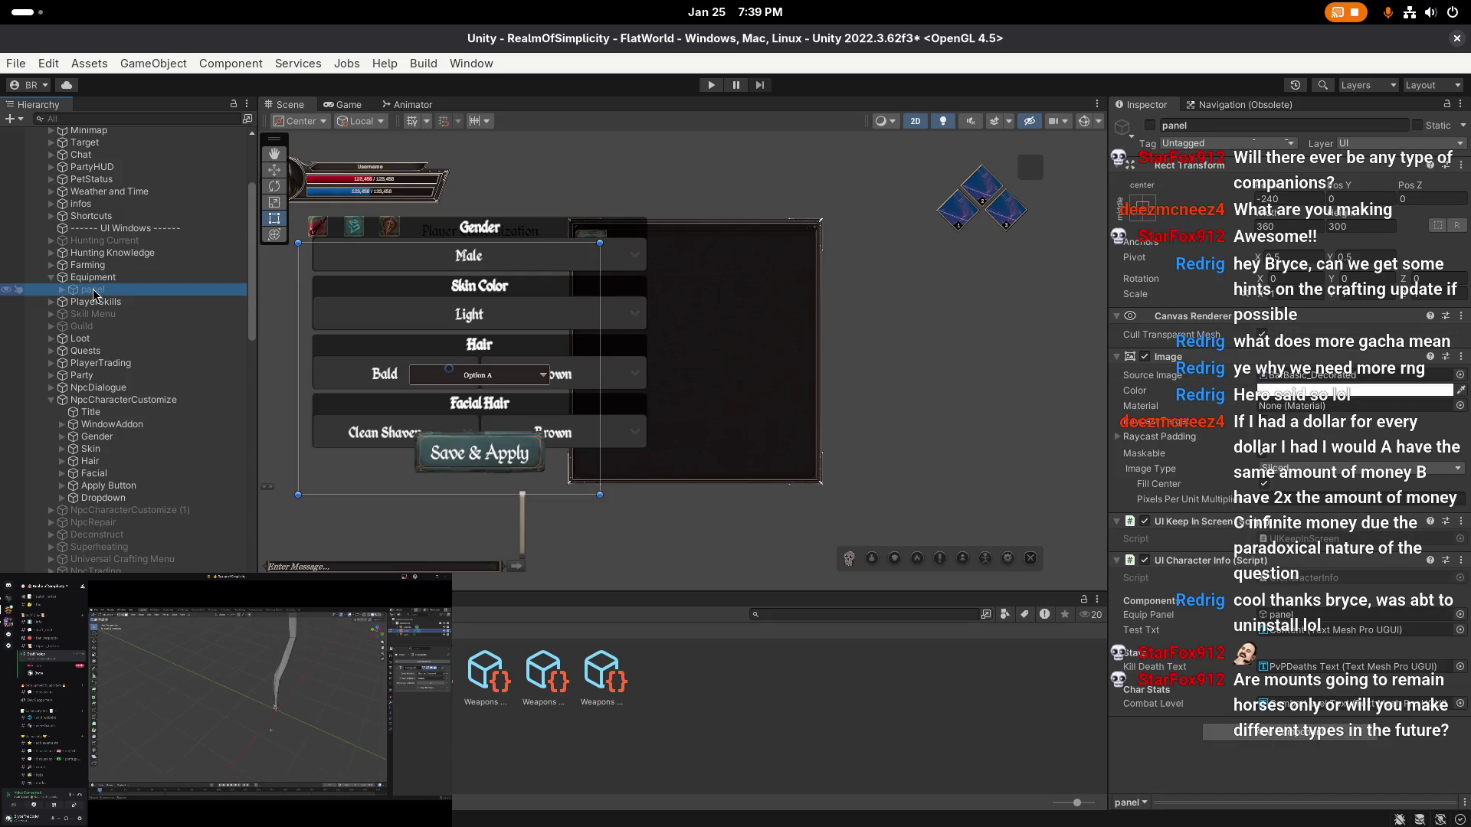
click(59, 281)
click(52, 278)
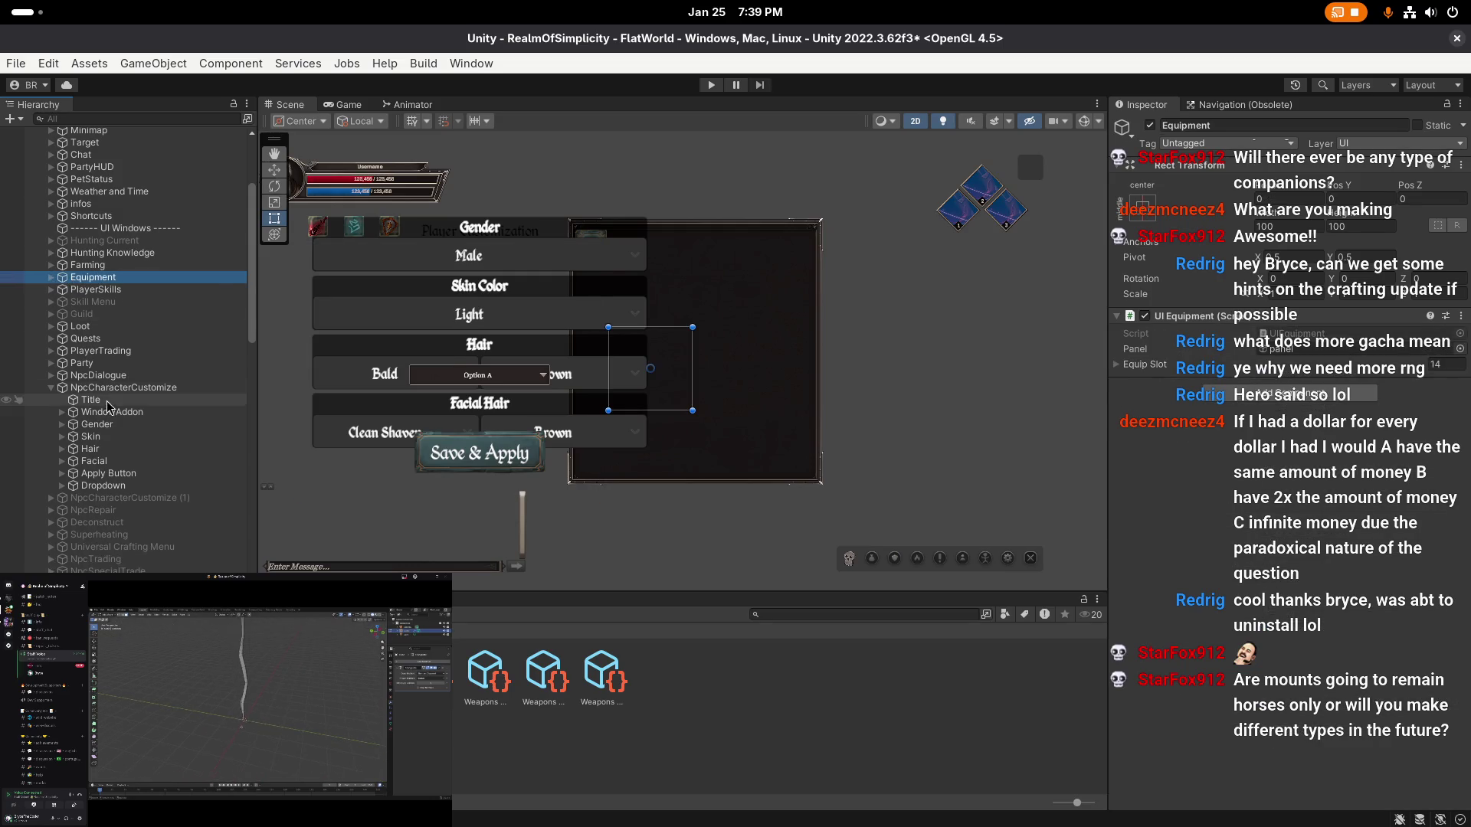
- Set the customization panel's Rect Transform to width 300 and height 340
click(115, 388)
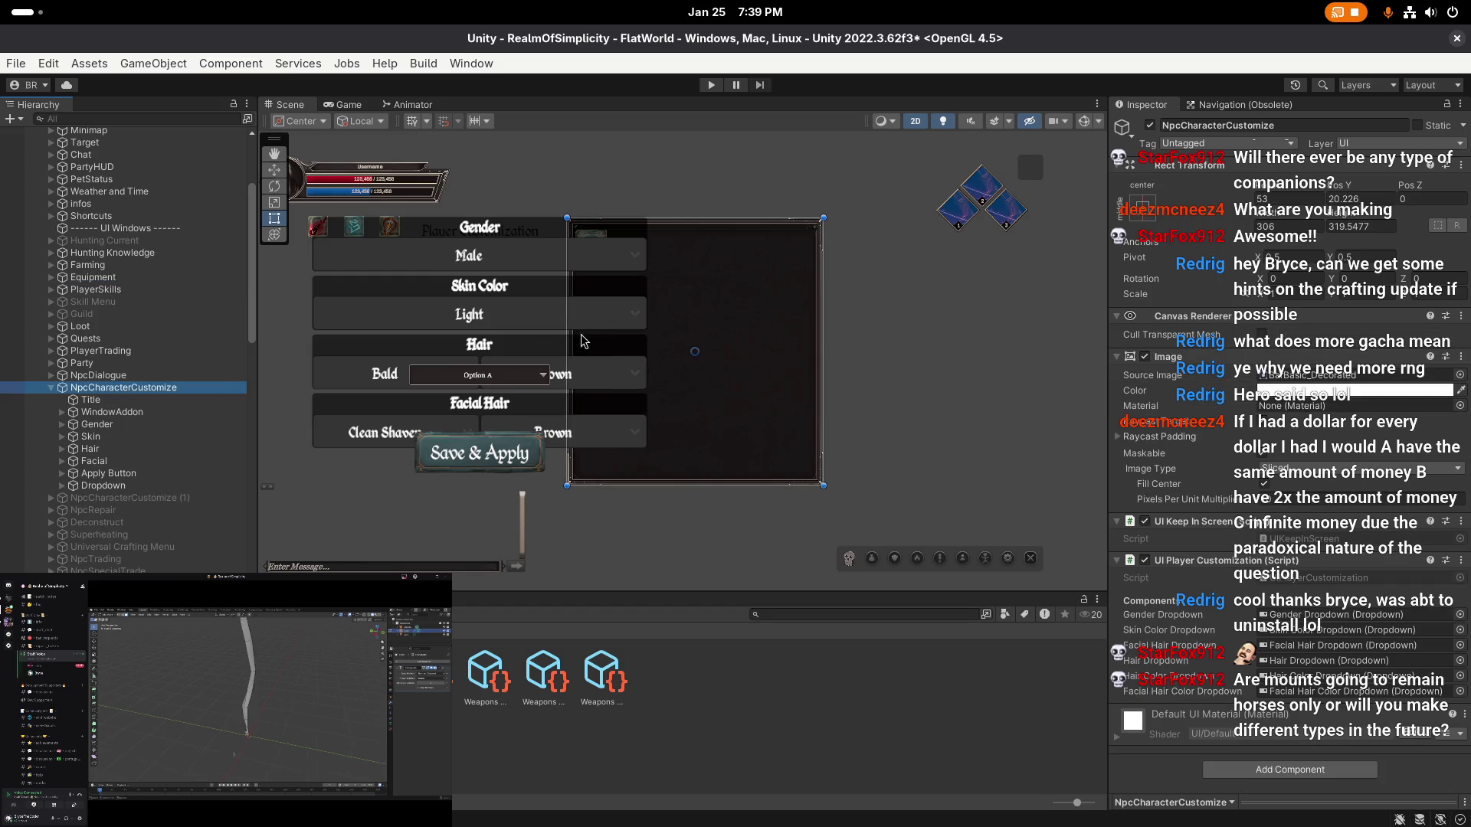
double_click(1300, 223)
text(300)
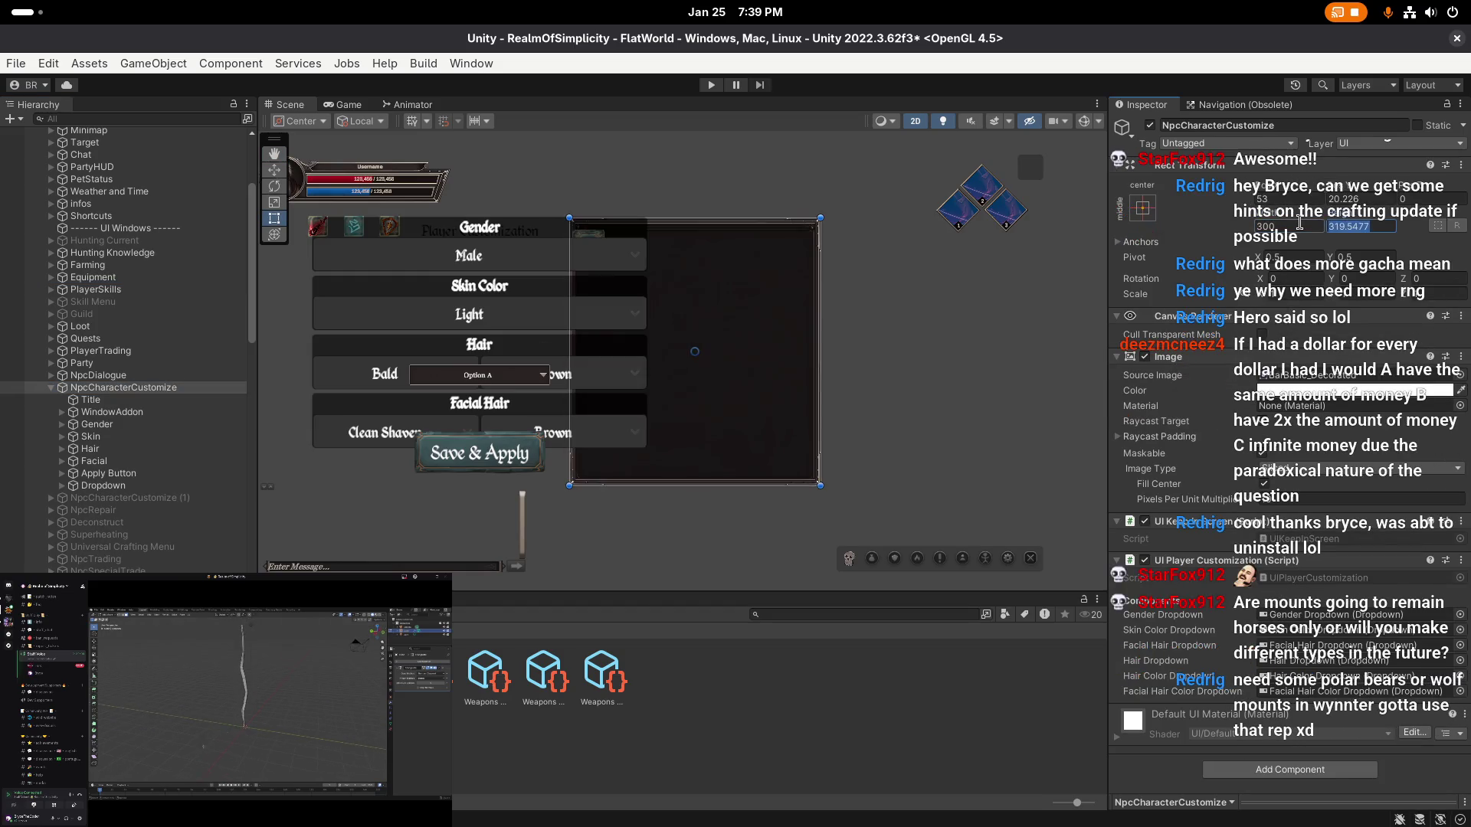
key(Tab)
text(340)
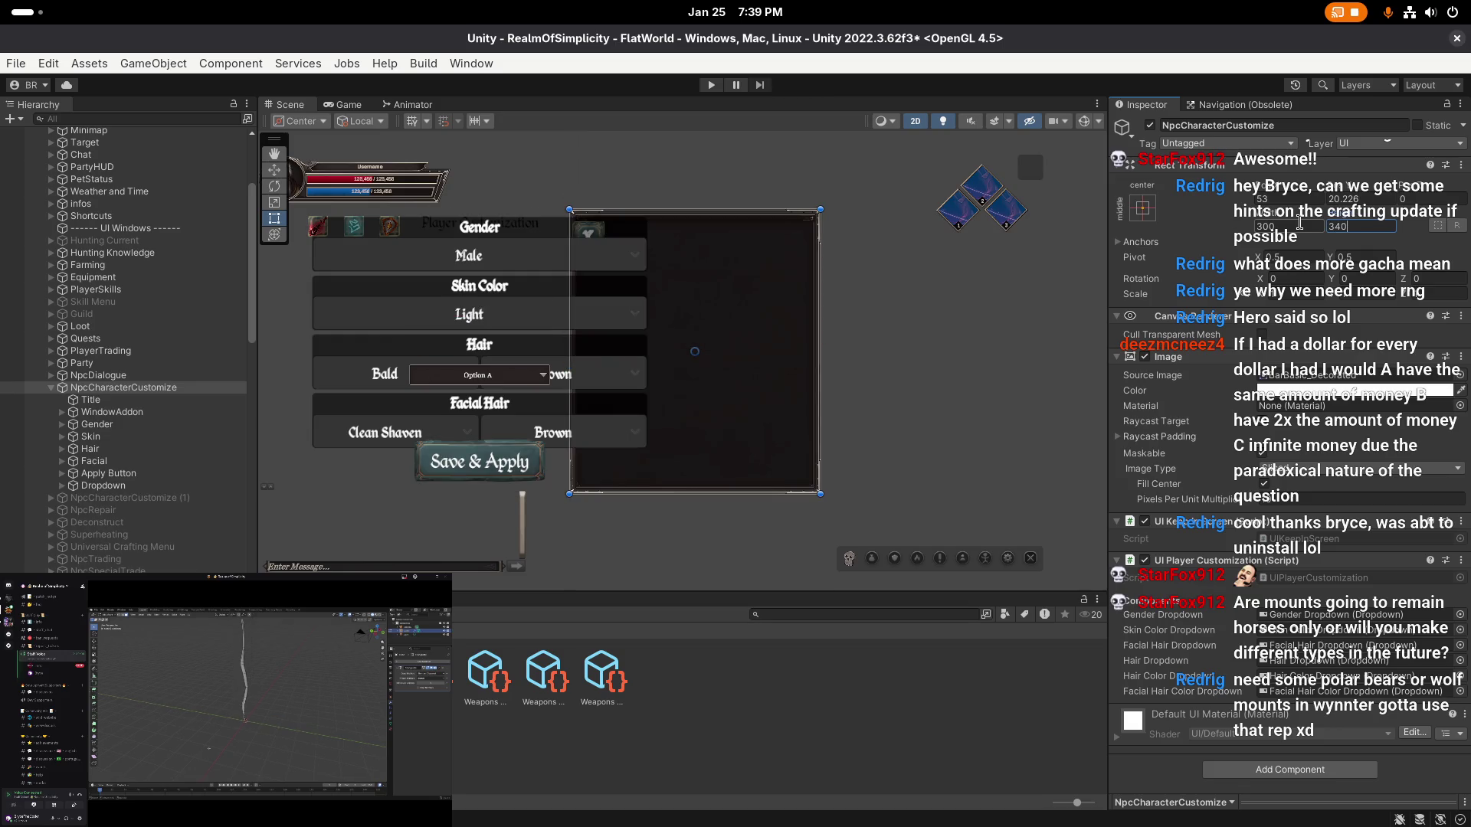
key(Return)
- Save the scene with Ctrl+S
key(ctrl+s)
scroll(666, 346, up, 1)
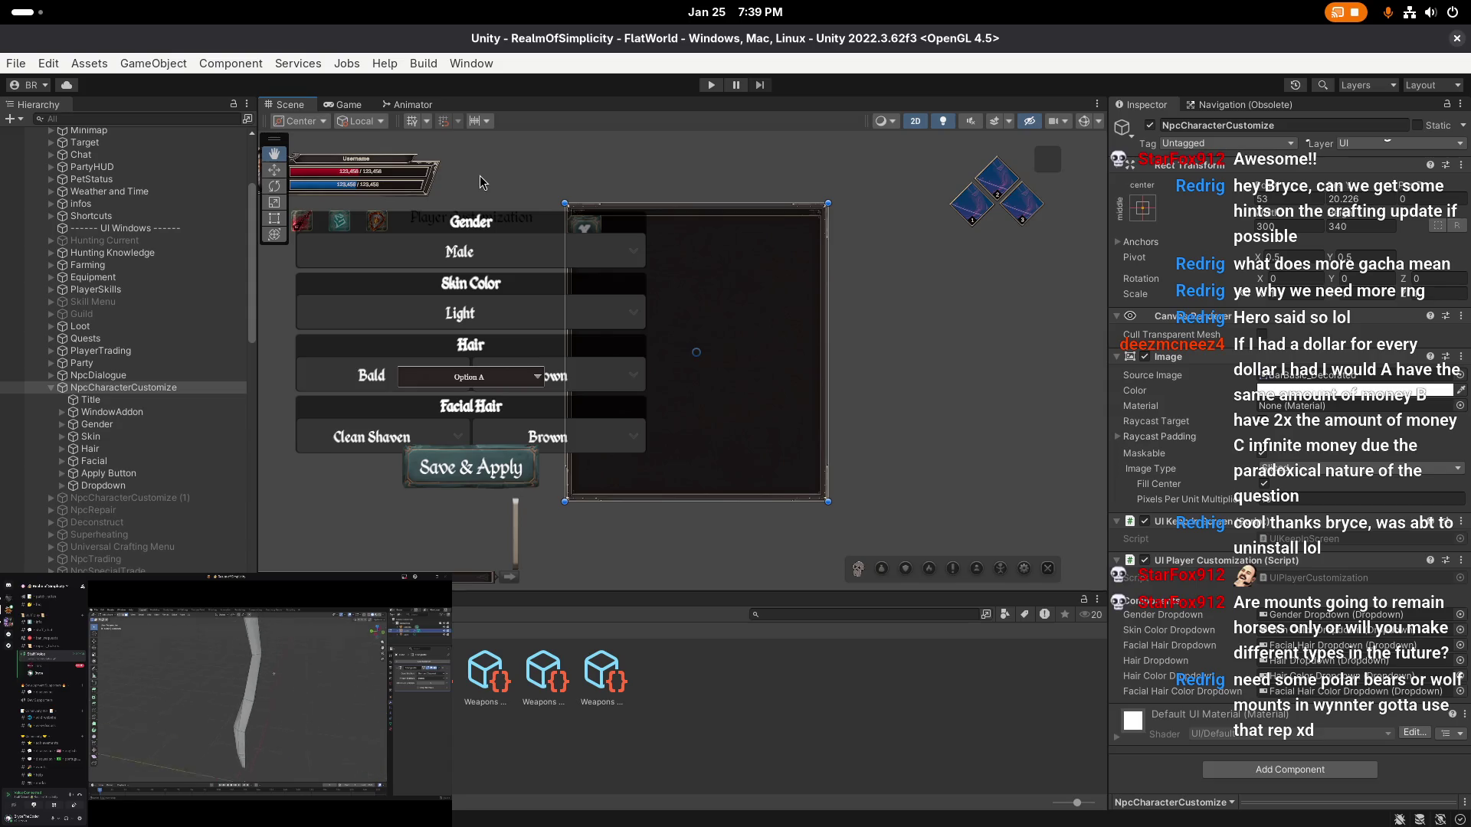
key(t)
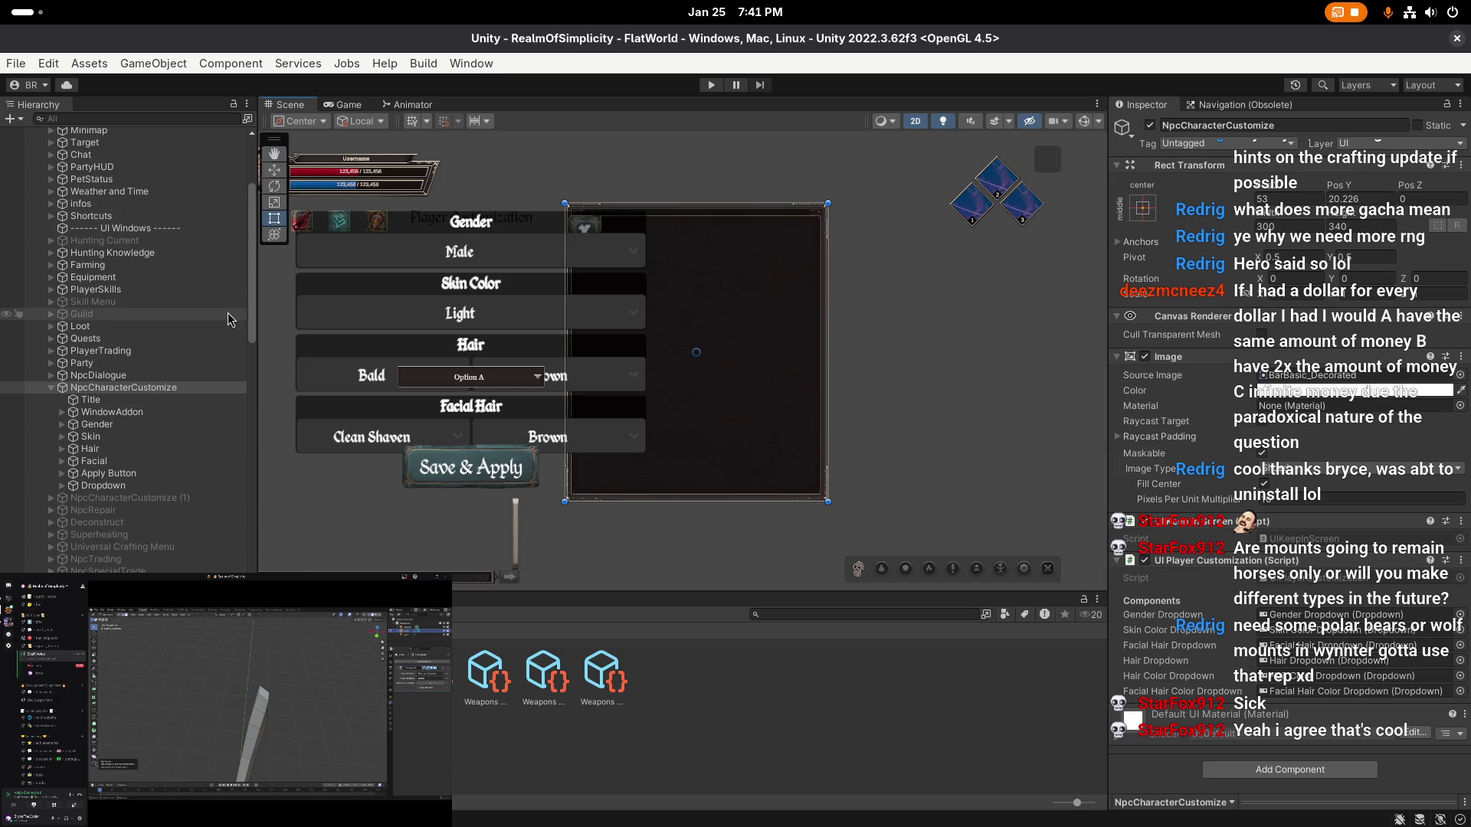
scroll(153, 318, down, 3)
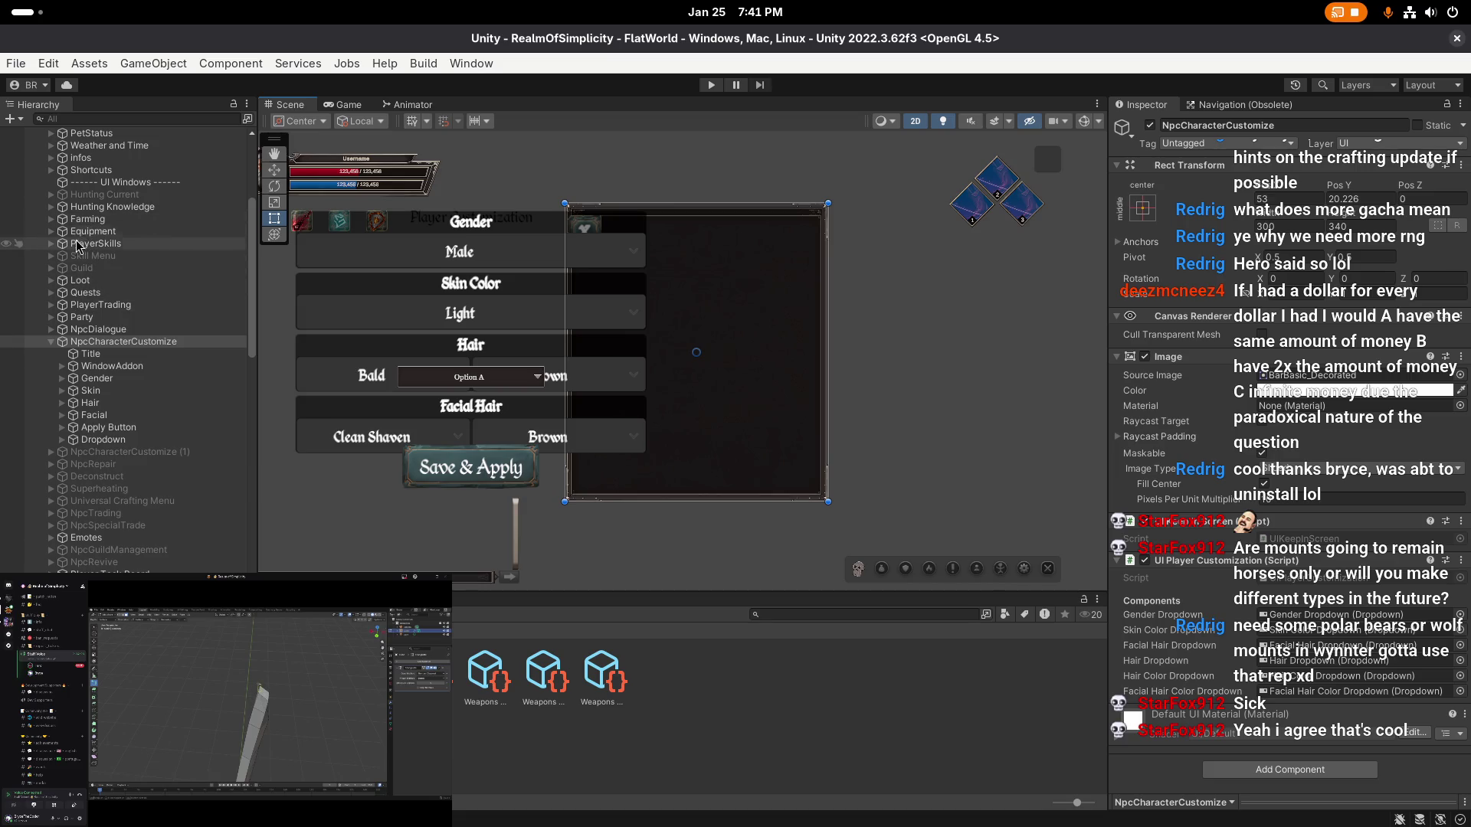
click(51, 232)
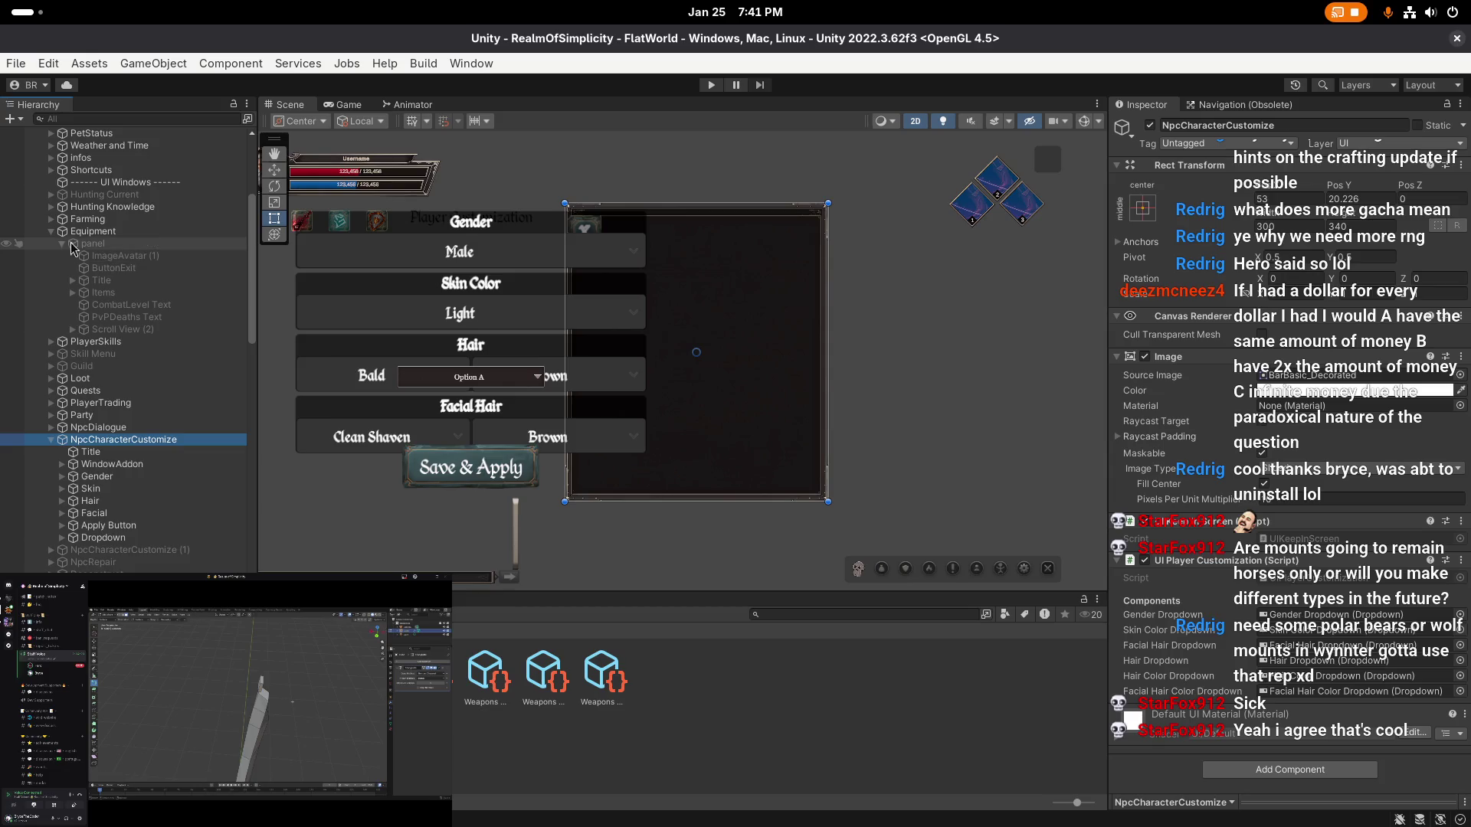
- Expand Bank > panel and copy its Title element
click(51, 231)
scroll(115, 437, down, 3)
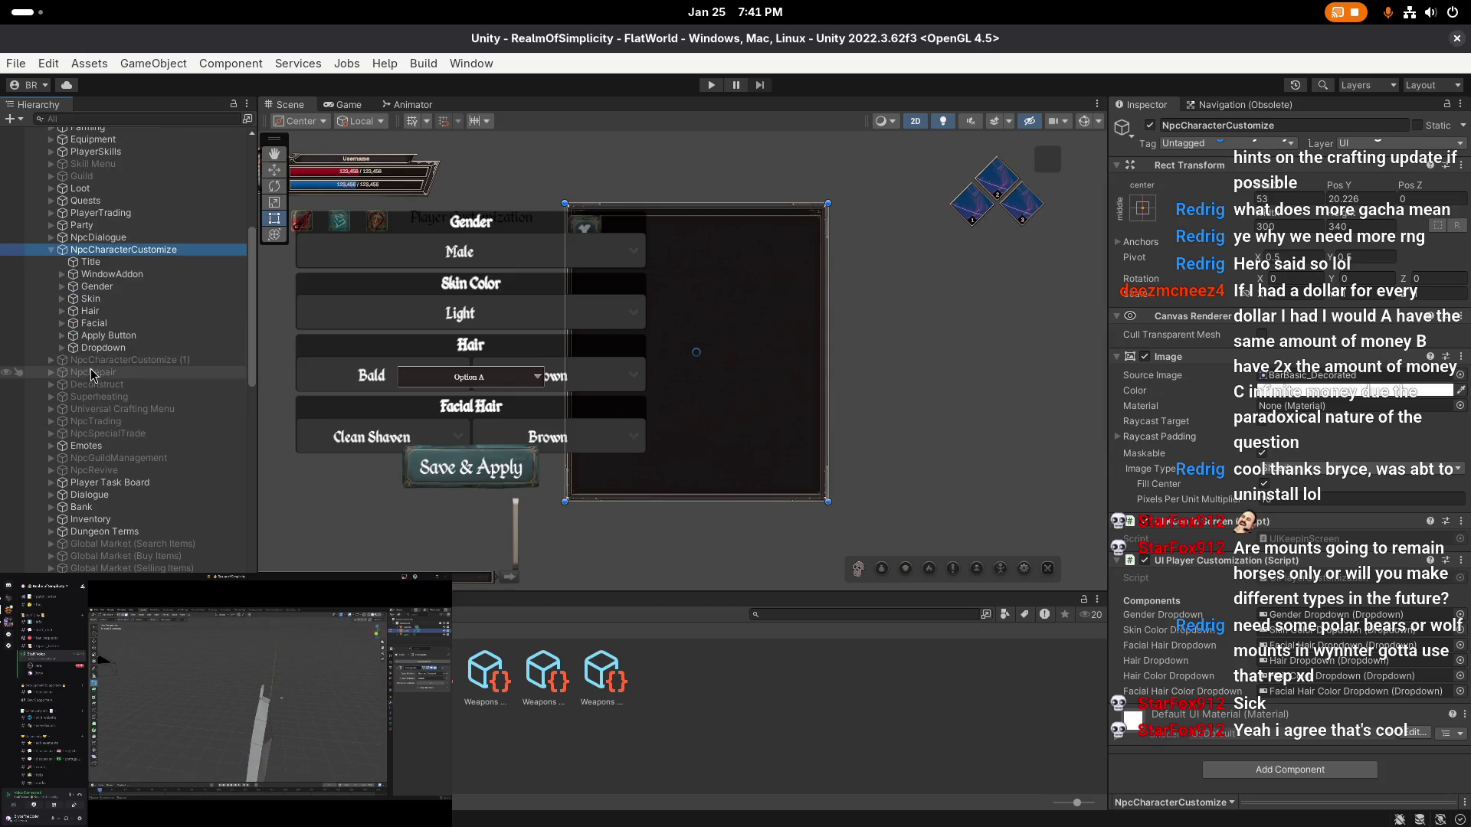
scroll(119, 424, down, 2)
click(53, 463)
click(62, 473)
click(105, 486)
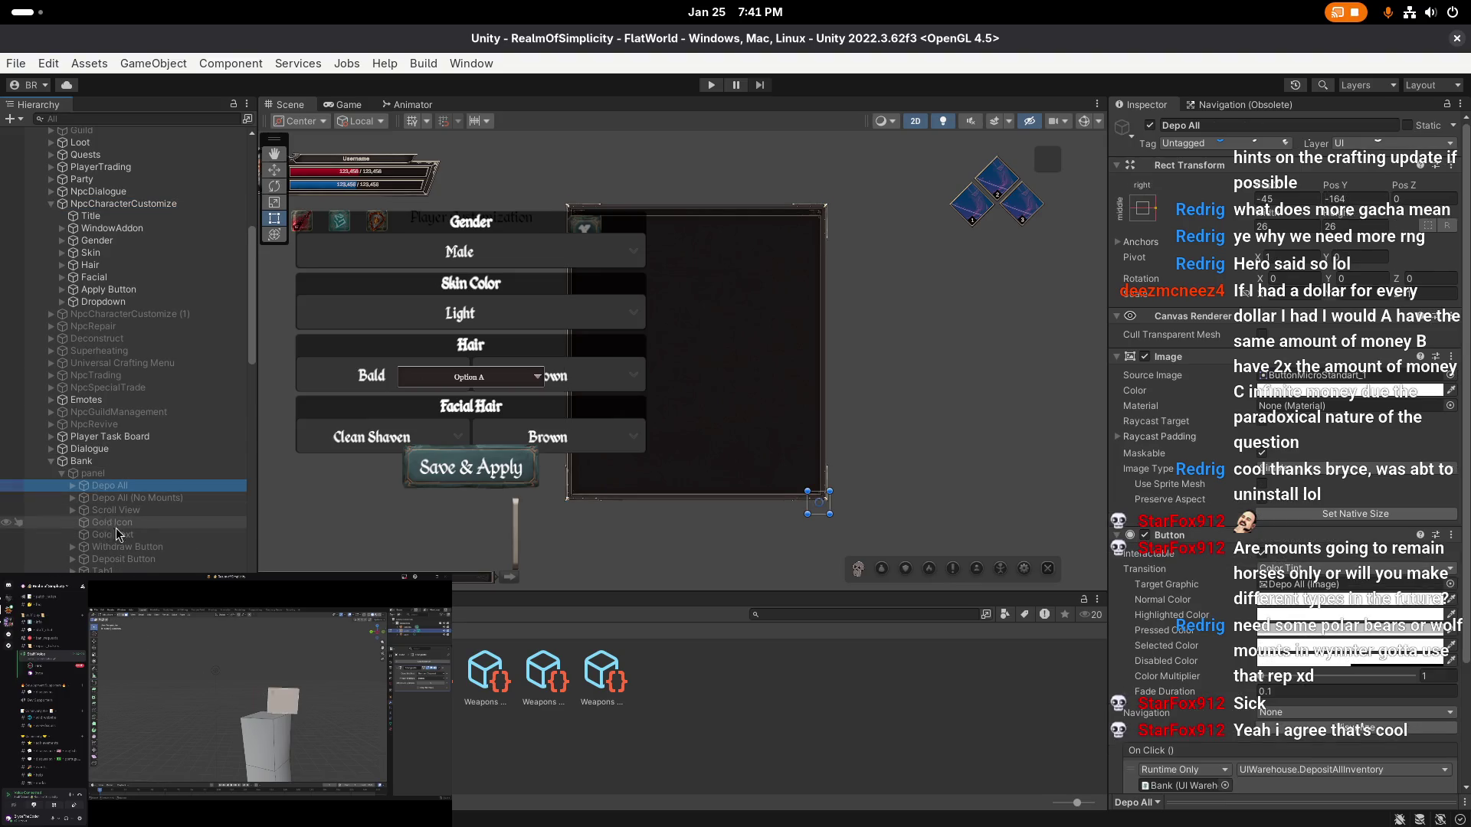
scroll(118, 426, down, 3)
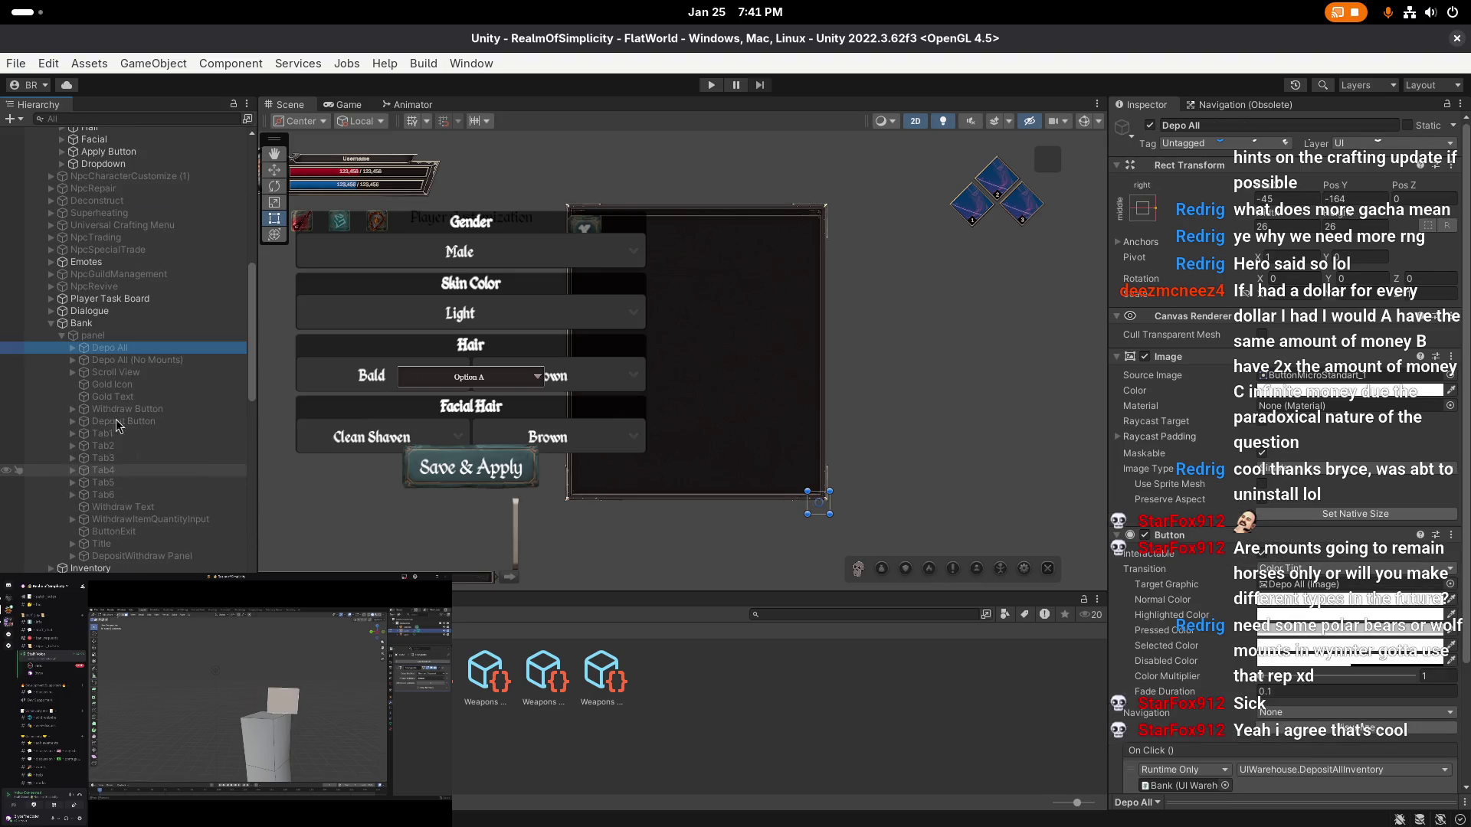
right_click(115, 543)
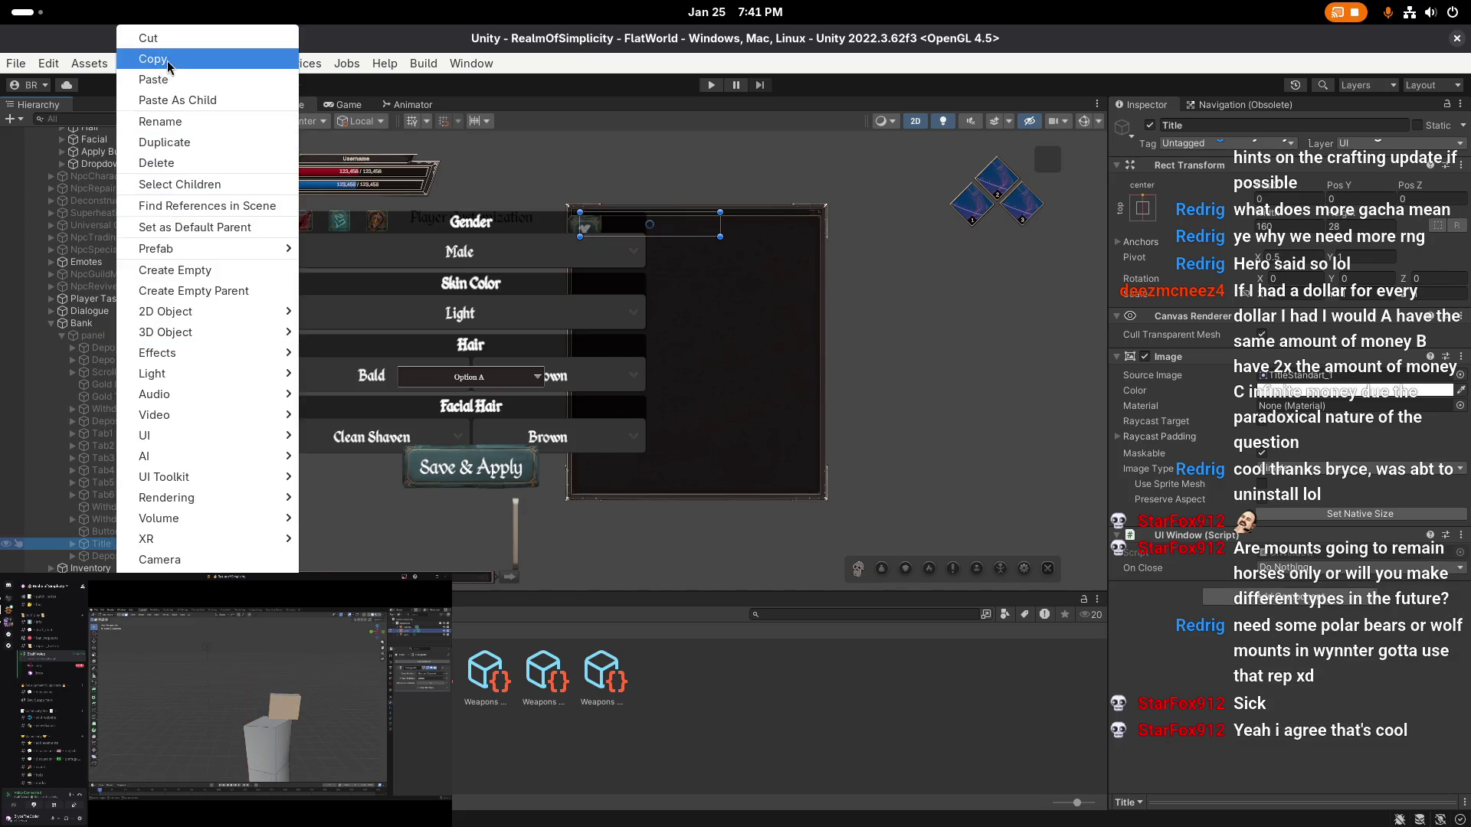
click(153, 59)
- Paste the Title under NpcCharacterCustomize and move it to the first child position
scroll(115, 341, up, 3)
right_click(96, 158)
click(123, 164)
drag(122, 269, 115, 158)
drag(126, 259, 101, 174)
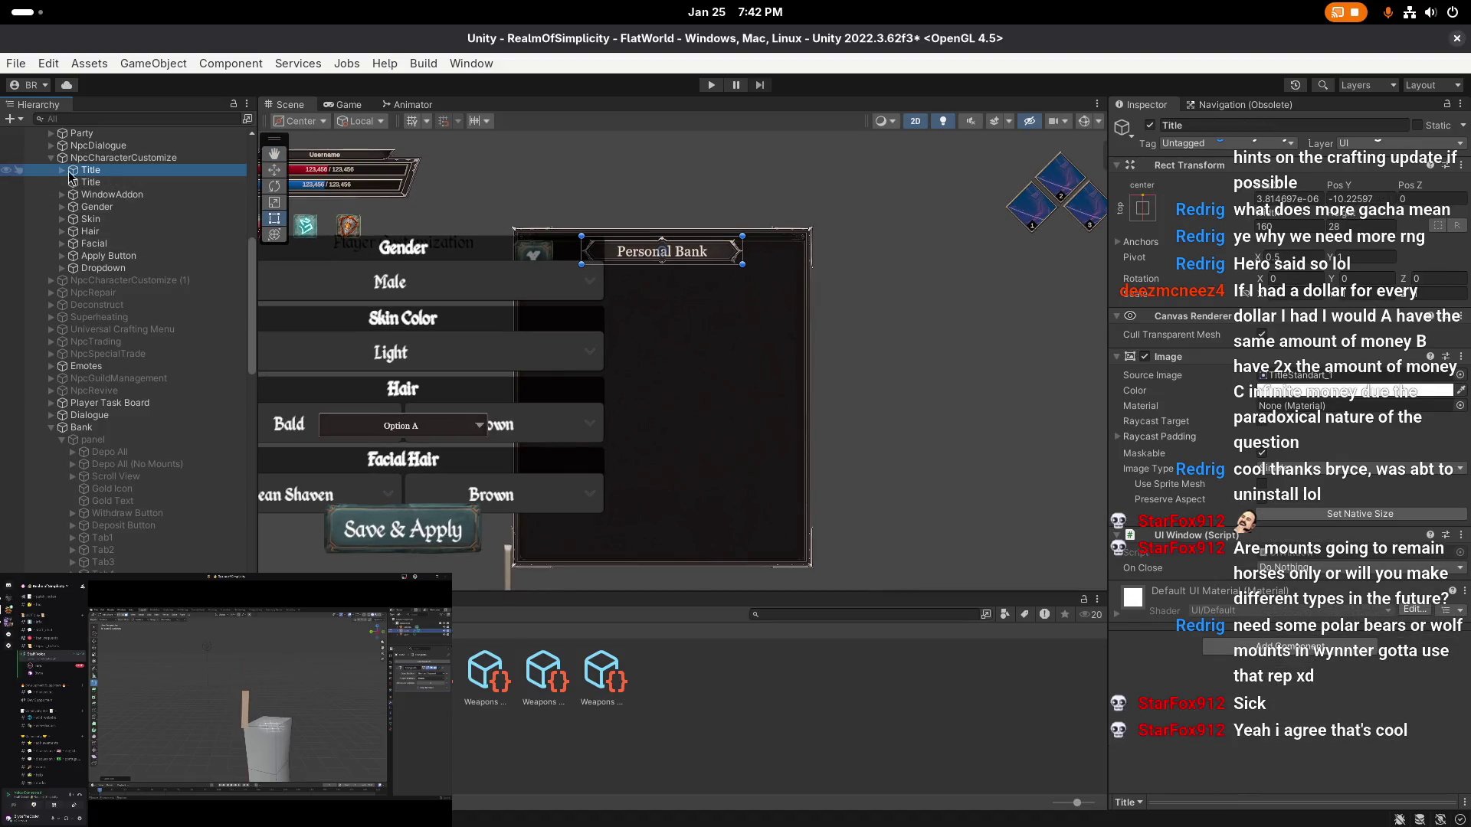
- Change the pasted title's text to 'Player Customization'
click(63, 176)
click(115, 183)
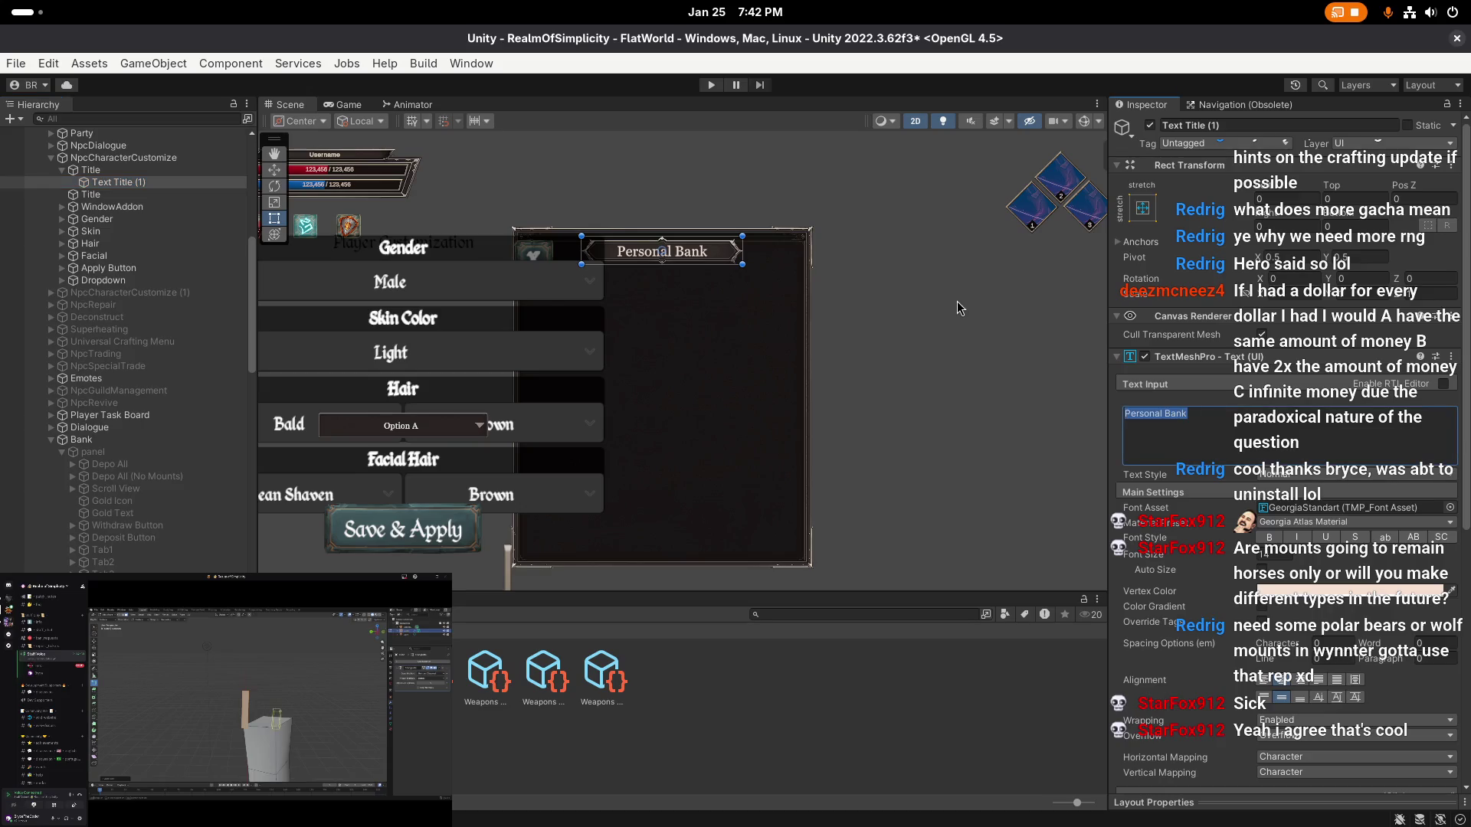
text(Pl)
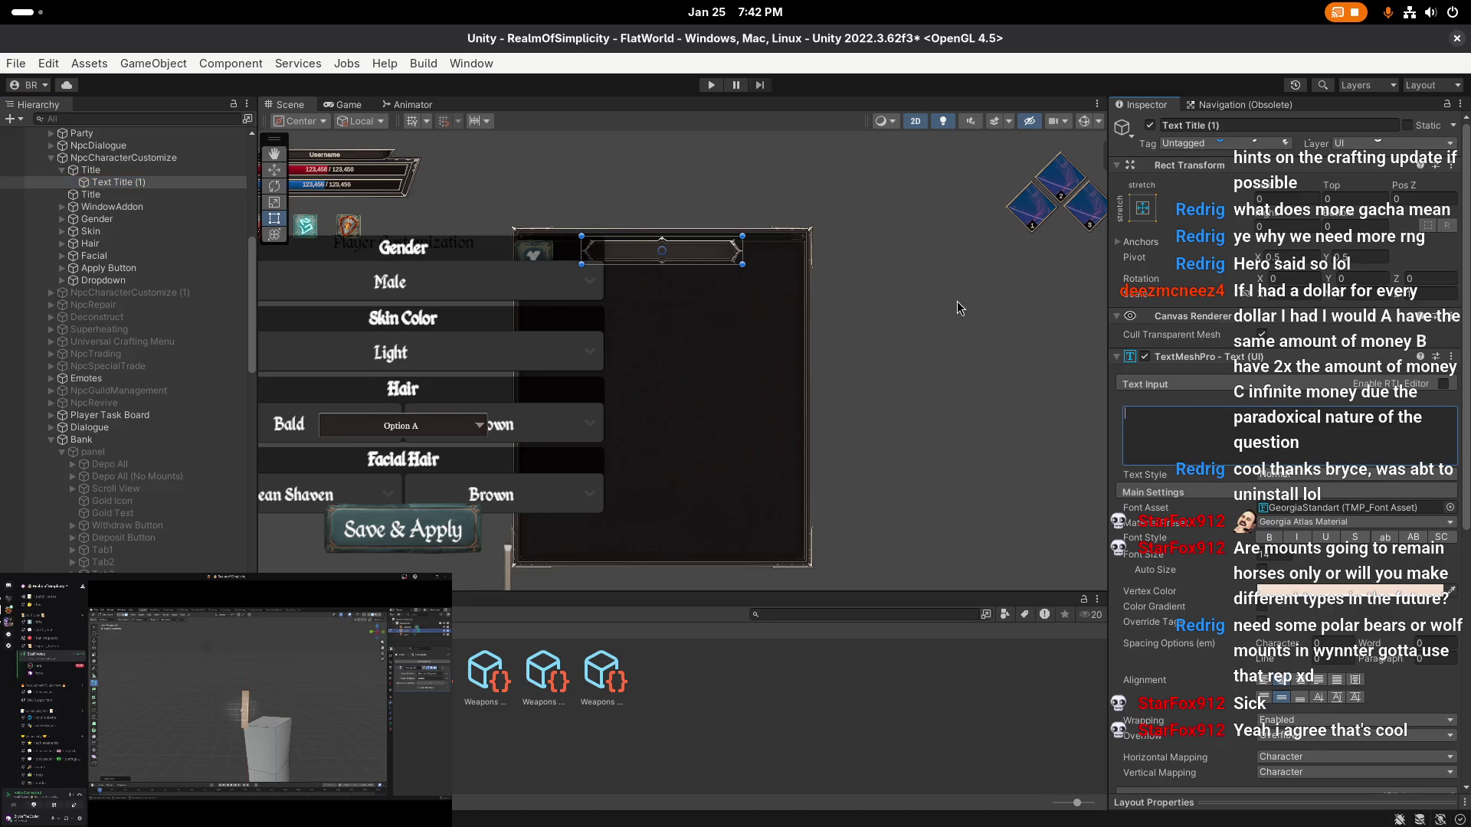
text(ayer)
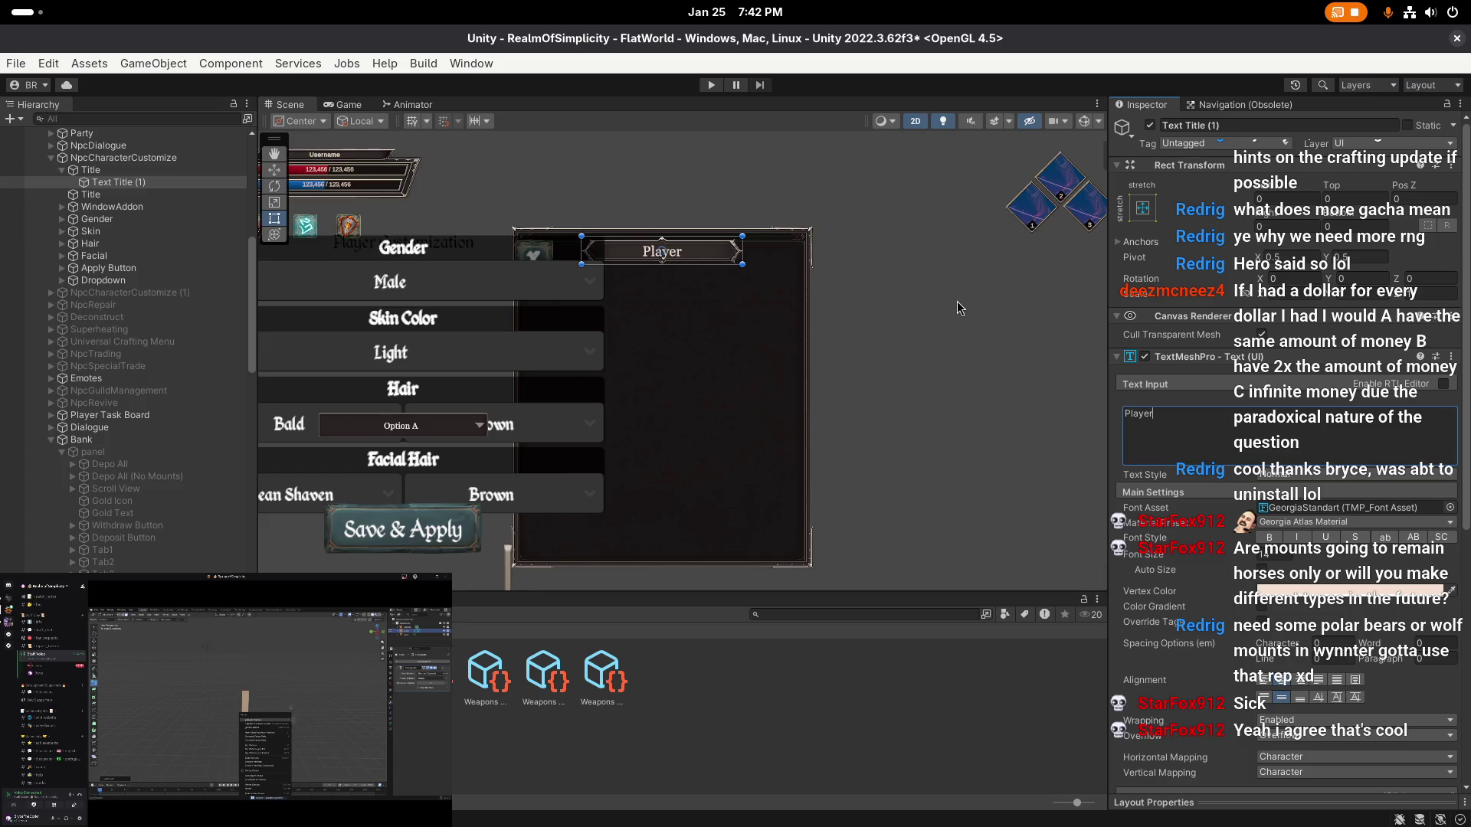
text( Customization)
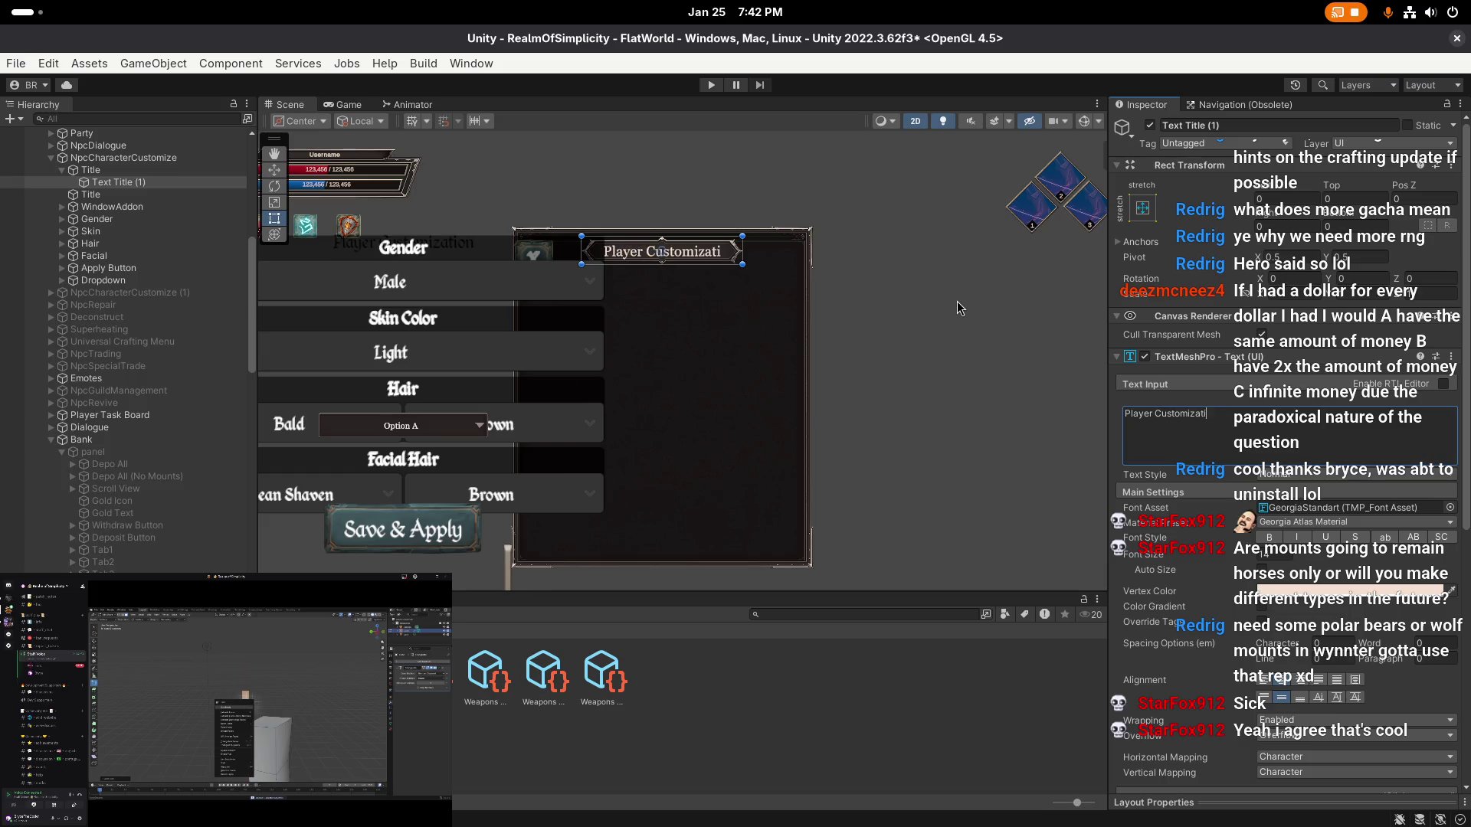
scroll(957, 301, up, 2)
scroll(692, 312, down, 2)
- Give the title frame width 180 and anchor it to the window's top centre
click(787, 286)
scroll(787, 286, down, 2)
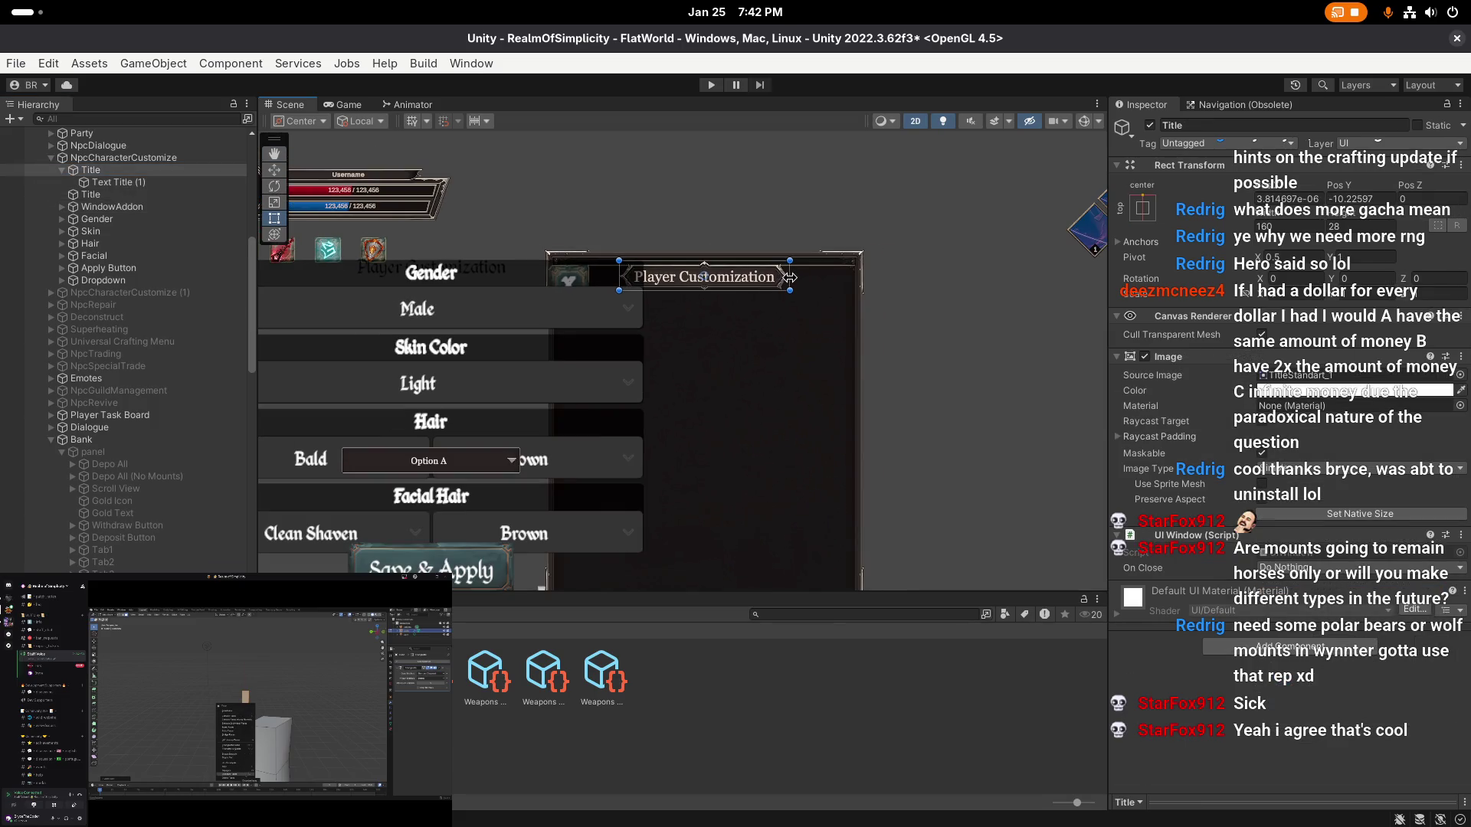
click(1289, 226)
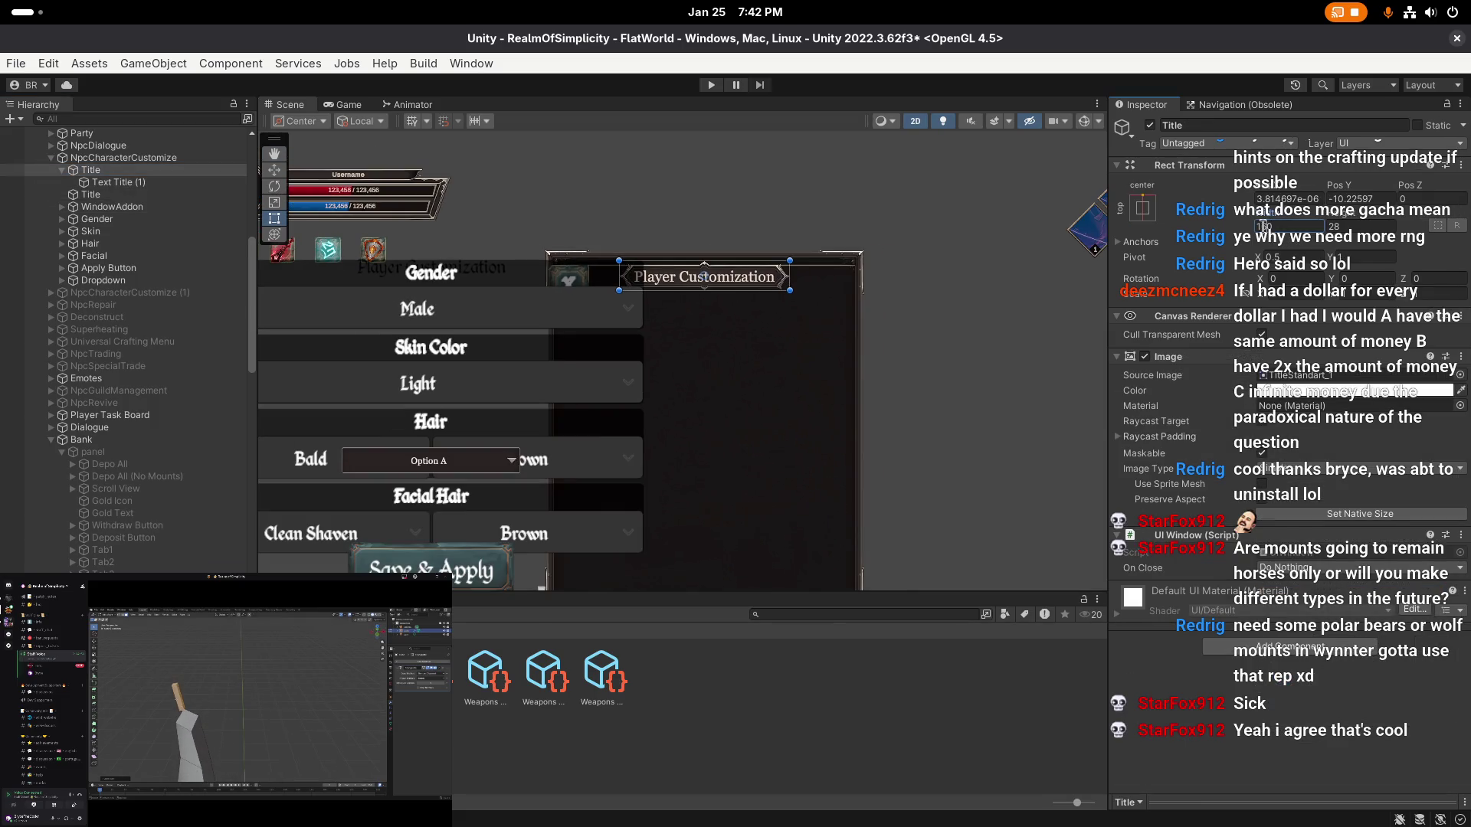
text(180)
click(1142, 207)
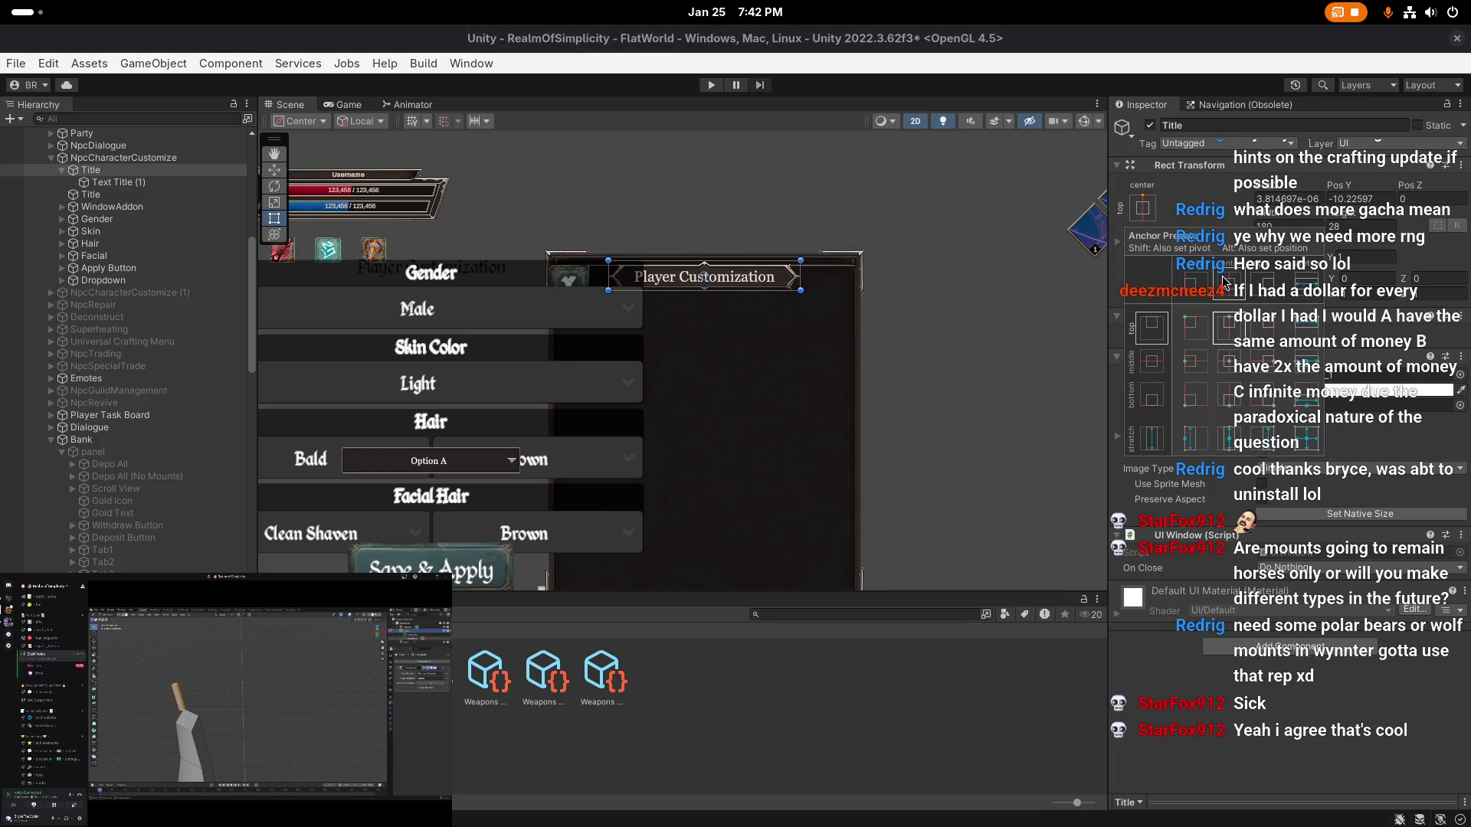
click(1231, 331)
scroll(881, 320, up, 3)
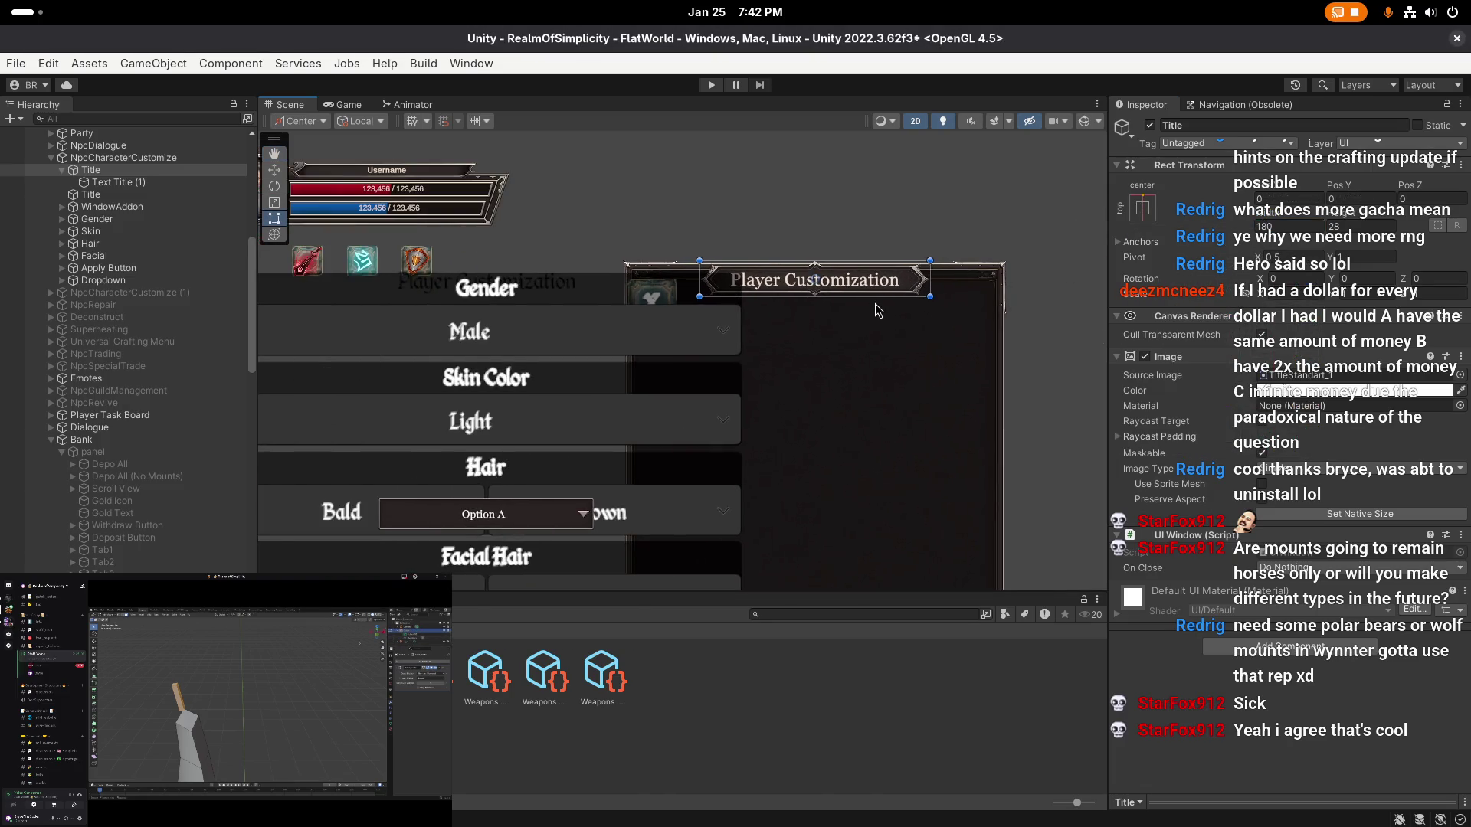
scroll(863, 310, down, 3)
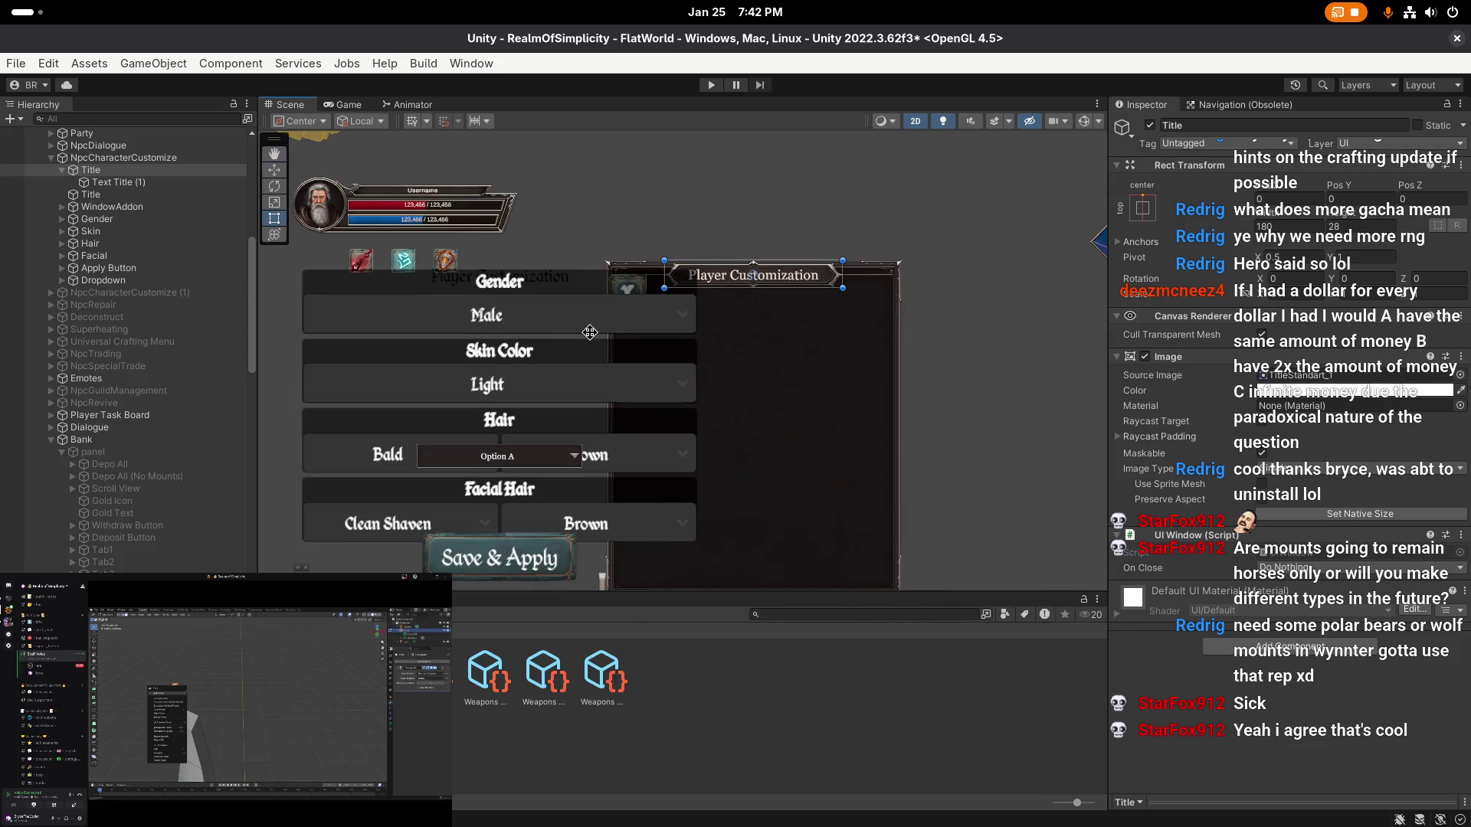
- Frame the title in view and select NpcCharacterCustomize to inspect its components
click(61, 169)
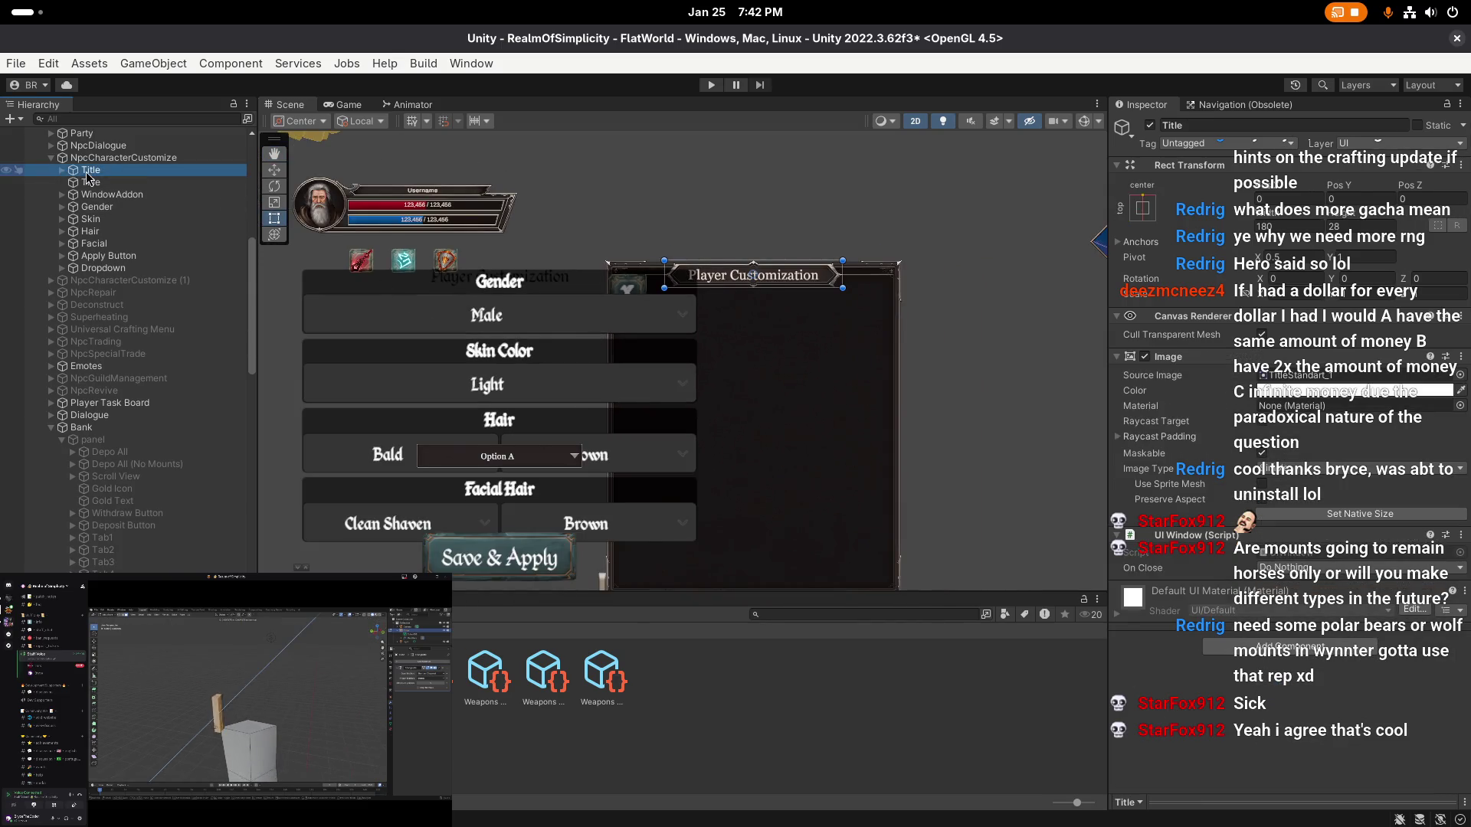
key(f)
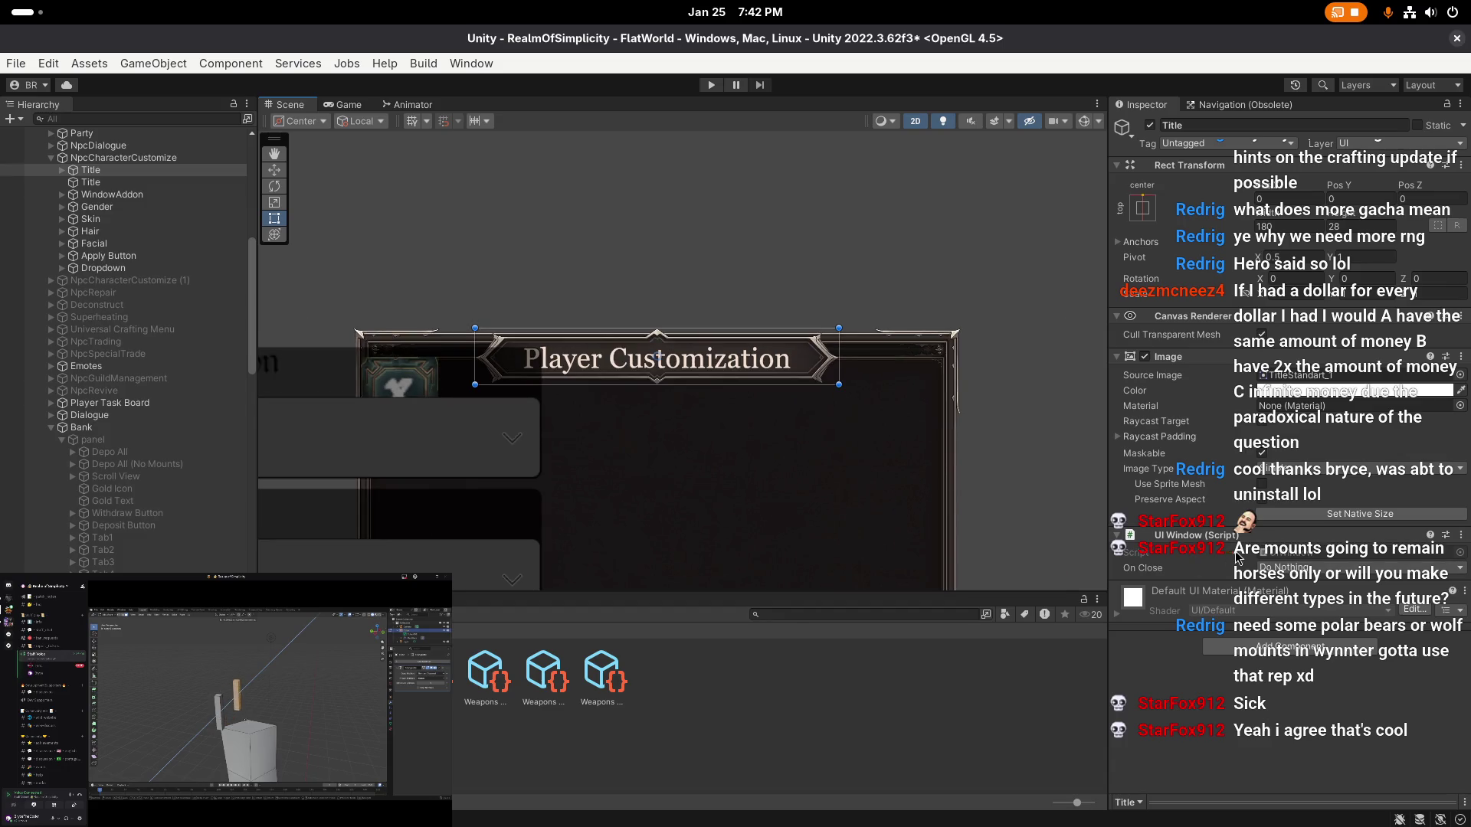
scroll(833, 383, down, 2)
scroll(833, 383, down, 1)
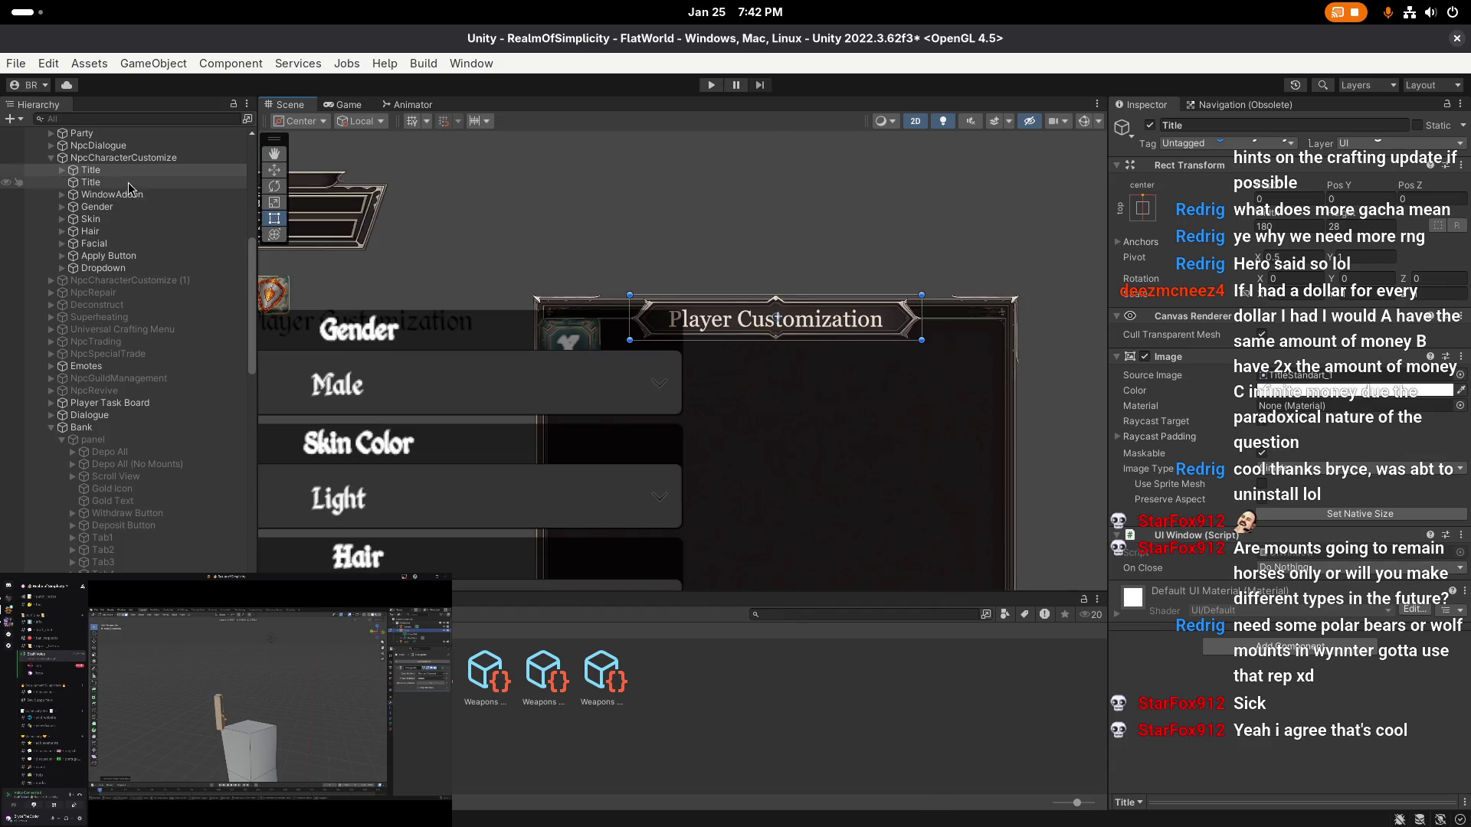
scroll(628, 488, down, 1)
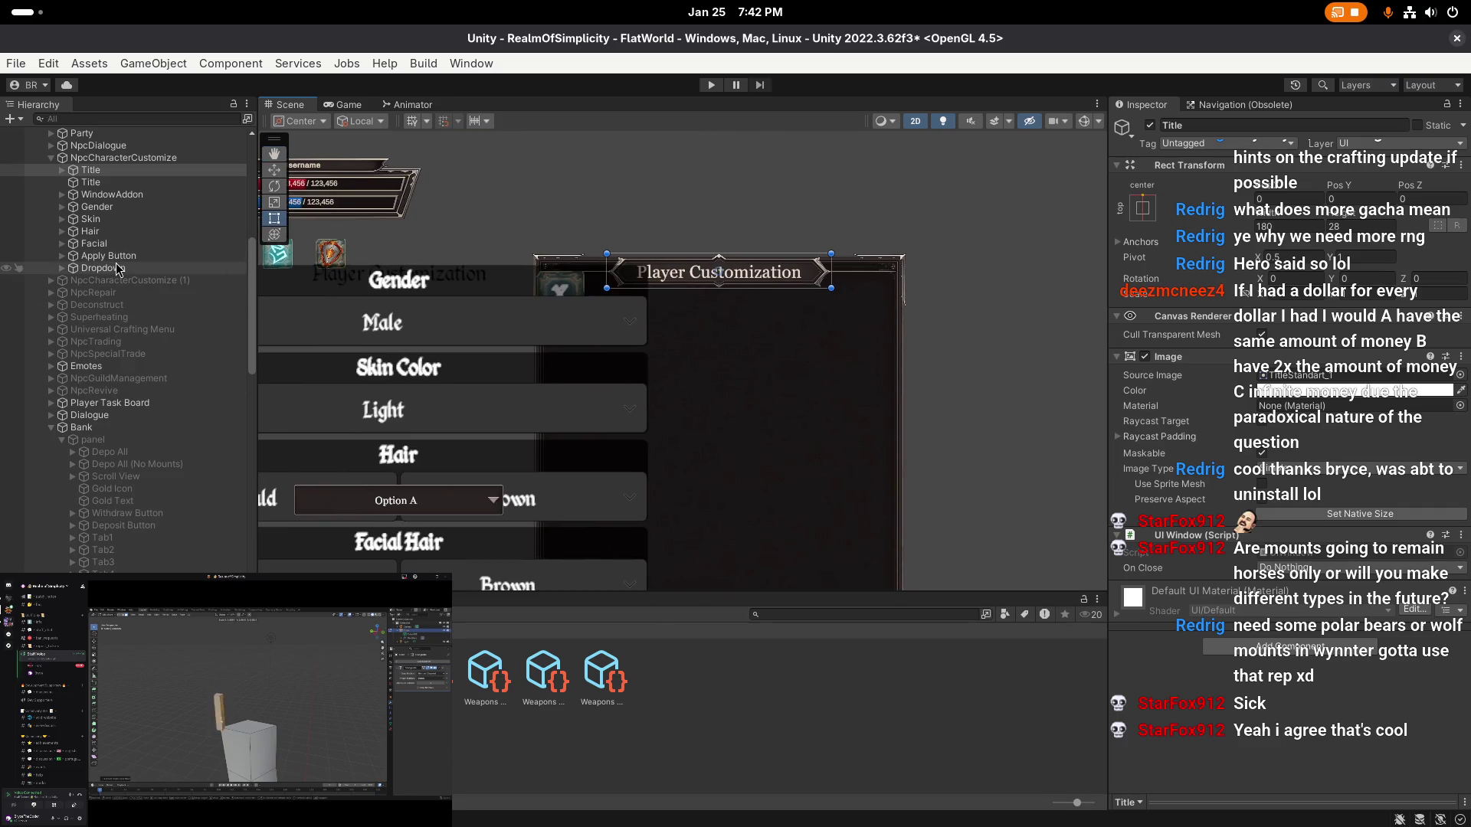
click(123, 157)
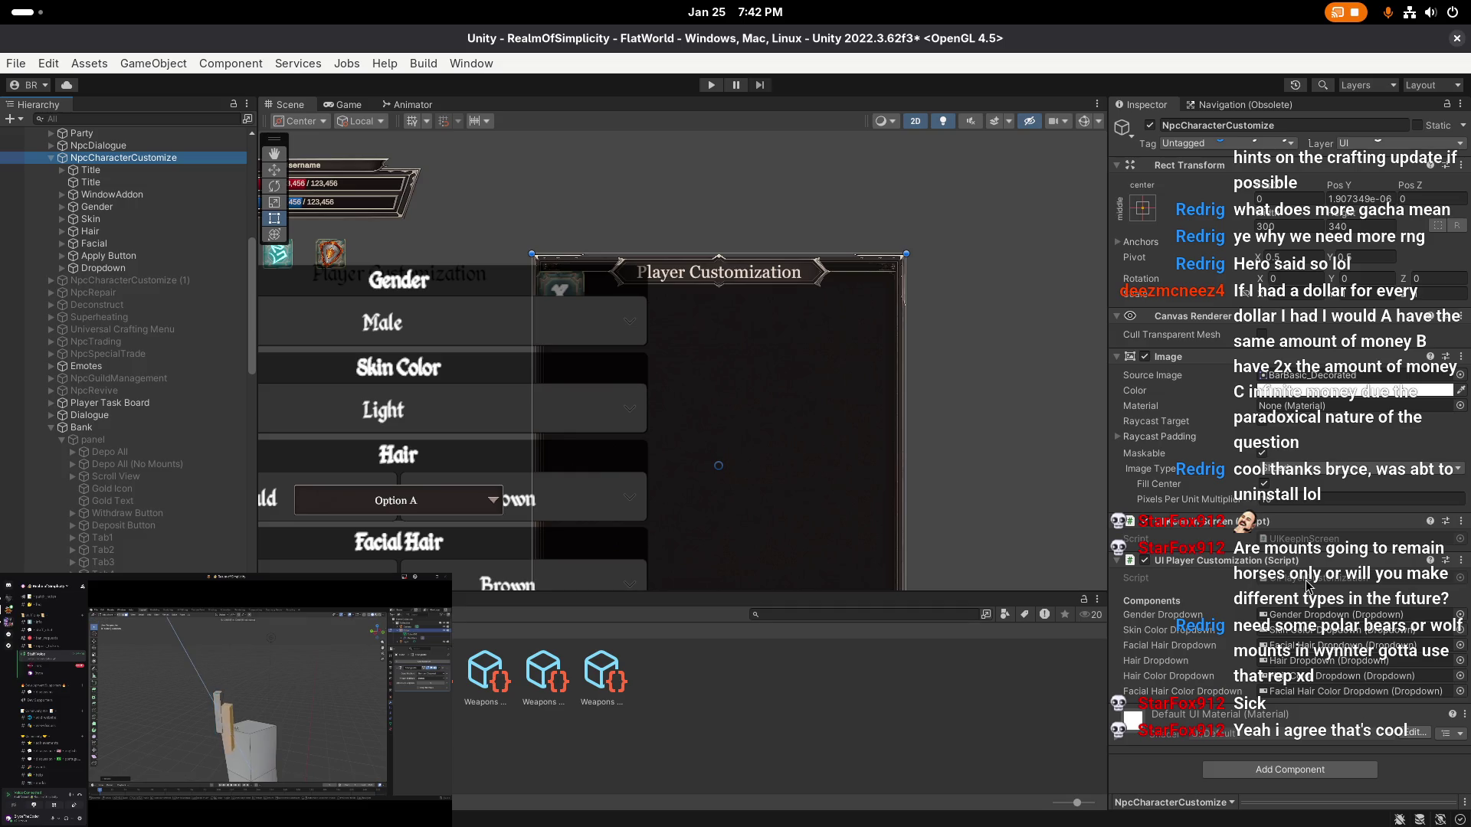
- Locate the UIPlayerCustomization script and show it maximized in VS Code with the Explorer open
click(1307, 583)
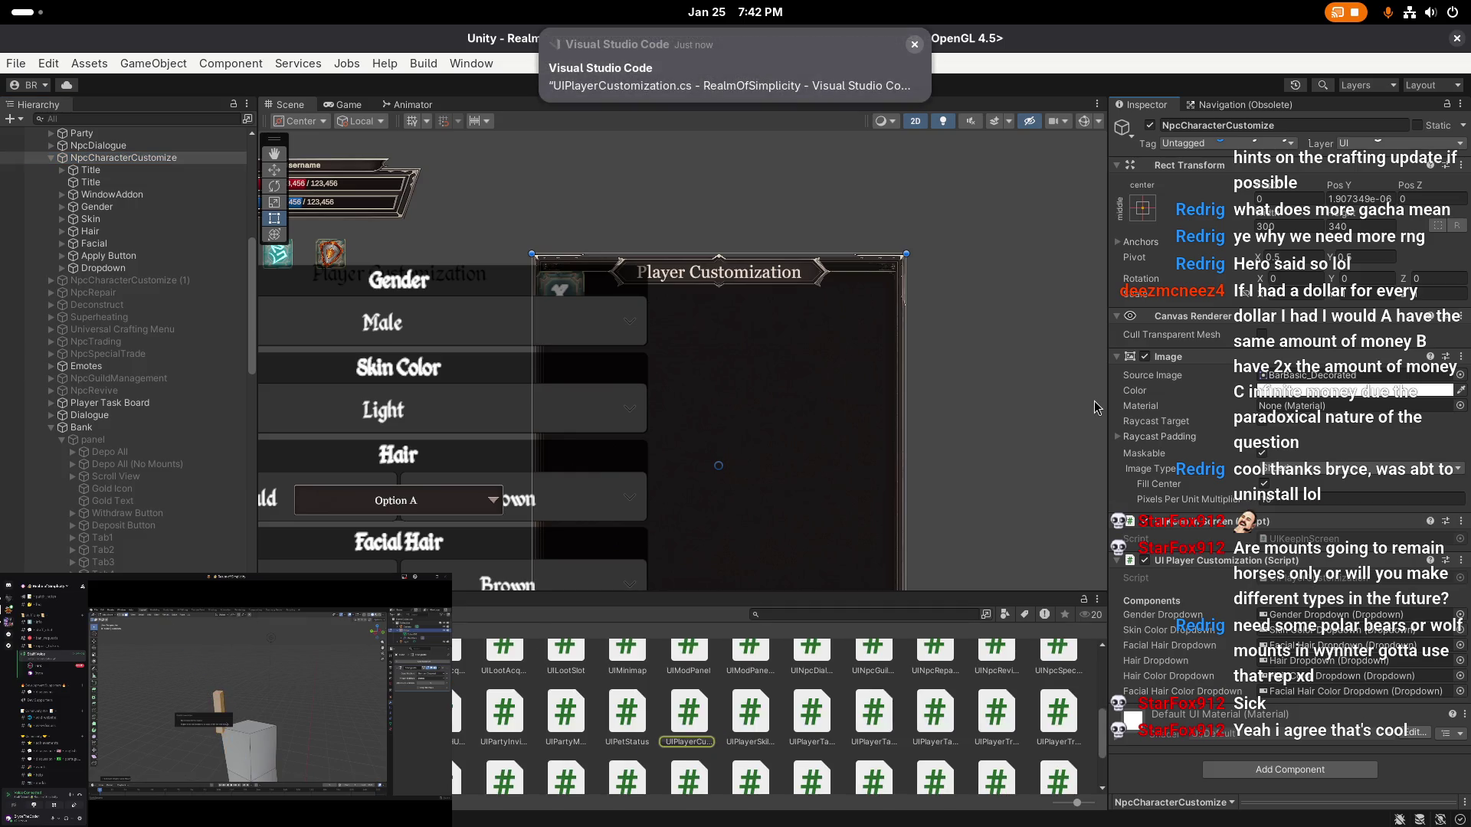
key(super)
click(1034, 383)
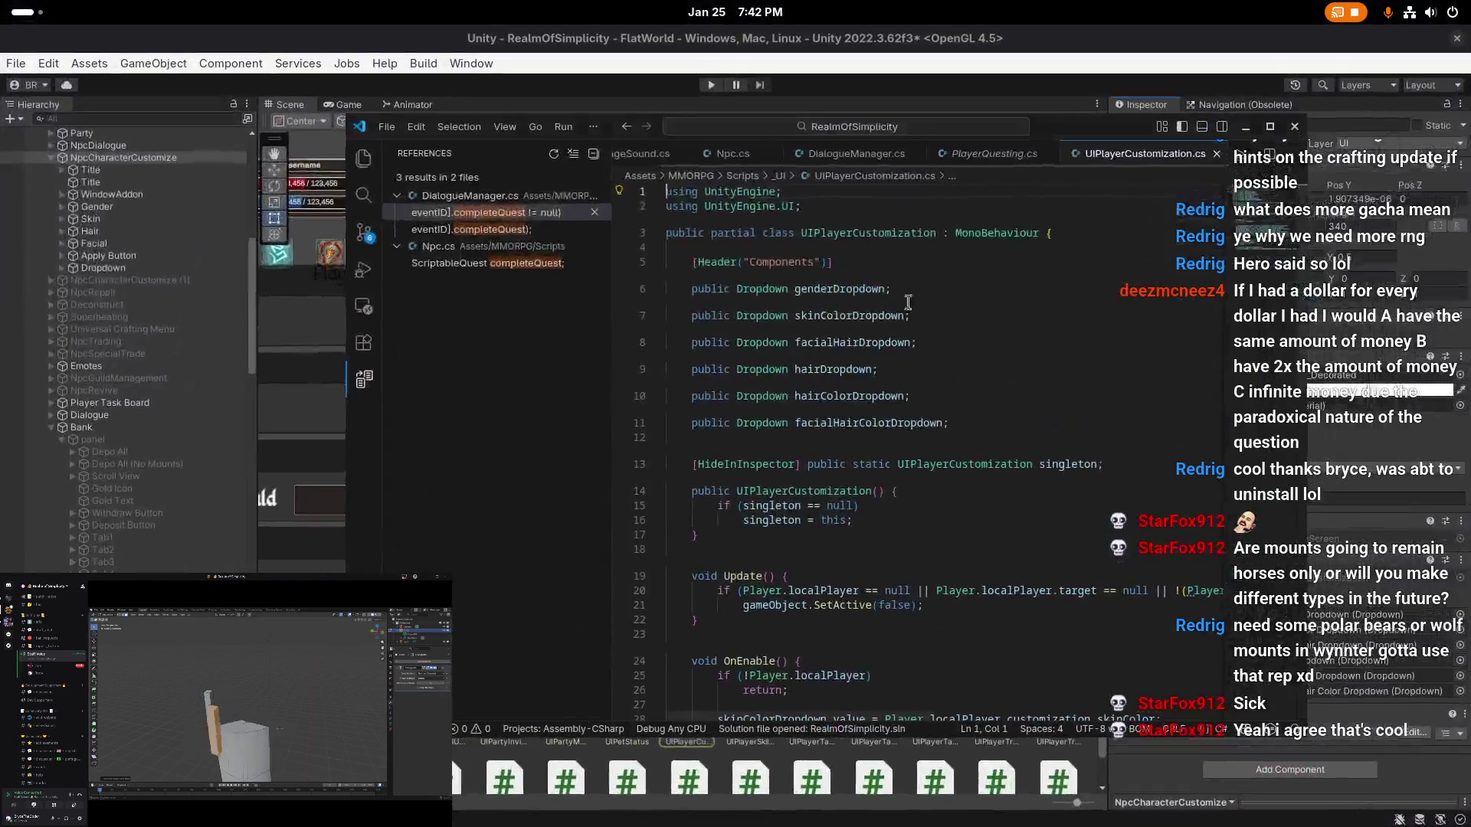
right_click(1117, 162)
click(675, 315)
key(super+Up)
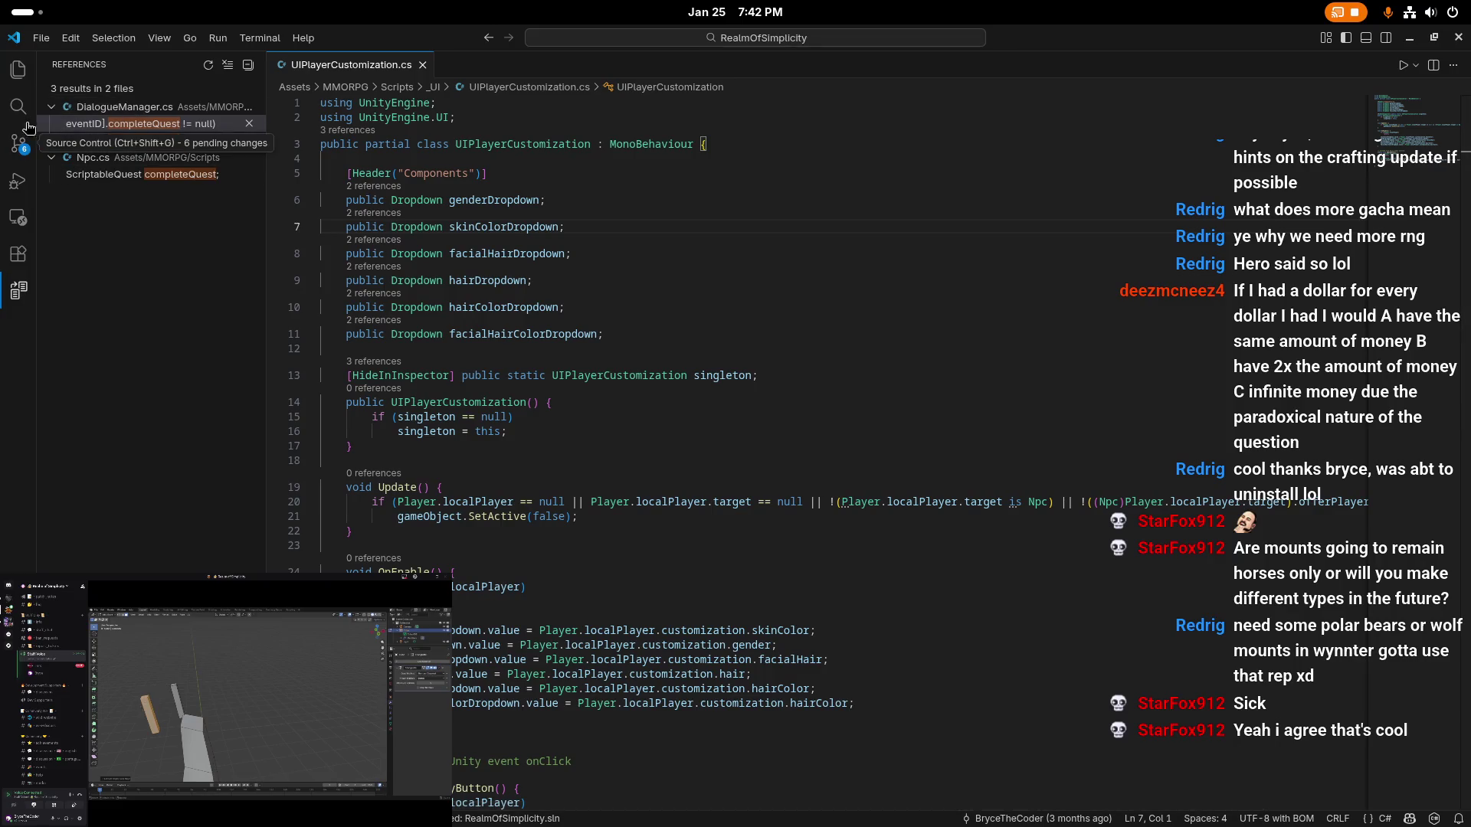
click(18, 70)
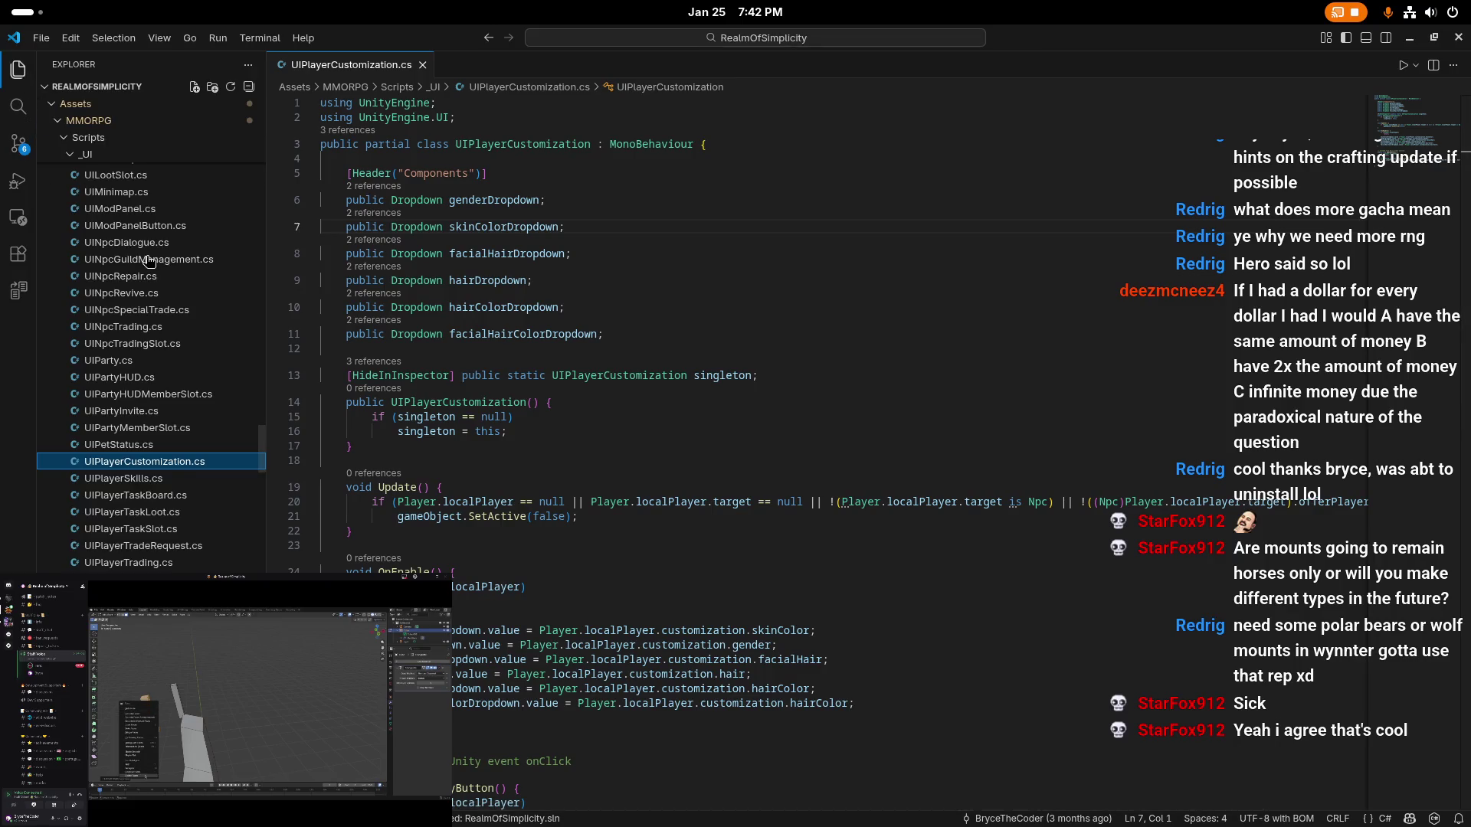
- Review the six Dropdown fields, genderDropdown usages and the ApplyButton method in UIPlayerCustomization.cs
click(887, 320)
click(888, 285)
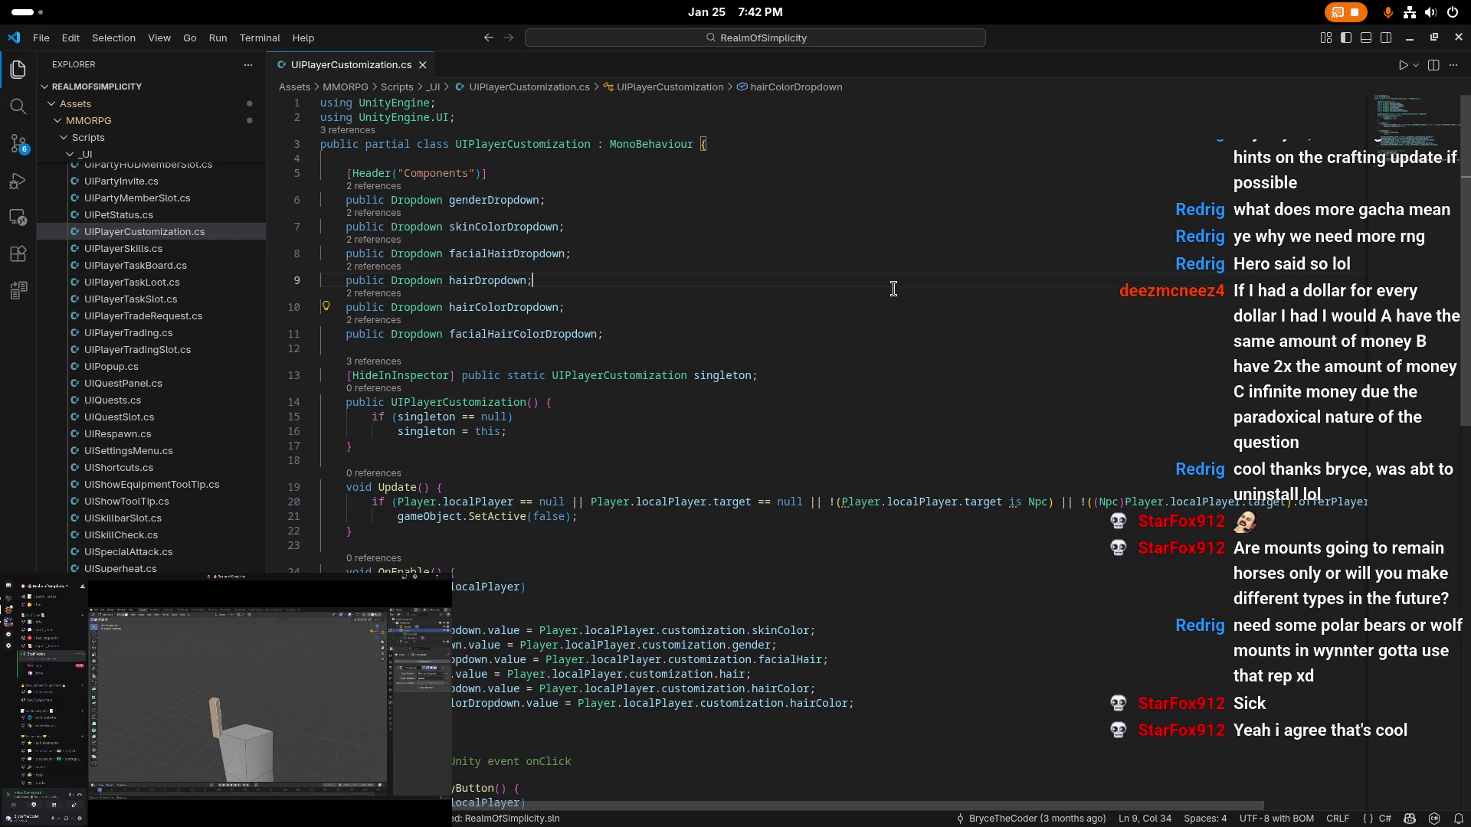
double_click(503, 200)
scroll(537, 352, down, 4)
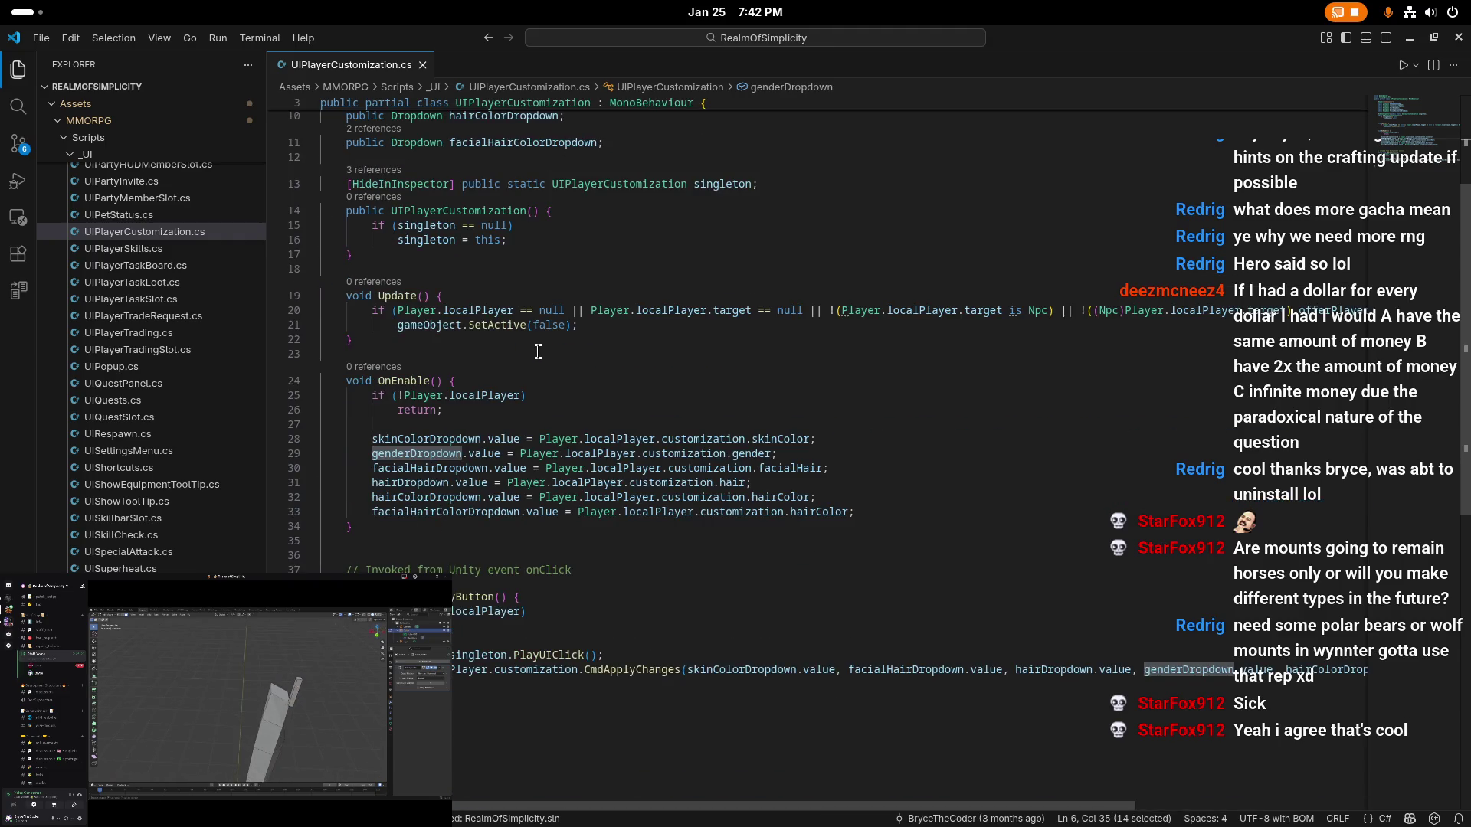
click(625, 637)
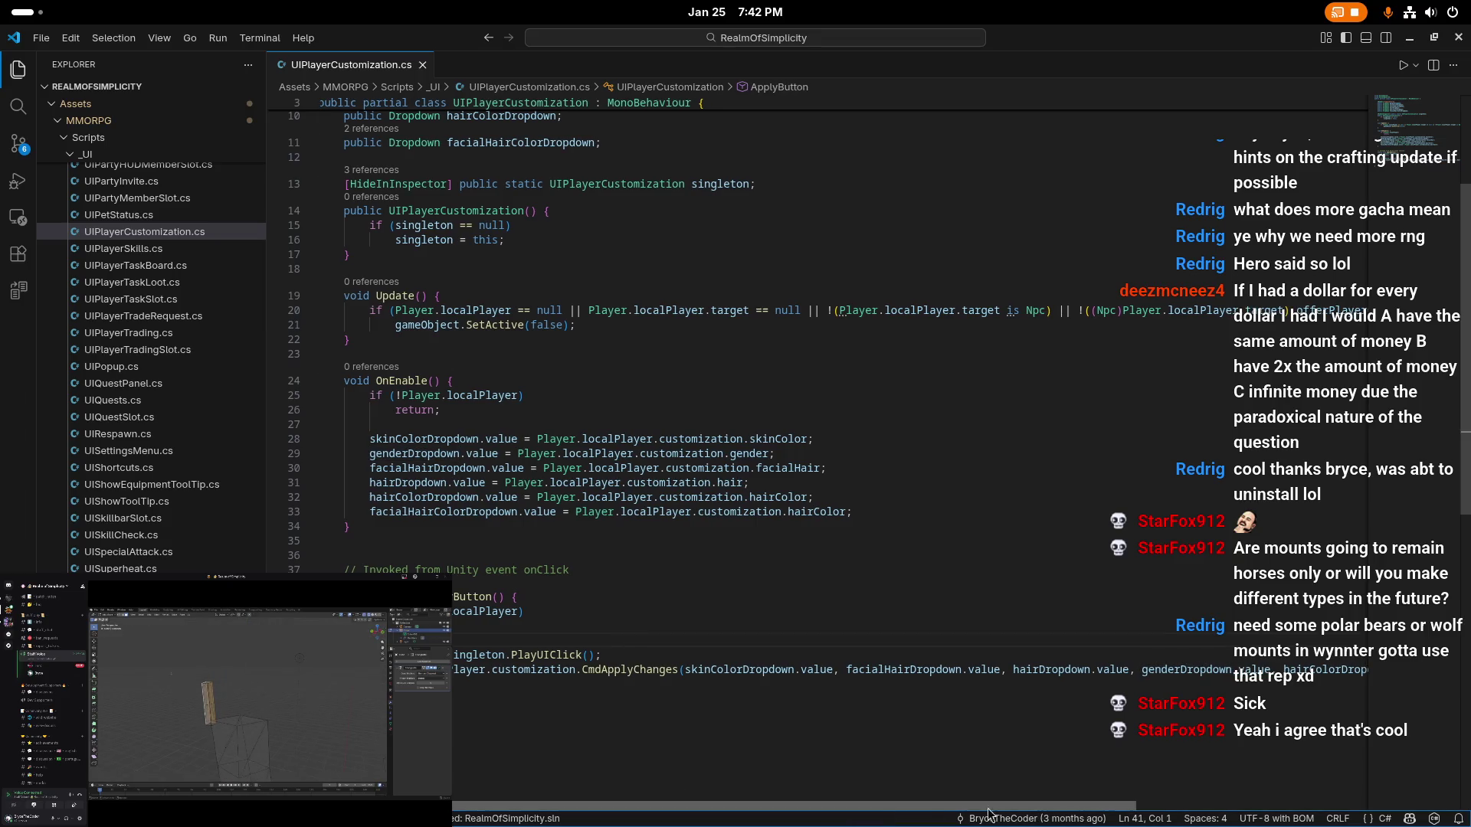
scroll(724, 548, right, 3)
scroll(724, 548, left, 3)
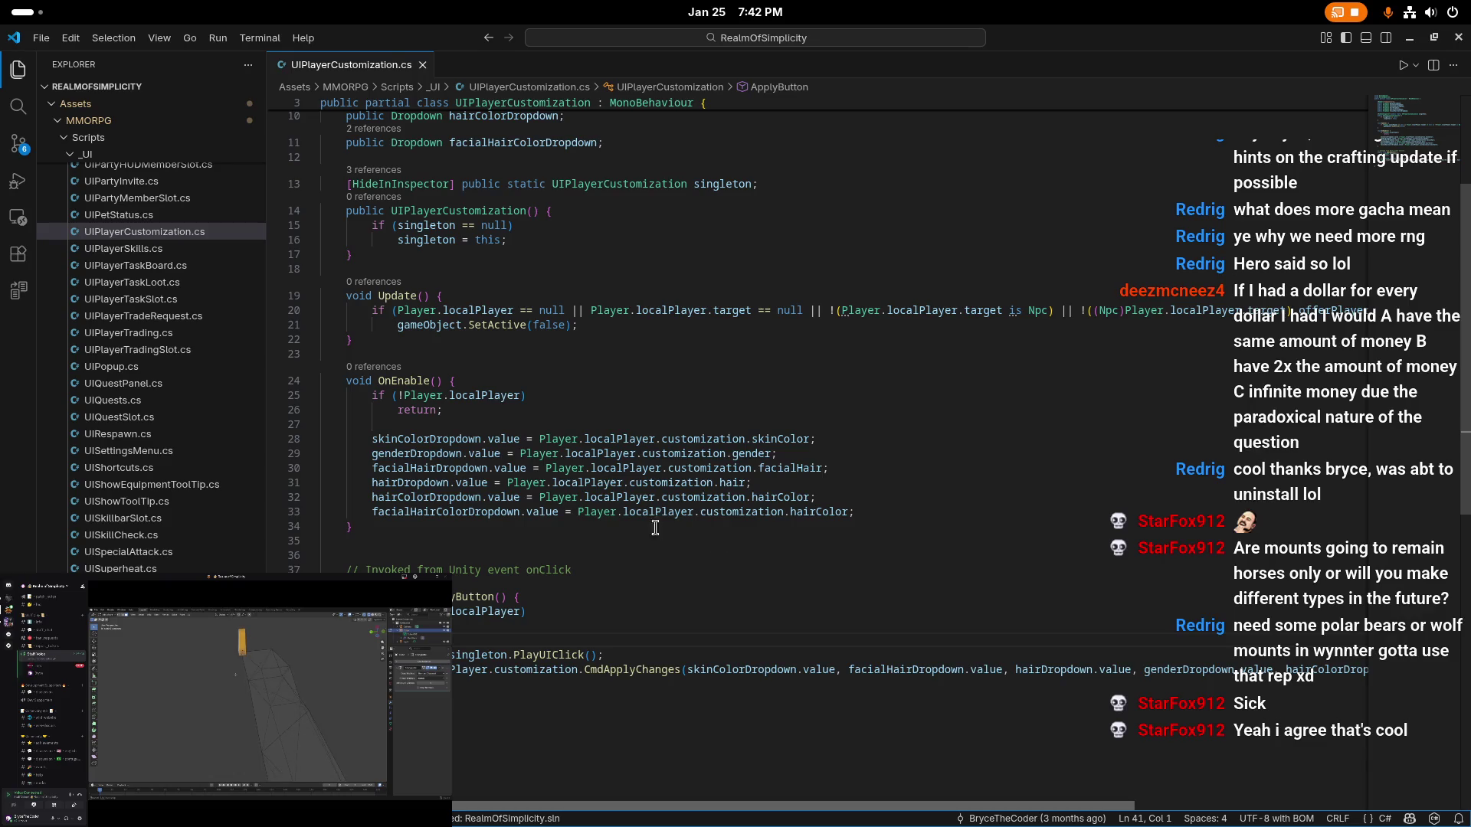
scroll(724, 549, up, 2)
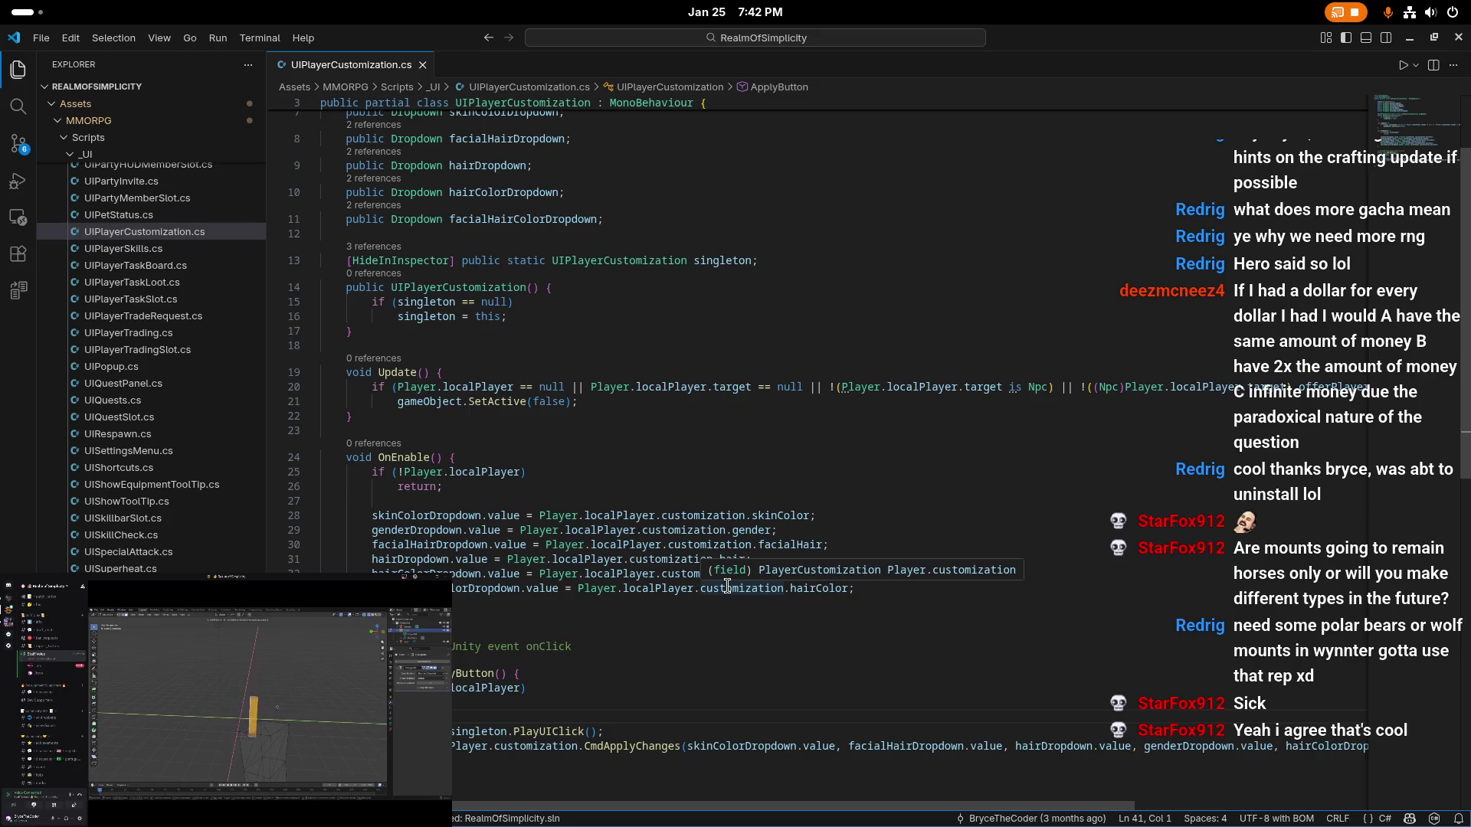
scroll(727, 587, up, 1)
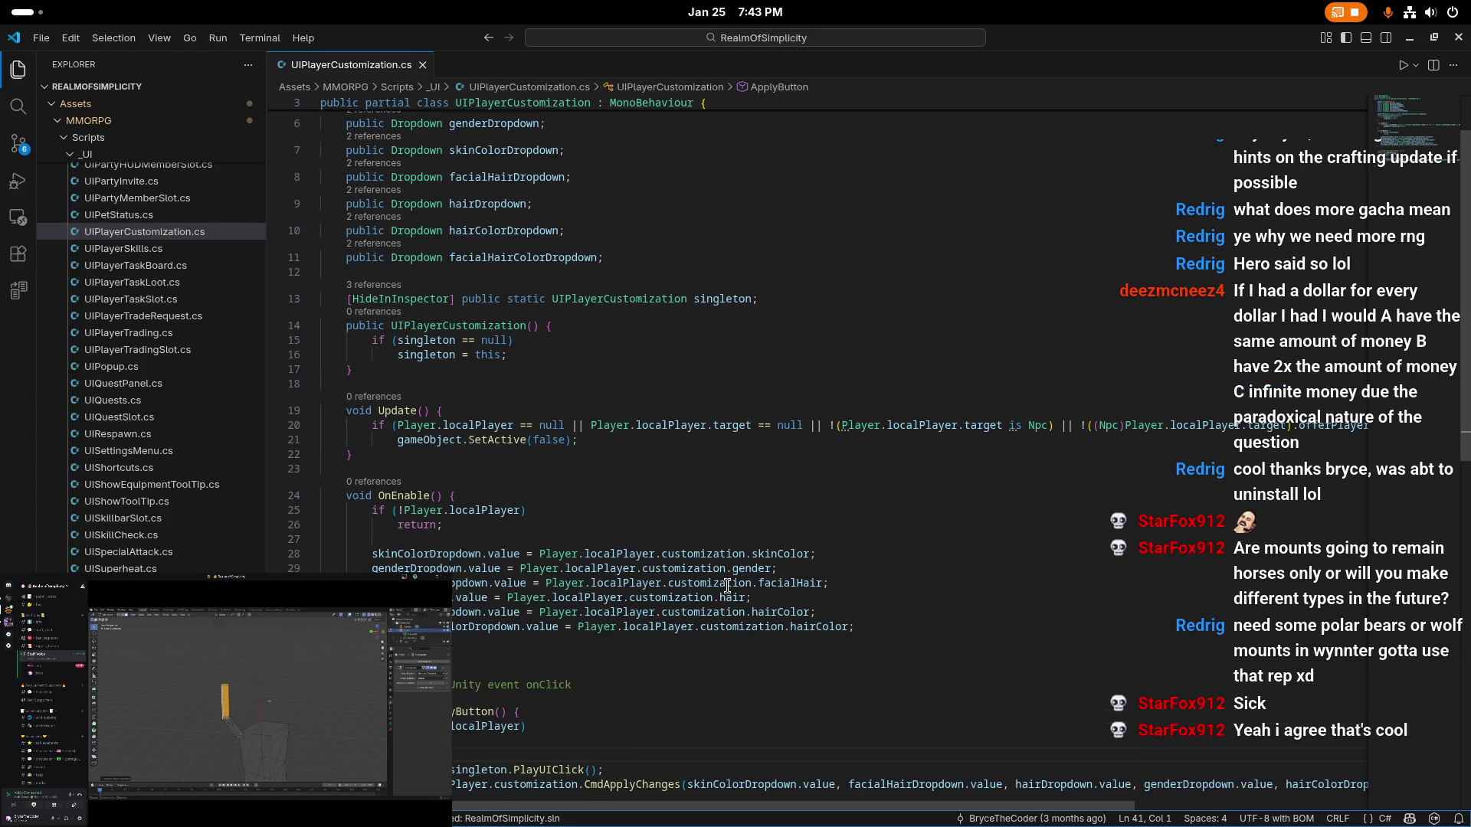
scroll(727, 587, up, 2)
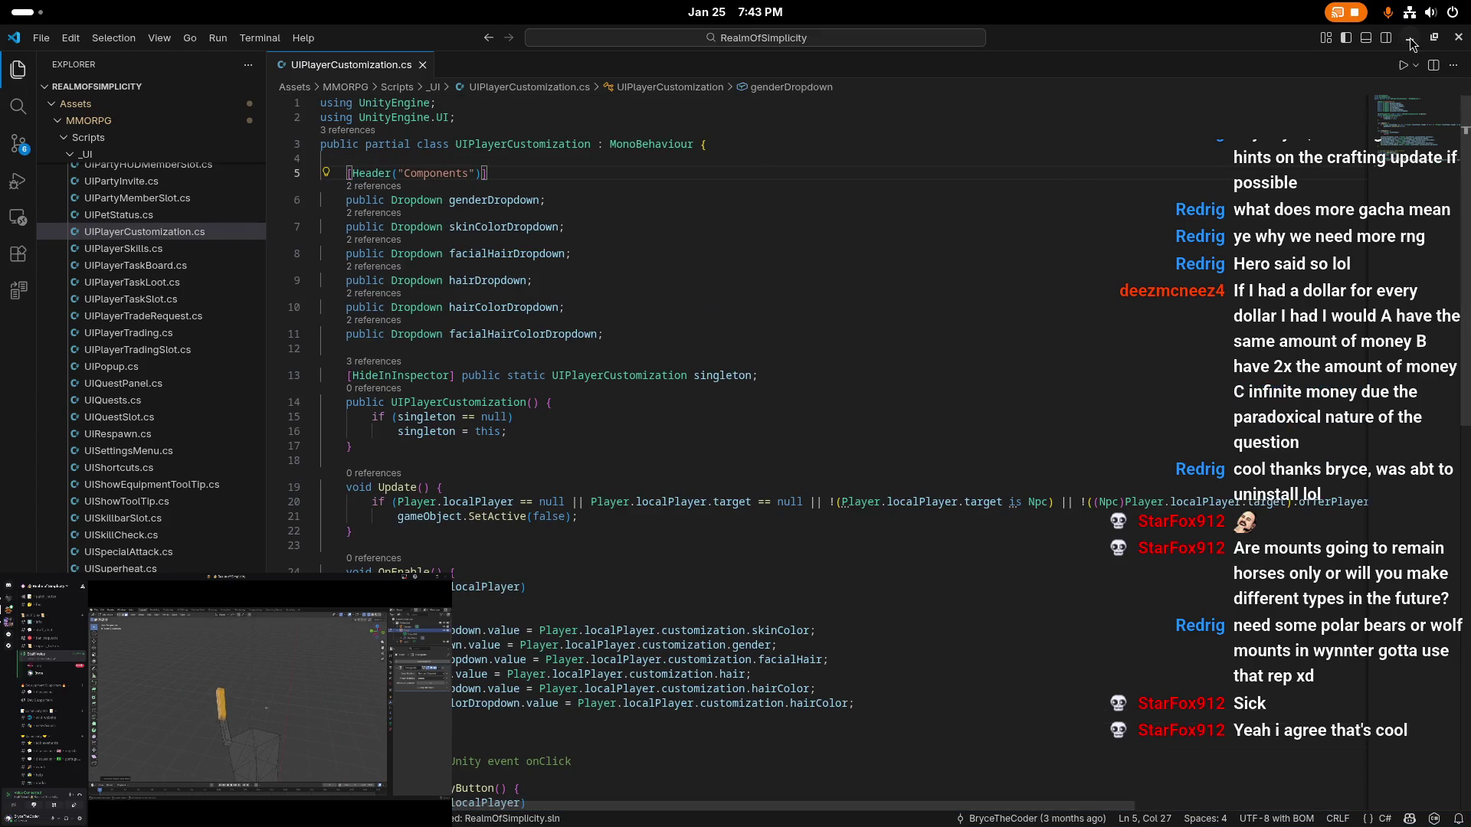
key(alt+Tab)
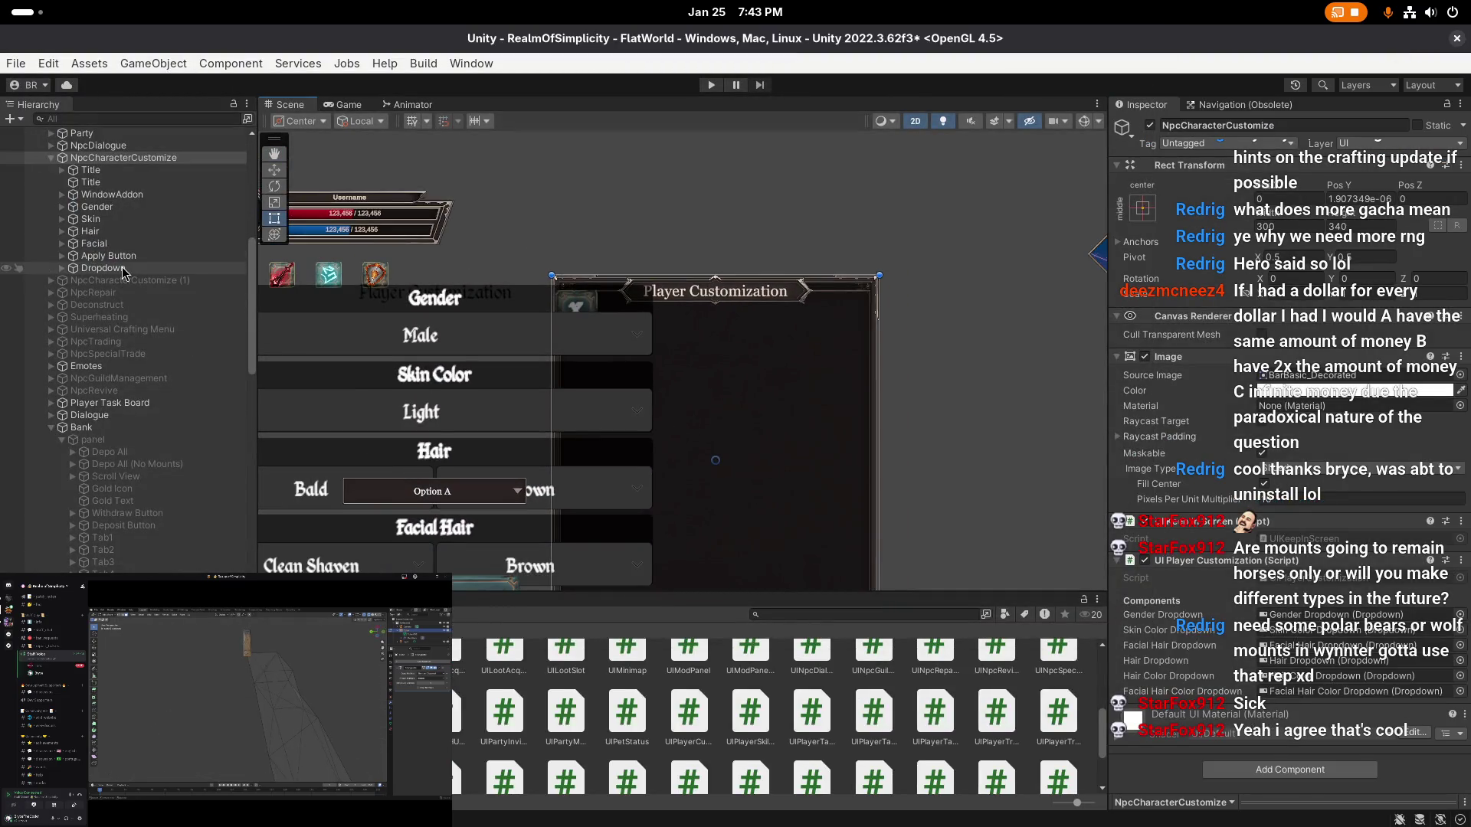
- Copy the Tab1 button from Bank > panel in the Hierarchy
click(103, 268)
scroll(614, 424, down, 2)
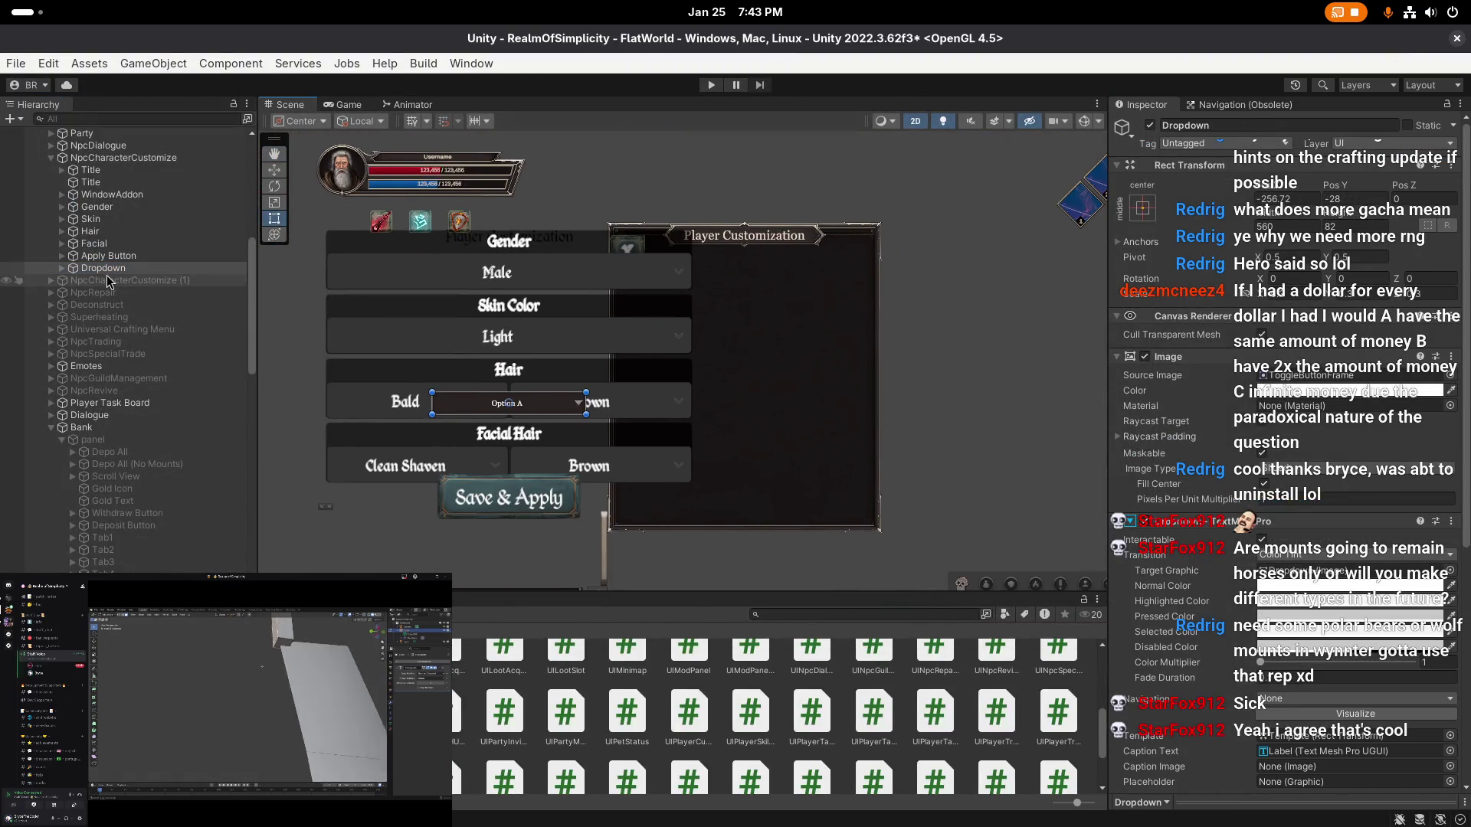
scroll(113, 317, down, 5)
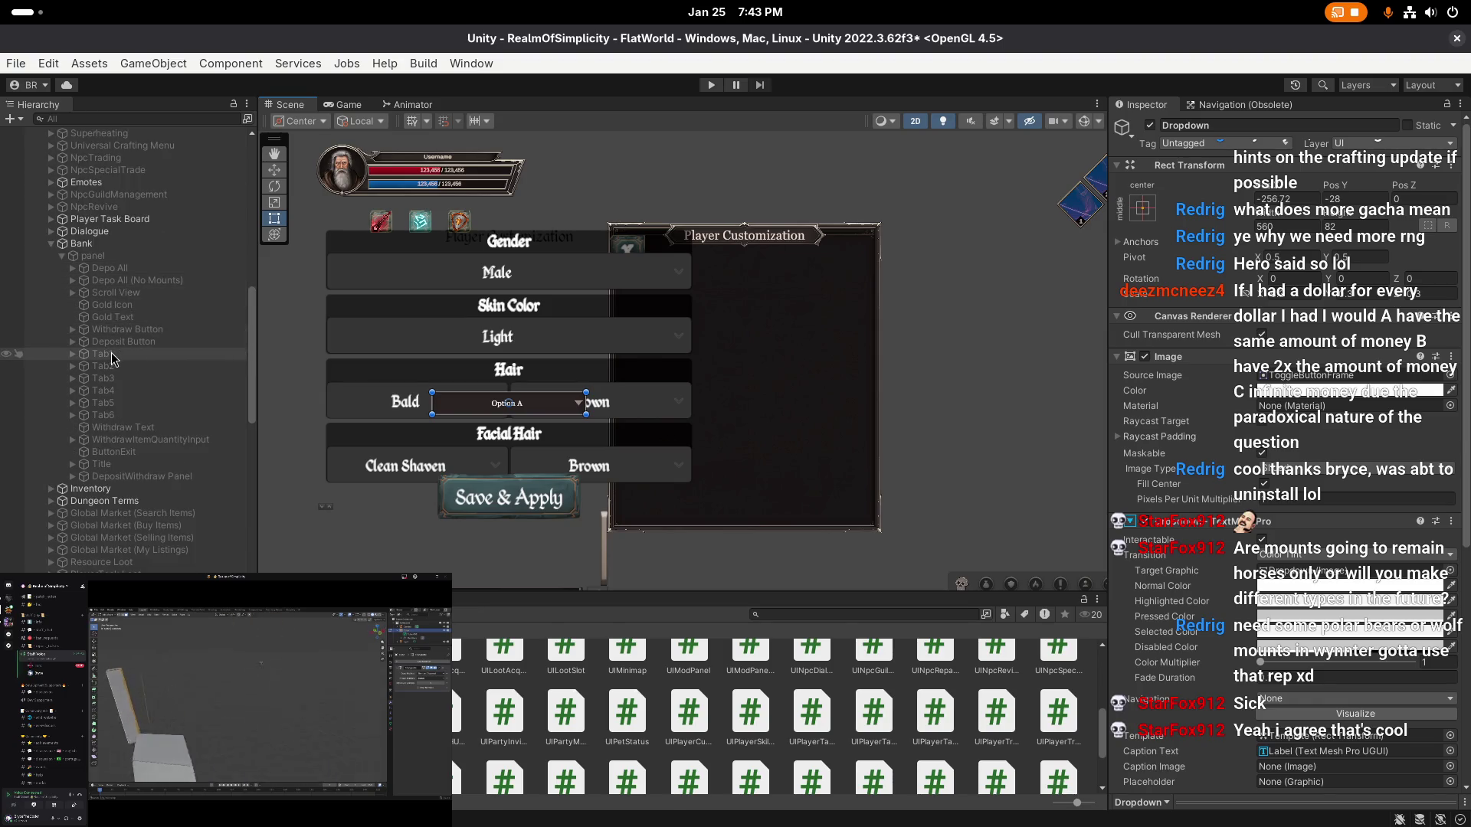
click(113, 356)
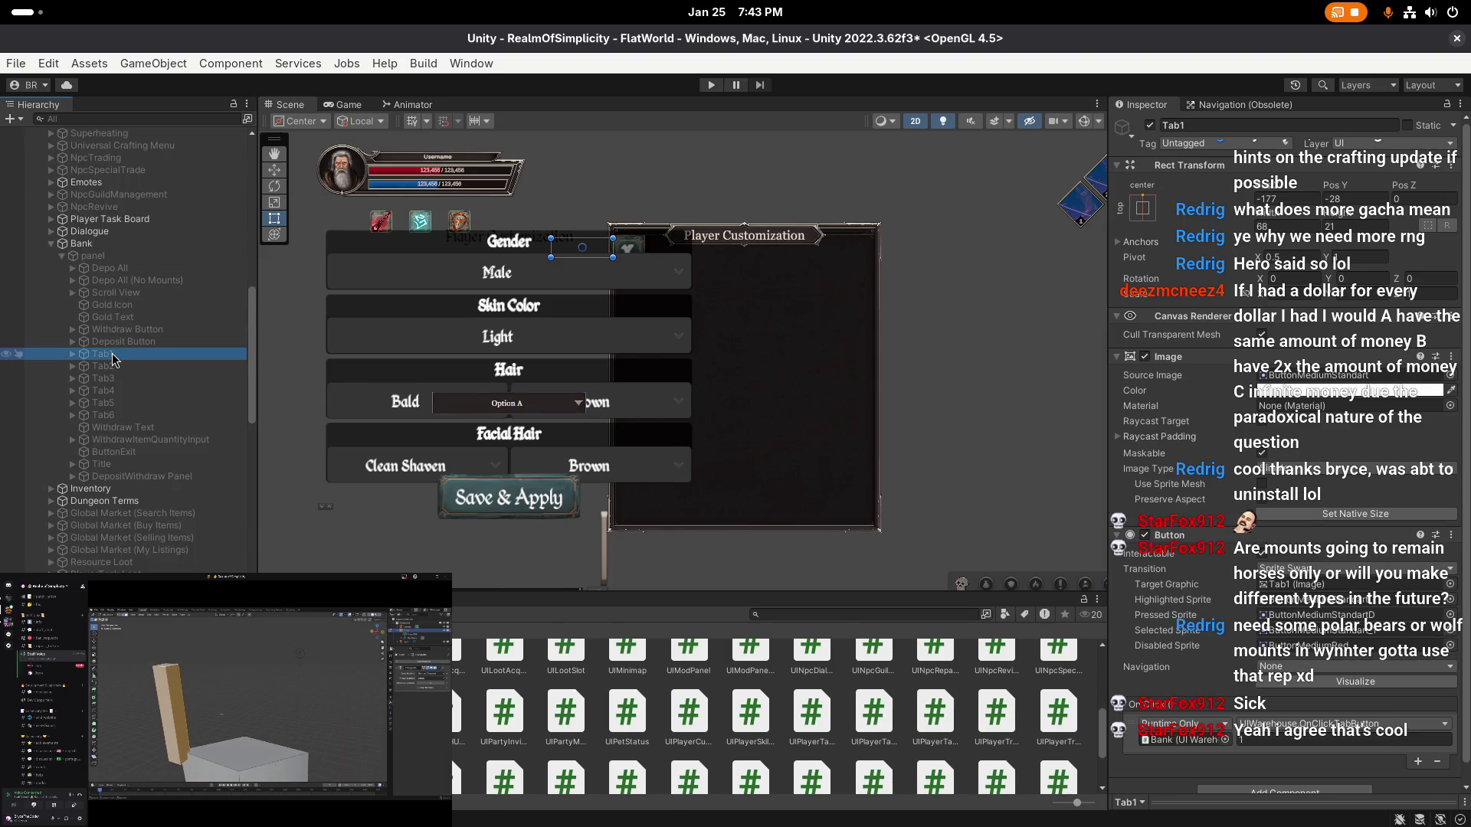
right_click(113, 358)
click(138, 166)
scroll(96, 217, up, 4)
scroll(96, 217, up, 4)
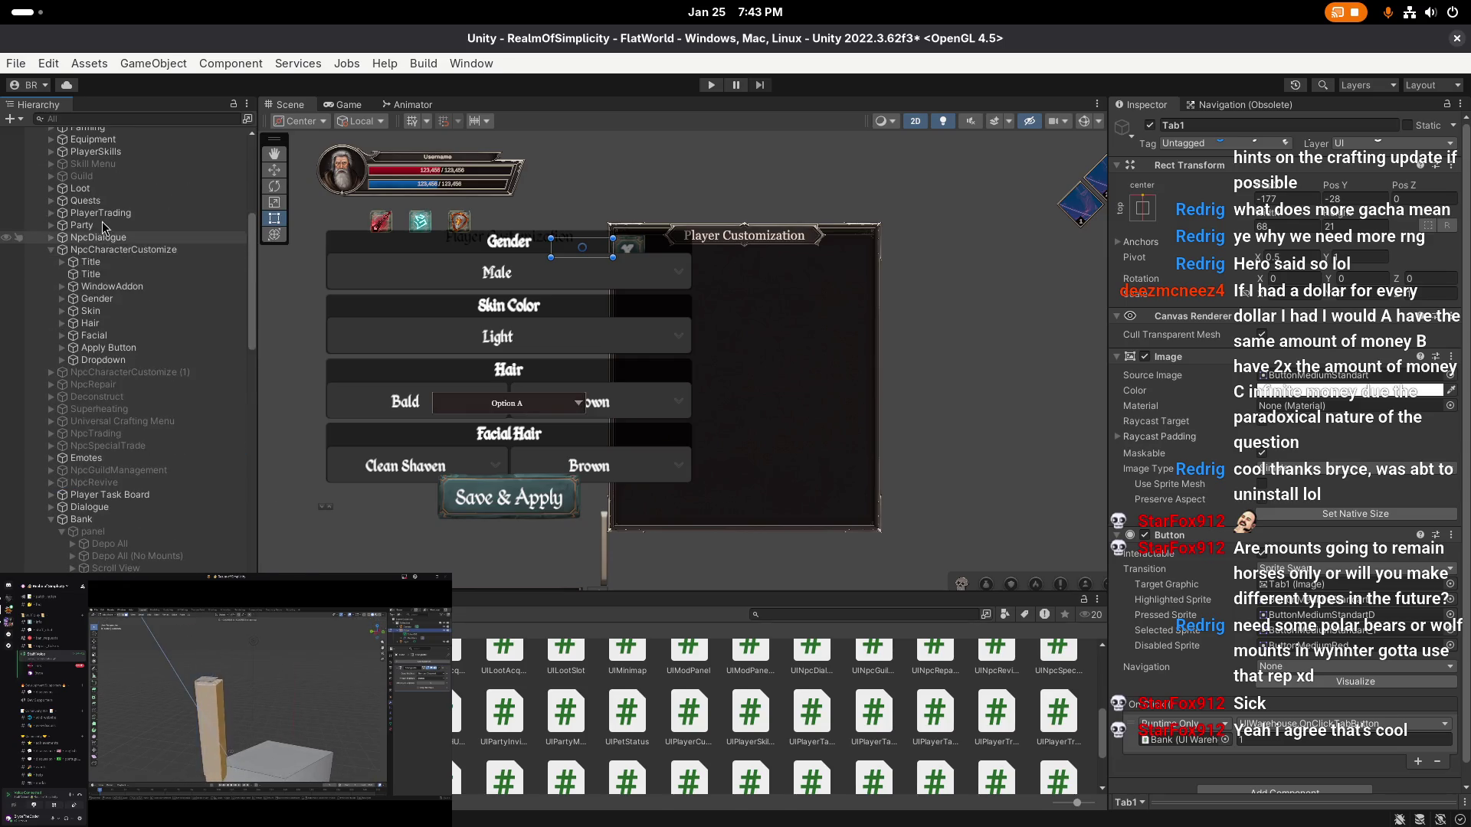
- Paste Tab1 as a child of NpcCharacterCustomize, centre it, and name it Apply Button
right_click(101, 249)
click(154, 189)
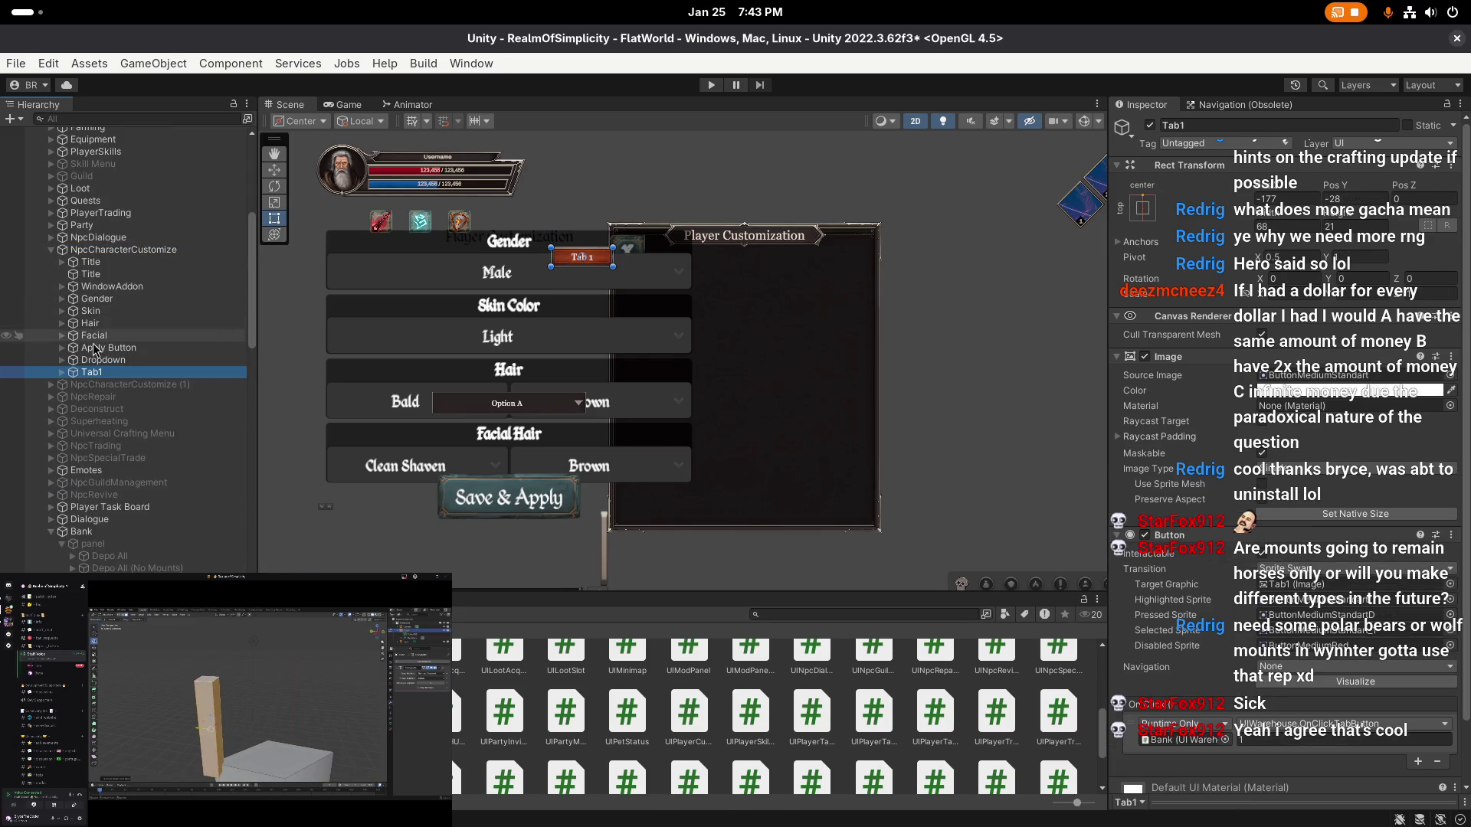
drag(596, 261, 790, 388)
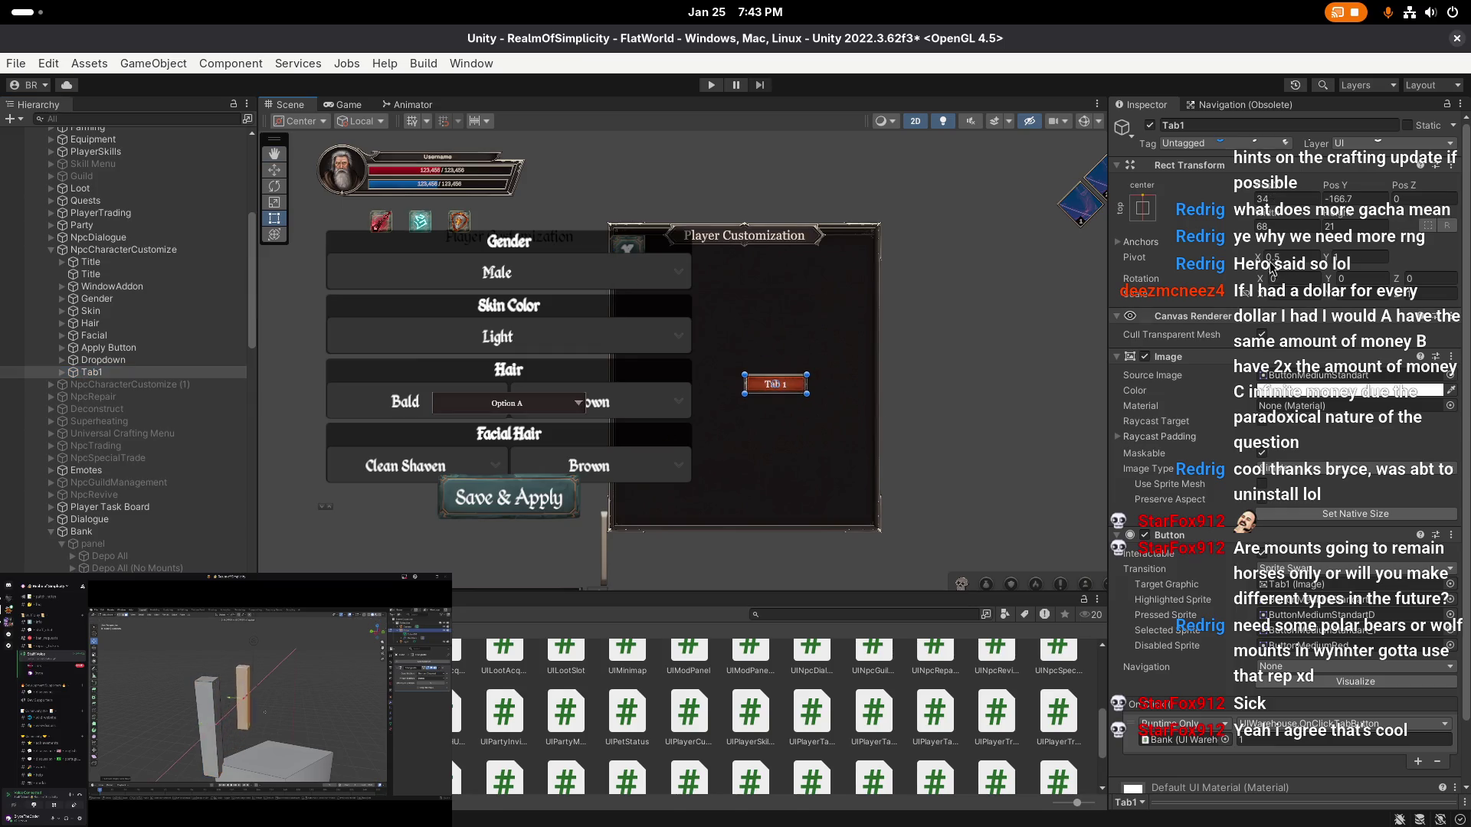
click(1221, 126)
text(App)
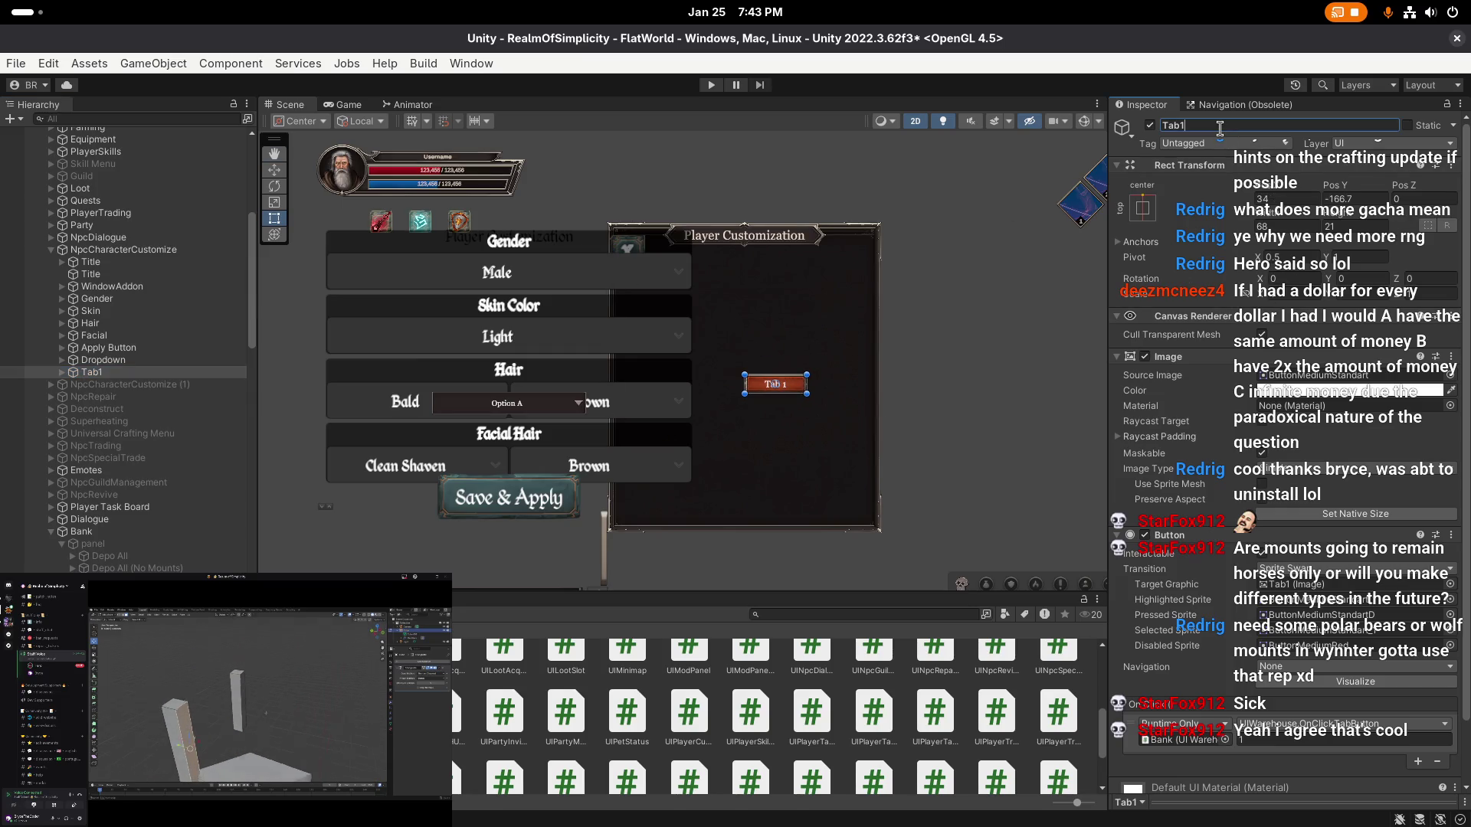
text(ly Button)
key(Return)
- Remove the leftover Bank OnClick action from the Apply Button
scroll(755, 360, up, 2)
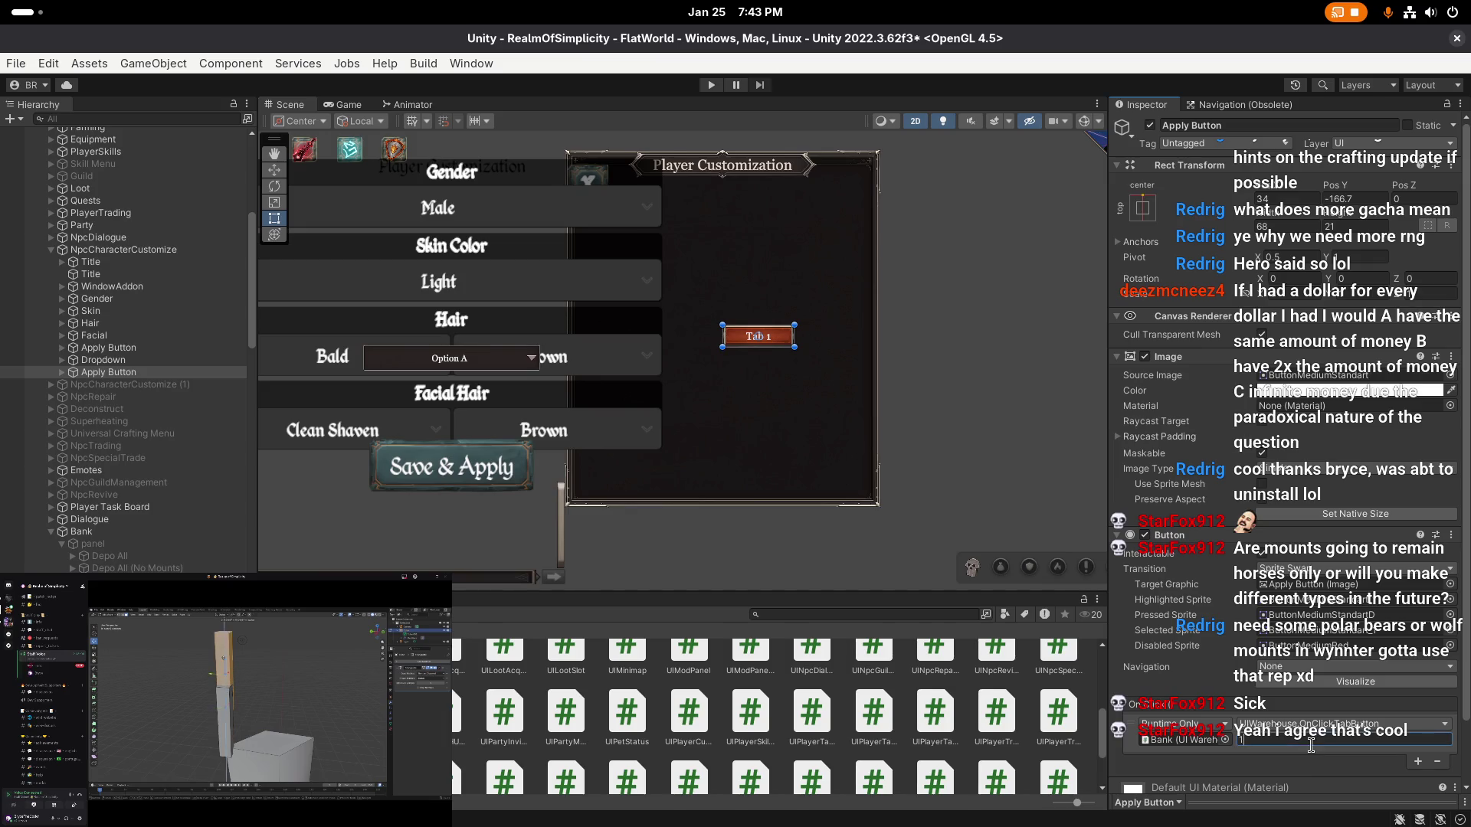
click(1140, 740)
click(1437, 760)
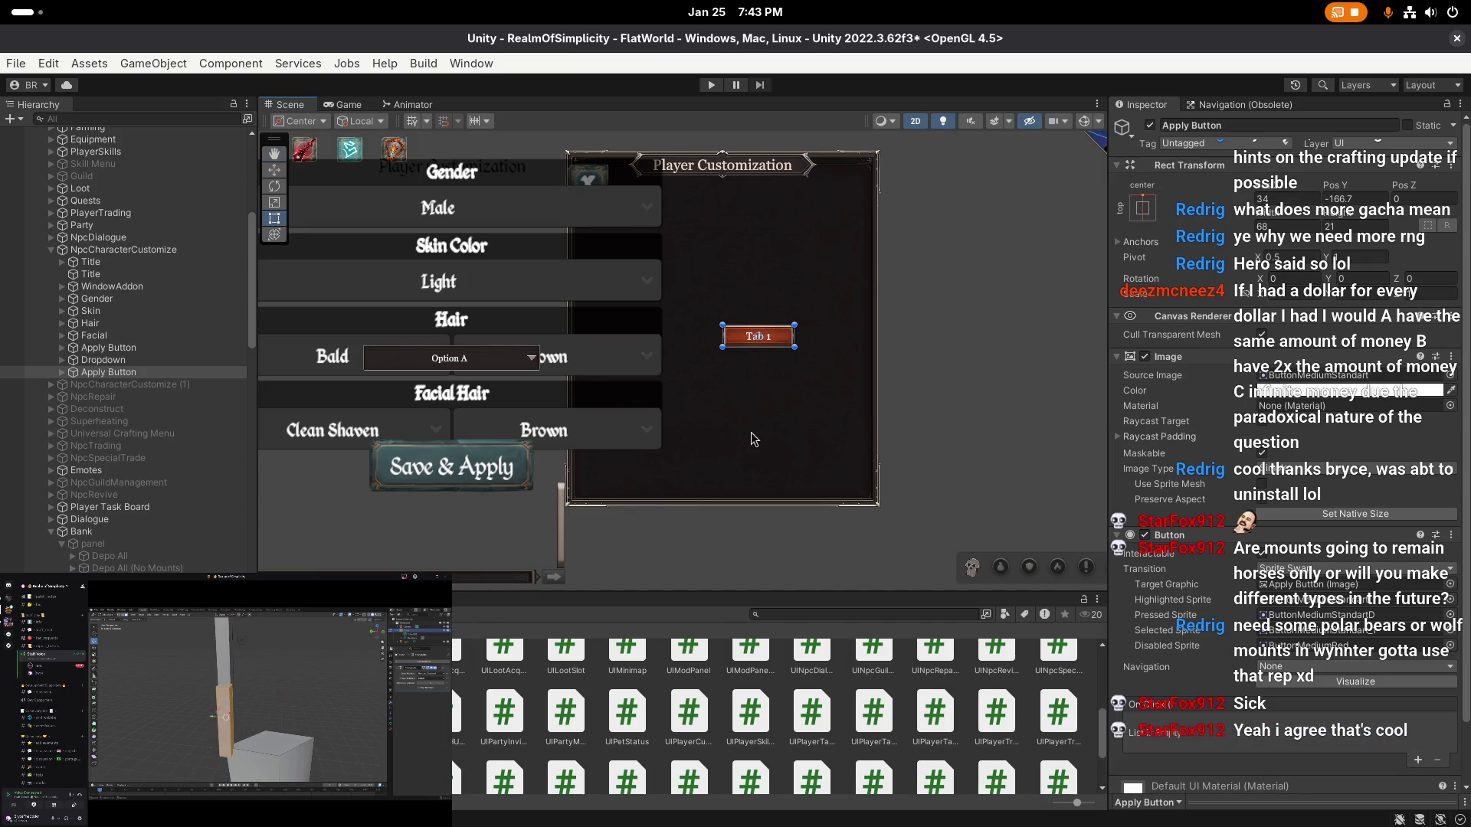
- Select the button's Text (TMP) child and clear its label text for replacement
click(62, 372)
click(107, 384)
click(1217, 431)
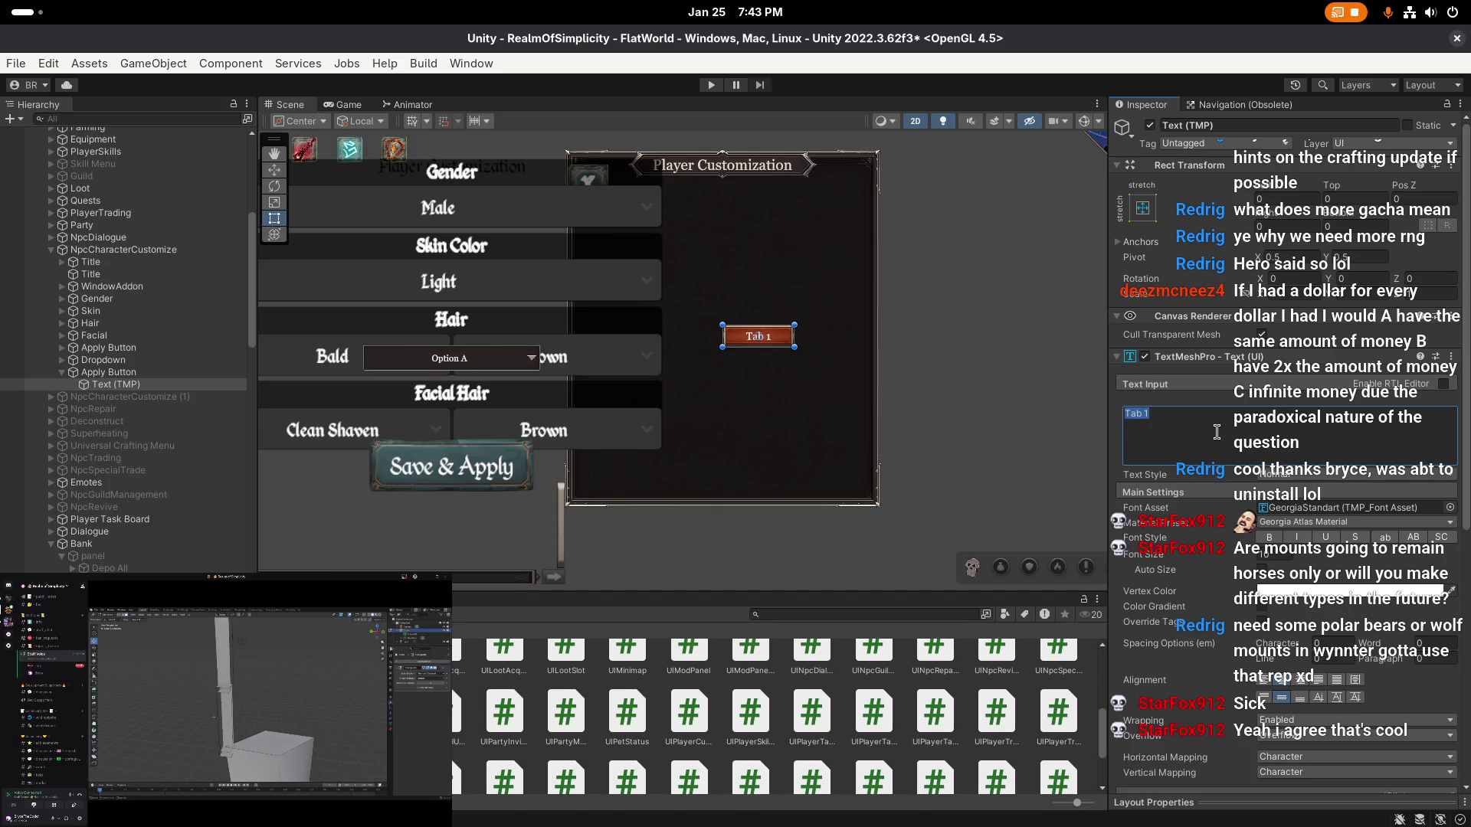
text(Save)
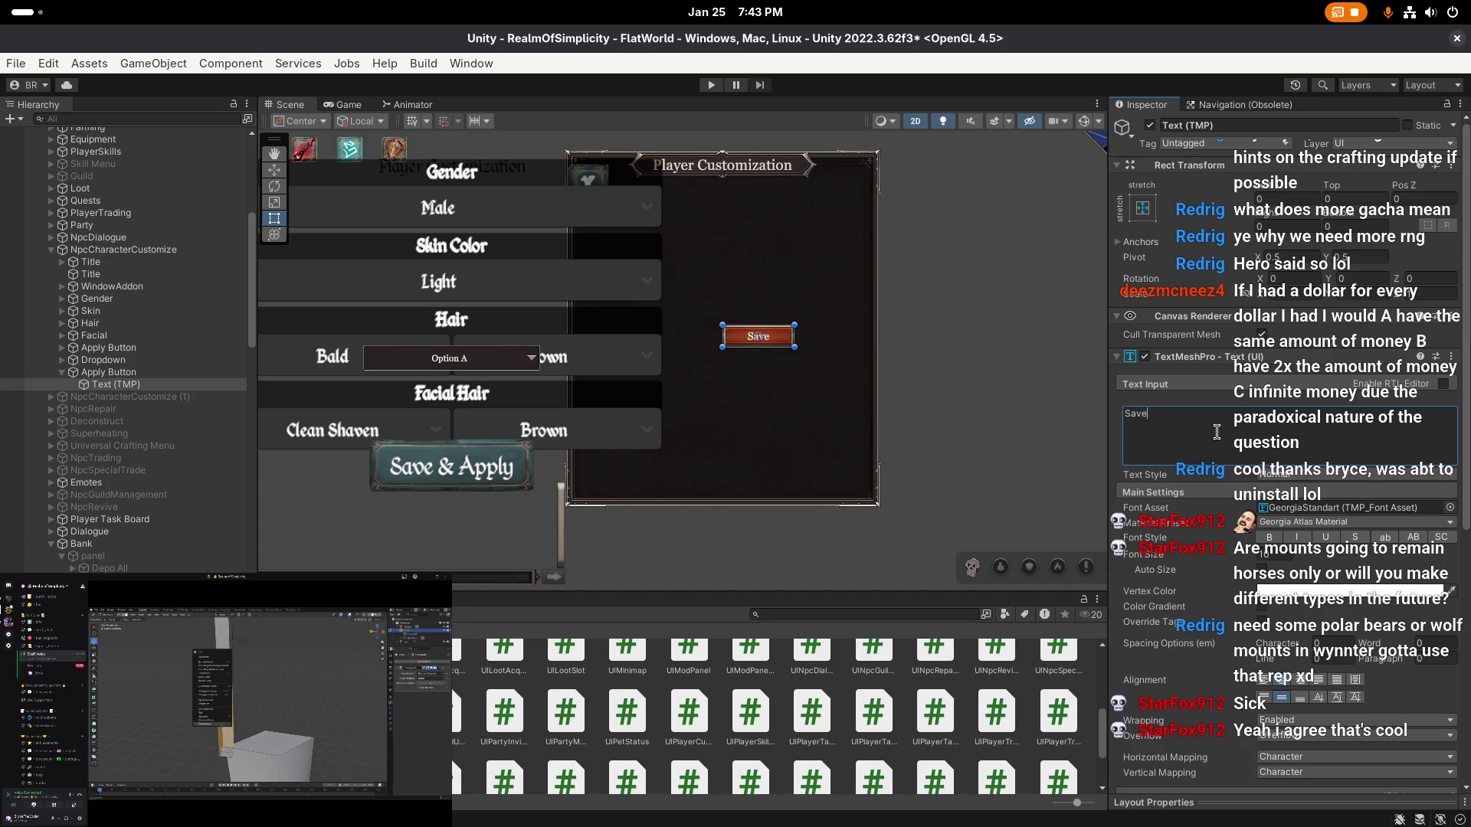
key(BackSpace)
key(BackSpace)
- Label the button Apply and resize it to width 92, height 32
text(Apply)
click(108, 372)
click(61, 372)
scroll(866, 441, up, 1)
click(1339, 226)
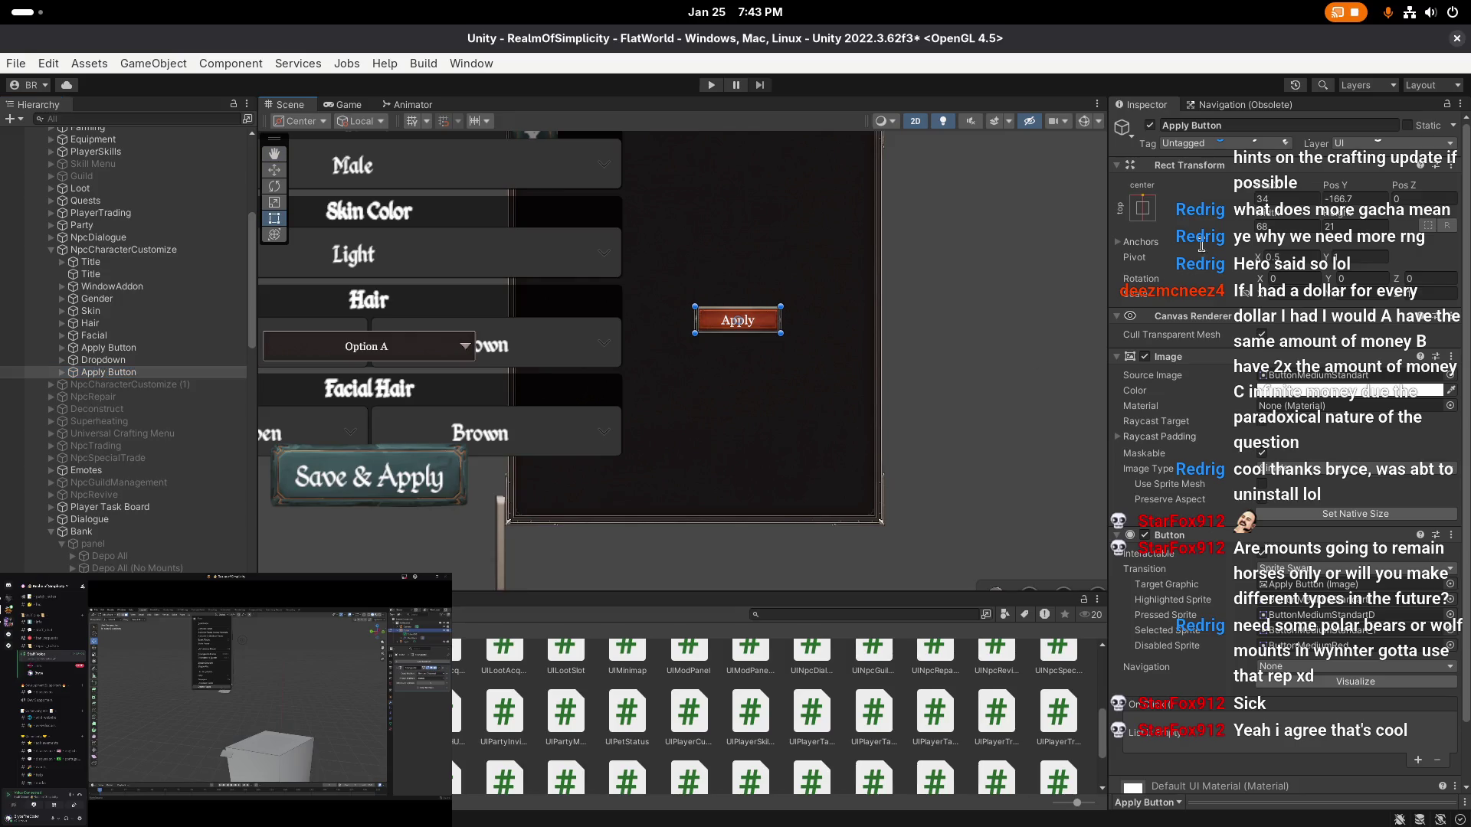
text(24)
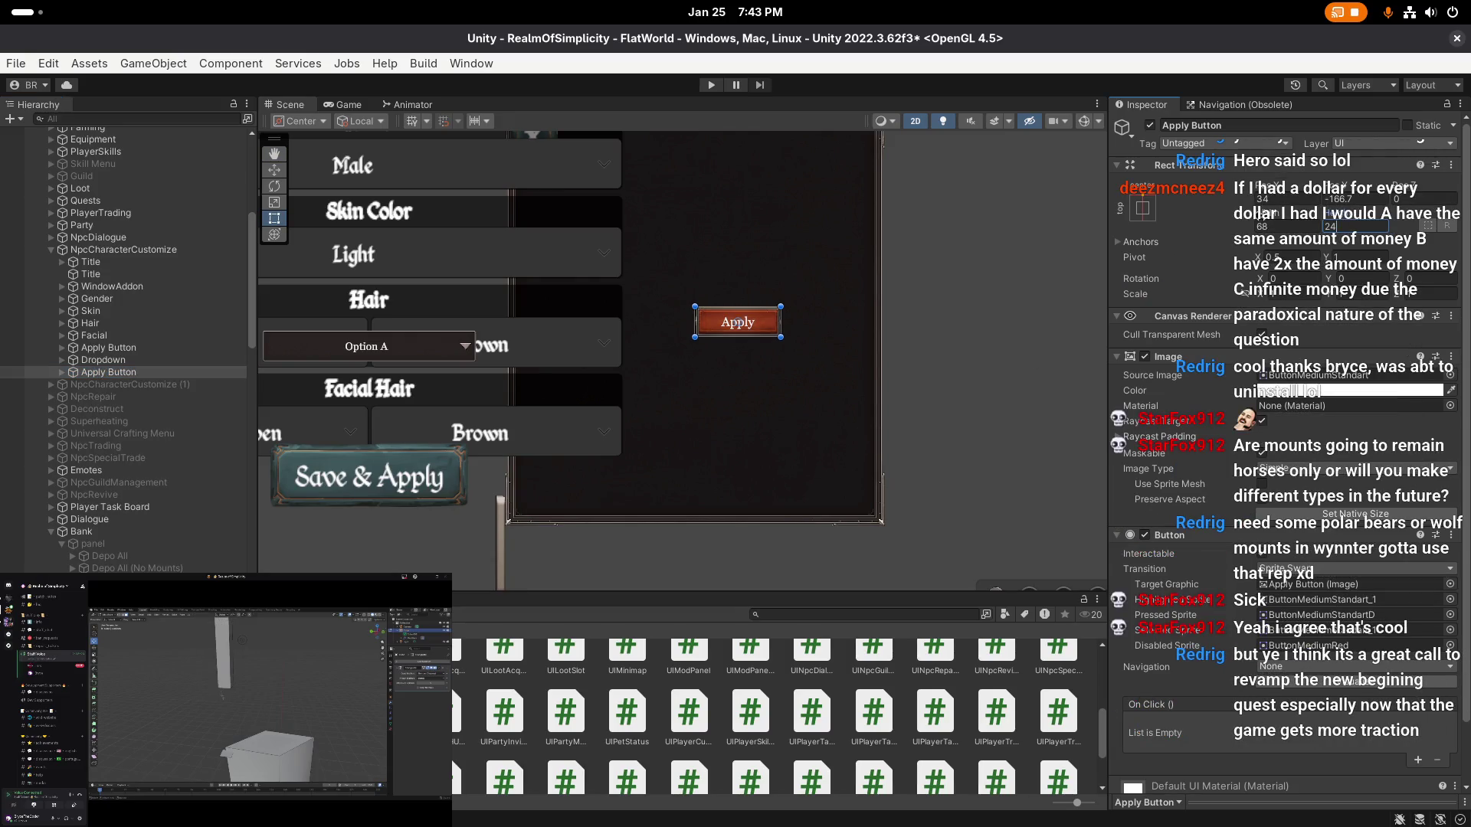
drag(1281, 217, 1302, 226)
click(1302, 226)
text(2)
key(Tab)
text(32)
key(Return)
- Reduce the Apply button height to 28 and anchor it bottom centre
scroll(889, 365, down, 1)
drag(860, 398, 930, 414)
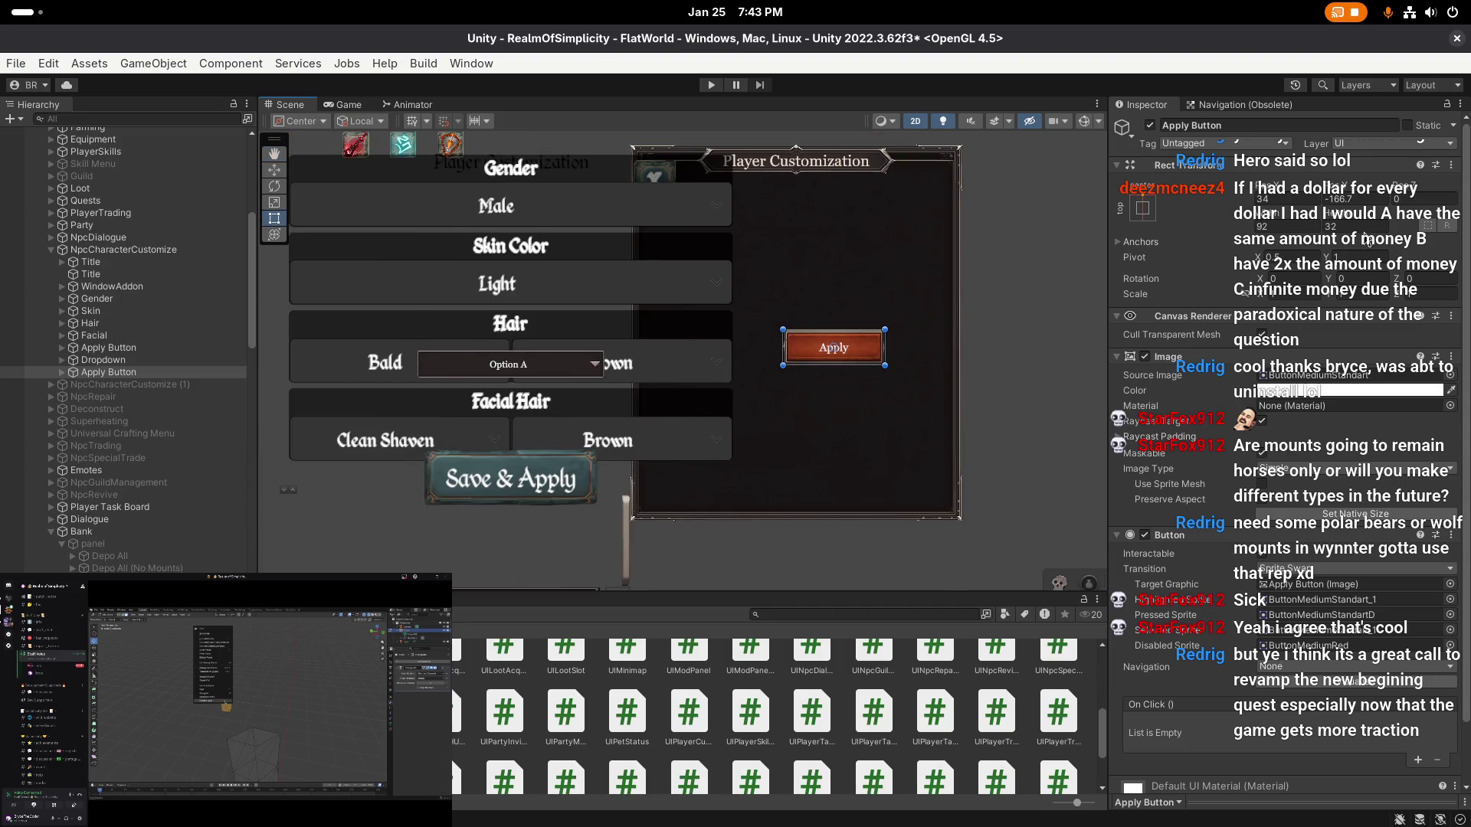
double_click(1363, 228)
text(28)
key(Return)
click(1142, 208)
click(1231, 402)
- Raise the Apply button to a Y position of 12 in the panel
scroll(766, 383, up, 5)
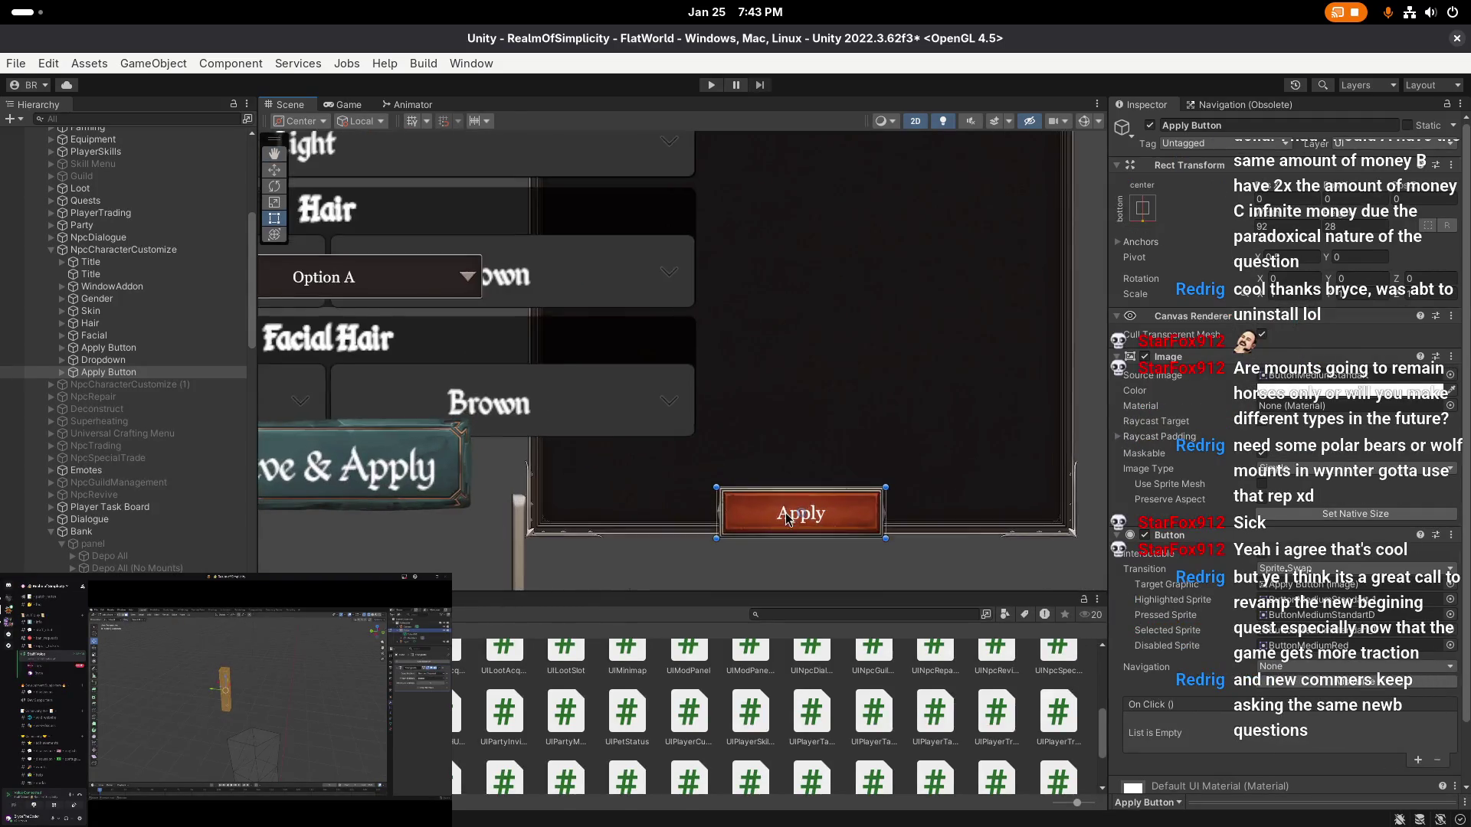
key(w)
drag(768, 329, 771, 293)
click(1333, 198)
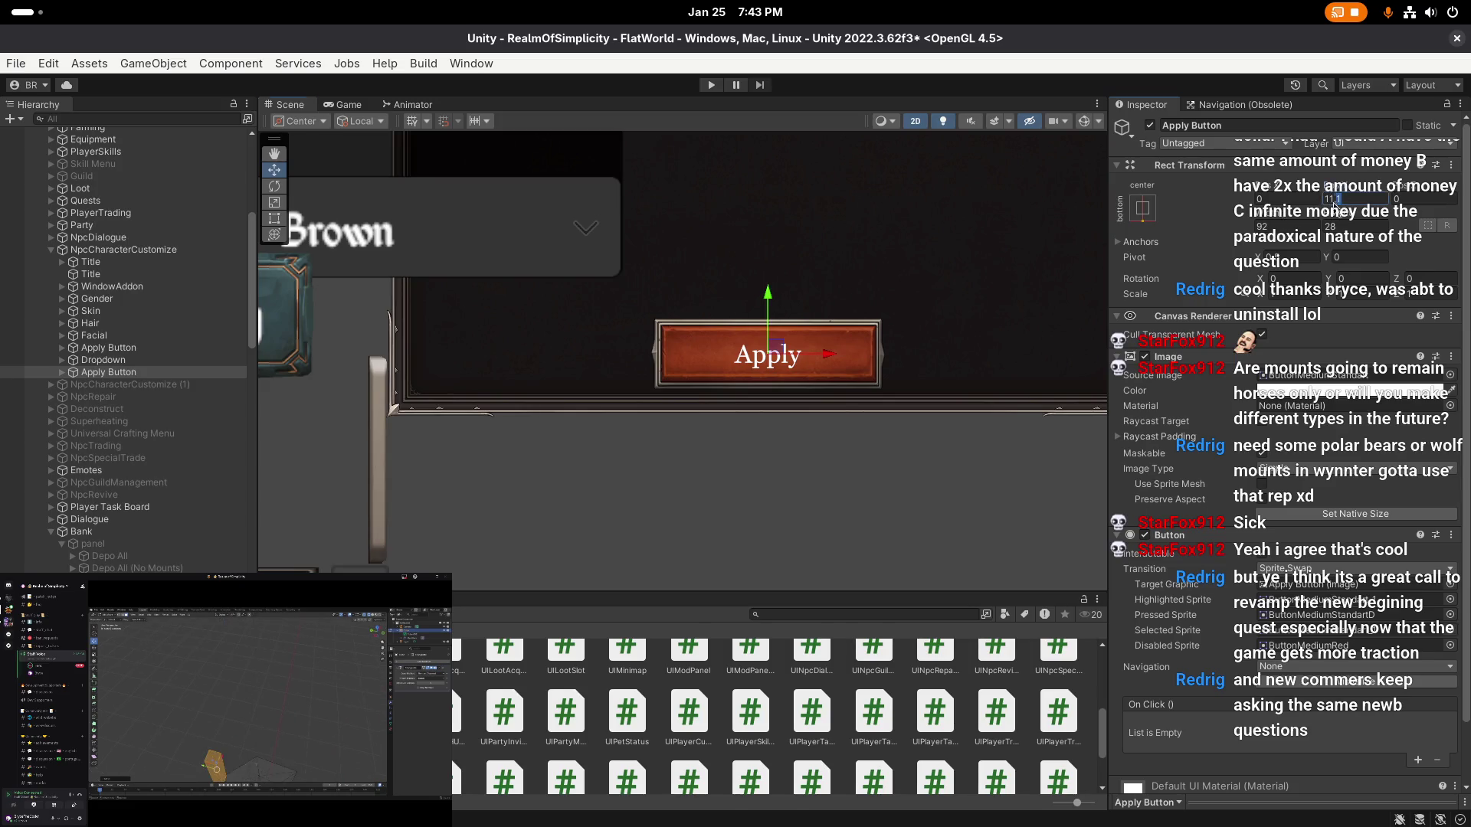
text(12)
key(Return)
scroll(809, 275, down, 5)
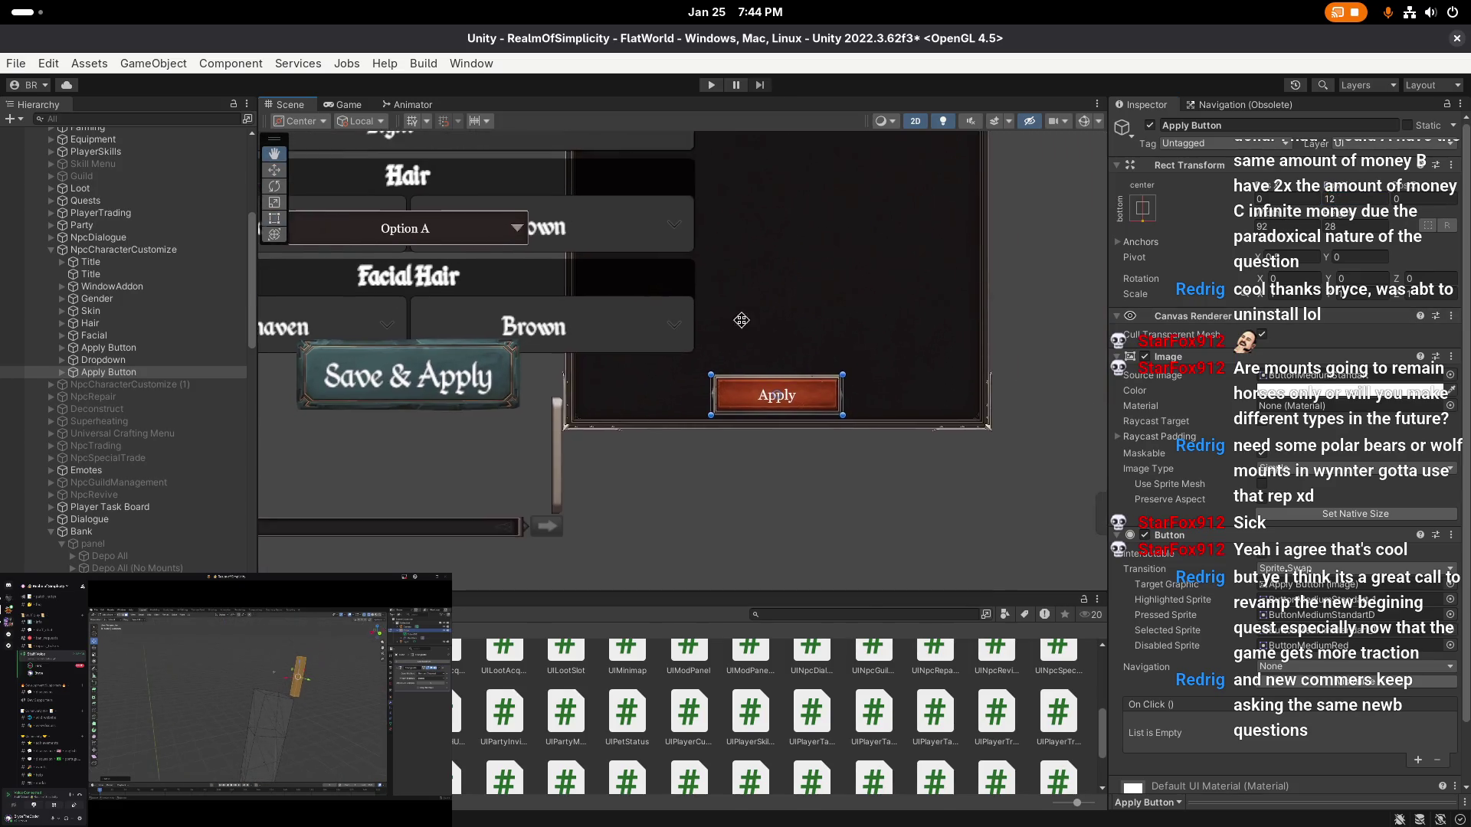
key(t)
scroll(724, 348, down, 4)
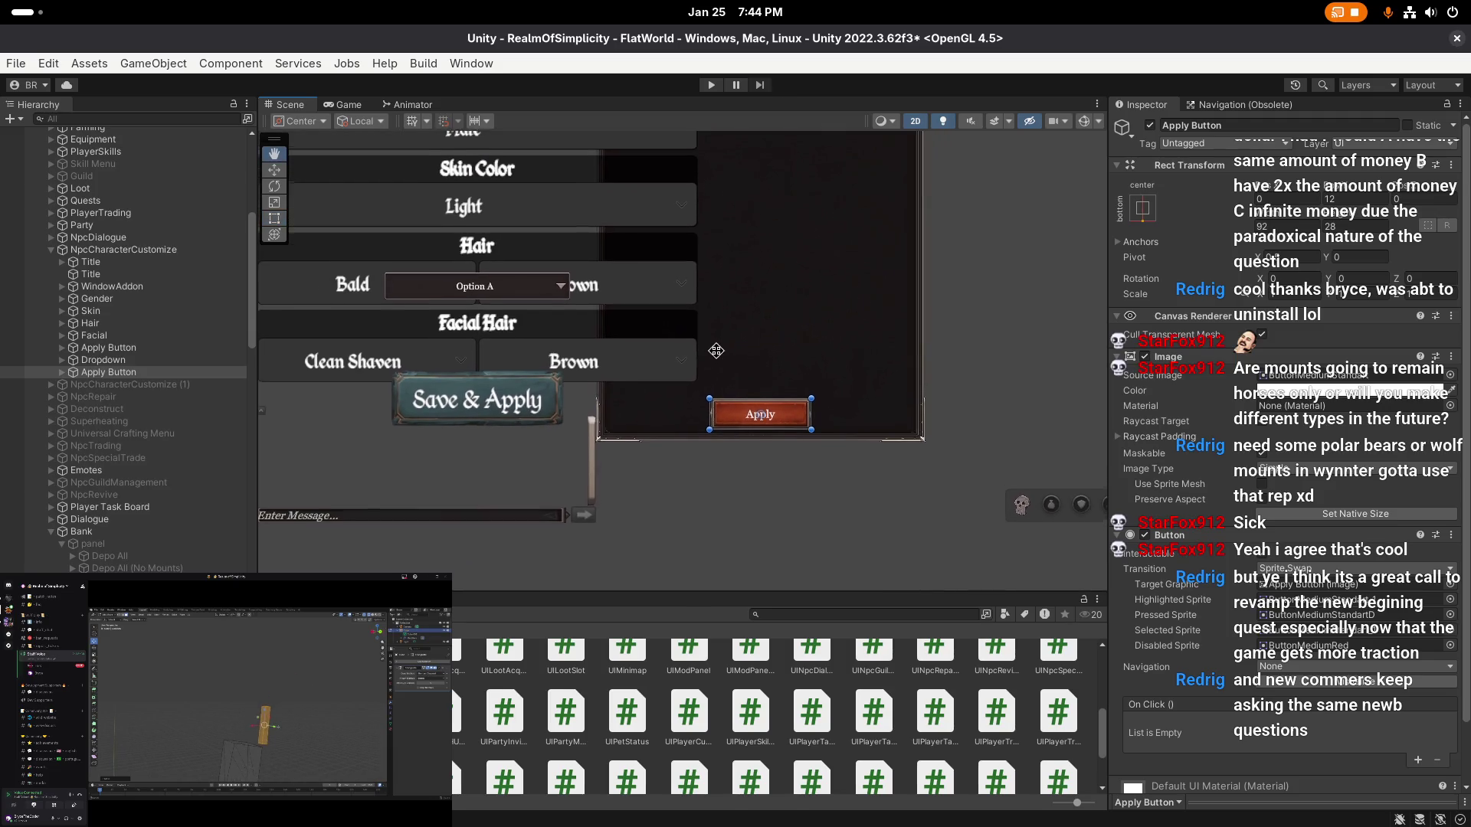
scroll(720, 345, up, 1)
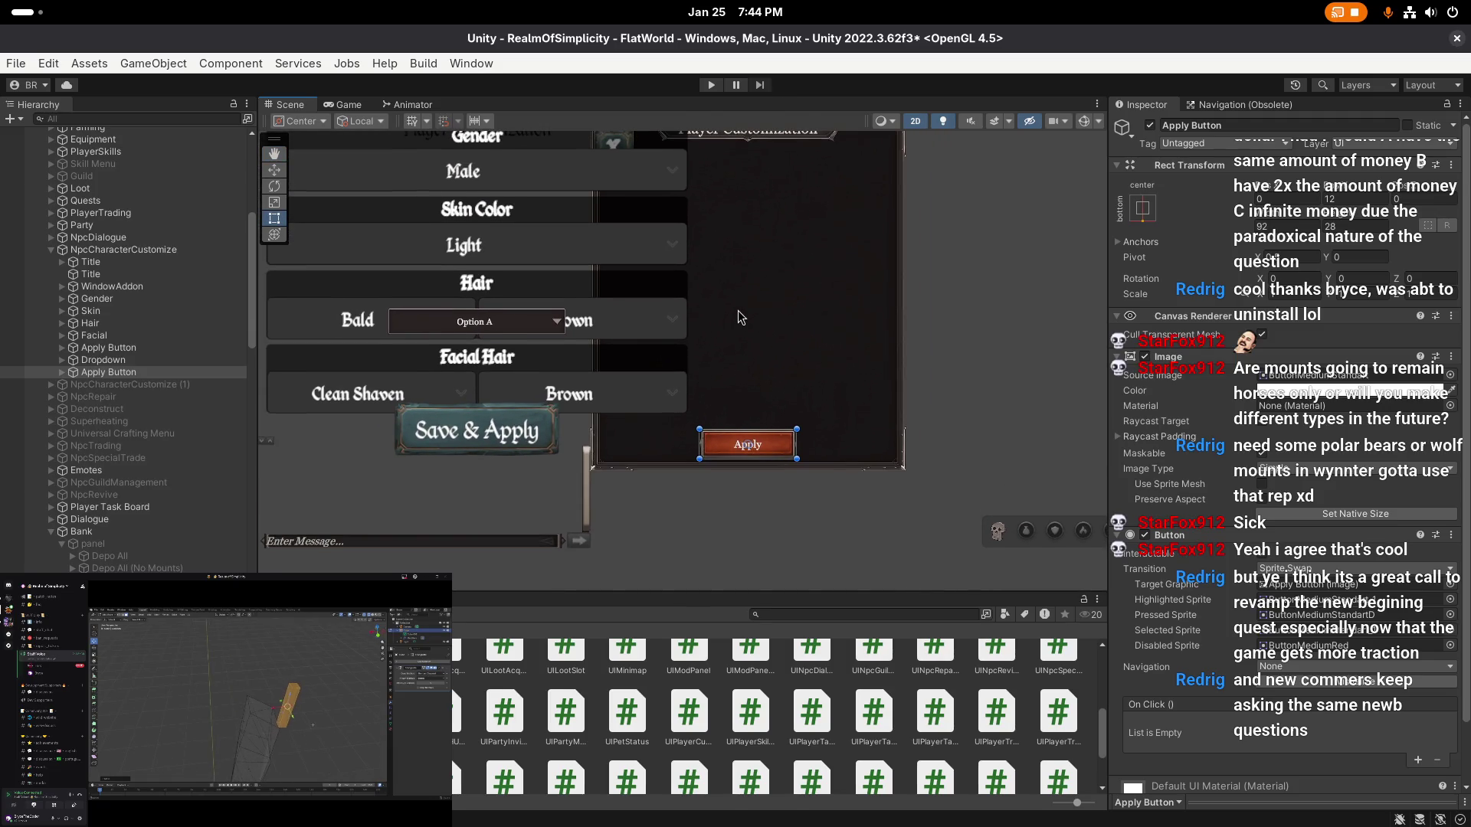
- Save the FlatWorld scene and frame the whole customization panel in the Scene view
key(ctrl+s)
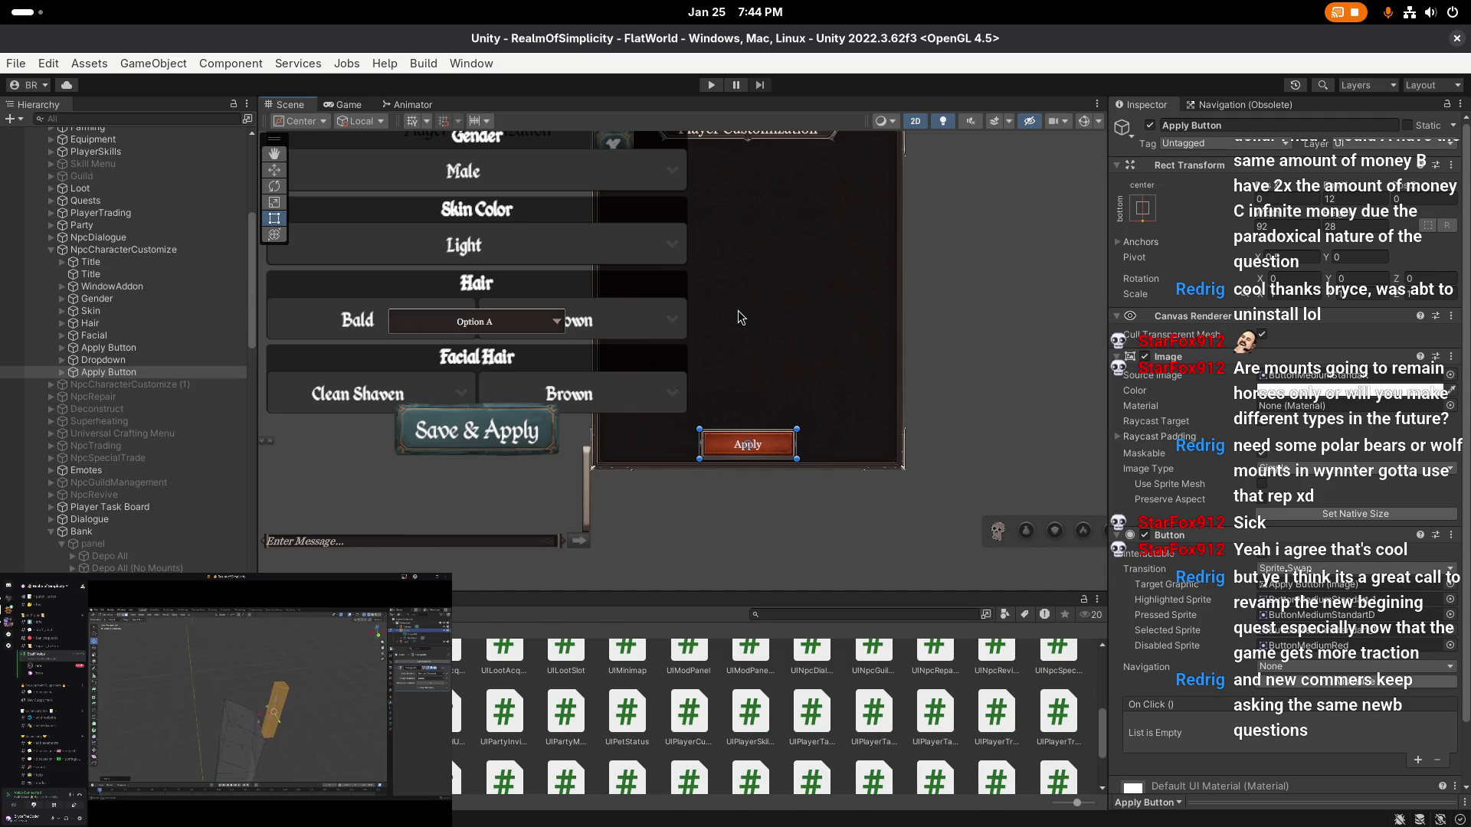
mouse_move(737, 310)
mouse_down()
mouse_move(735, 298)
mouse_move(756, 399)
mouse_up()
scroll(755, 399, down, 1)
scroll(726, 406, down, 1)
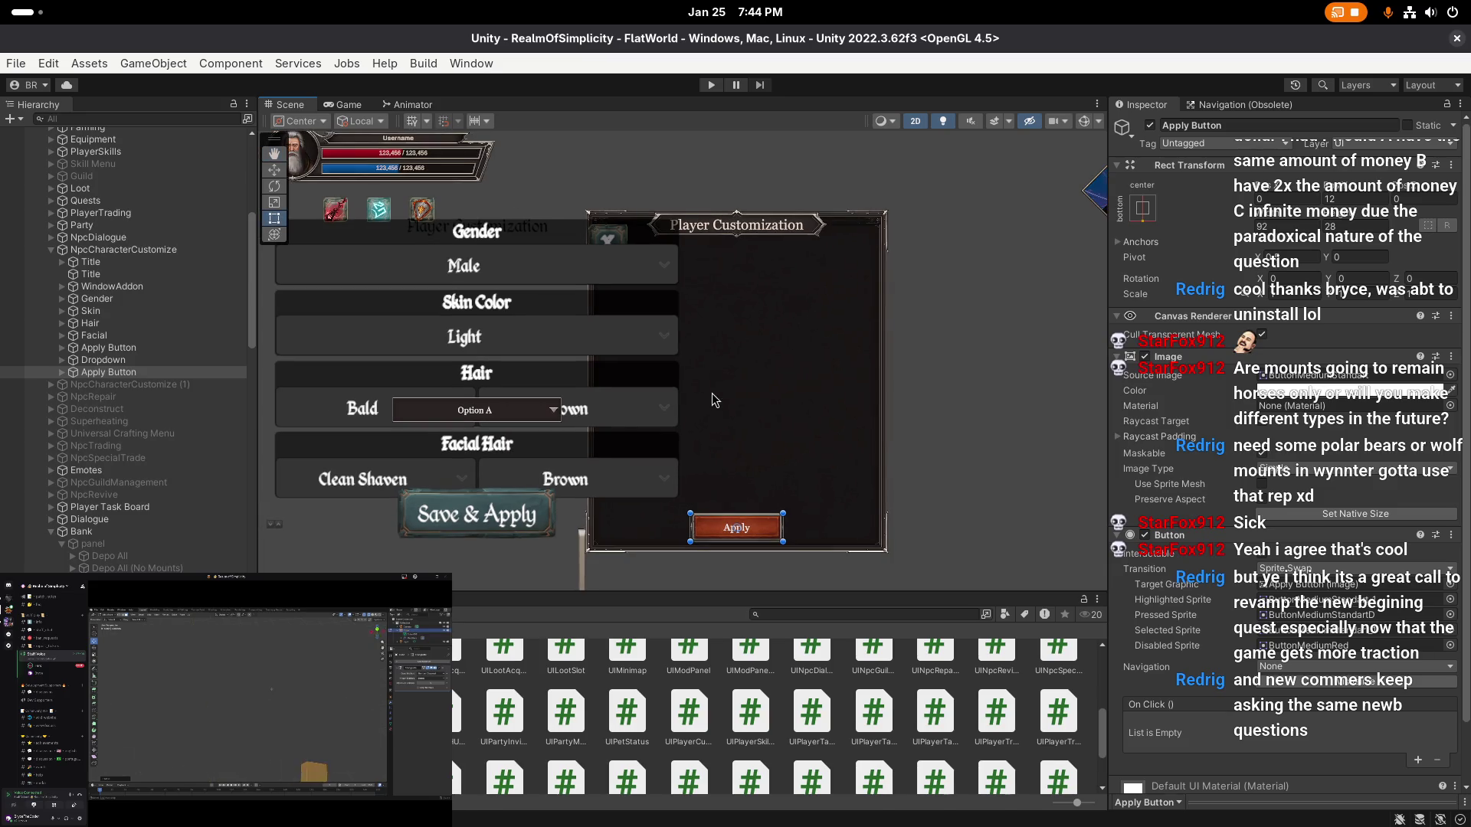
click(15, 63)
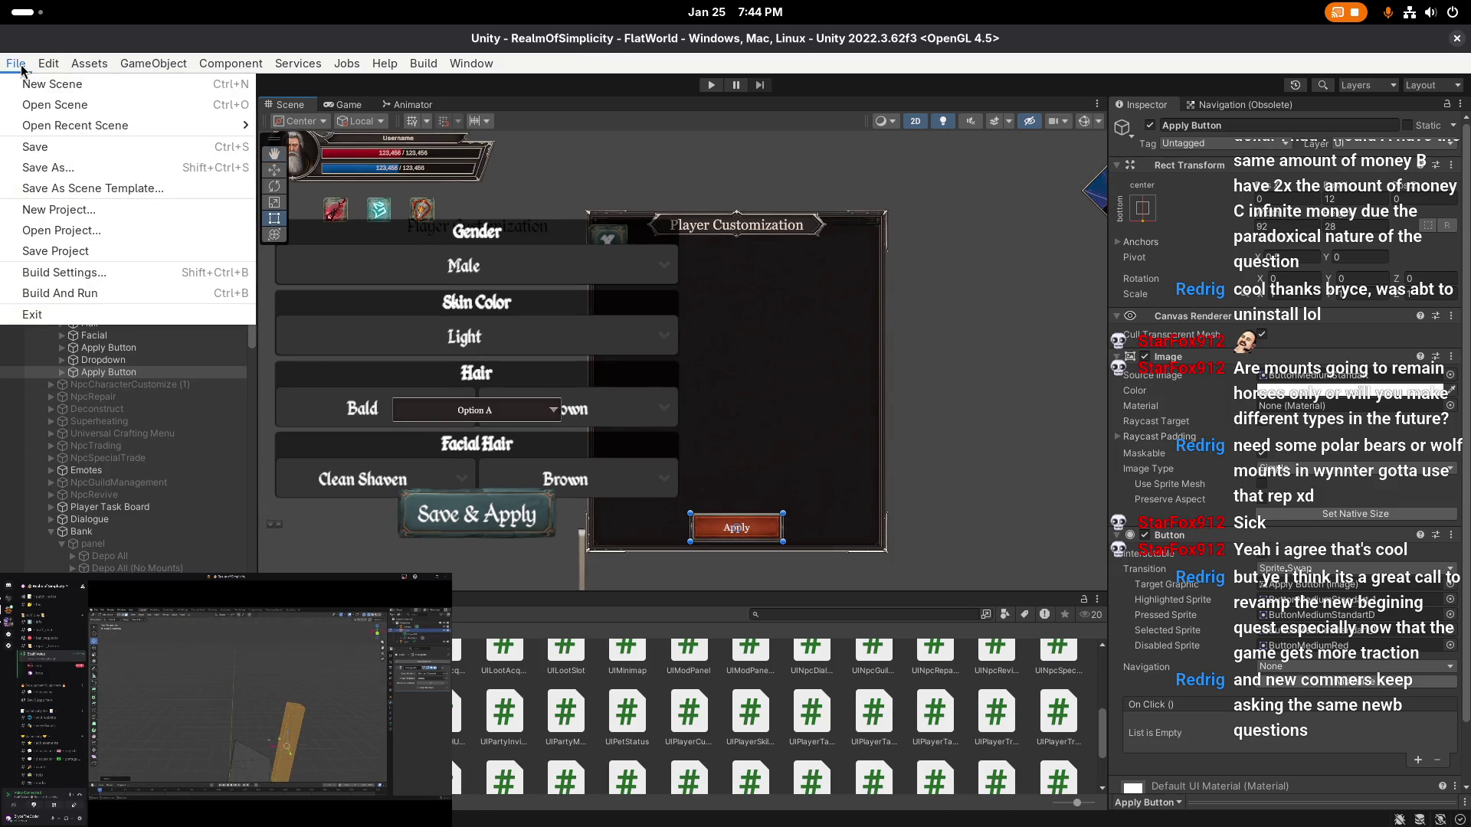
- Save the whole project with Save Project, then select the loose Dropdown object
click(76, 259)
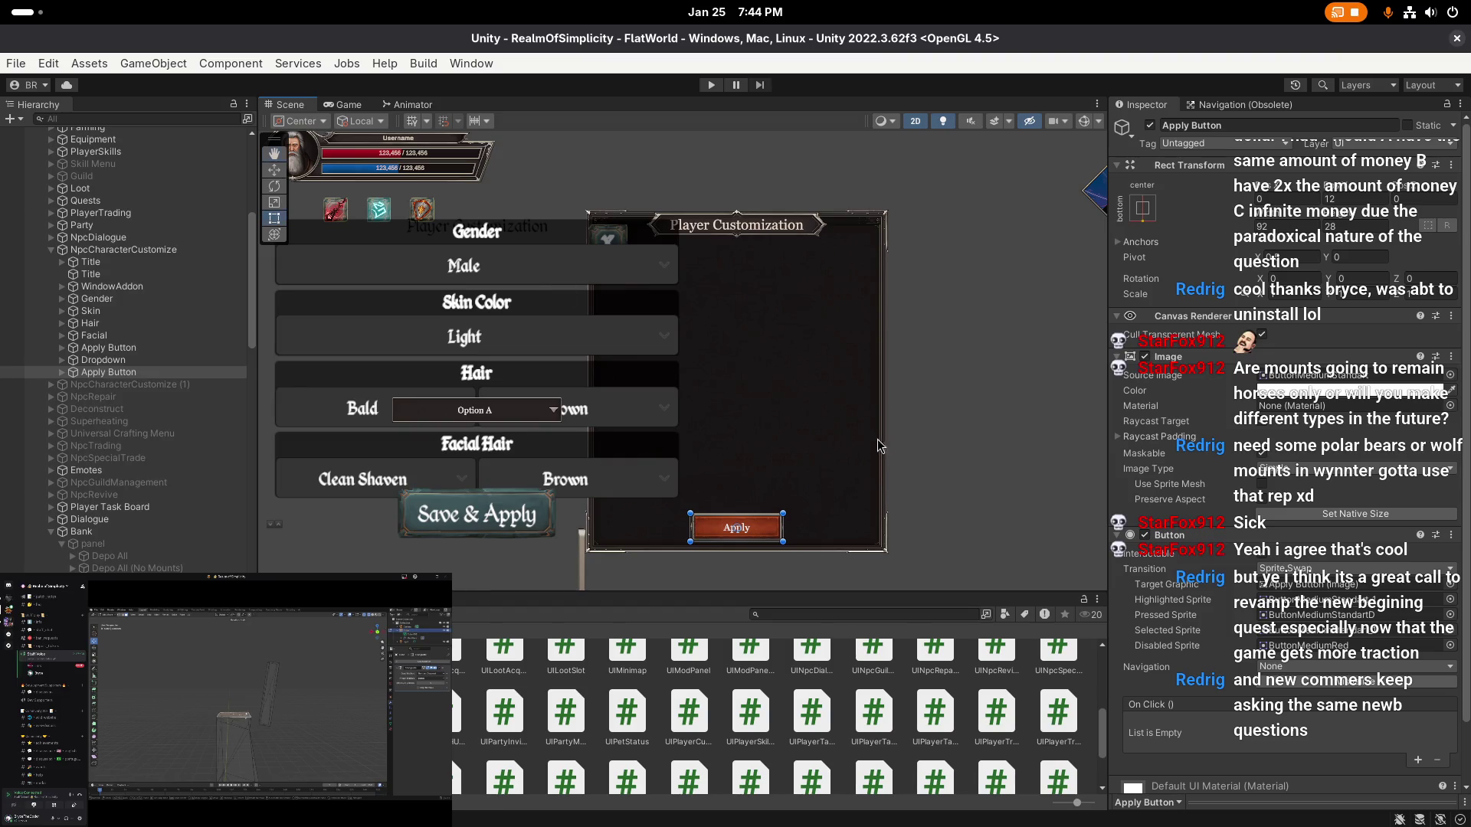
click(133, 363)
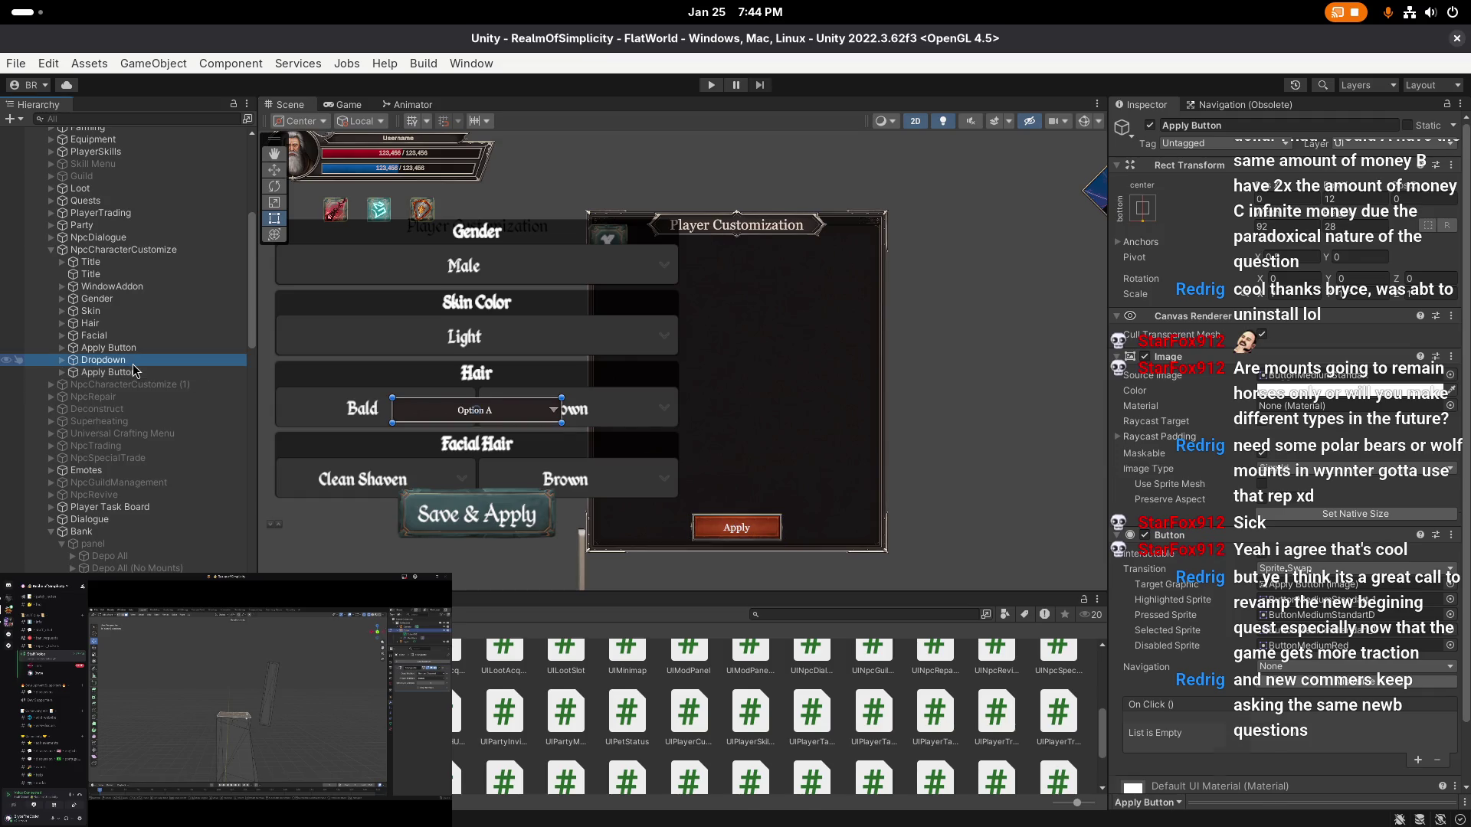
- Move the Option A dropdown into the panel and wire Apply's OnClick to UIPlayerCustomization.ApplyButton
drag(475, 411, 709, 419)
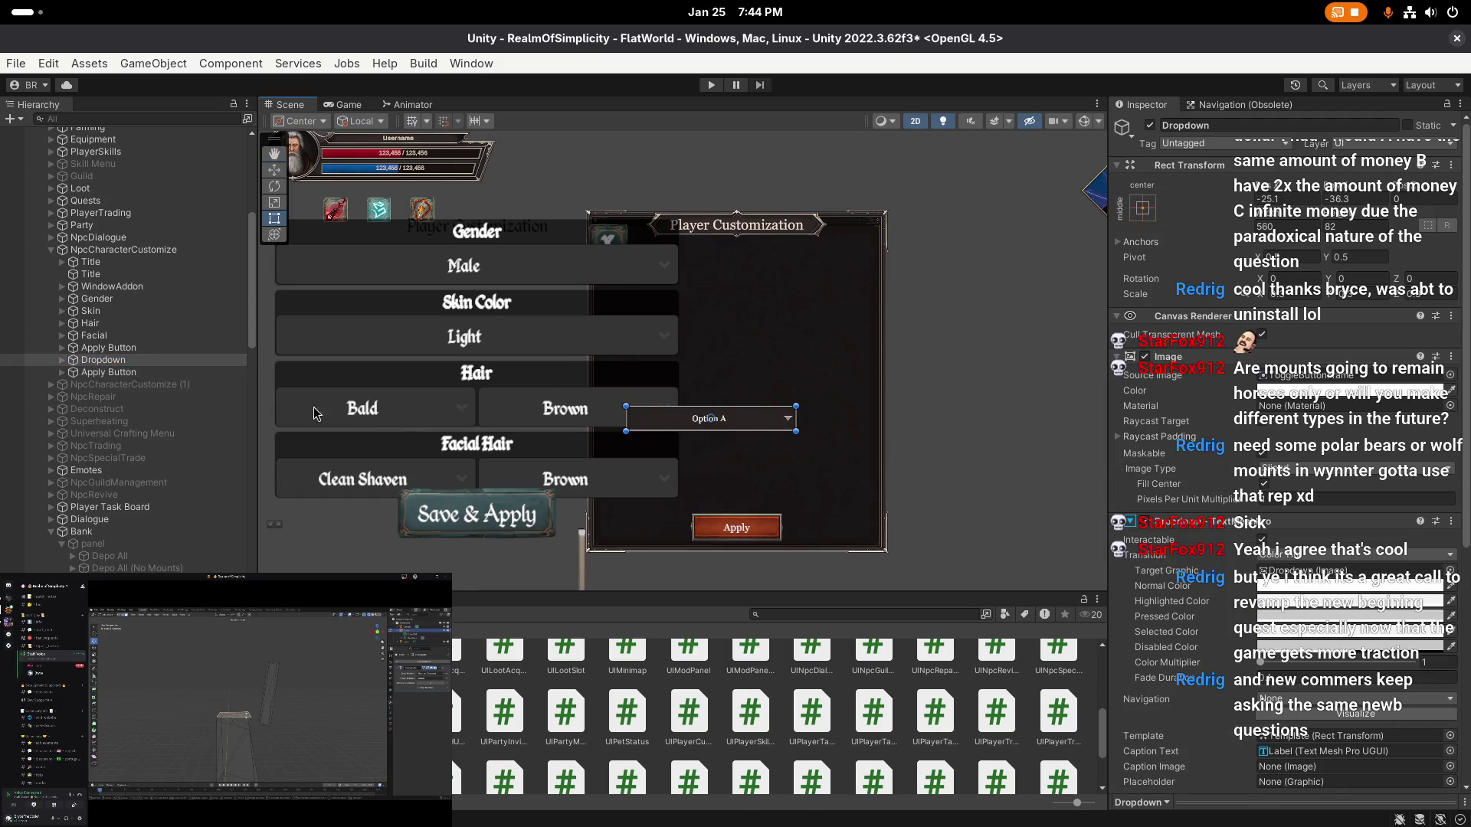
click(111, 347)
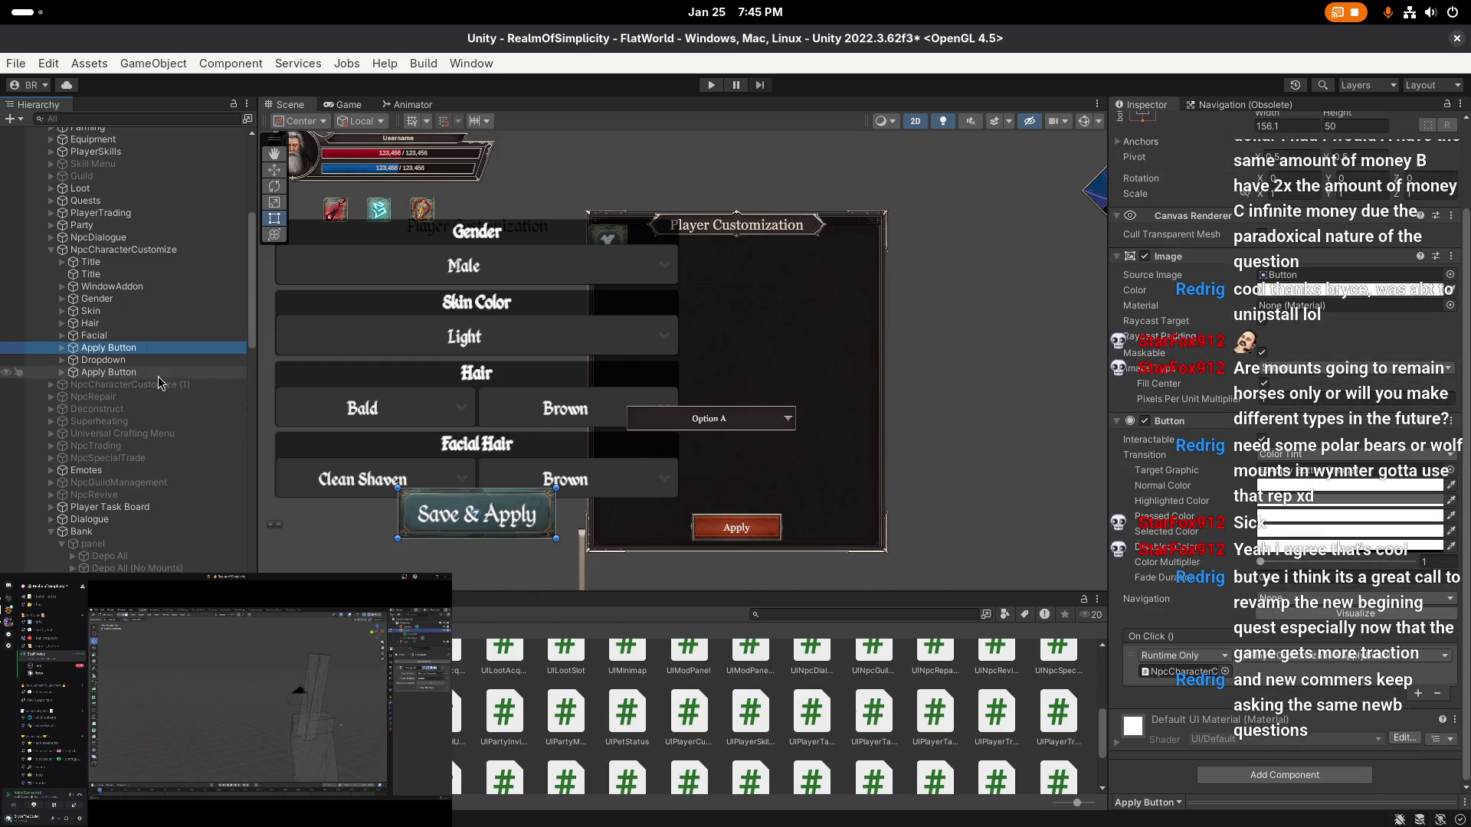
click(109, 372)
click(1418, 694)
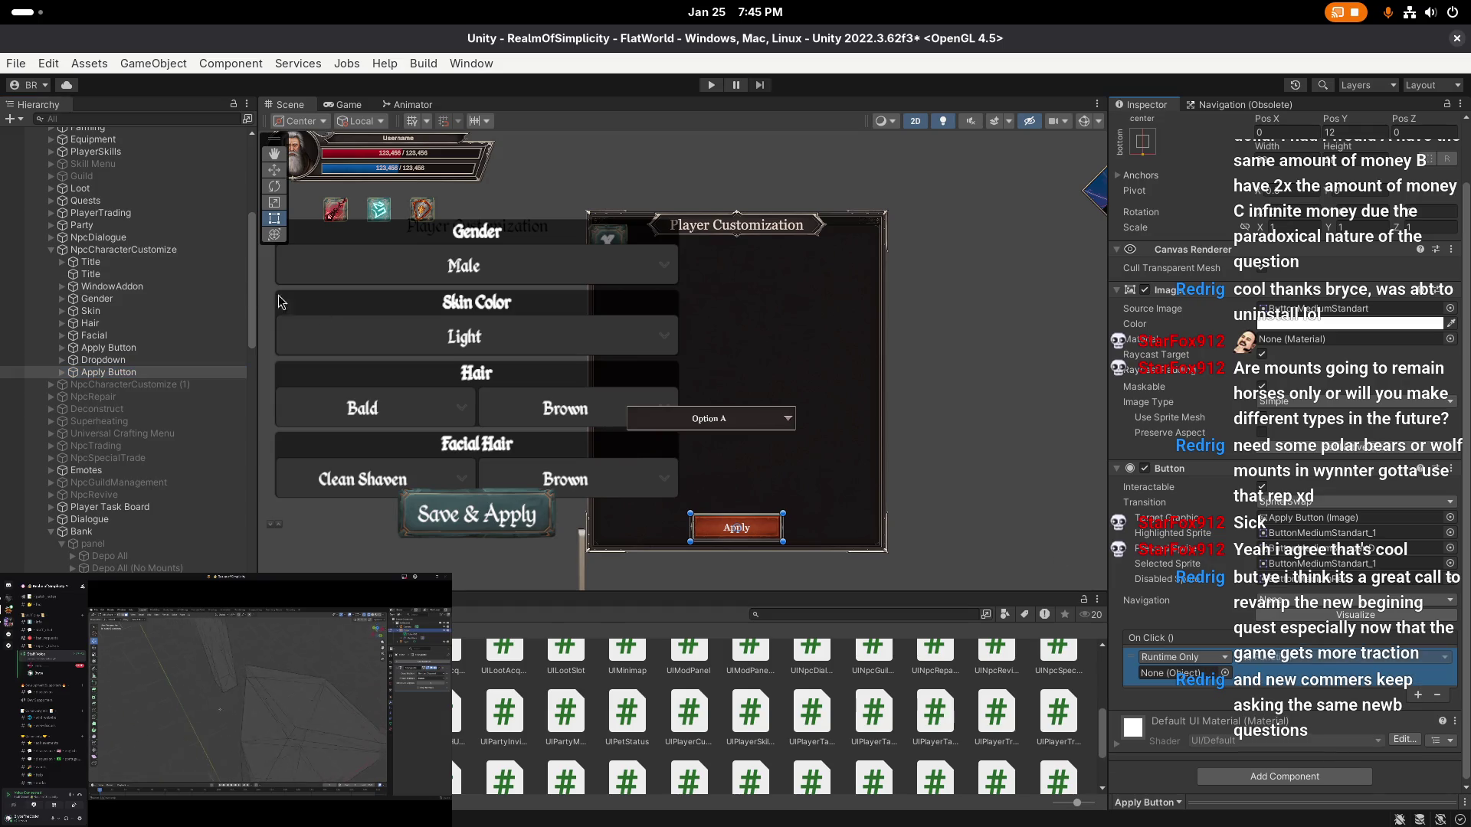
drag(1159, 672, 1159, 671)
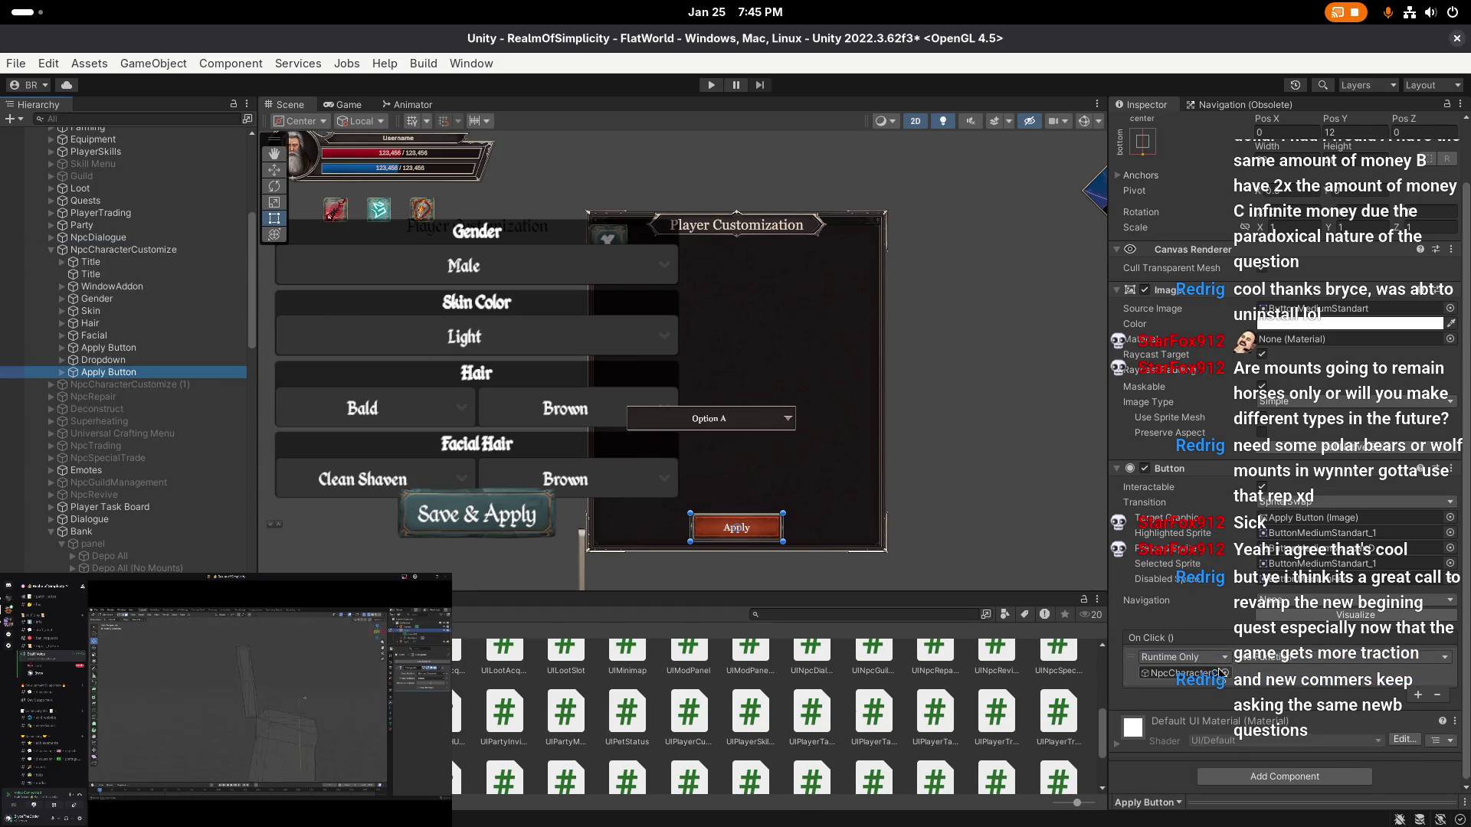
click(1333, 656)
mouse_move(1242, 802)
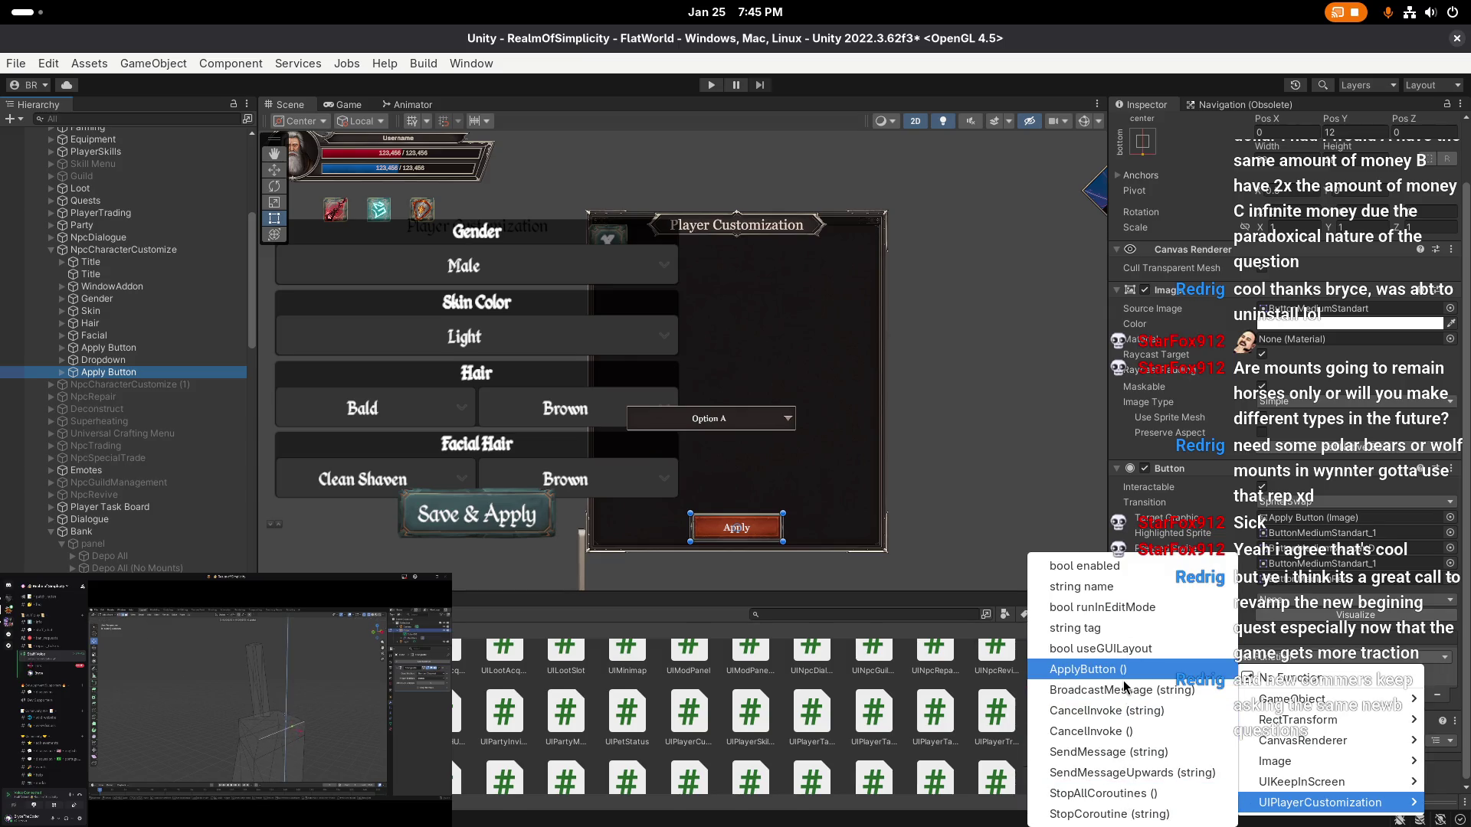
click(1087, 669)
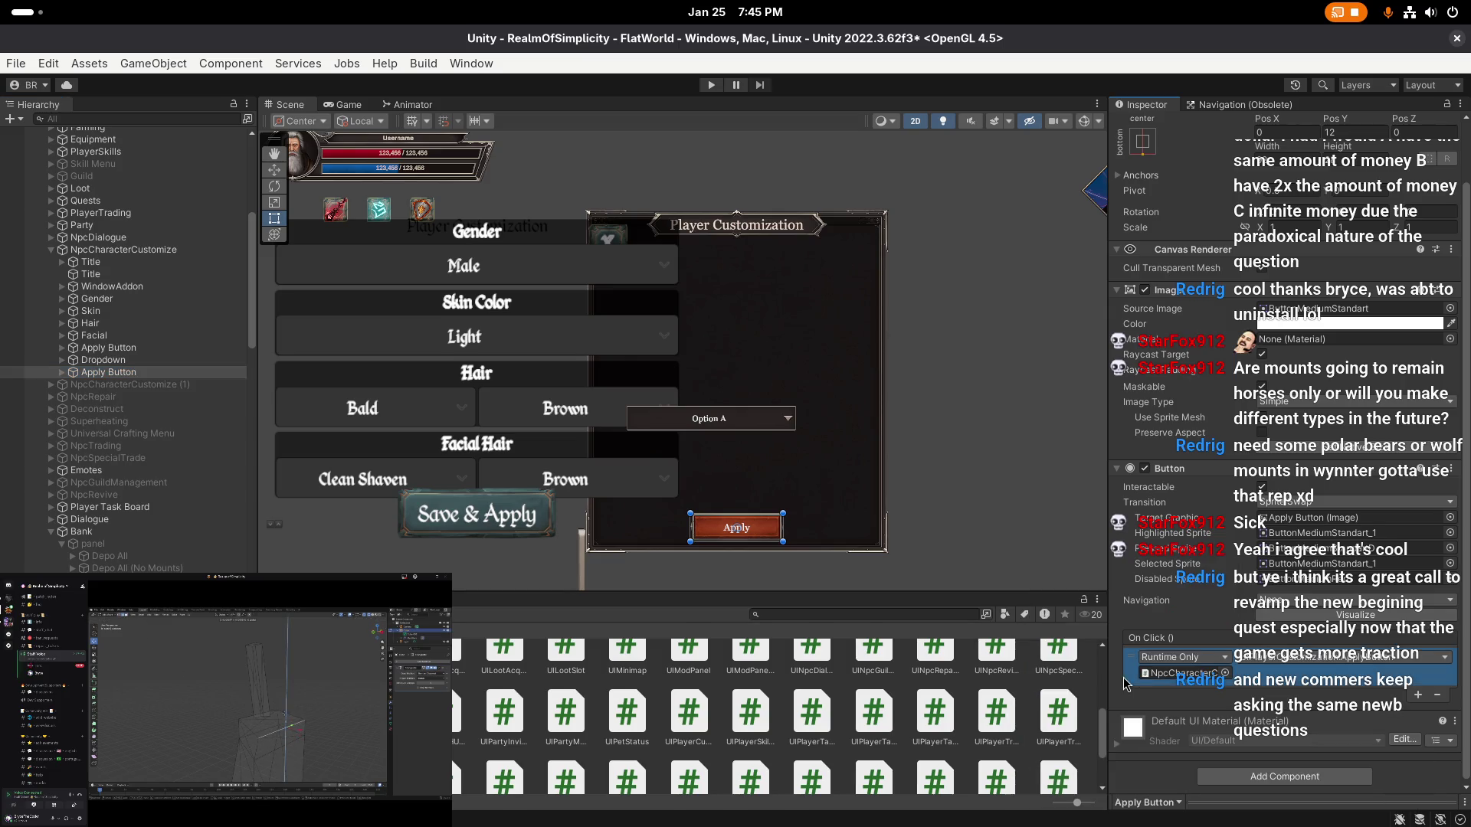
- Compare the button and dropdown setups, then delete the duplicate Title object
click(158, 349)
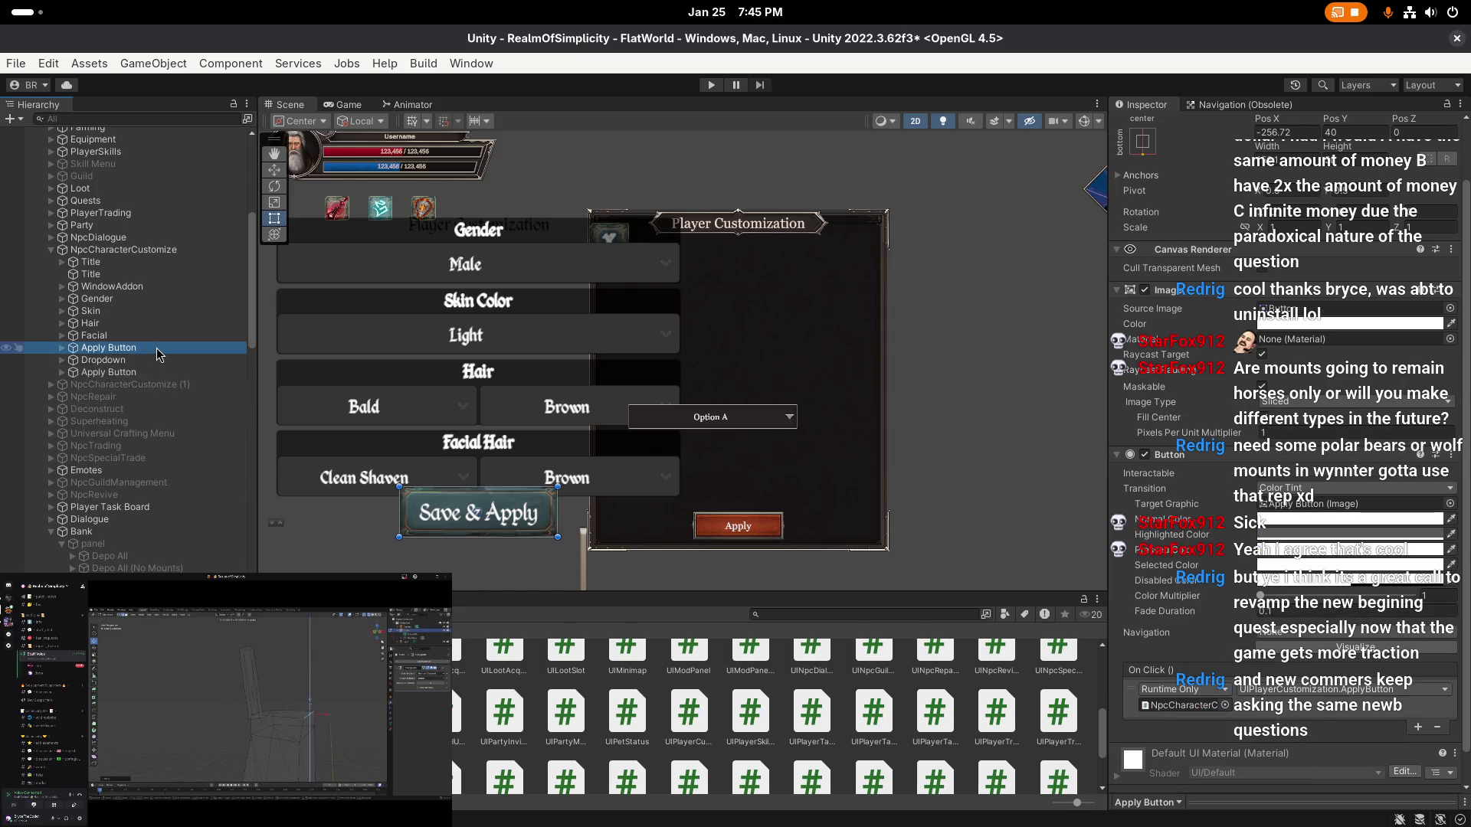
click(151, 373)
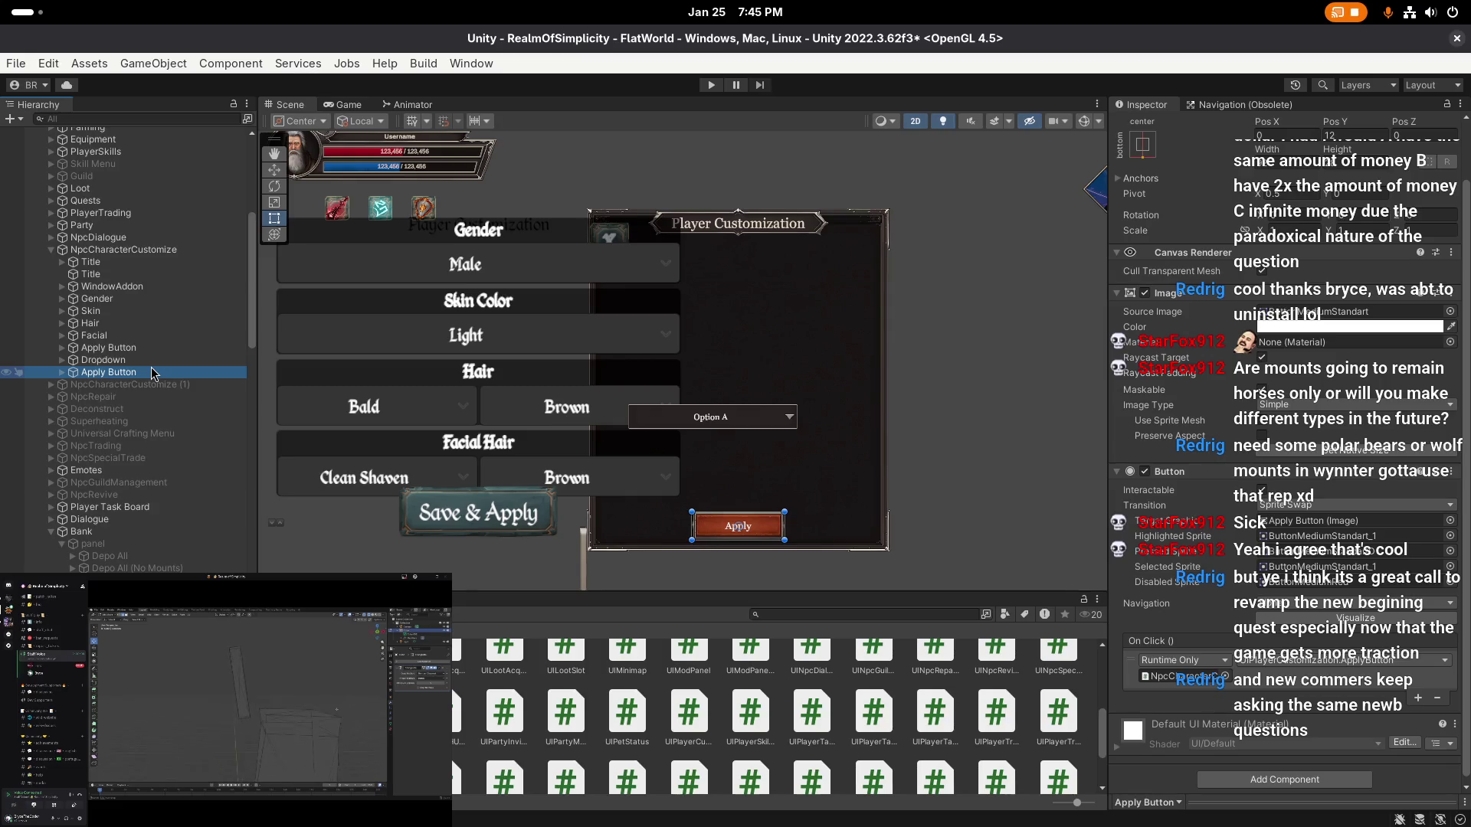
click(151, 360)
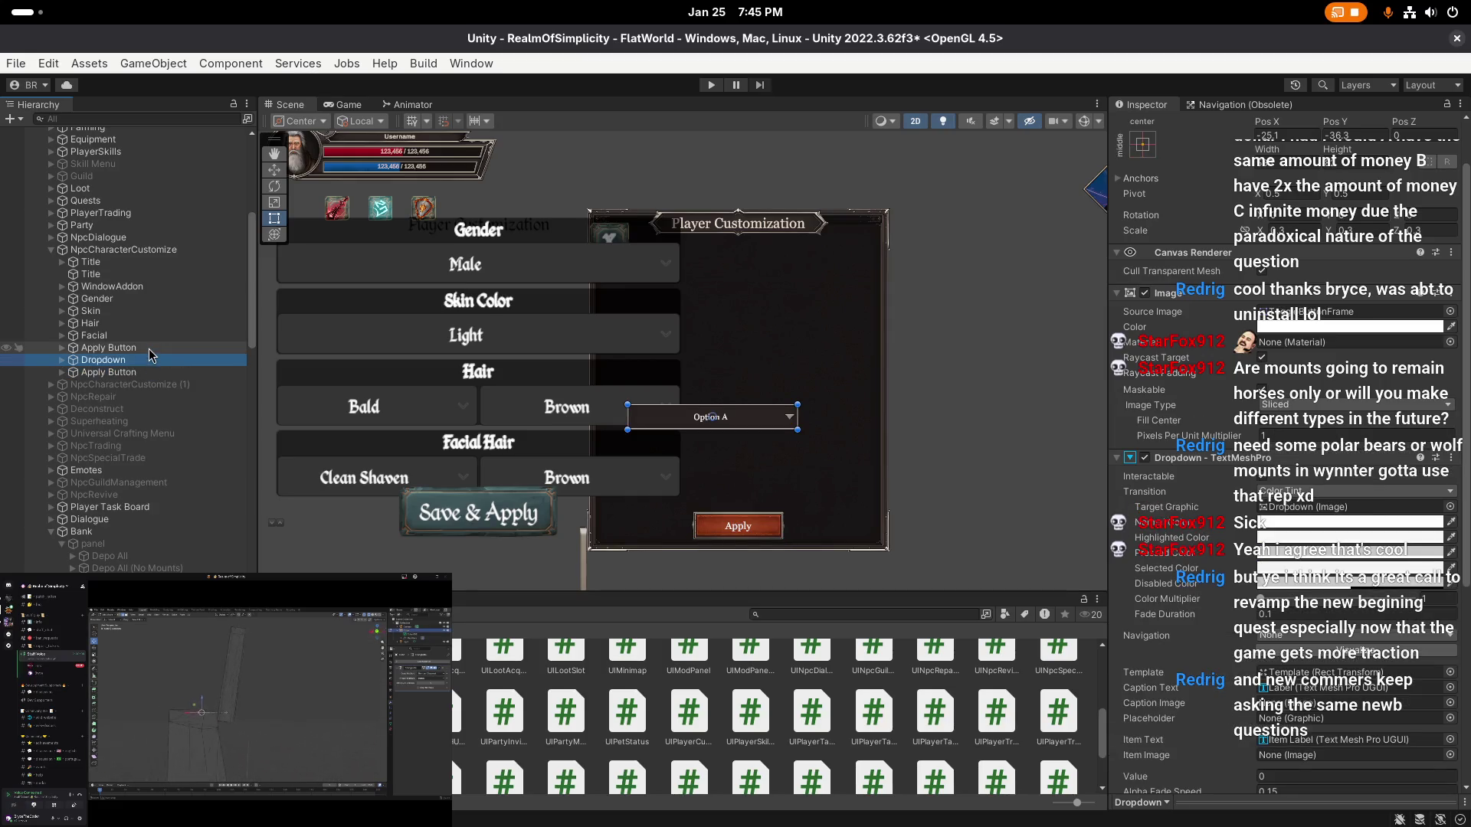
click(144, 336)
click(123, 325)
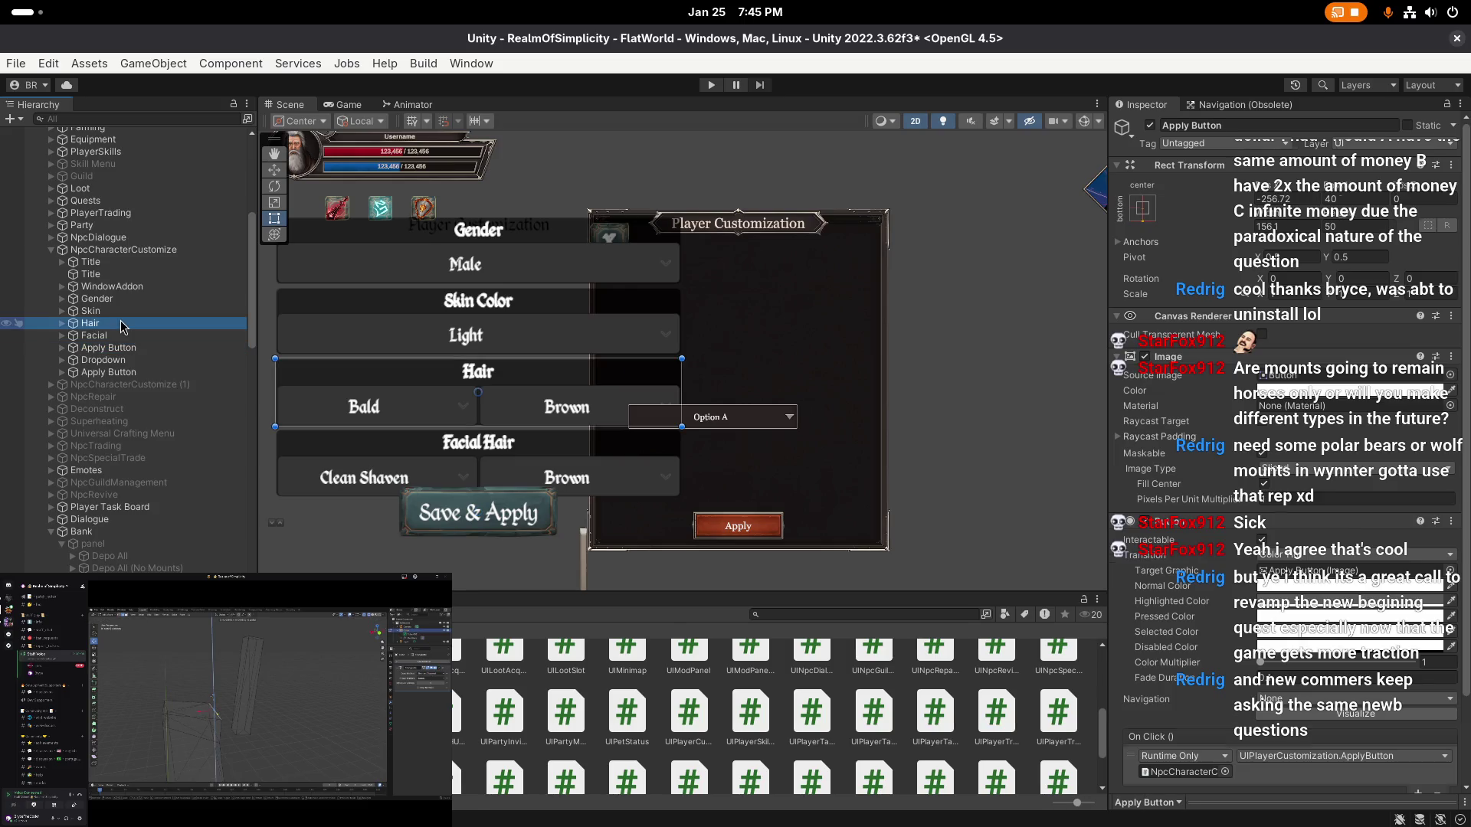
click(117, 270)
key(Delete)
click(126, 274)
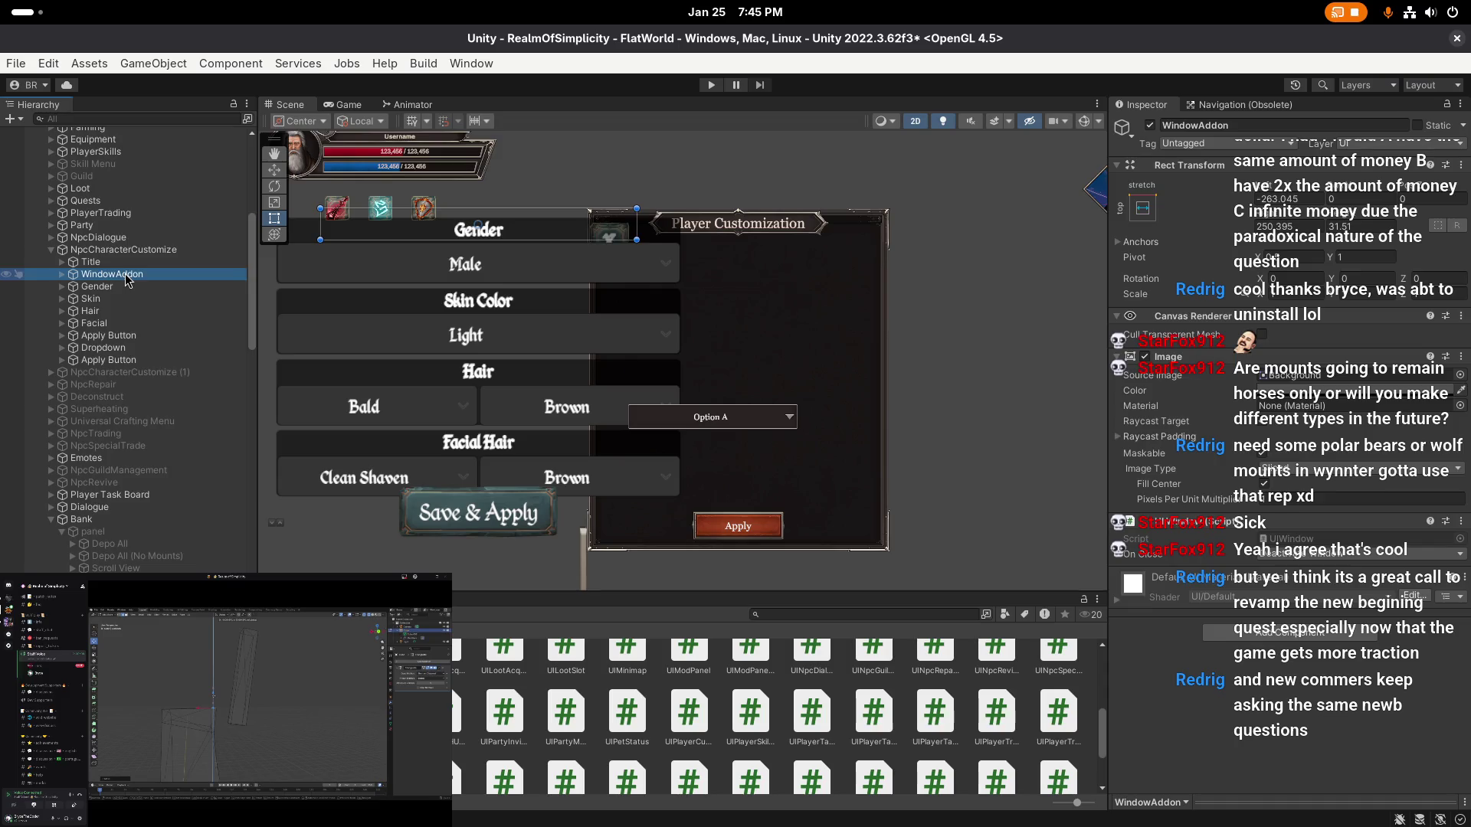
- Delete WindowAddon and inspect the existing Gender Dropdown's settings
key(Delete)
click(125, 274)
key(Right)
click(118, 299)
scroll(1234, 495, down, 10)
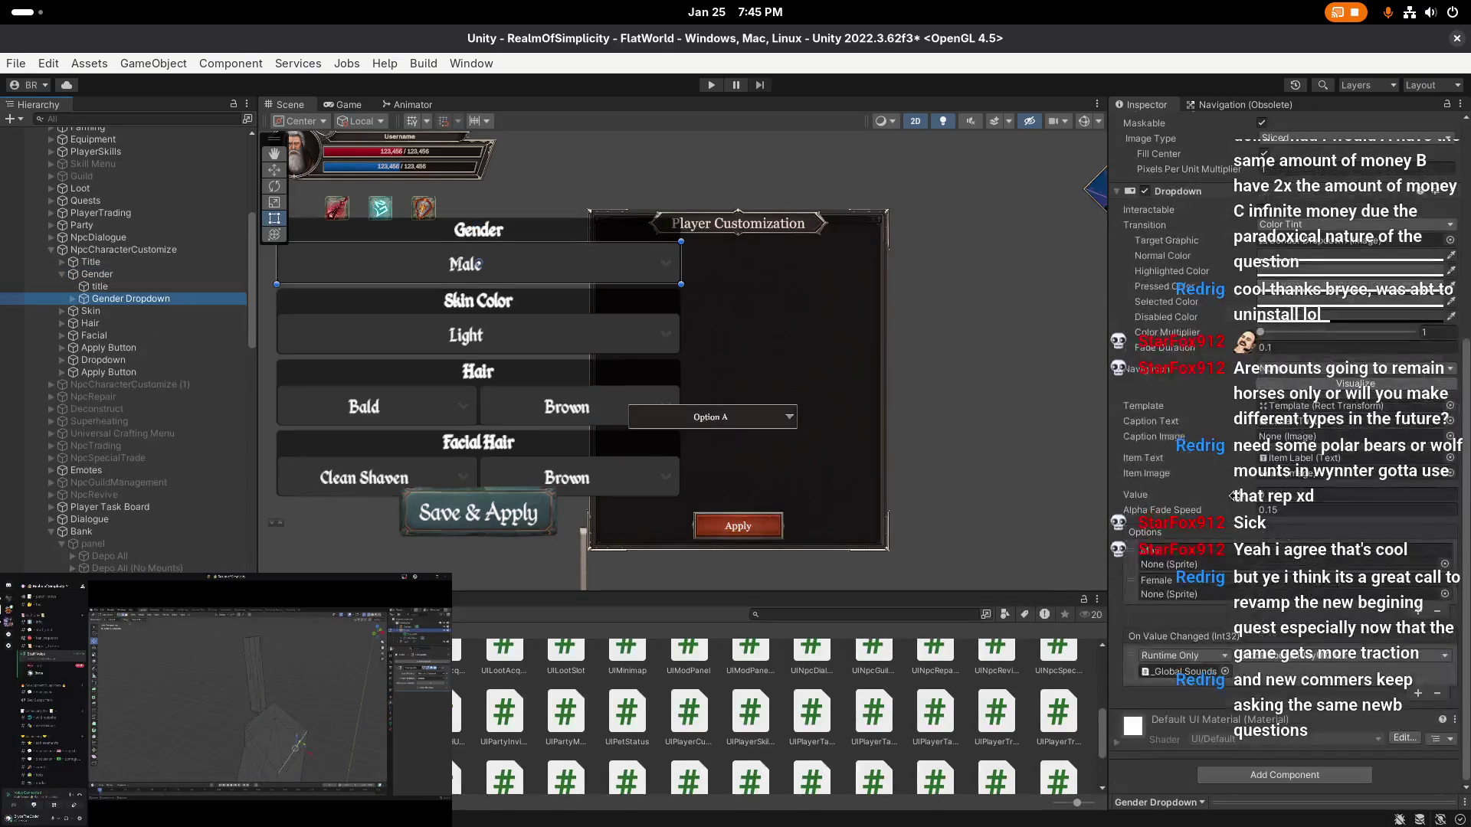
drag(749, 416, 849, 440)
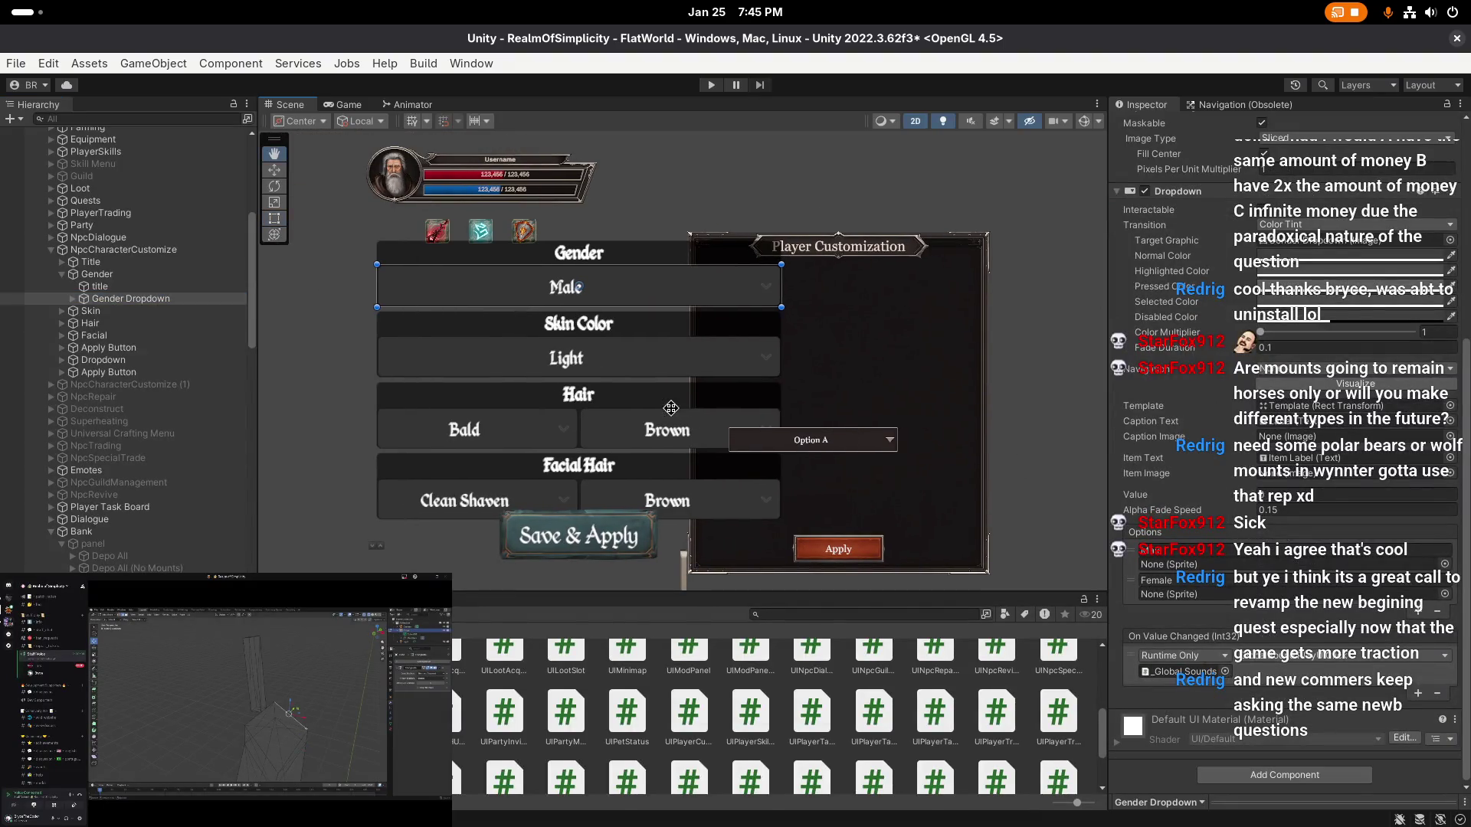
- Anchor the Option A dropdown to the panel centre and move it up under the title
click(147, 361)
double_click(147, 360)
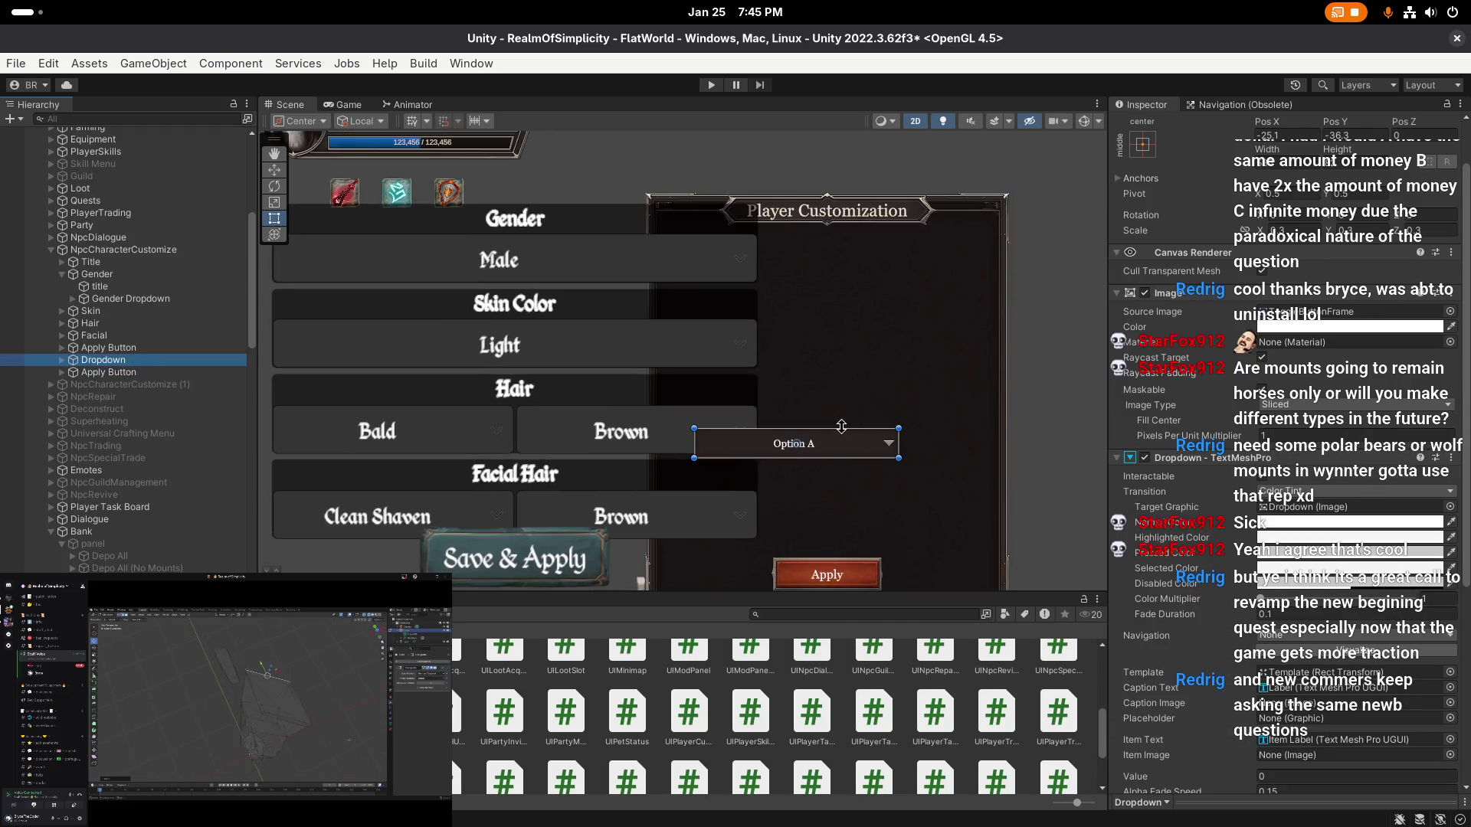
click(1142, 144)
alt+click(1224, 310)
key(w)
click(828, 233)
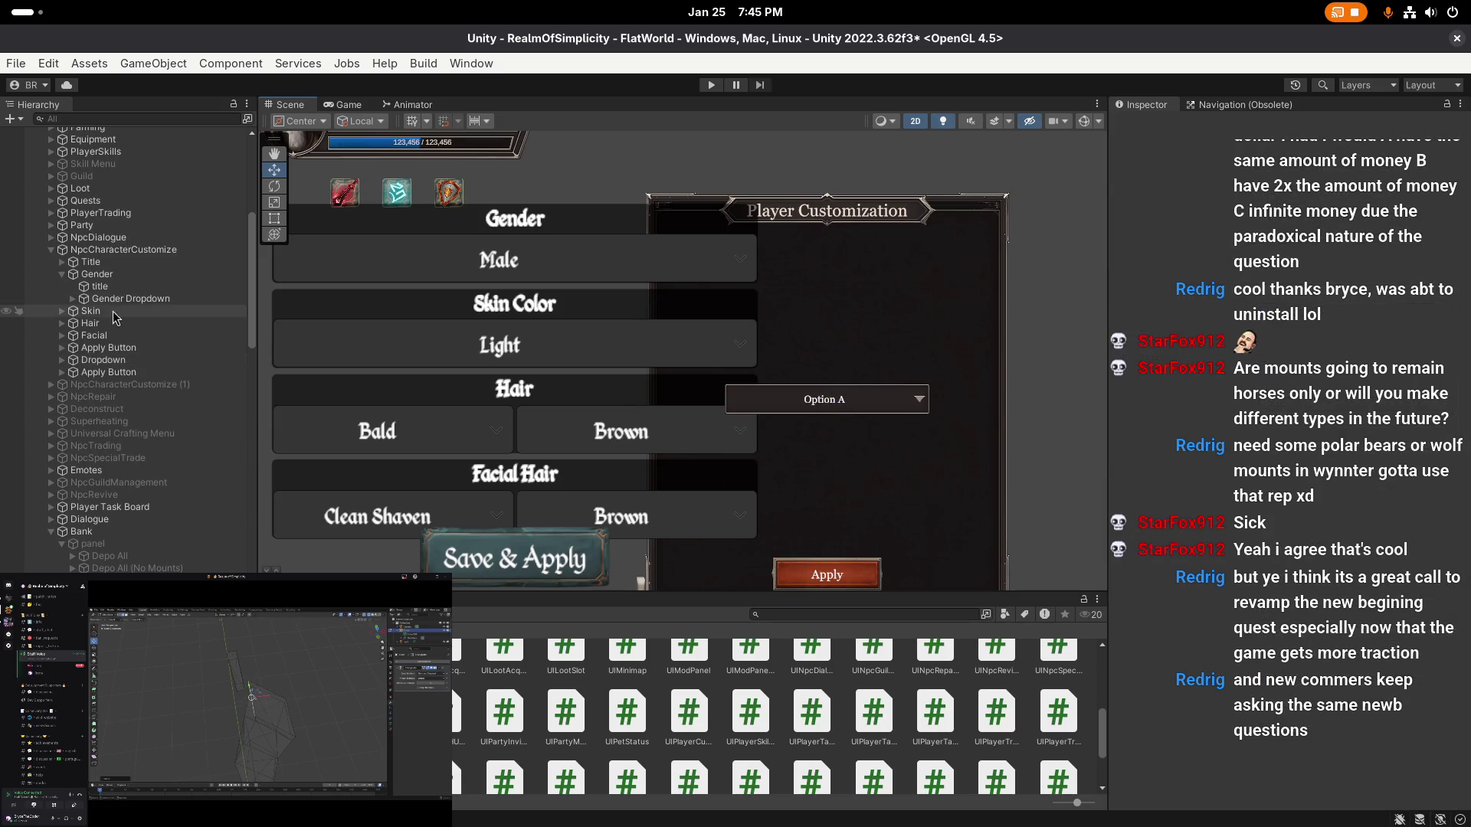
click(140, 361)
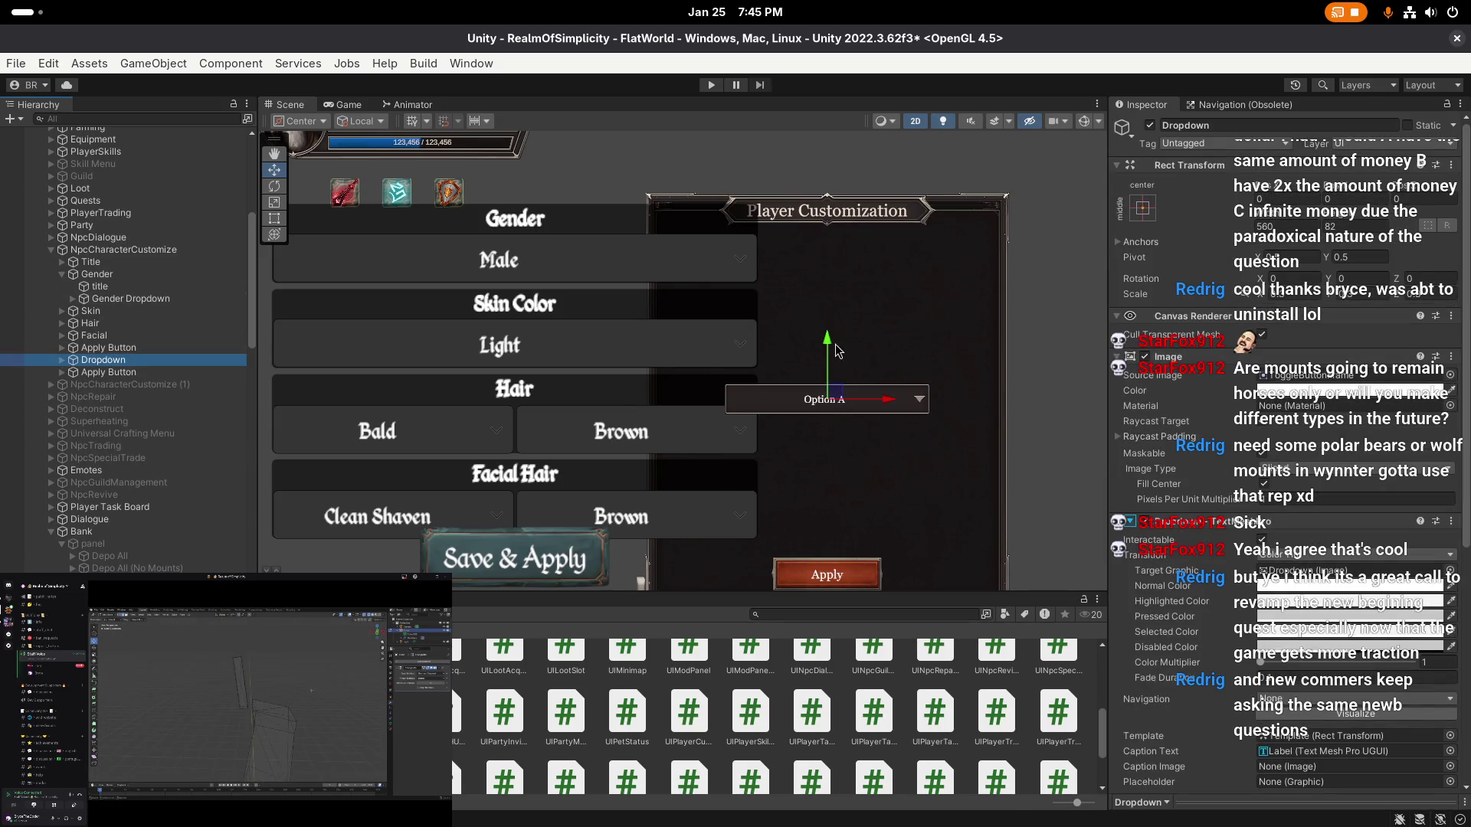
drag(841, 351, 841, 216)
key(t)
- Rename the dropdown options to Male and Female, with Male first
scroll(1228, 550, down, 10)
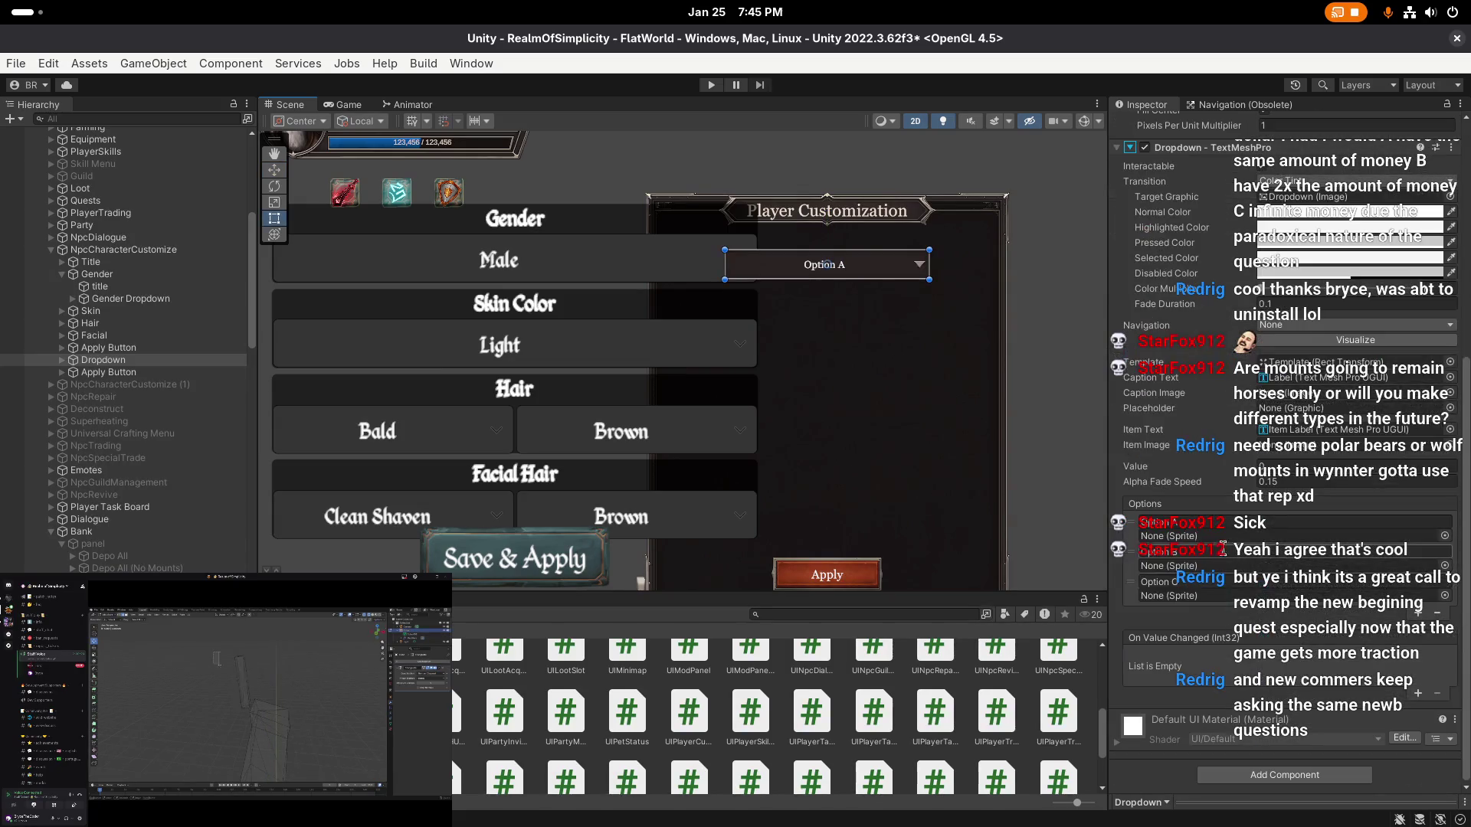
key(Tab)
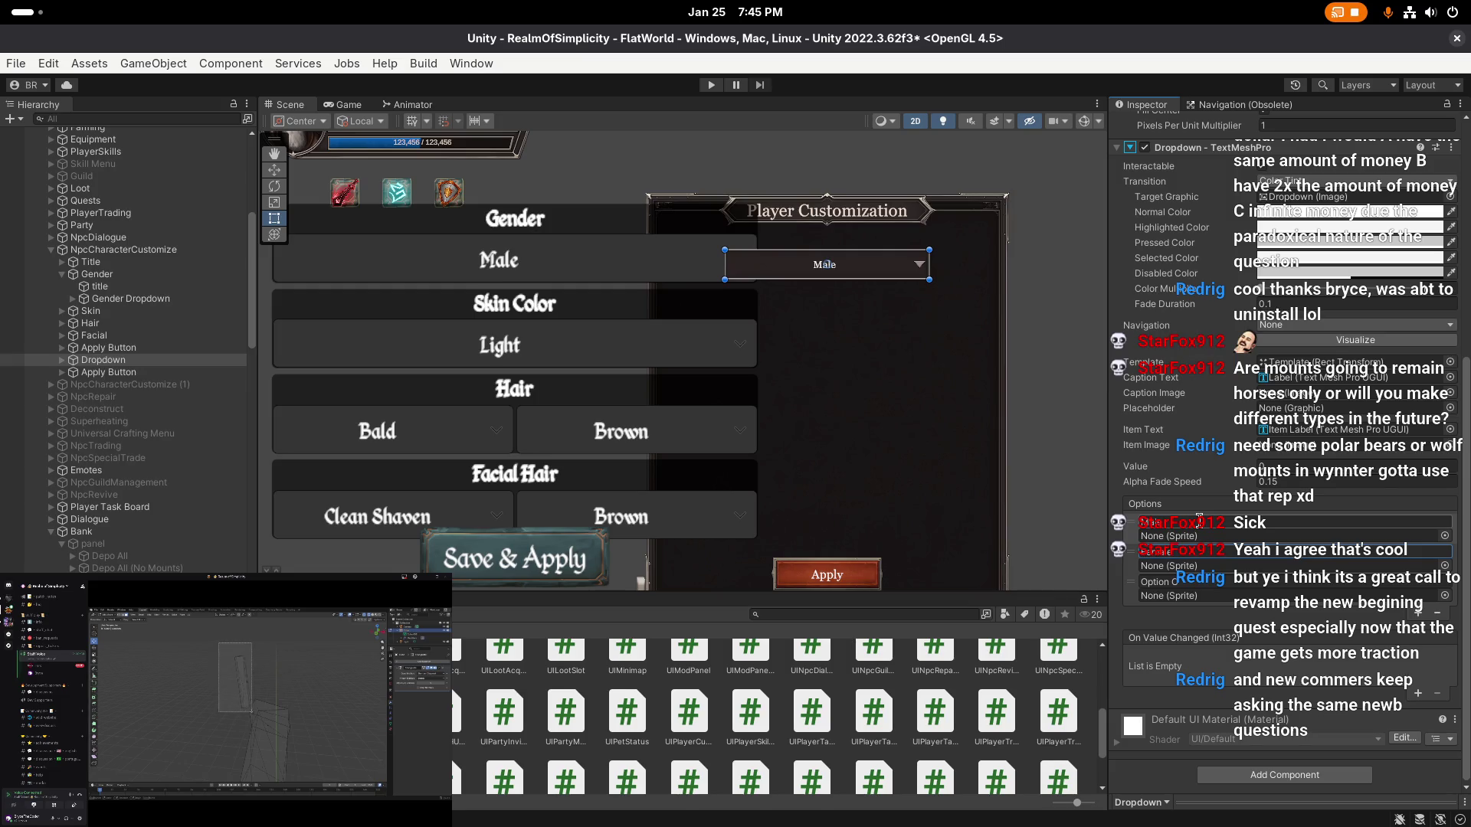
scroll(1197, 544, up, 1)
click(1196, 571)
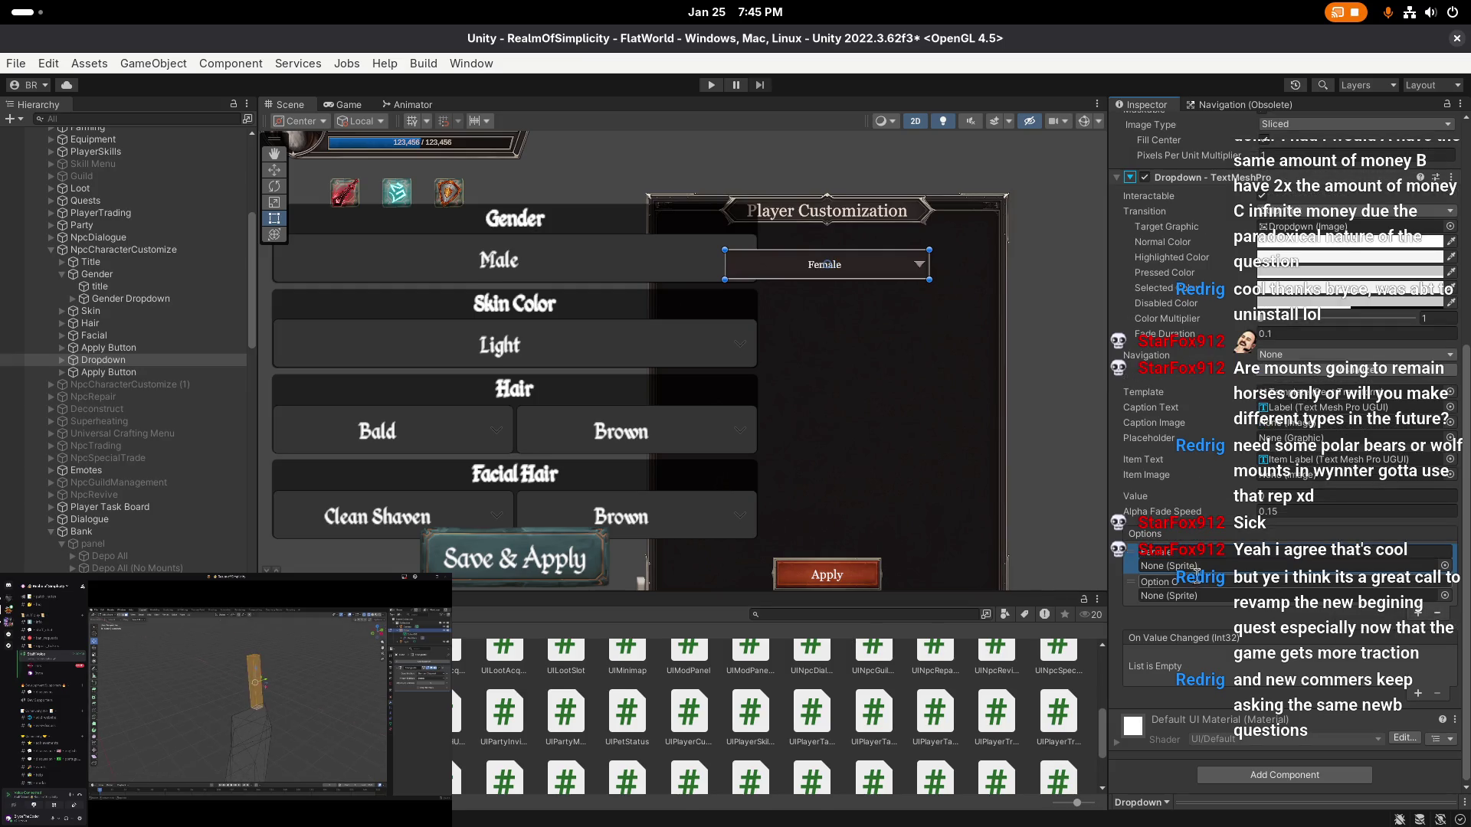
click(1186, 582)
text(Male)
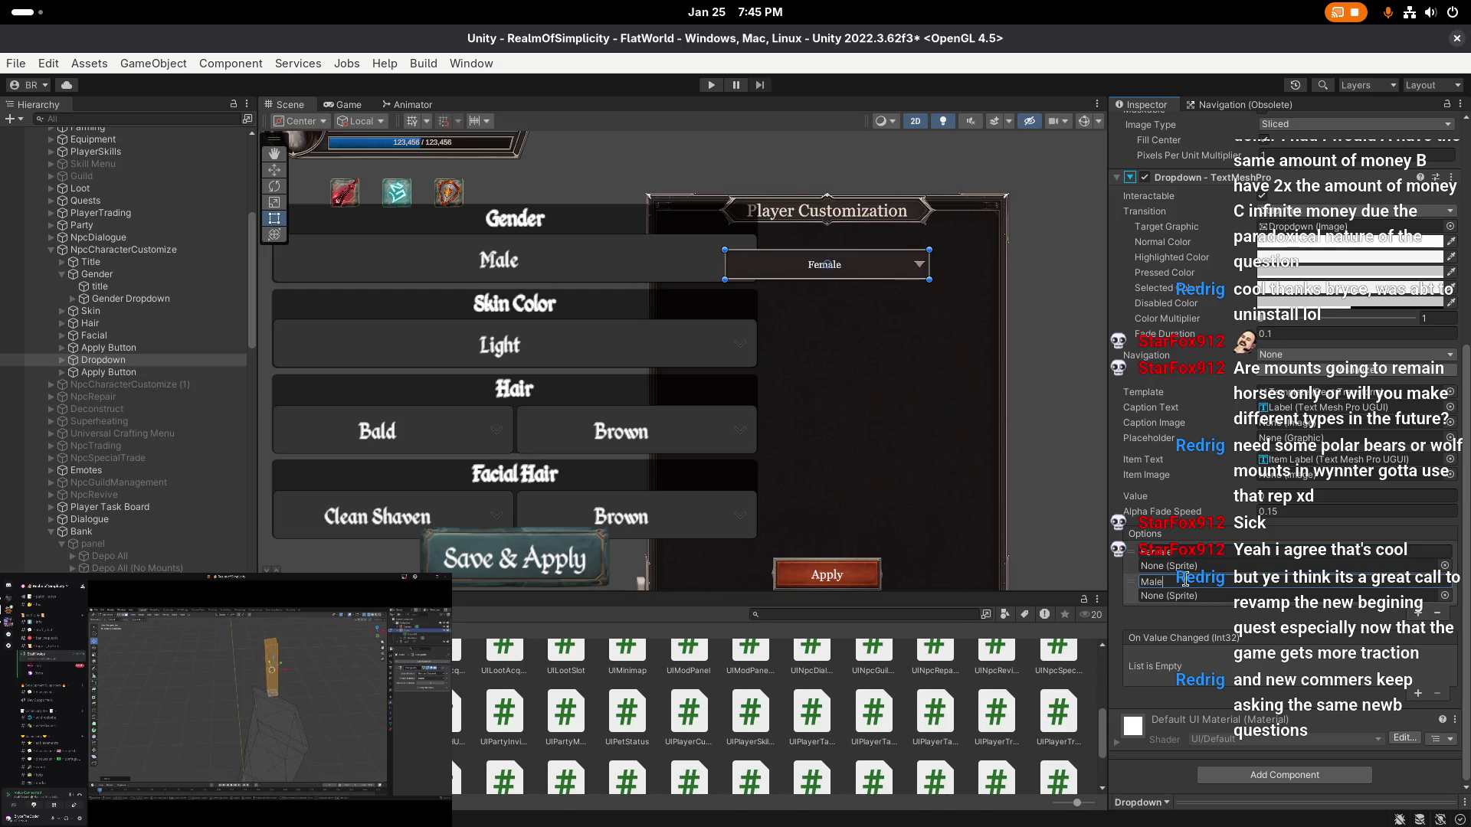
drag(1130, 581, 1130, 565)
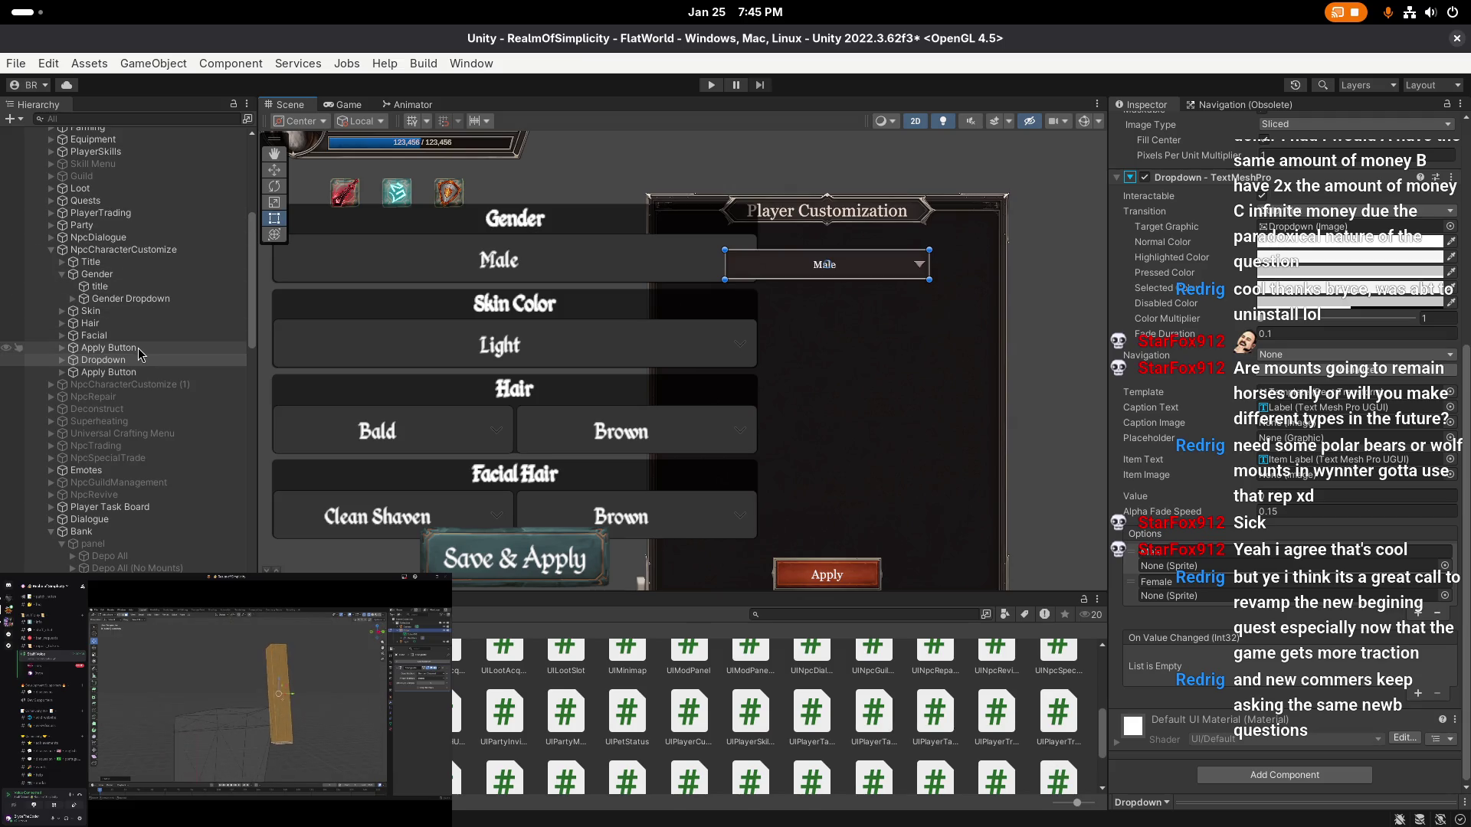
- Delete the old Gender group and rename the new dropdown Gender
click(123, 276)
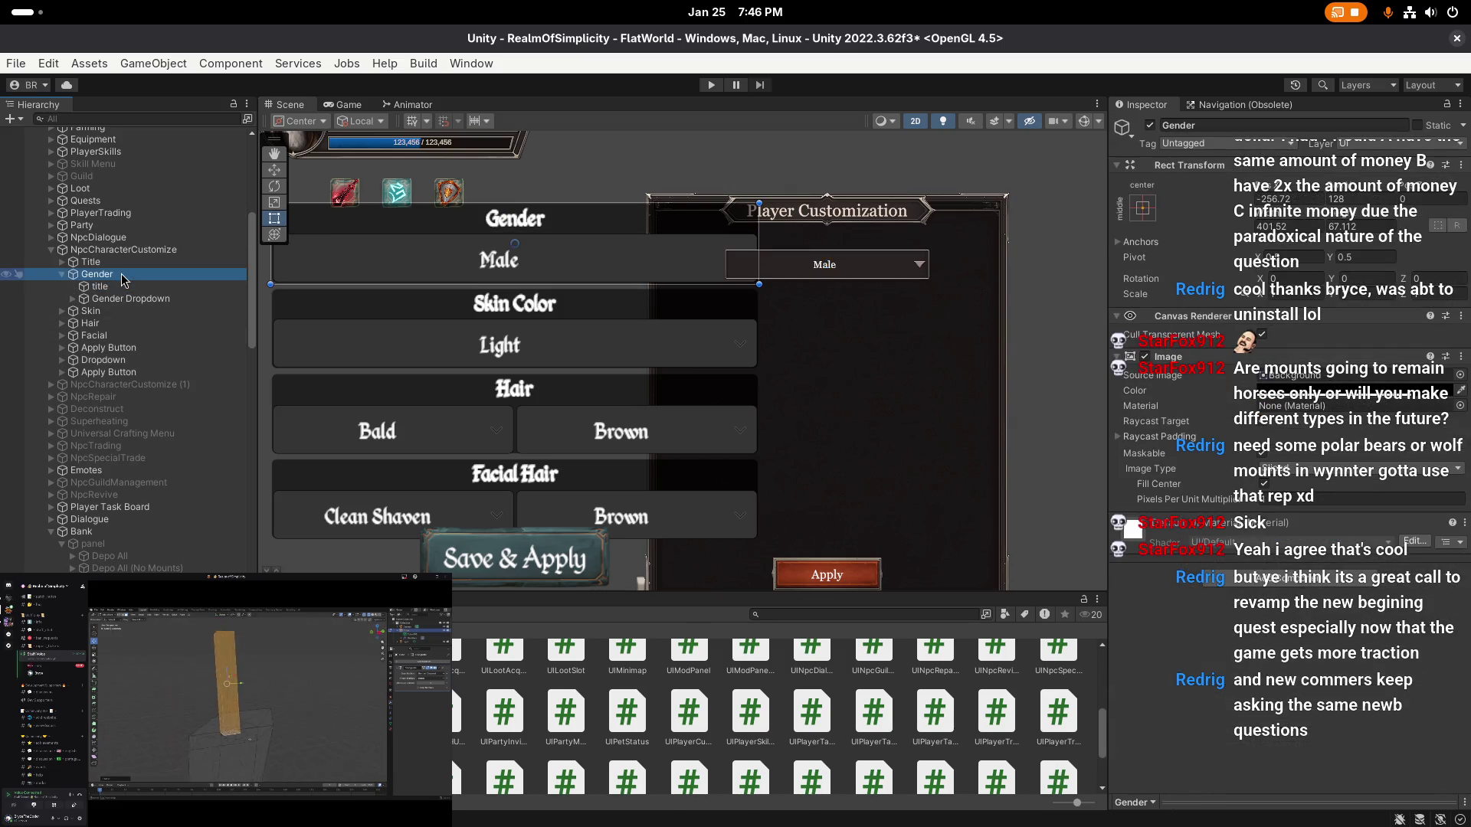
key(Delete)
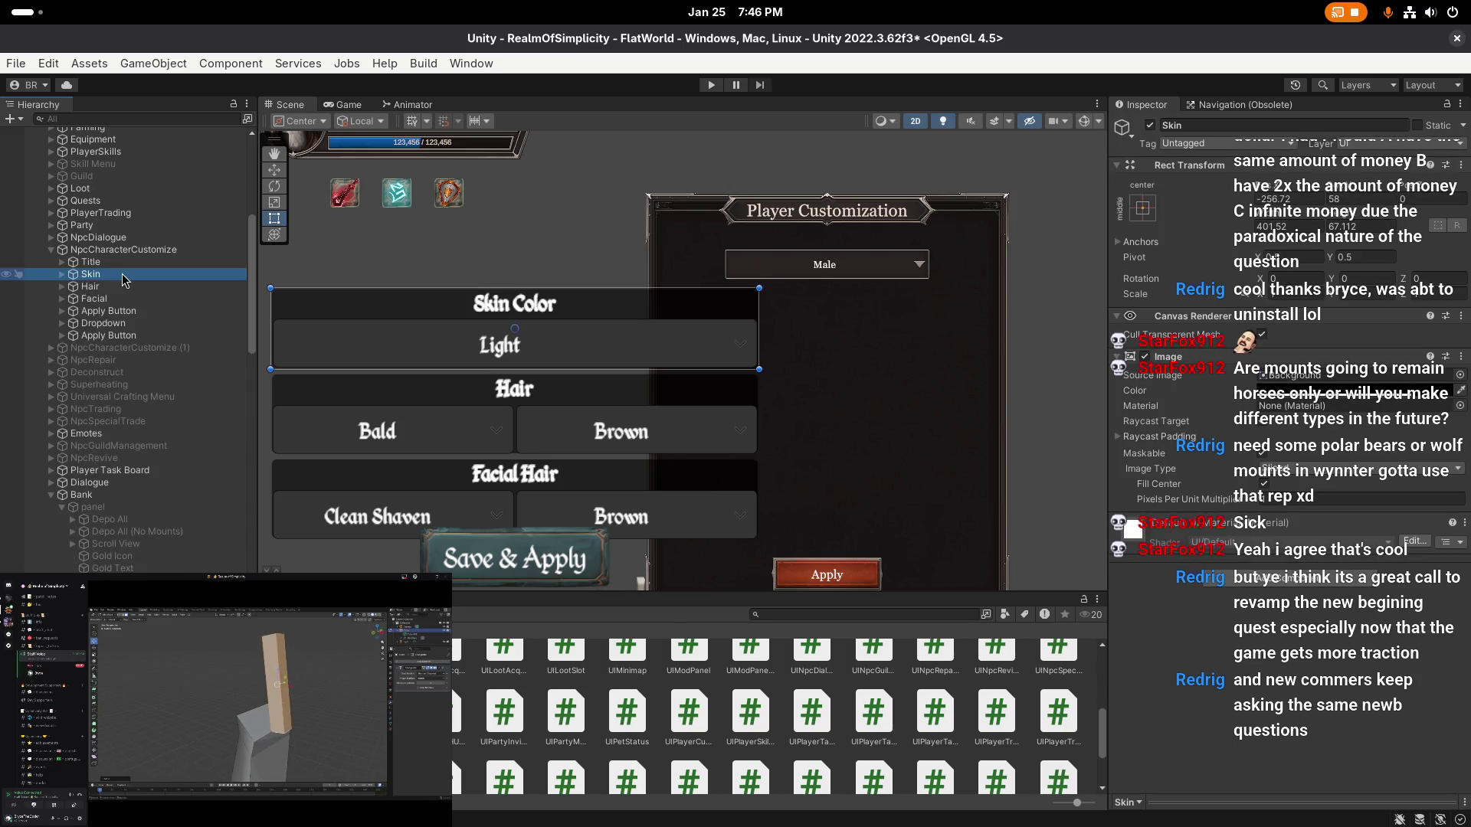
click(127, 325)
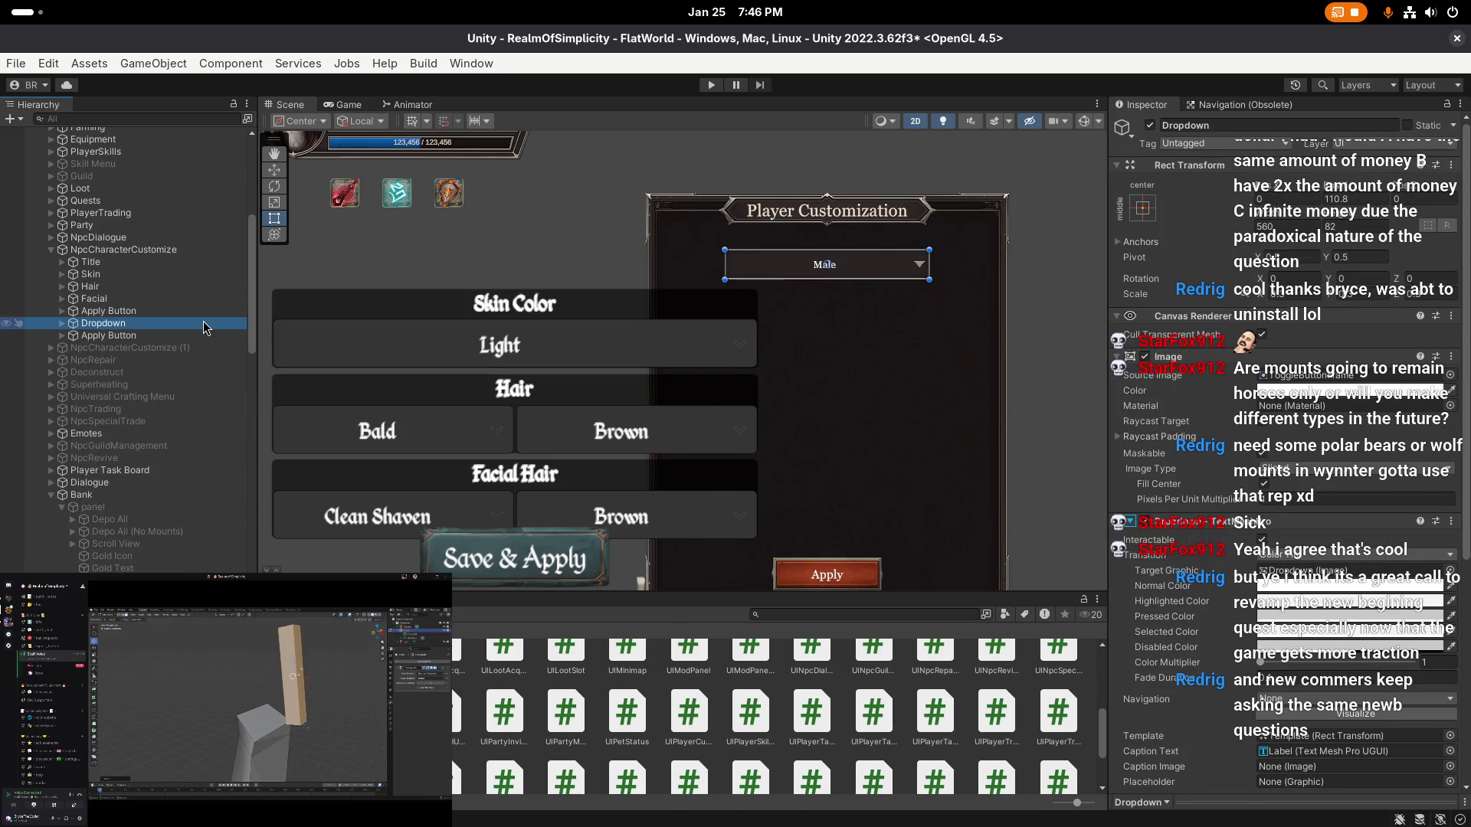
click(203, 322)
text(Gender)
key(Return)
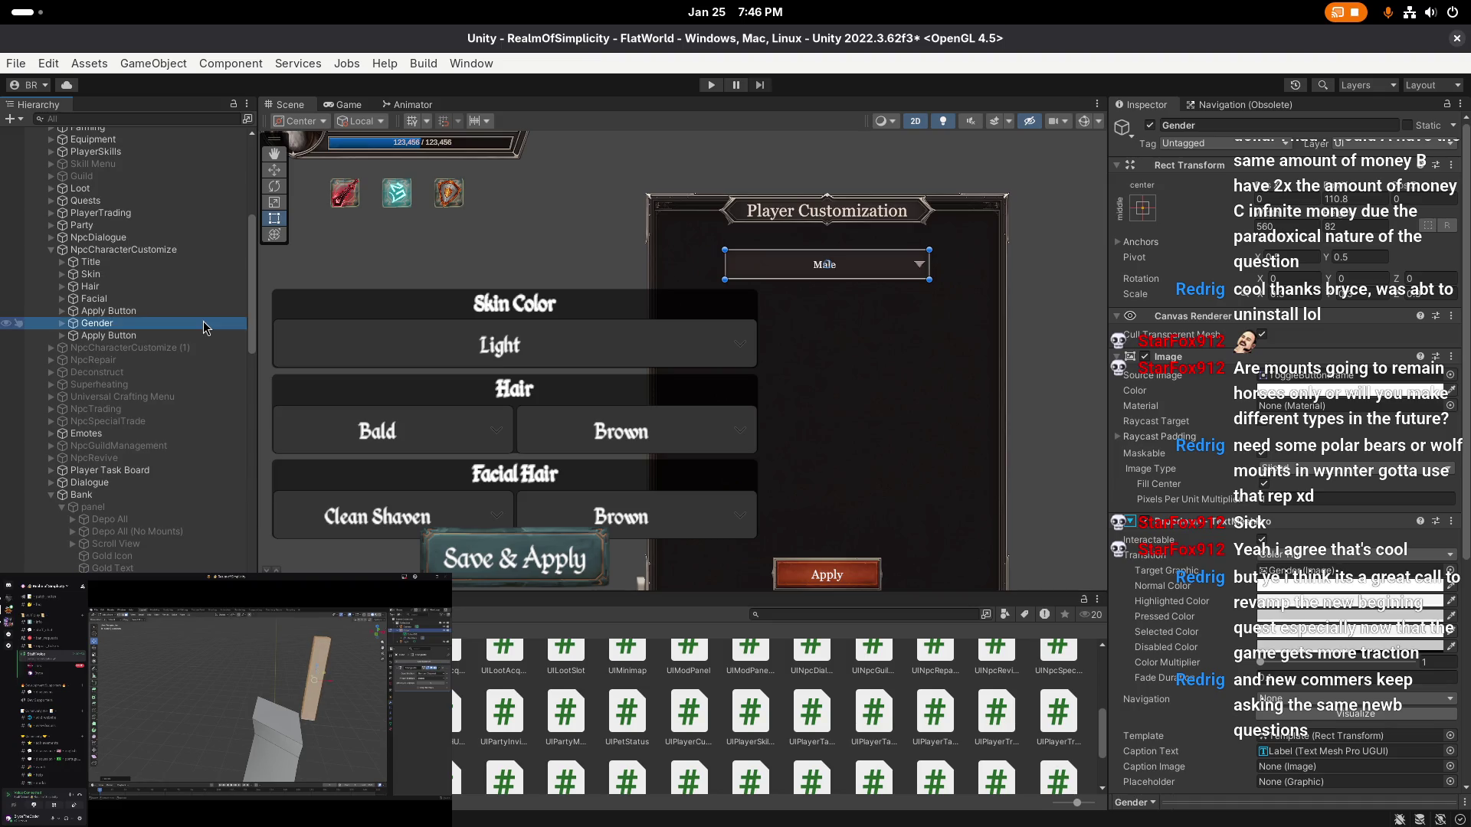
- Duplicate the Gender dropdown and name the copy Skin
key(ctrl+d)
click(117, 332)
text(Skin)
key(Return)
- Set the Gender dropdown width to 110, check Apply's OnClick, and select Skin's Y position
key(w)
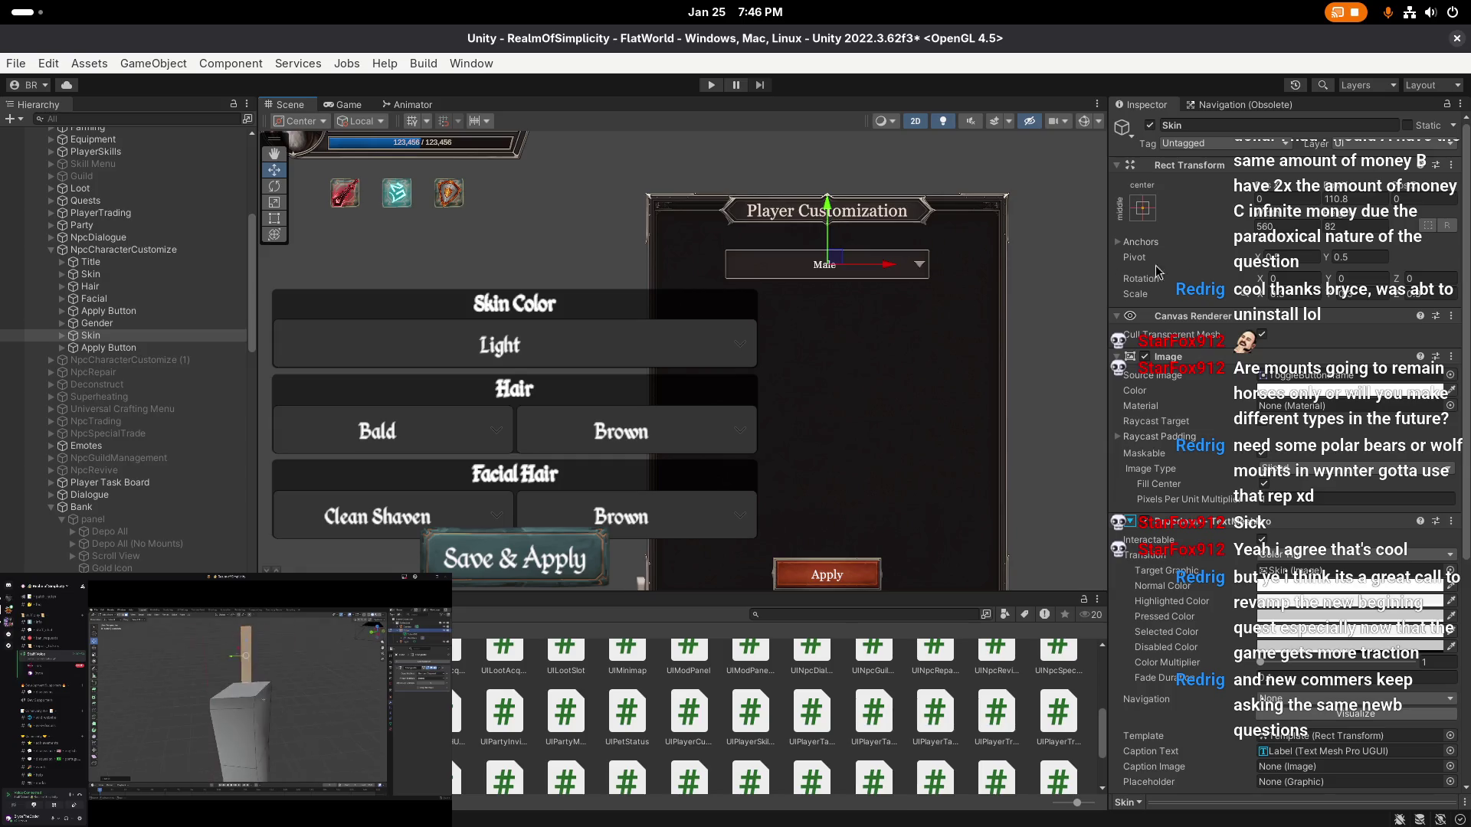
click(115, 323)
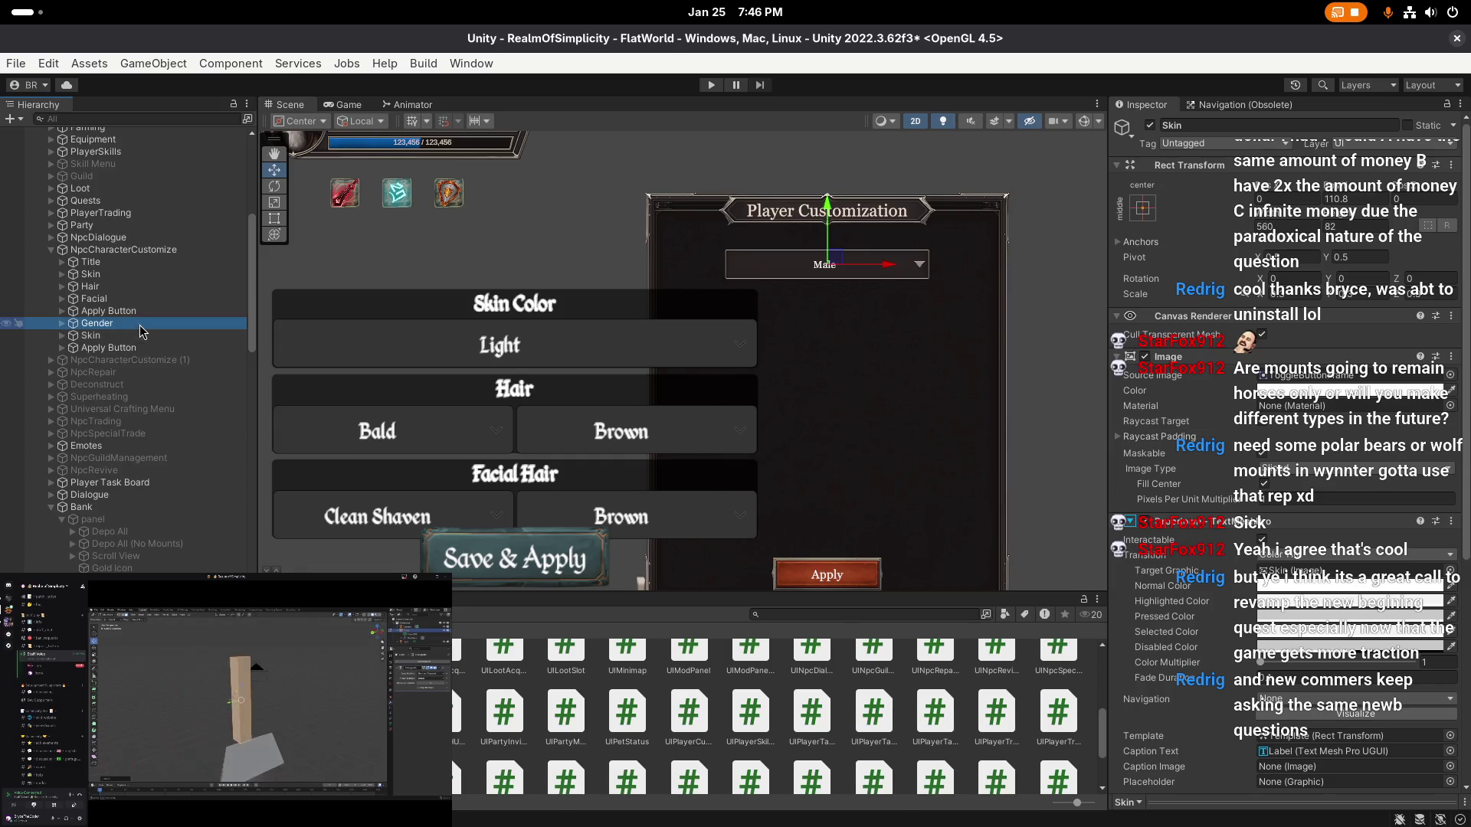
key(BackSpace)
key(BackSpace)
key(Return)
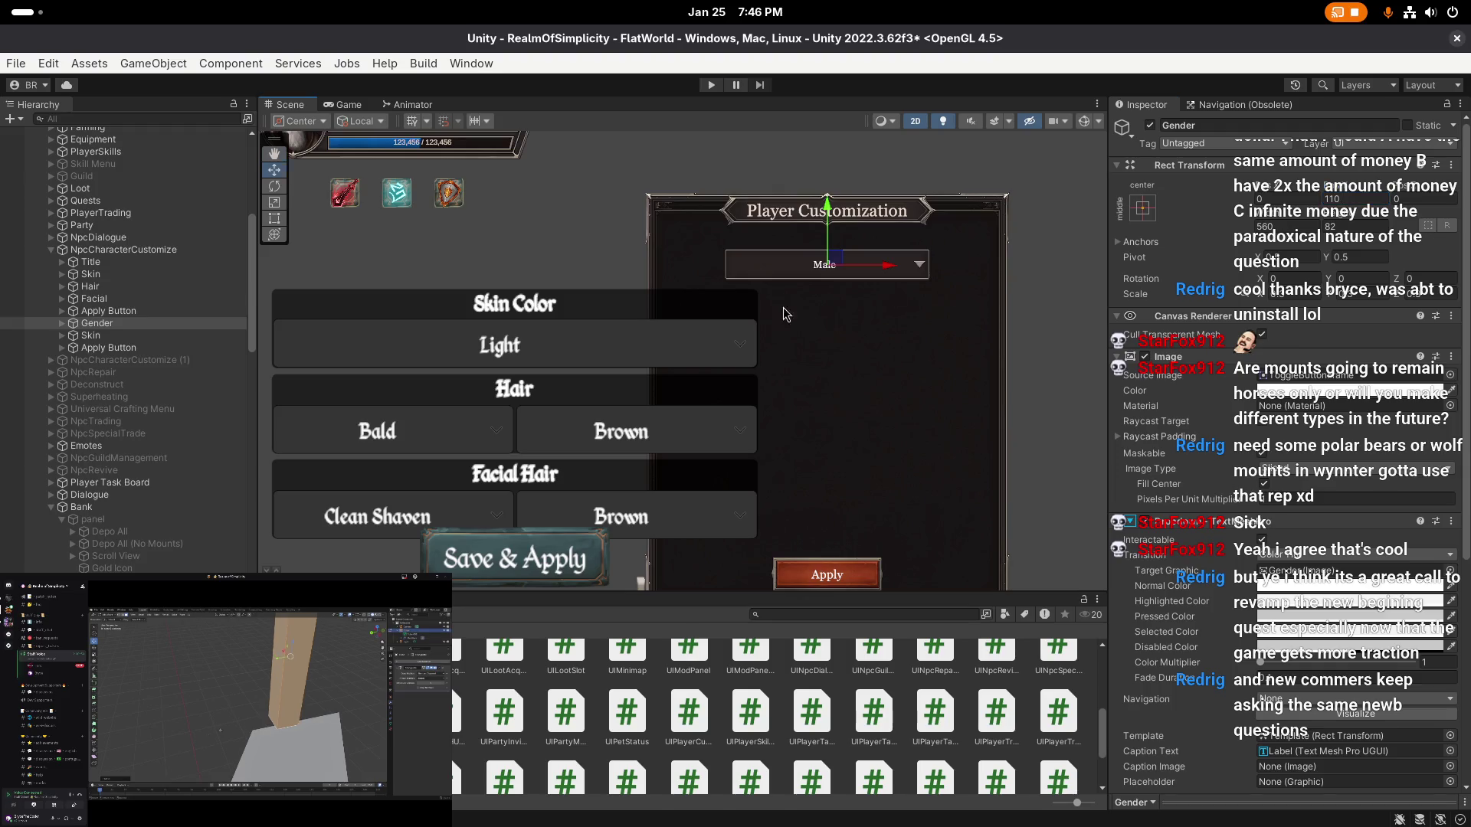
click(164, 311)
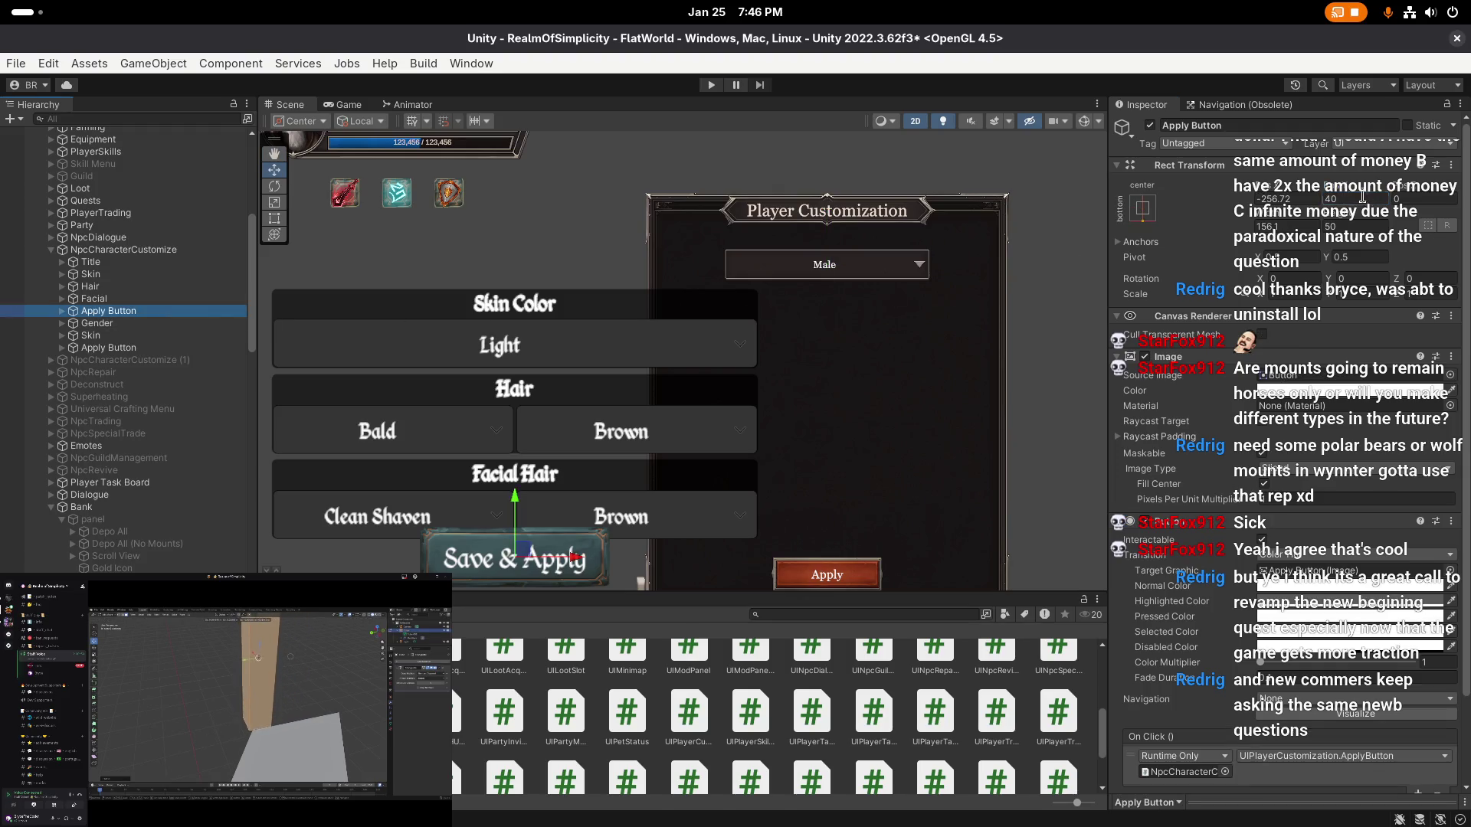
click(123, 322)
click(115, 335)
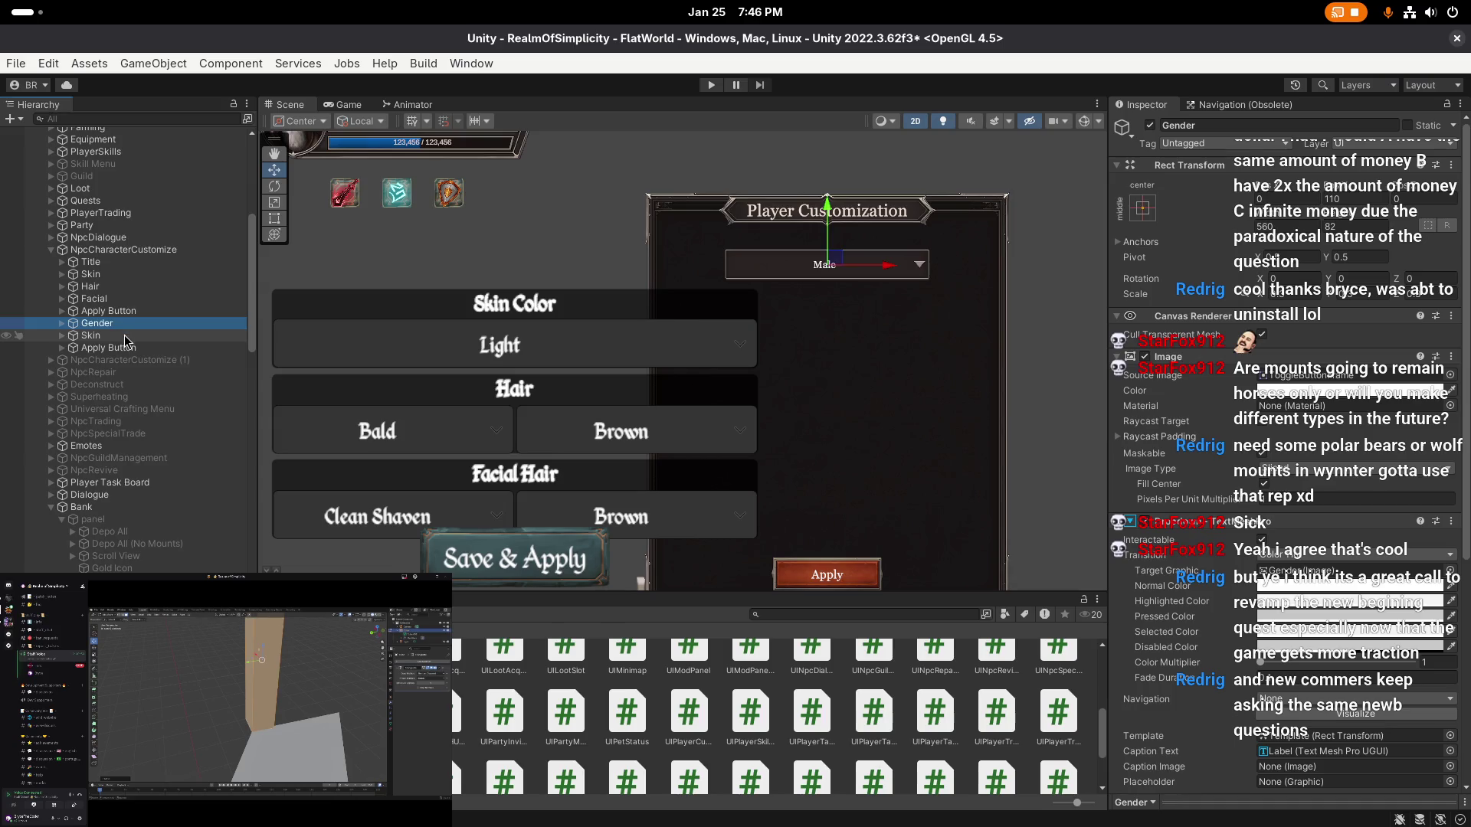
click(1350, 198)
- Place the Skin dropdown below Gender at Pos Y 78
text(-12)
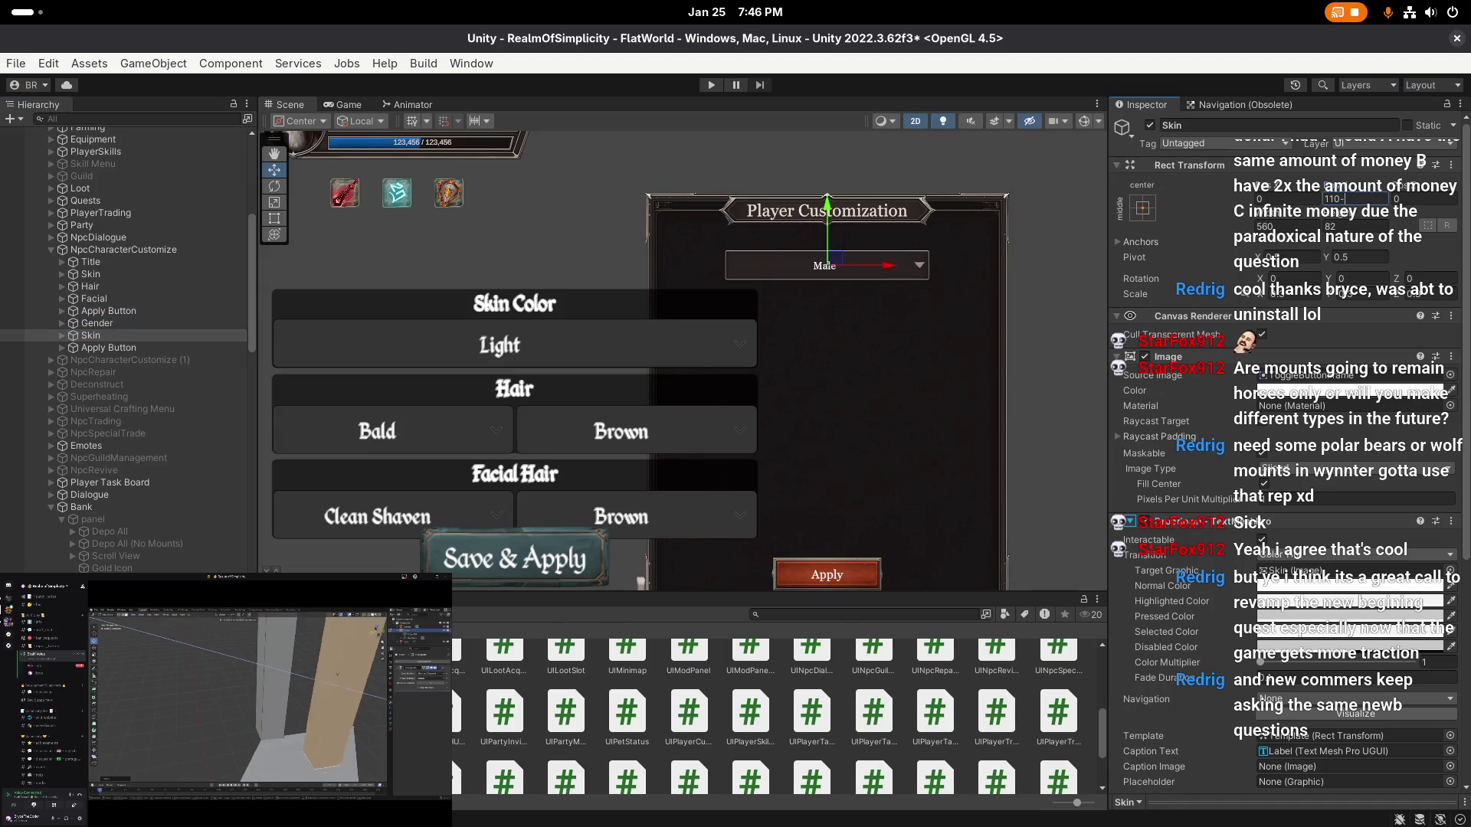
key(BackSpace)
key(BackSpace)
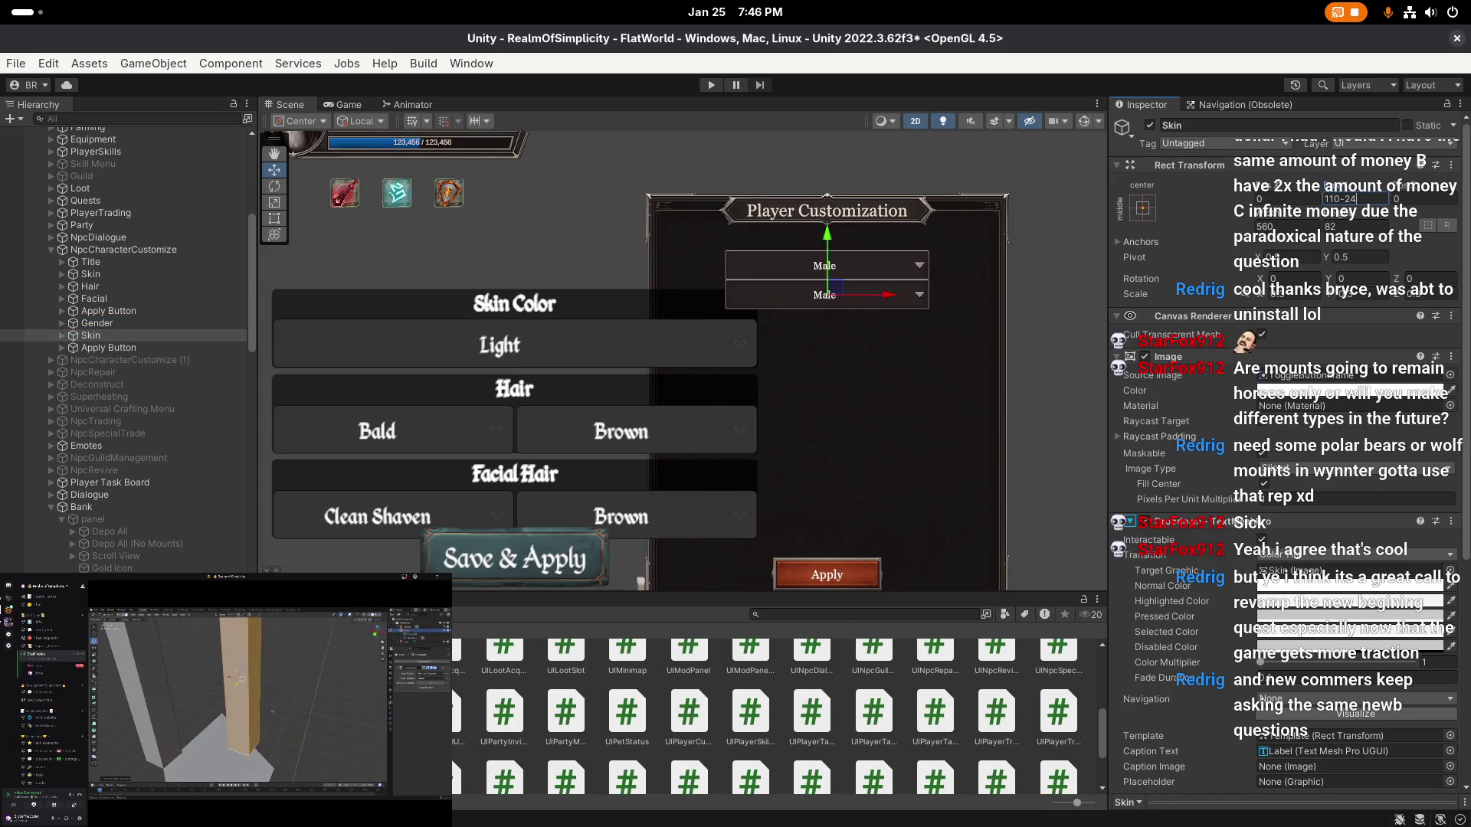
text(32)
key(Return)
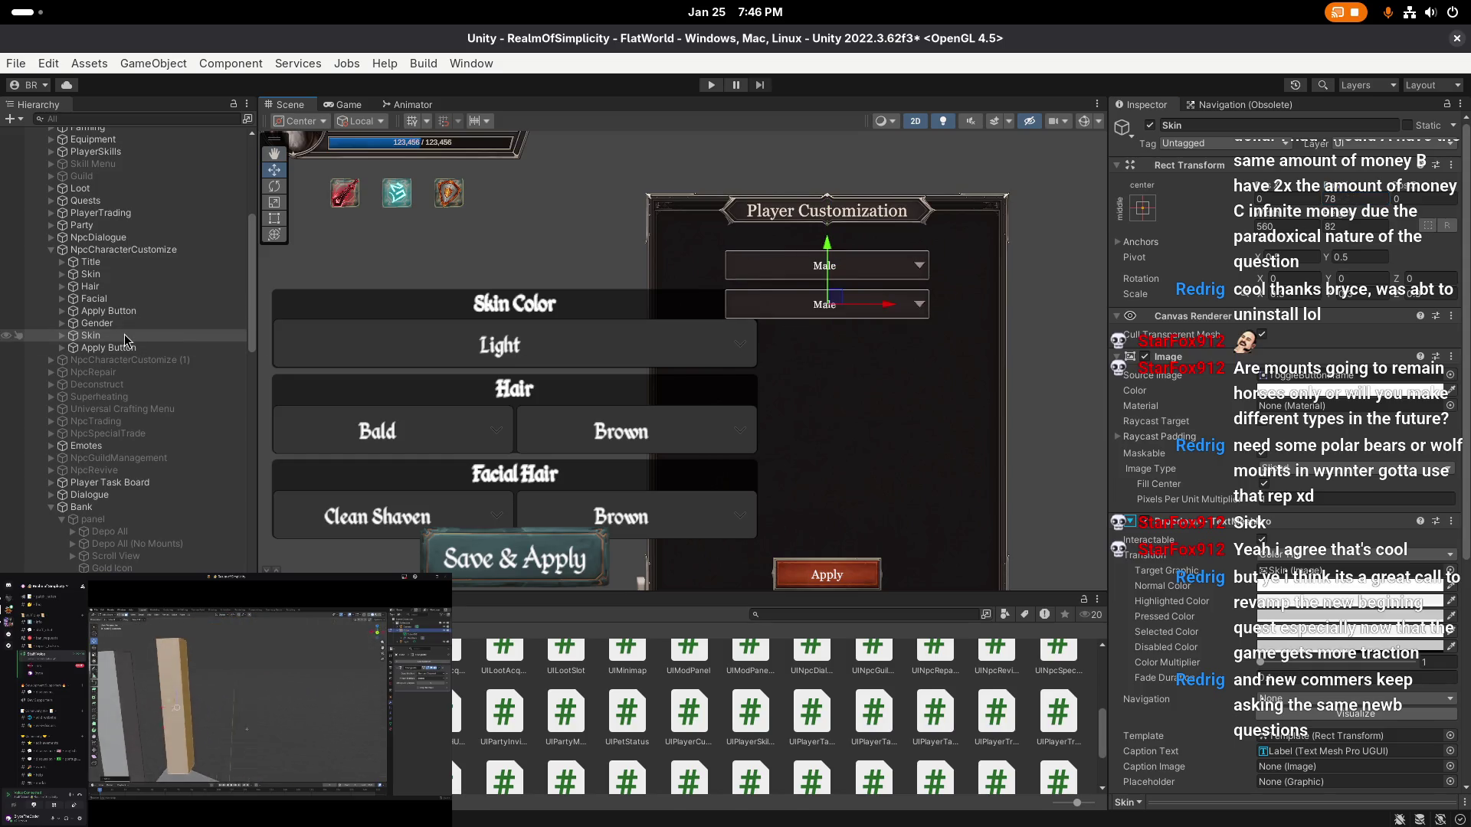
- Duplicate Skin into a Hair dropdown at Pos Y 46
key(ctrl+d)
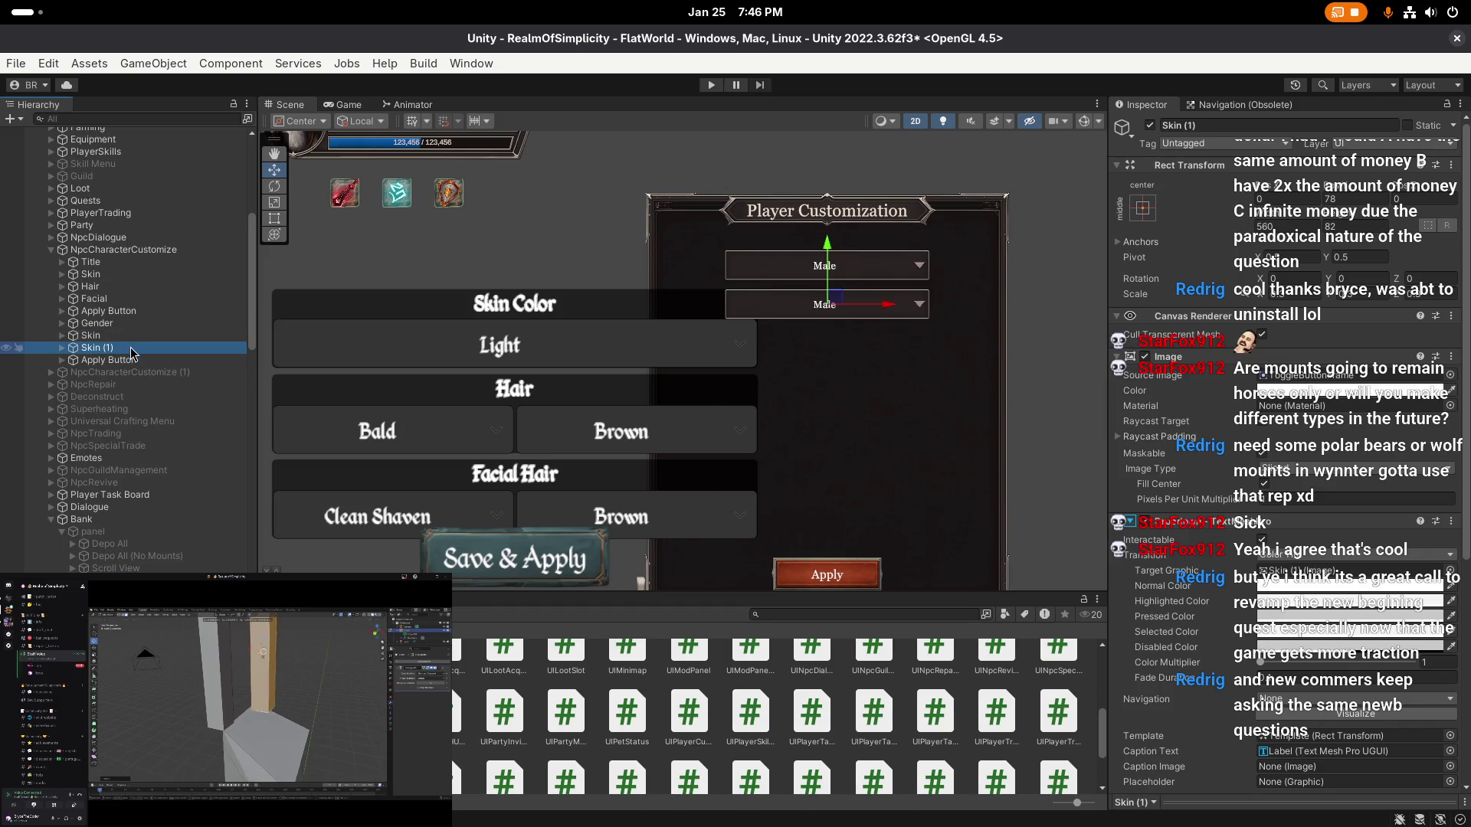
click(1371, 199)
text(-32)
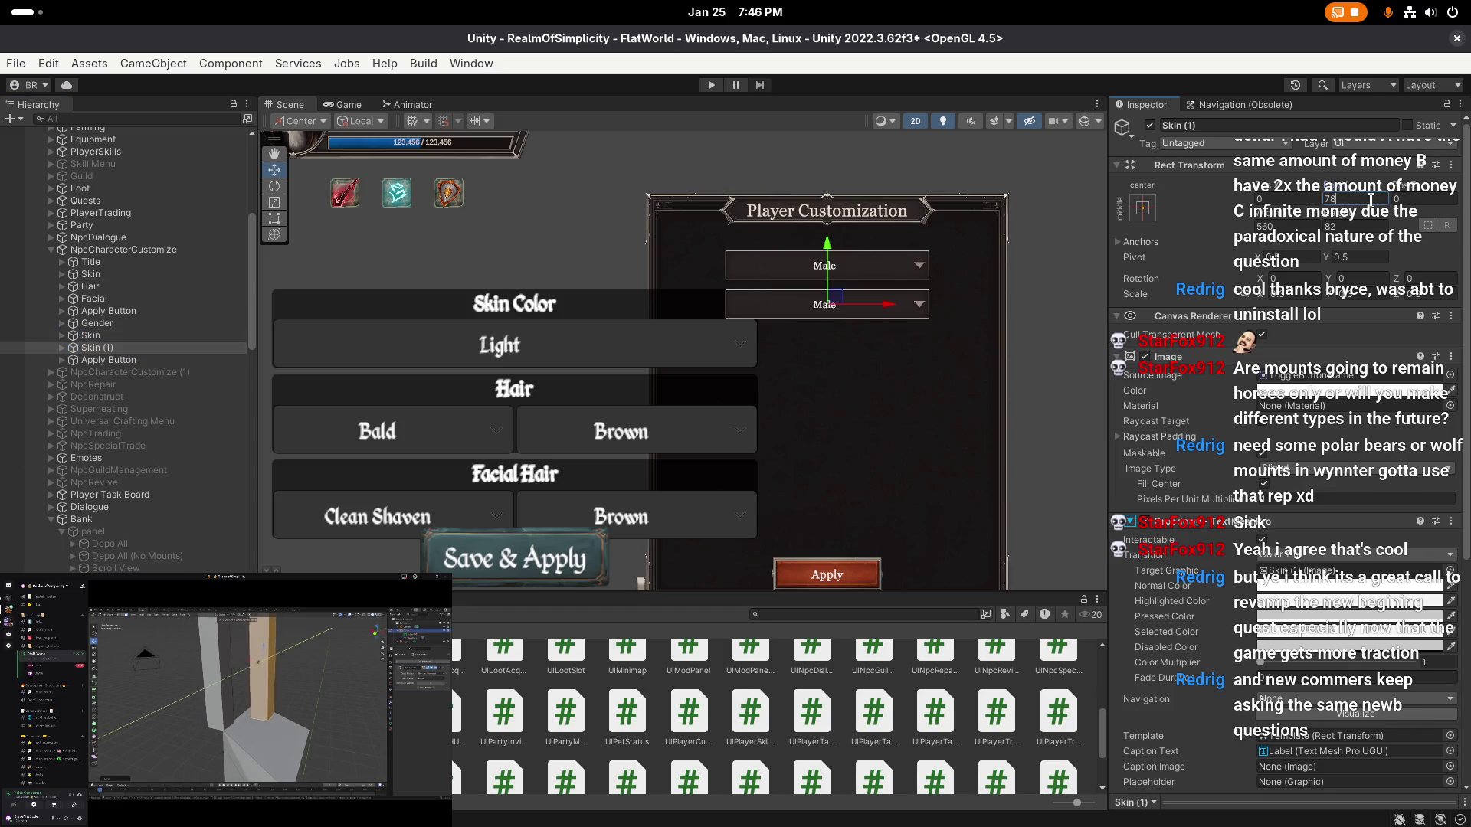
key(Return)
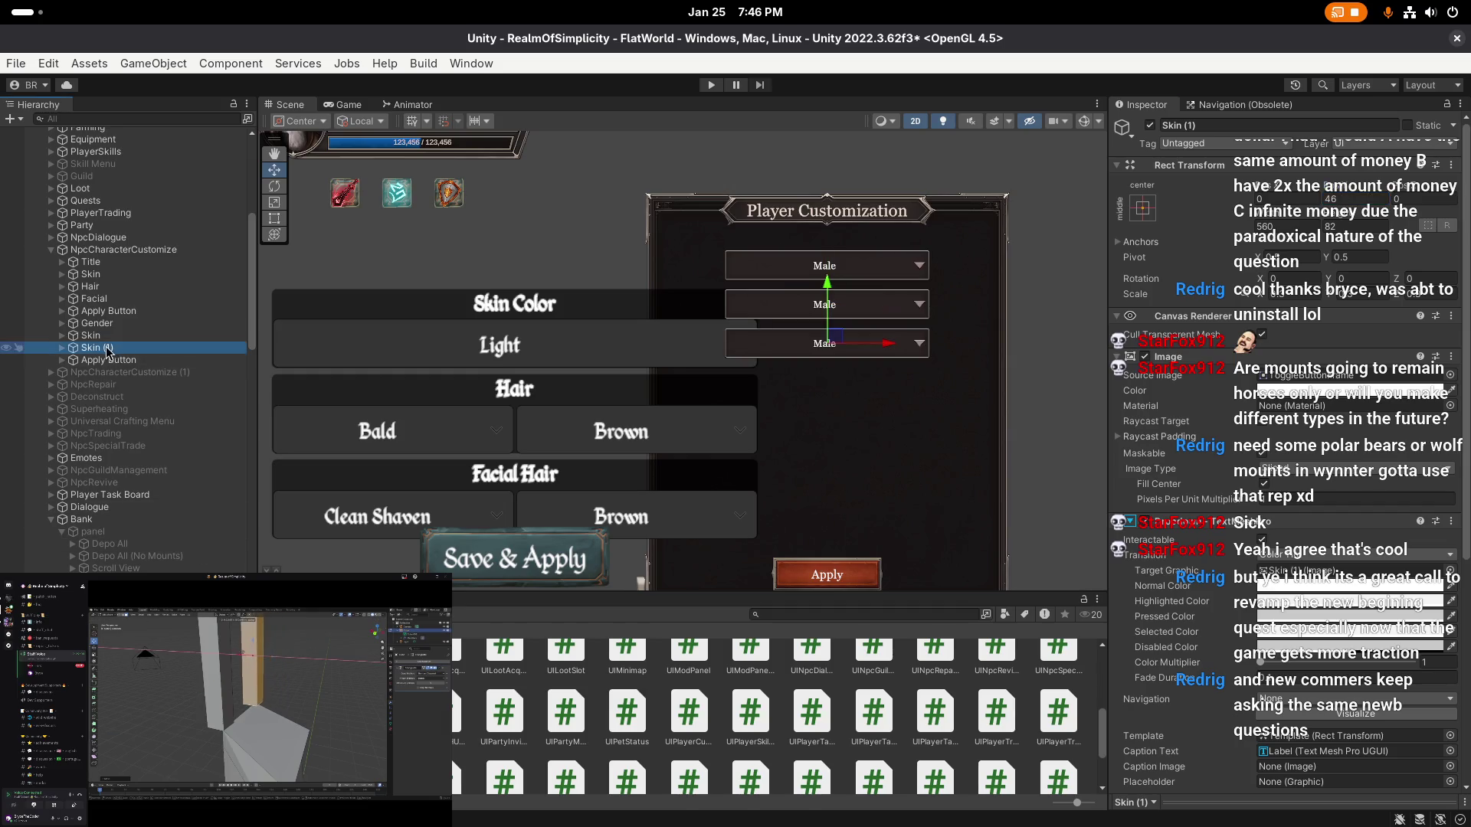
key(F2)
text(F)
text(Hair)
key(Return)
- Duplicate Hair into a FacialHair dropdown at Pos Y 14
key(ctrl+d)
click(1362, 198)
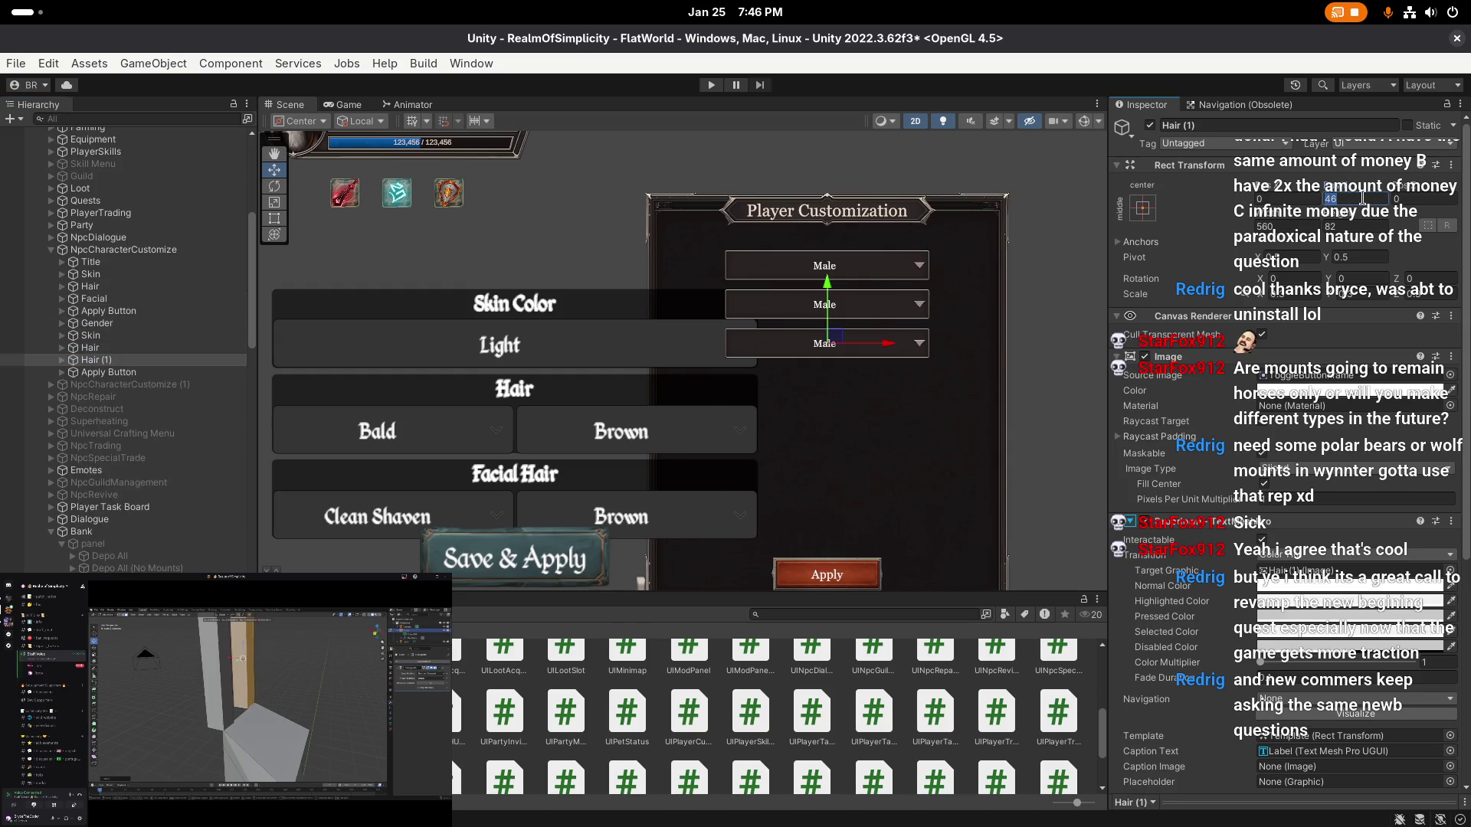
text(14)
key(Return)
click(139, 359)
text(Facial)
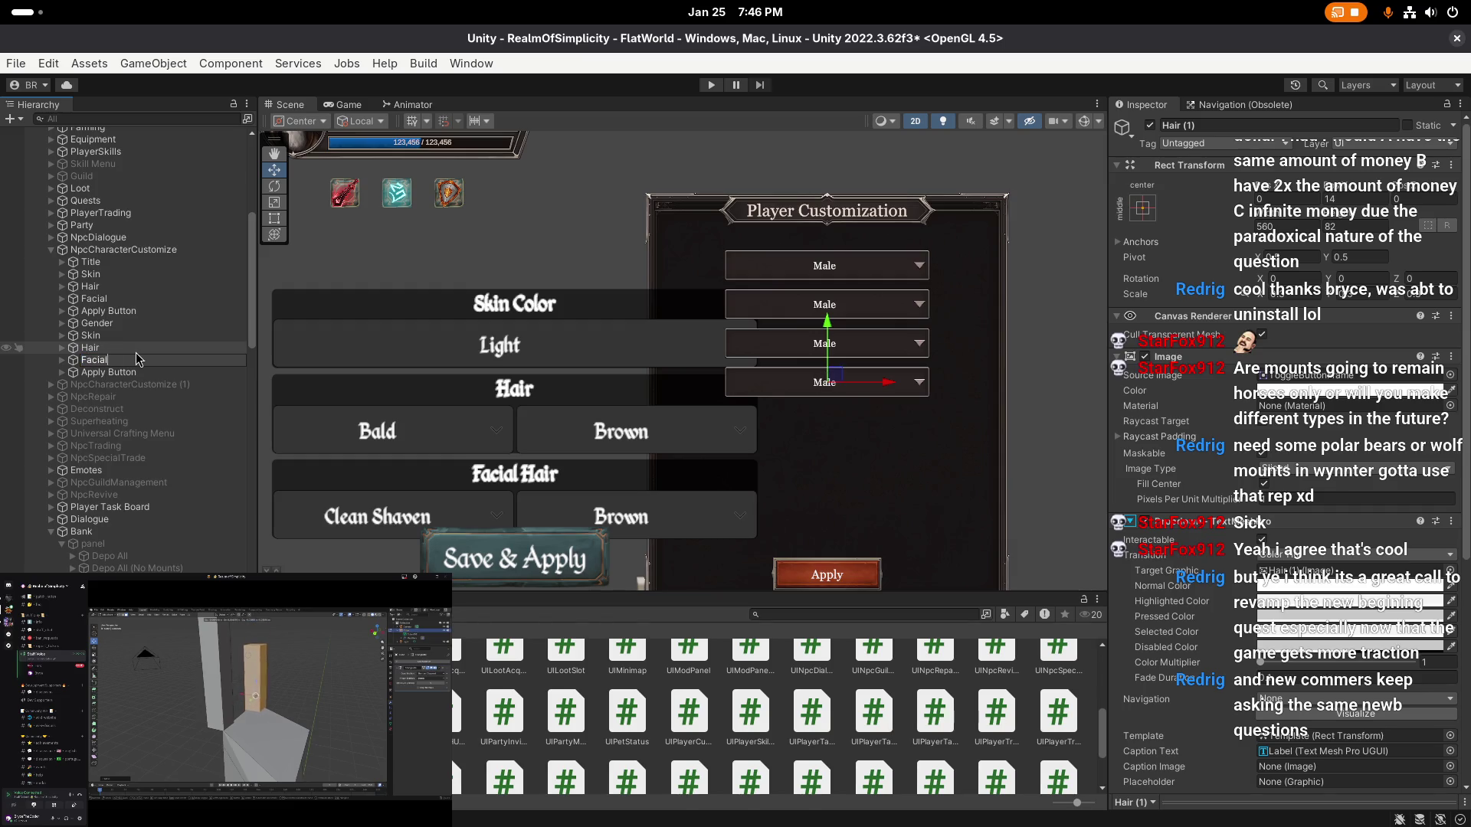
text(Hair)
key(Return)
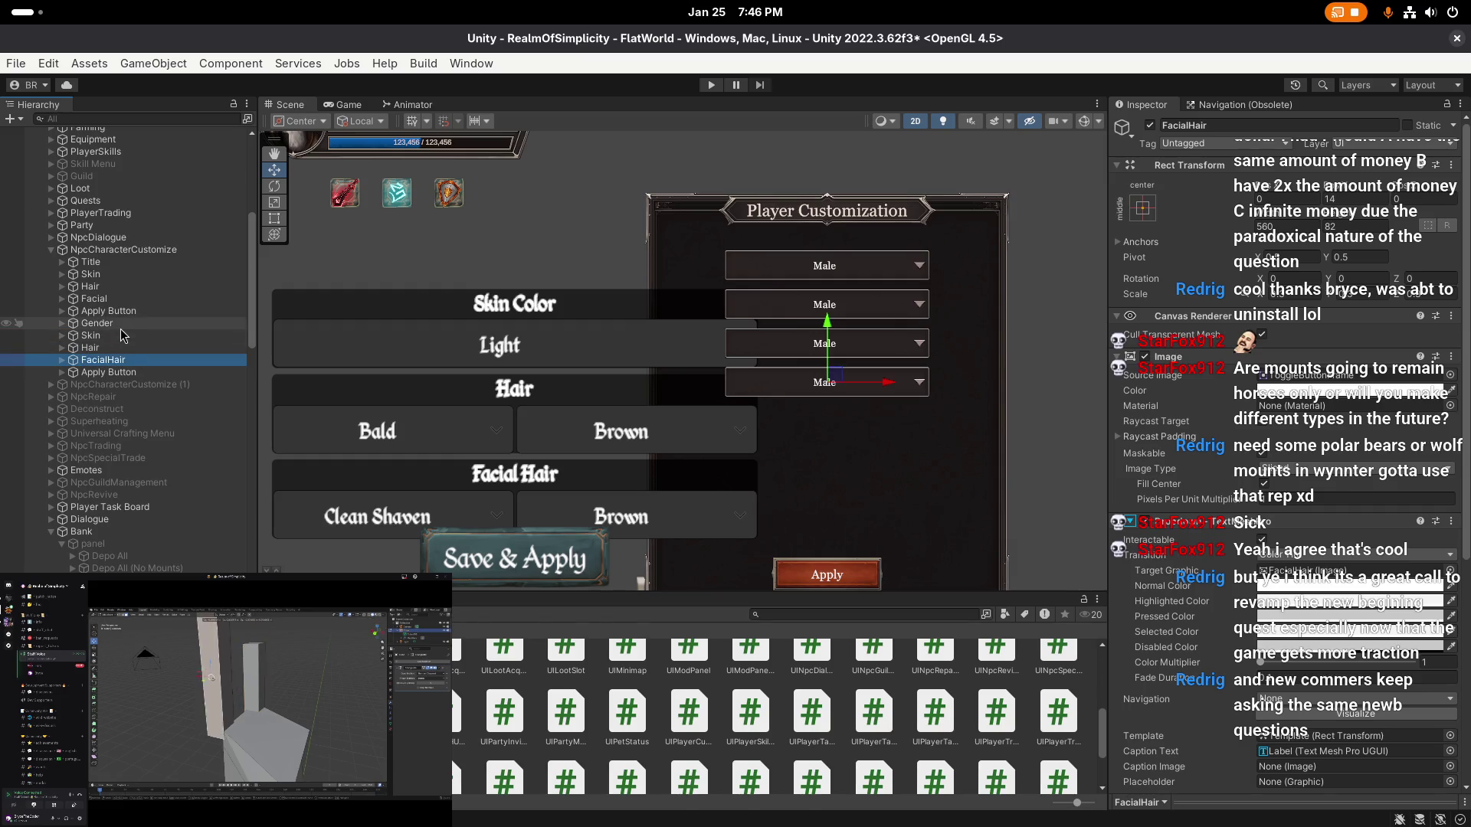
- Delete the extra Apply Button and select the old Skin section
click(122, 311)
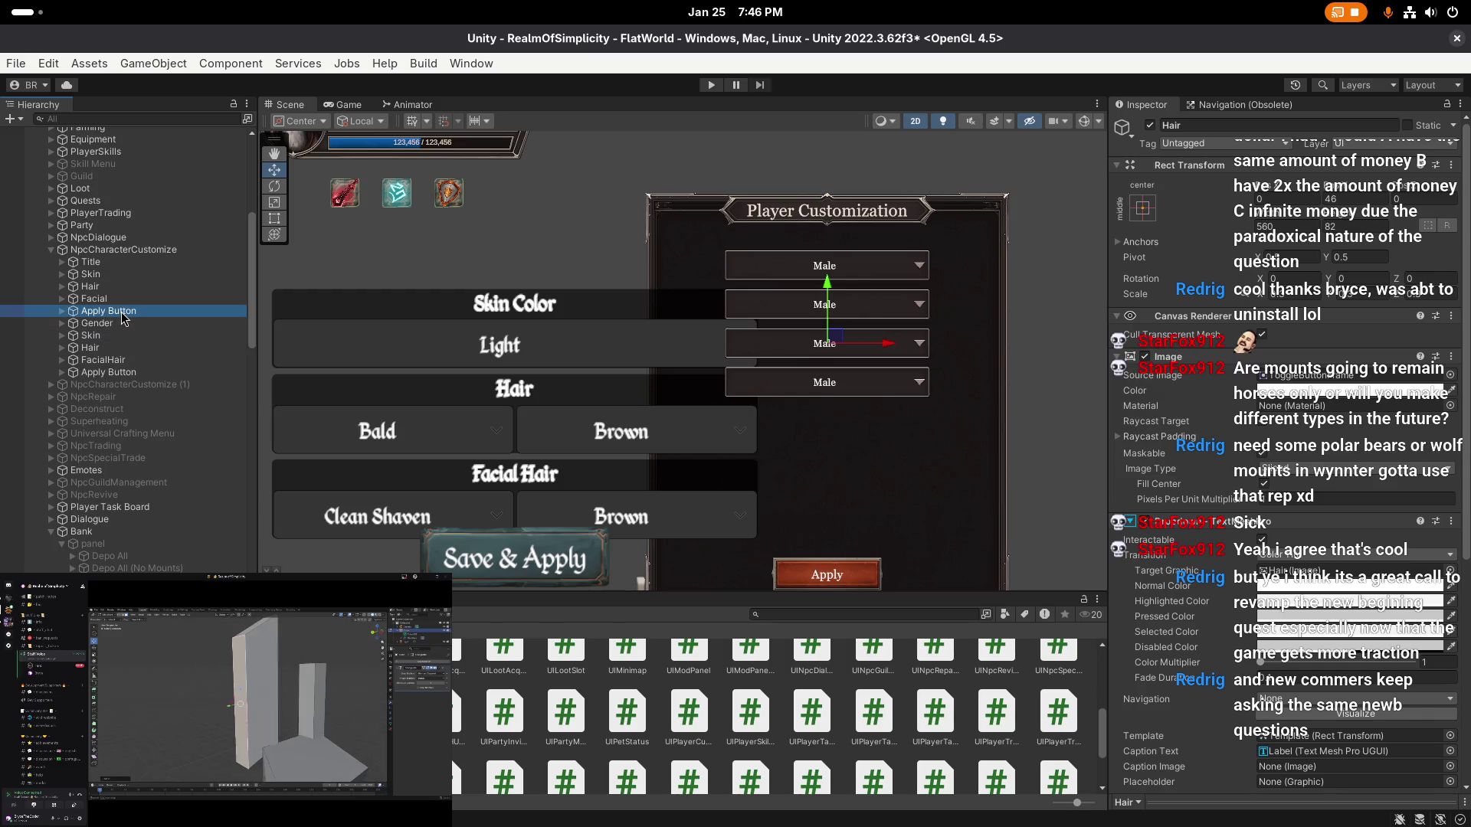
key(Delete)
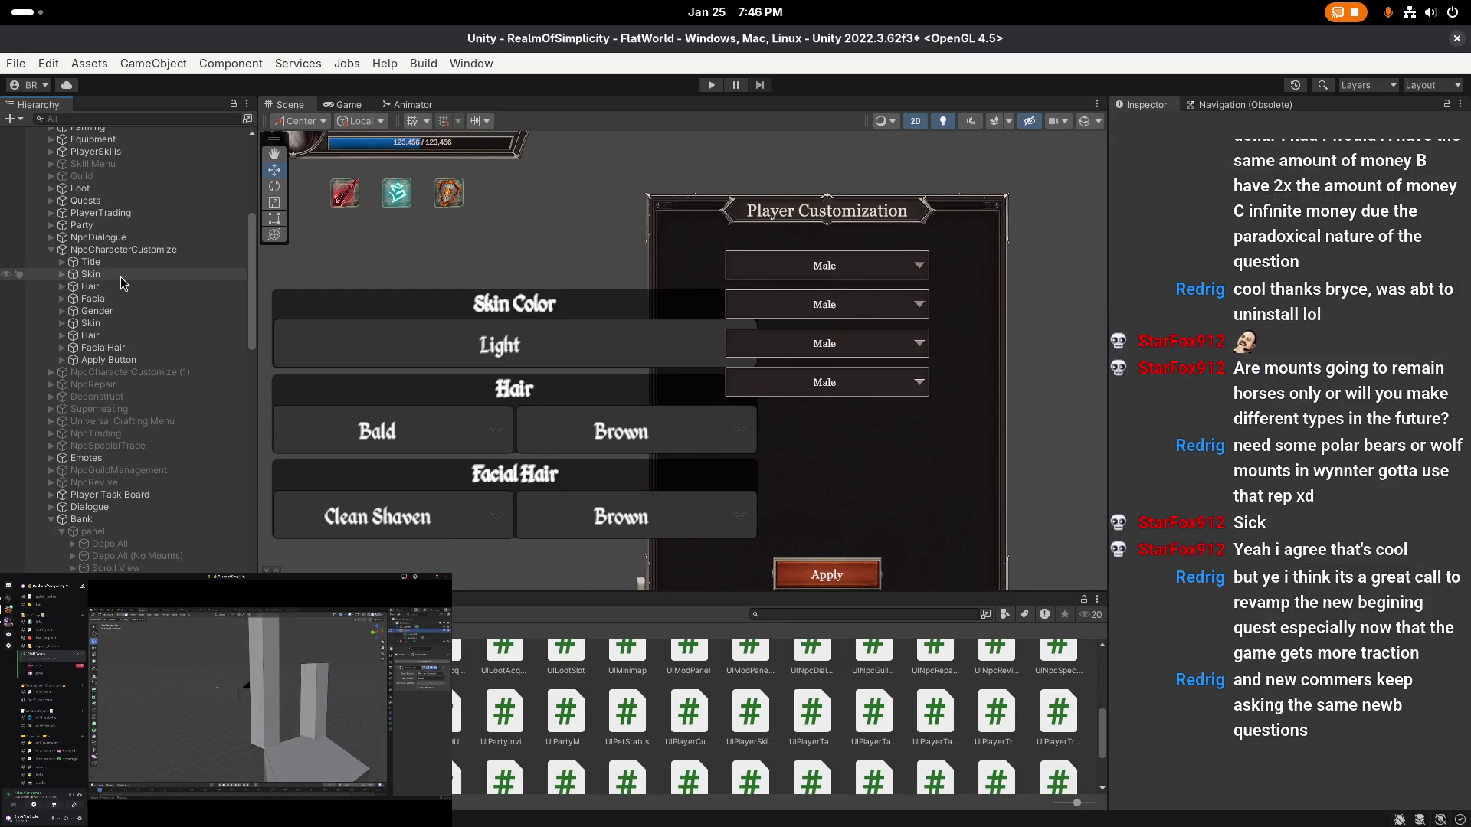
click(115, 276)
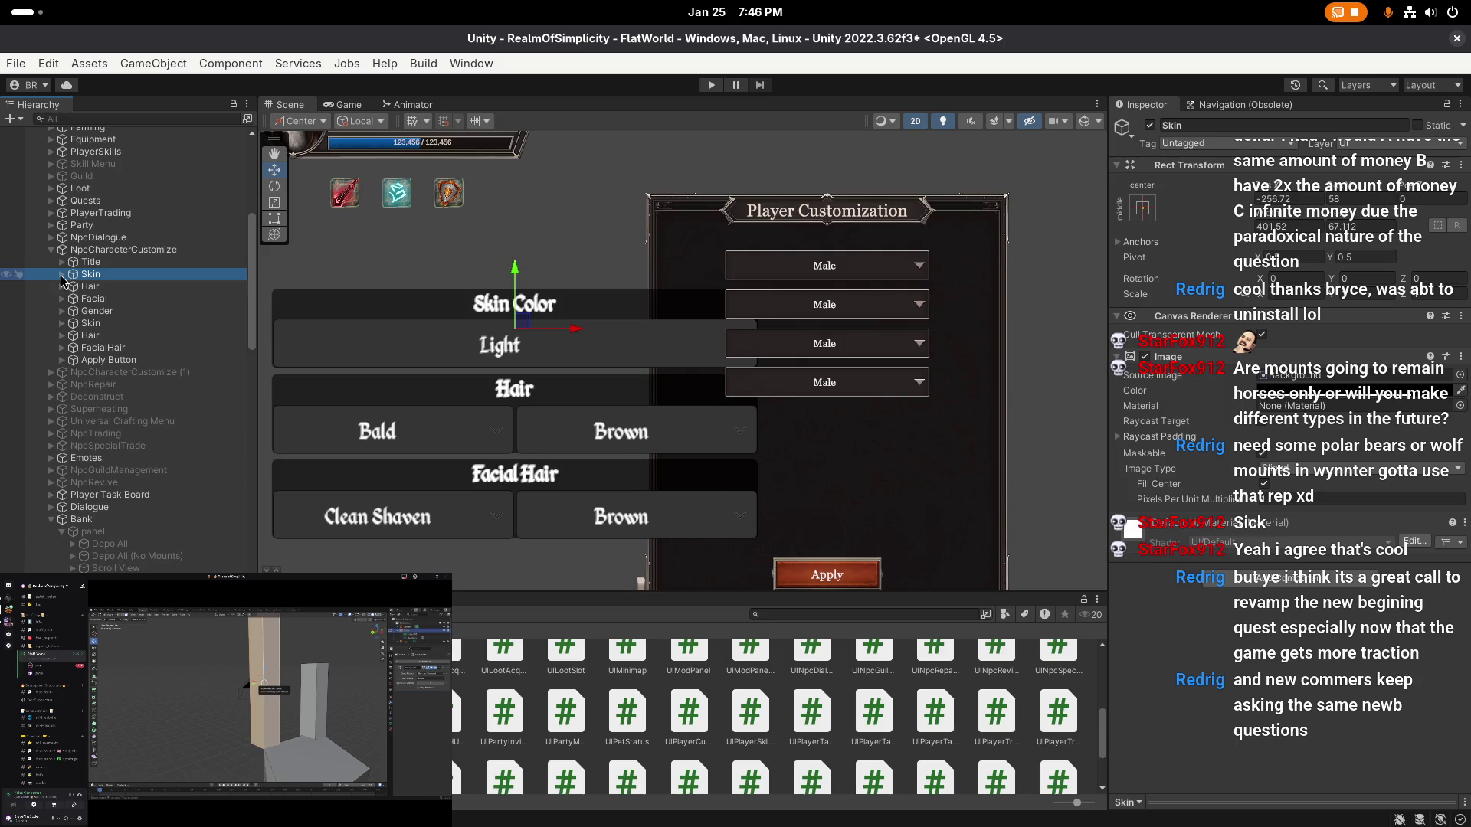
- Review the options of the old Skin Color Dropdown
click(62, 275)
click(106, 299)
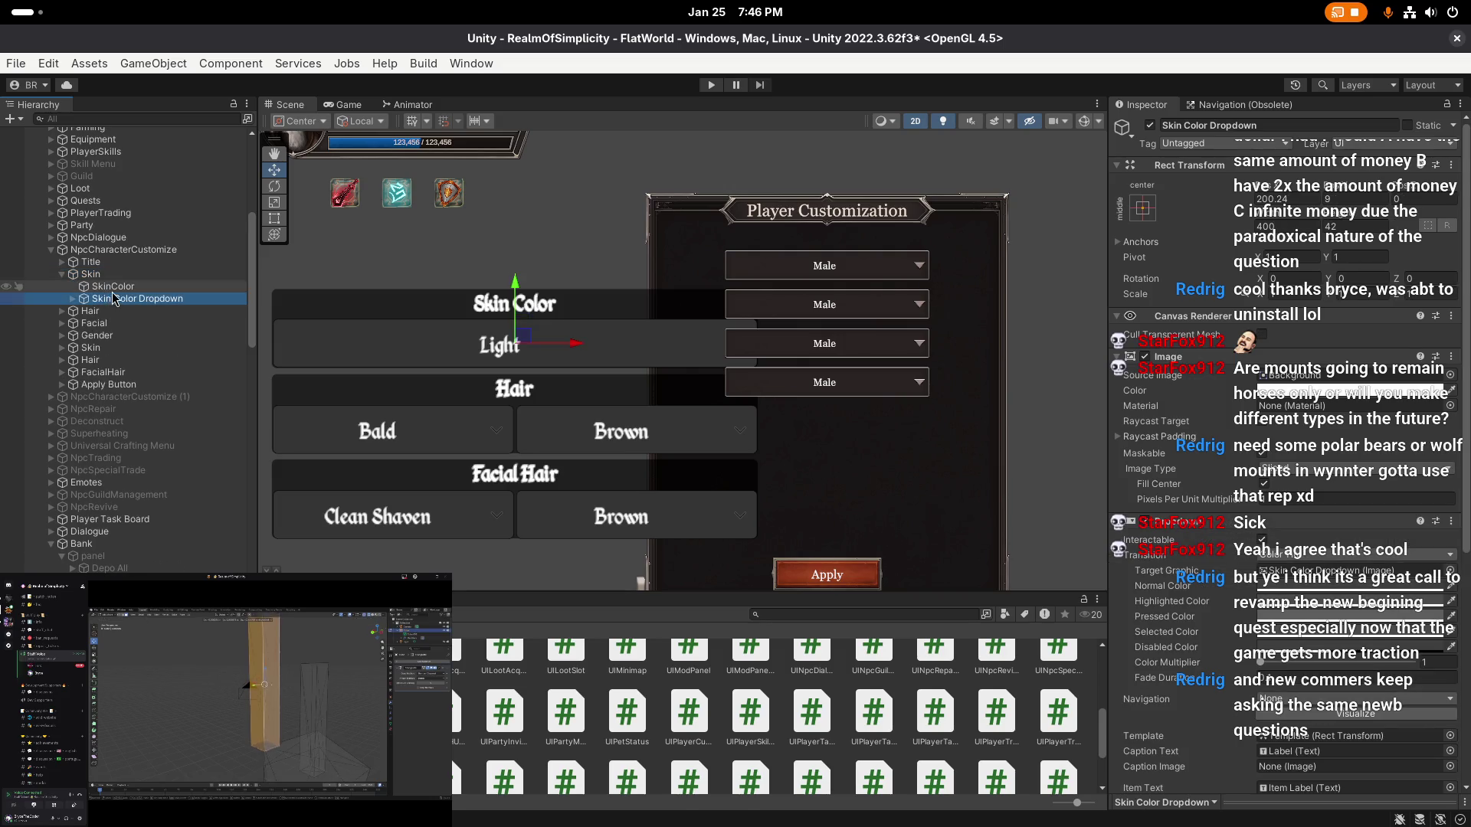
scroll(1231, 452, down, 10)
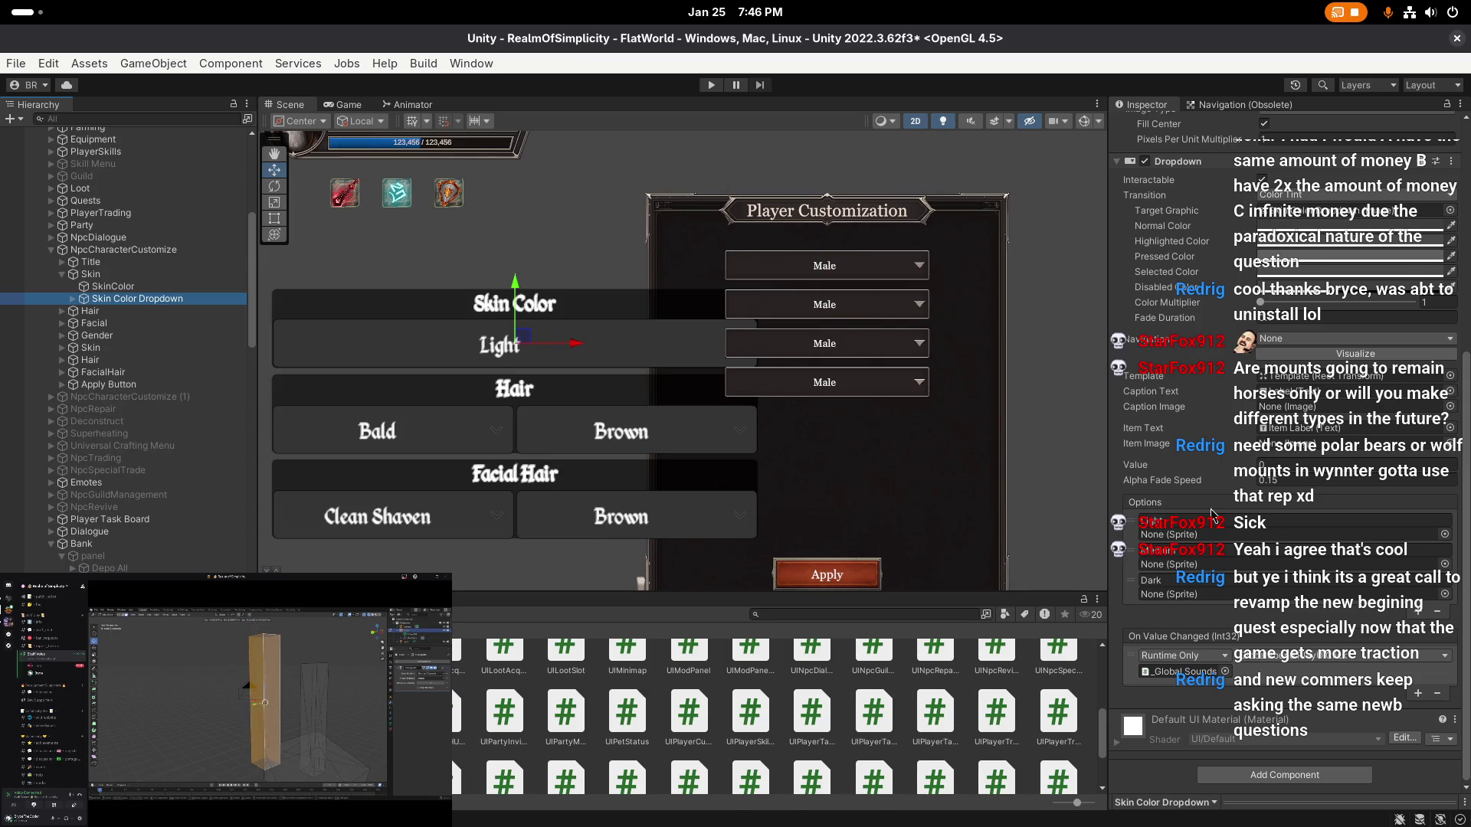
- Give the new Skin dropdown options Light, Medium and Dark, then delete the old Skin Color section
click(115, 350)
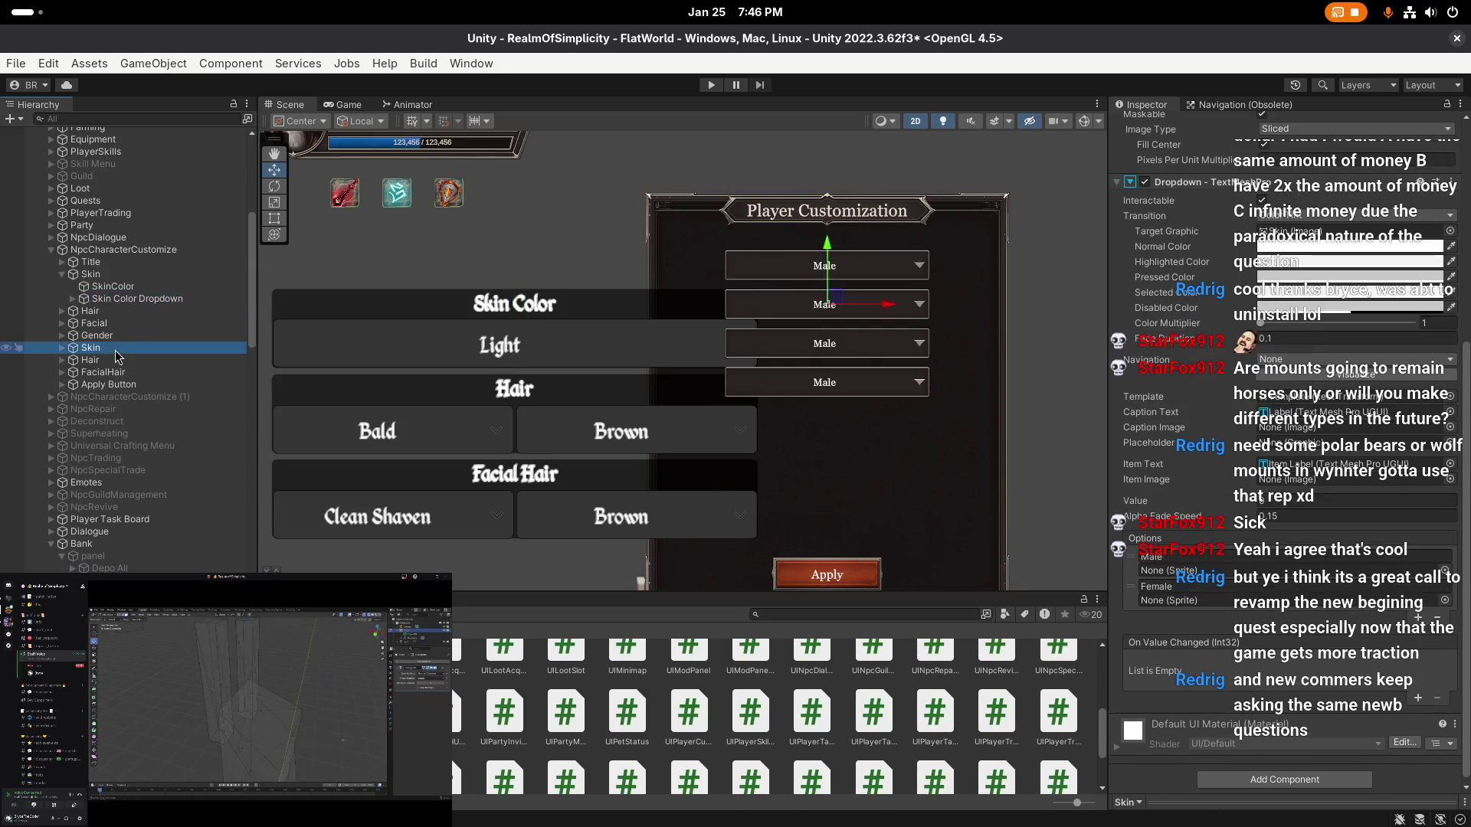
click(1190, 543)
text(Light)
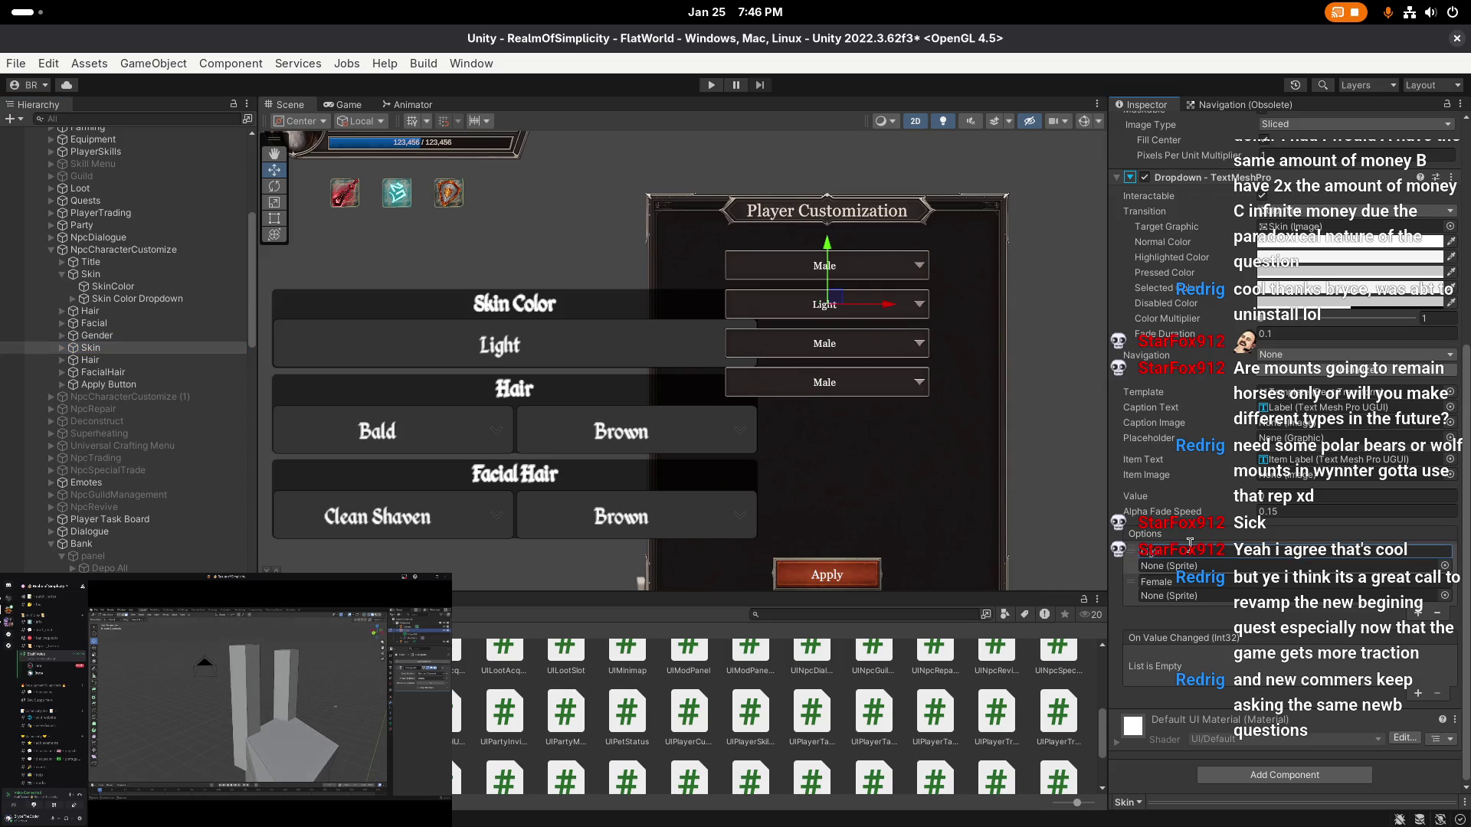
click(1200, 574)
text(Medium)
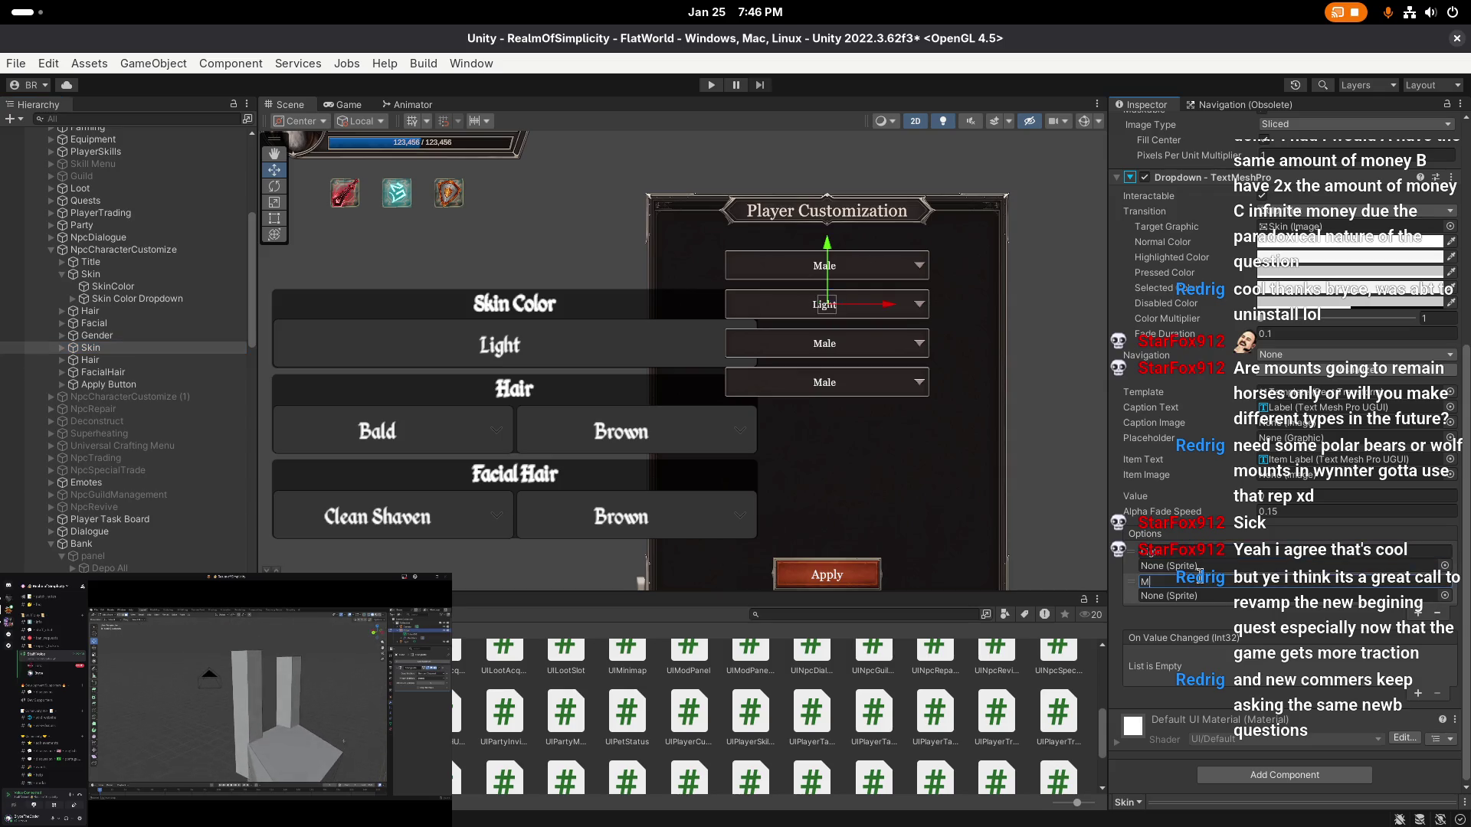
click(1417, 613)
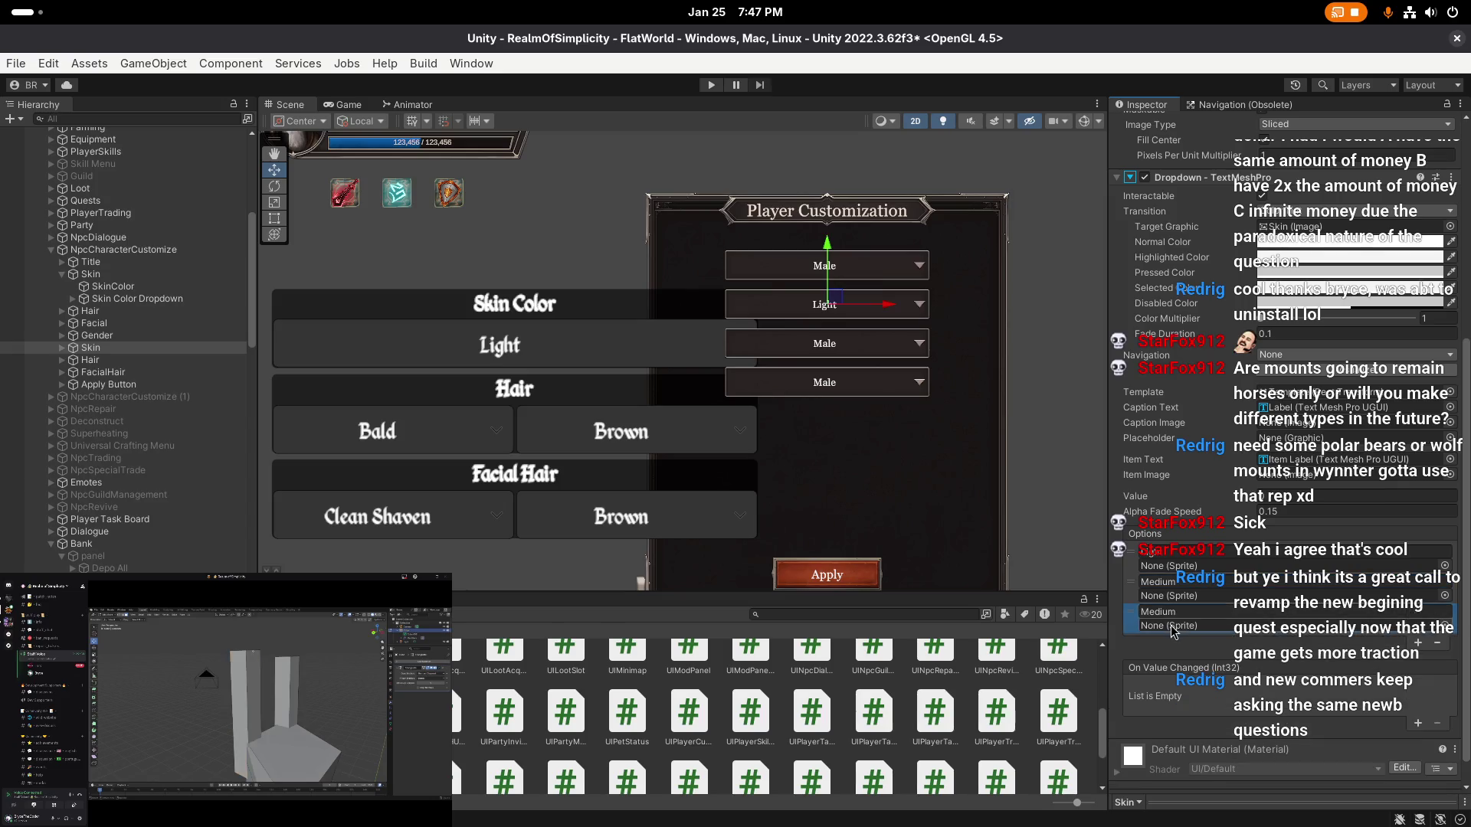
click(1175, 613)
text(Dark)
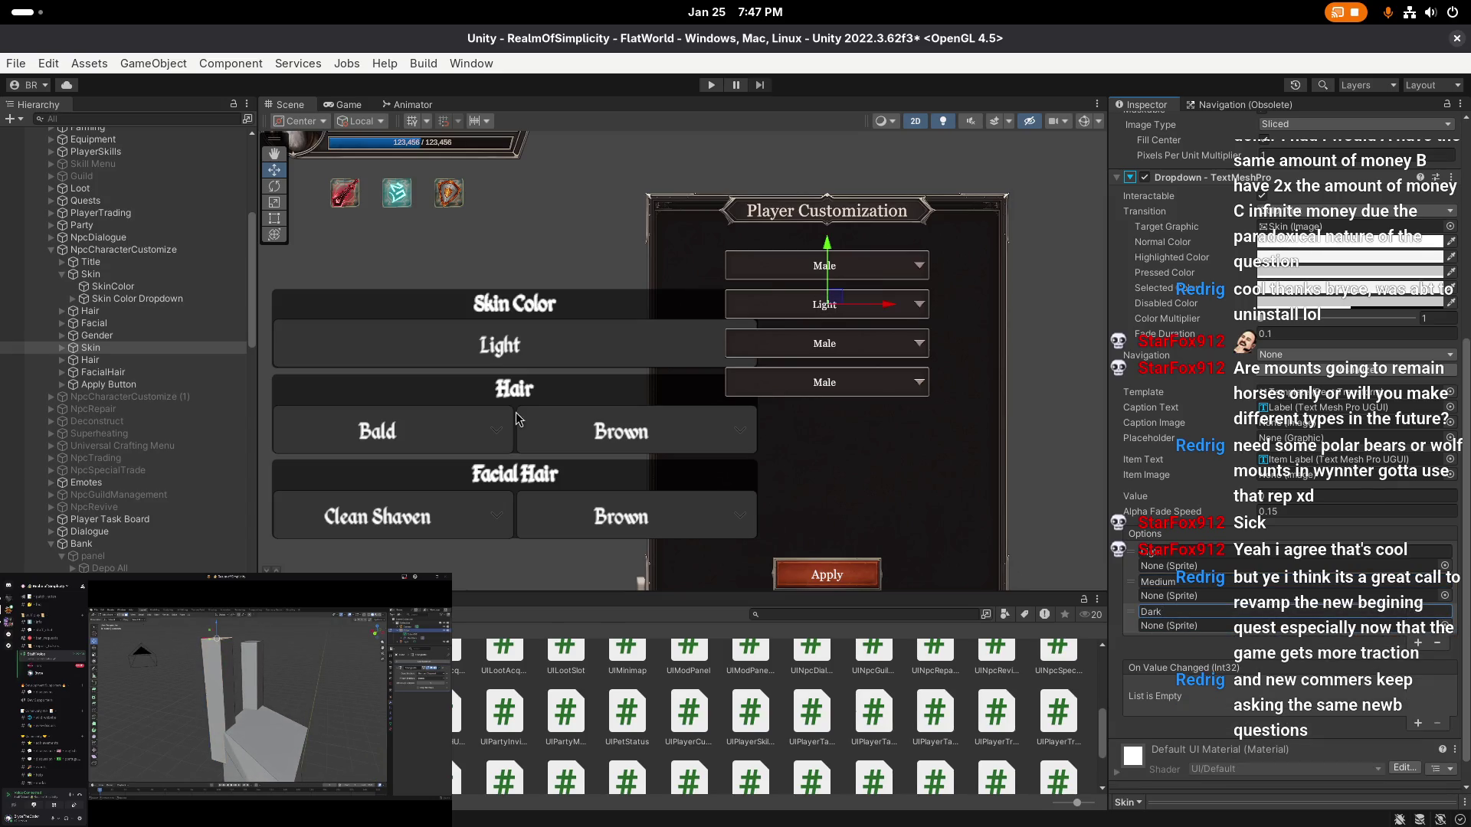
click(115, 277)
key(Delete)
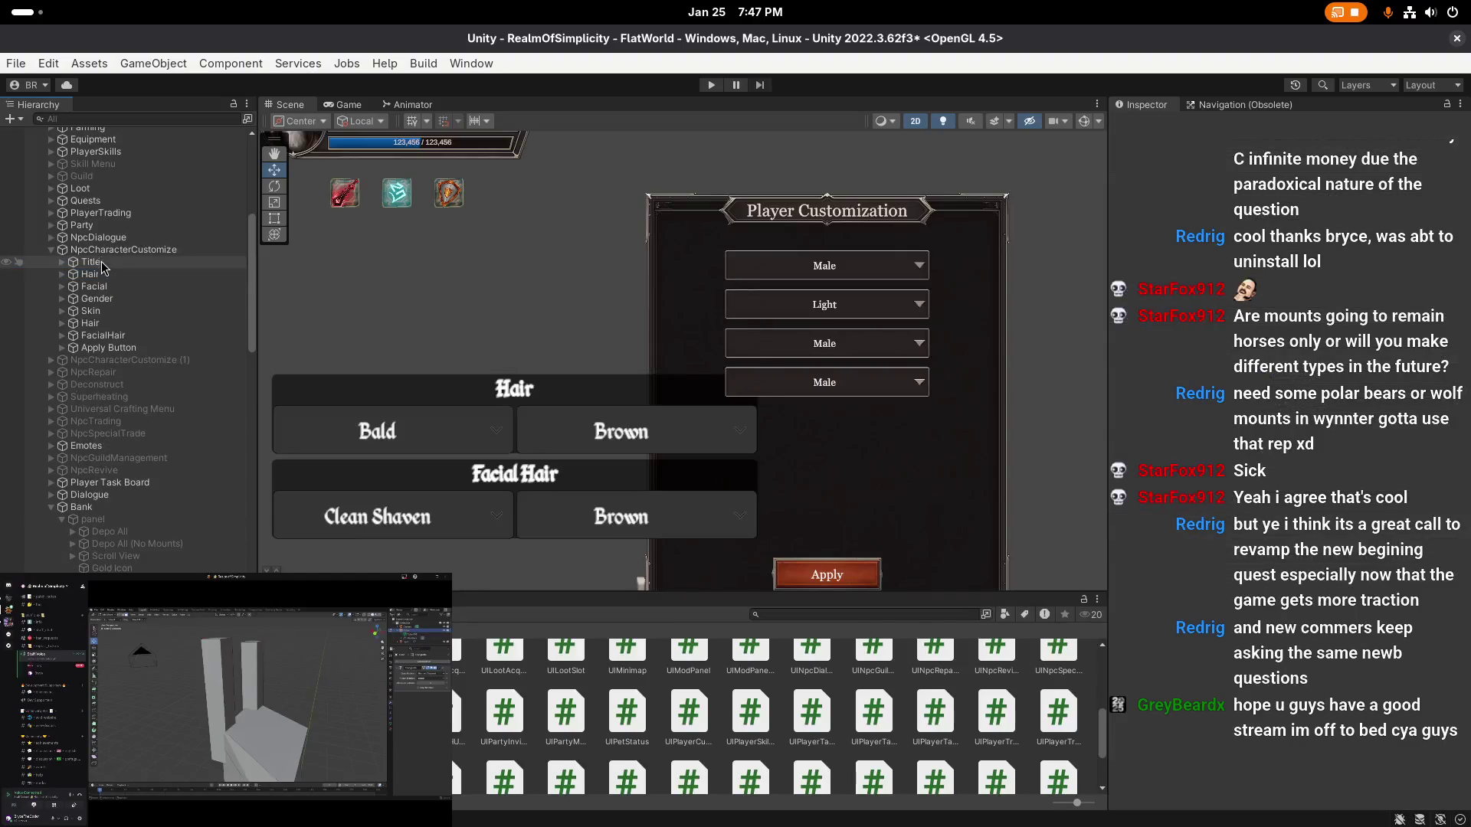
- Review the old Hair and Hair Color dropdown options, frame the panel larger, and save the scene
click(61, 274)
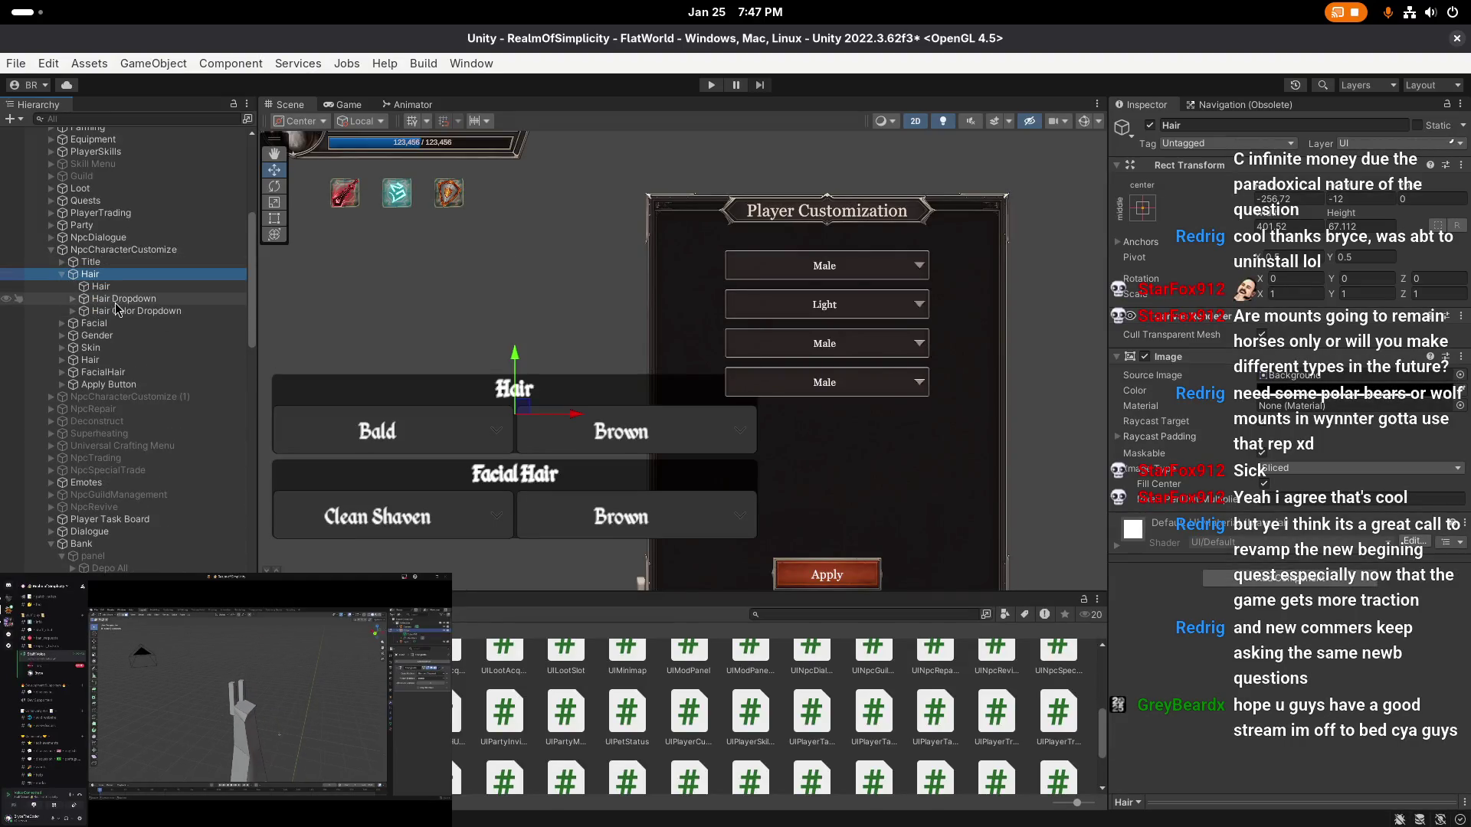
click(119, 300)
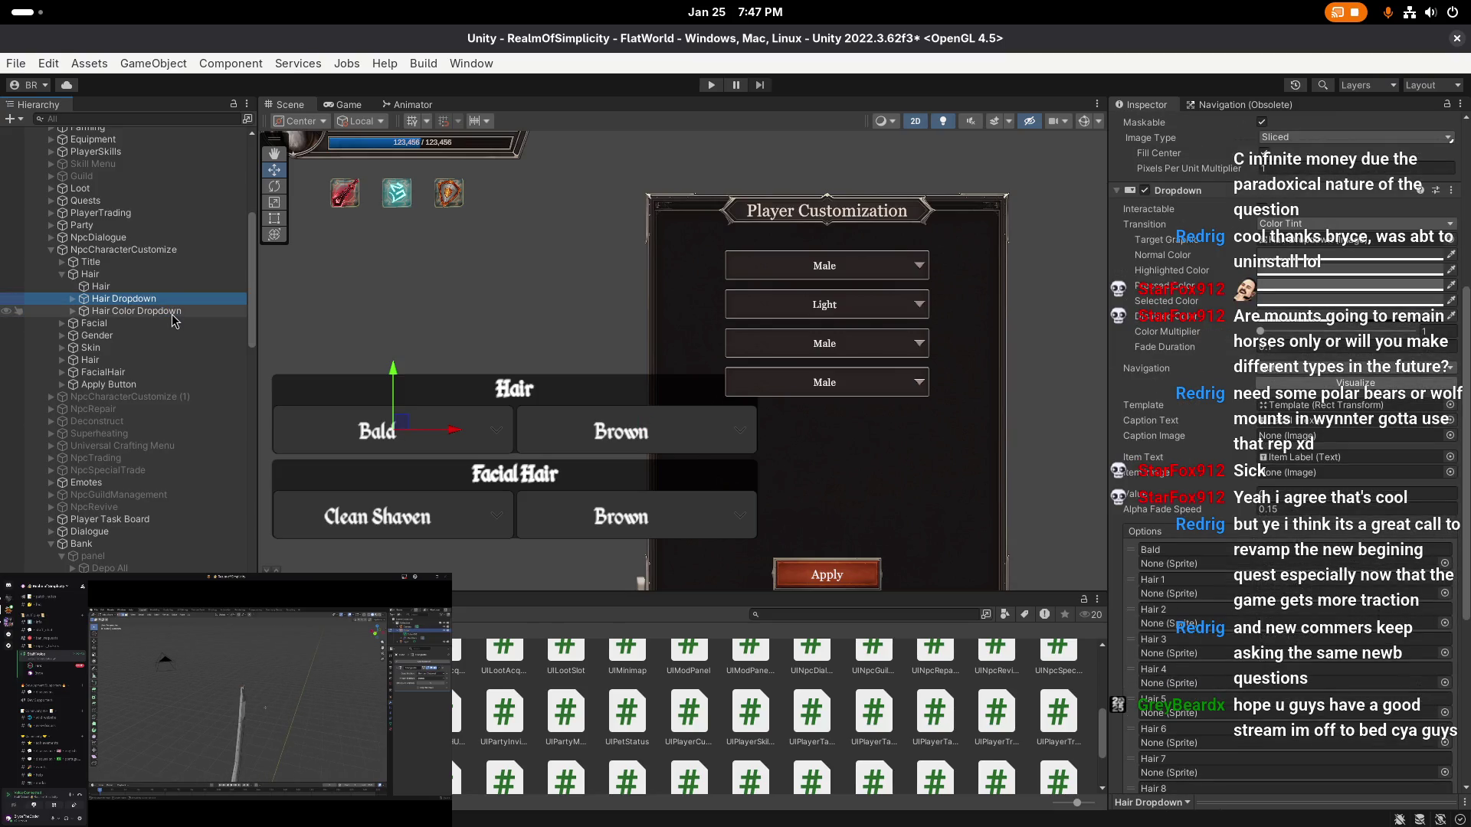
middle_click(676, 315)
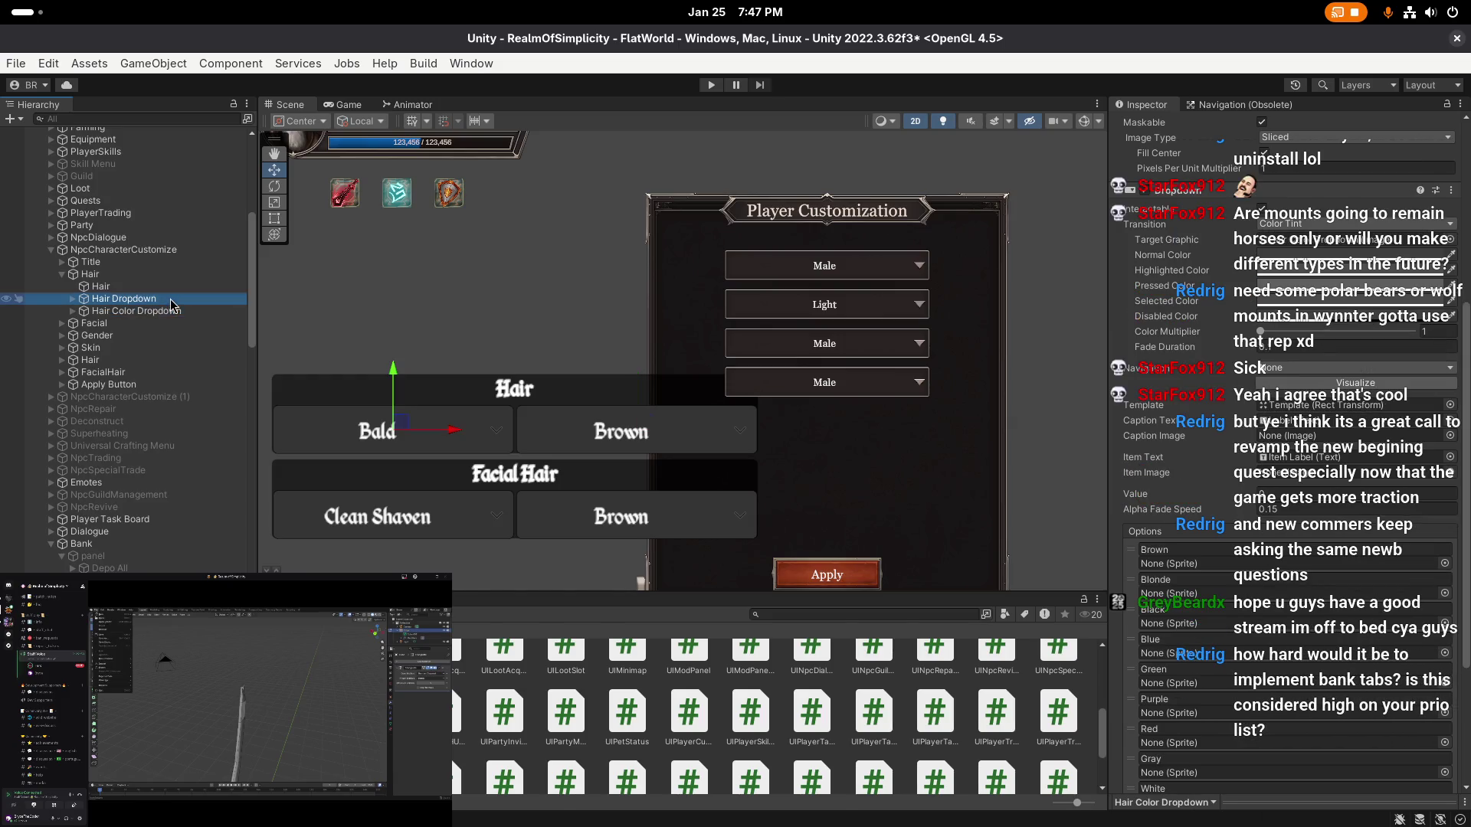
scroll(675, 315, up, 3)
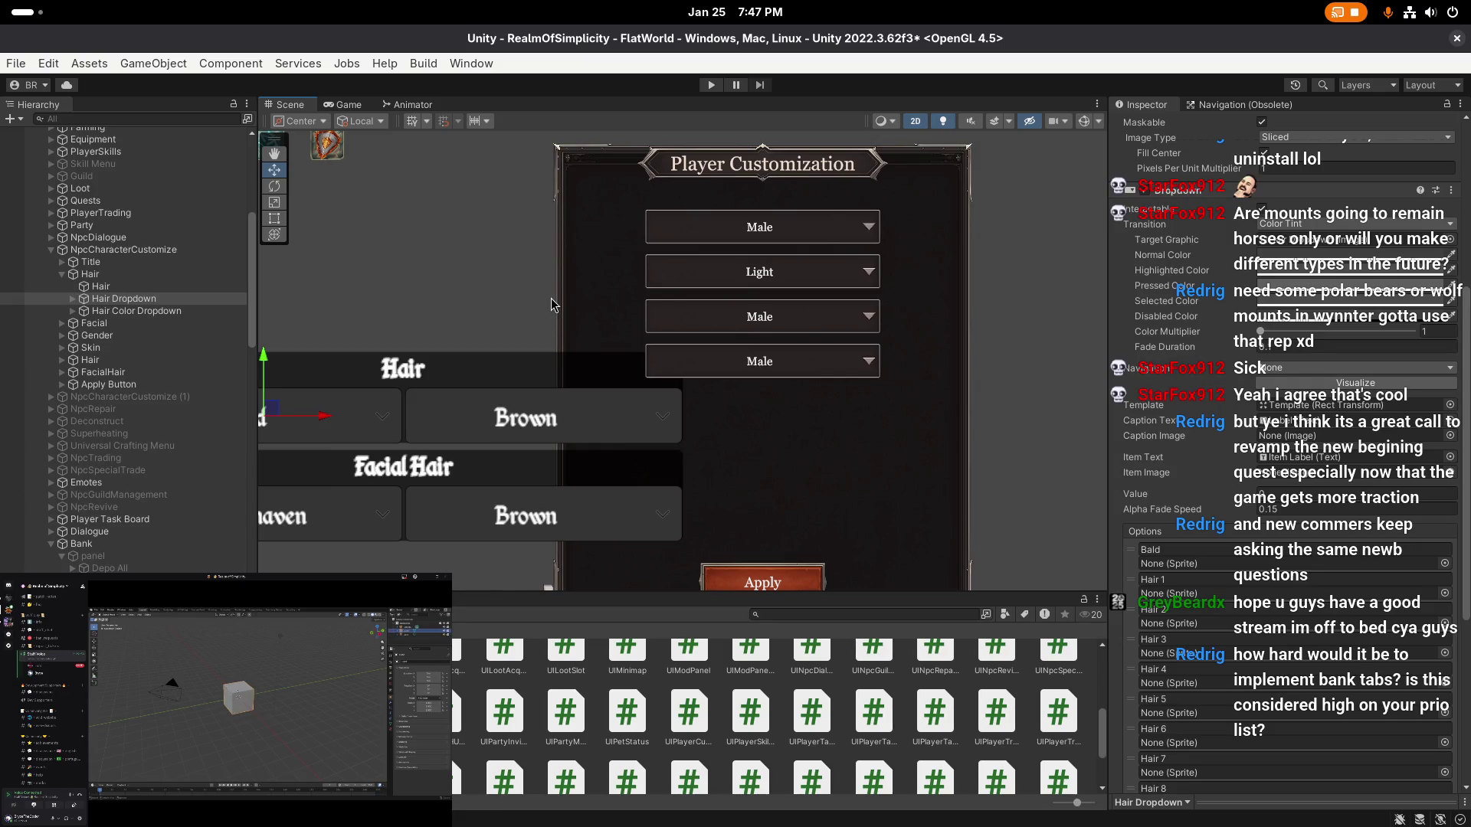
key(ctrl+s)
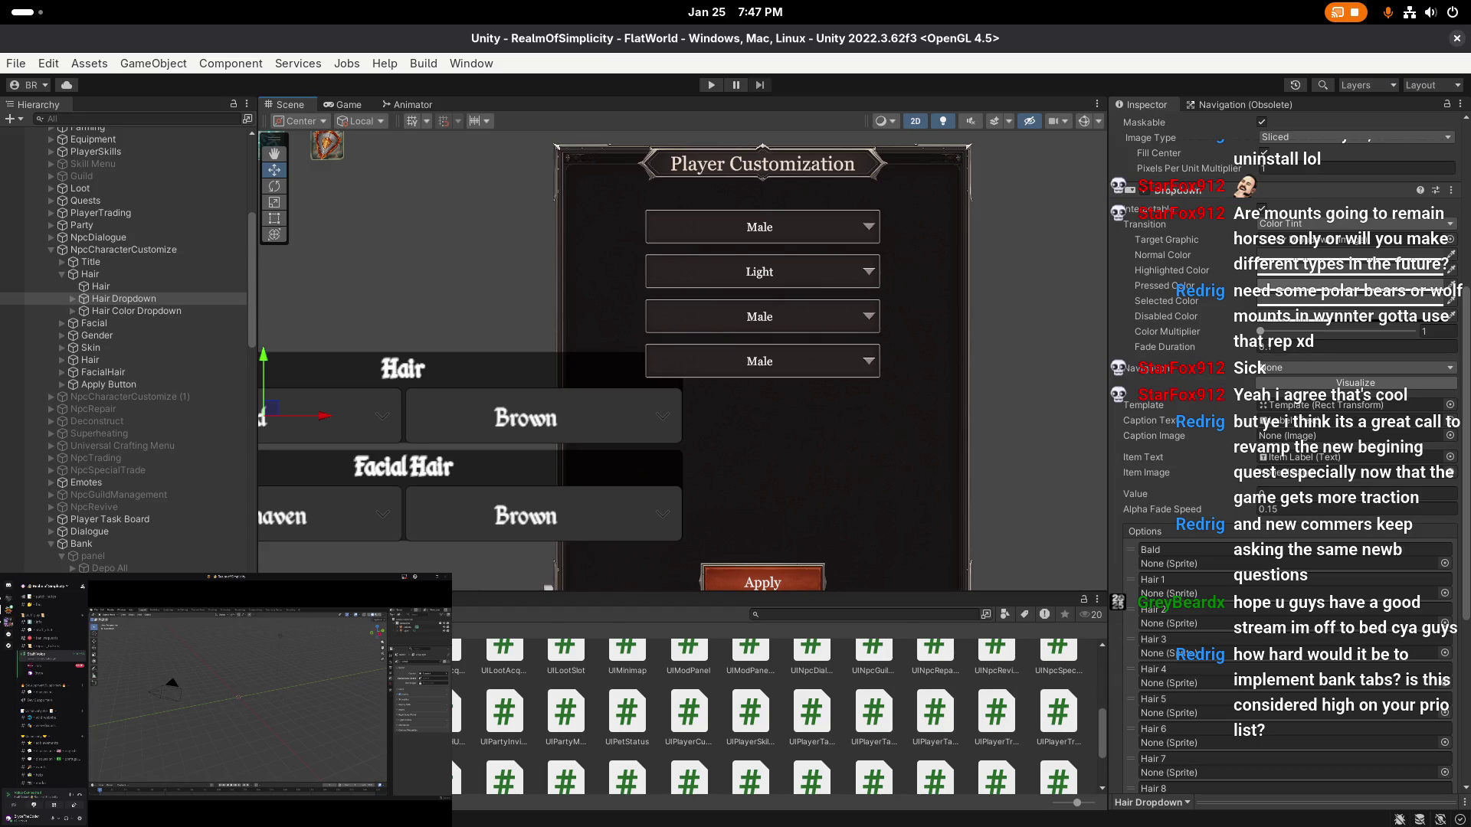
- Rename the new third dropdown object to HairColor
scroll(574, 350, left, 5)
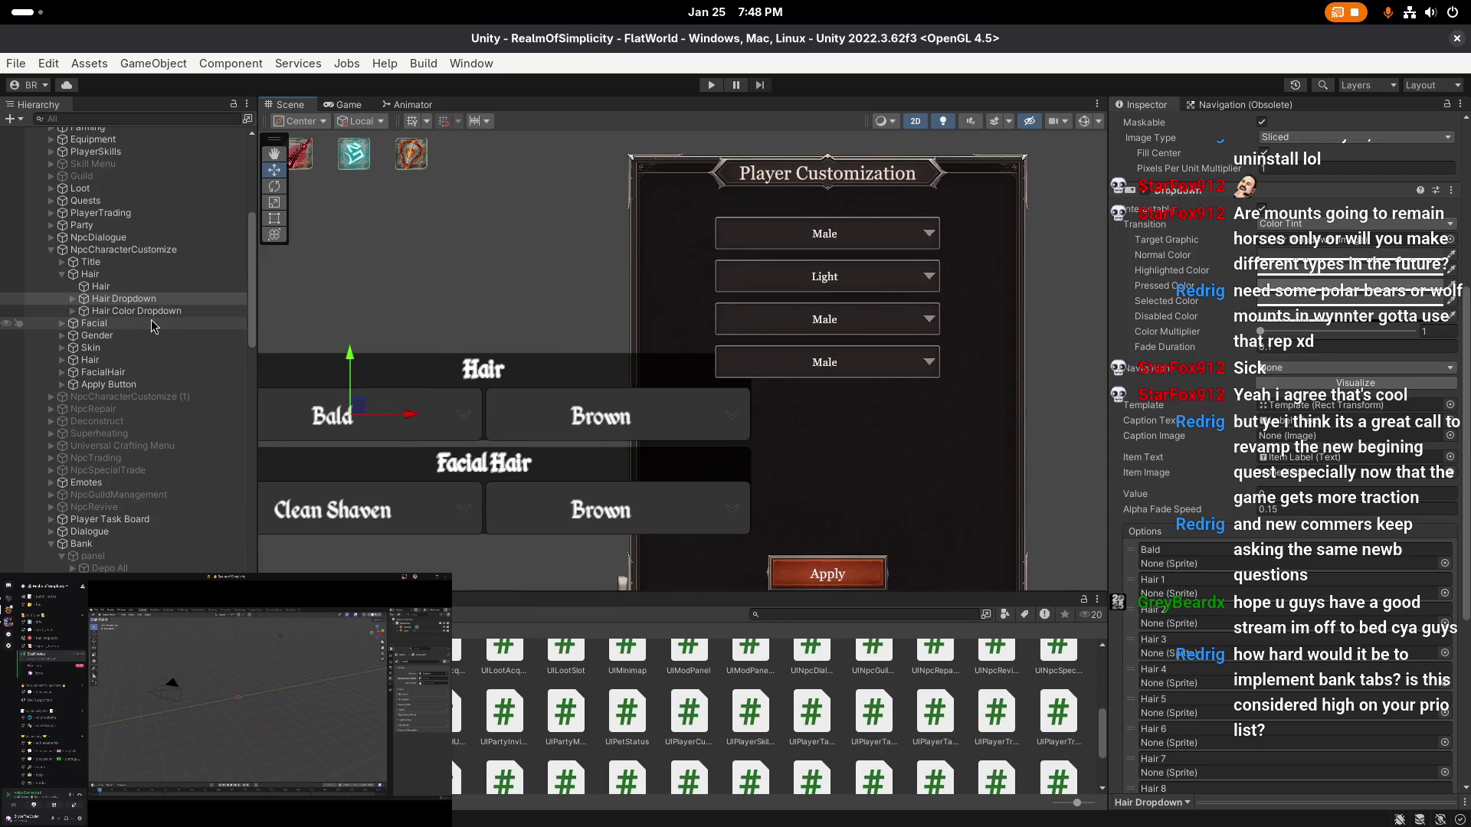
click(122, 298)
click(126, 310)
scroll(589, 353, down, 1)
click(123, 298)
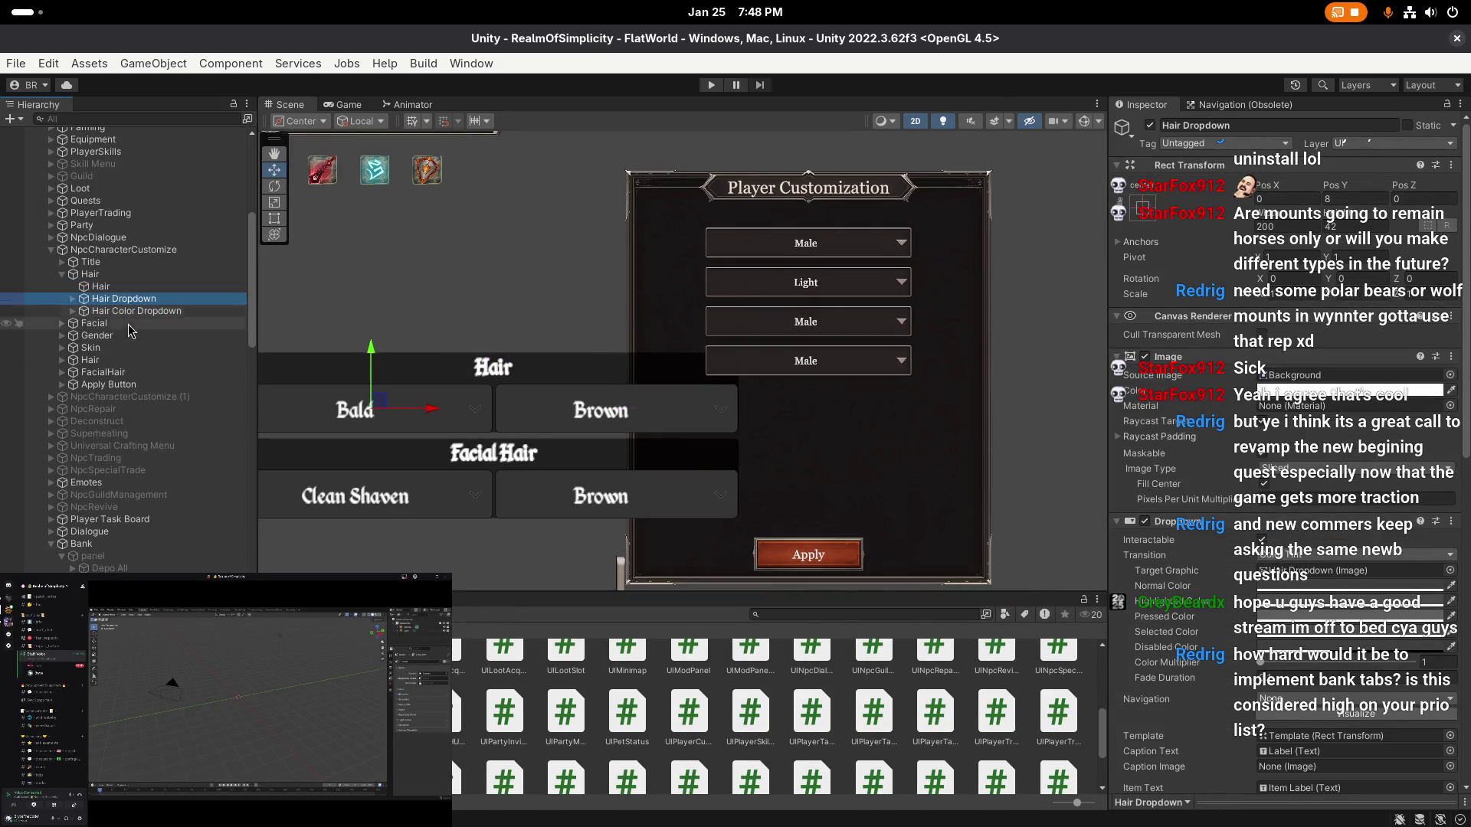
click(118, 360)
ctrl+click(116, 363)
click(128, 374)
click(1256, 125)
text(Hair)
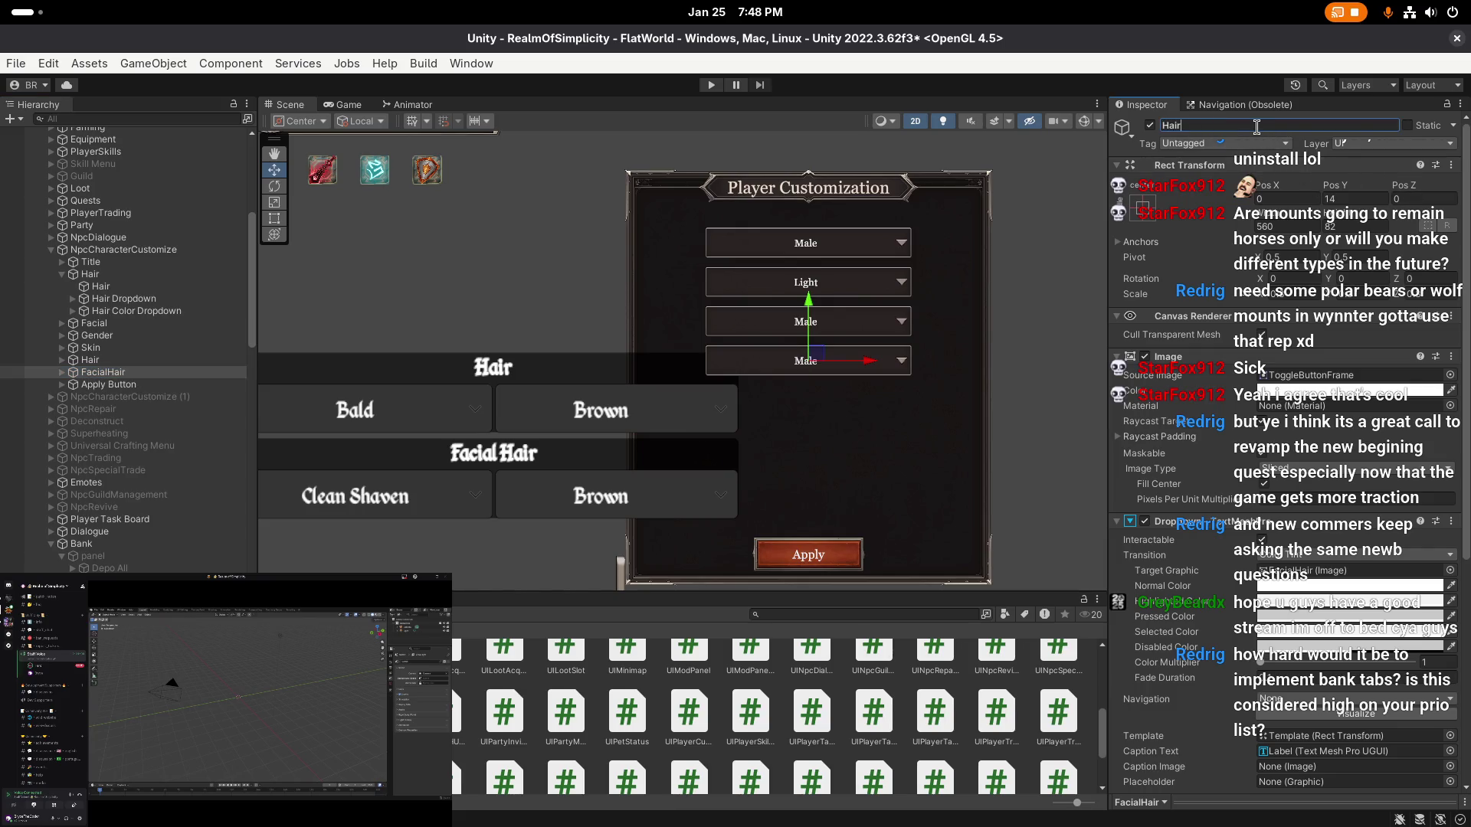
text(Color)
key(Return)
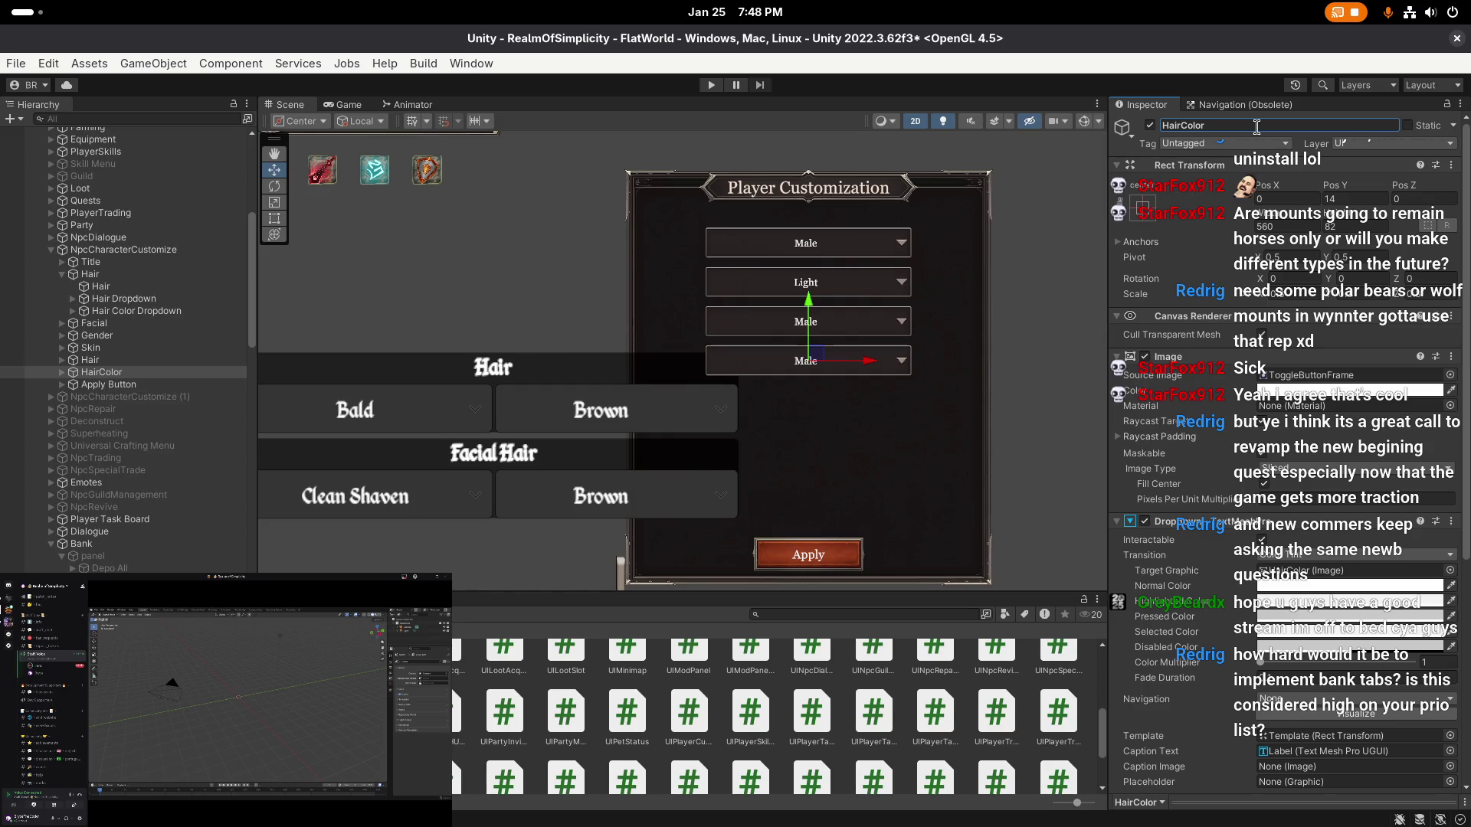
- Duplicate HairColor, set the copy's Pos Y to -18, and rename it FacialHair
scroll(753, 305, up, 2)
key(t)
scroll(644, 310, down, 2)
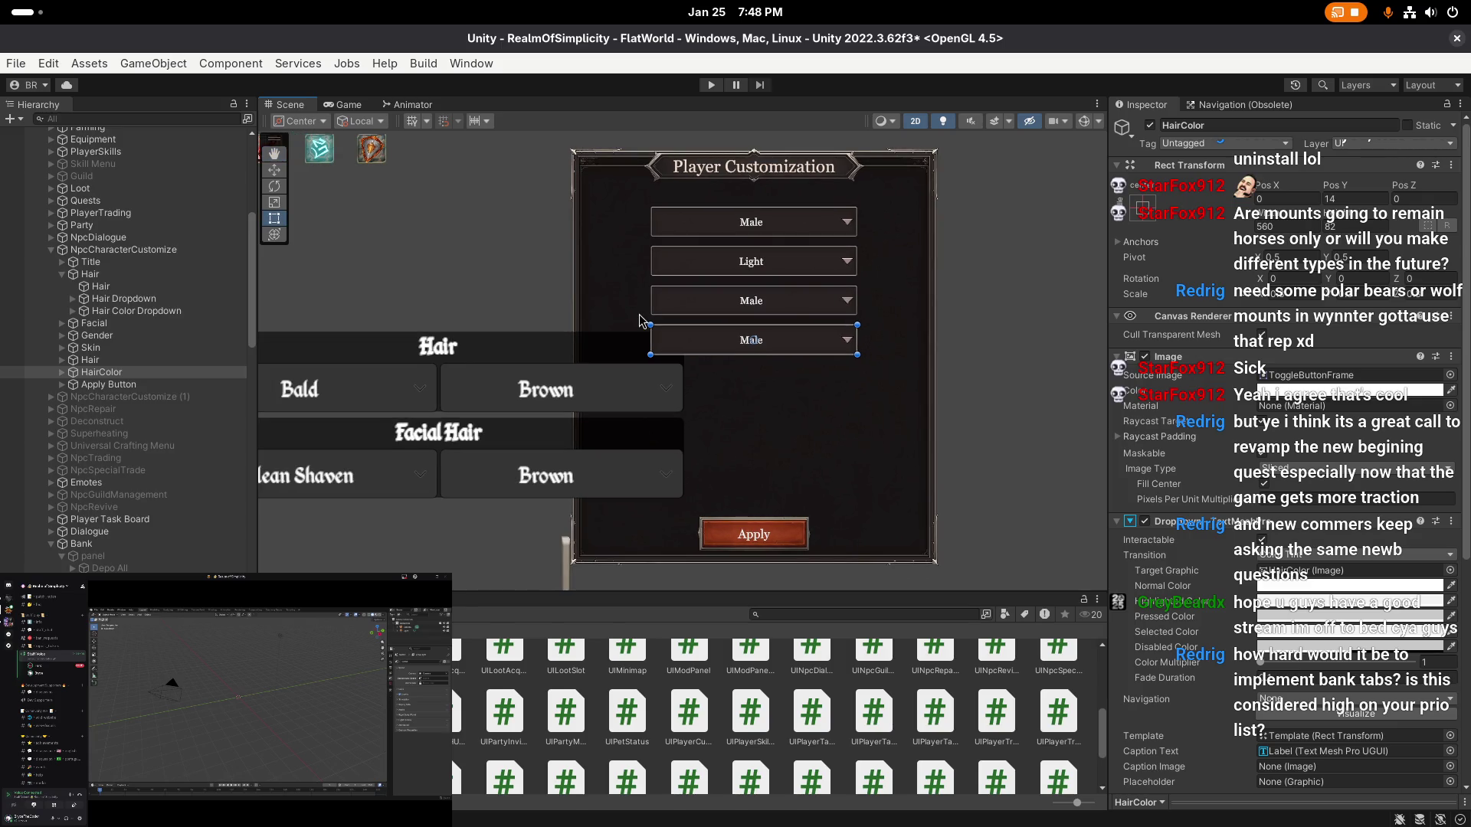
click(148, 375)
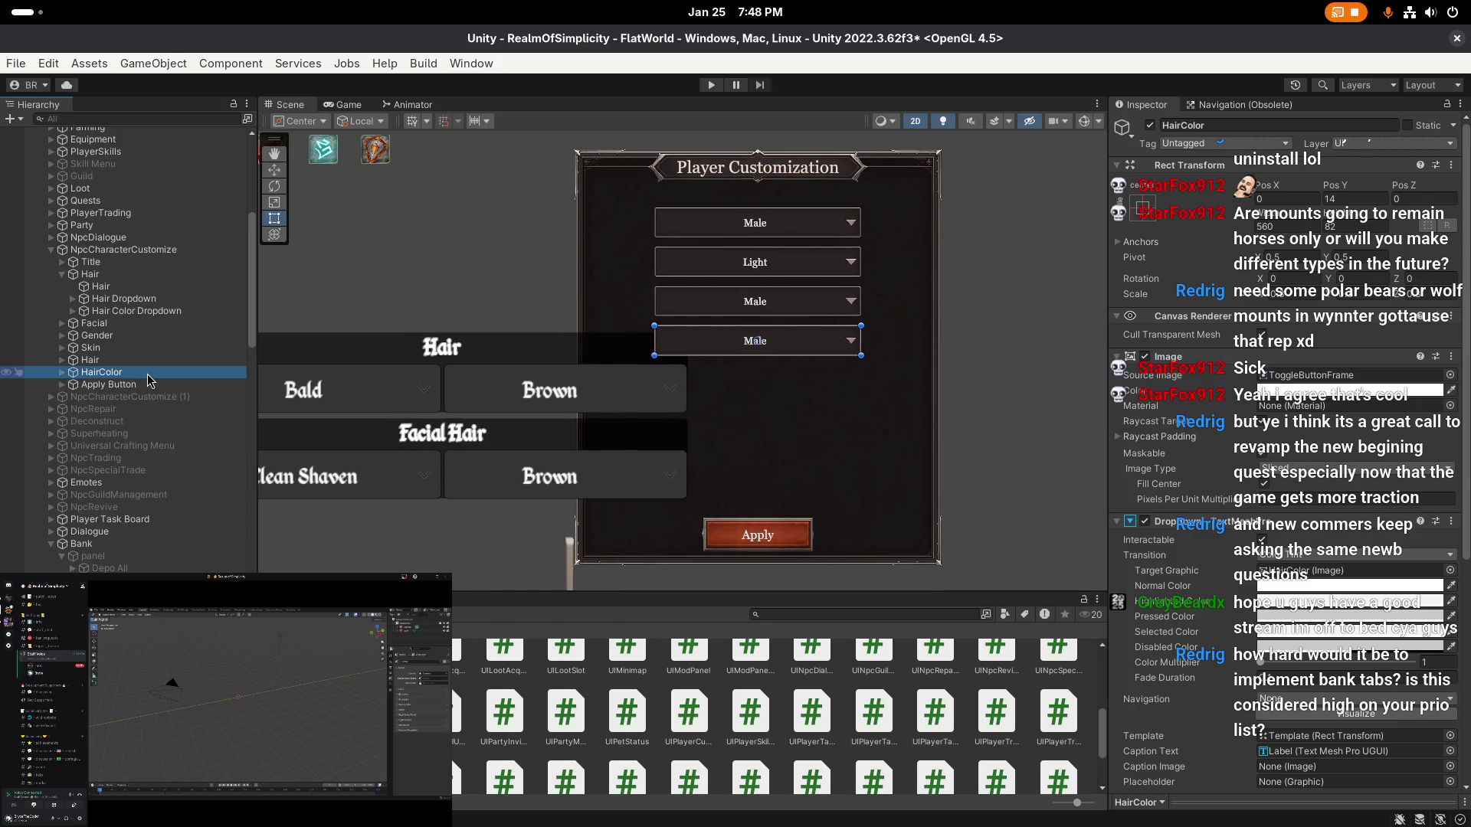
key(ctrl+d)
click(1366, 198)
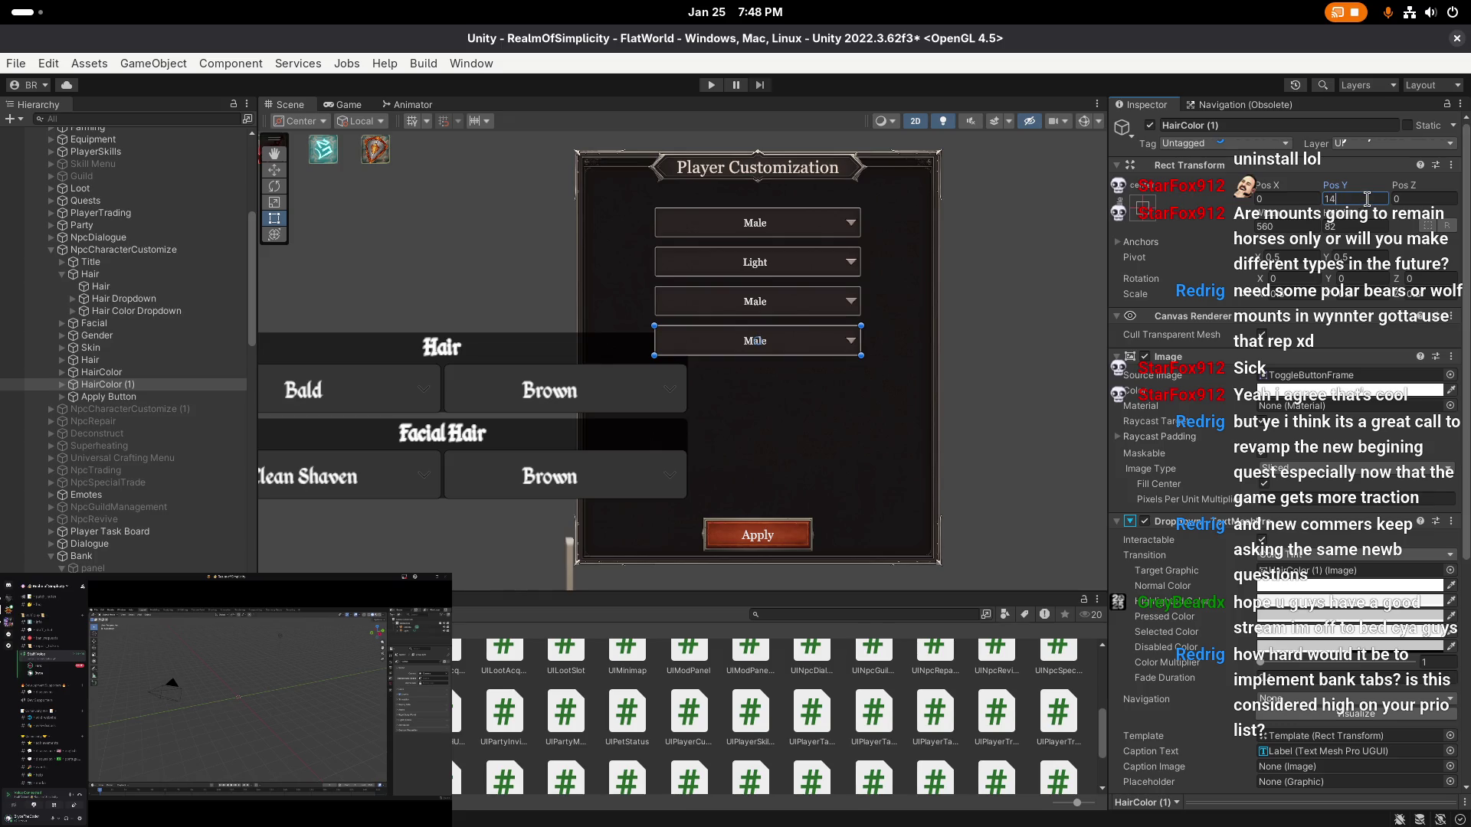
text(-18)
click(122, 385)
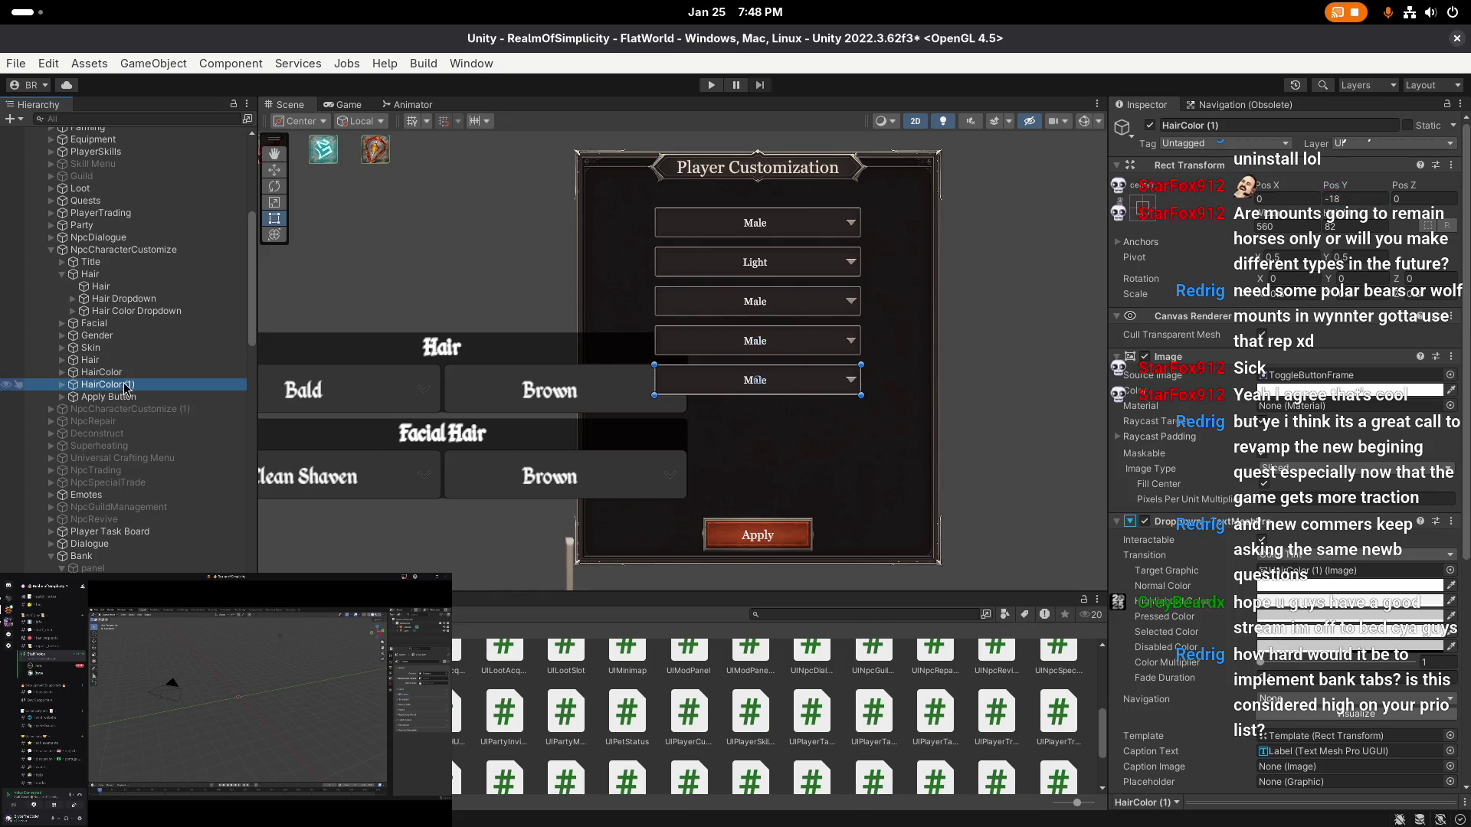
click(133, 384)
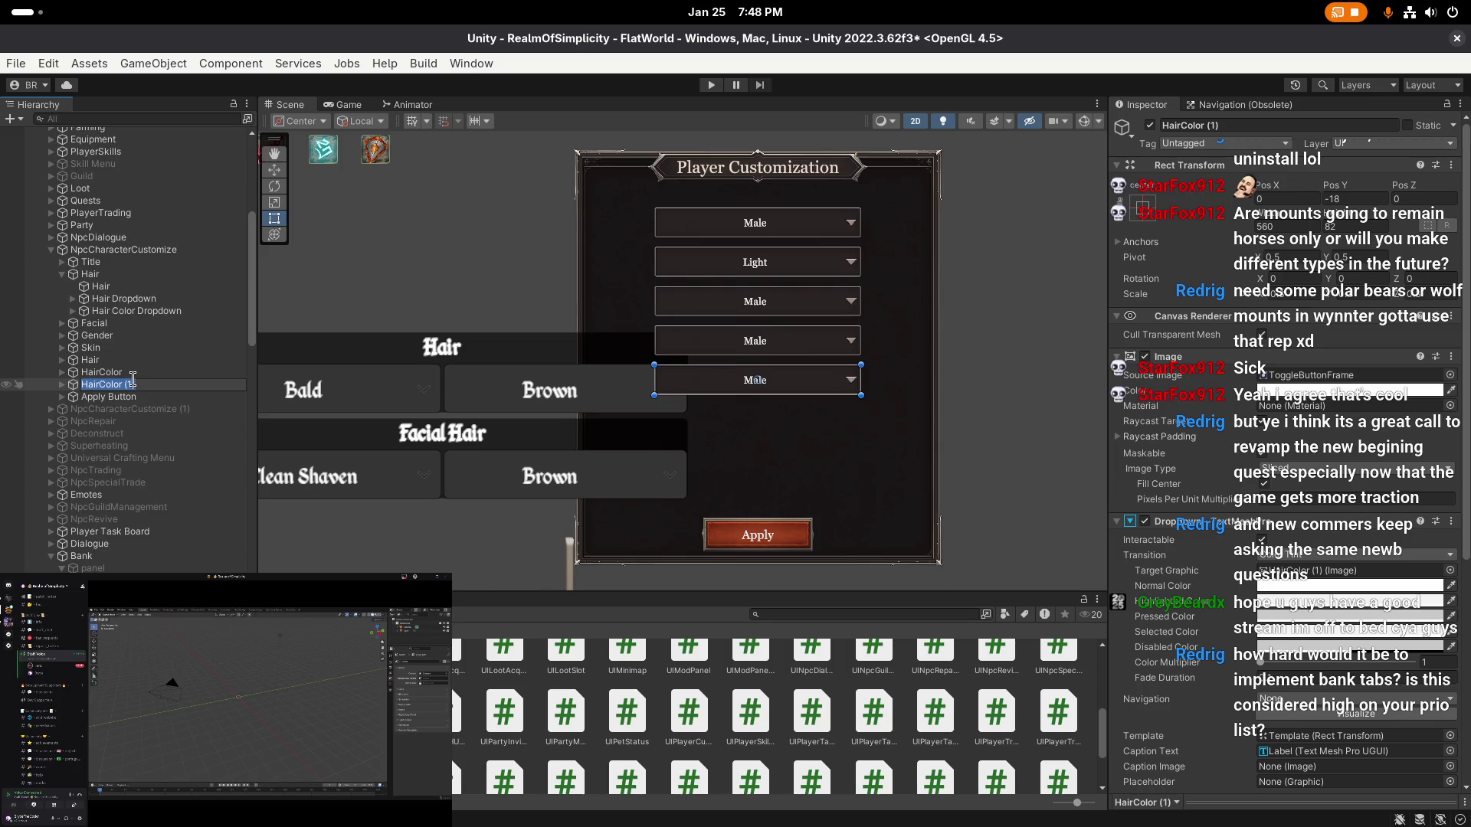
text(FacialHair)
key(Return)
- Duplicate FacialHair, set the copy's Pos Y to -50, and name it FacialHairColor
key(ctrl+d)
click(1363, 198)
text(-50)
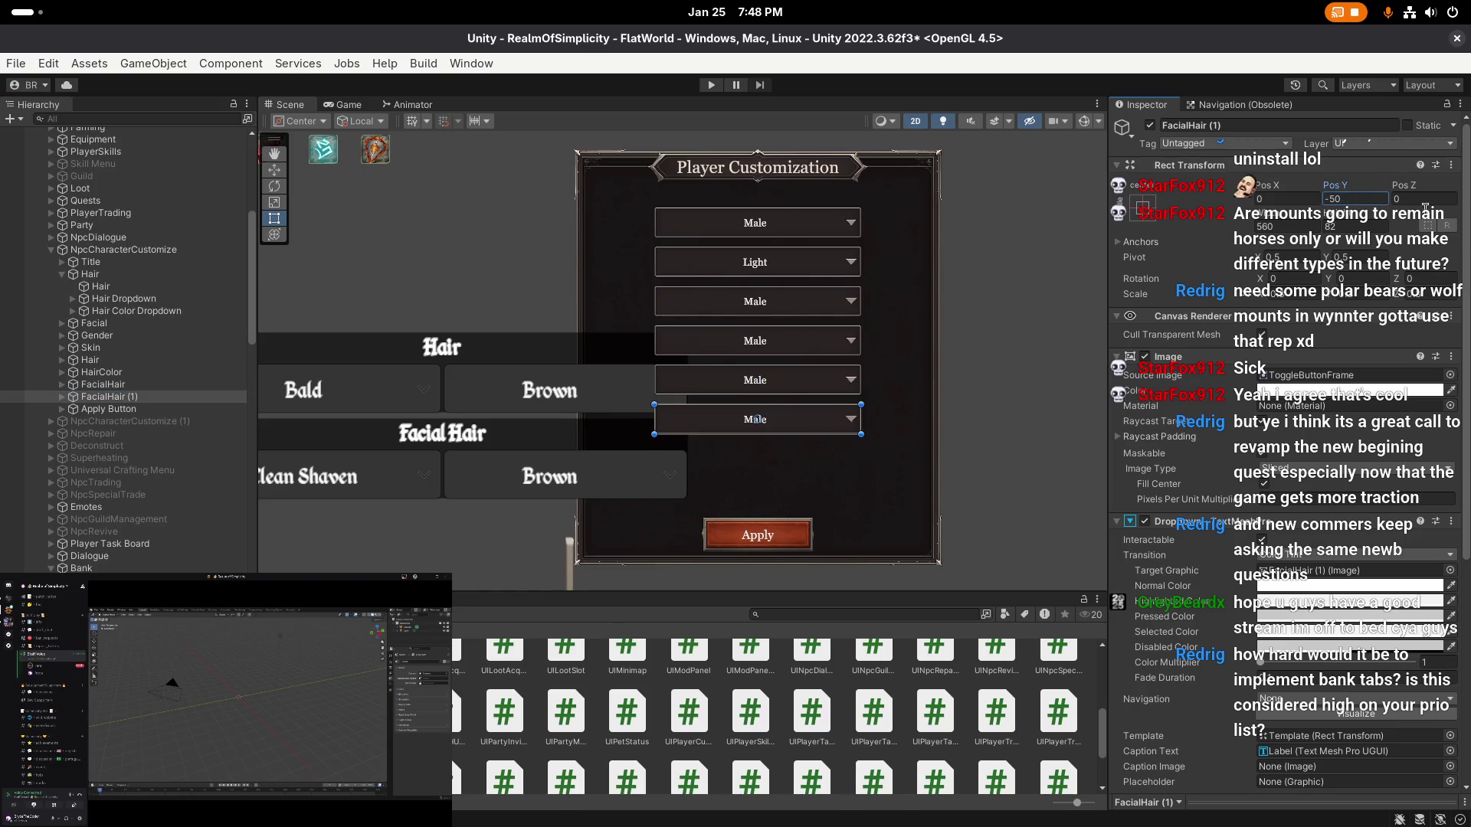
click(149, 397)
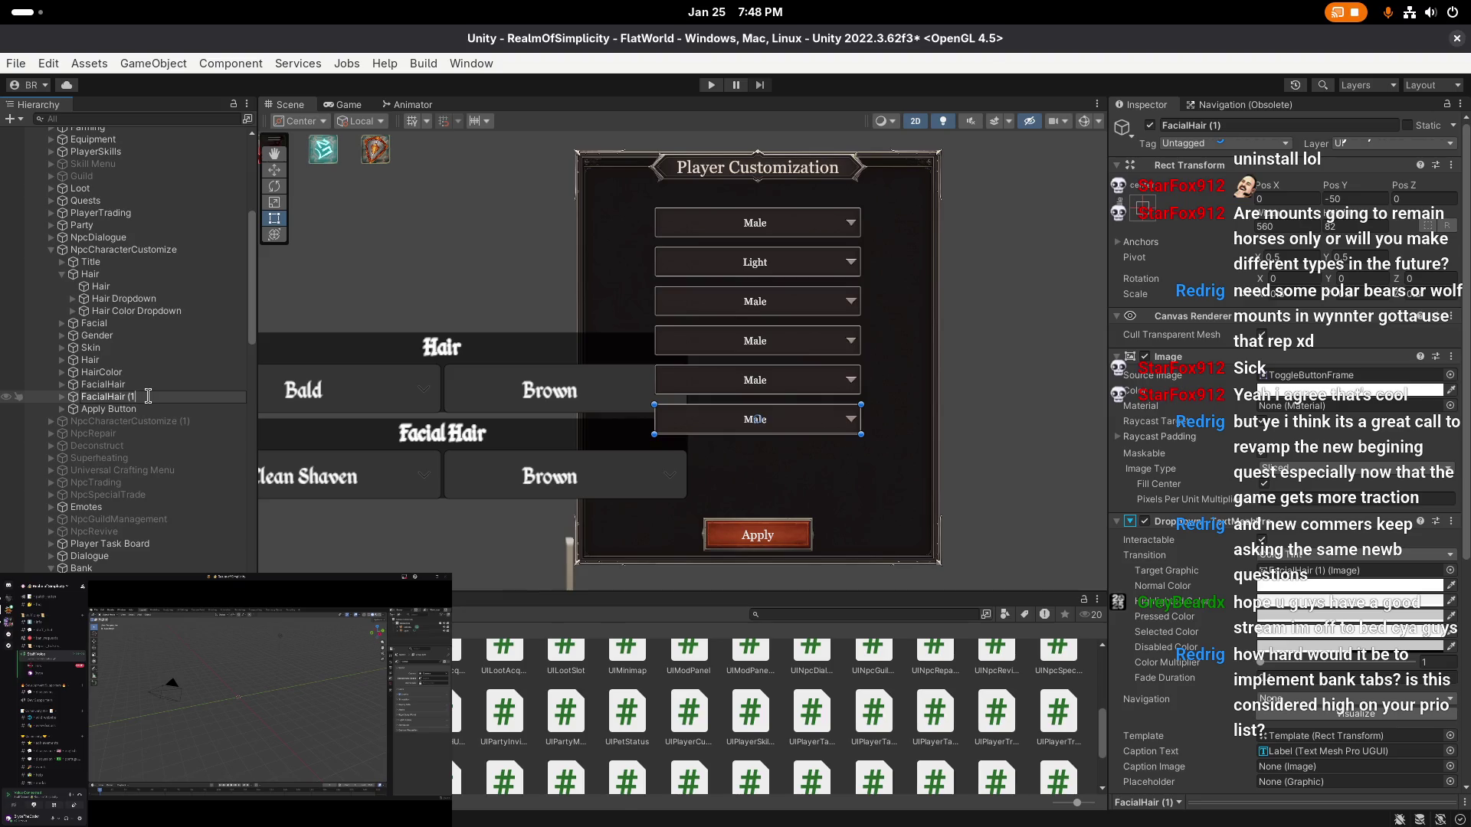
text(Colo)
text(Color)
key(Return)
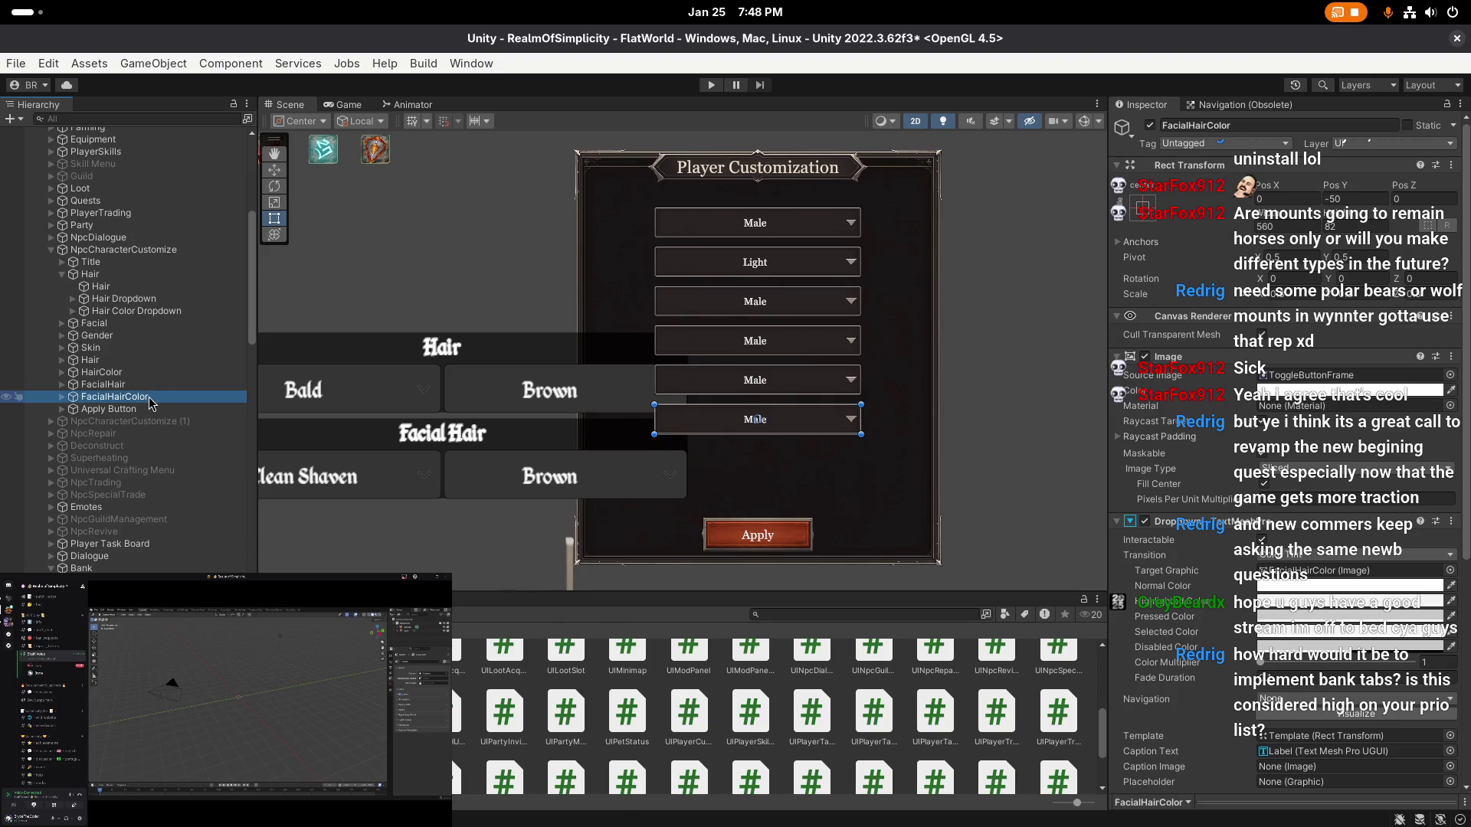
click(138, 301)
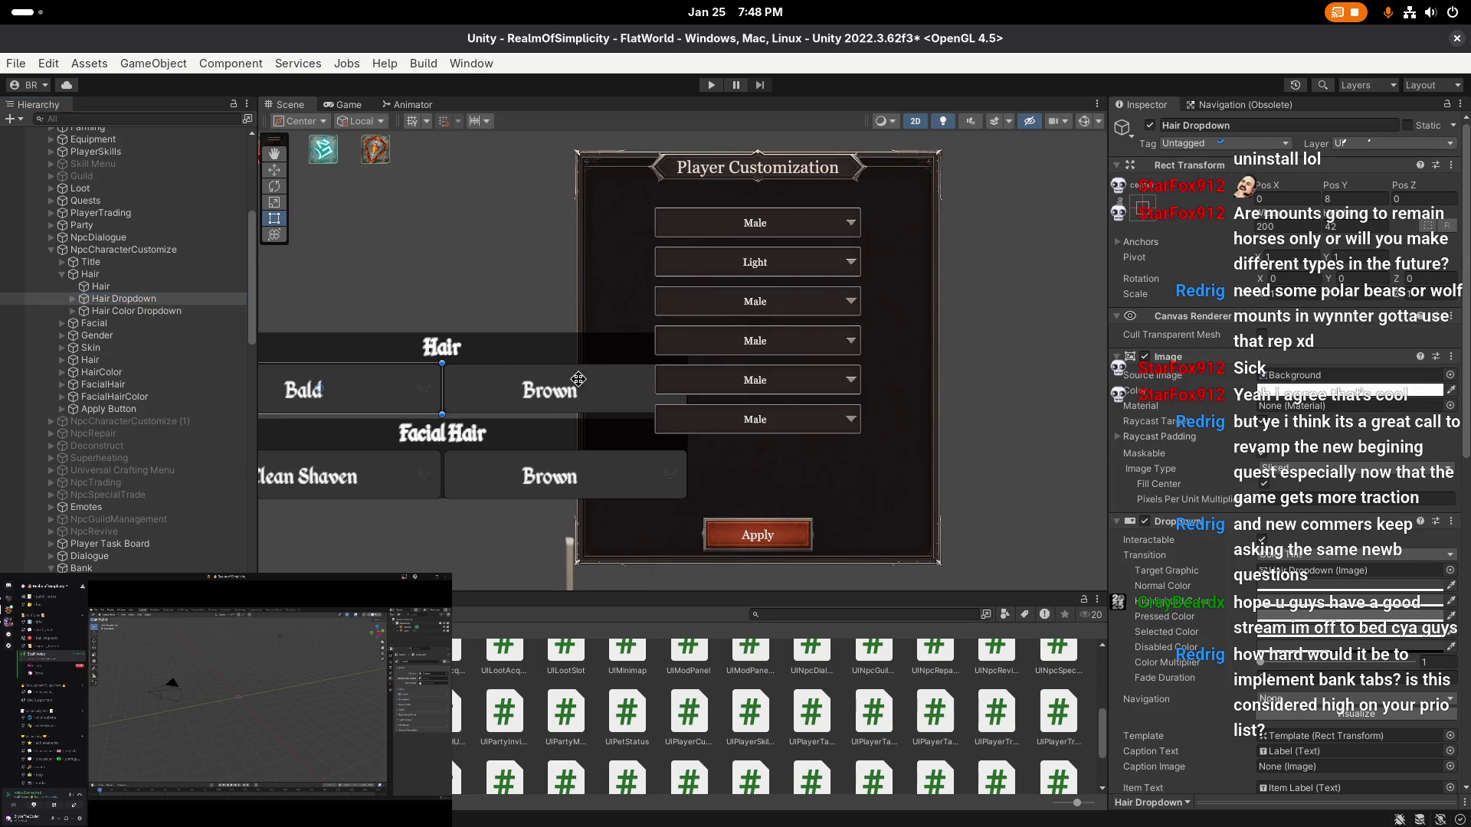
- Copy the Hair Dropdown's style options and paste them into the new Hair dropdown
scroll(1245, 527, down, 8)
scroll(1245, 526, down, 3)
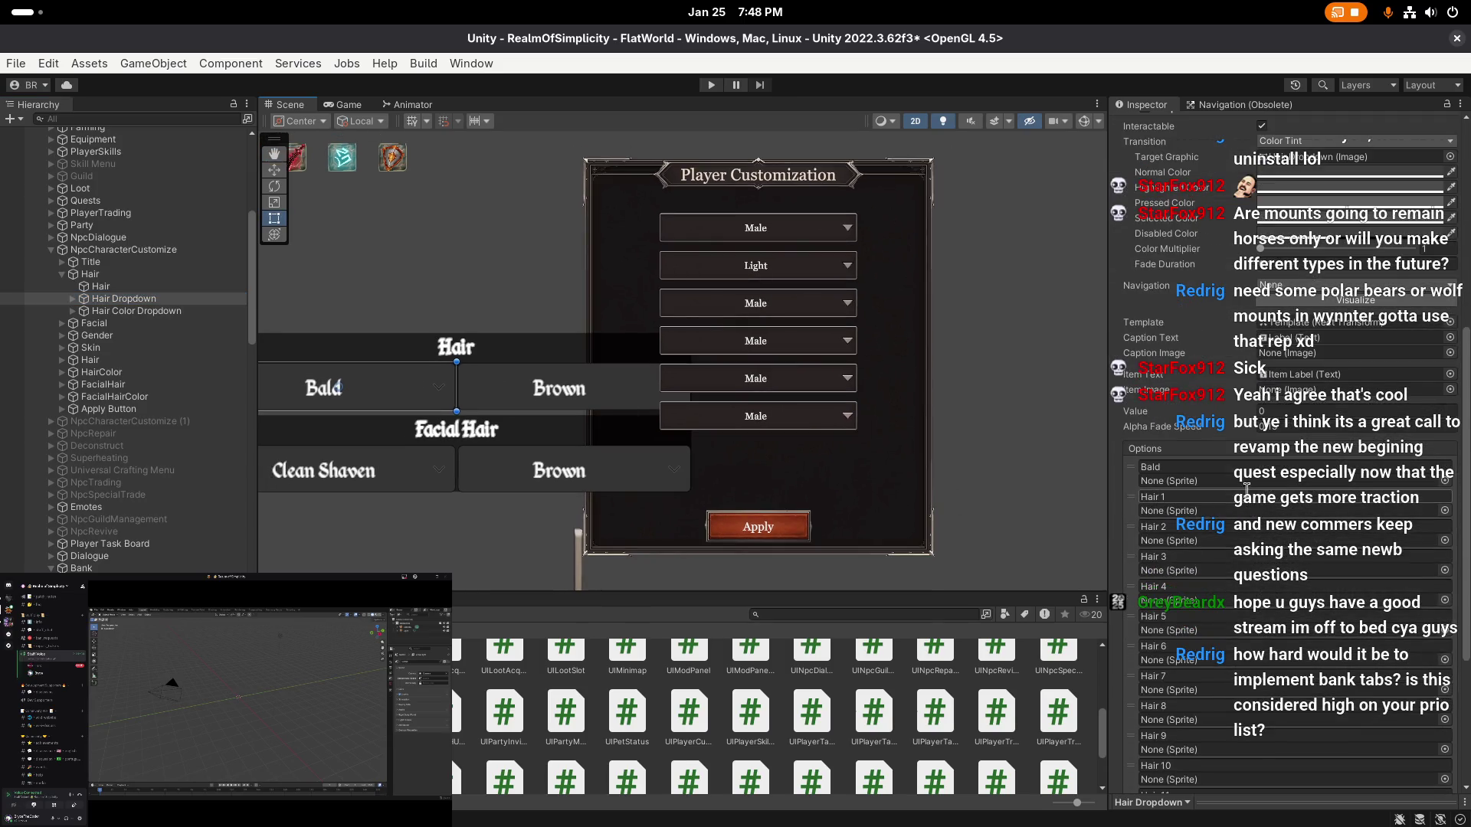
right_click(1157, 411)
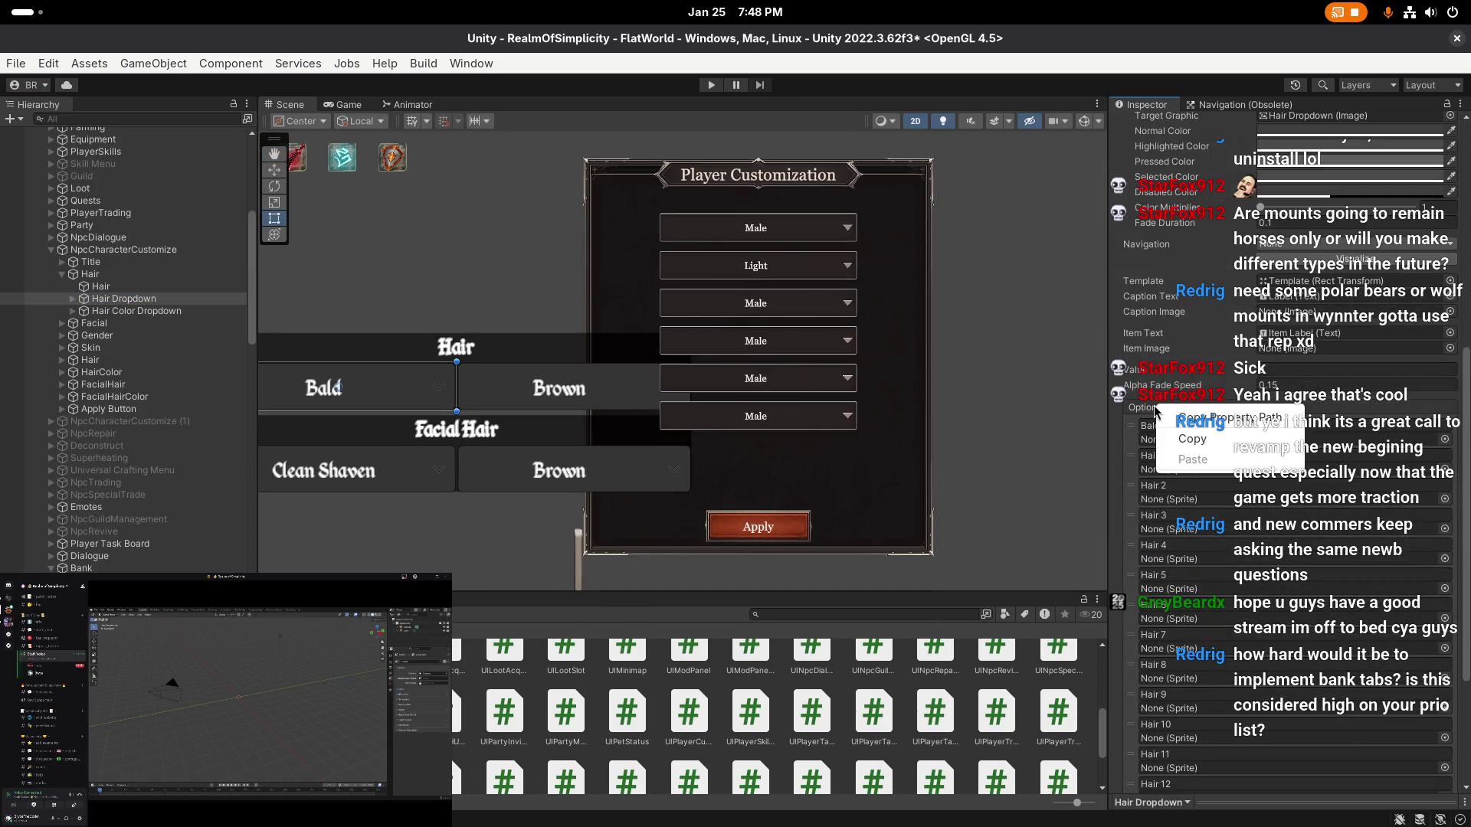
click(1190, 439)
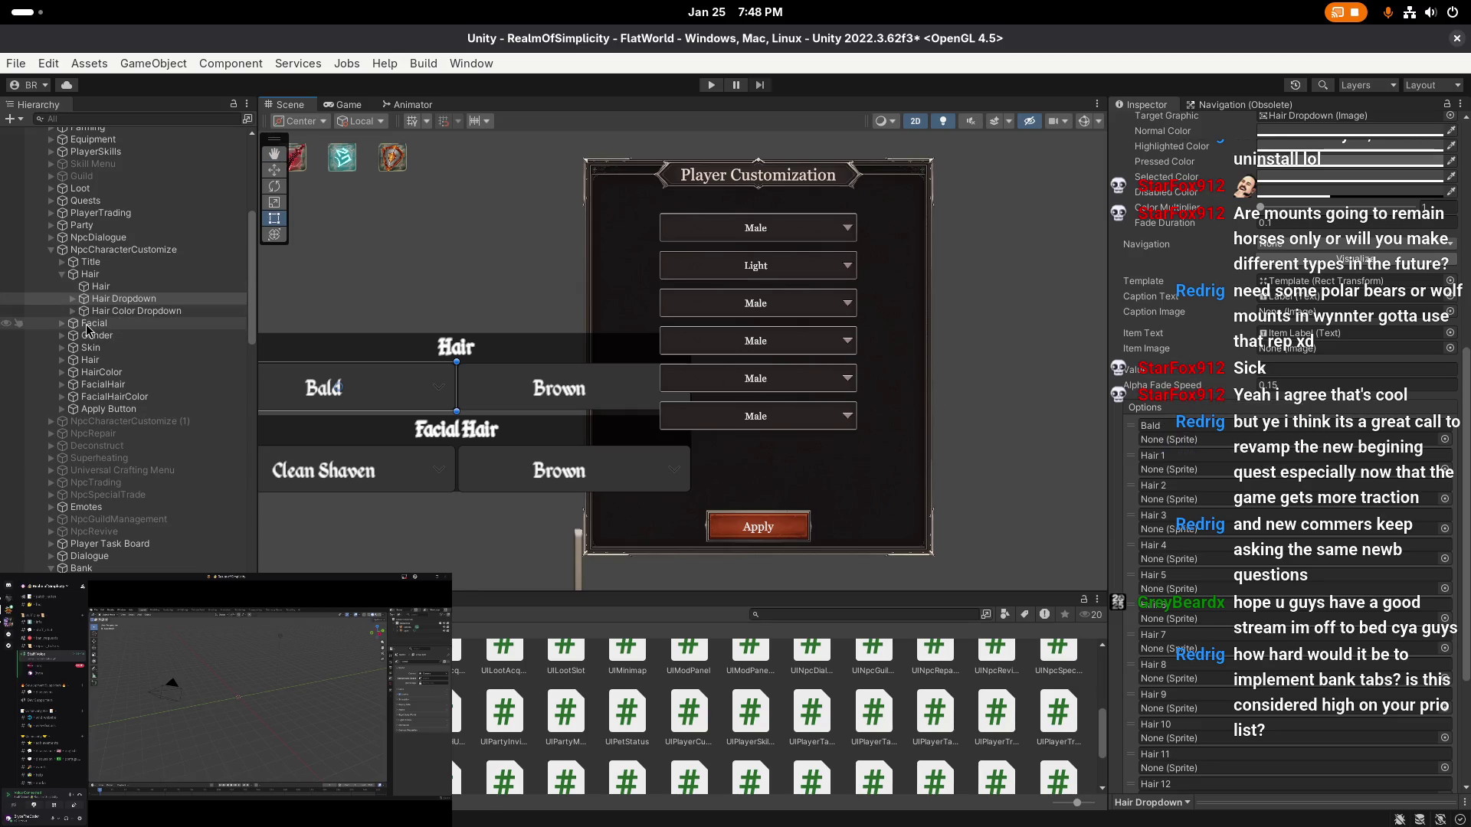
click(62, 361)
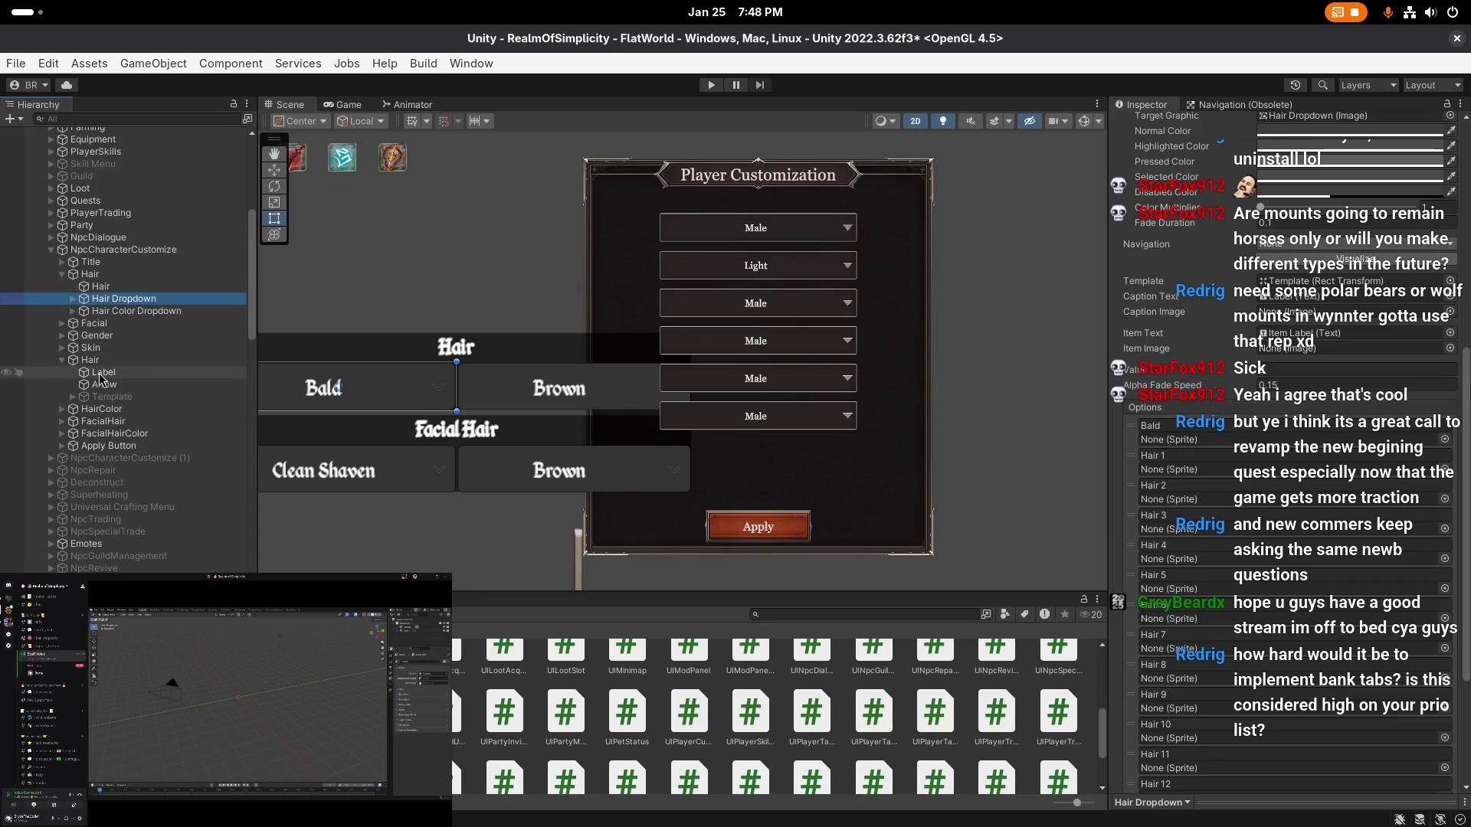
click(90, 360)
click(62, 360)
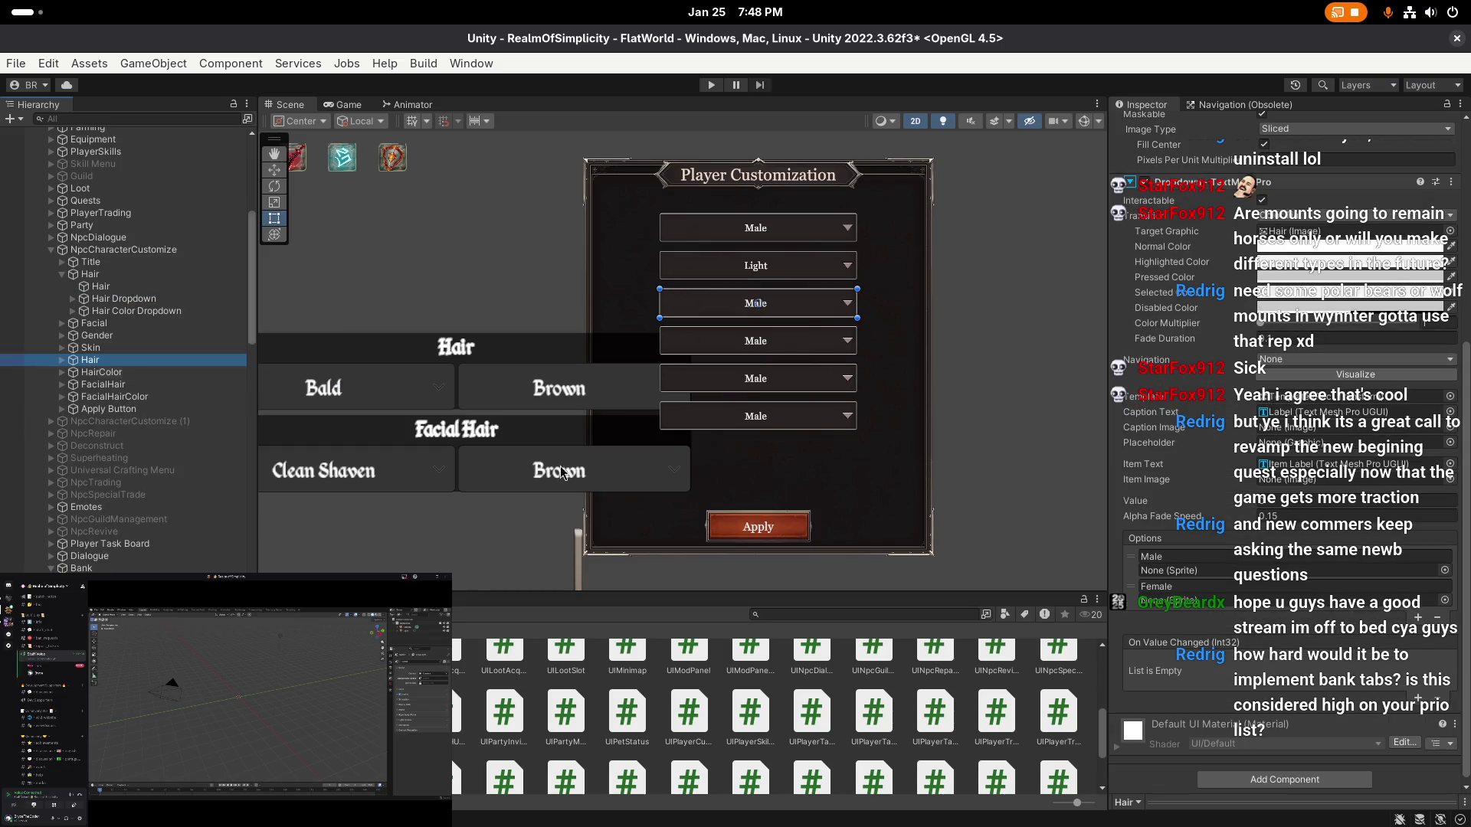
click(1440, 618)
click(1440, 618)
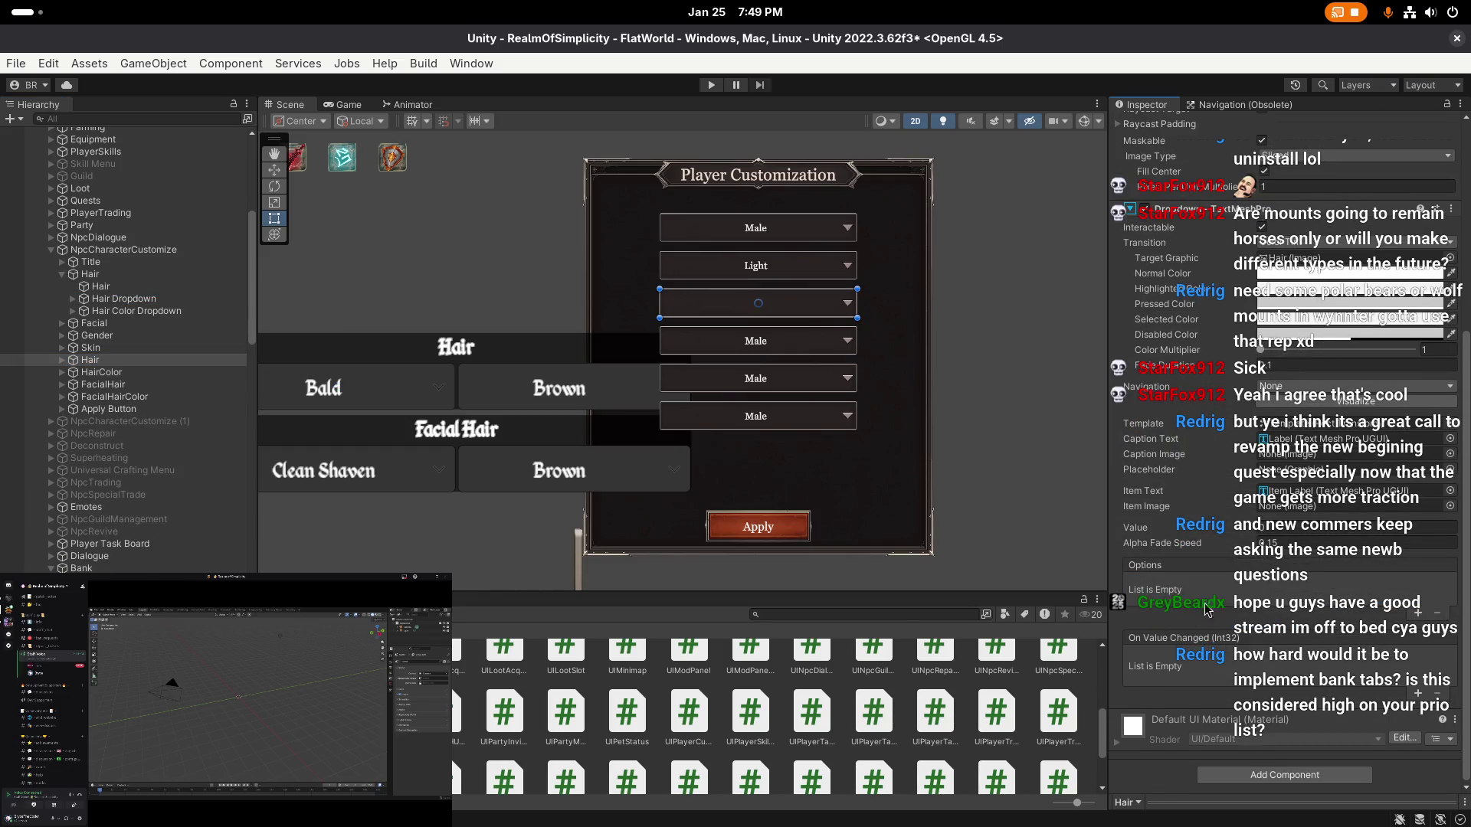
- Paste the Hair Color Dropdown's colours into FacialHairColor, then delete the old Hair section
scroll(1199, 603, down, 5)
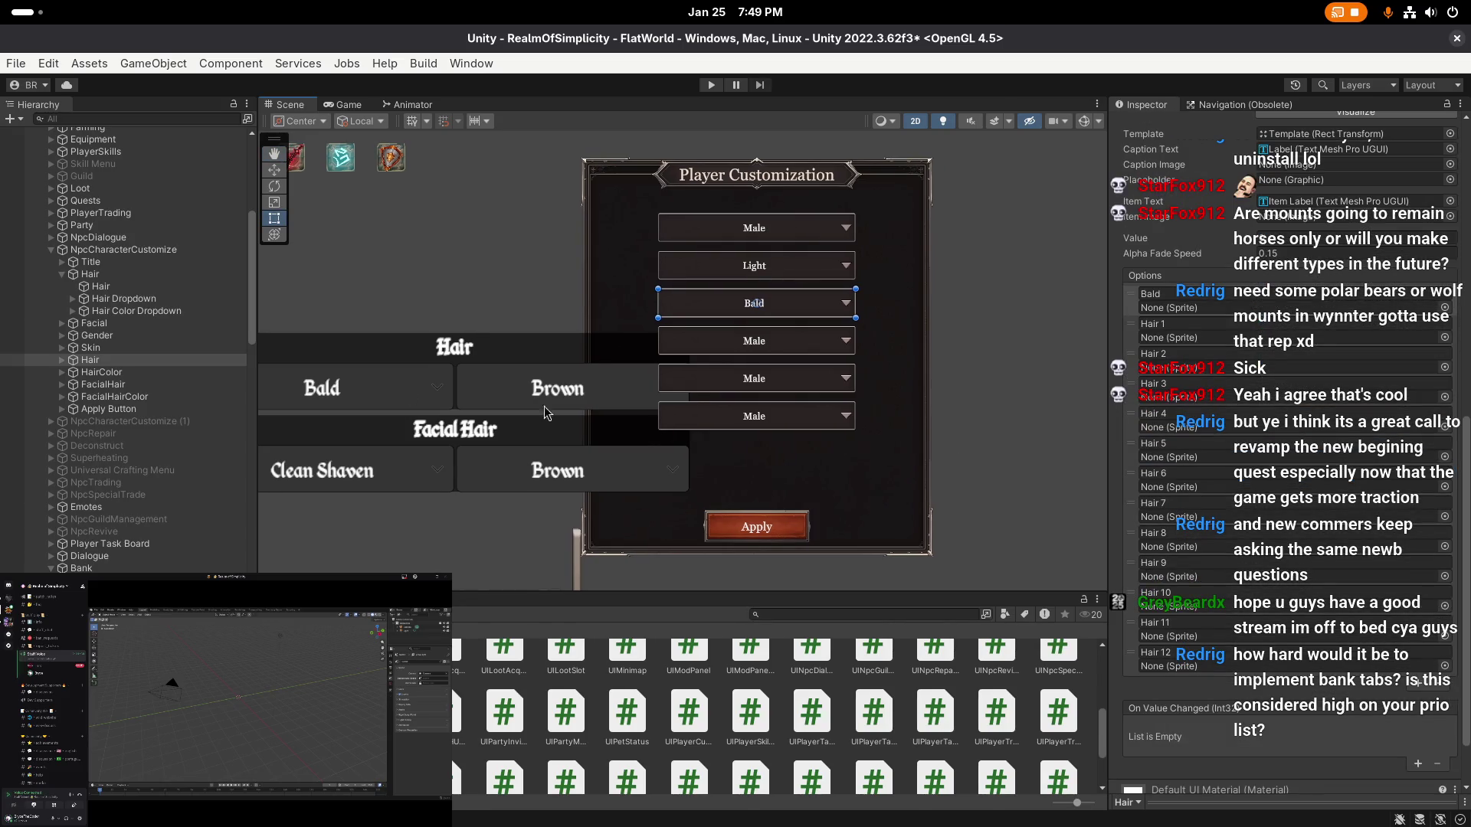
click(100, 287)
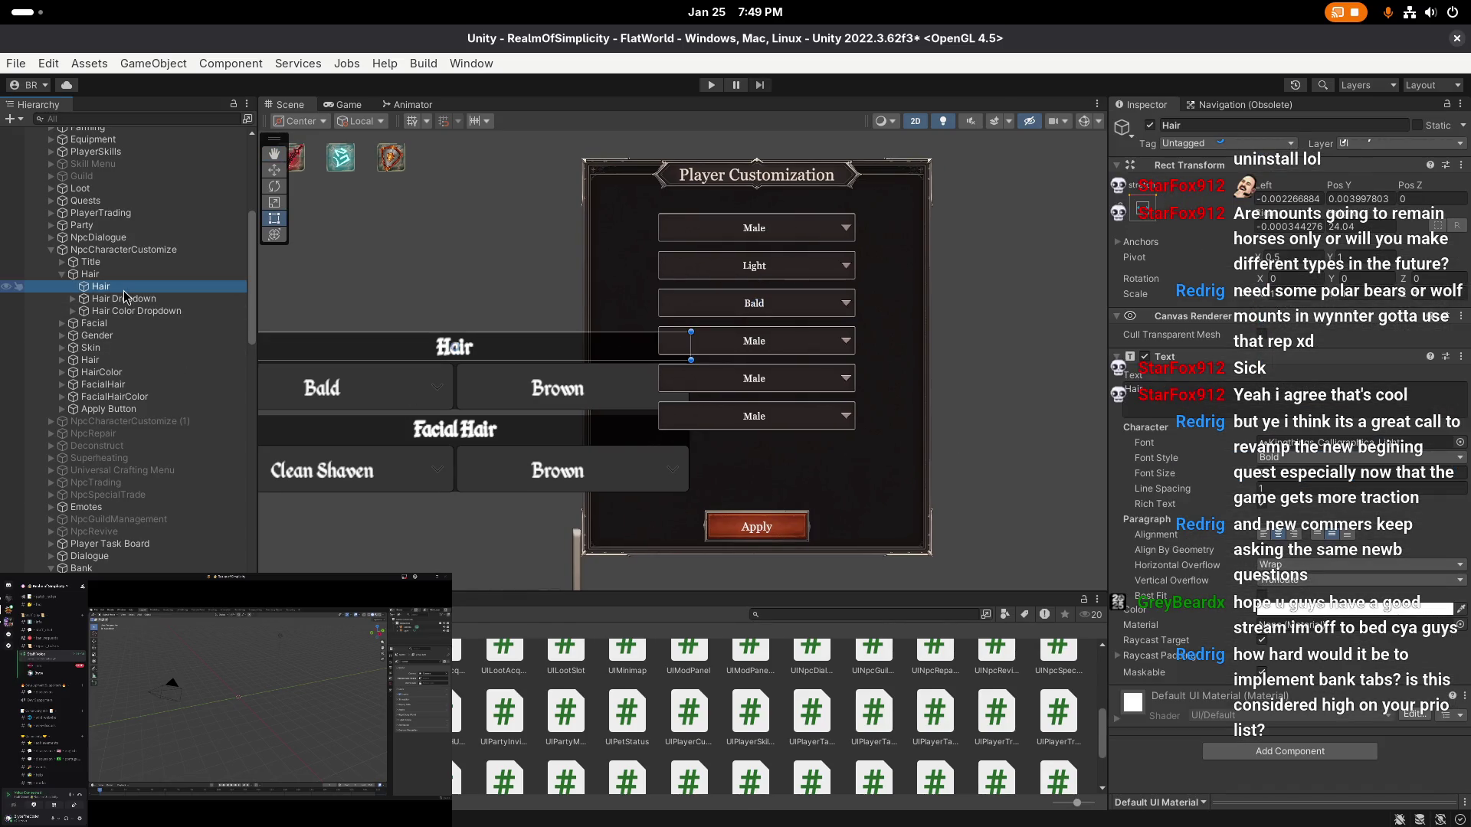
click(136, 311)
scroll(1278, 487, down, 5)
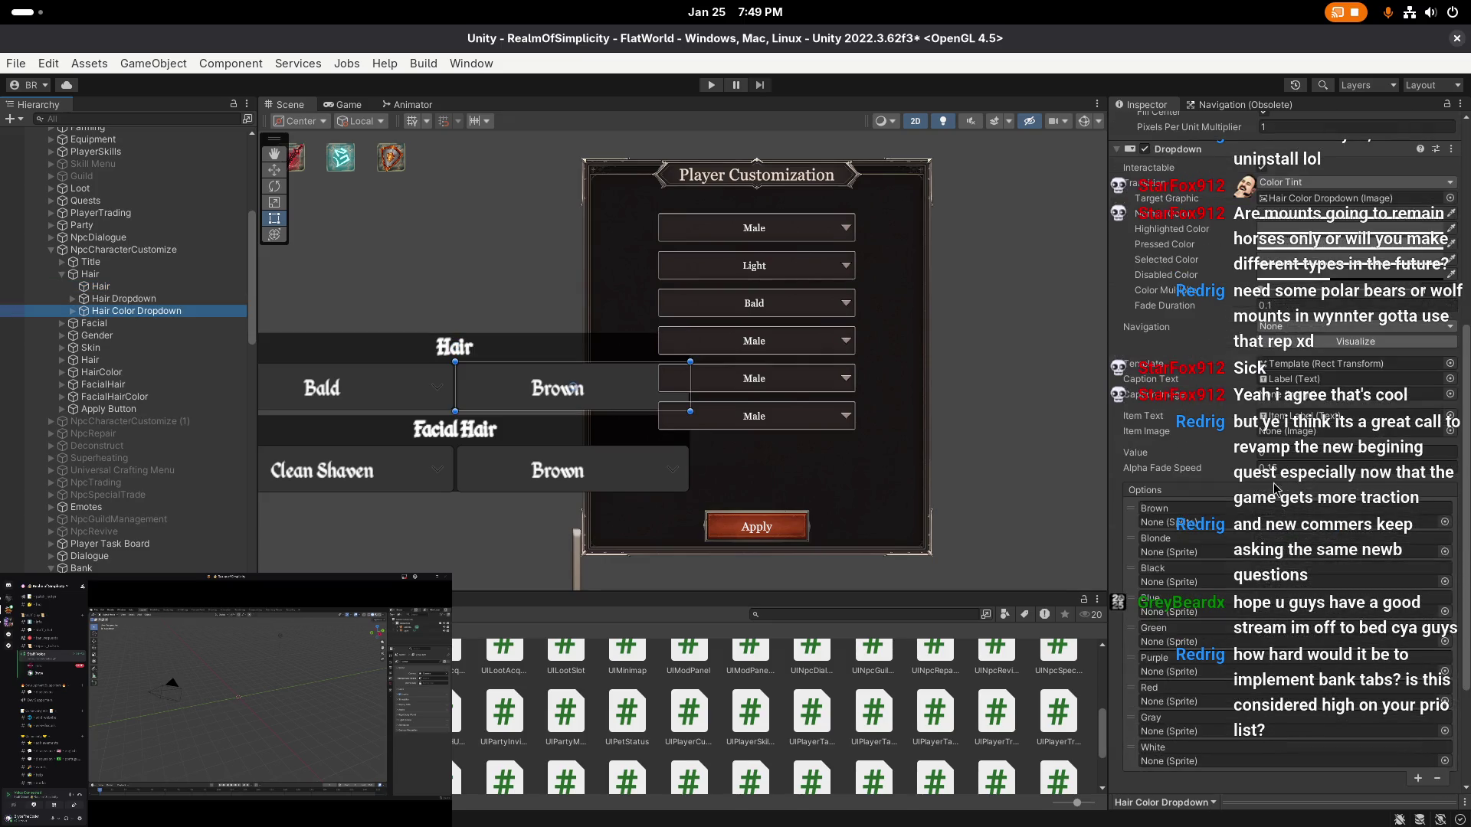
right_click(1151, 494)
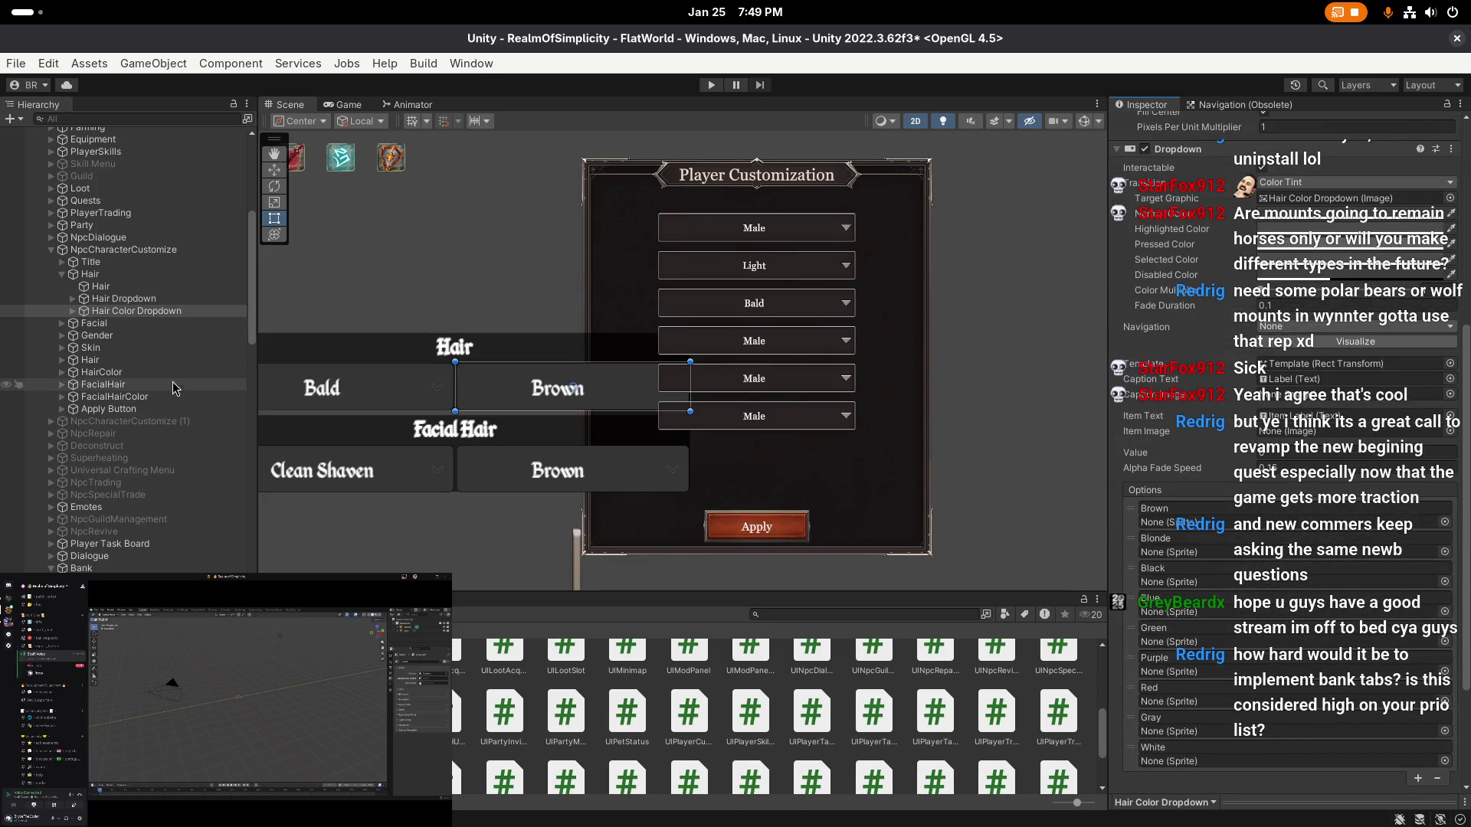
click(115, 397)
right_click(1187, 539)
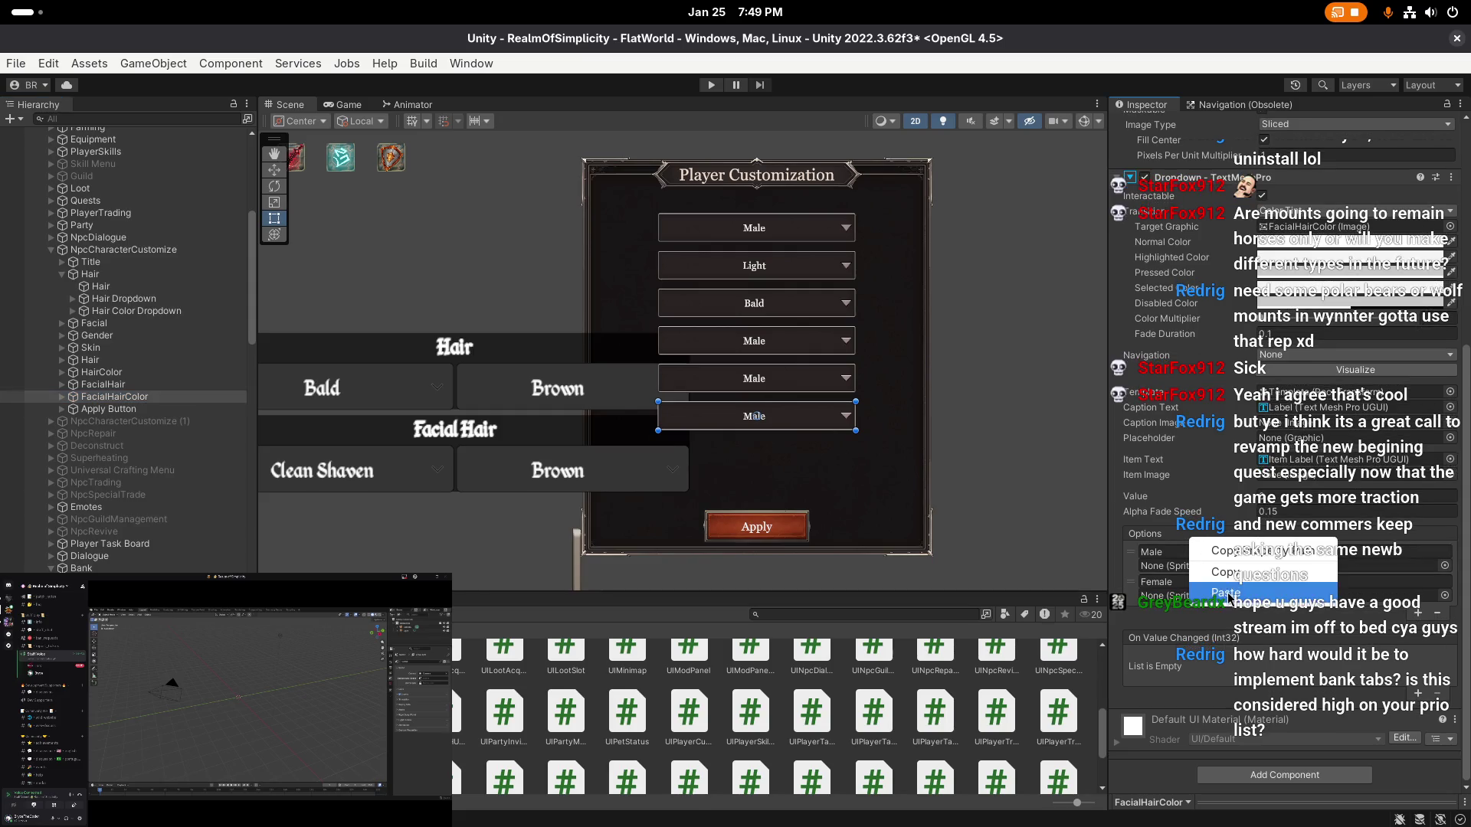
click(1293, 582)
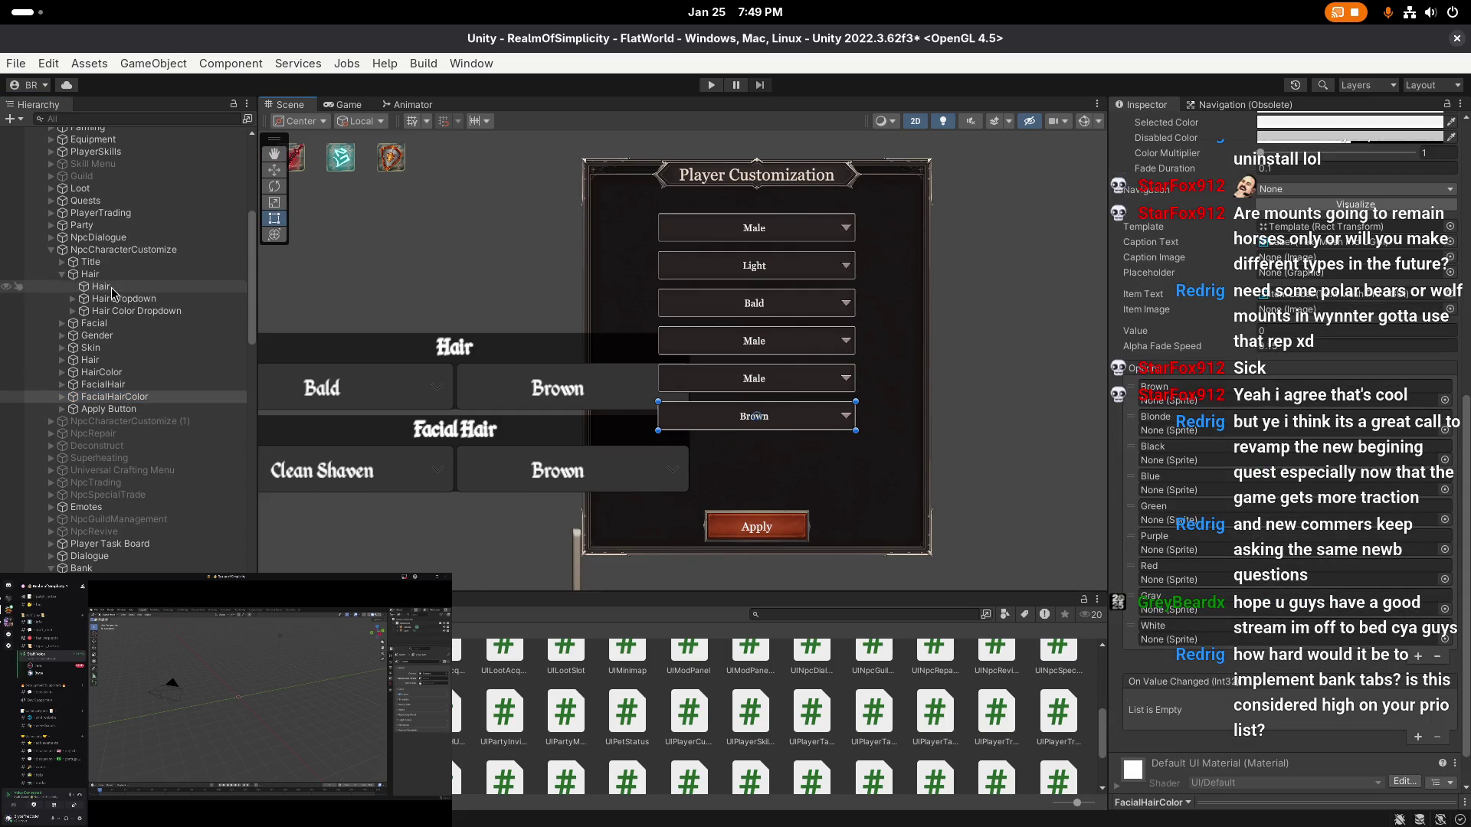
click(110, 276)
key(Delete)
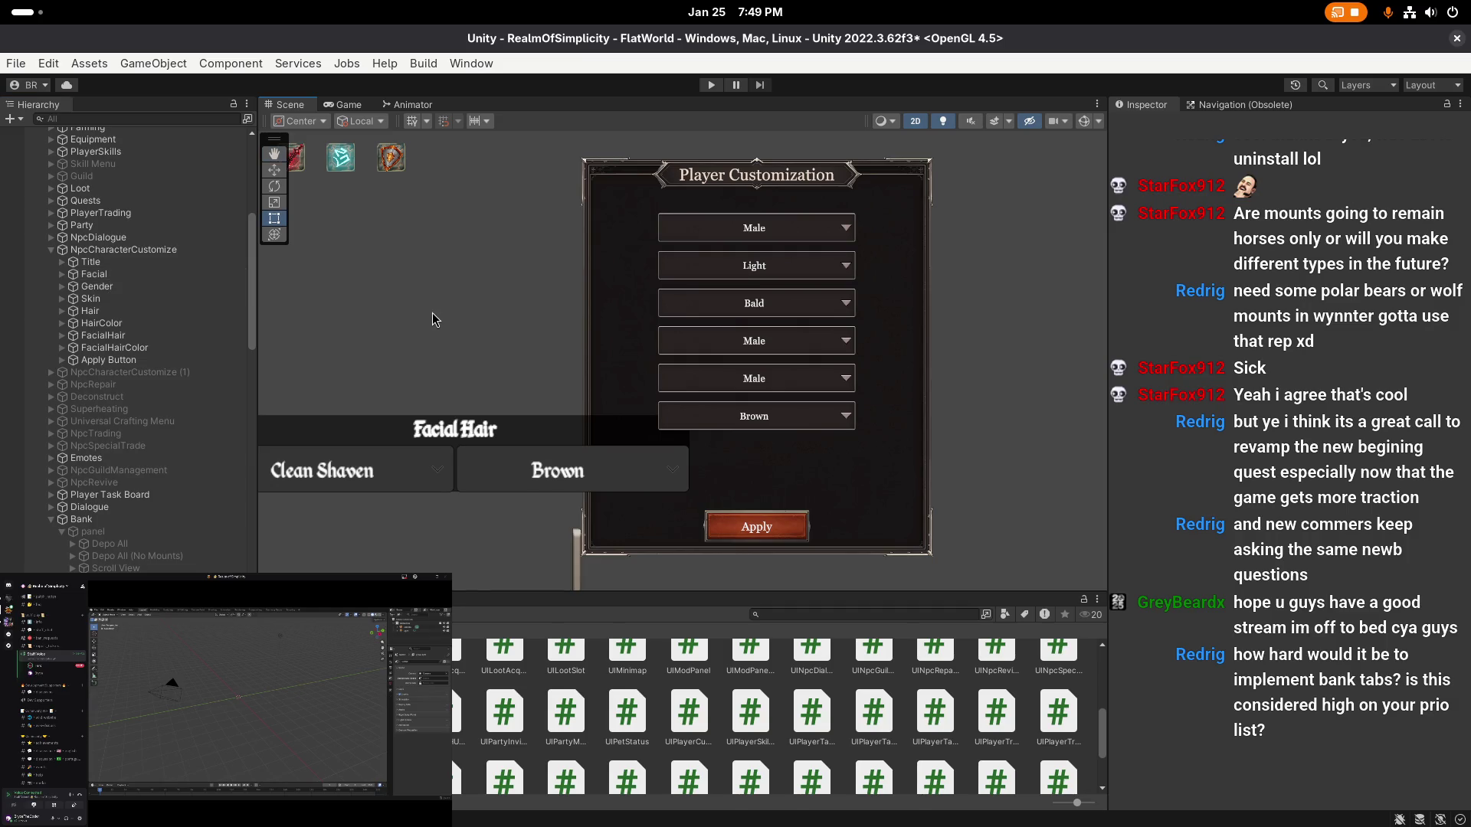
- Save the scene and expand the old Facial section to its Facial Hair Dropdown
key(ctrl+s)
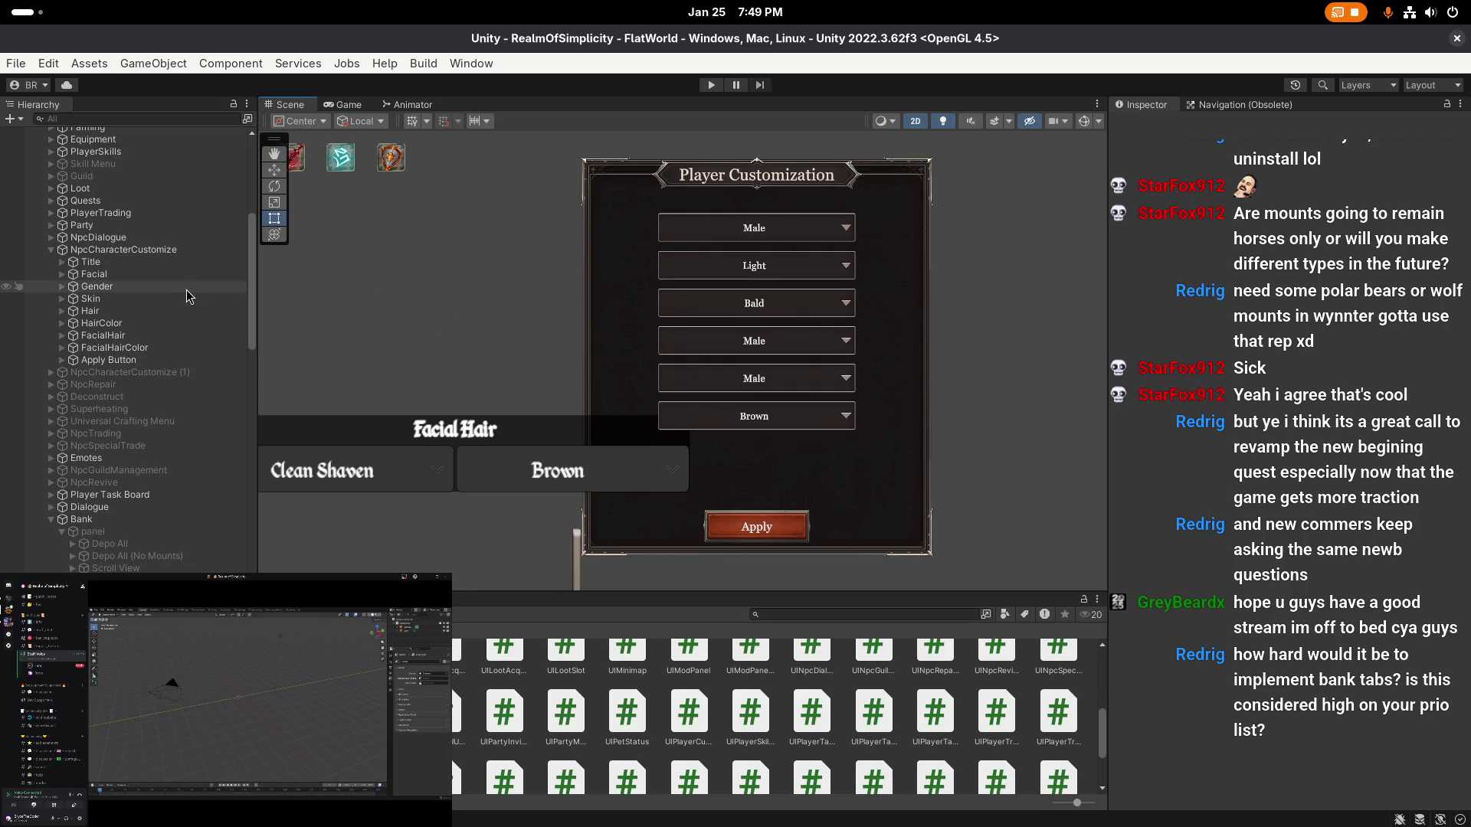
scroll(360, 302, up, 1)
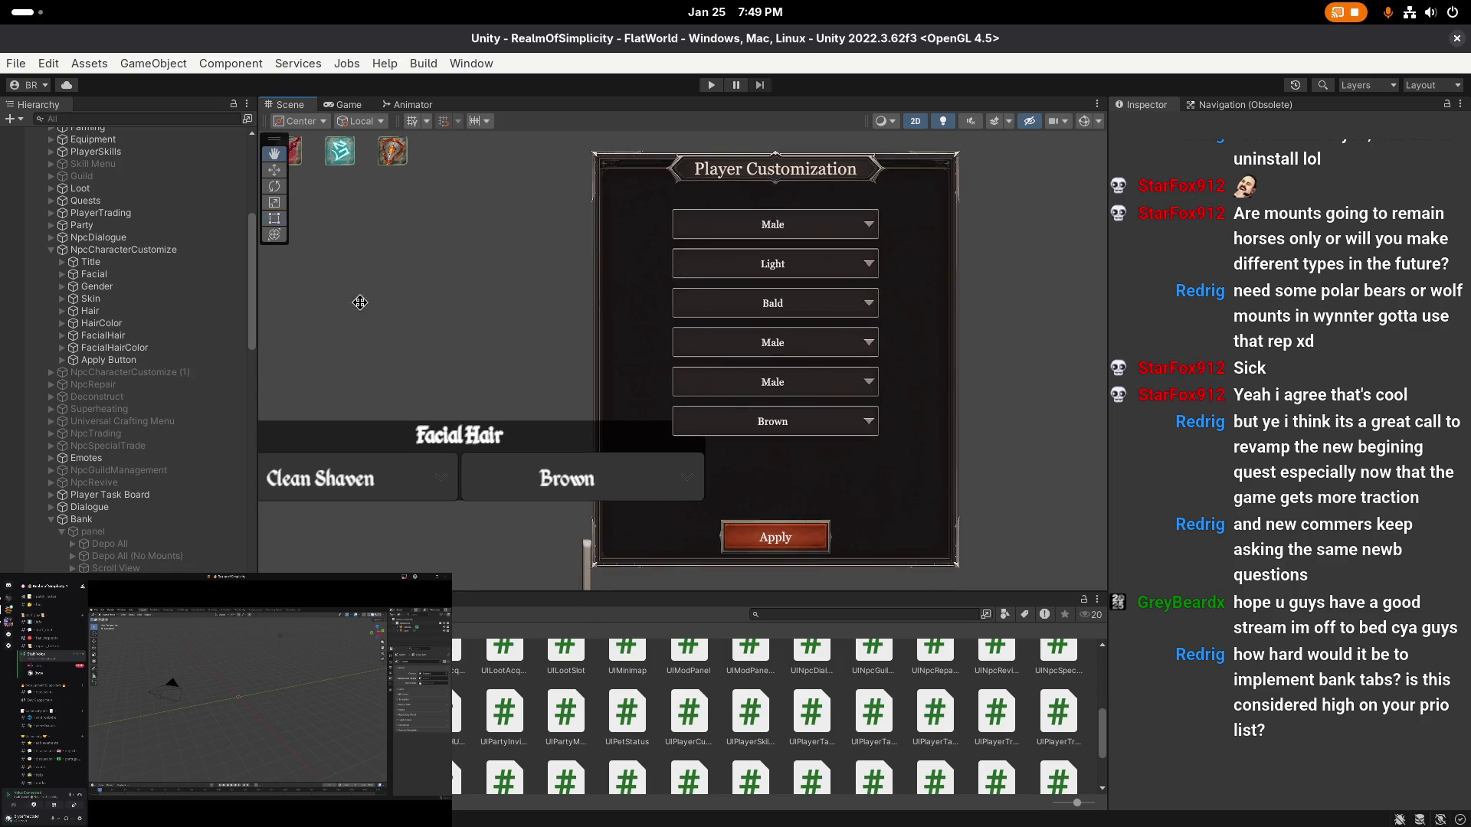
click(137, 336)
click(140, 360)
click(100, 274)
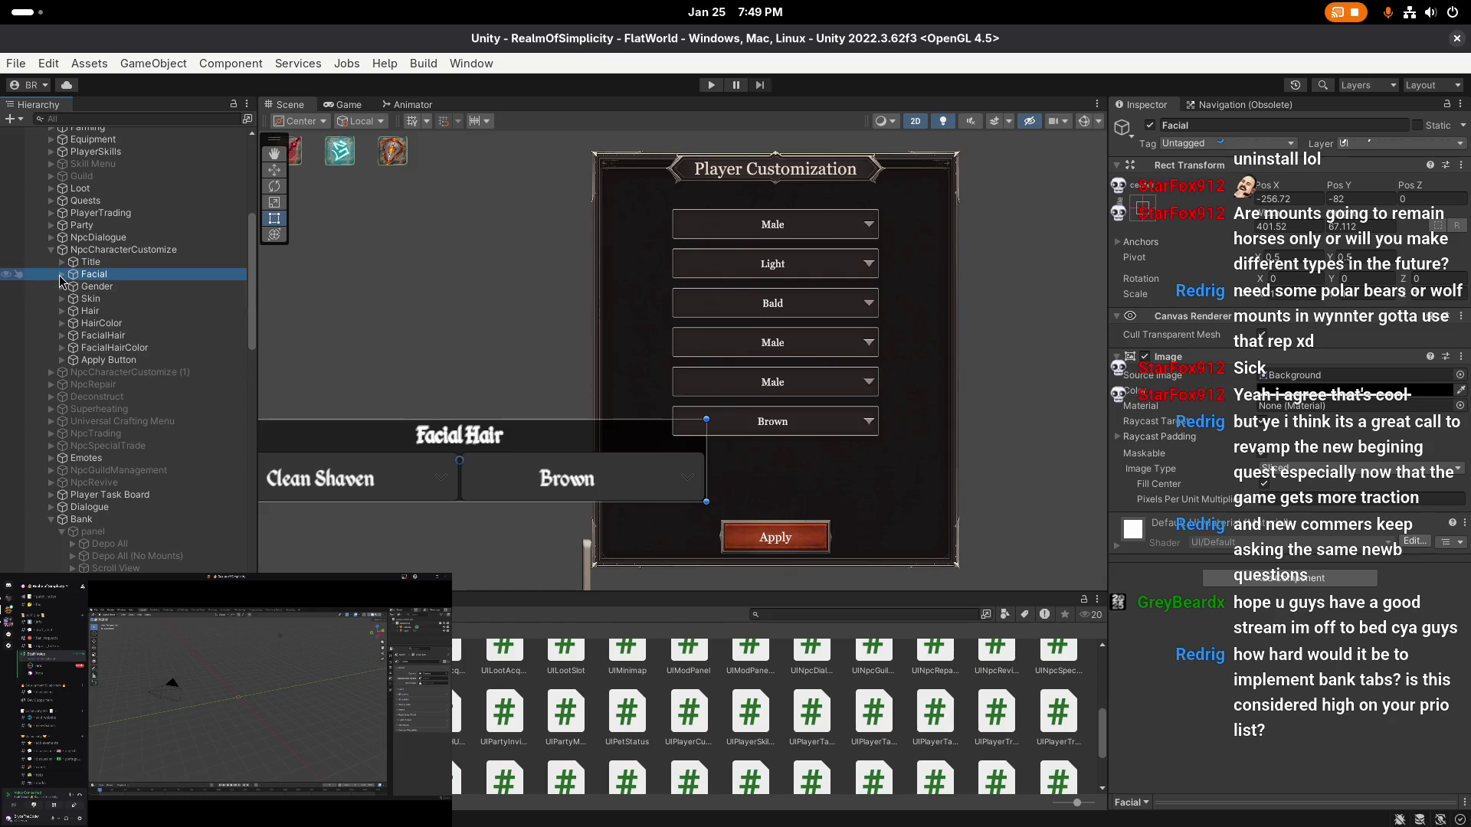
click(62, 274)
click(138, 299)
- Copy the facial hair style options into the new FacialHair dropdown
scroll(1290, 490, down, 5)
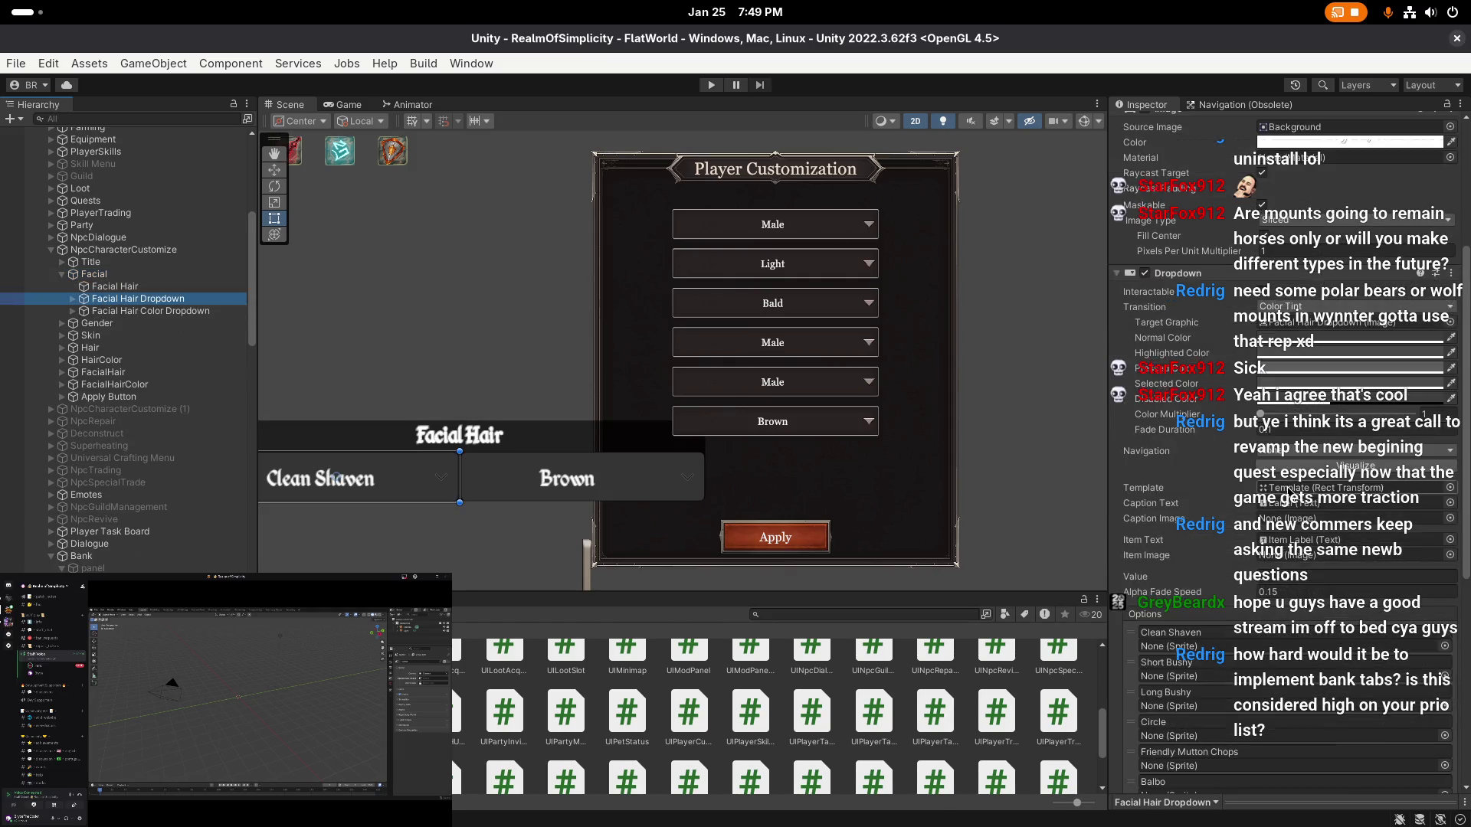
scroll(1288, 490, down, 5)
right_click(1160, 414)
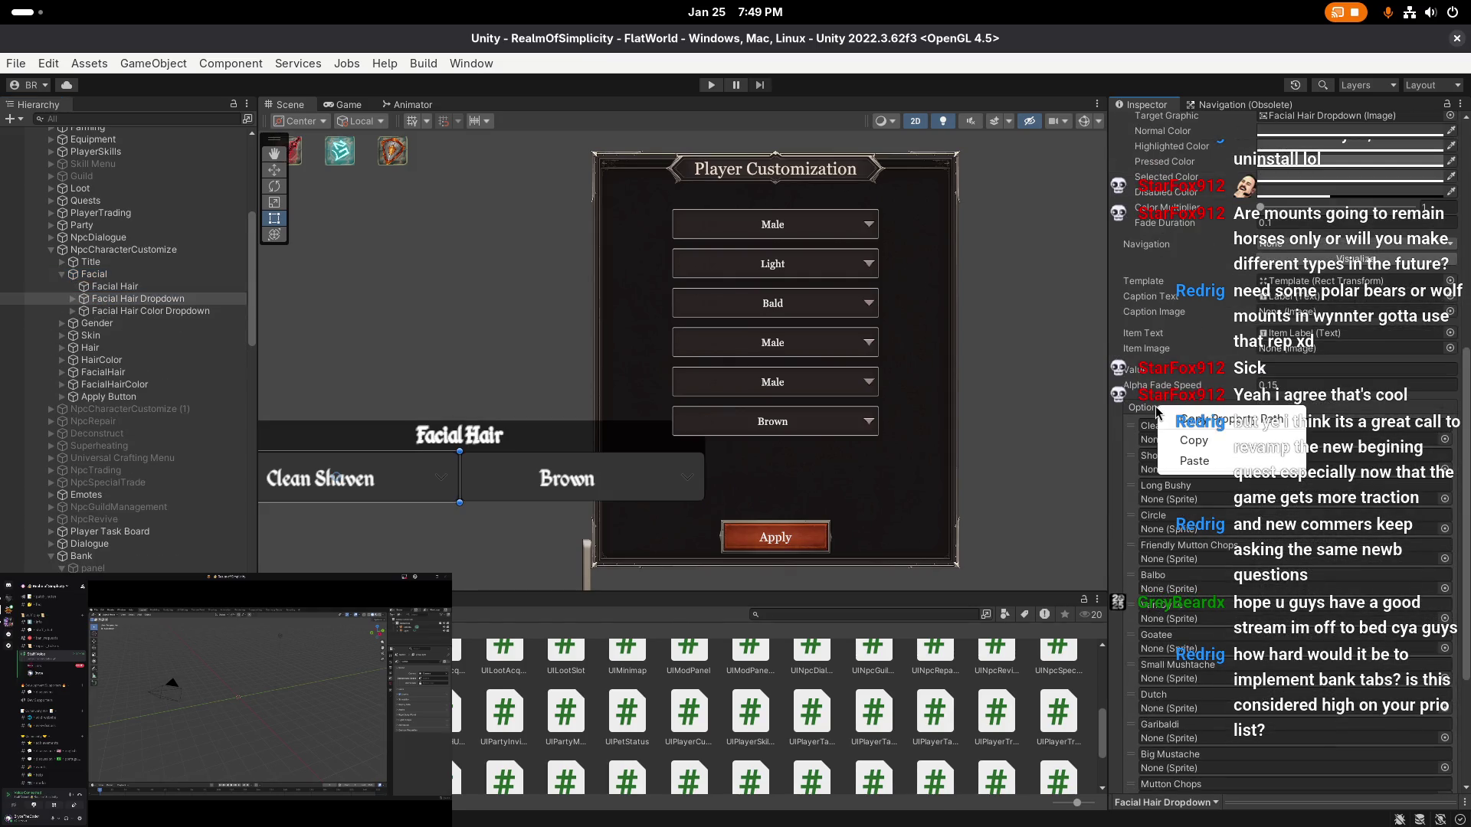
click(1187, 441)
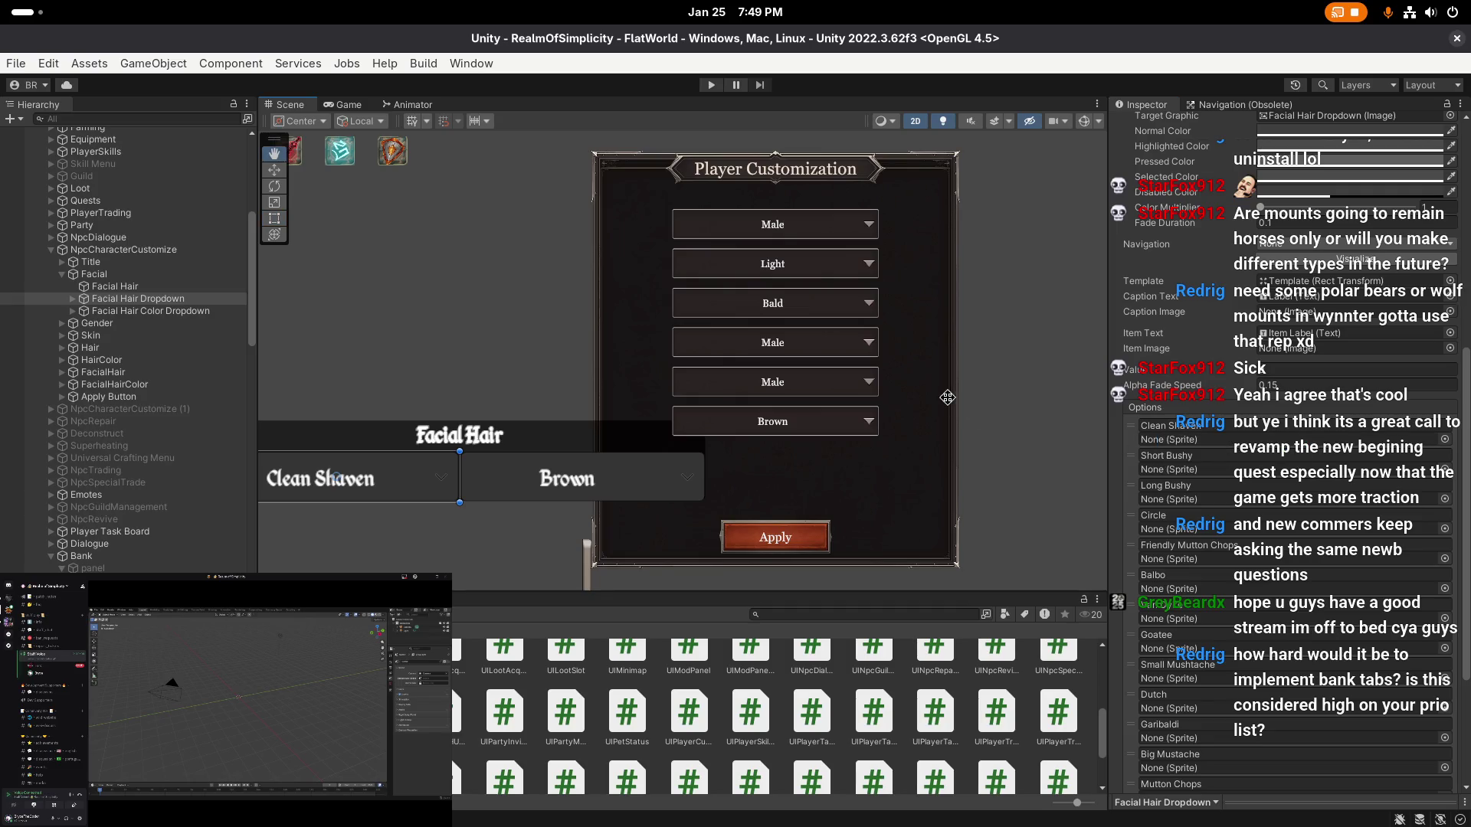
click(122, 377)
right_click(1170, 540)
click(1209, 598)
- Copy the facial hair colour options, then delete the old Facial group and its dropdowns
click(150, 310)
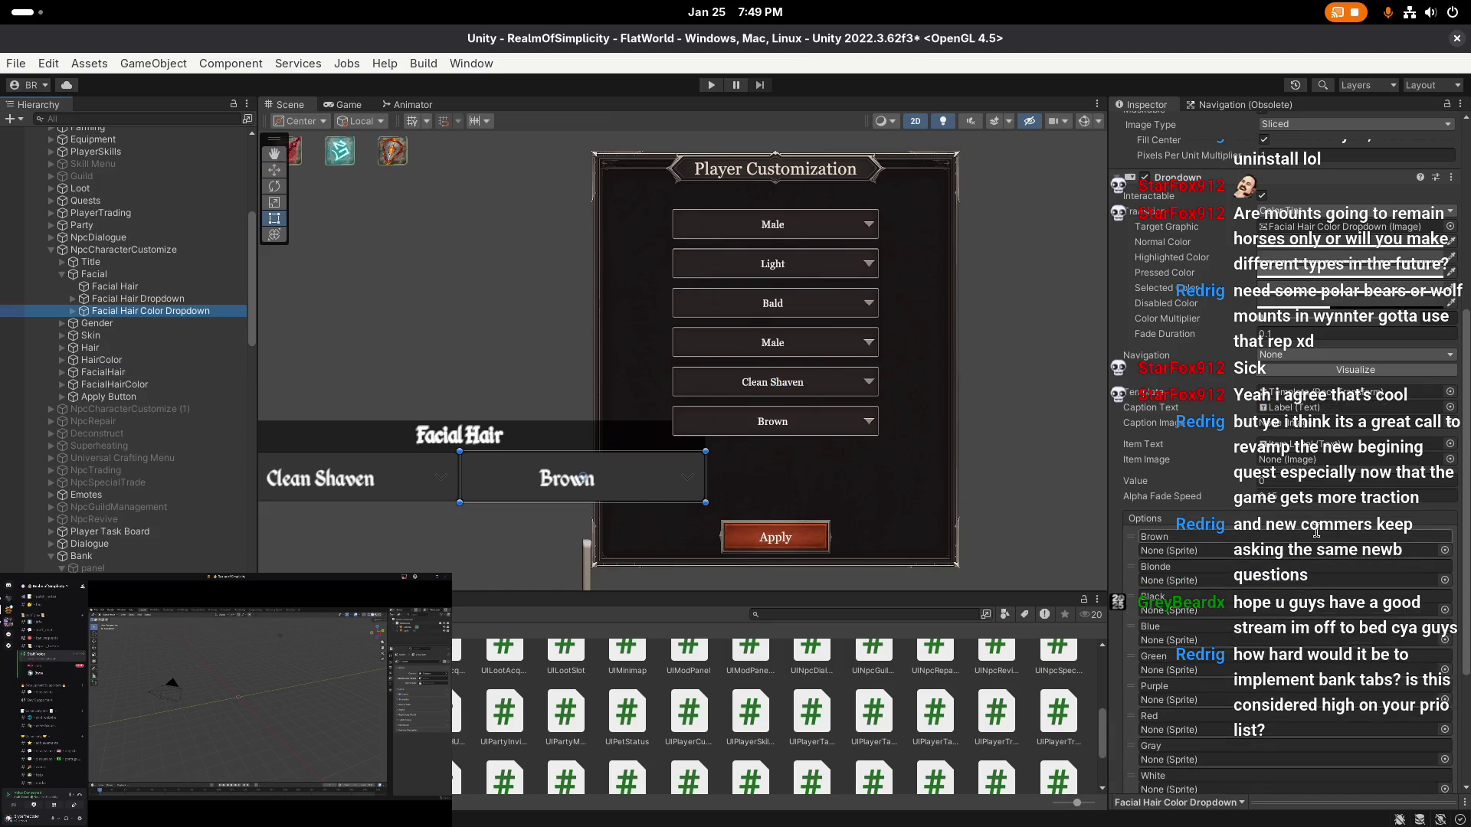
right_click(1153, 399)
click(1184, 442)
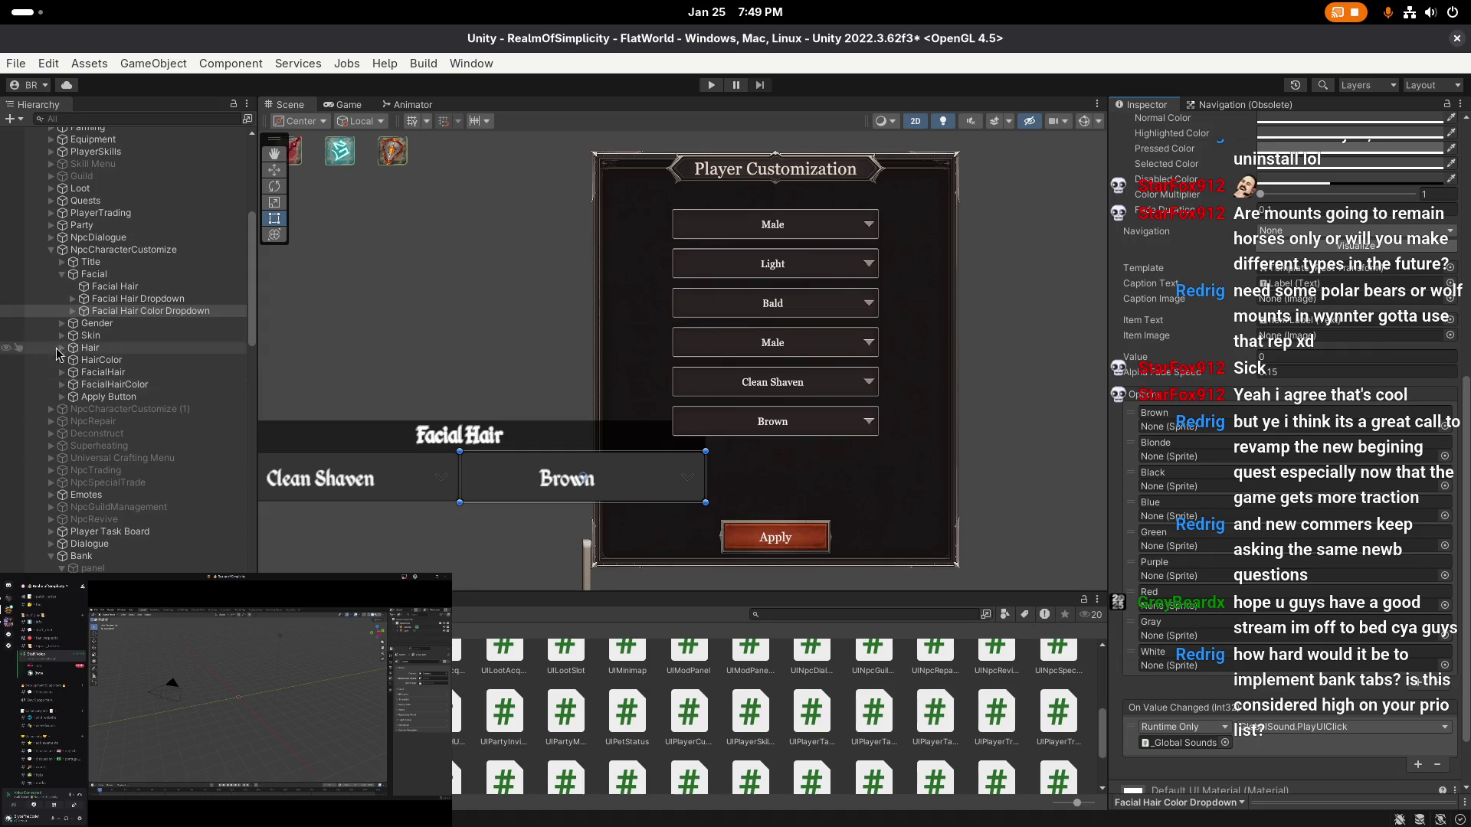
click(115, 384)
right_click(1160, 415)
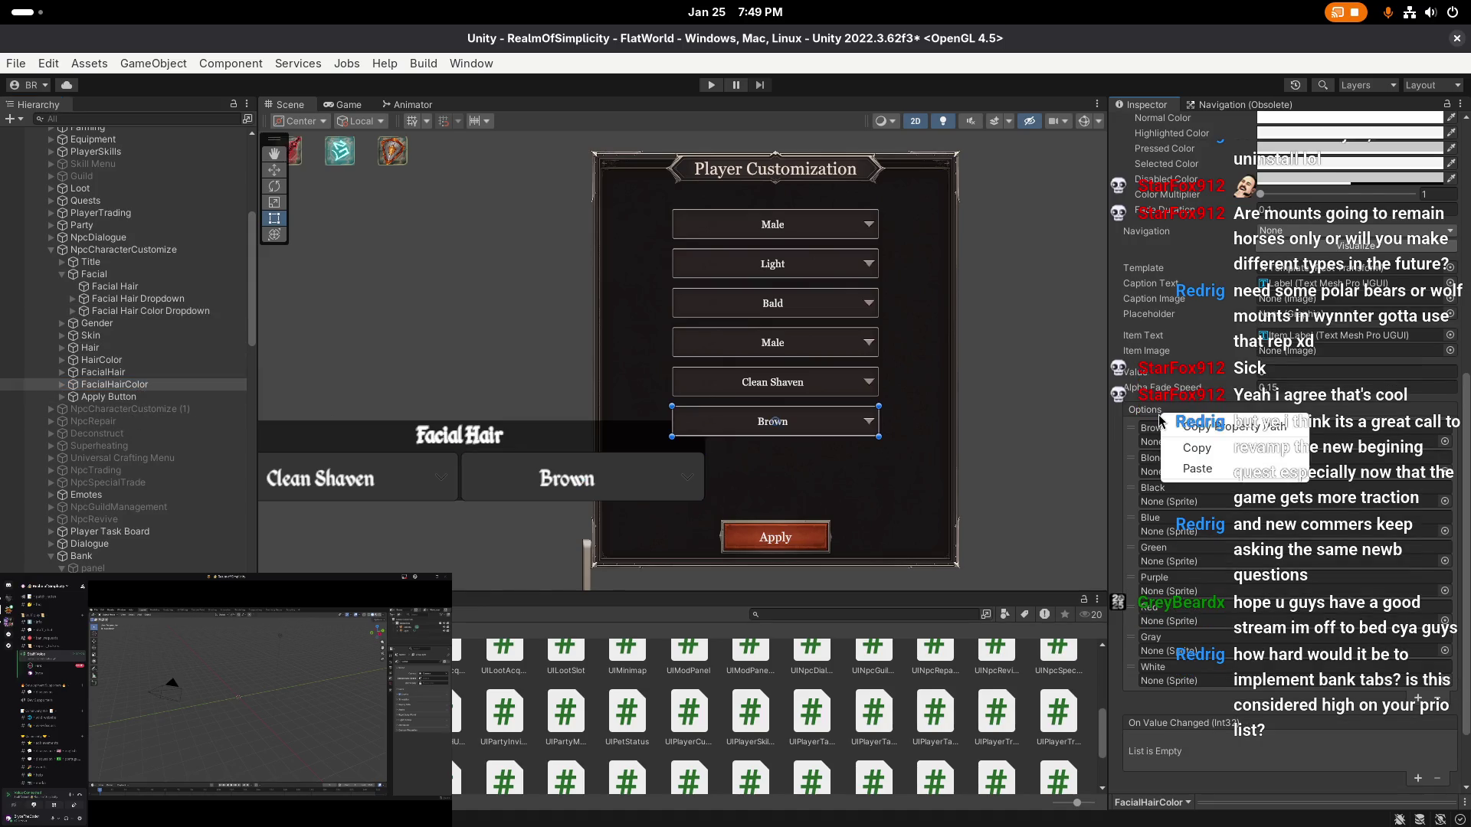
click(1206, 471)
click(142, 373)
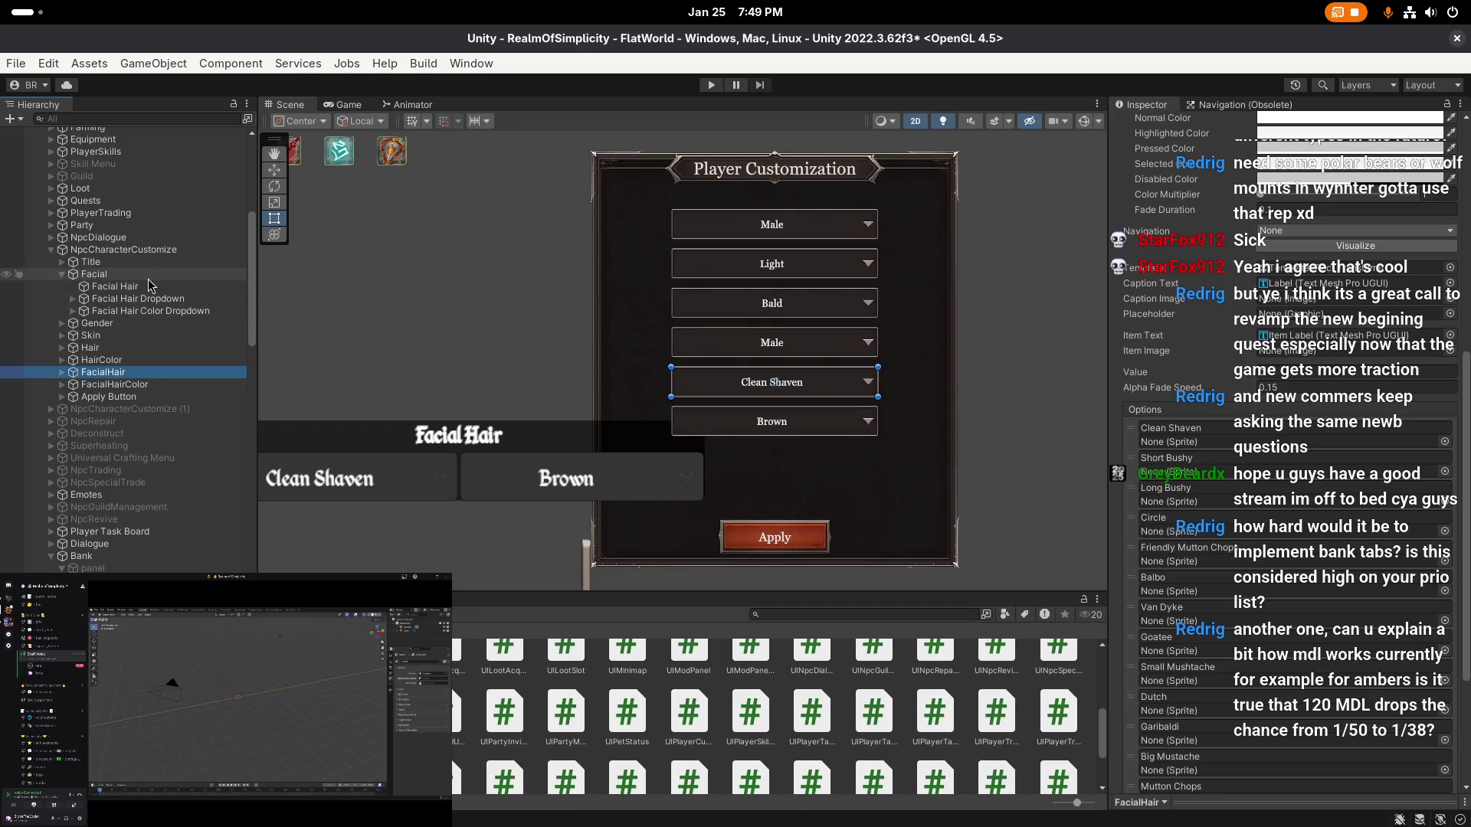
click(138, 274)
key(Delete)
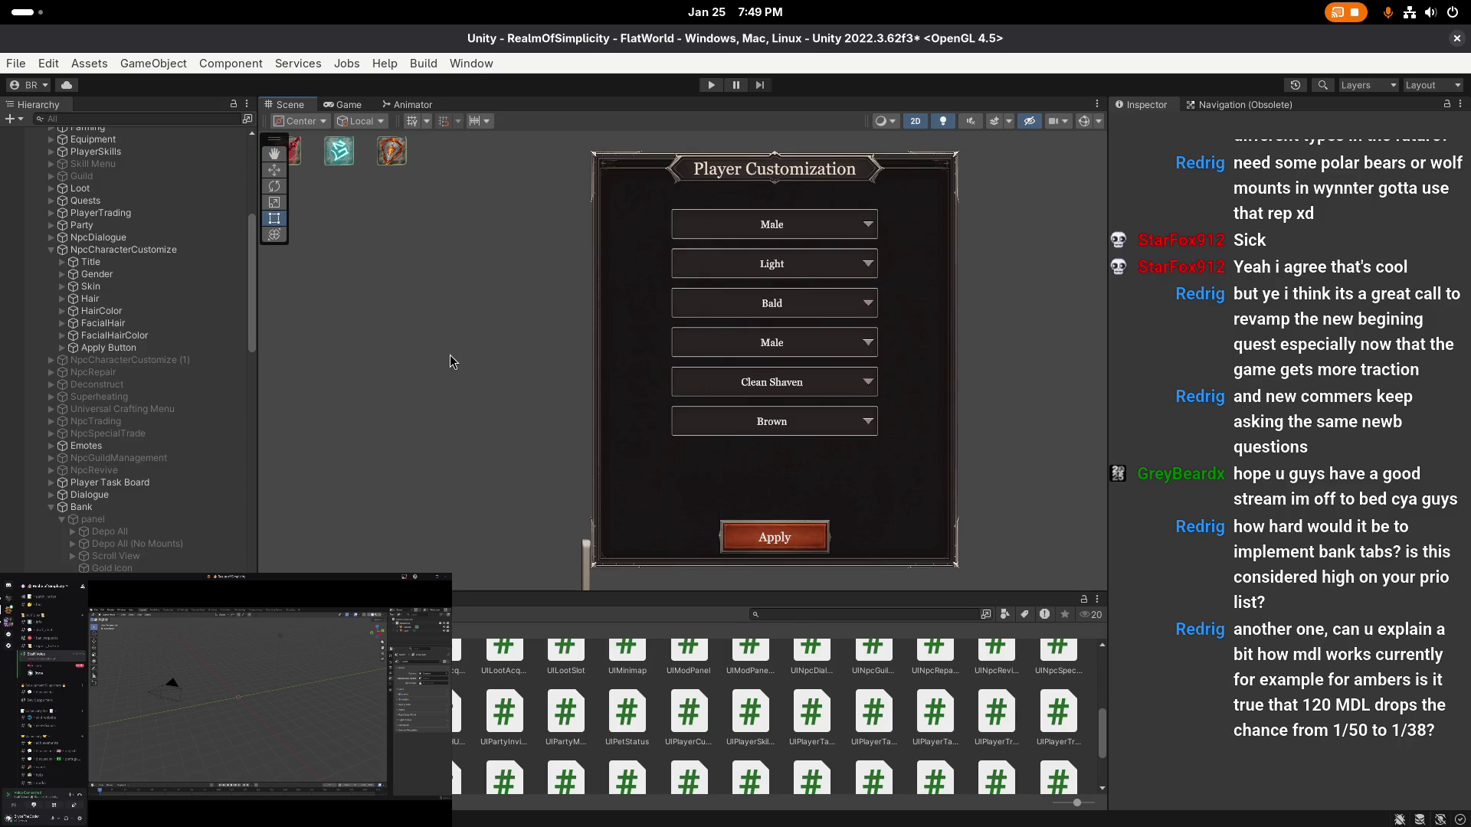
- Save the scene
key(ctrl+s)
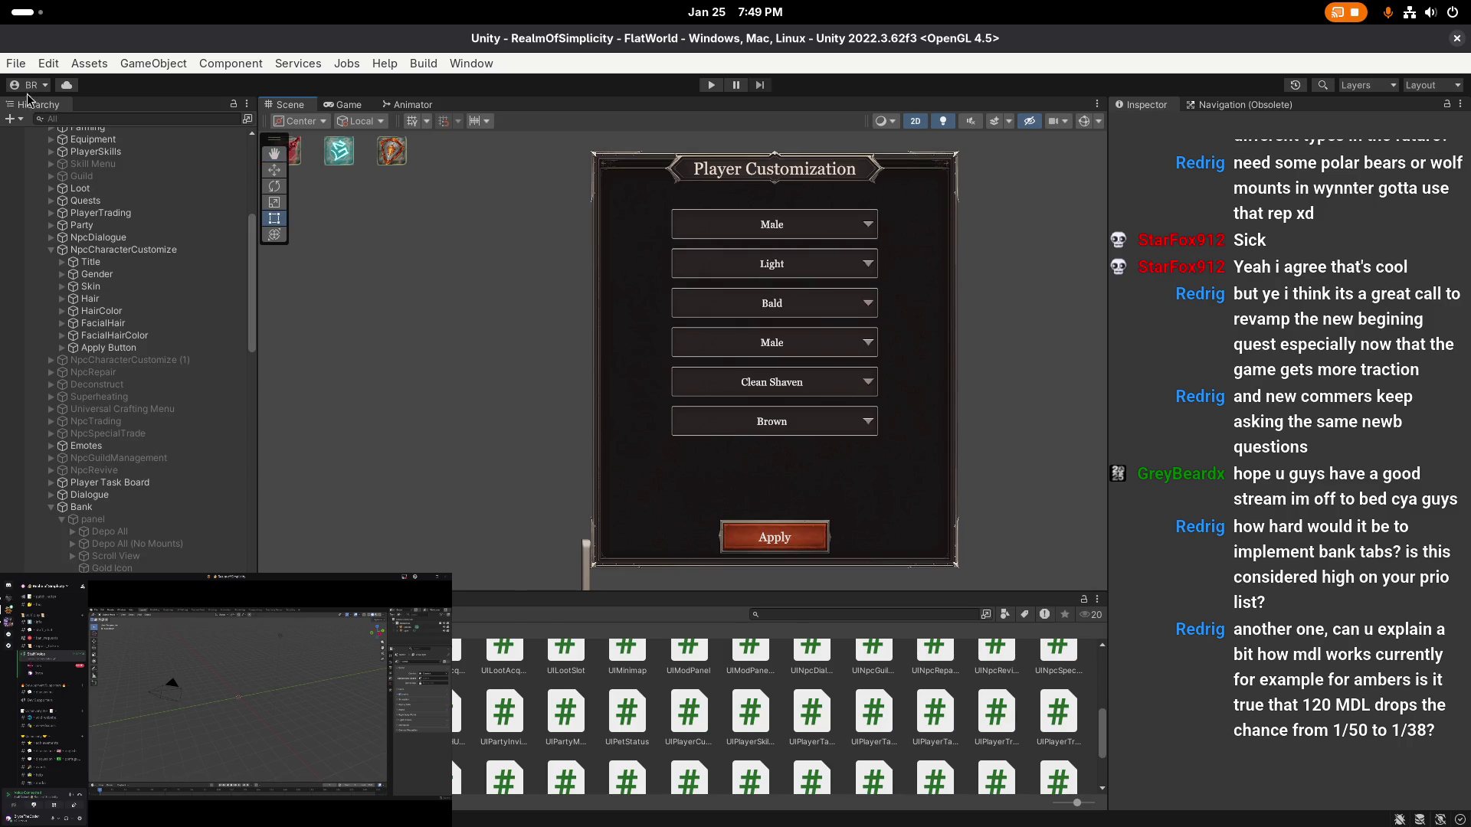
click(17, 65)
click(434, 369)
- Pan the panel left in view, then open UIPlayerCustomization.cs from NpcCharacterCustomize's component
key(q)
key(t)
scroll(442, 372, down, 2)
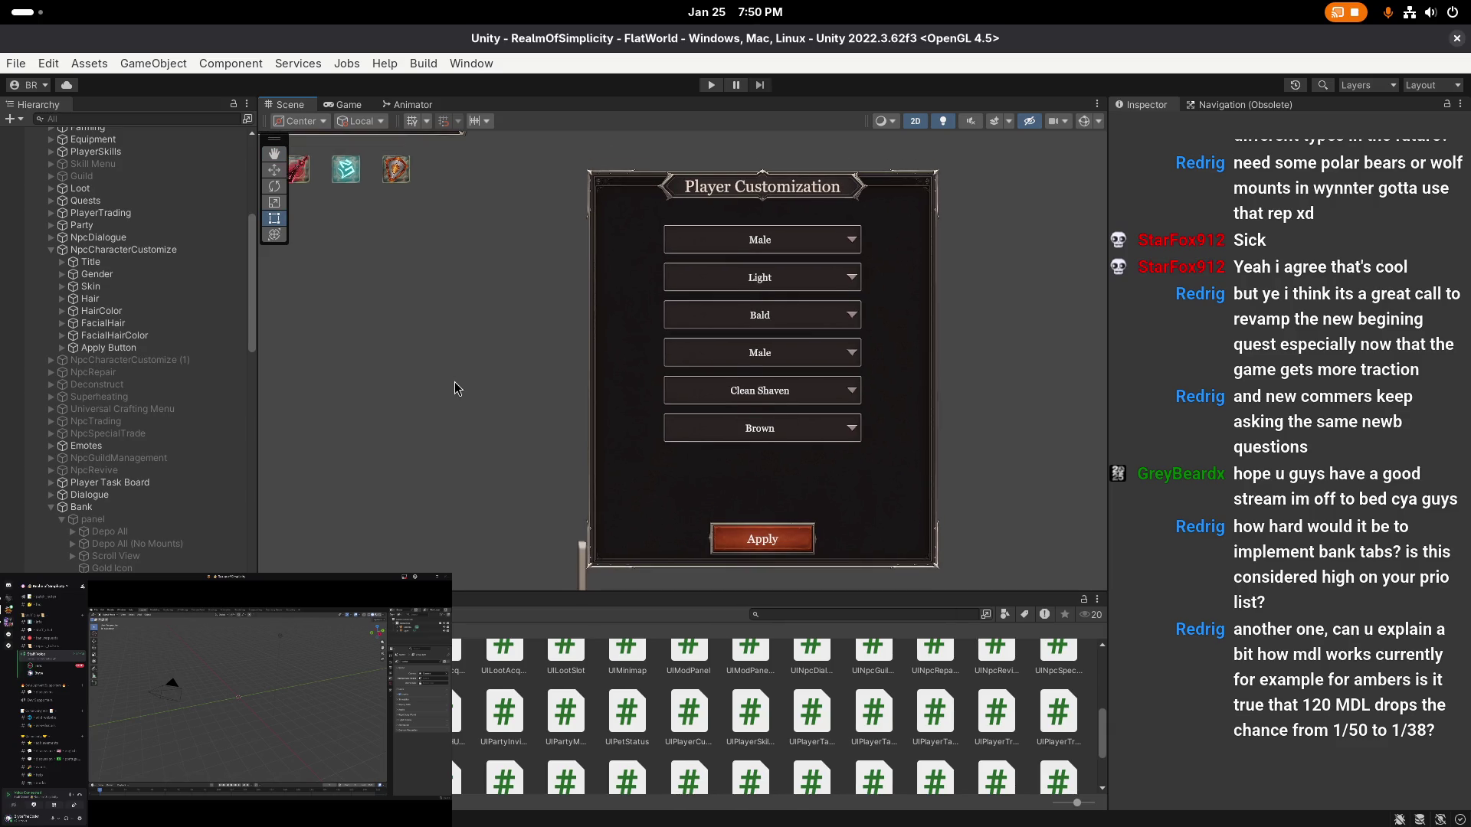
key(q)
key(t)
drag(476, 383, 430, 395)
click(129, 251)
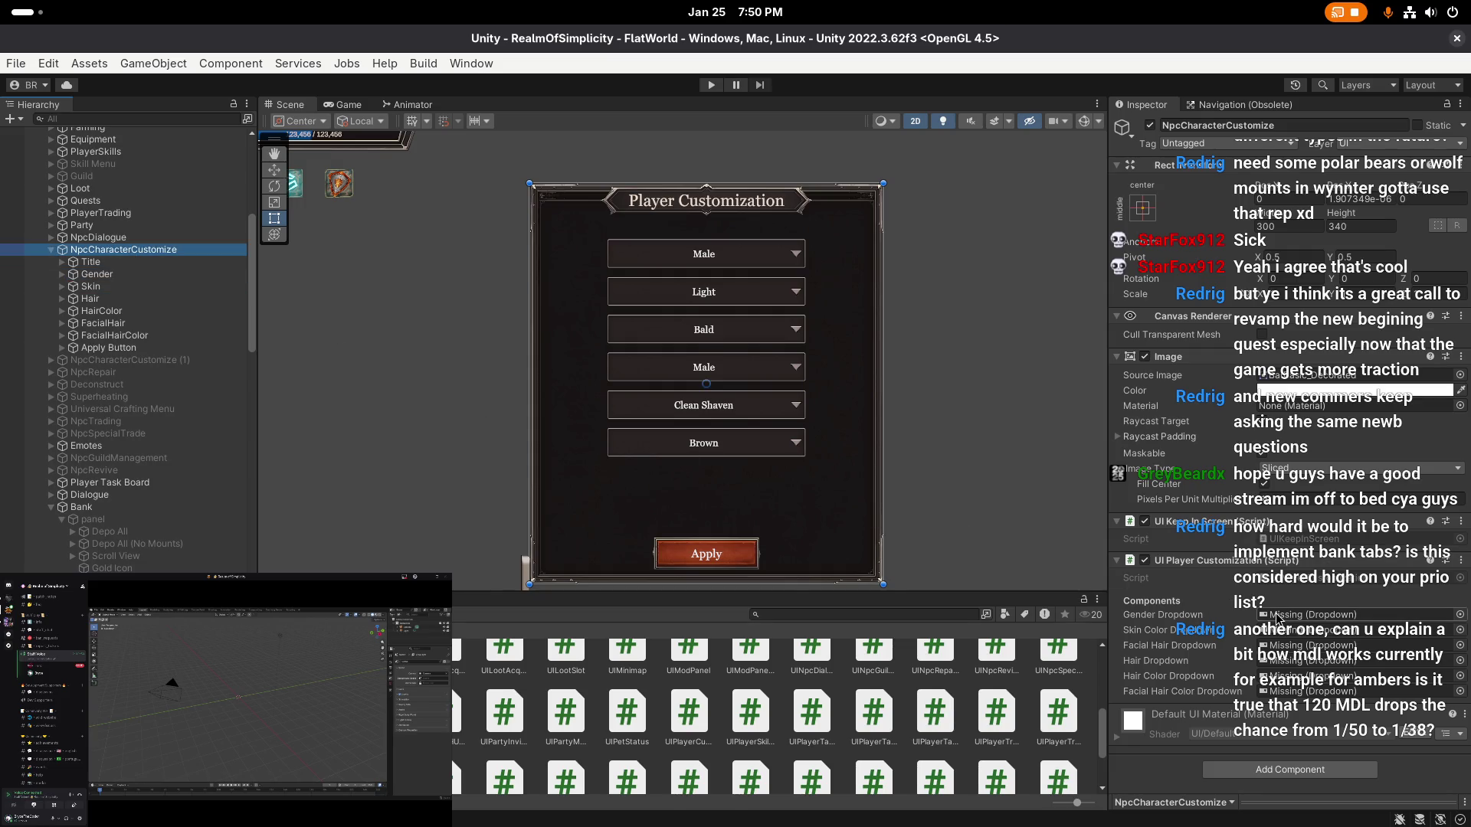
double_click(1281, 580)
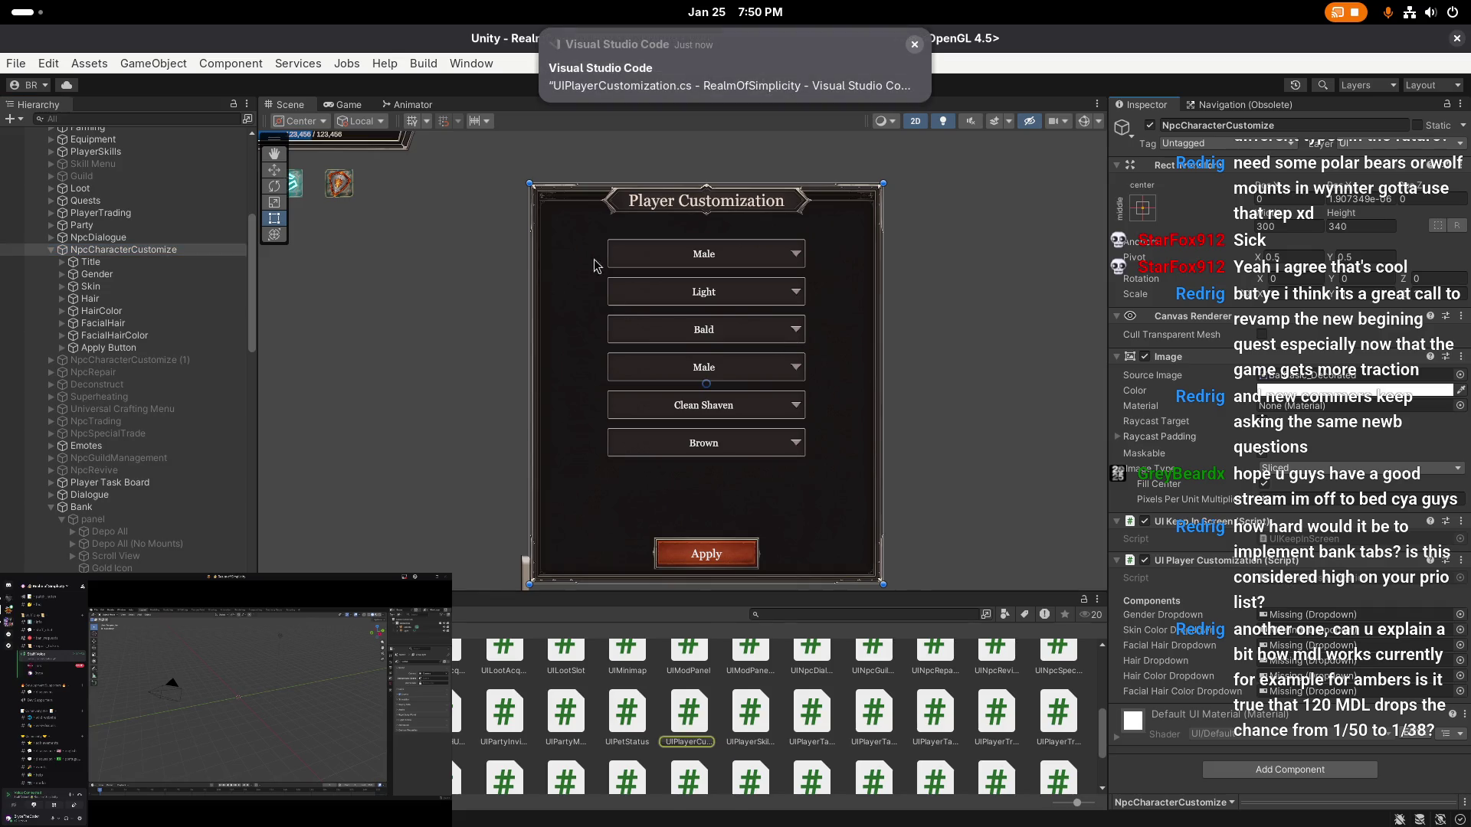
- Add a 'using TMPro;' import to UIPlayerCustomization.cs
key(super)
click(1040, 391)
click(916, 296)
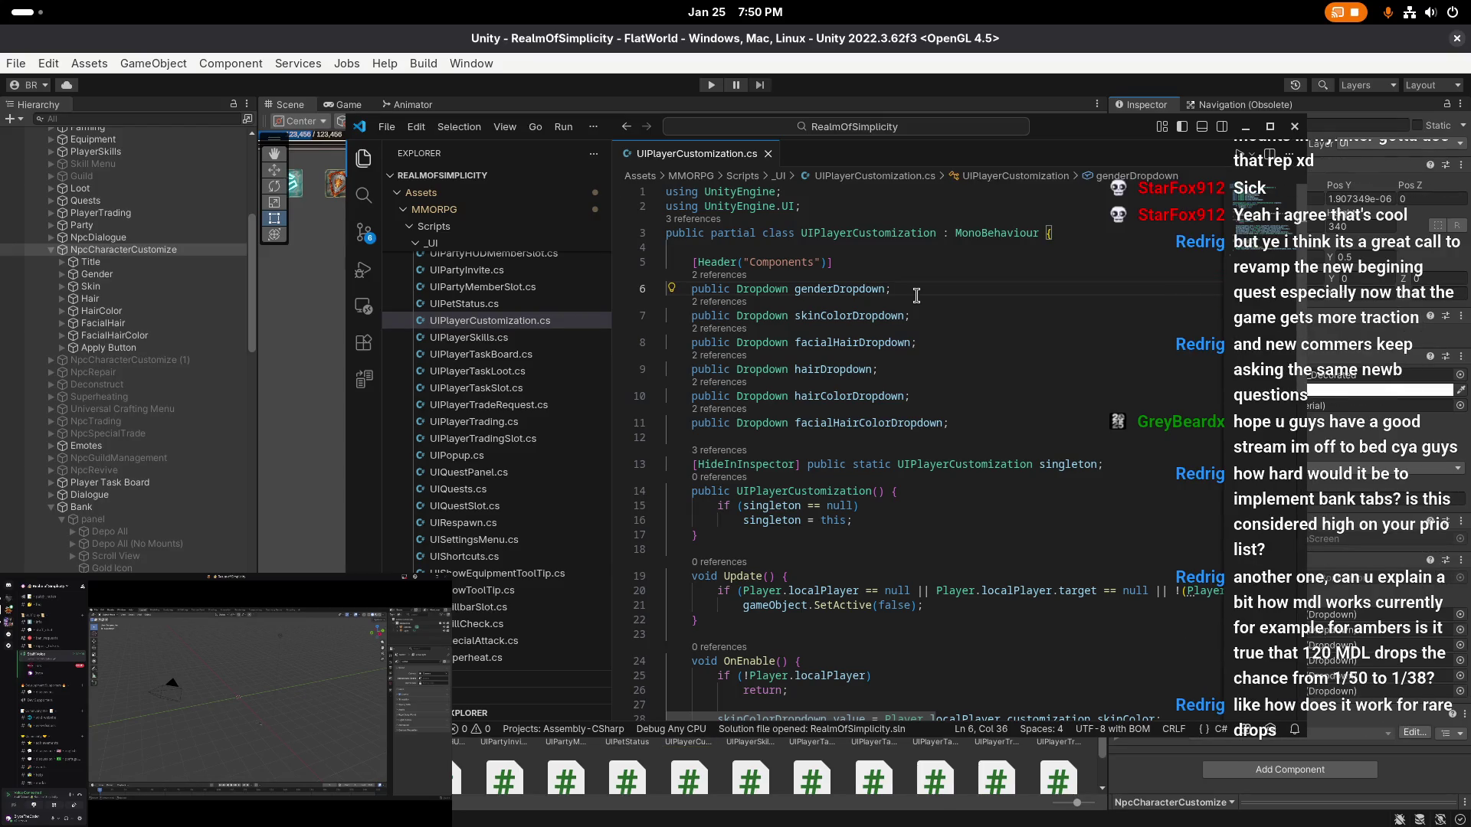
click(872, 208)
key(Return)
text(using TMPro;)
- Change all six Dropdown field types to TMP_Dropdown with multi-cursor editing
key(Down)
key(Down)
key(Down)
key(Down)
key(ctrl+Right)
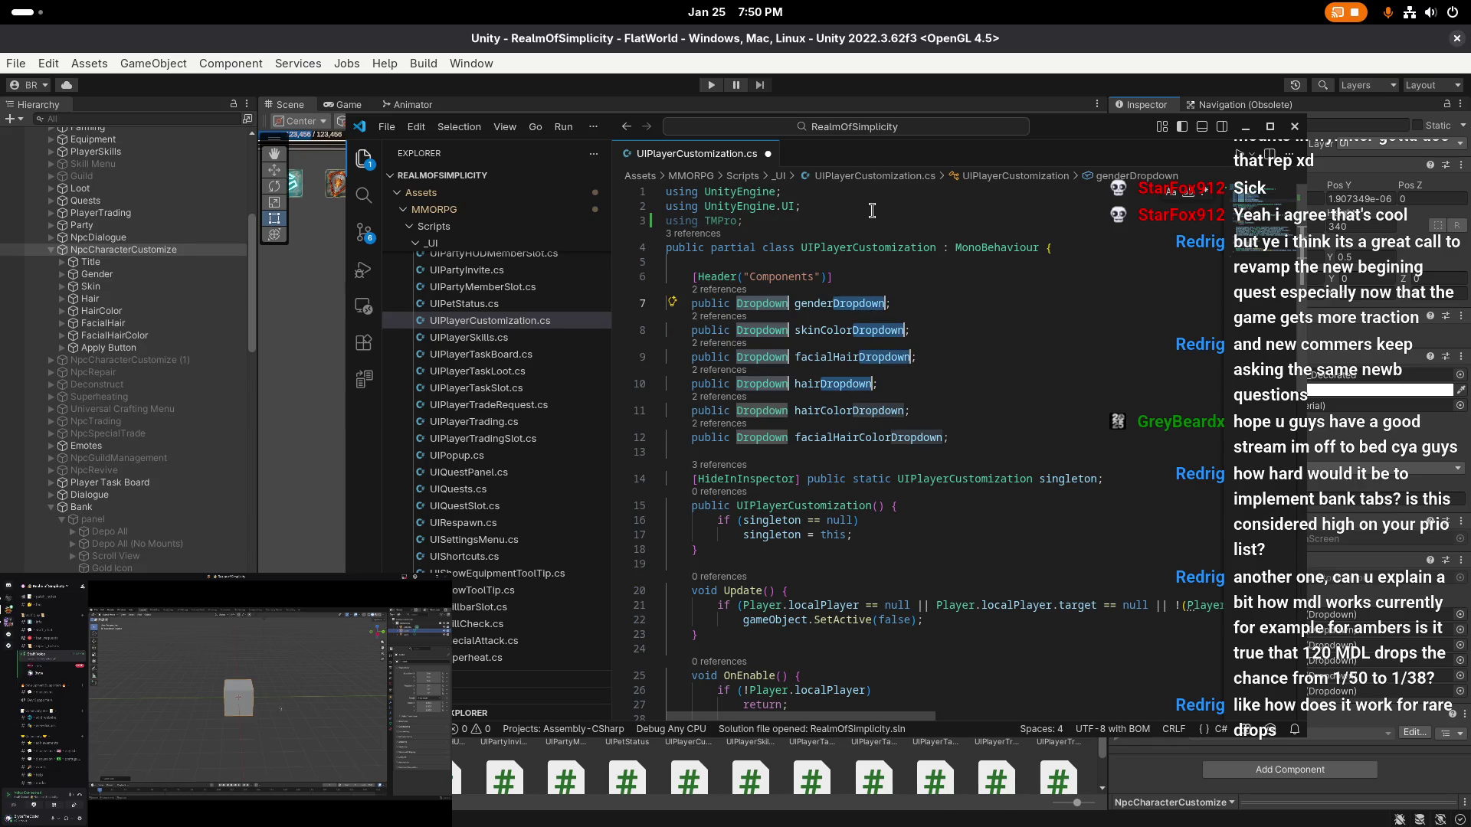
key(Down)
key(Up)
key(ctrl+Left)
key(ctrl+shift+Down)
key(ctrl+shift+Down)
key(ctrl+shift+Down)
text(TMP_)
key(Escape)
- Remove the unused UnityEngine.UI import, save, and reformat the script
click(914, 257)
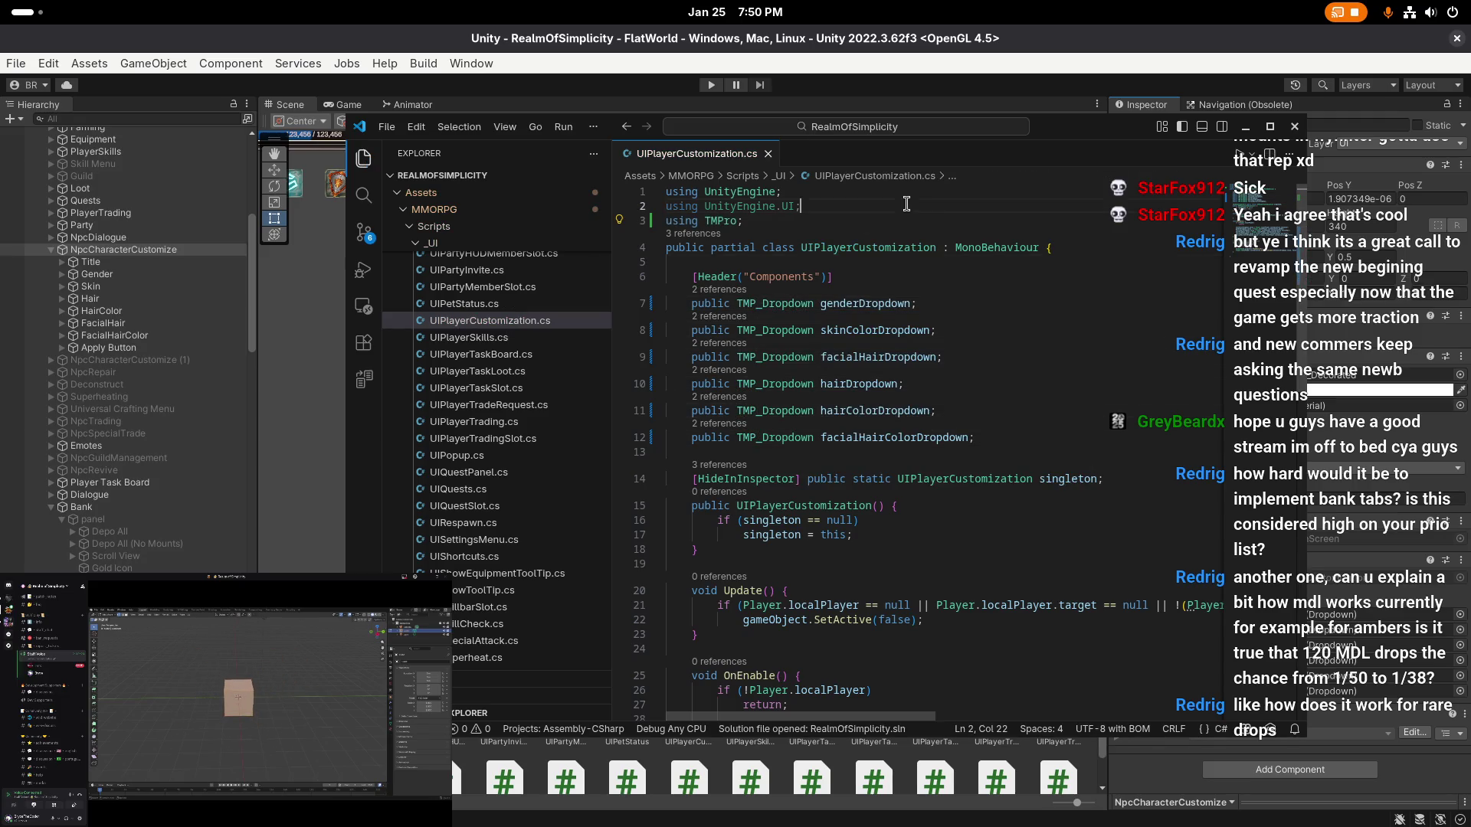
key(ctrl+s)
click(1023, 287)
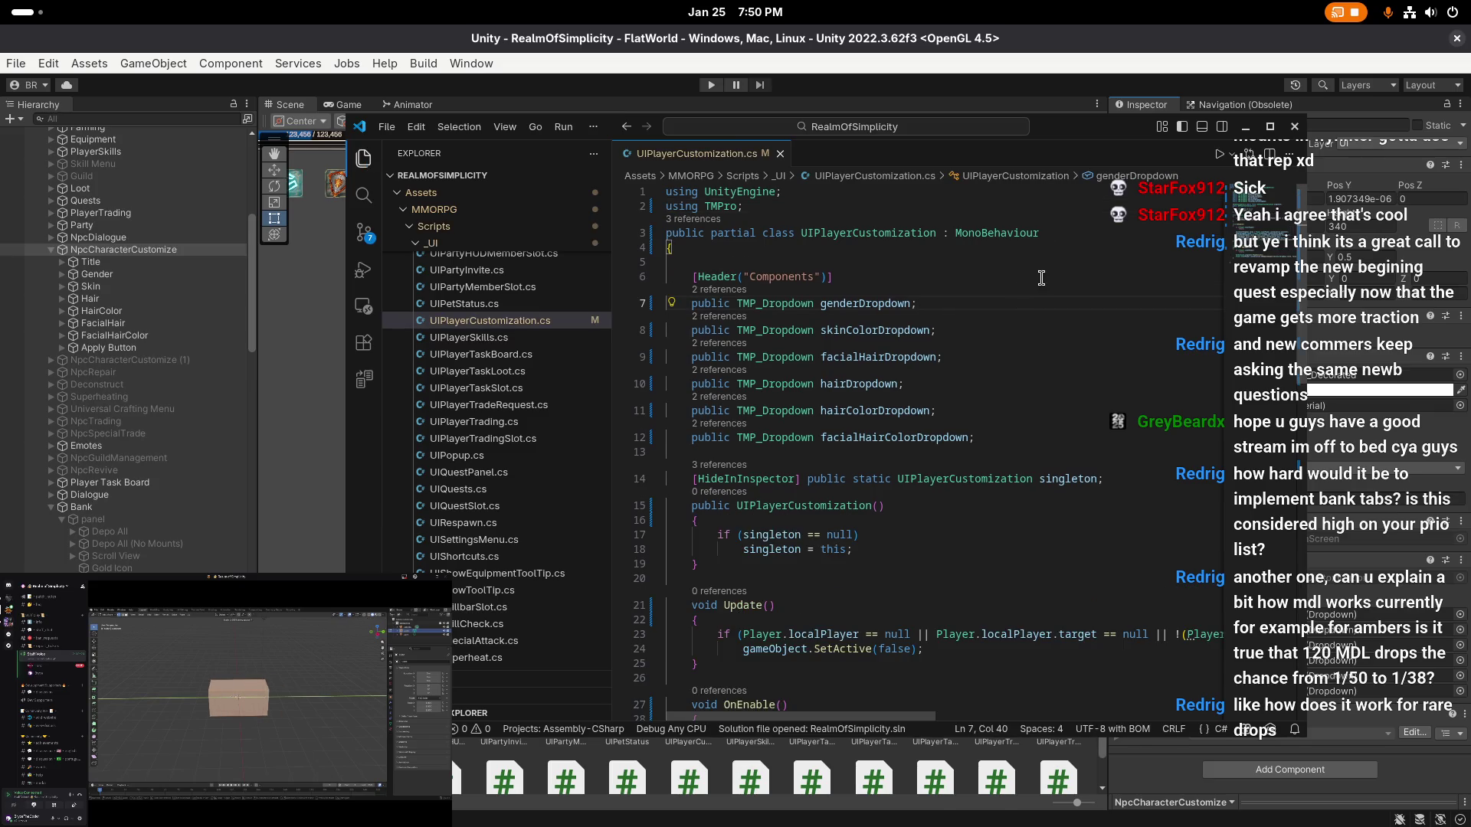
key(ctrl+shift+i)
- Wrap the if body in Update in braces, reformat, and save
scroll(993, 435, down, 3)
click(910, 443)
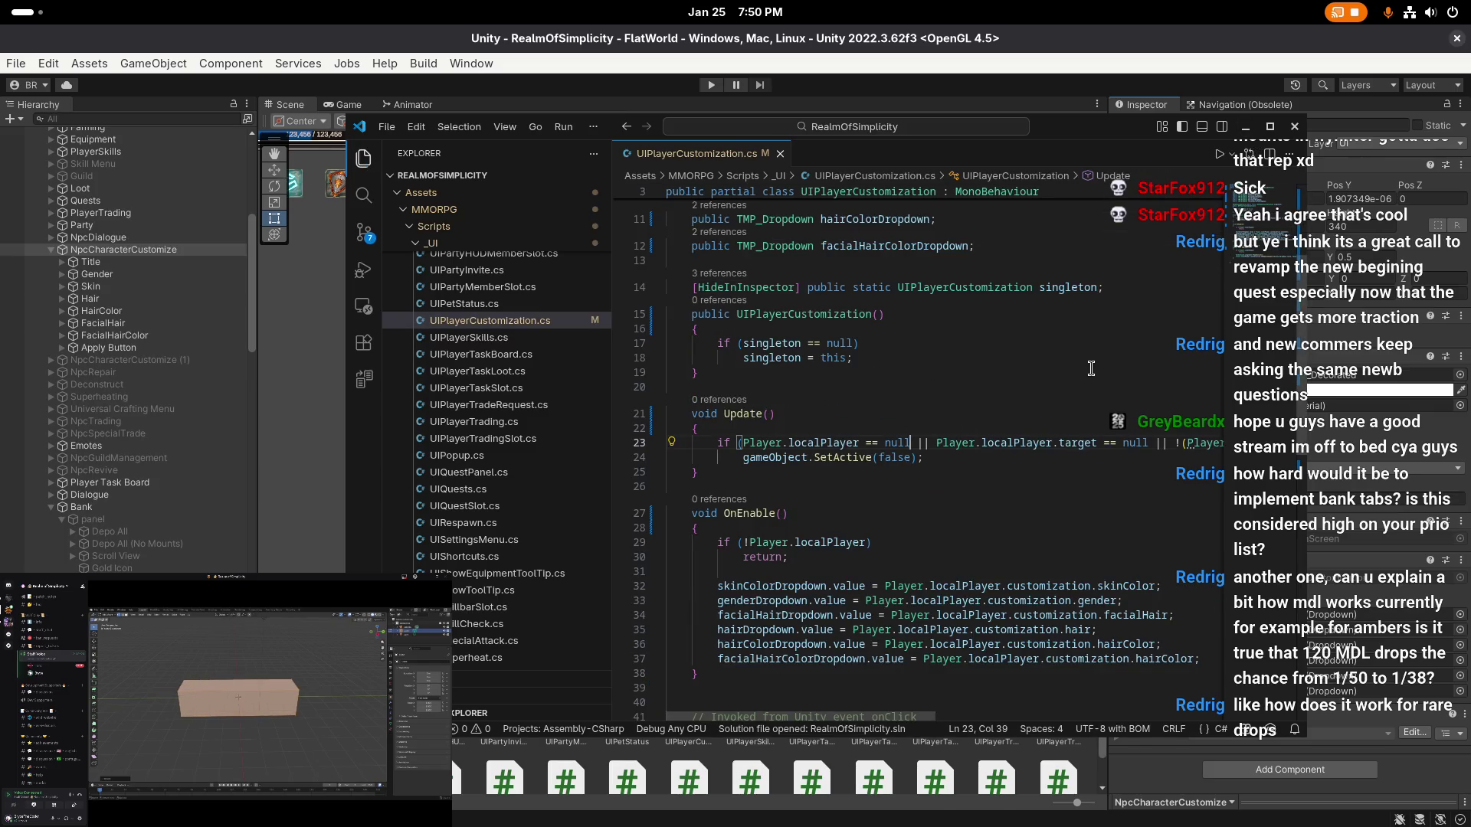
key(End)
key(Return)
text({)
key(Return)
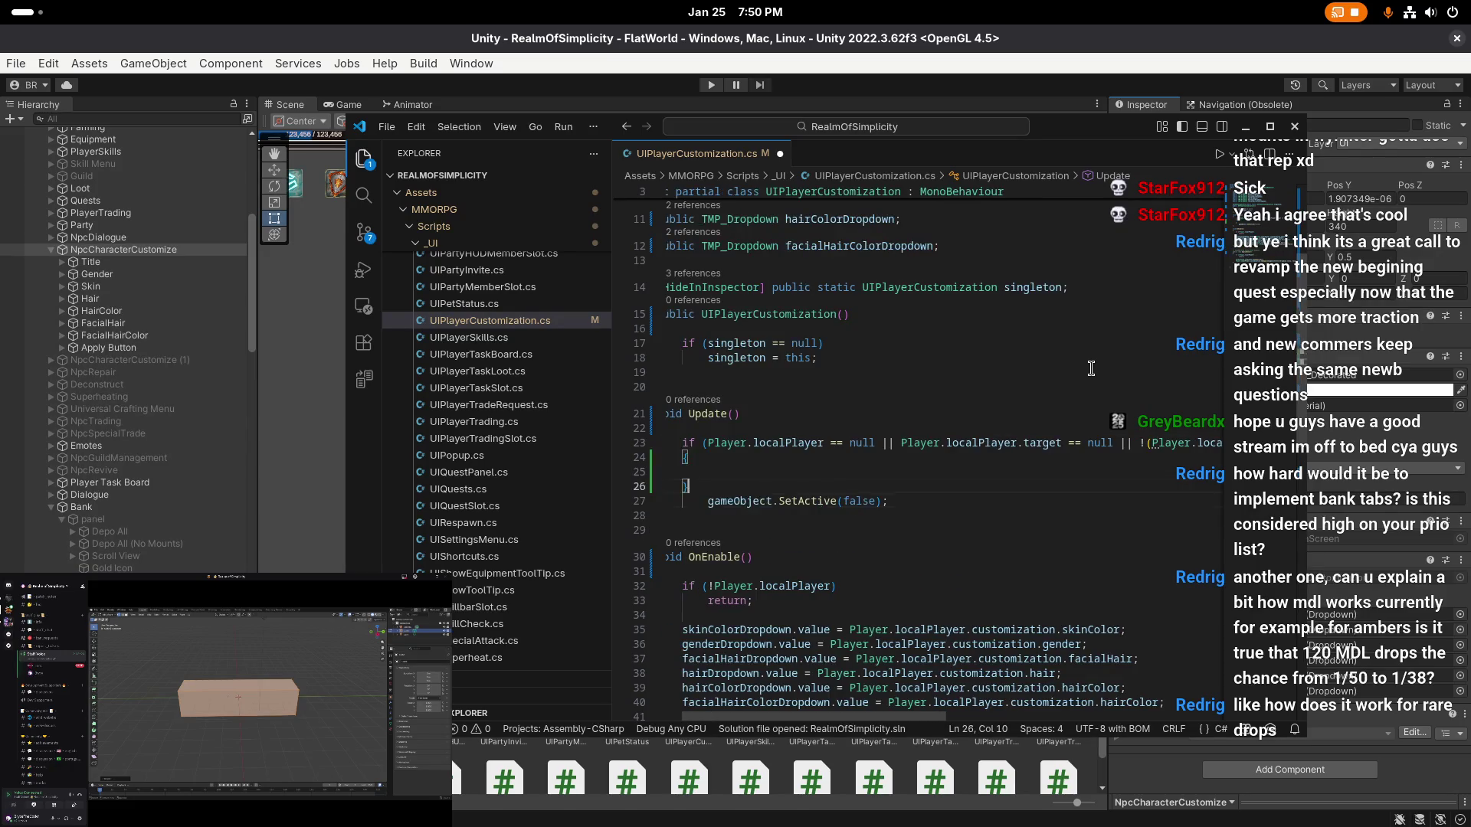
key(ctrl+shift+i)
key(ctrl+s)
- Wrap the constructor's singleton assignment in braces, tidy, save, and return to Unity
drag(775, 413, 667, 246)
click(740, 327)
scroll(766, 344, up, 2)
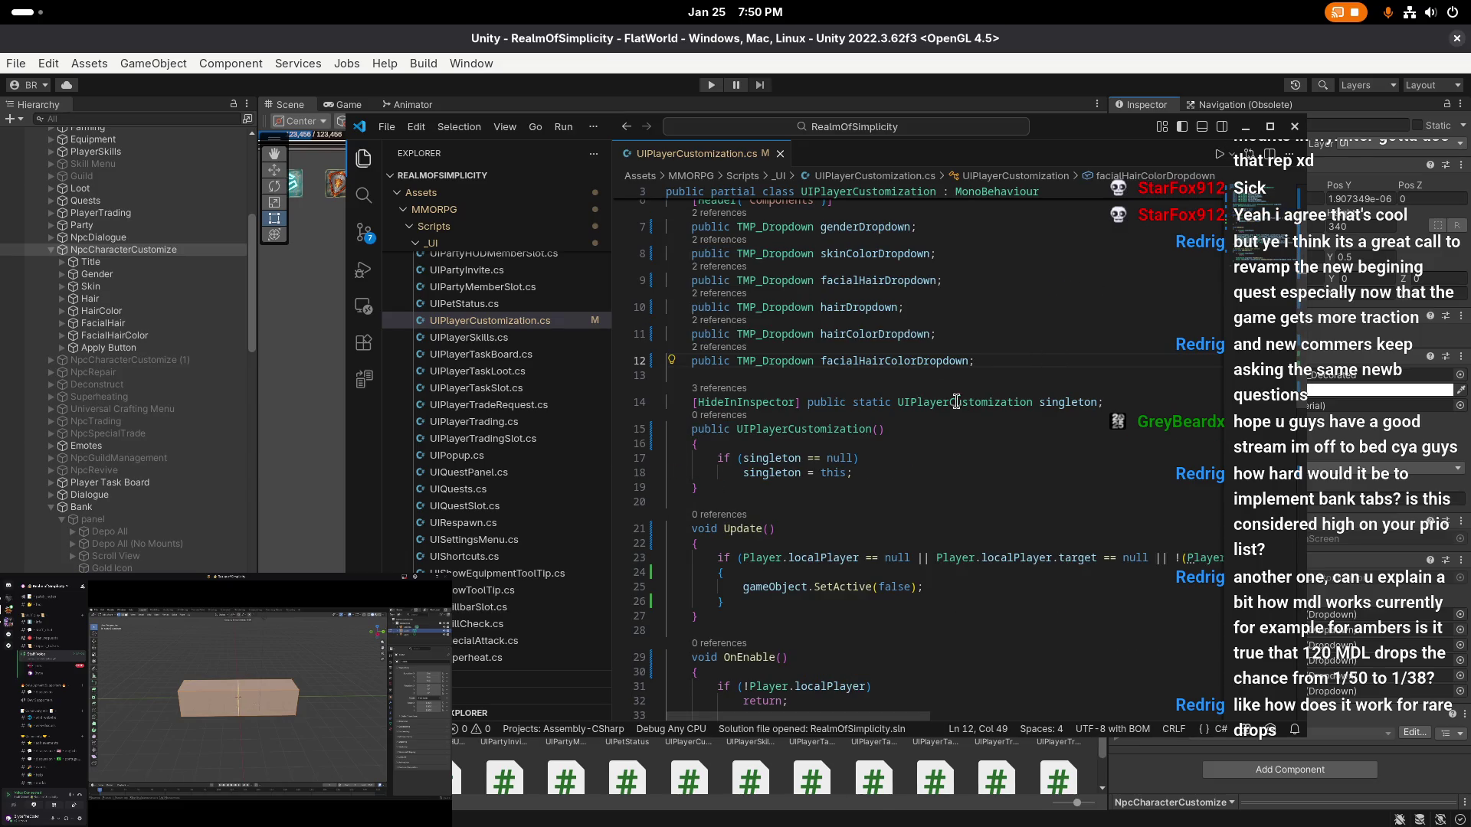
key(Down)
key(End)
key(Return)
text({)
key(Return)
key(Down)
key(Down)
key(alt+Up)
key(alt+Up)
key(Down)
key(ctrl+shift+k)
key(ctrl+s)
click(1245, 127)
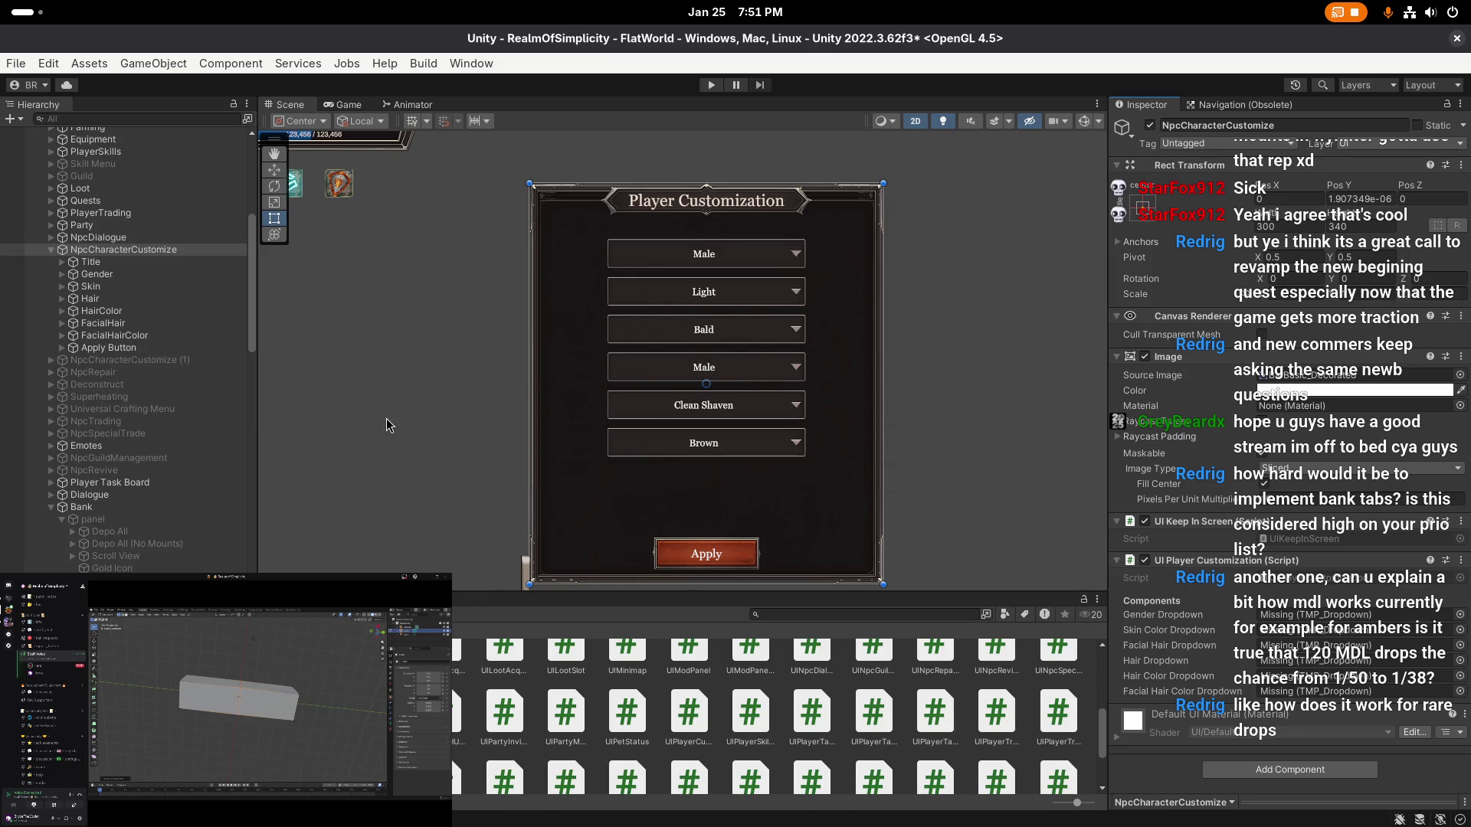
- Assign Gender, Skin, FacialHair, Hair, HairColor and FacialHairColor to their matching slots, then save
mouse_move(142, 282)
mouse_down()
mouse_move(1279, 648)
mouse_move(1306, 622)
mouse_up()
mouse_move(138, 284)
mouse_down()
mouse_move(1214, 532)
mouse_move(1229, 644)
mouse_move(1272, 633)
mouse_up()
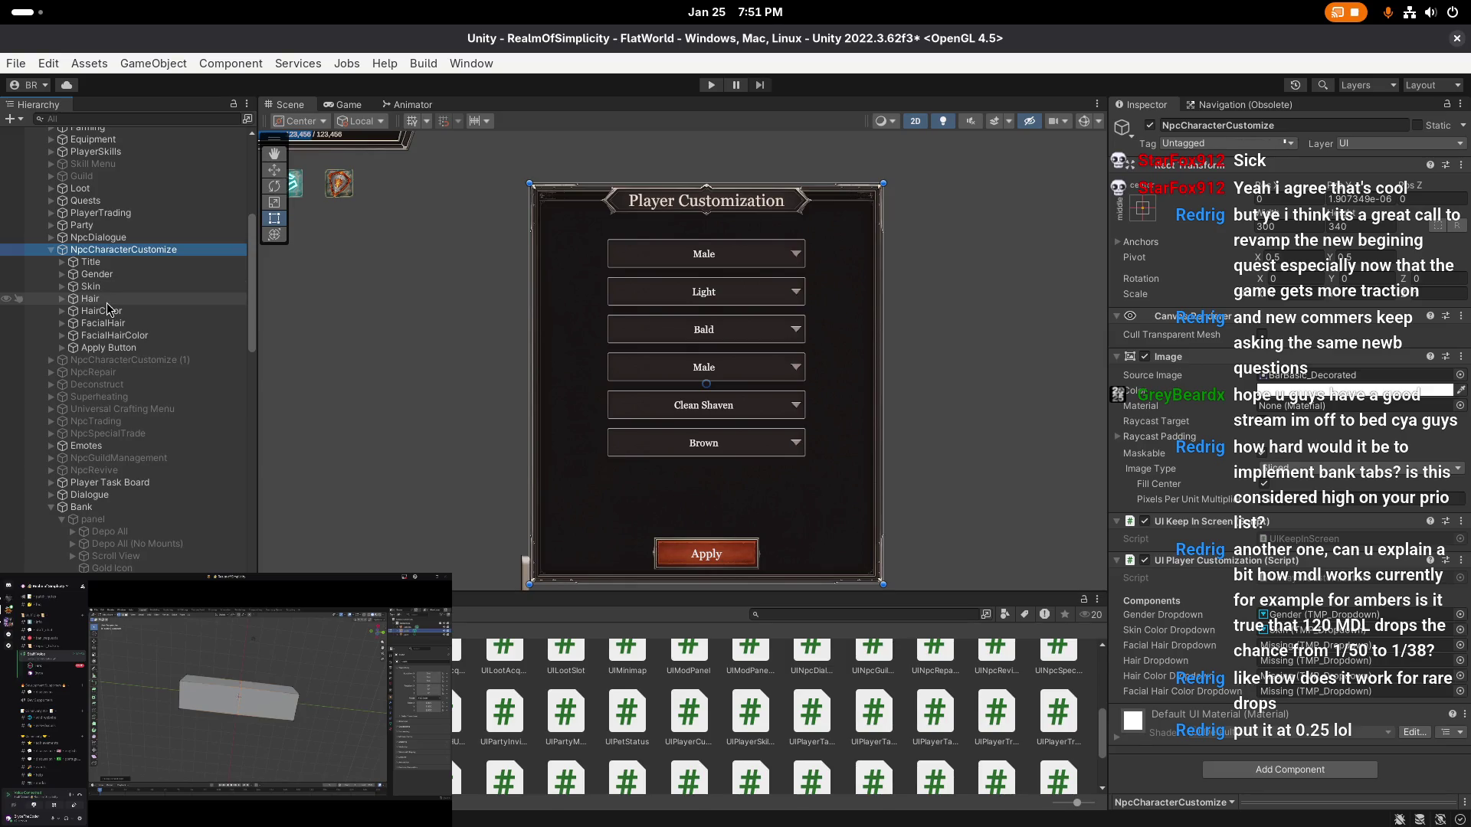
mouse_move(118, 327)
mouse_down()
mouse_move(1130, 669)
mouse_move(1276, 671)
mouse_move(1277, 657)
mouse_up()
drag(125, 298, 1298, 668)
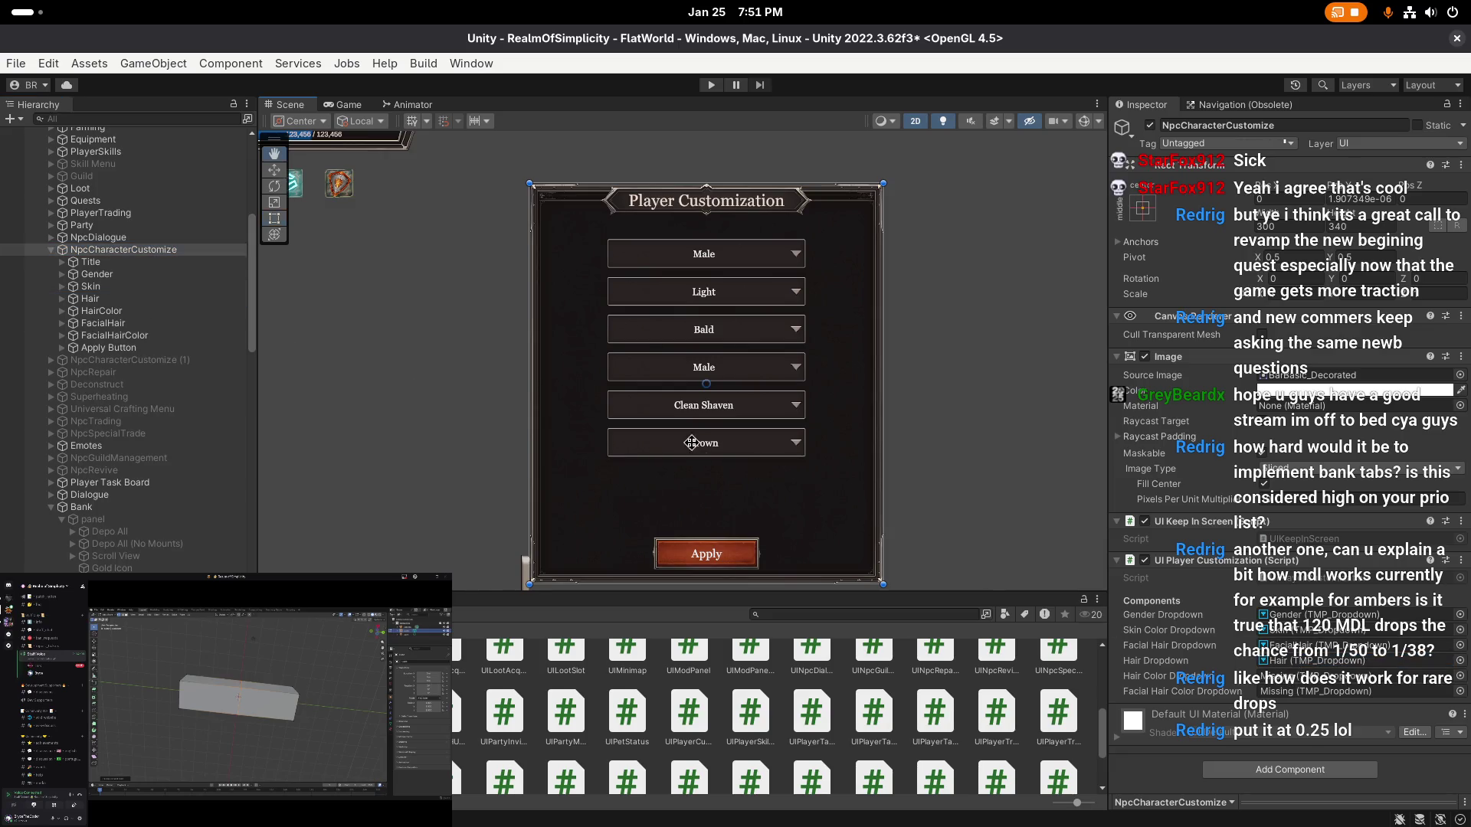
drag(108, 311, 1303, 676)
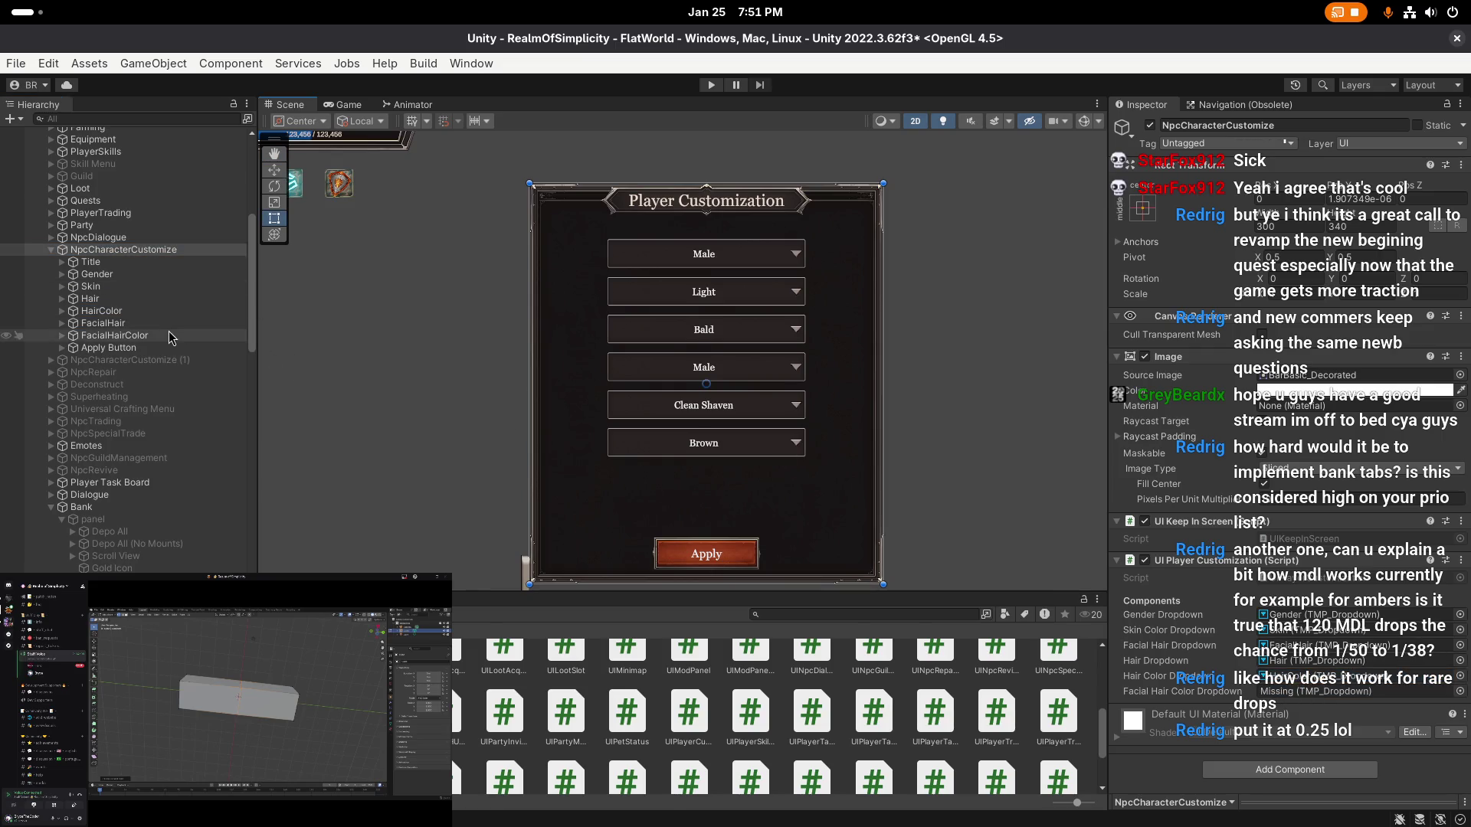
drag(170, 338, 1302, 691)
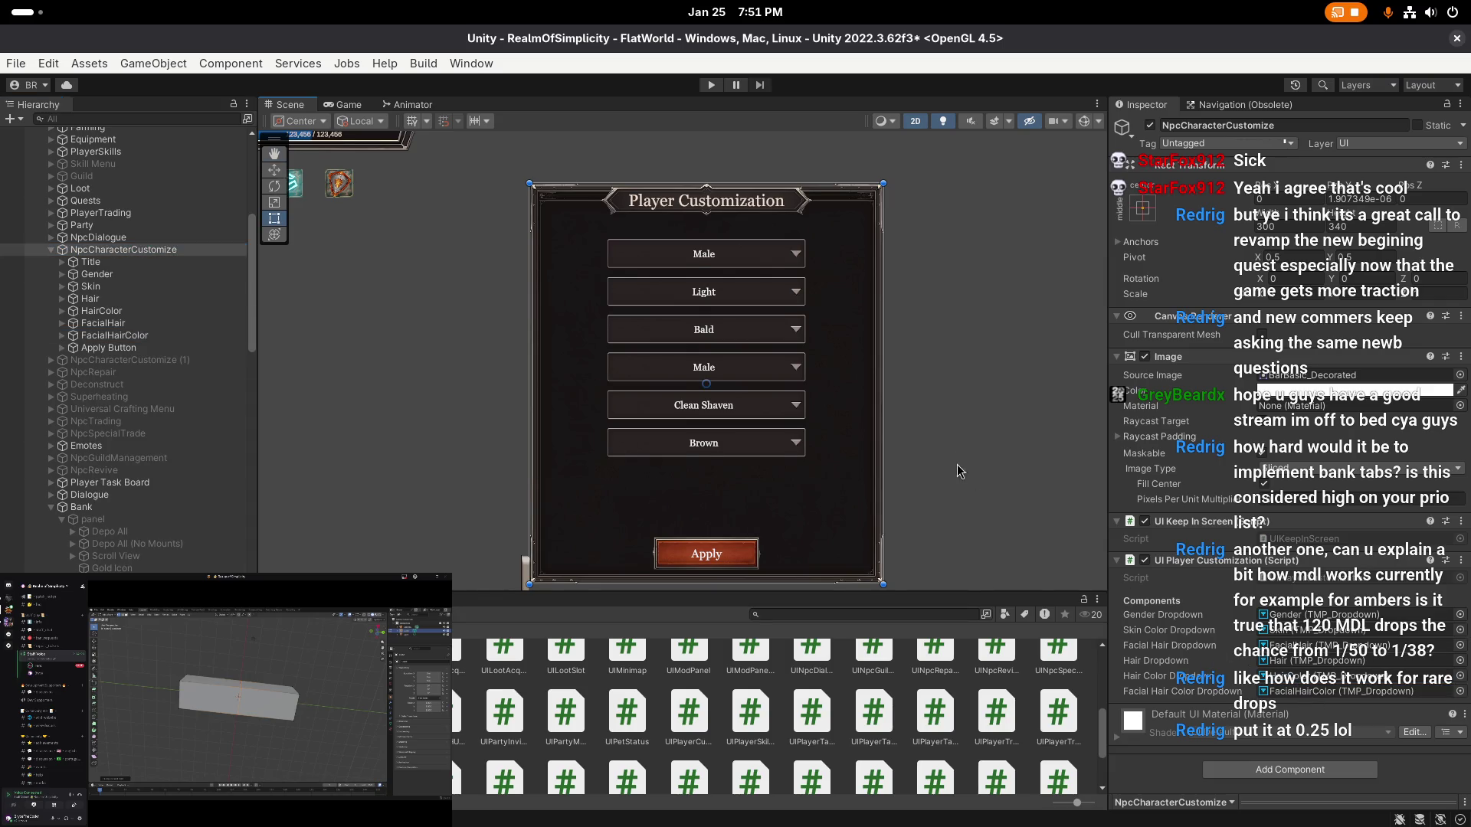
scroll(781, 413, down, 1)
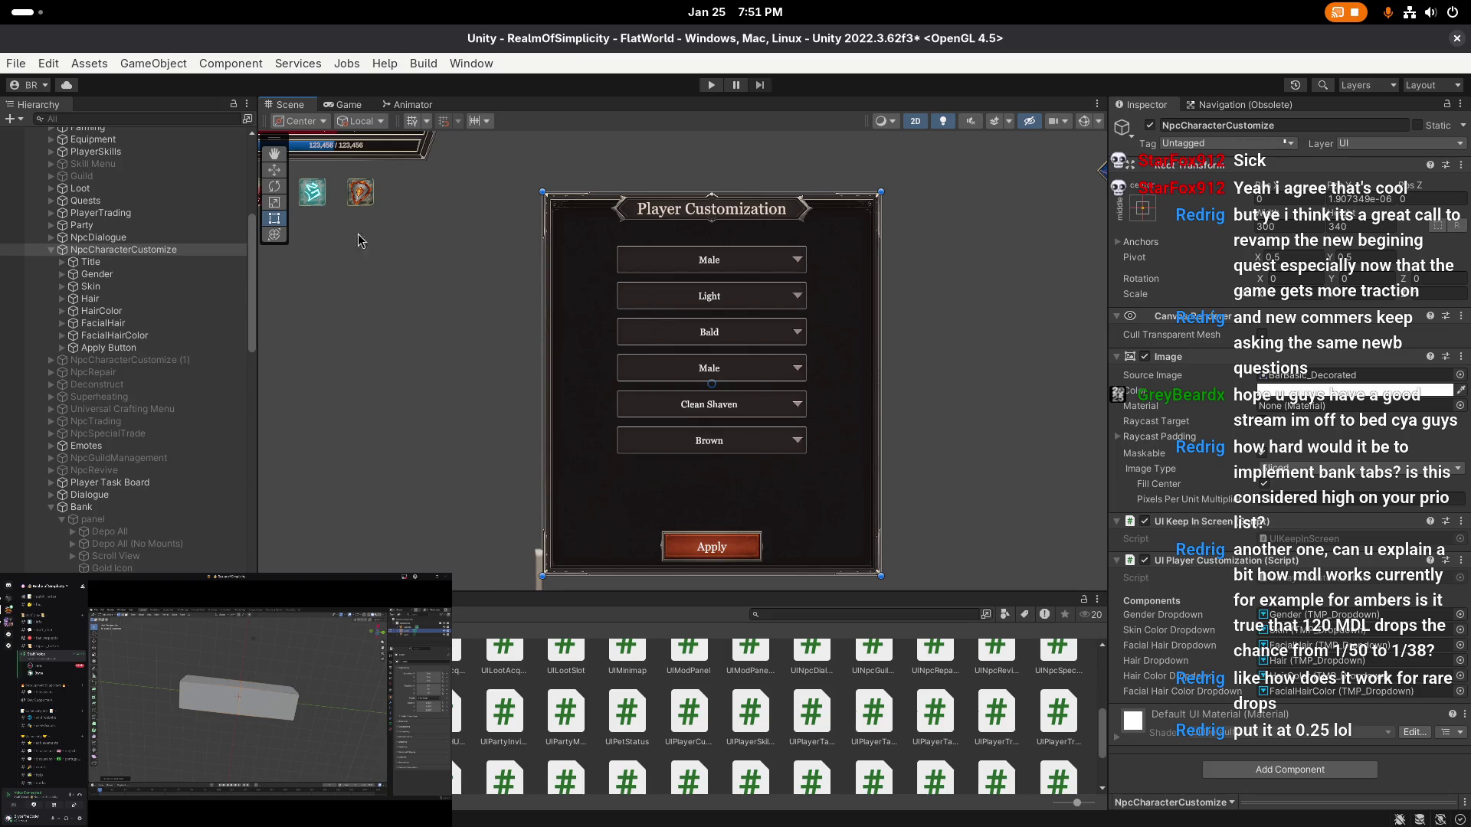
key(ctrl+s)
click(15, 62)
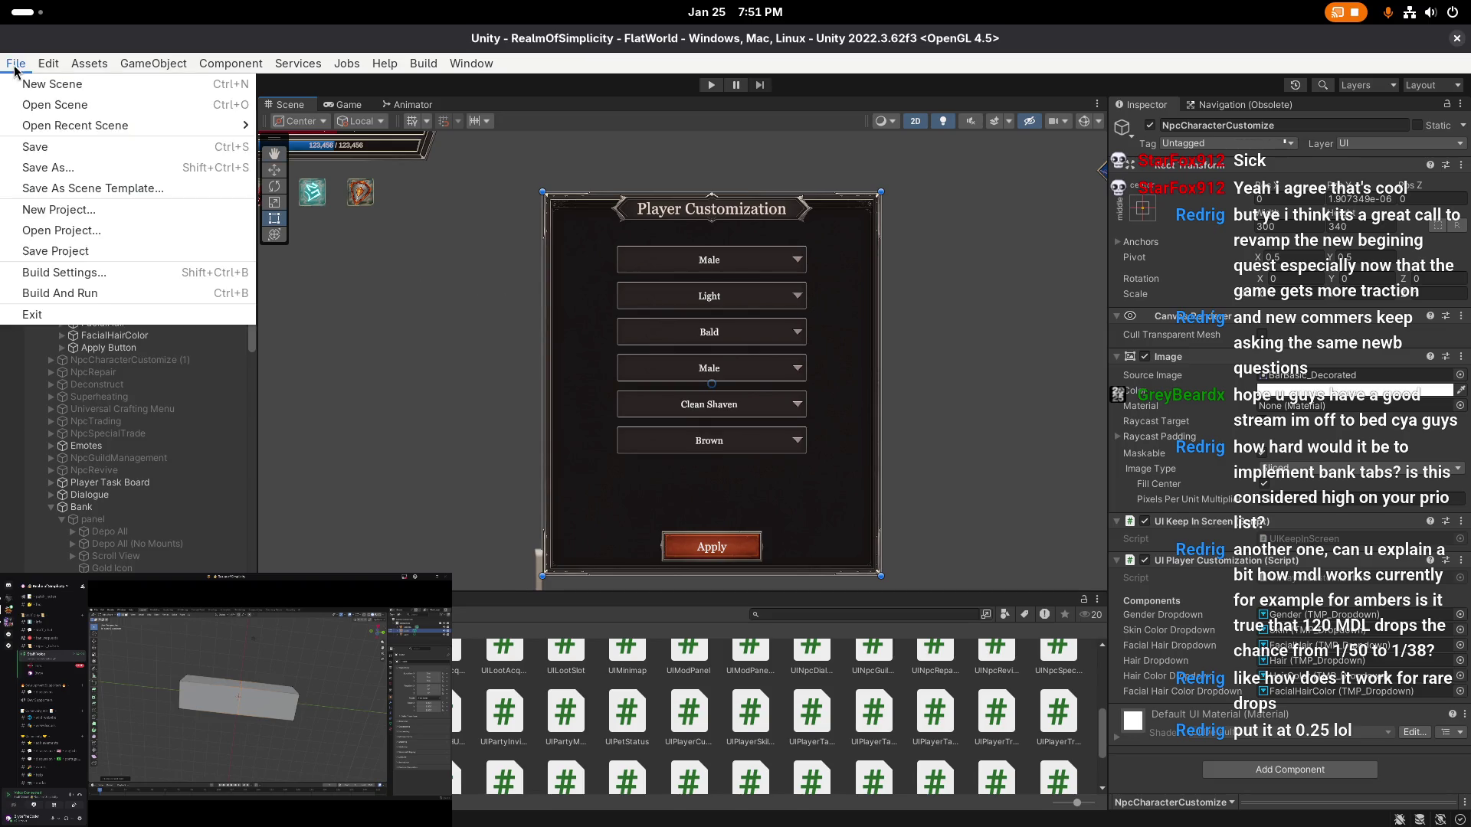
click(444, 393)
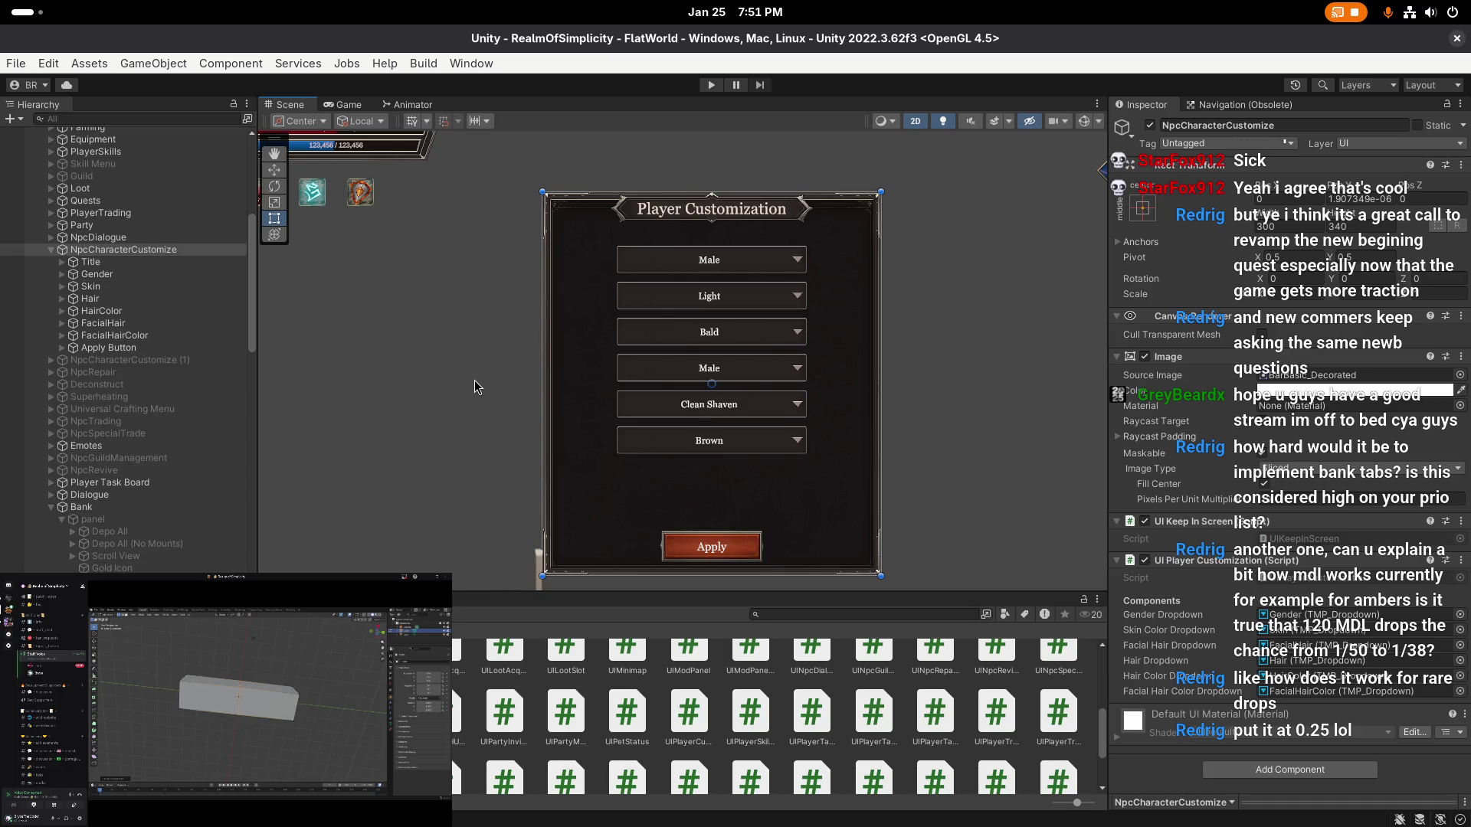
key(super)
- Launch GIMP and create a new 1920x1080 image
text(gimp)
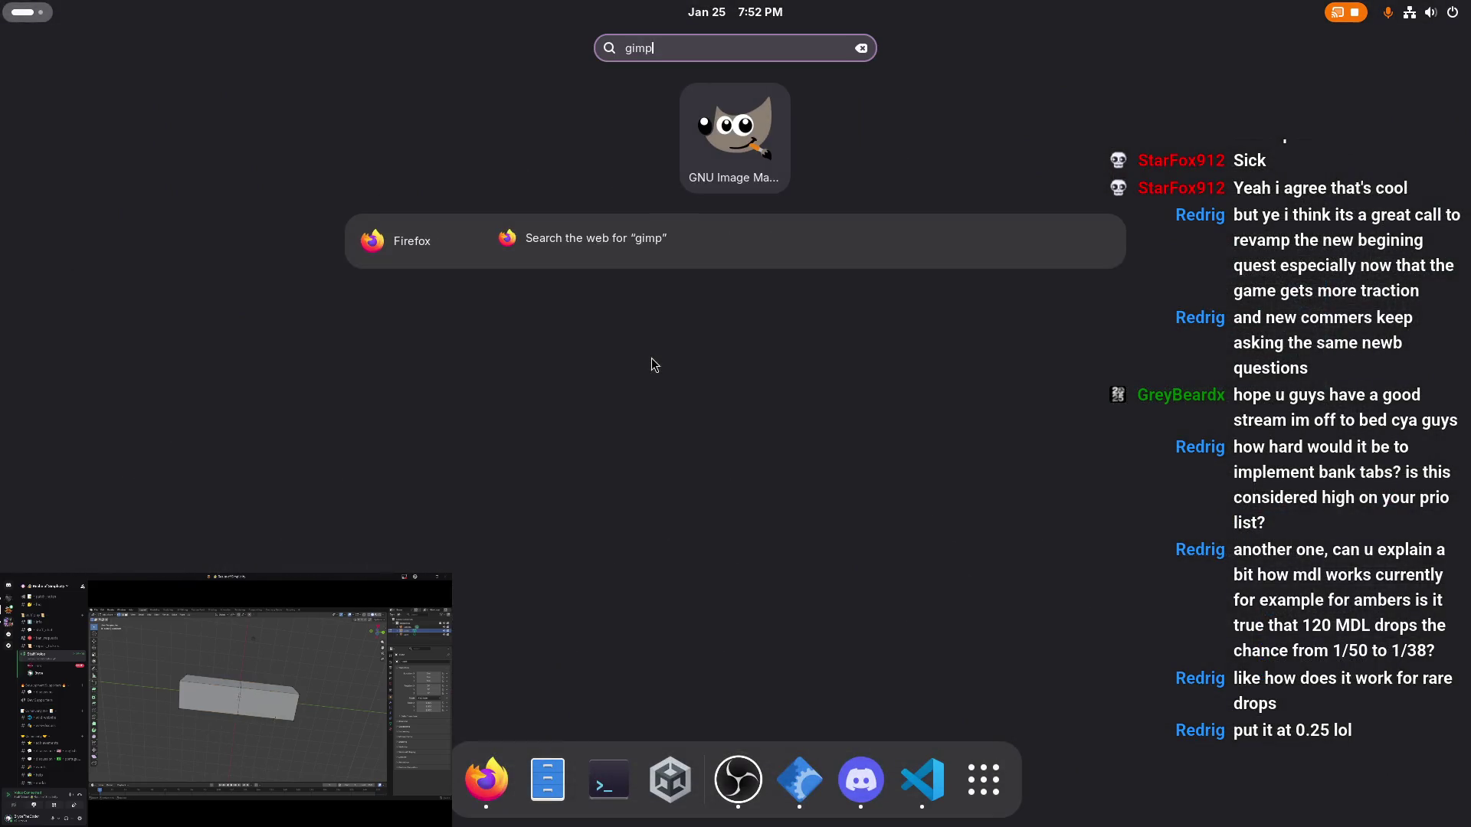
key(Escape)
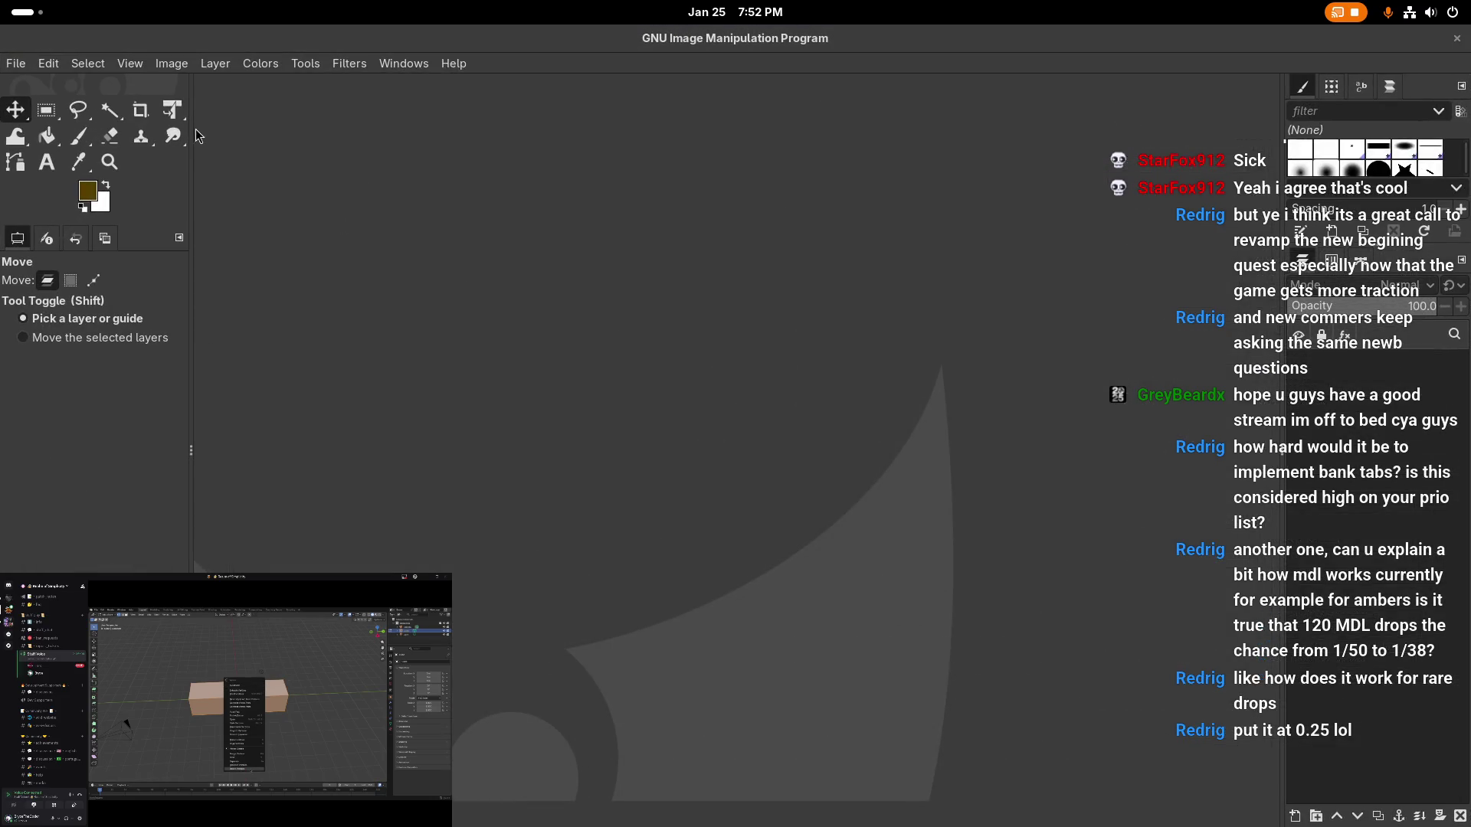
key(ctrl+n)
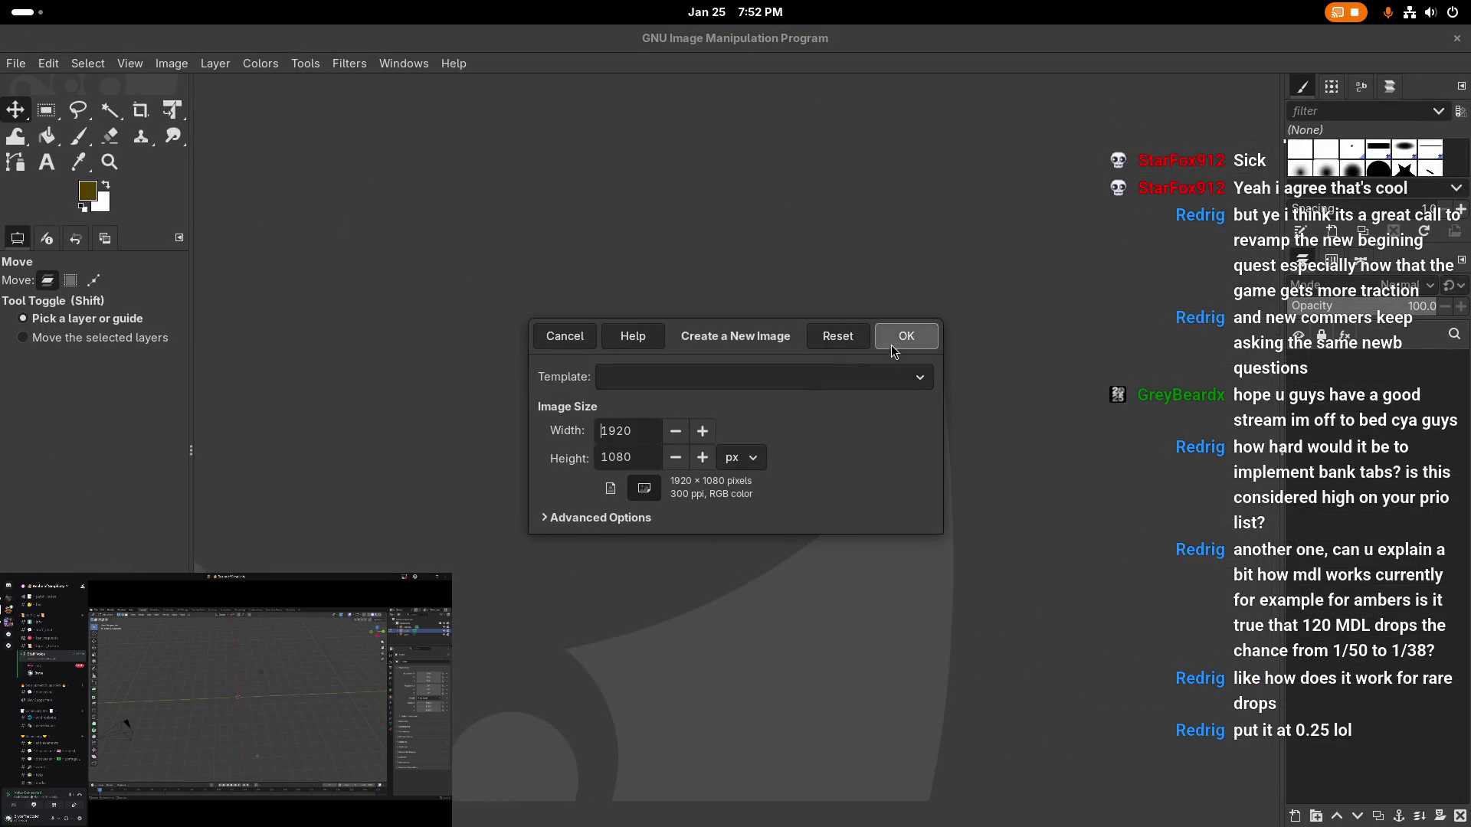
key(Return)
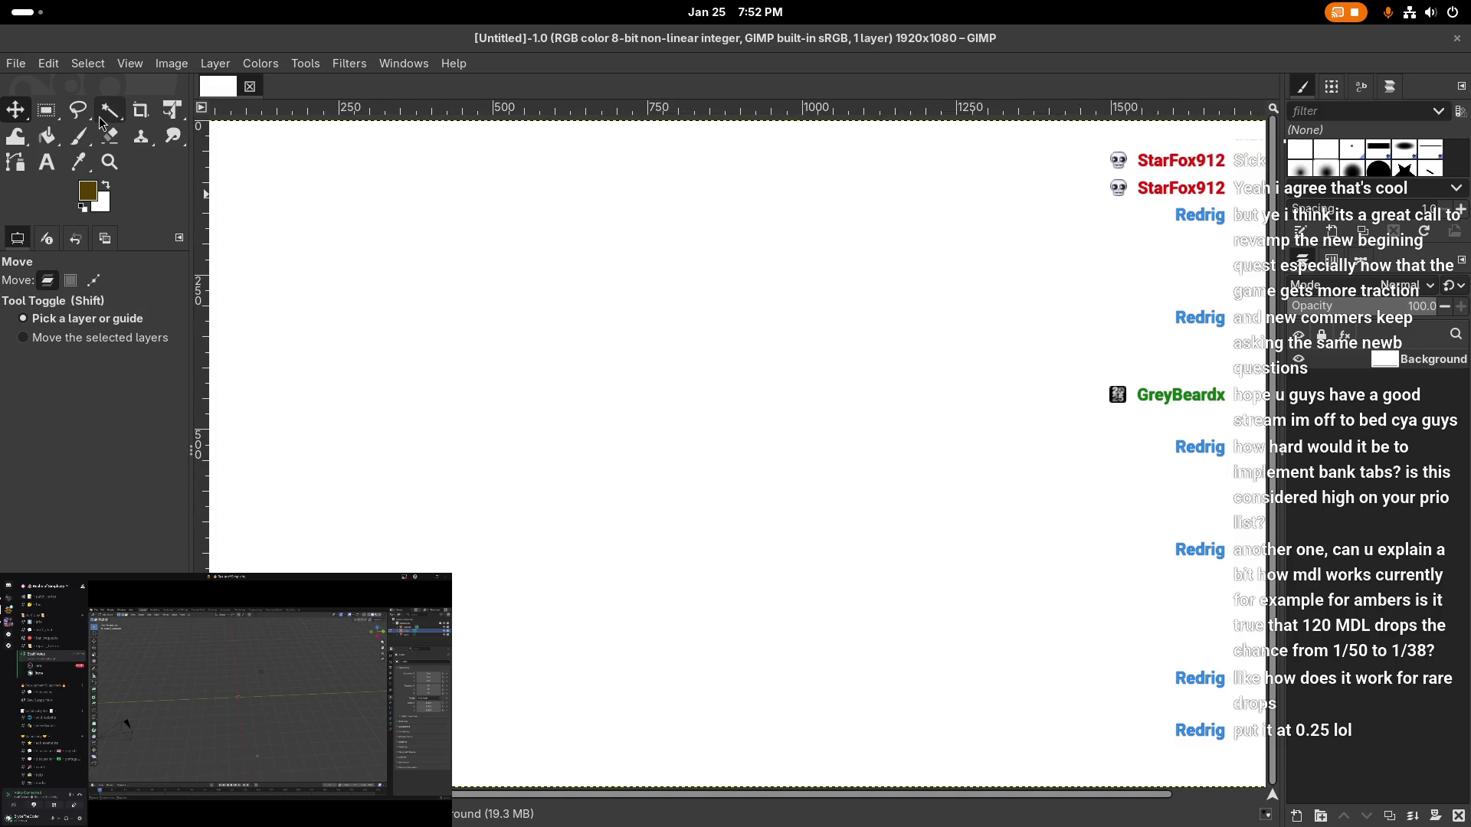
- Switch to the Paintbrush tool, trying and undoing a test stroke
click(49, 138)
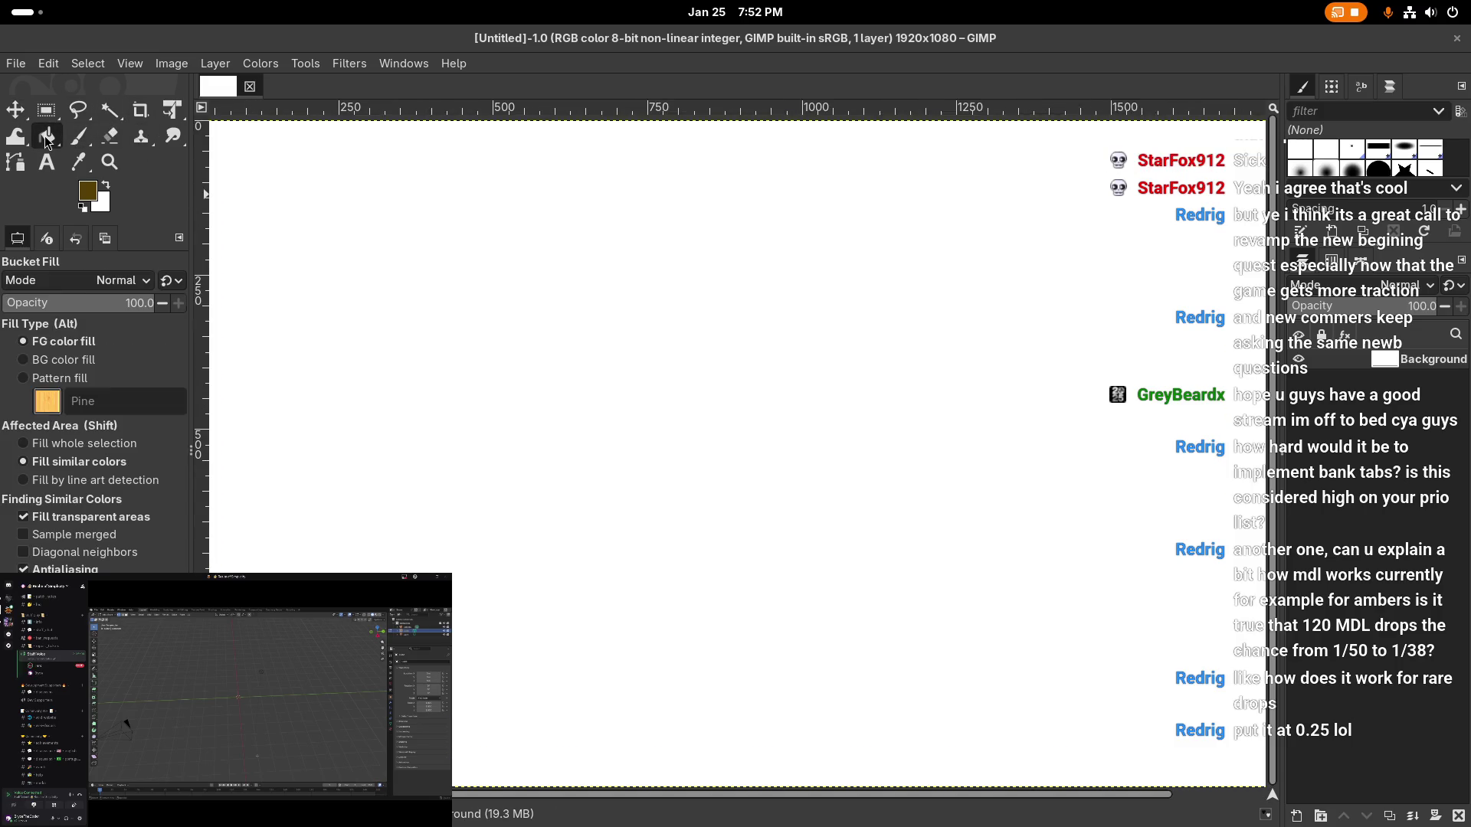
click(79, 137)
drag(361, 312, 515, 411)
key(ctrl+z)
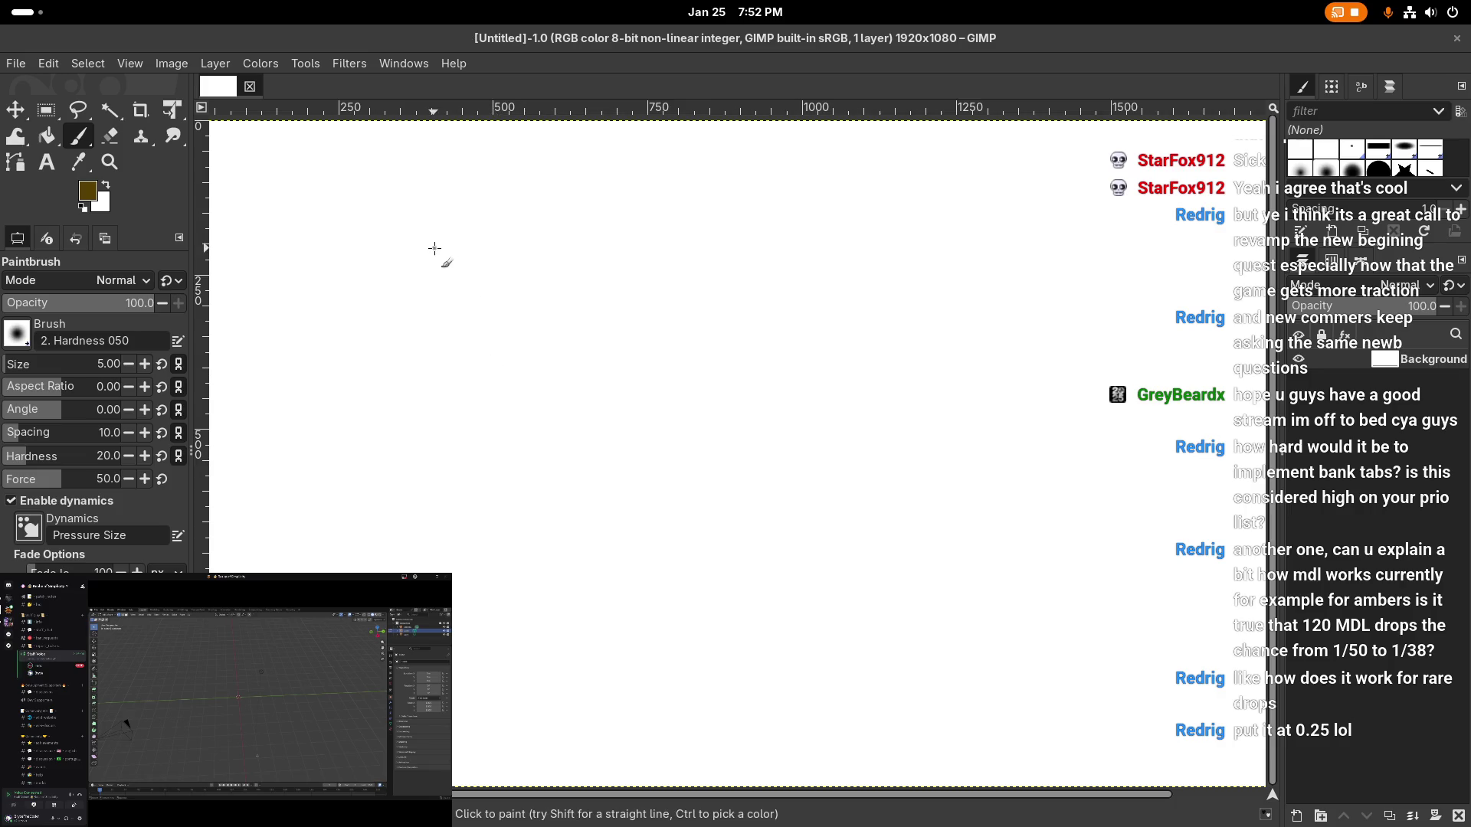
- Handwrite 1/50 and a circled 10 with an arrow pointing up to it
drag(415, 177, 410, 223)
drag(422, 283, 511, 193)
mouse_move(522, 232)
mouse_down()
mouse_move(576, 237)
mouse_move(525, 280)
mouse_up()
drag(592, 255, 622, 245)
mouse_move(367, 571)
mouse_down()
mouse_move(364, 522)
mouse_move(390, 571)
mouse_up()
drag(350, 507, 340, 570)
drag(464, 628, 329, 509)
mouse_move(511, 507)
mouse_down()
mouse_move(595, 418)
mouse_move(654, 411)
mouse_up()
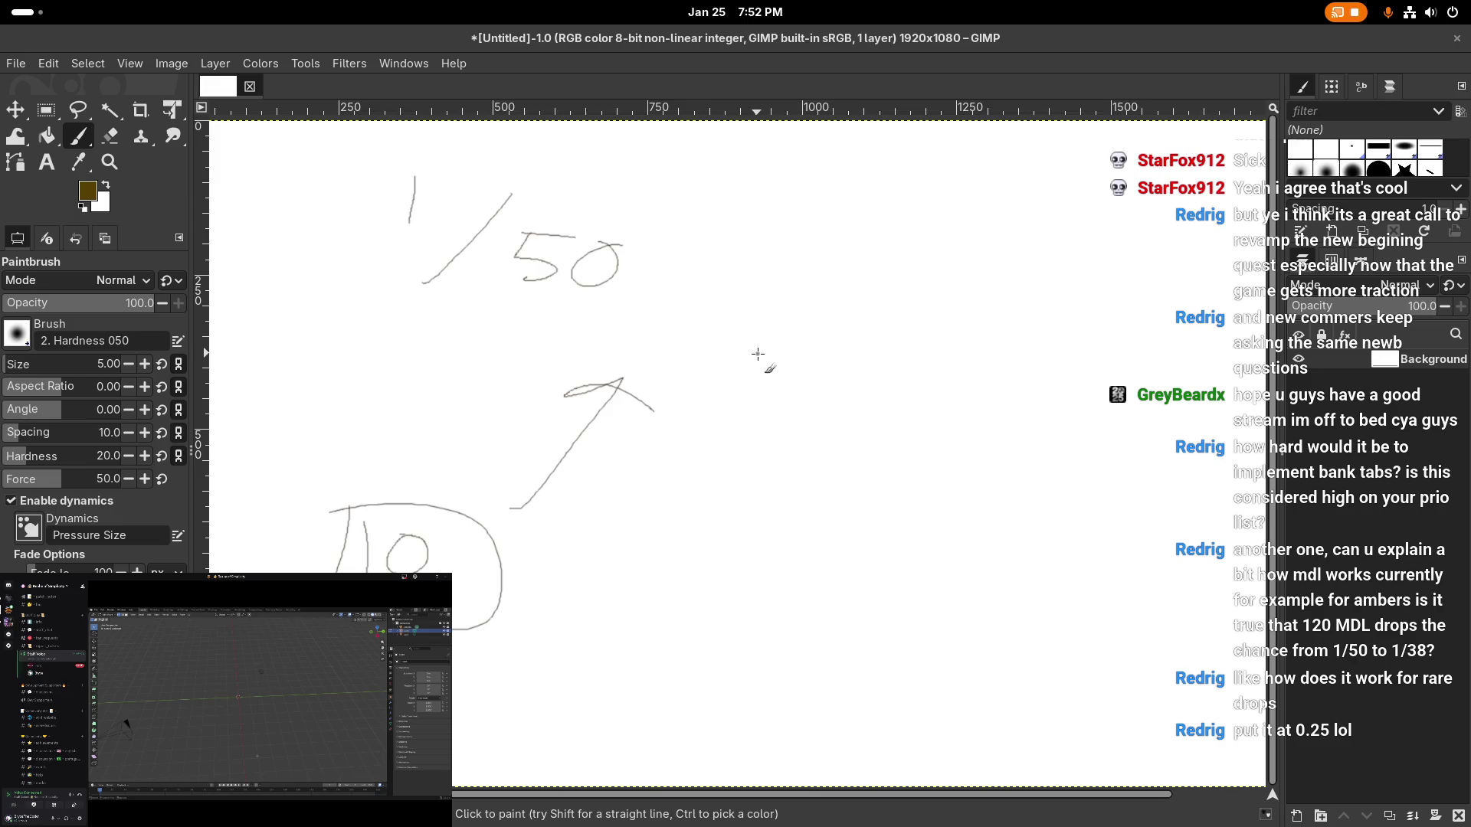
- Write the formula 1/50 – (L/10) on the right, undoing a stray circle
drag(768, 320, 770, 359)
drag(734, 423, 887, 335)
drag(820, 443, 767, 483)
drag(846, 453, 932, 472)
drag(993, 414, 981, 533)
mouse_move(990, 460)
mouse_down()
mouse_move(983, 491)
mouse_move(1033, 495)
mouse_up()
drag(1051, 483, 1050, 484)
drag(1065, 426, 1066, 523)
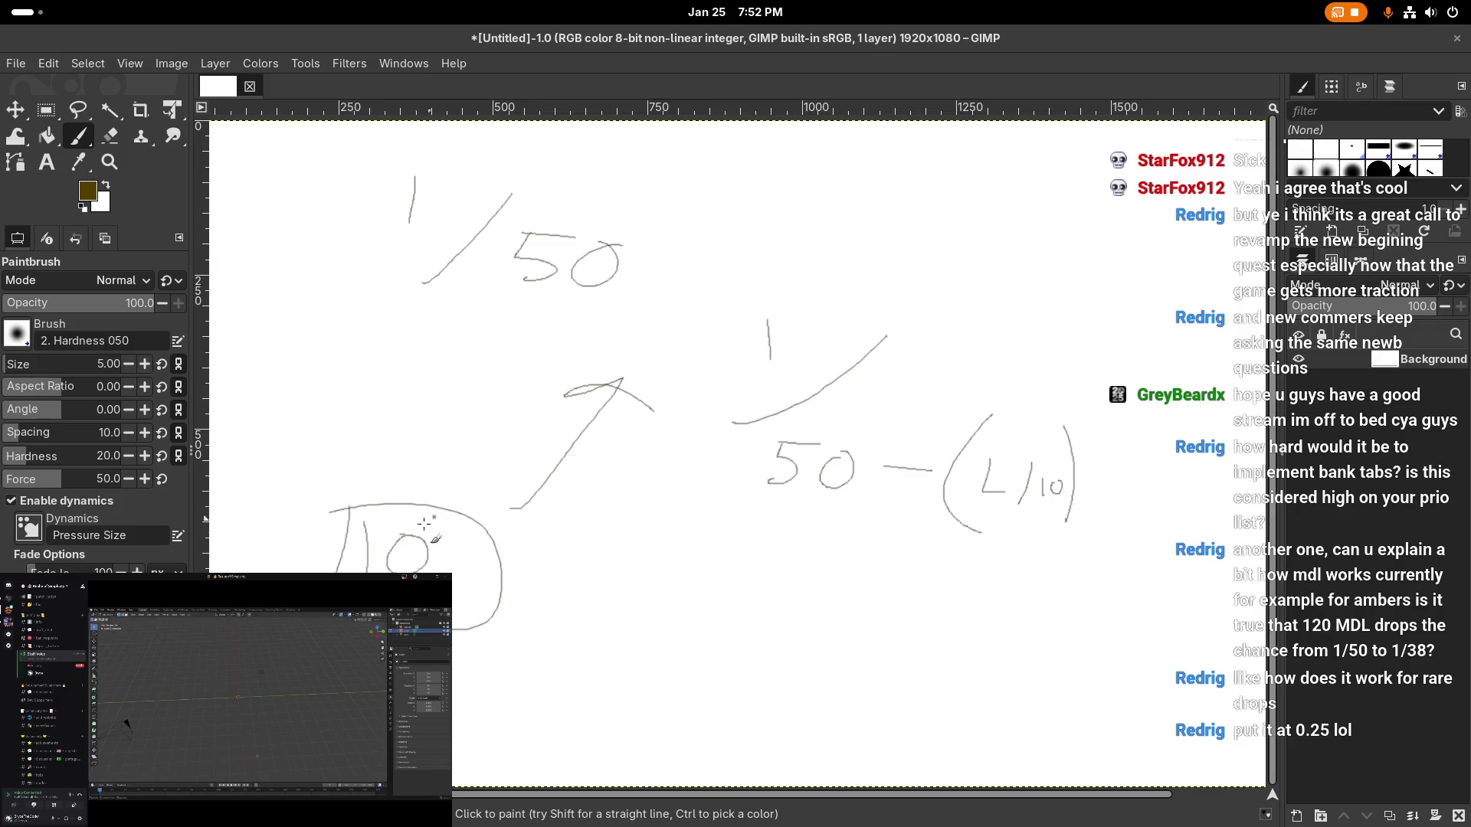
mouse_move(806, 417)
mouse_down()
mouse_move(893, 487)
mouse_move(807, 420)
mouse_up()
key(ctrl+z)
- Sketch a fraction below the formula, undoing the circle and extra strokes
drag(728, 552, 731, 593)
mouse_move(716, 633)
mouse_down()
mouse_move(757, 585)
mouse_move(758, 647)
mouse_move(778, 634)
mouse_up()
click(793, 586)
drag(686, 536, 842, 613)
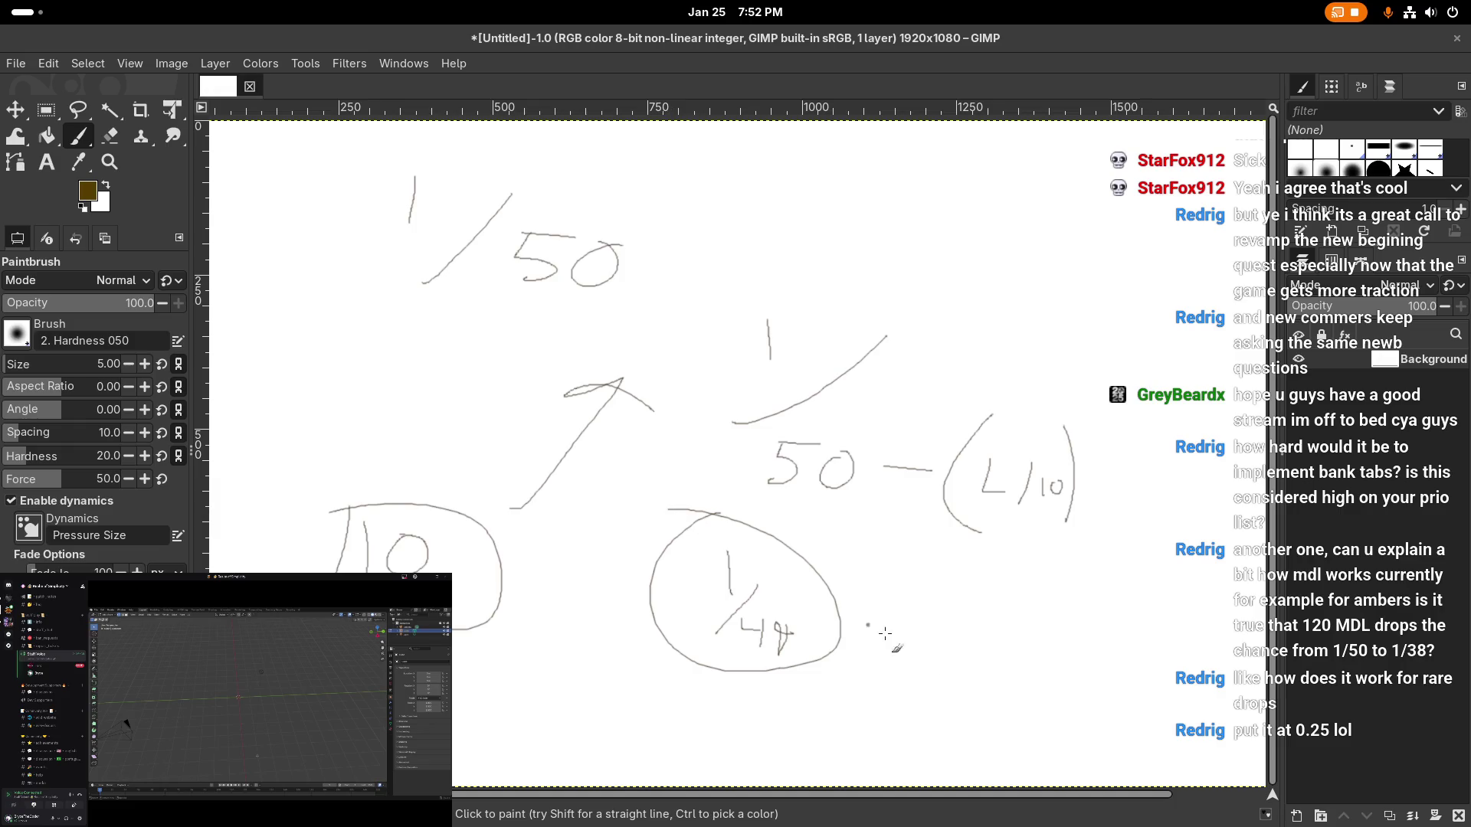
key(ctrl+z)
key(ctrl+z)
key(ctrl+z)
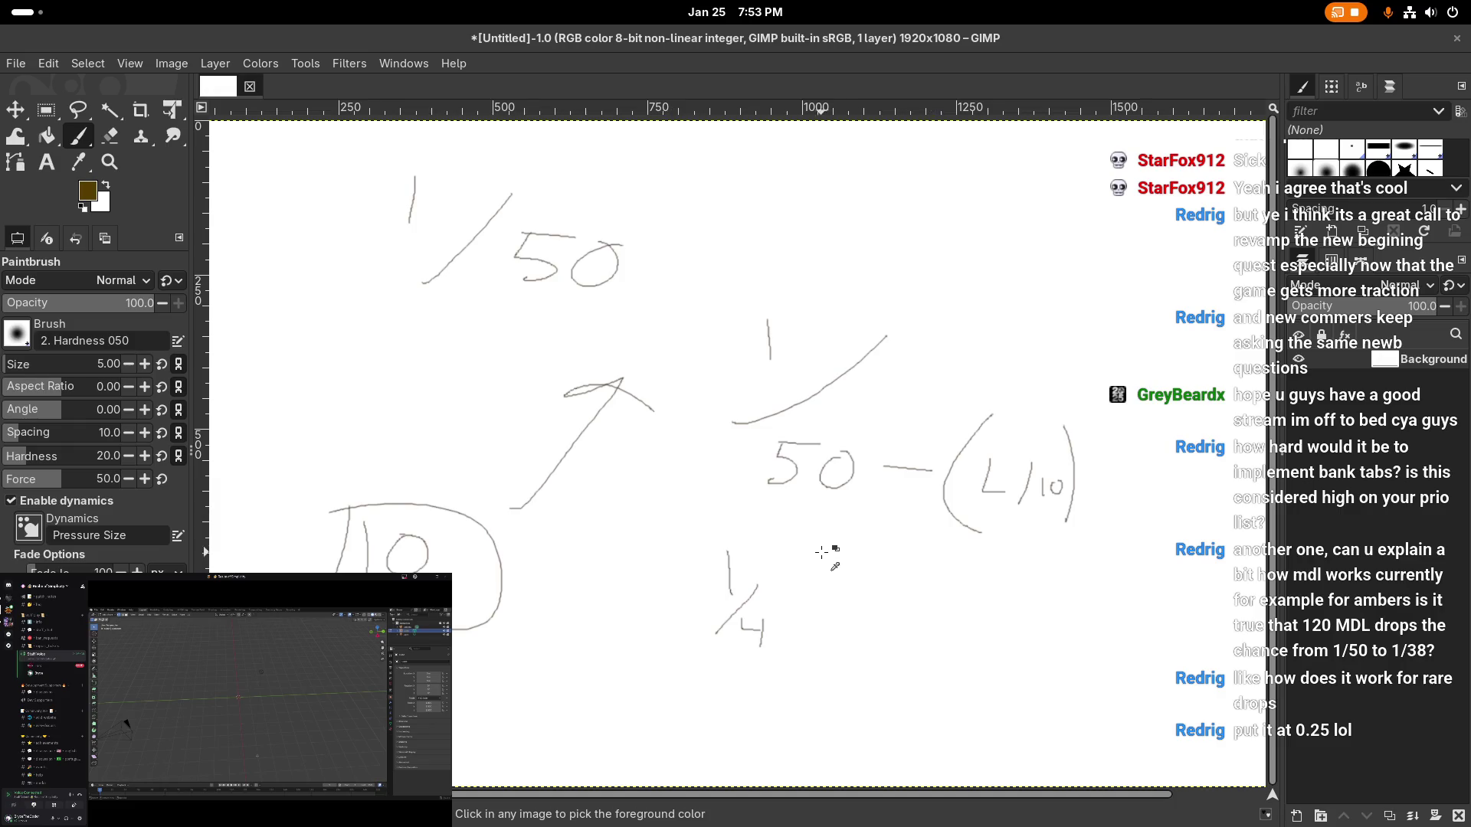
- Finish and circle the lower 1/40 fraction, then undo it
drag(755, 614, 765, 629)
mouse_move(772, 613)
mouse_down()
mouse_move(773, 640)
mouse_move(786, 616)
mouse_up()
drag(749, 529, 732, 514)
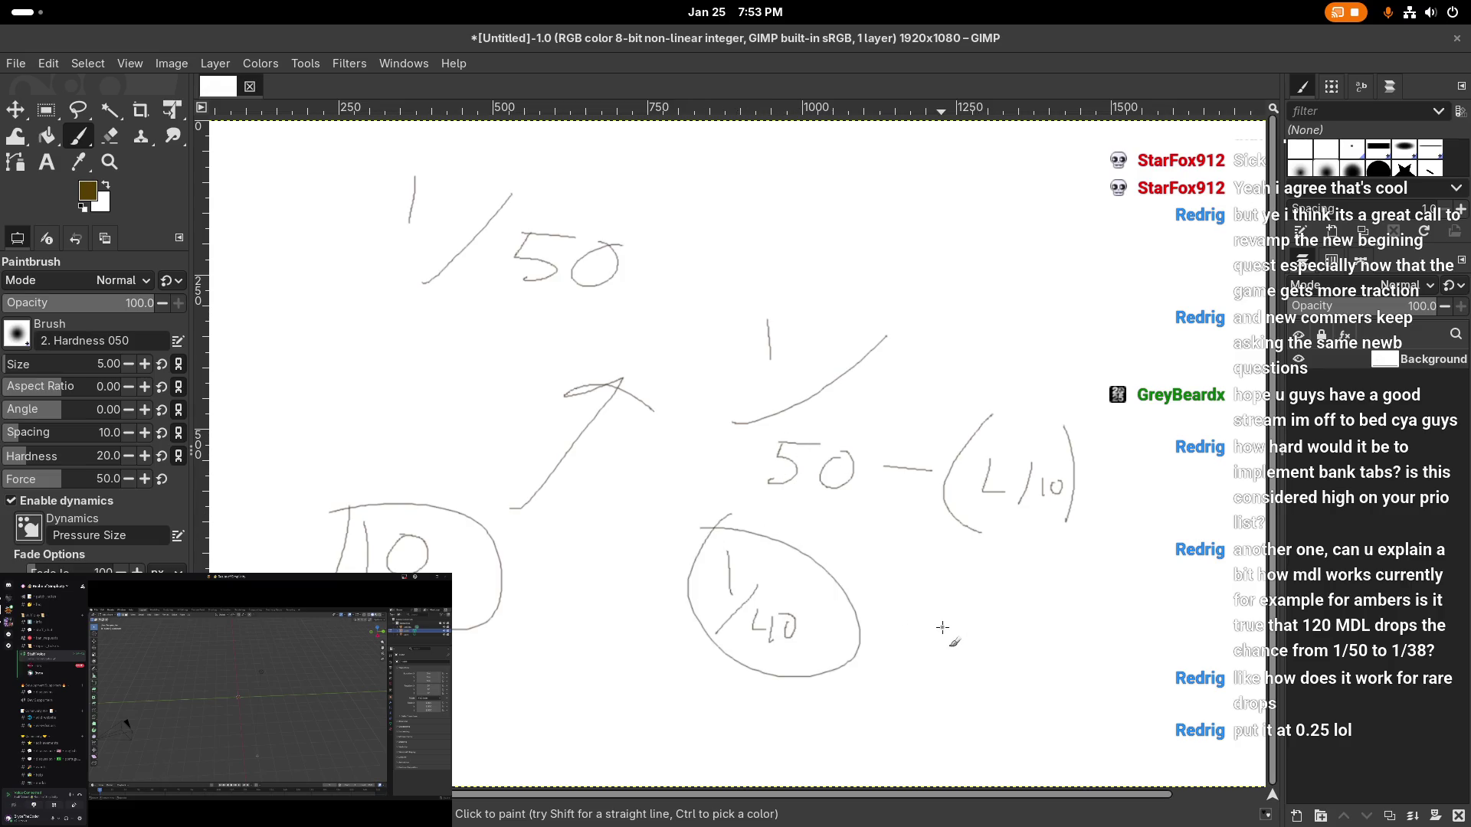
key(ctrl+z)
key(ctrl+z)
key(ctrl+z)
key(ctrl+z)
key(ctrl+z)
- Paint 1/2 and draw an ellipse around it
drag(610, 571, 627, 634)
mouse_move(645, 598)
mouse_down()
mouse_move(673, 641)
mouse_move(691, 635)
mouse_up()
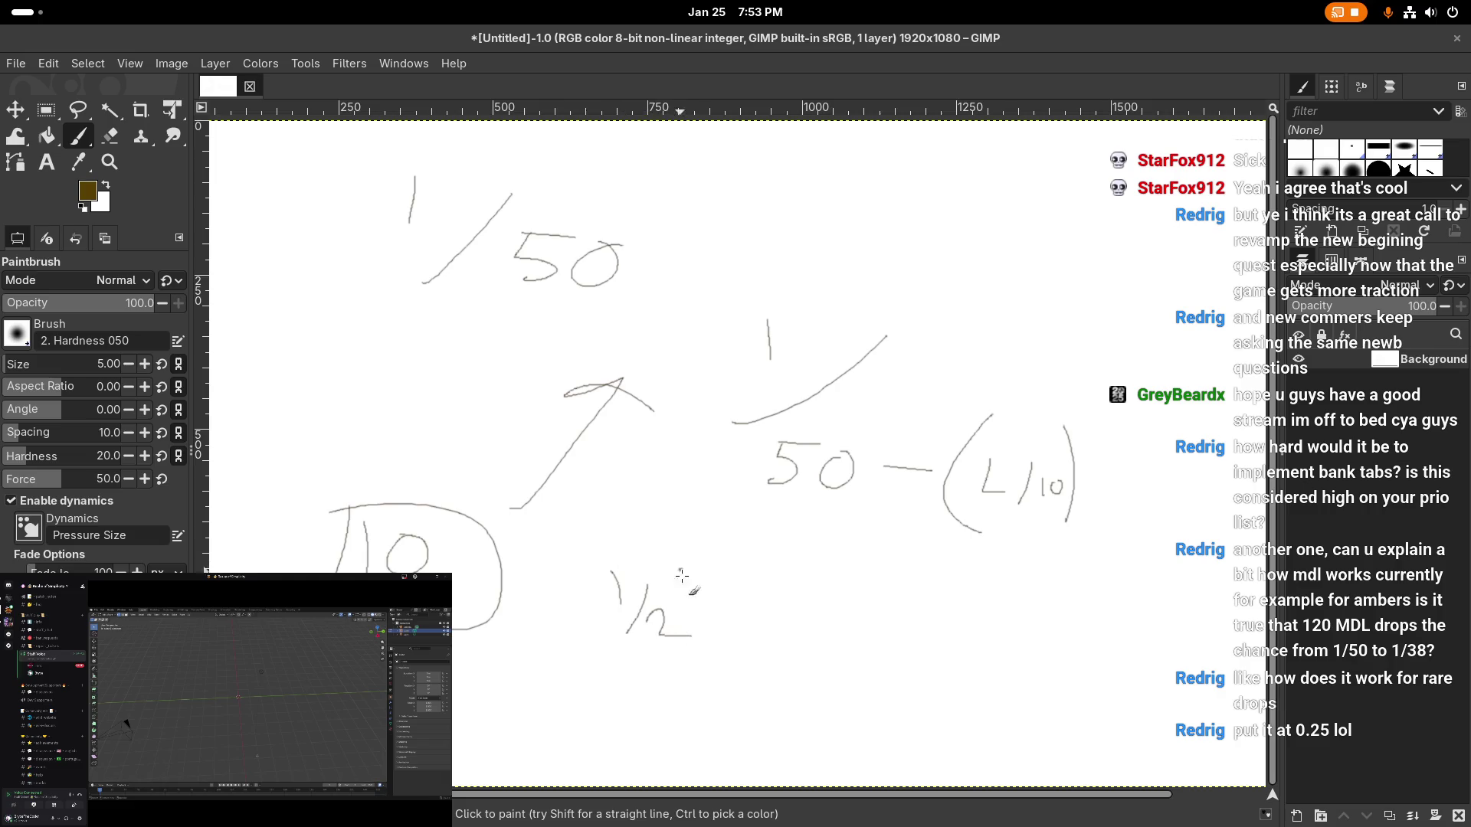
click(642, 553)
drag(642, 553, 605, 551)
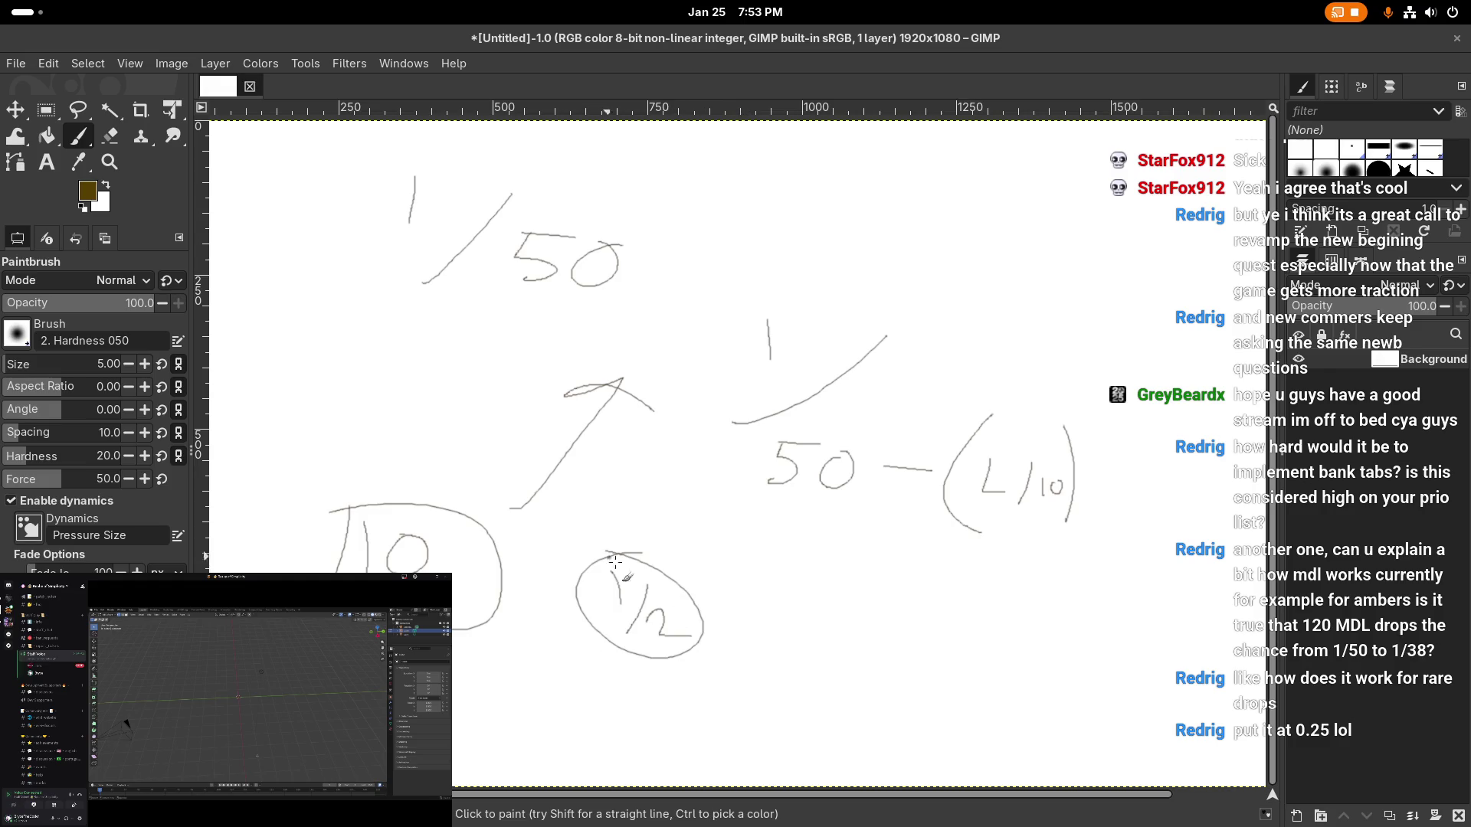
- Paint and circle 1/1,000 and 1/999, then quit GIMP discarding the sketch
drag(846, 584, 852, 611)
drag(852, 649, 904, 596)
mouse_move(899, 635)
mouse_down()
mouse_move(888, 665)
mouse_move(917, 639)
mouse_up()
drag(950, 636, 975, 636)
mouse_move(907, 669)
mouse_down()
mouse_move(842, 717)
mouse_move(863, 721)
mouse_move(869, 701)
mouse_up()
drag(893, 716, 881, 741)
drag(915, 716, 904, 754)
drag(936, 712, 928, 751)
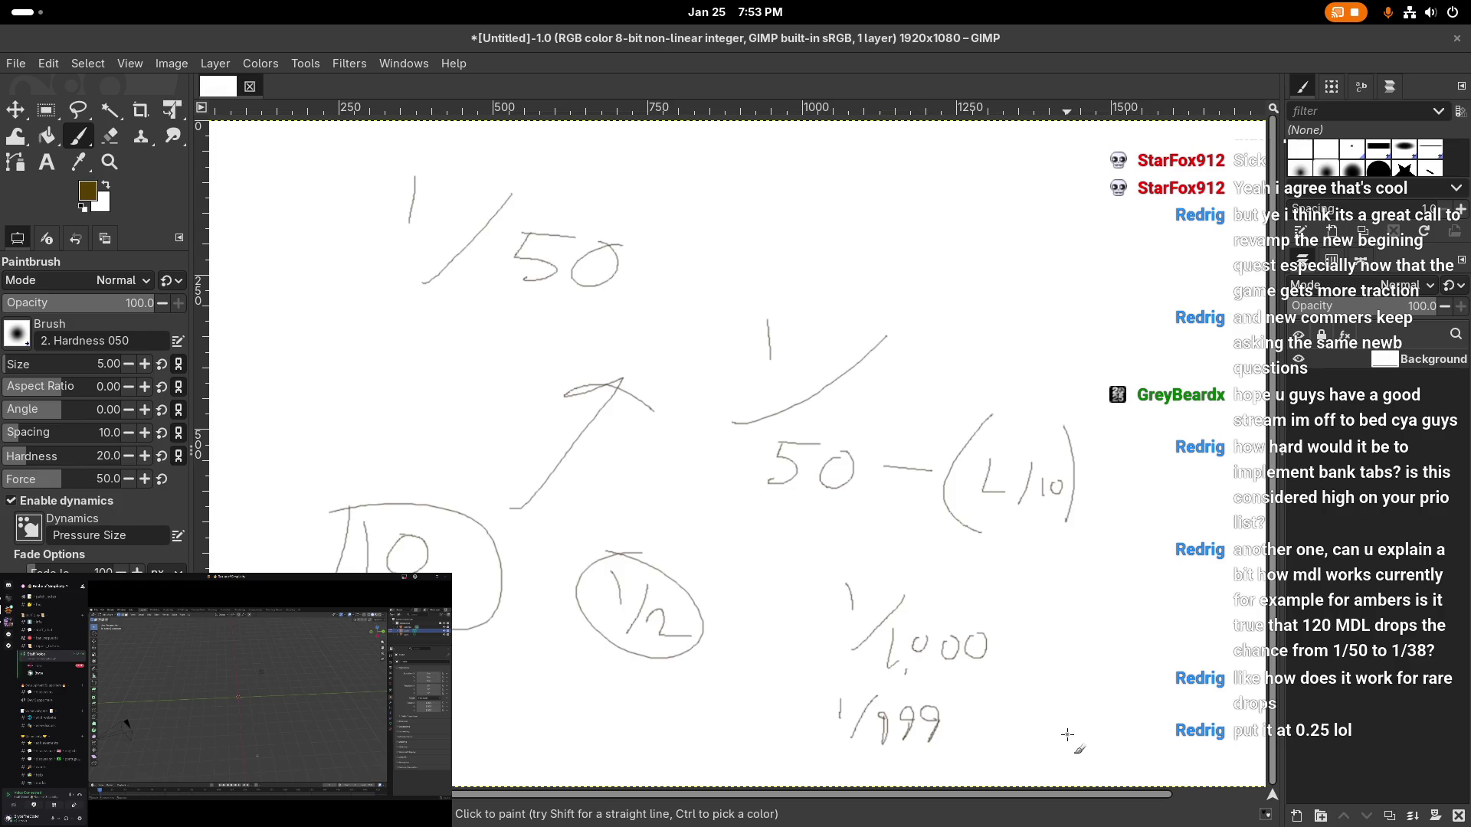
mouse_move(843, 556)
mouse_down()
mouse_move(806, 711)
mouse_move(810, 555)
mouse_up()
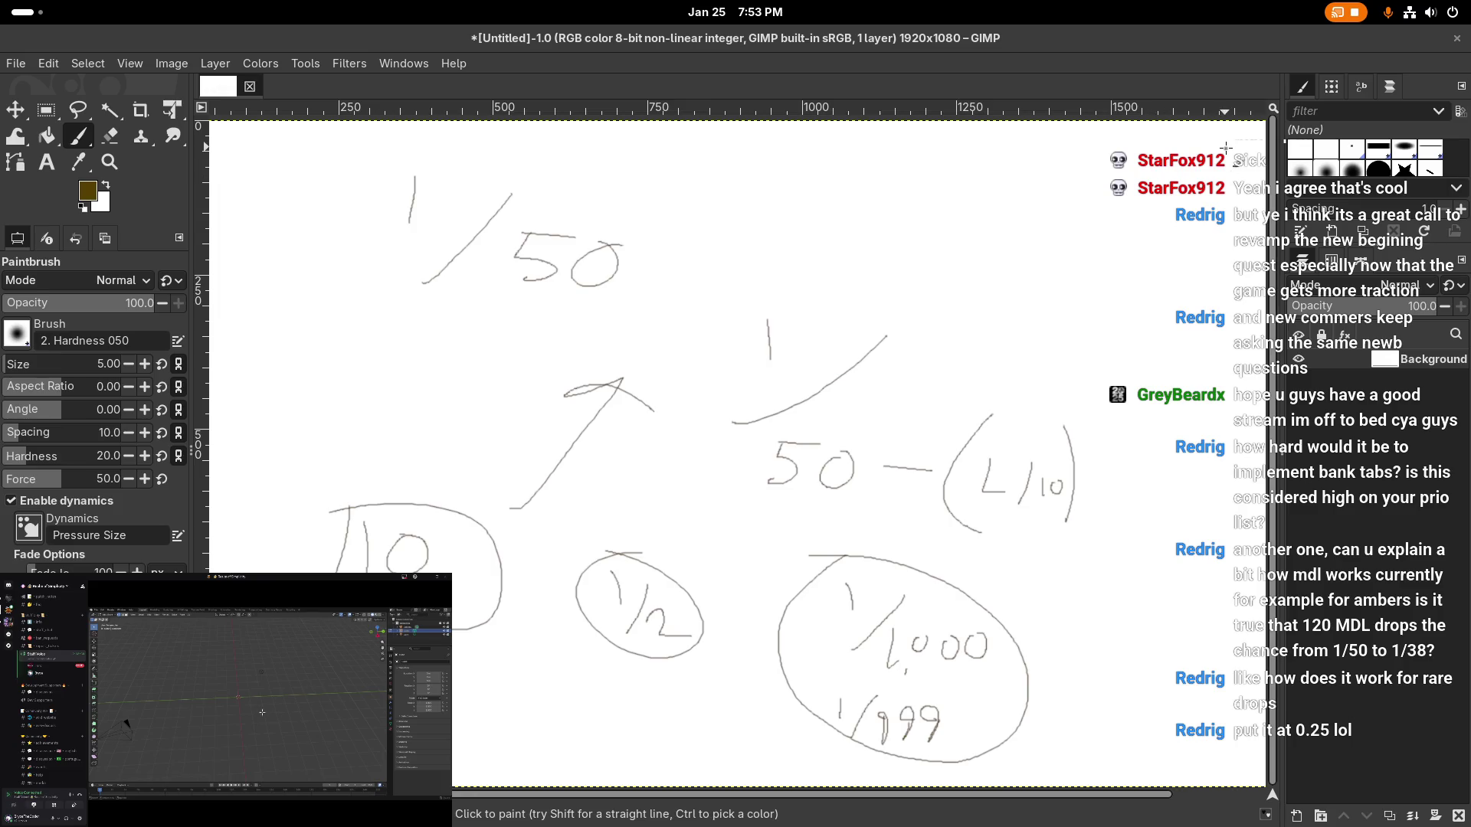
click(1460, 49)
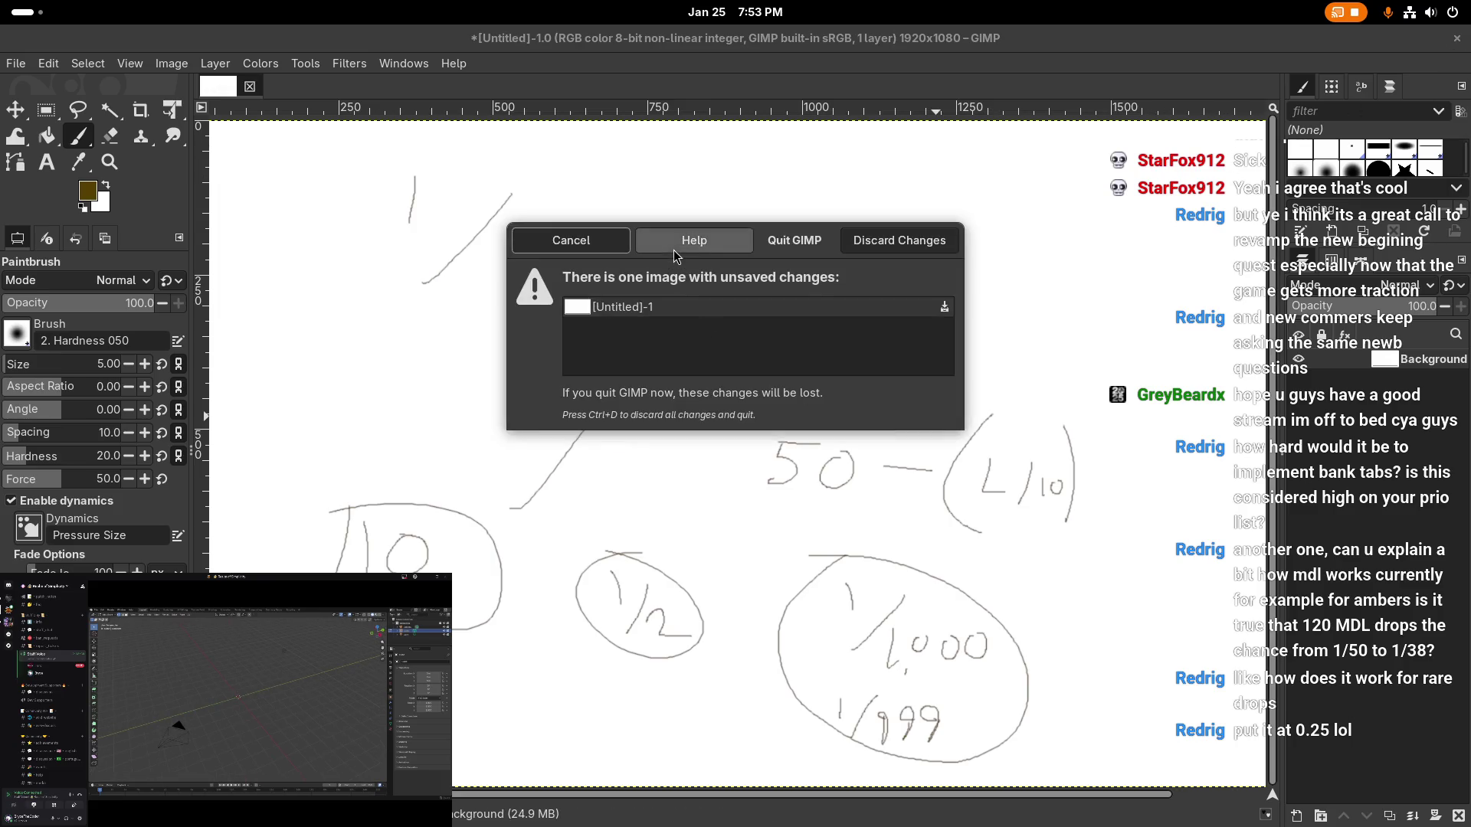
click(900, 242)
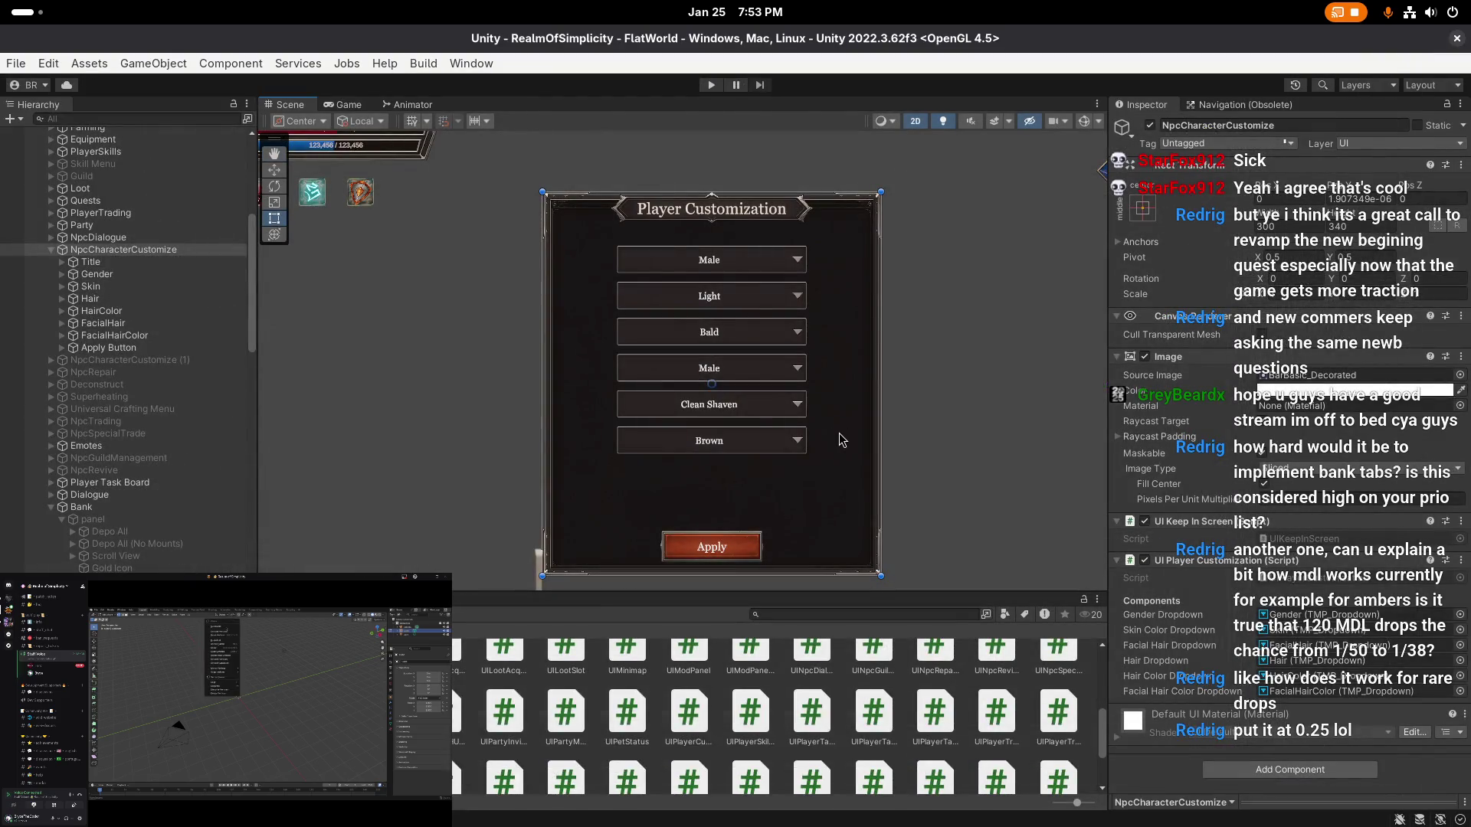
- Recentre the Scene view and switch to the Game view's Connecting to server... screen
scroll(834, 434, up, 1)
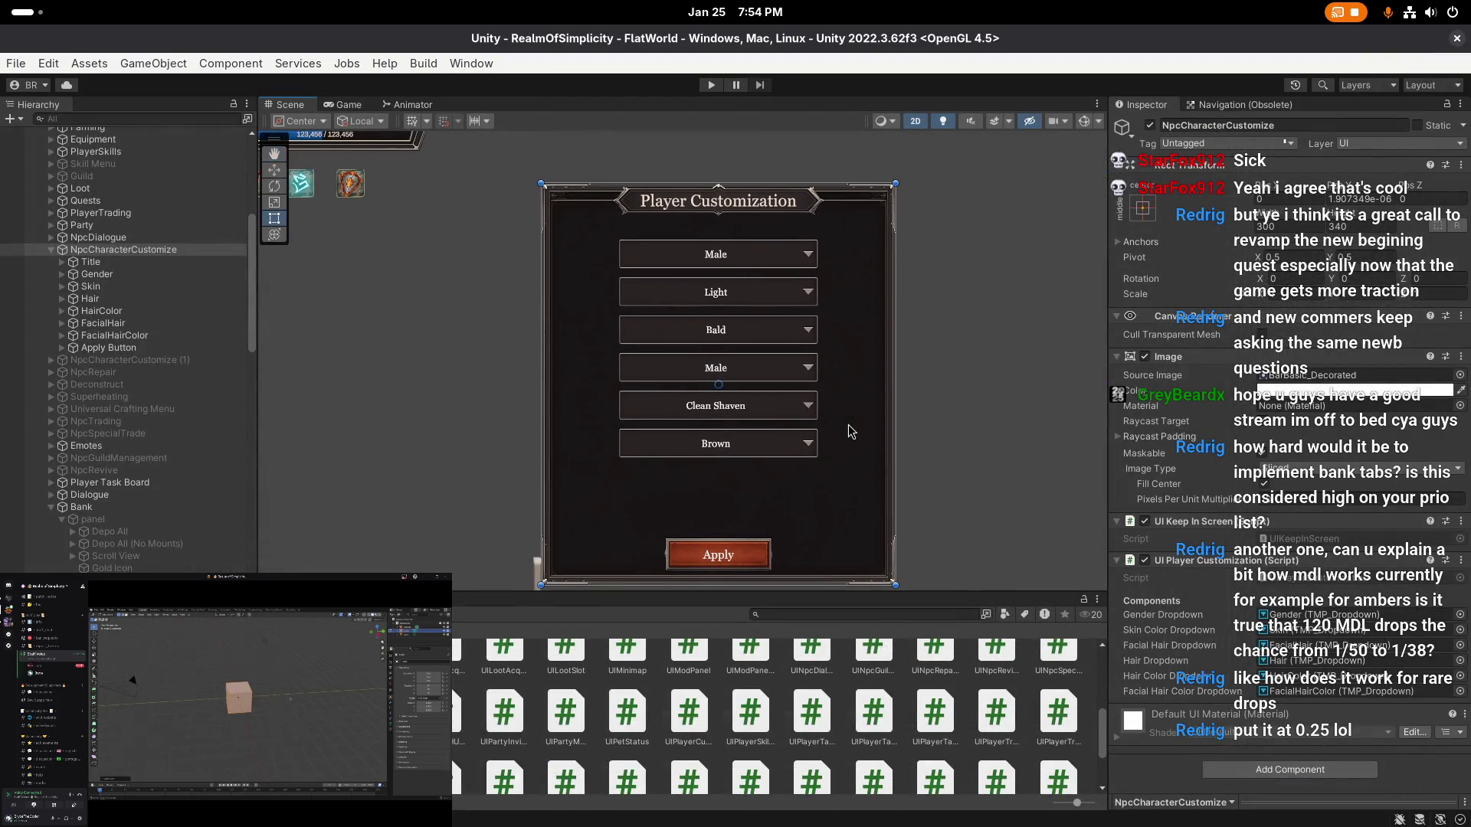
drag(842, 418, 841, 419)
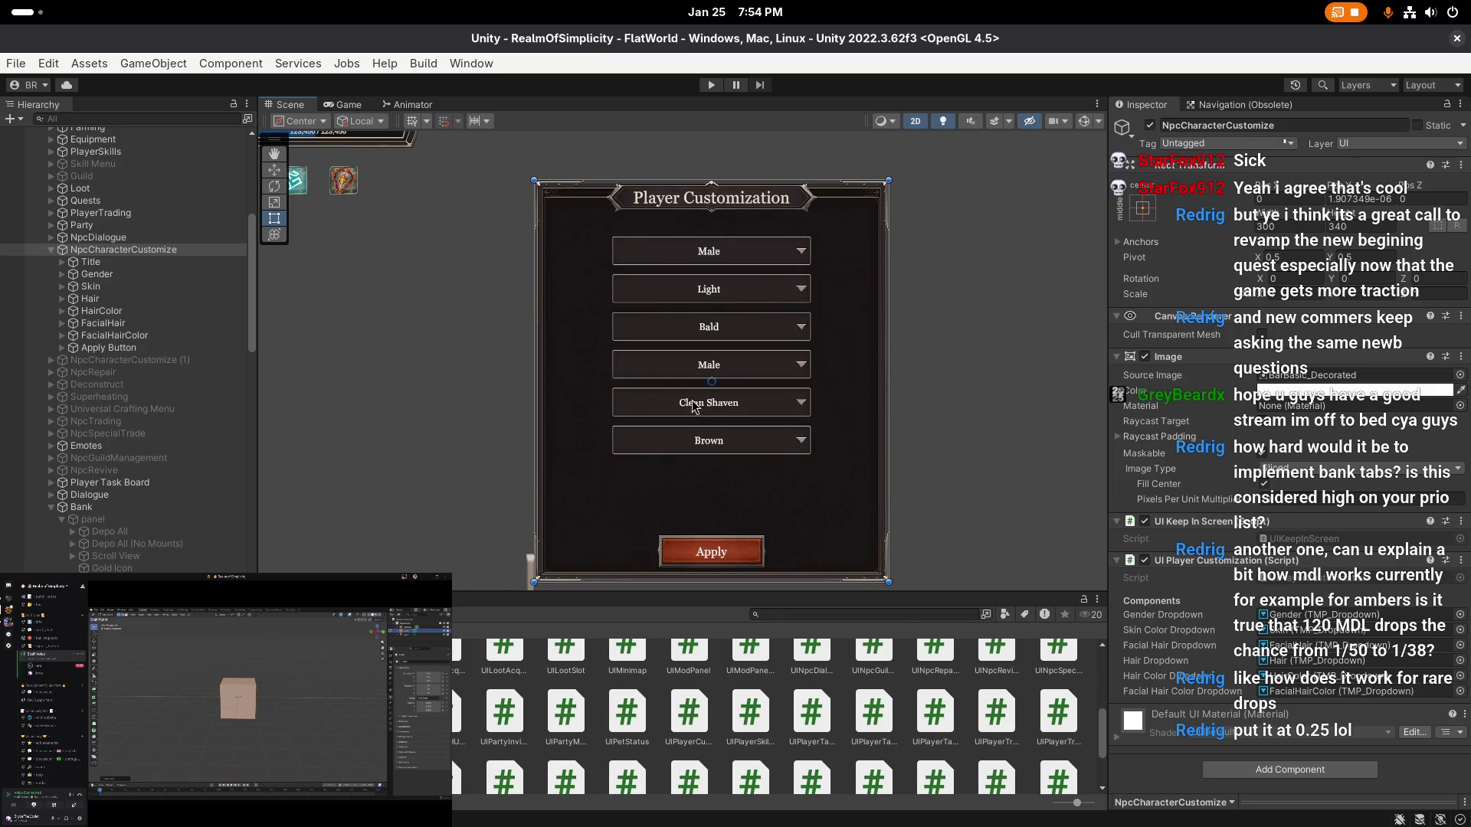
click(346, 110)
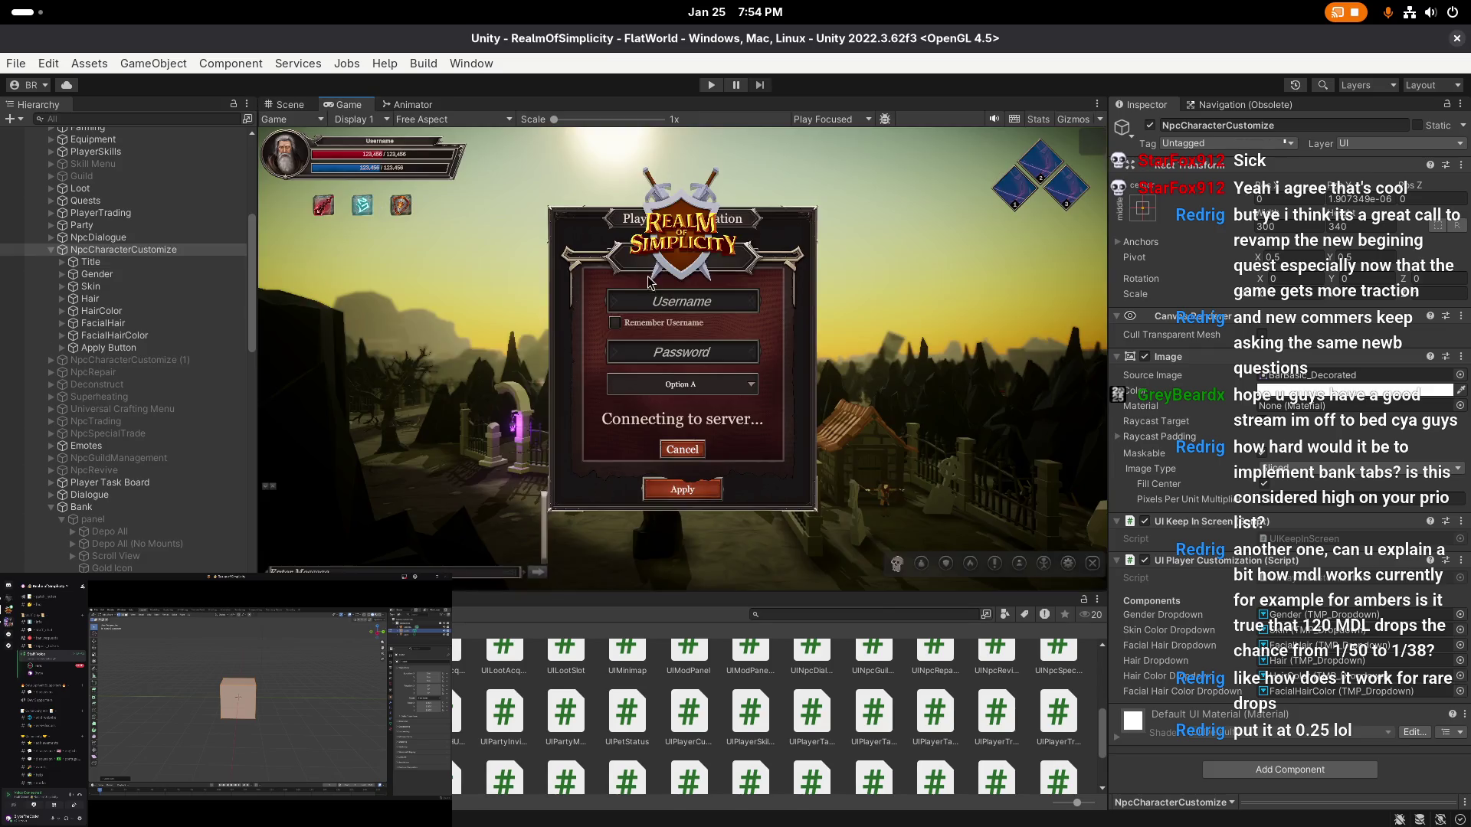
- Open and dismiss the panel's Anchor Presets, then go to the project assets root
click(1141, 210)
click(1231, 368)
key(Escape)
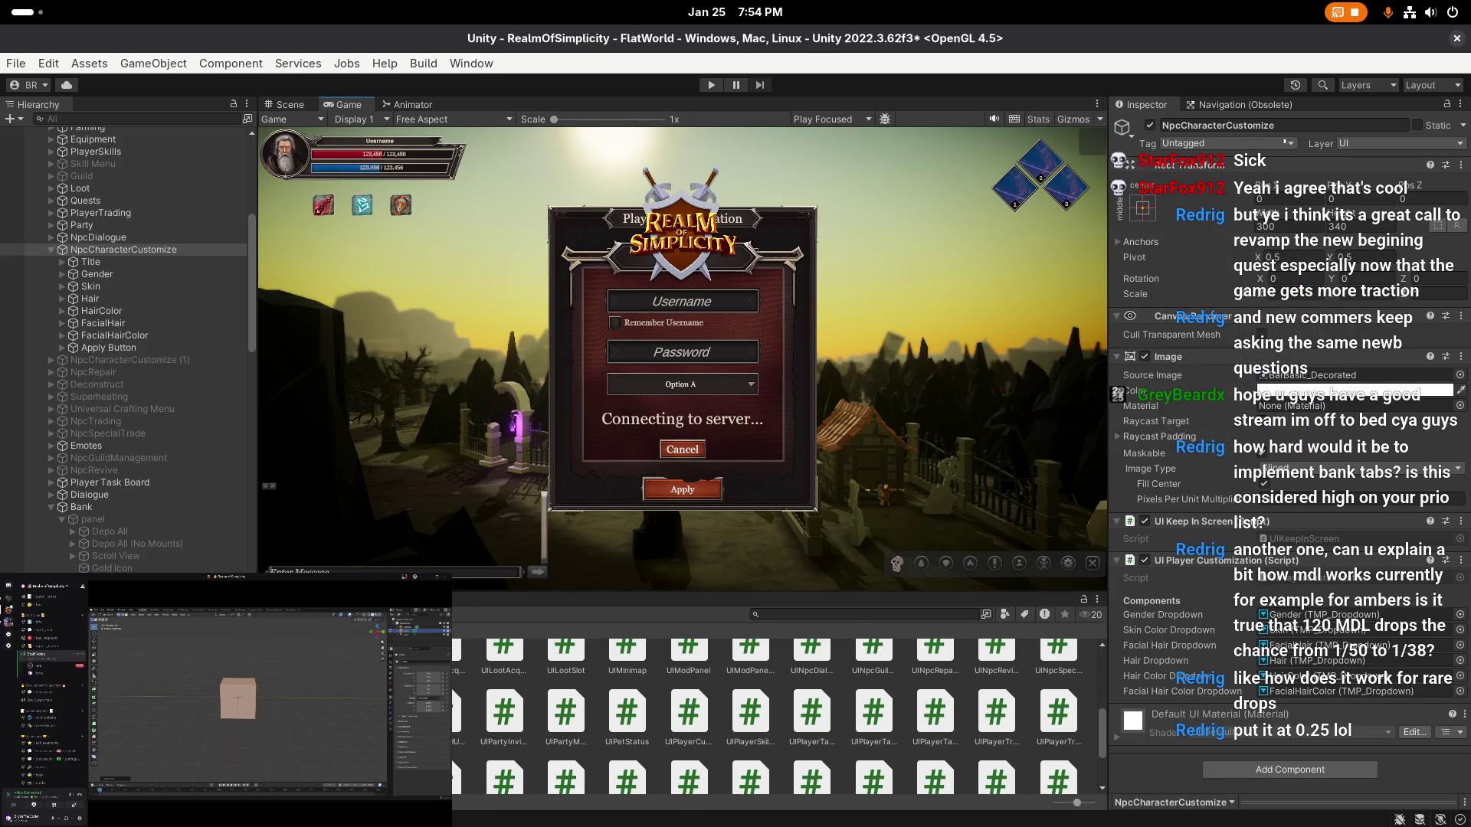
click(306, 613)
- Browse into Resources > Drop Tables > Mob DTs in the Project window
double_click(599, 669)
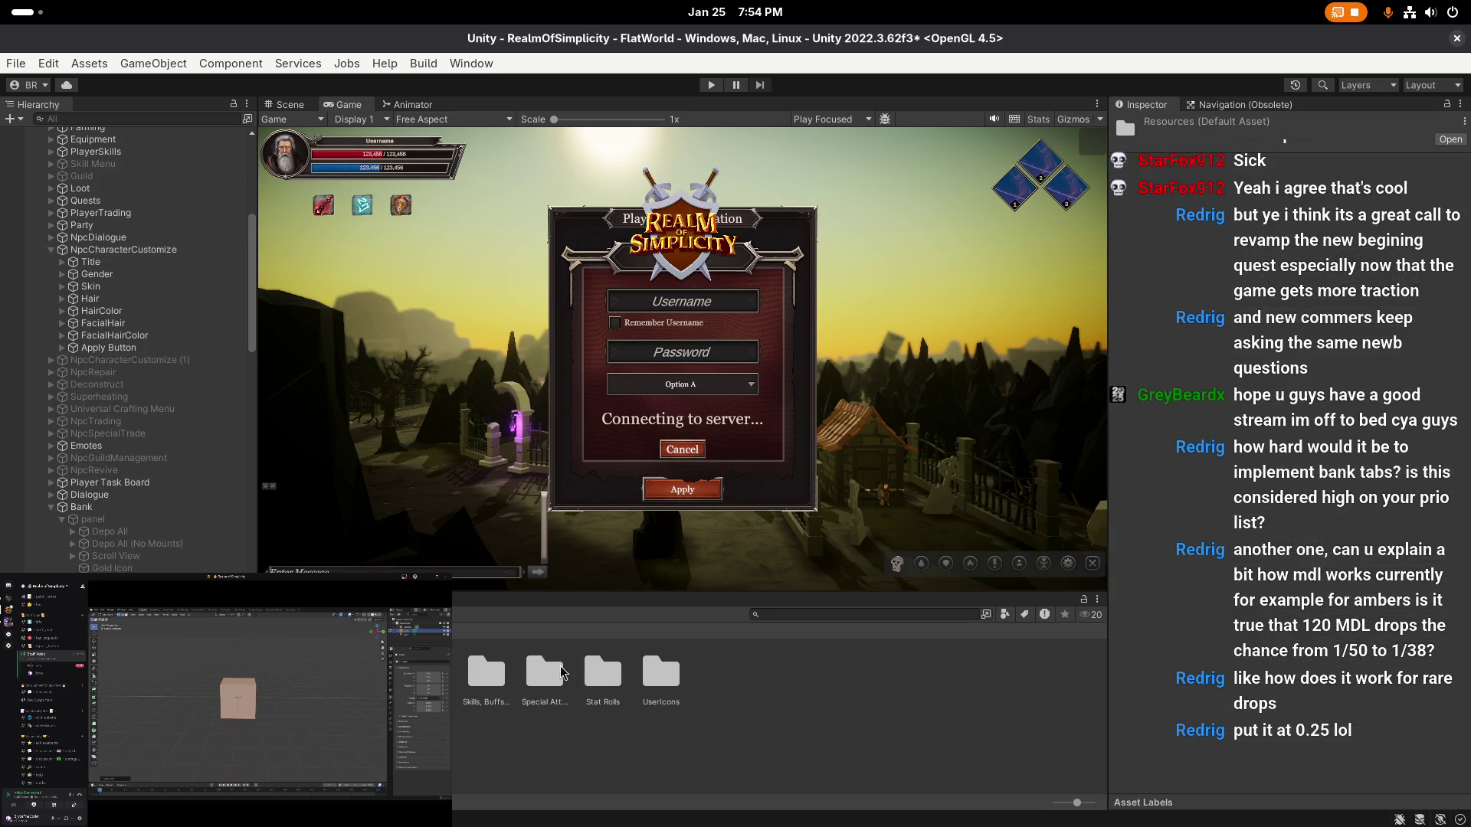
double_click(656, 637)
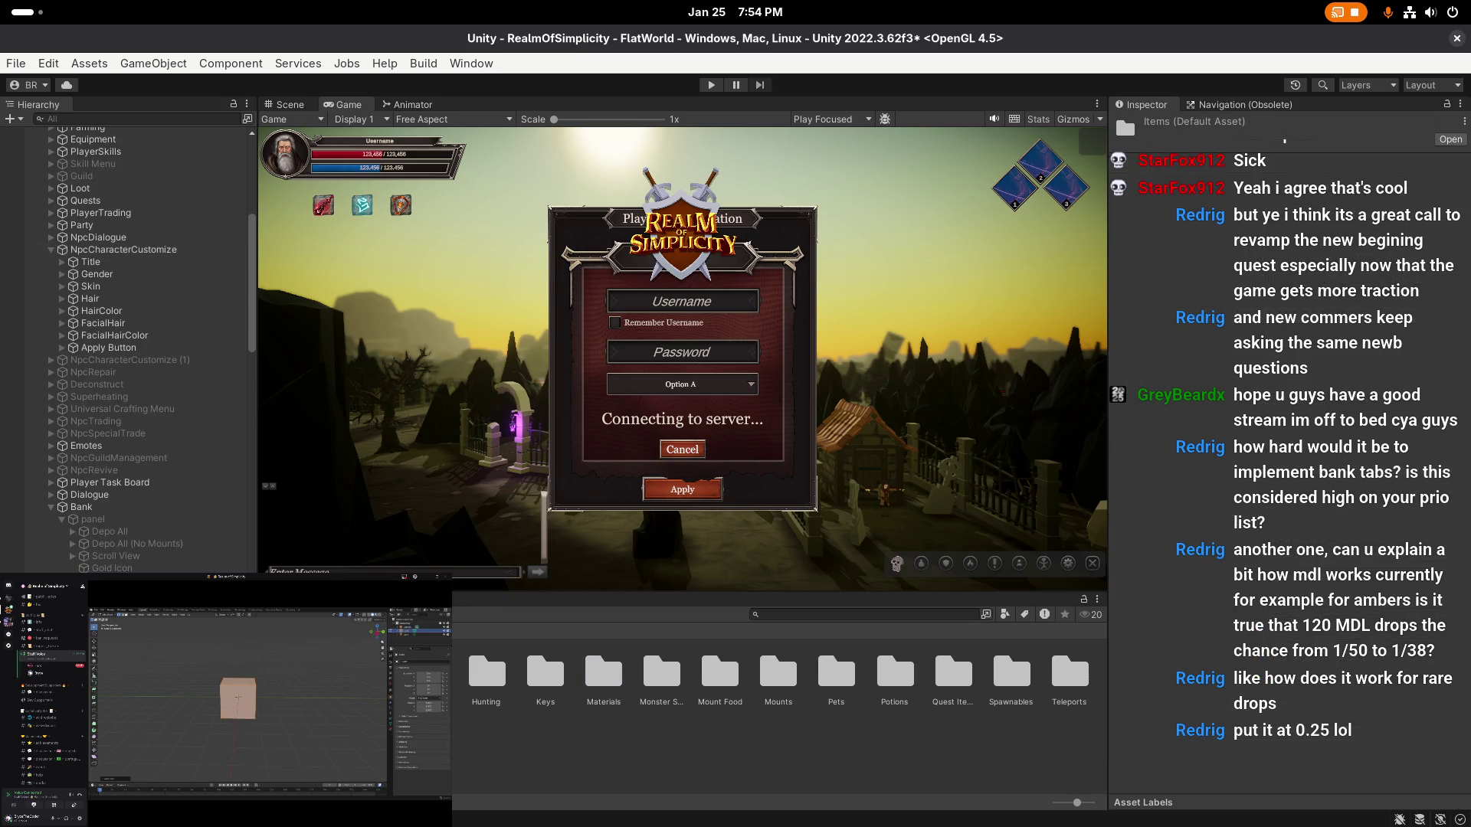
click(541, 638)
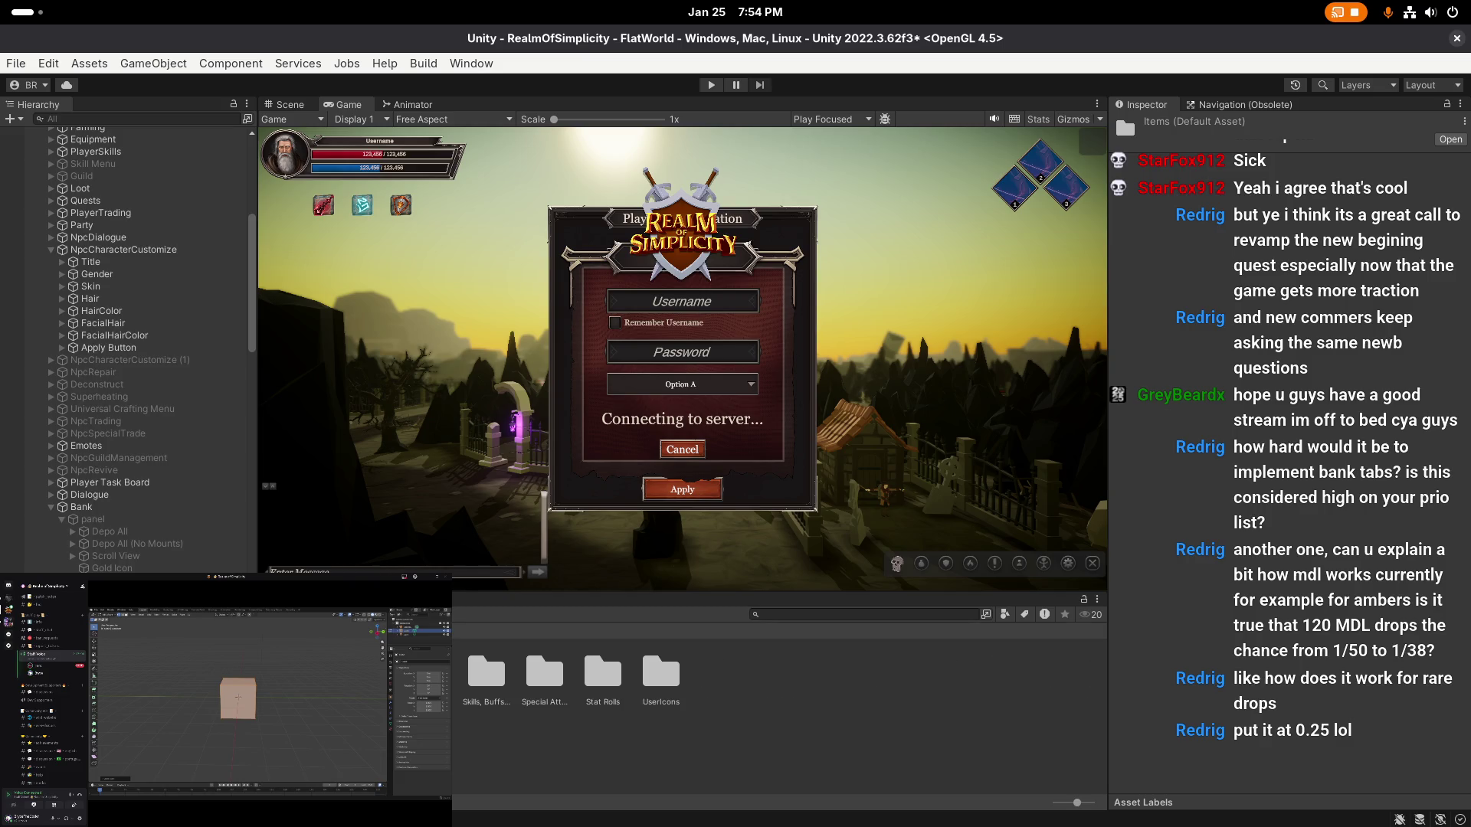
click(481, 638)
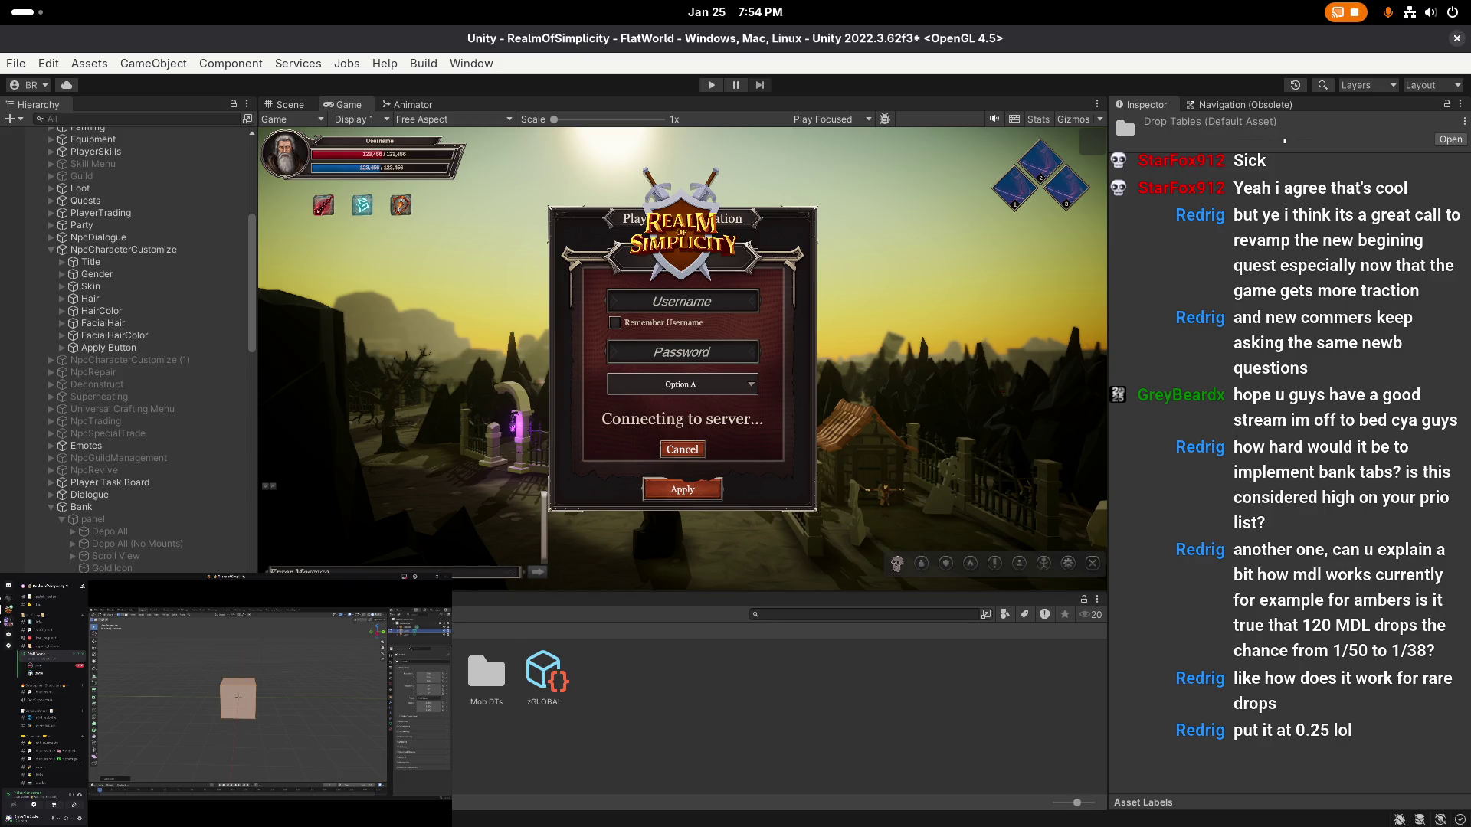
click(487, 672)
double_click(486, 672)
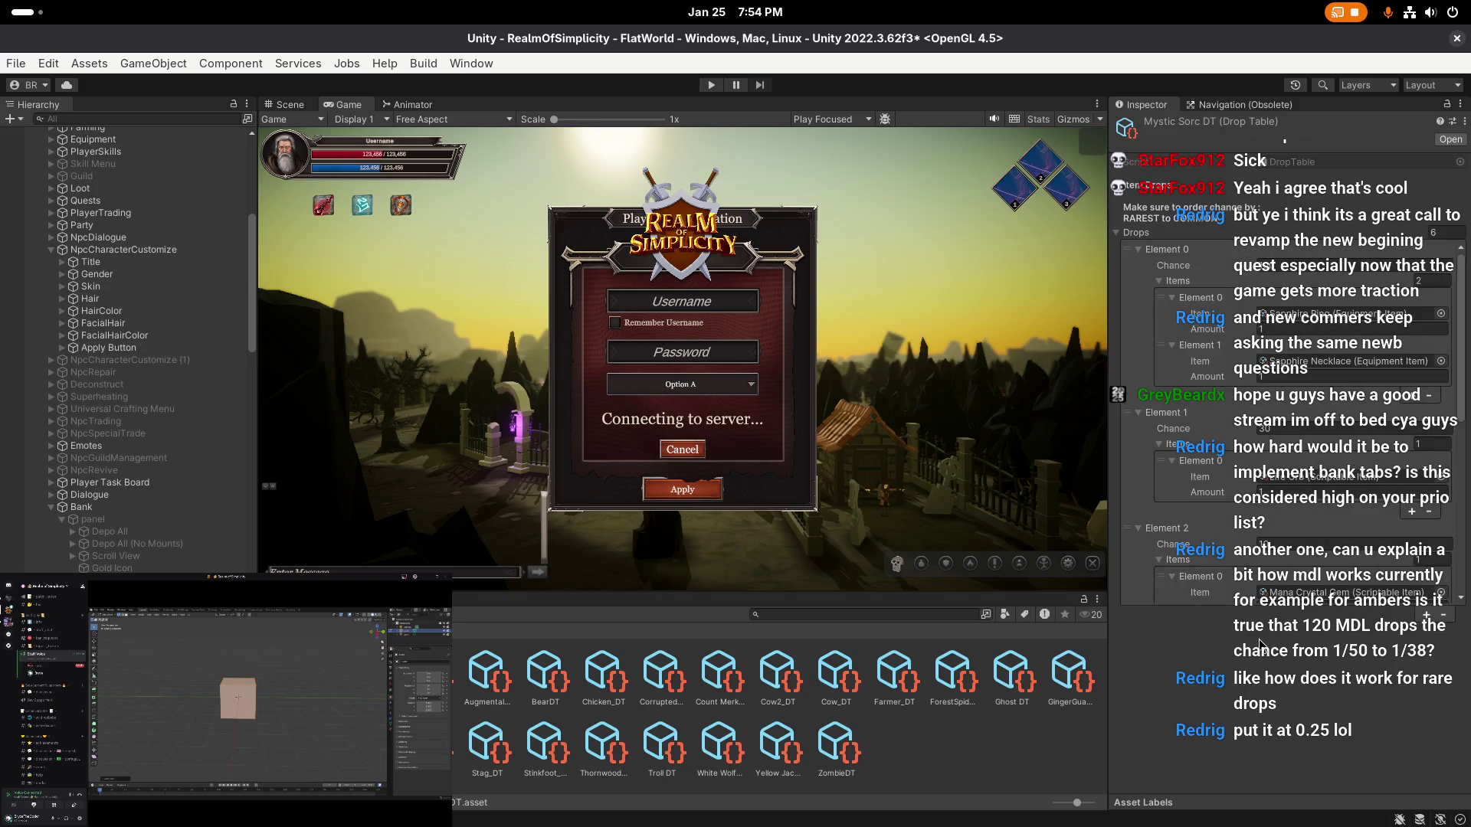
scroll(1239, 420, down, 4)
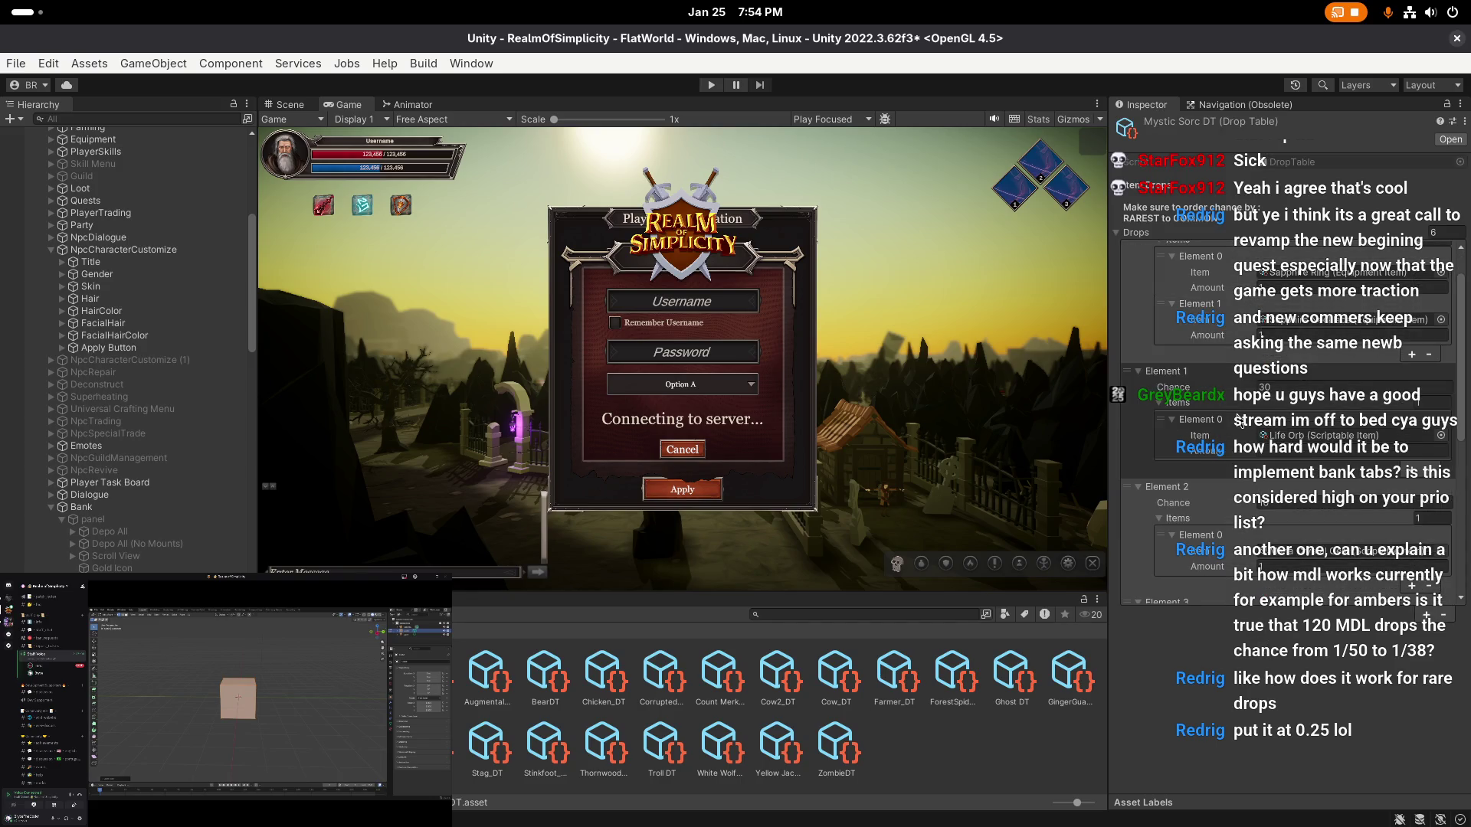
scroll(1265, 398, down, 2)
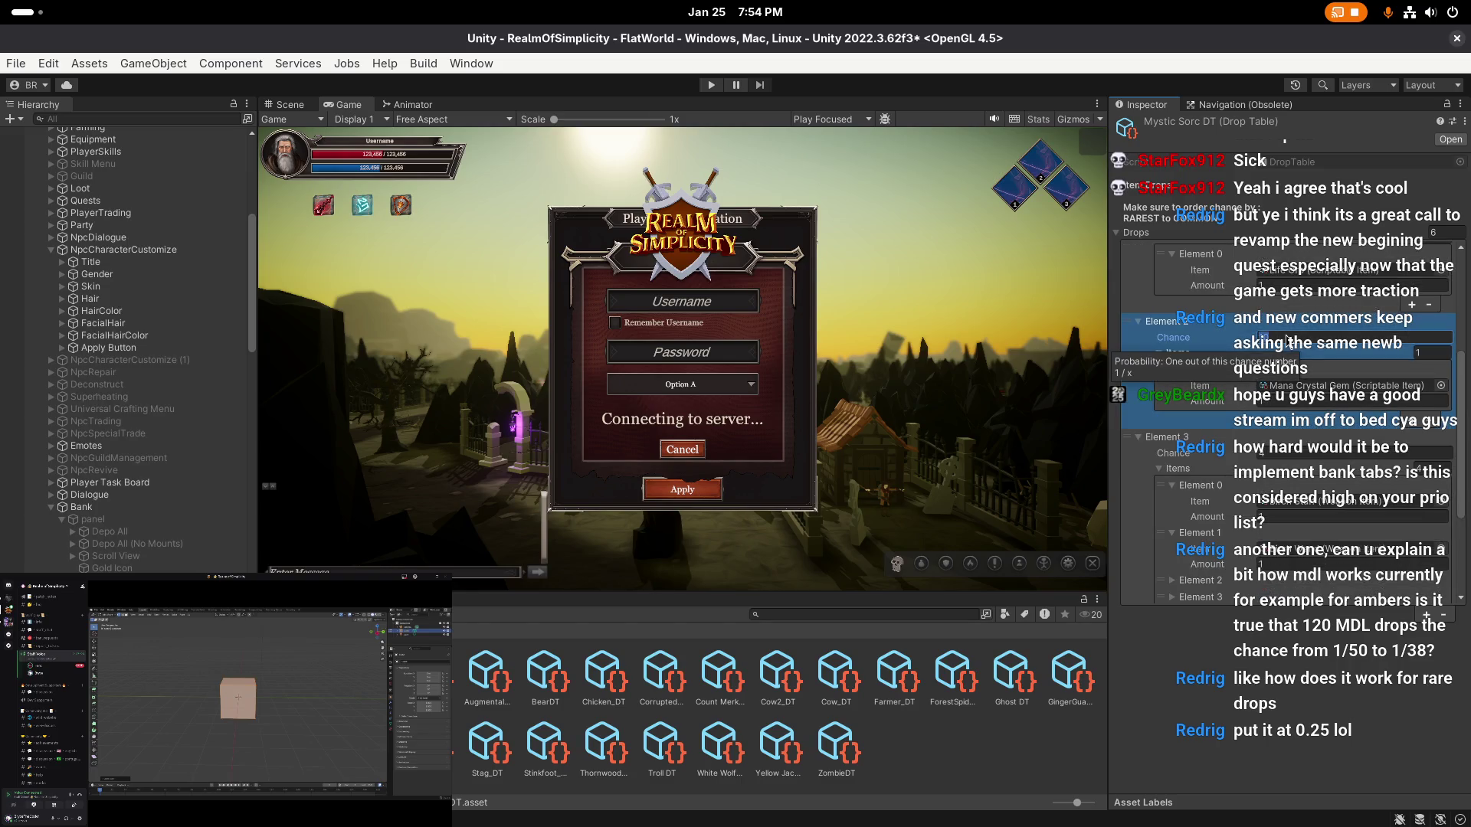
- Inspect Element 2's Chance in Mystic Sorc DT and the Ghost DT table, then deselect
click(1341, 342)
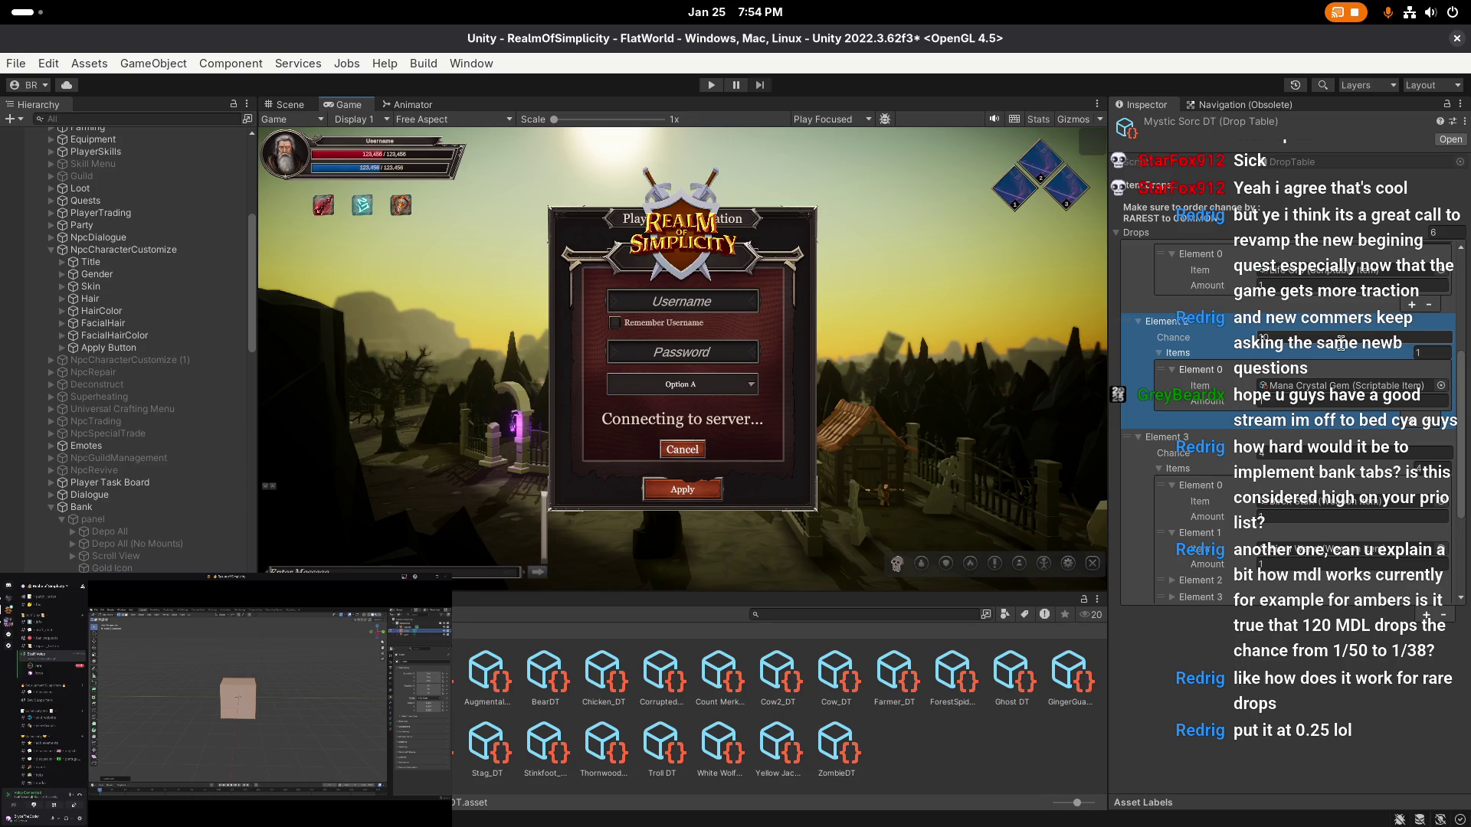
scroll(1340, 343, up, 1)
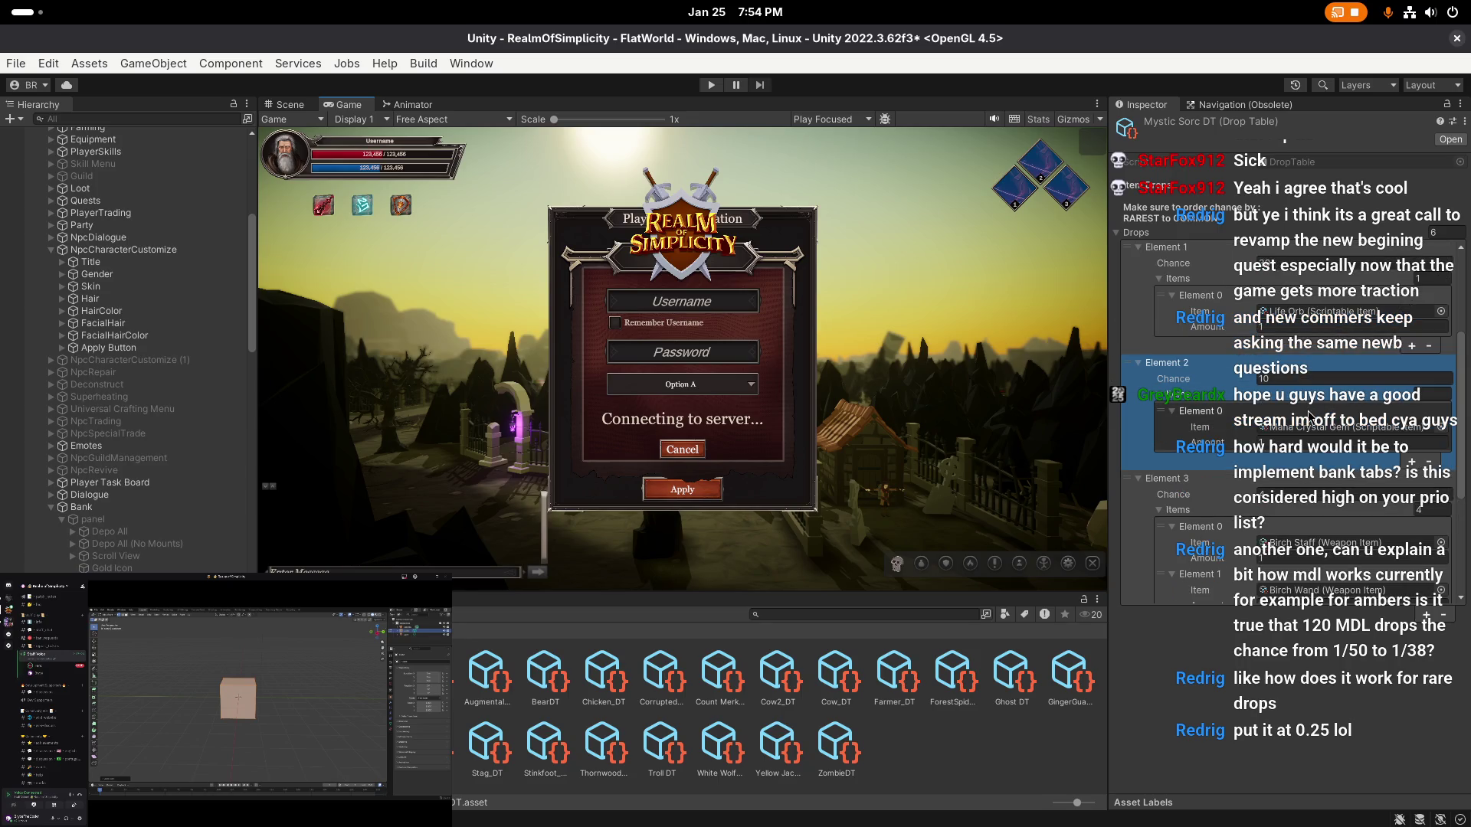
click(1265, 375)
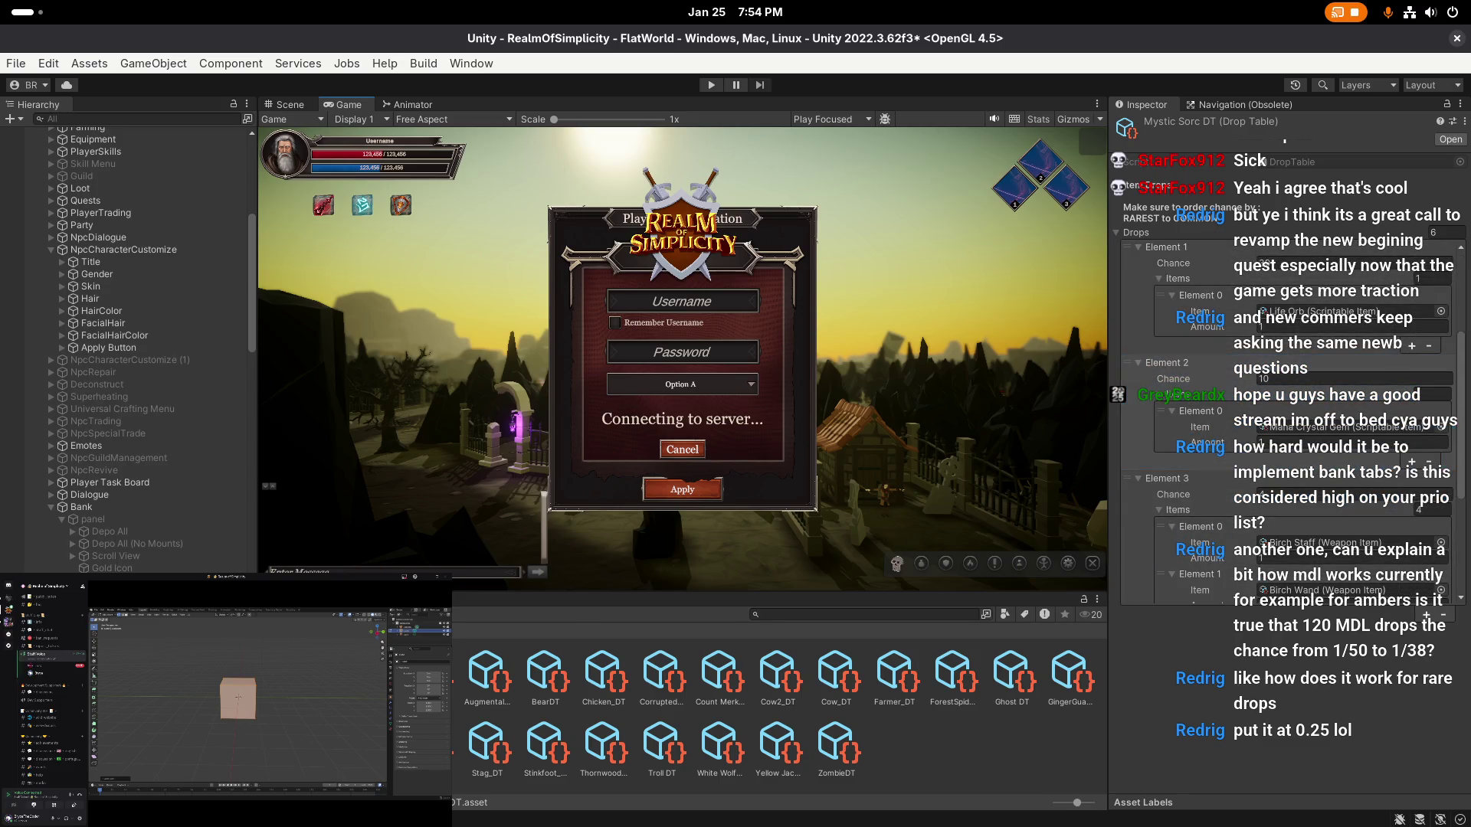
click(1025, 682)
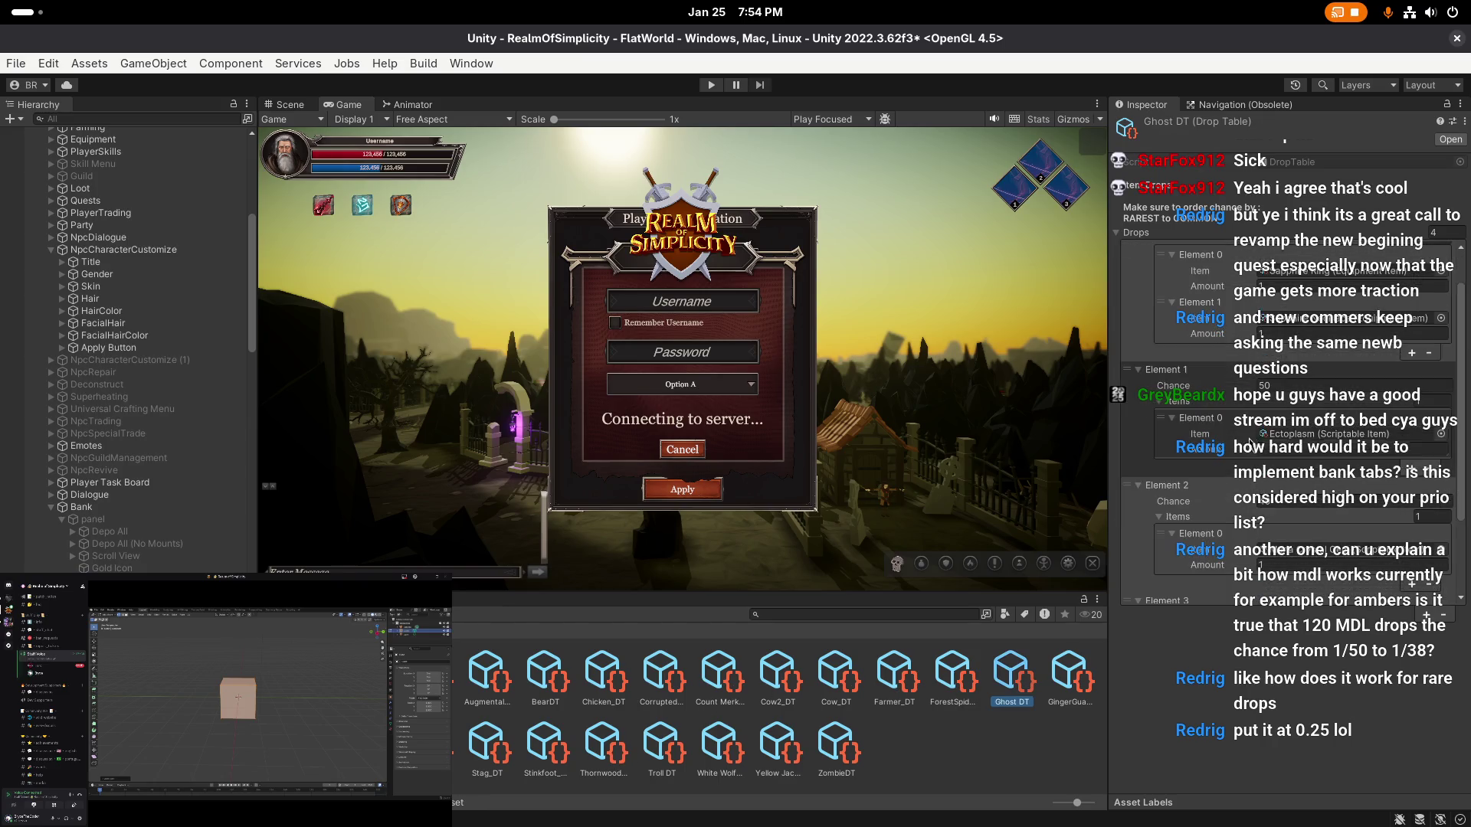
scroll(1250, 440, down, 2)
scroll(1285, 431, down, 1)
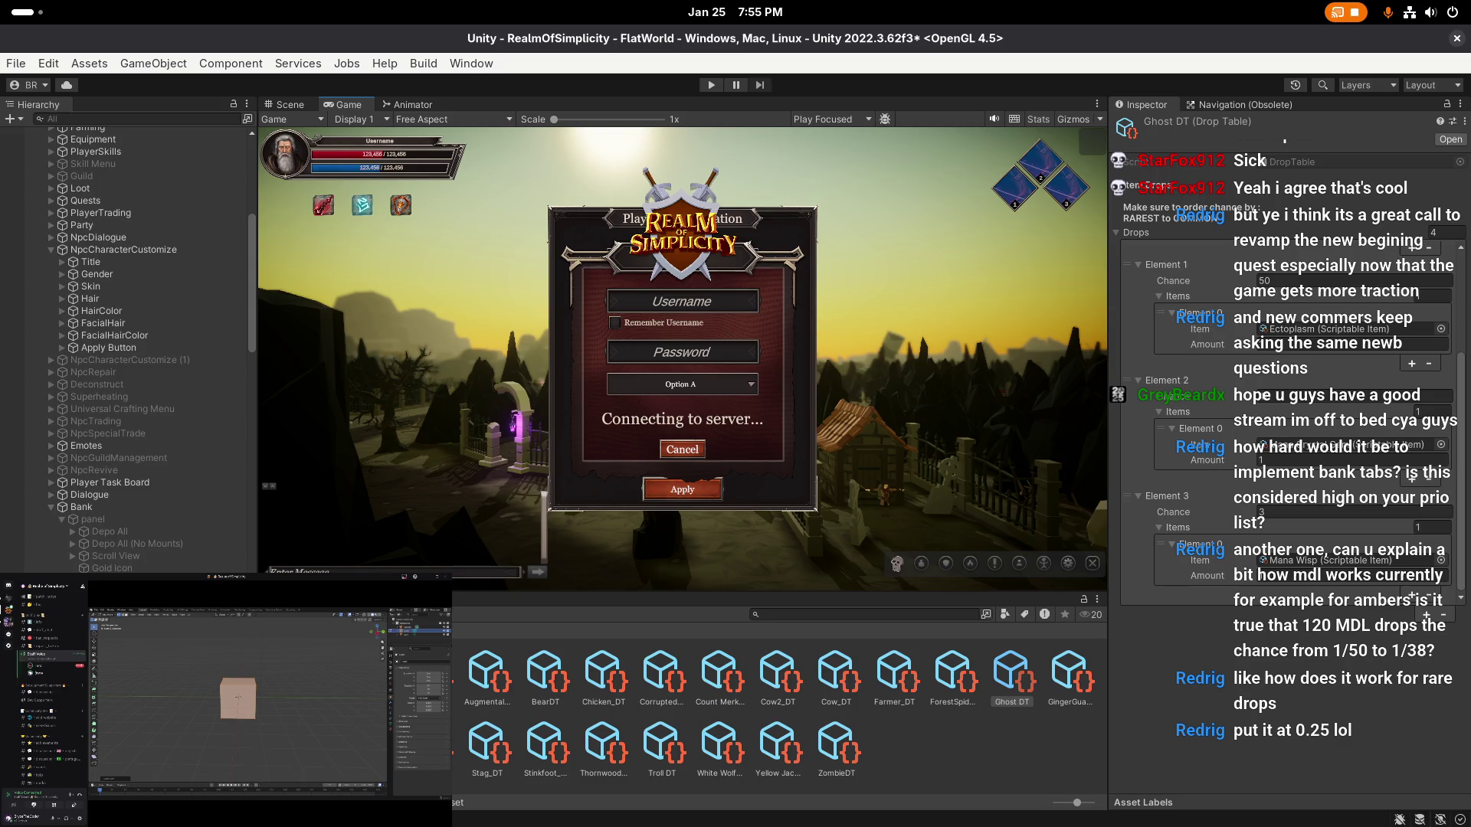
click(429, 747)
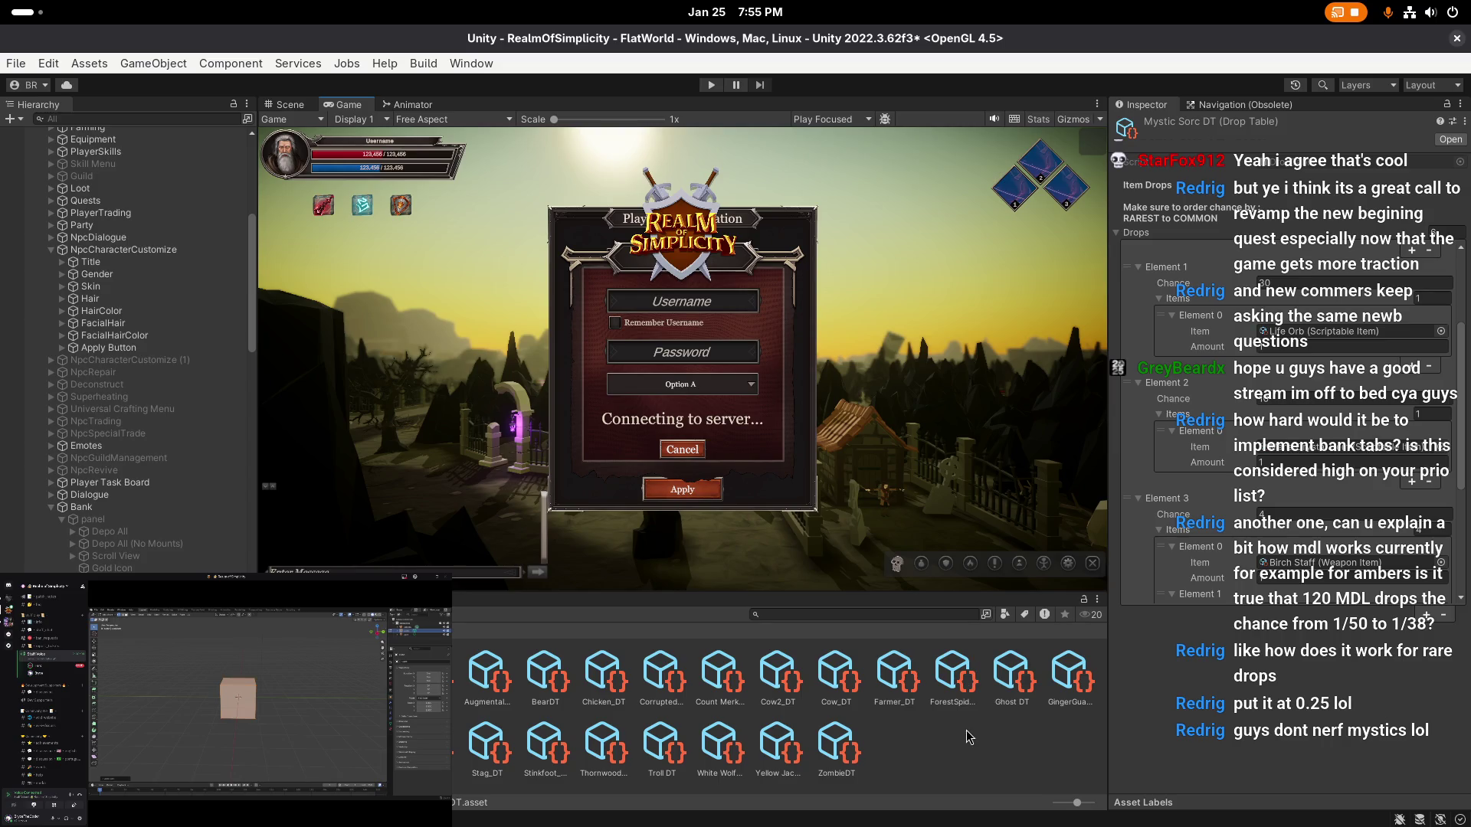
click(975, 755)
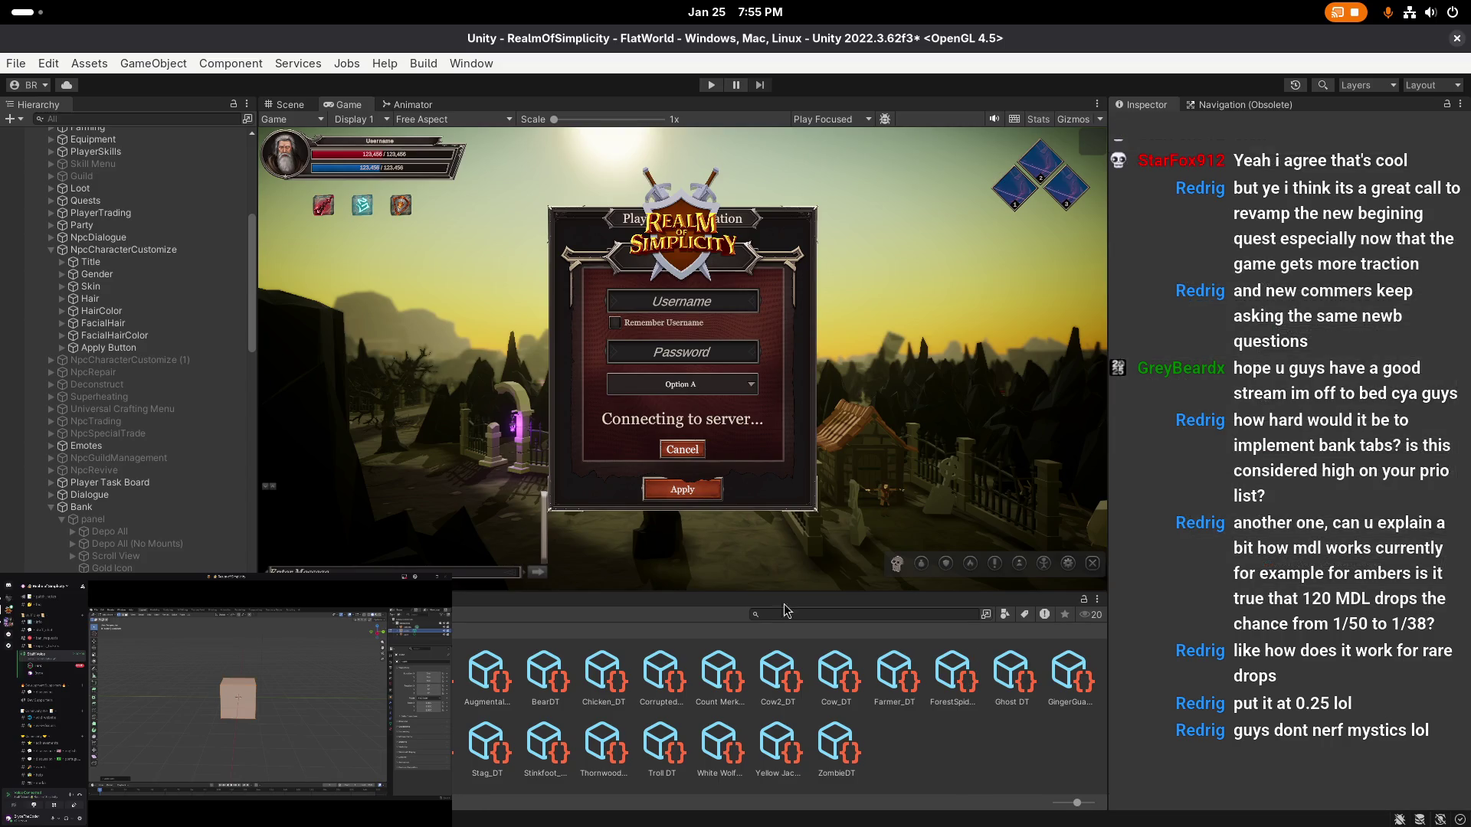
- Select NpcCharacterCustomize in the Hierarchy and frame its panel in the Scene view
click(285, 108)
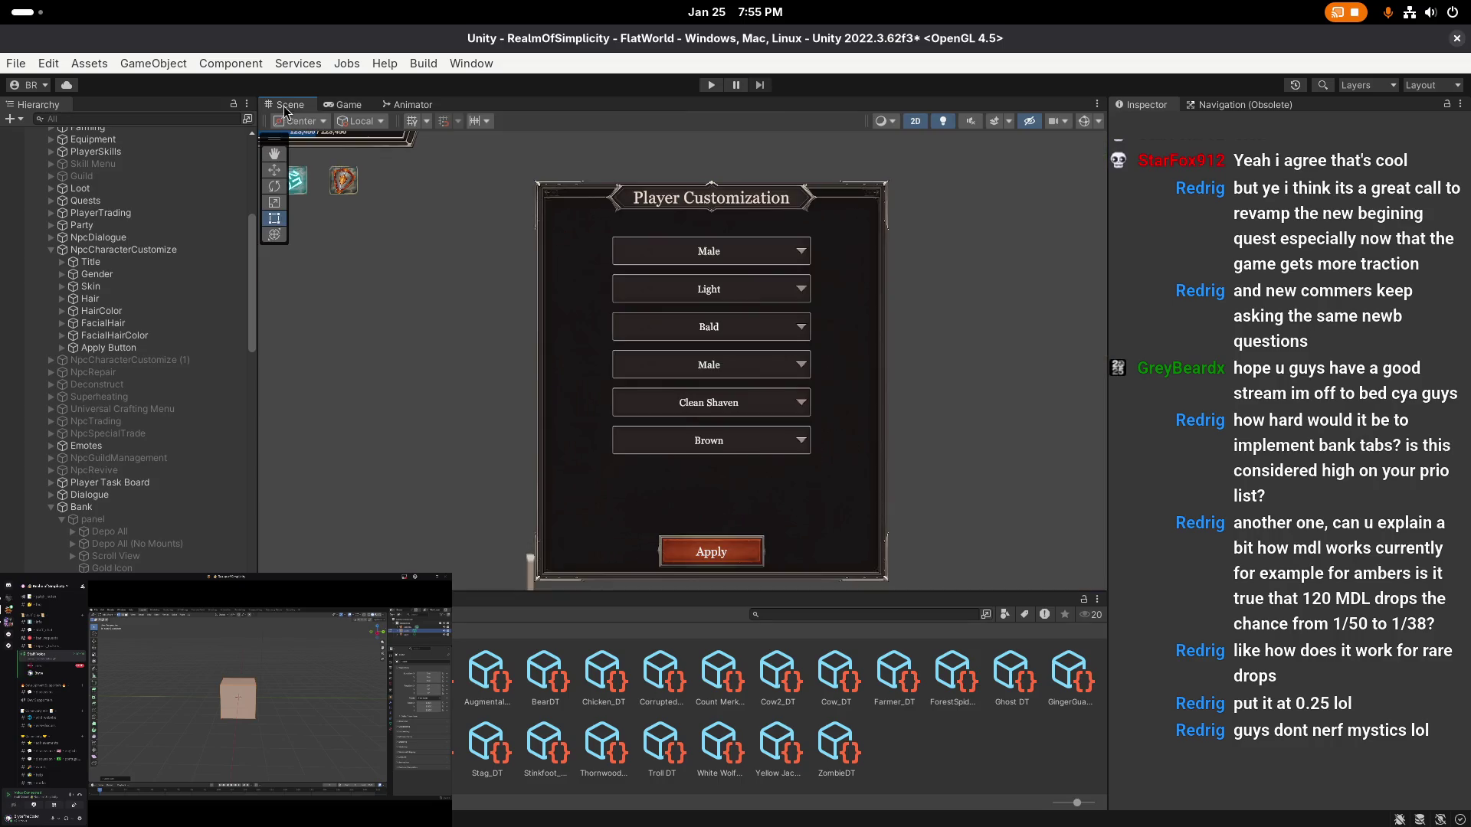
click(337, 105)
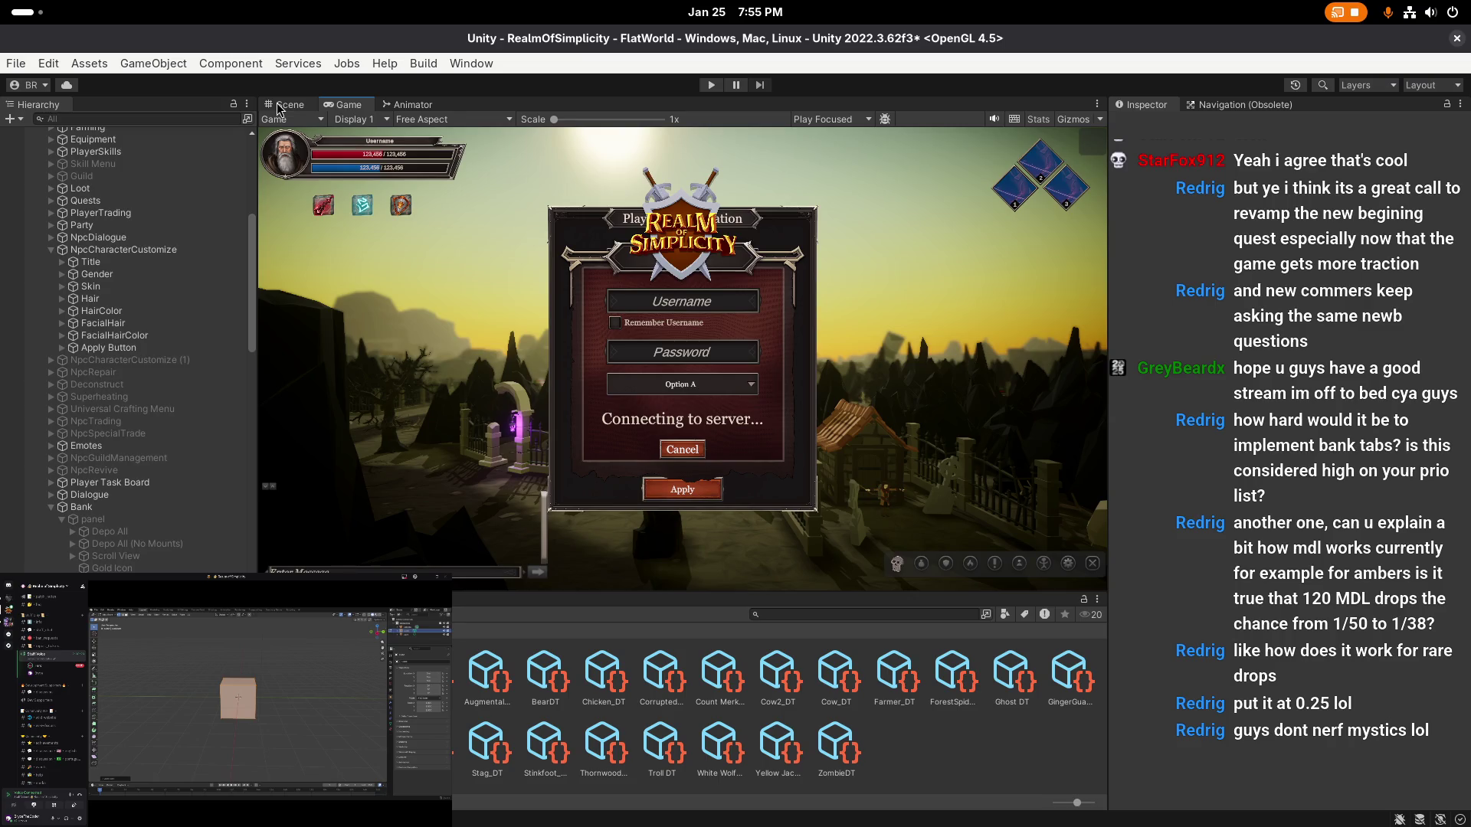
scroll(54, 331, down, 5)
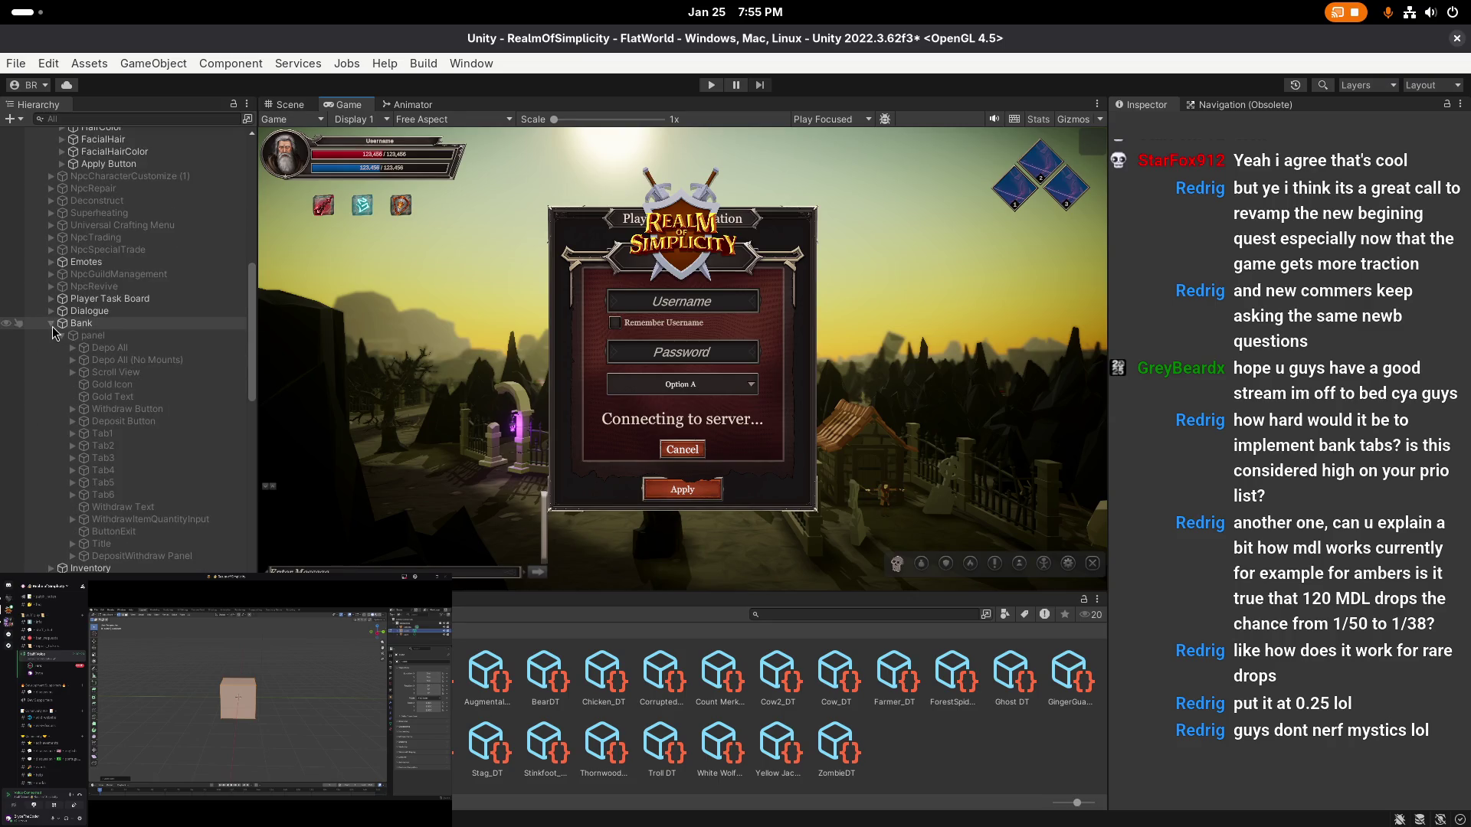
click(51, 323)
scroll(115, 329, up, 5)
click(123, 250)
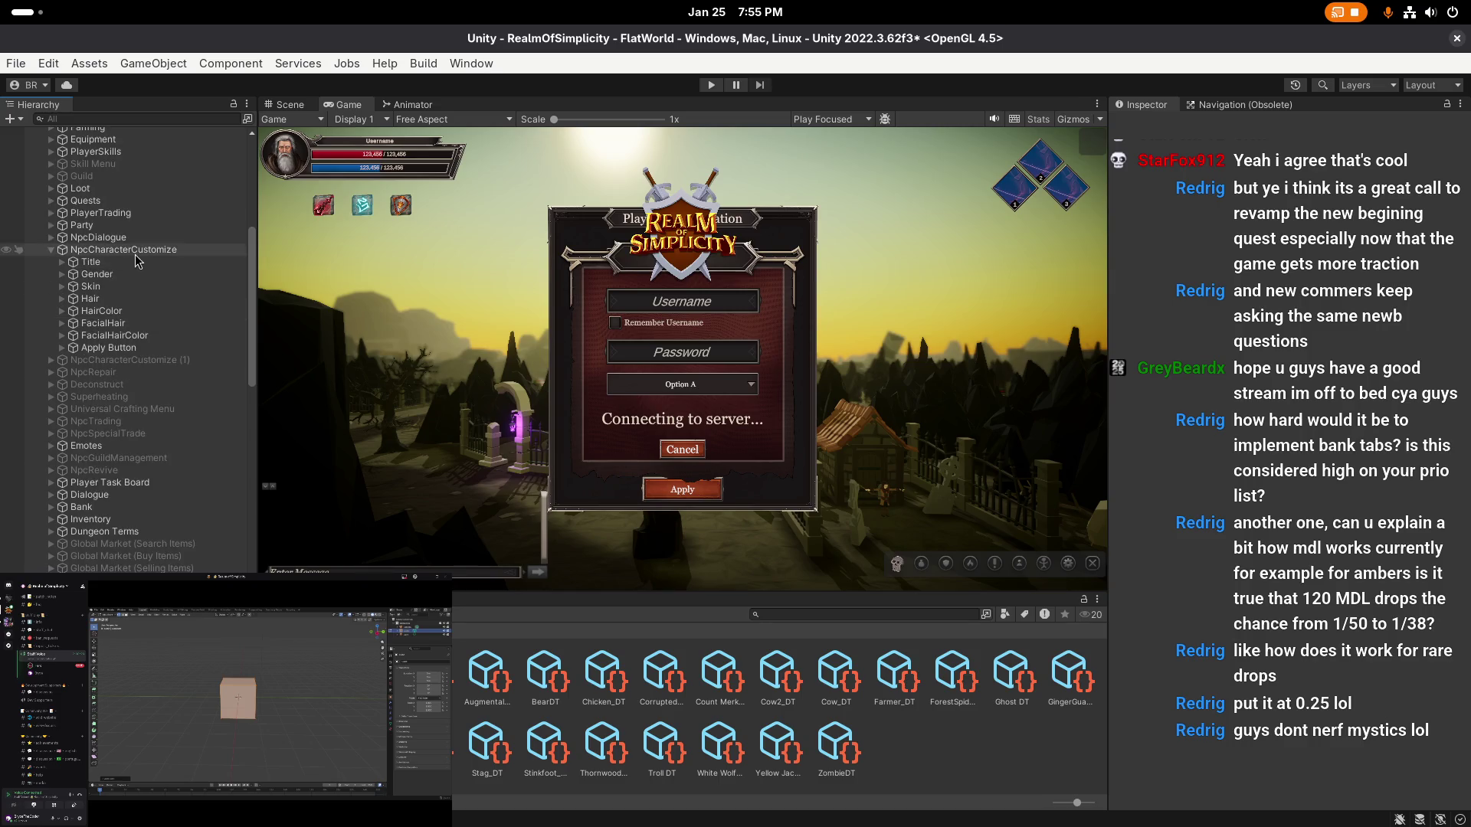
click(299, 109)
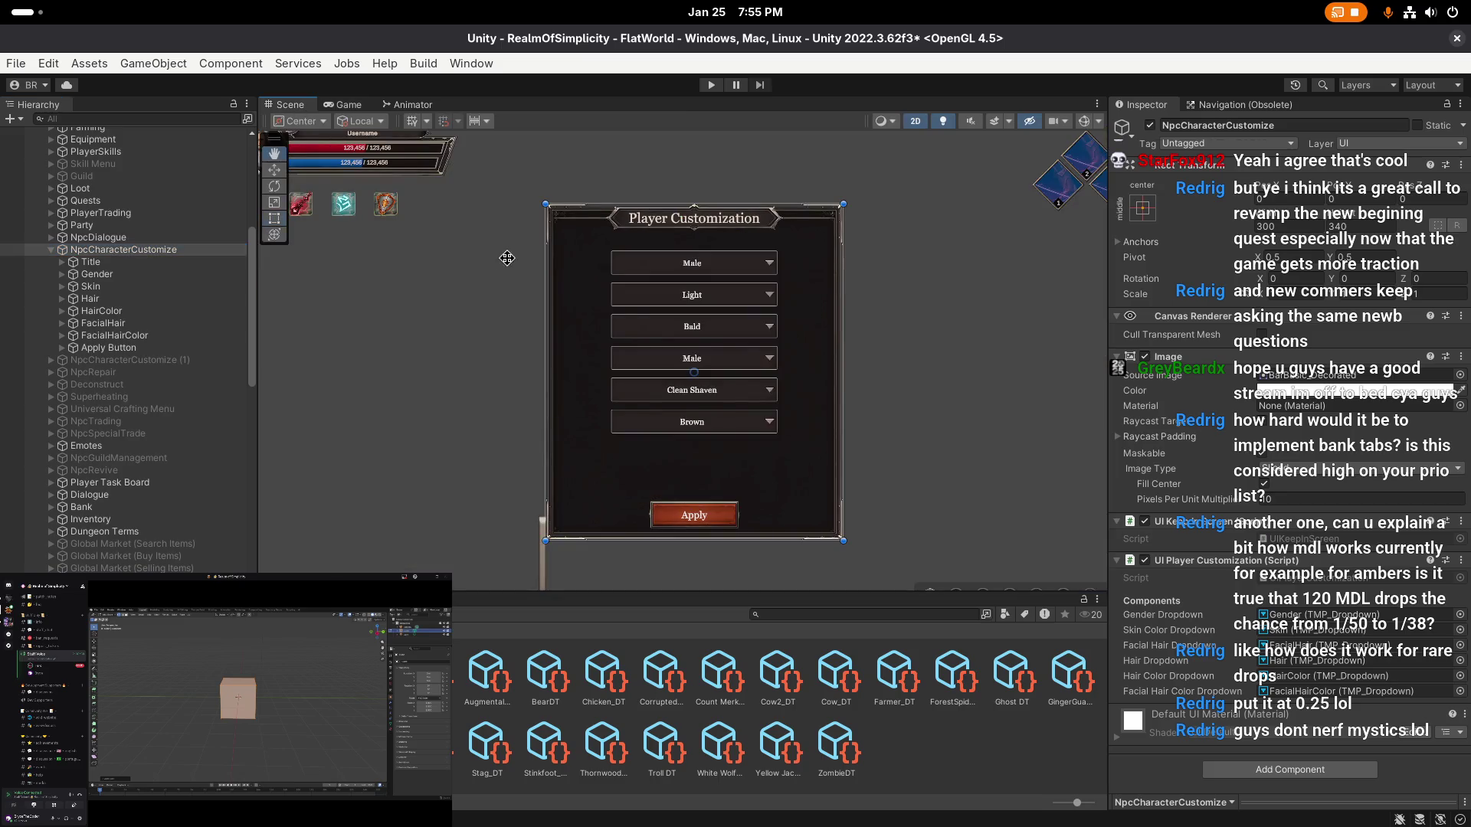
double_click(225, 253)
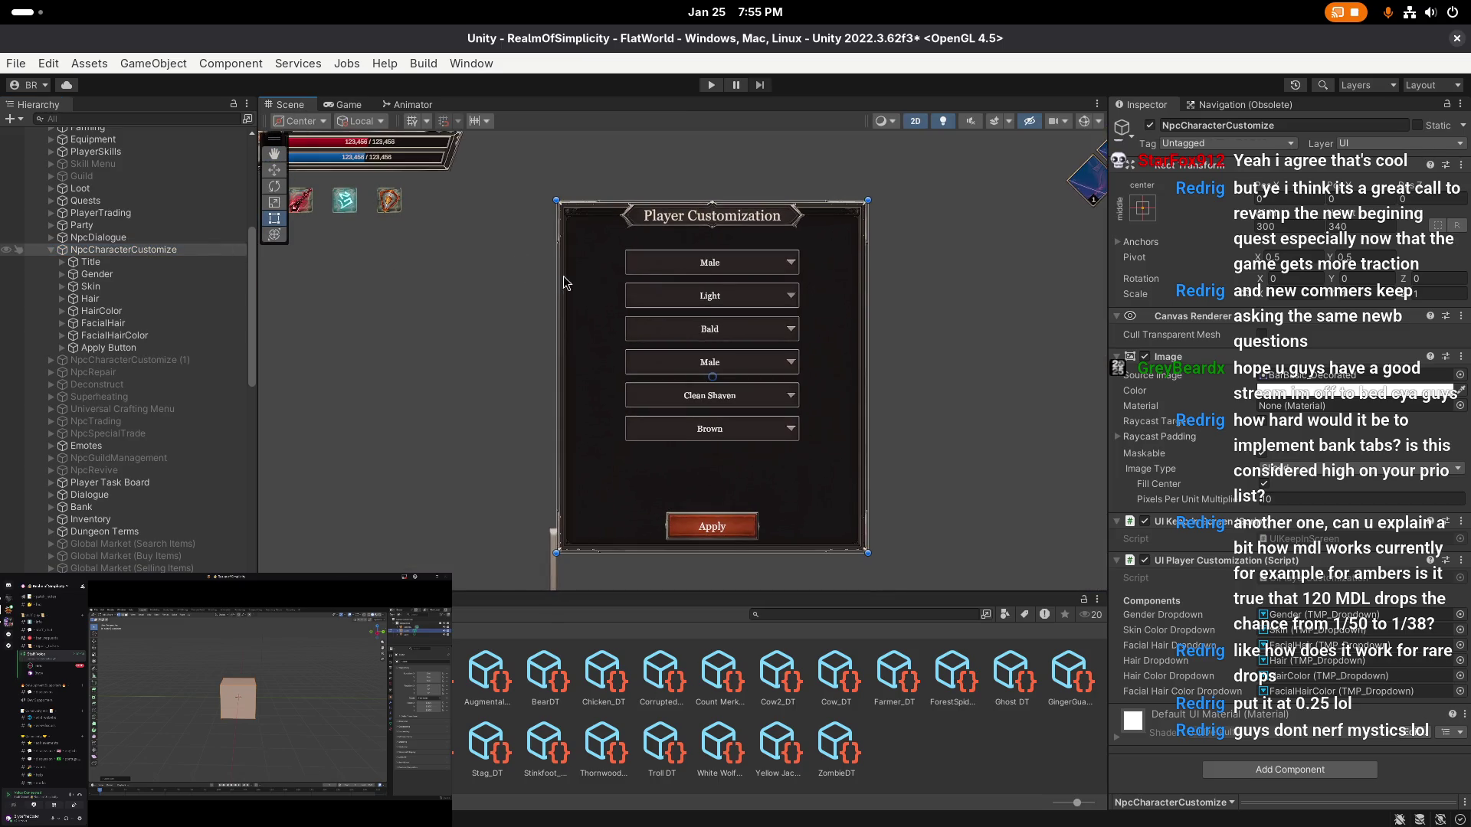
- Save the scene and project, then deactivate NpcCharacterCustomize in the Inspector
key(ctrl+s)
click(14, 66)
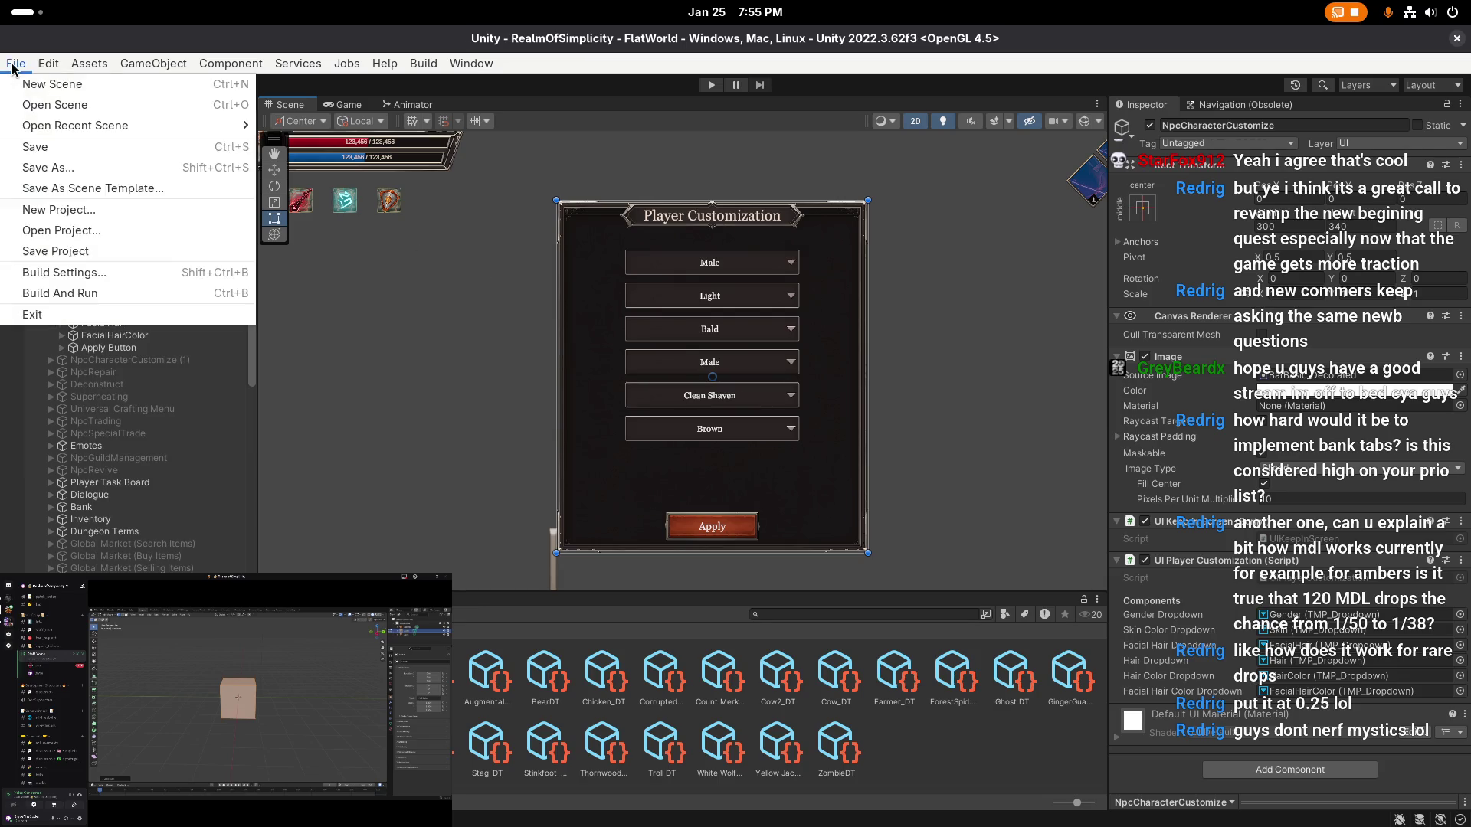
click(73, 250)
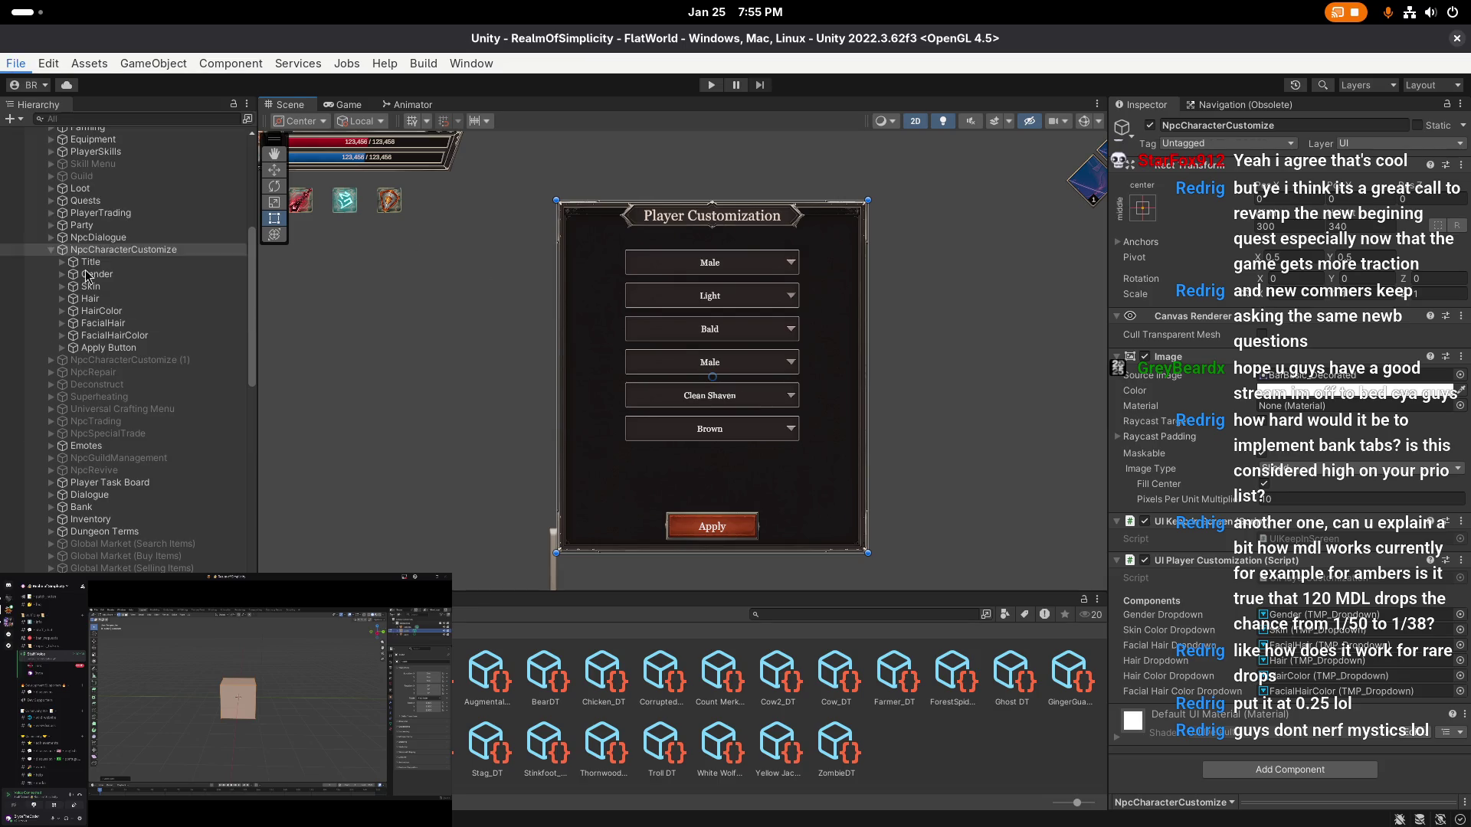
click(452, 360)
click(137, 252)
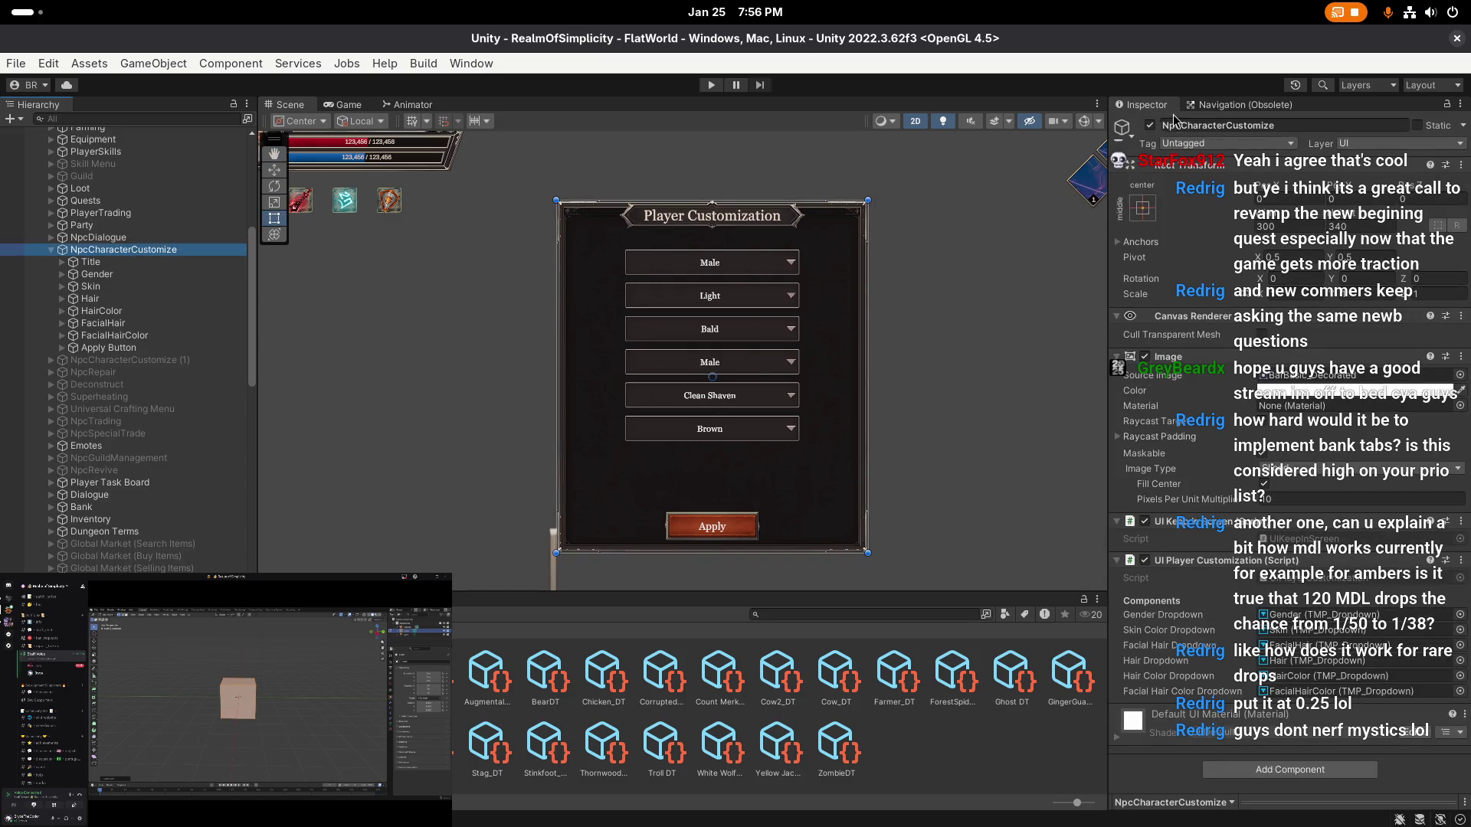
click(1158, 129)
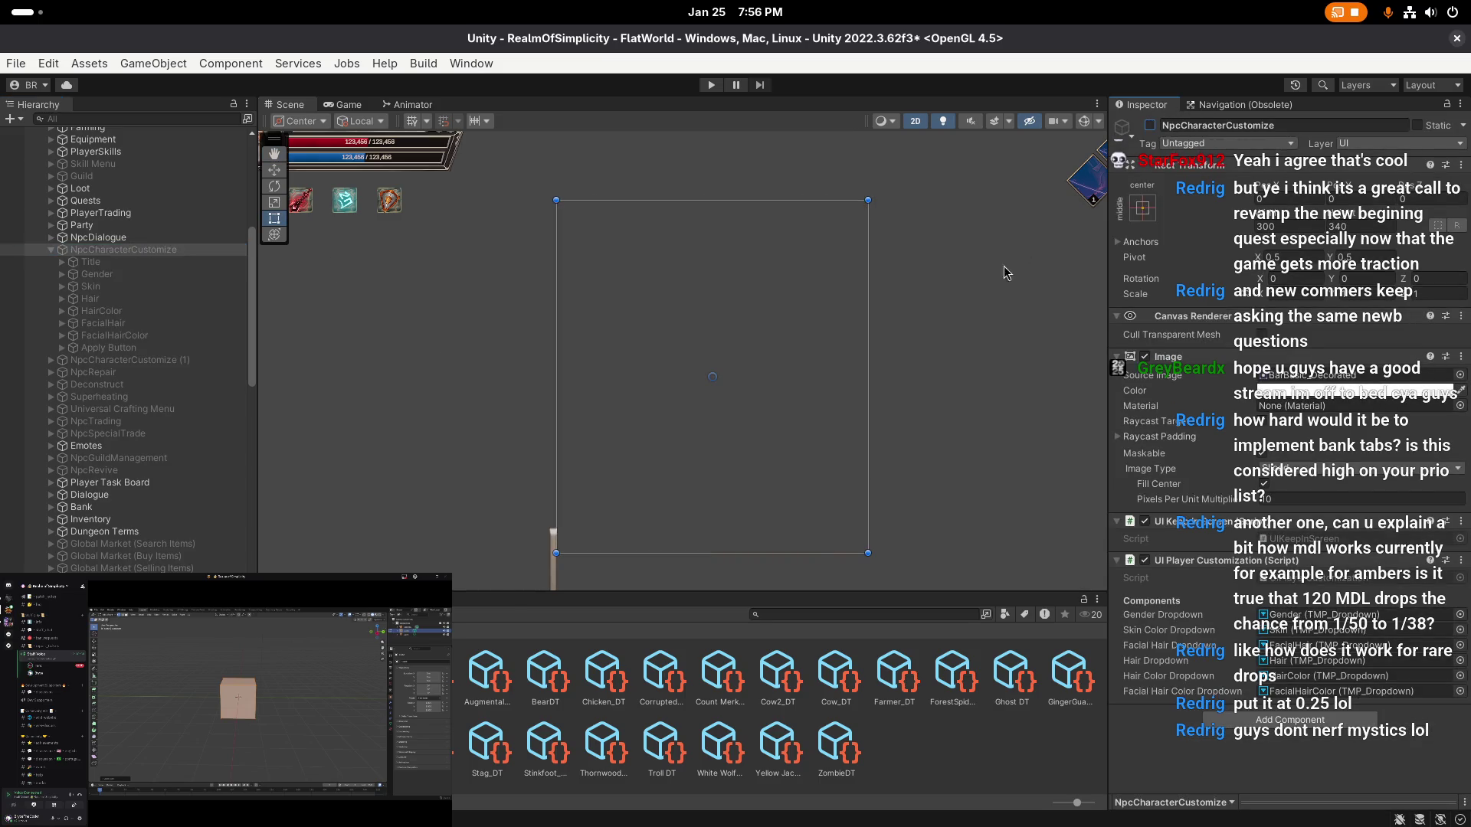
- Enter Play mode, log in with the saved test account and enter the world
click(712, 85)
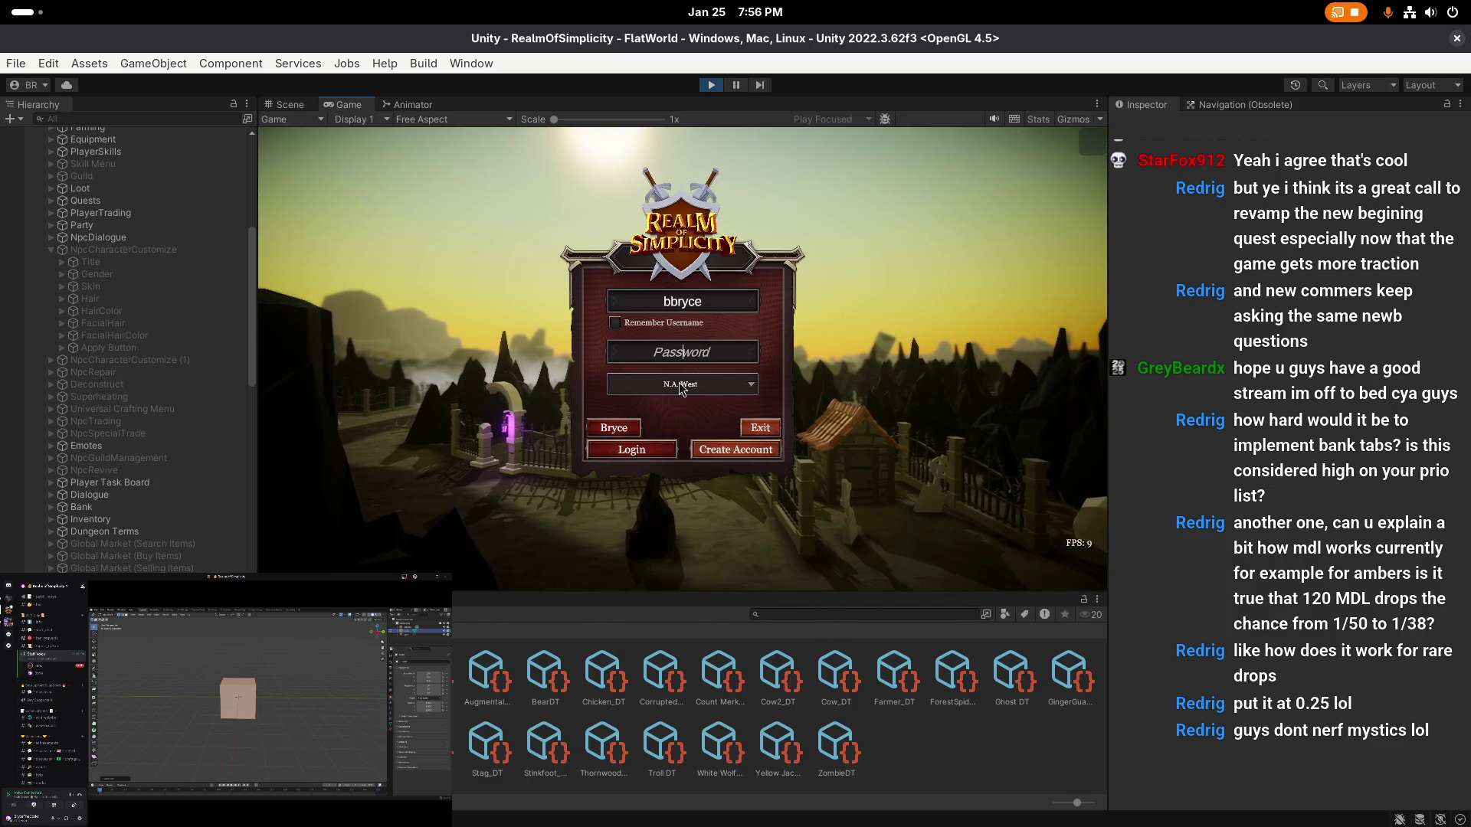
text(*)
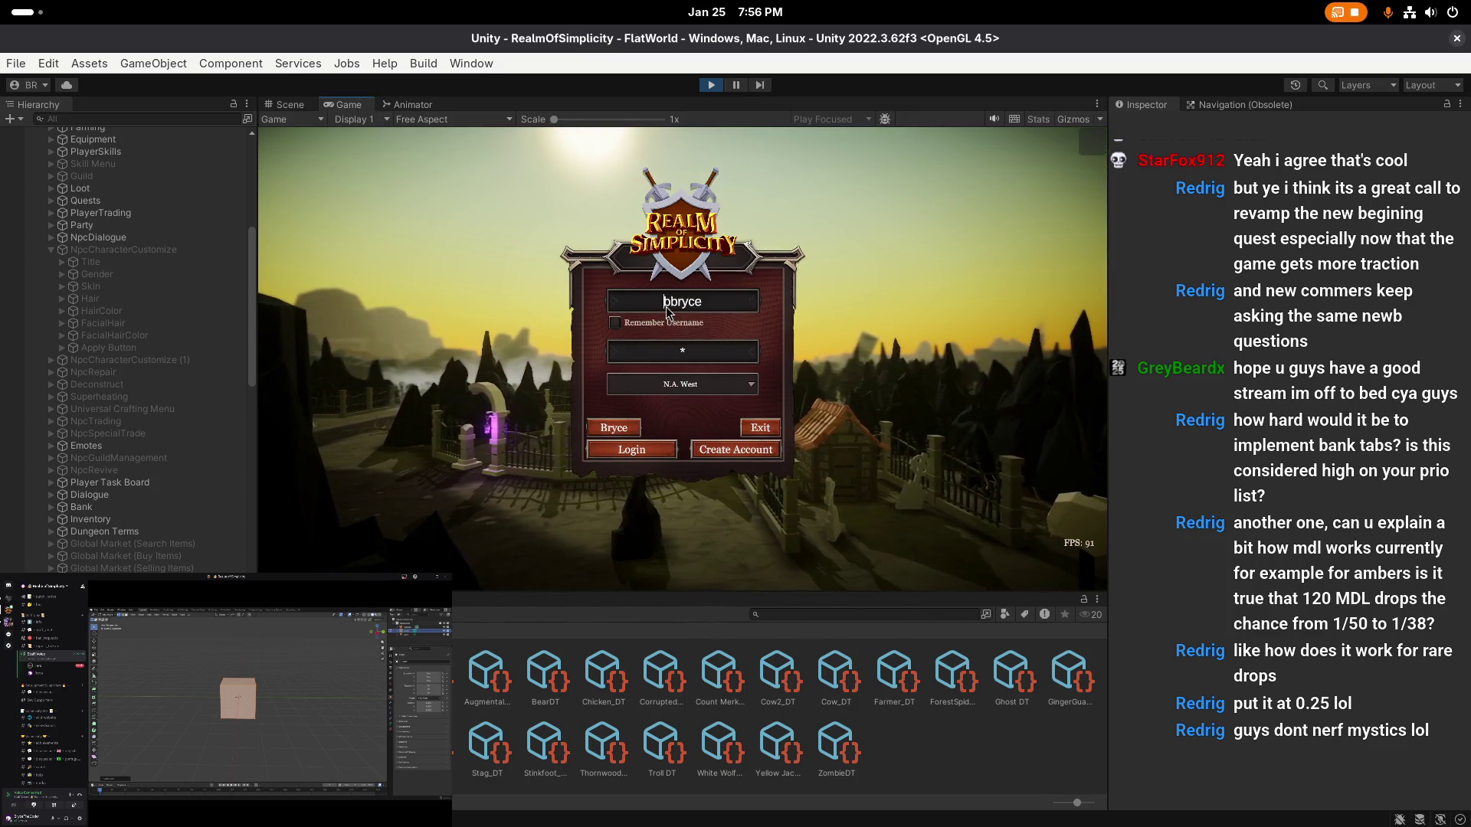
click(625, 430)
click(648, 514)
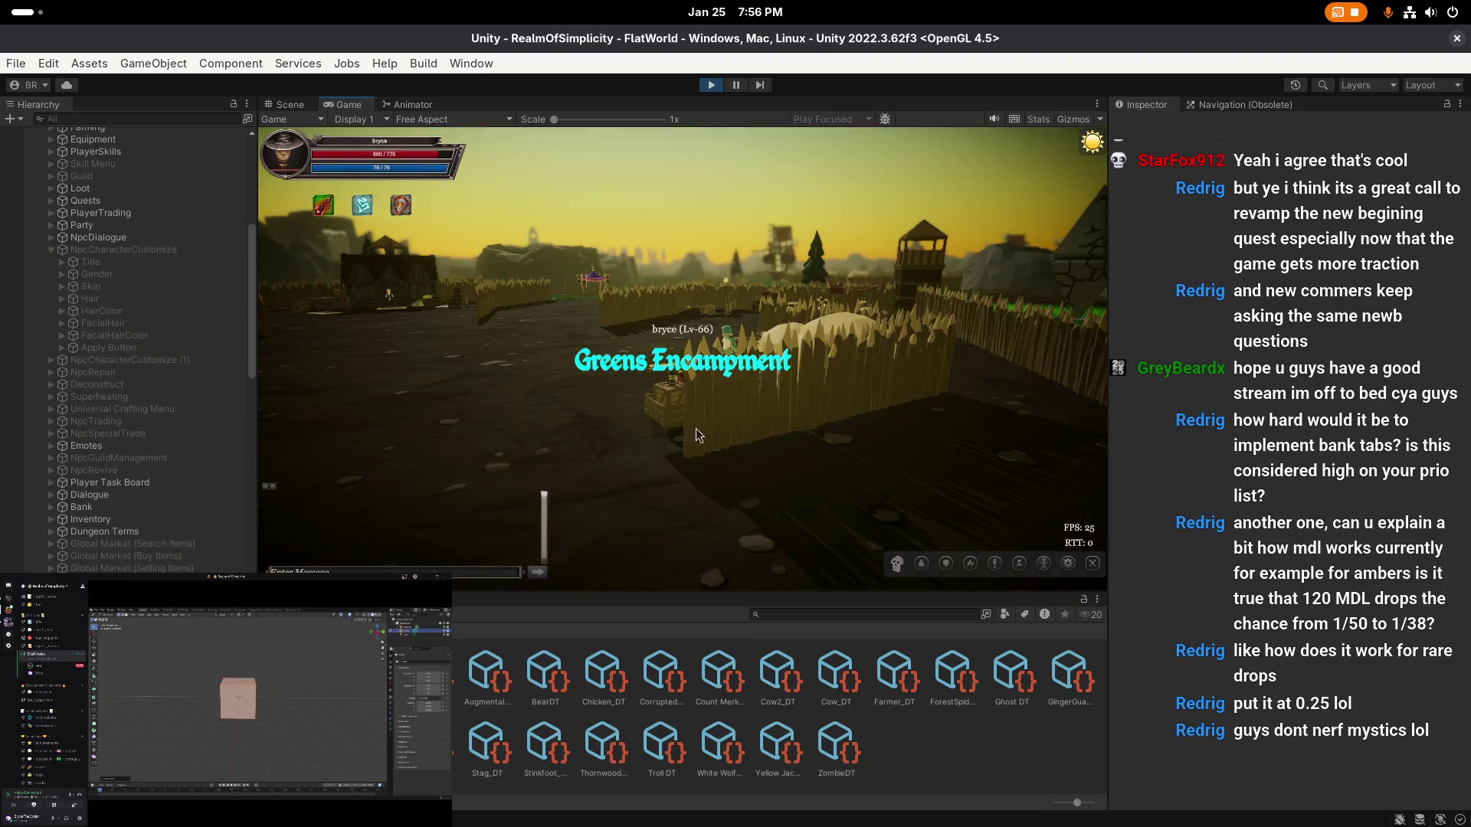
- Walk to the NPC, open Customize via Interact and drag the window aside
click(662, 433)
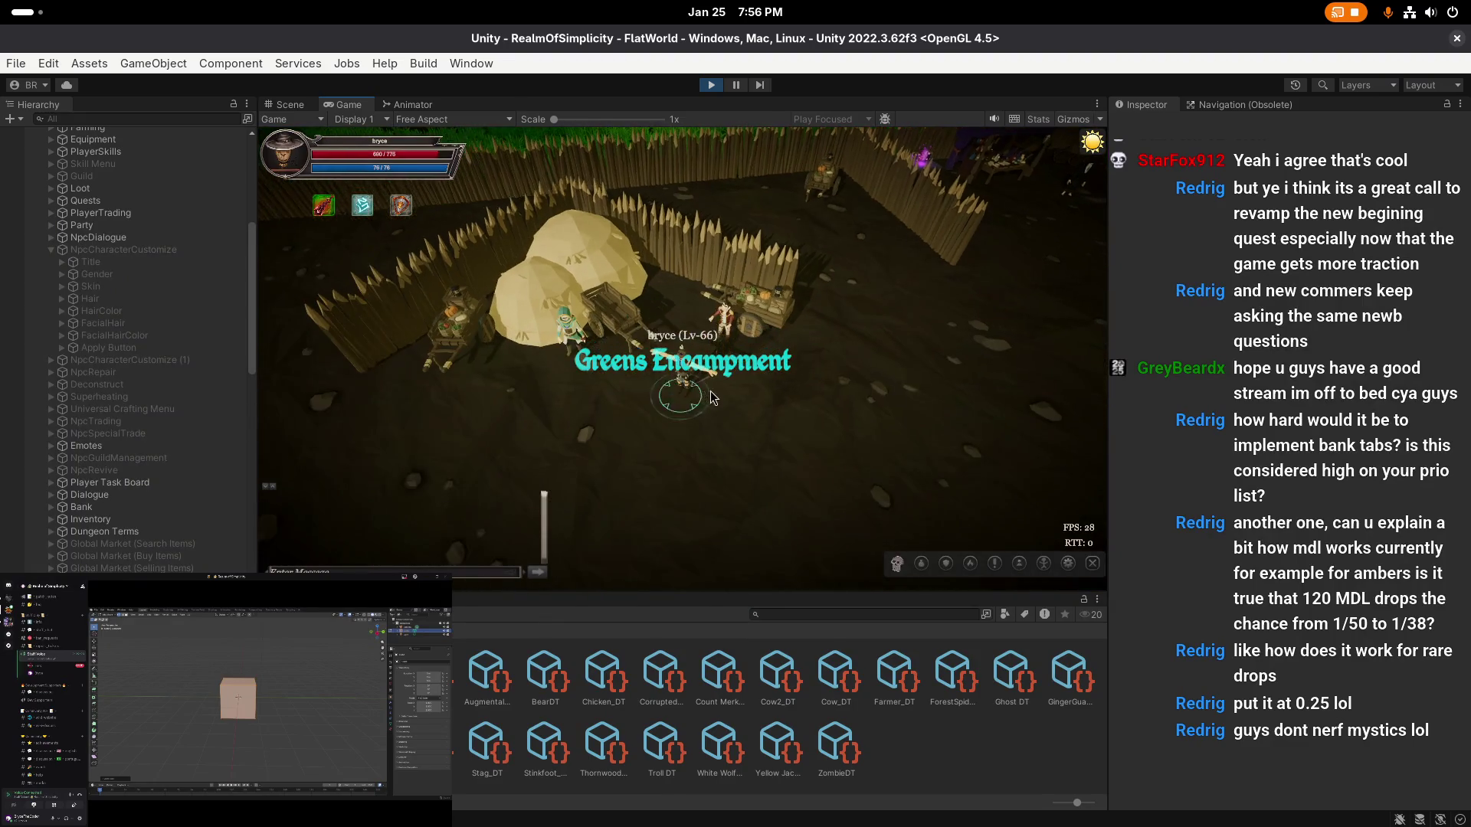
key(i)
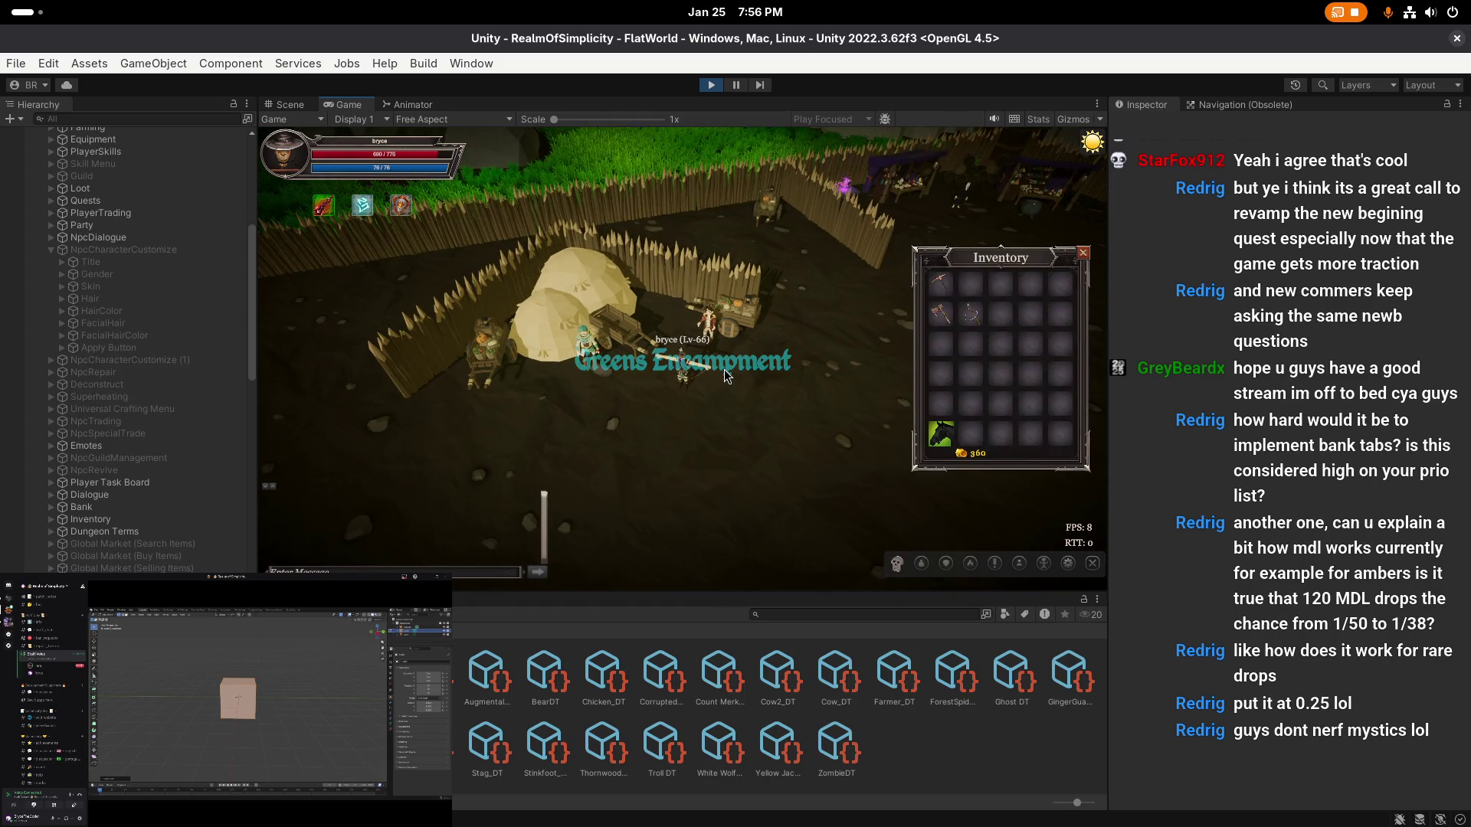
key(i)
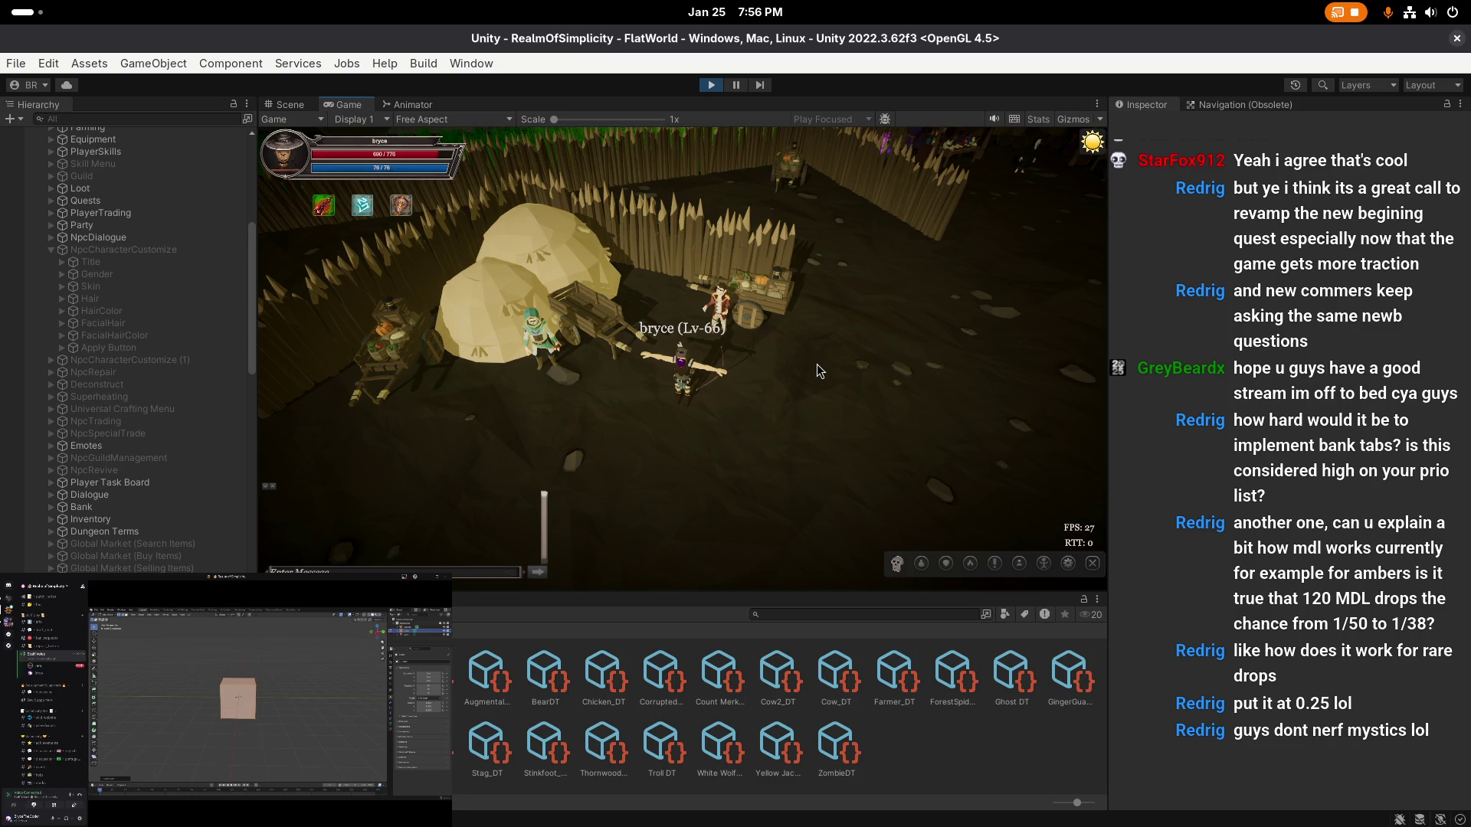
scroll(825, 373, down, 2)
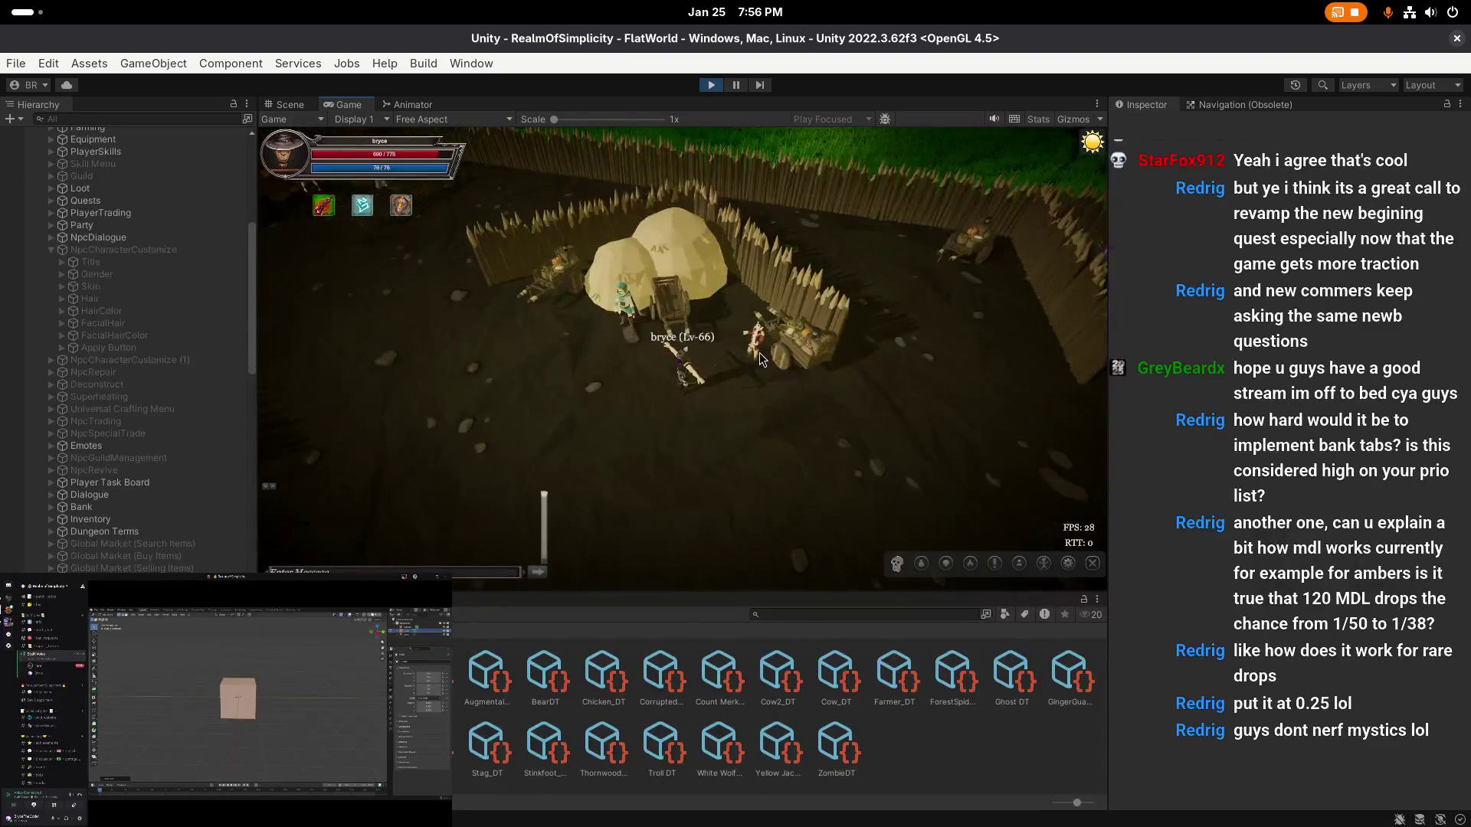
click(739, 337)
click(720, 361)
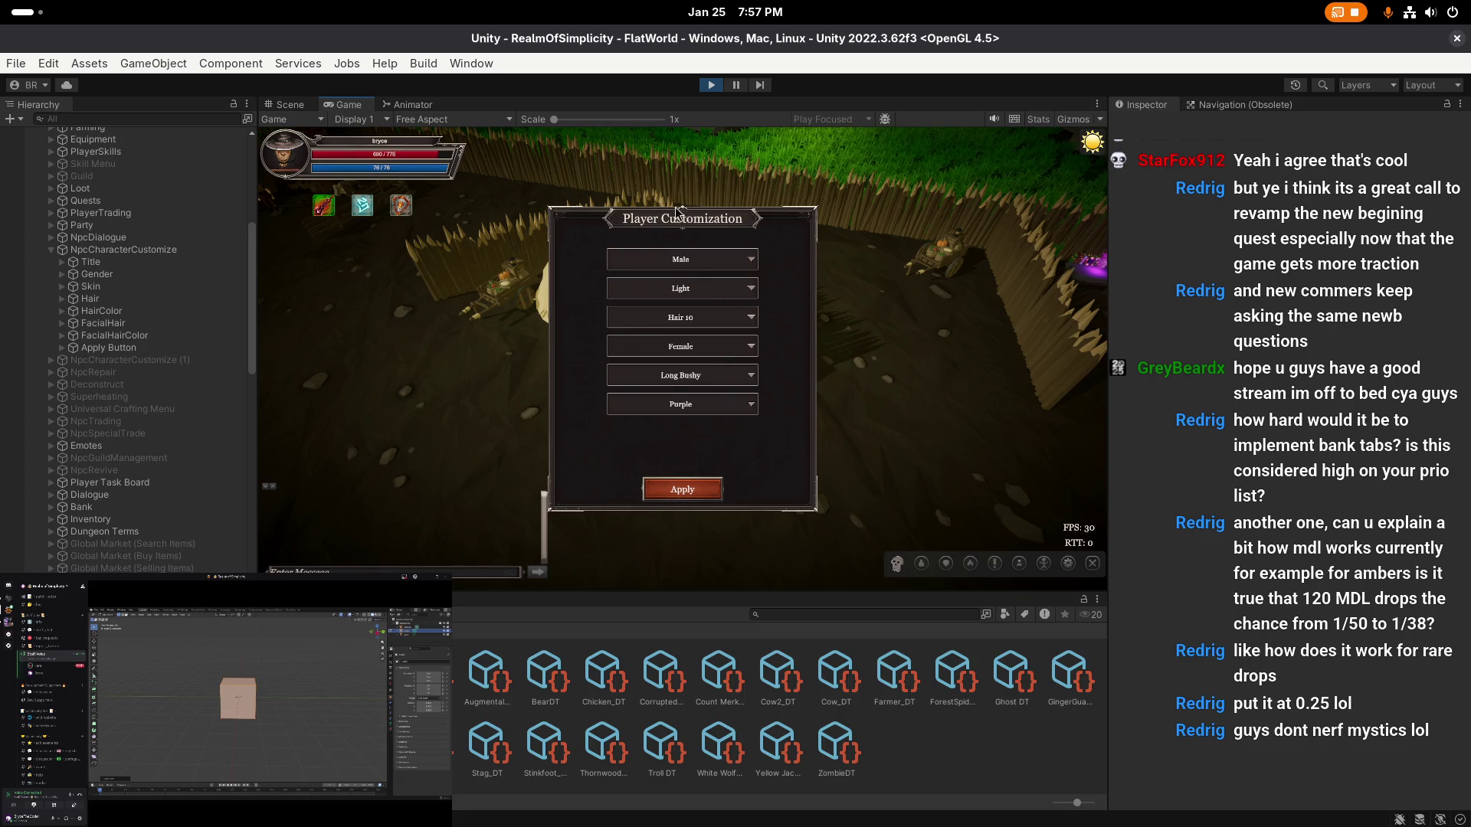
drag(680, 222, 448, 222)
- Unequip the Leather Hood, Oak Bow, chest armour and arrows from the equipment window
click(699, 367)
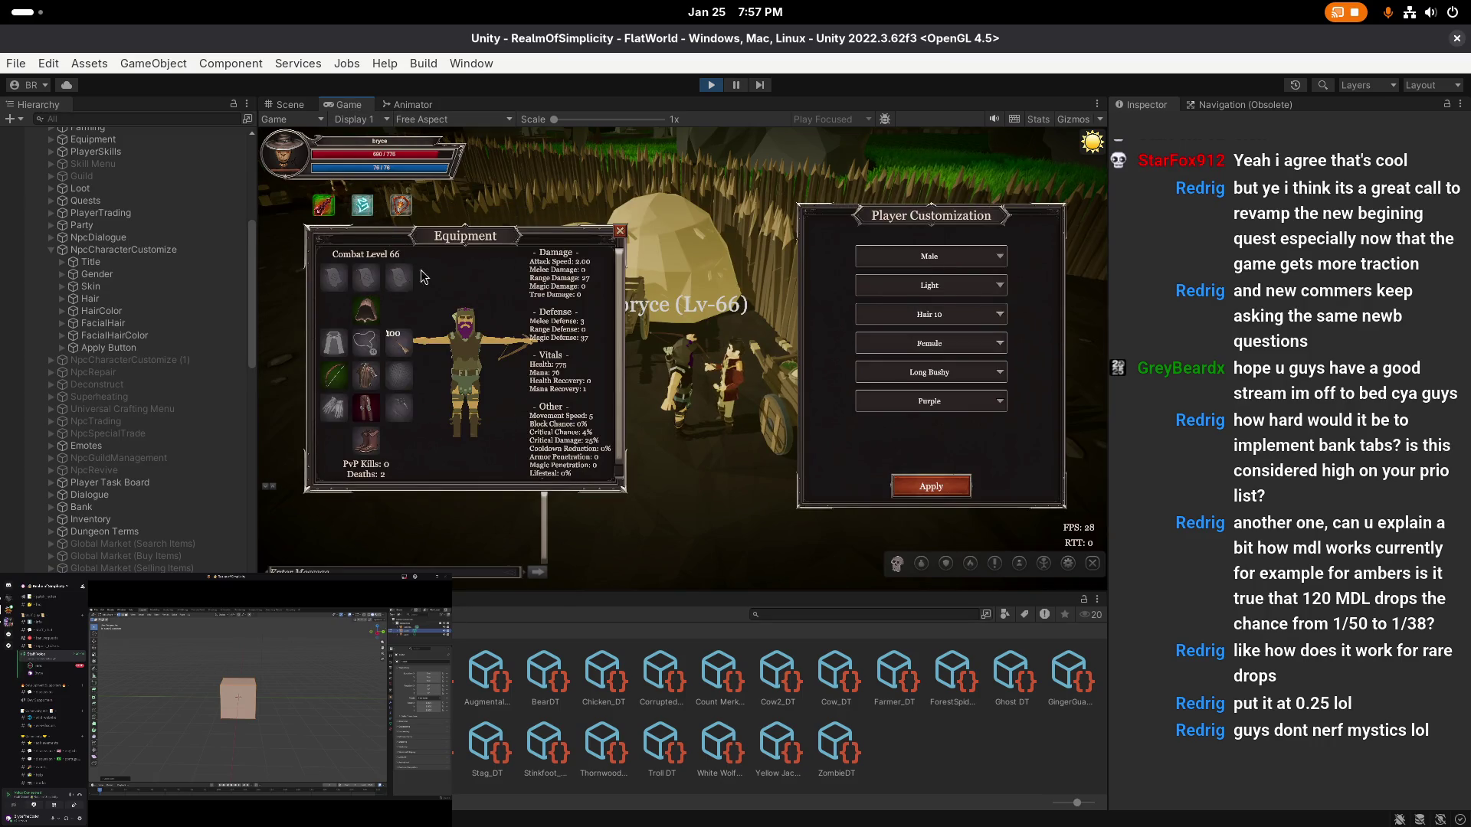
click(365, 310)
click(333, 375)
click(366, 376)
click(399, 343)
key(Escape)
- Reopen customization at the NPC, apply Dark skin, then revert to Light
click(693, 439)
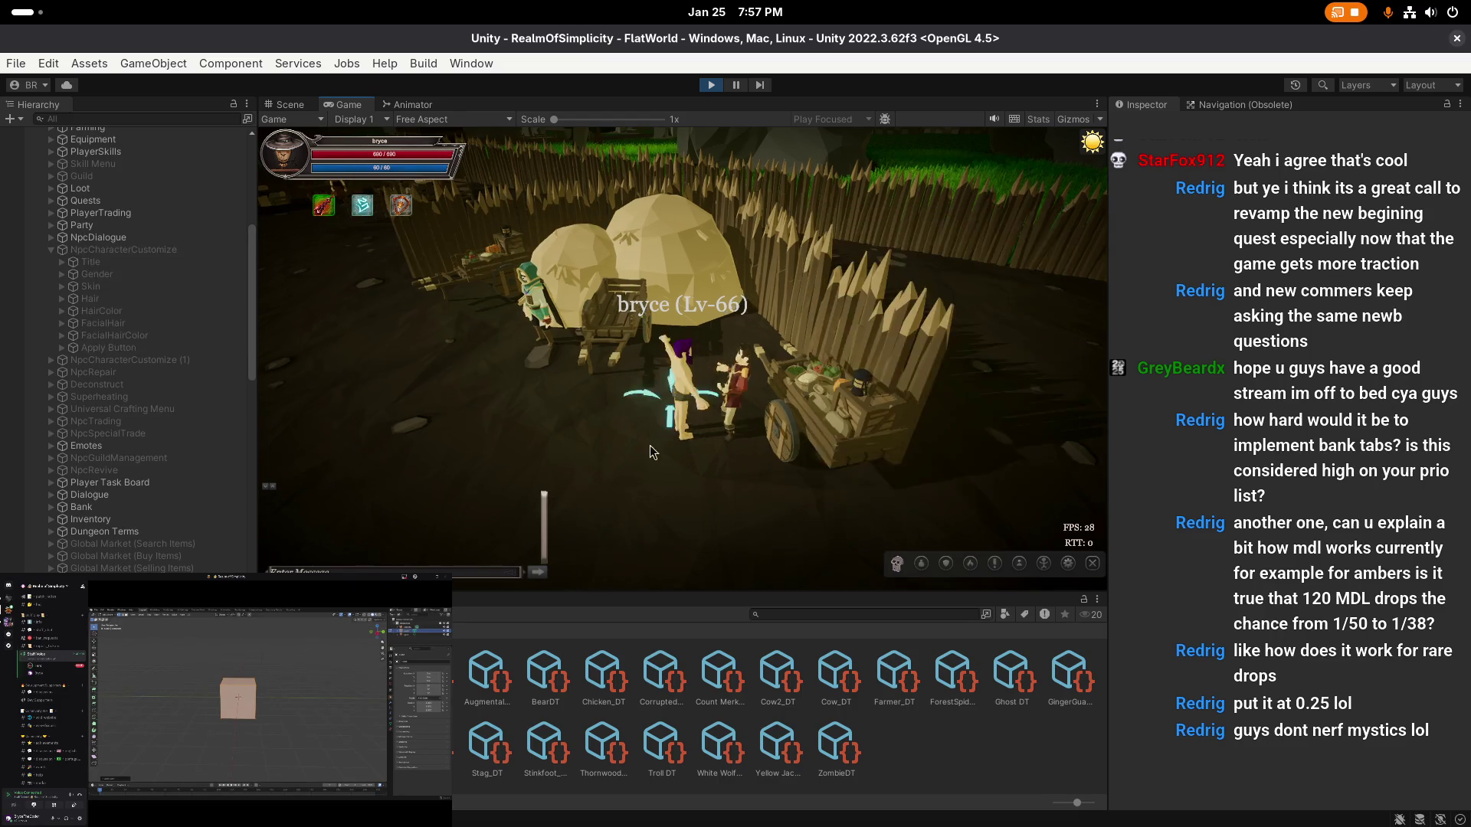
click(742, 415)
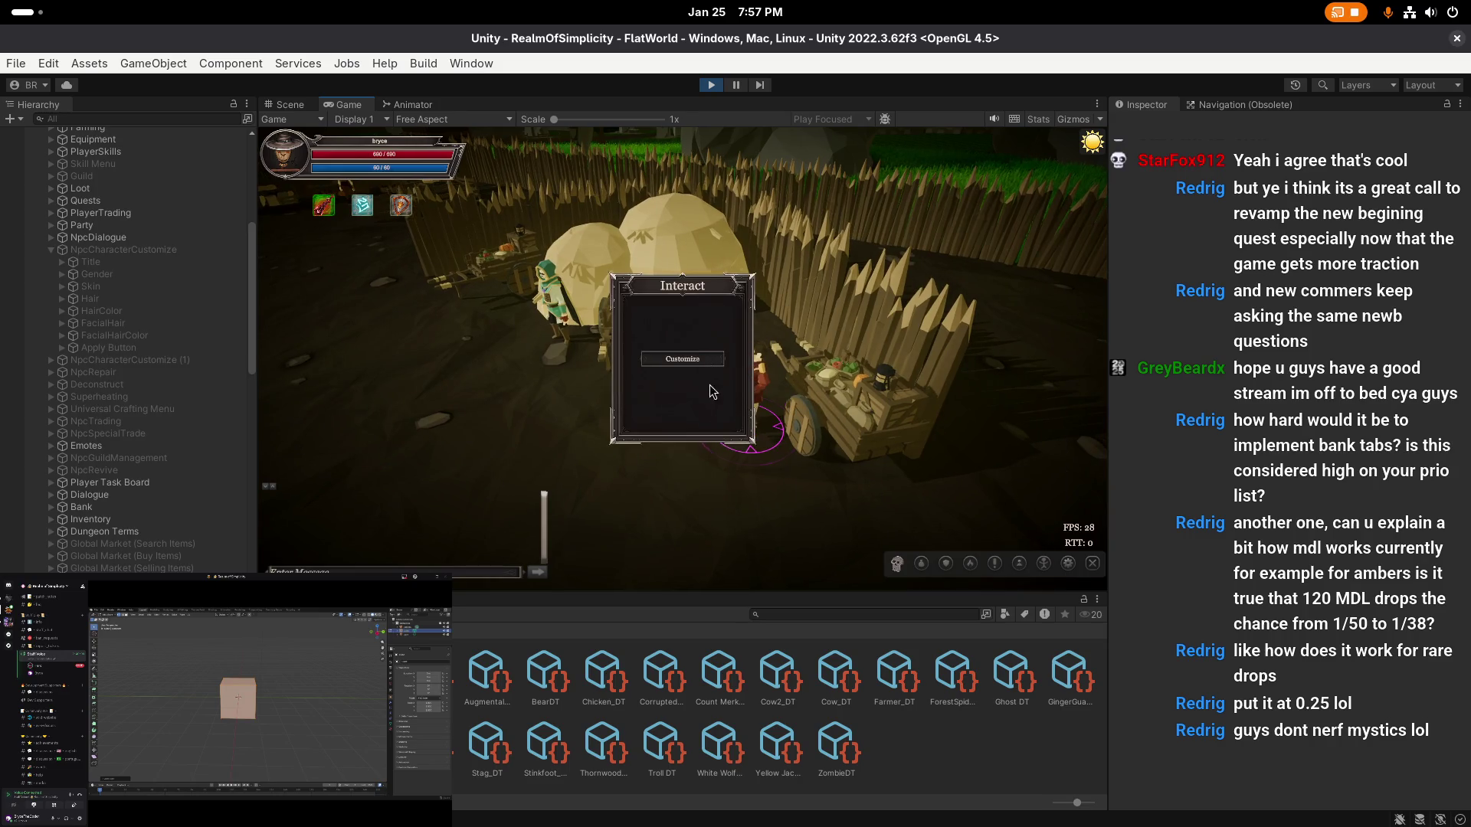
click(678, 360)
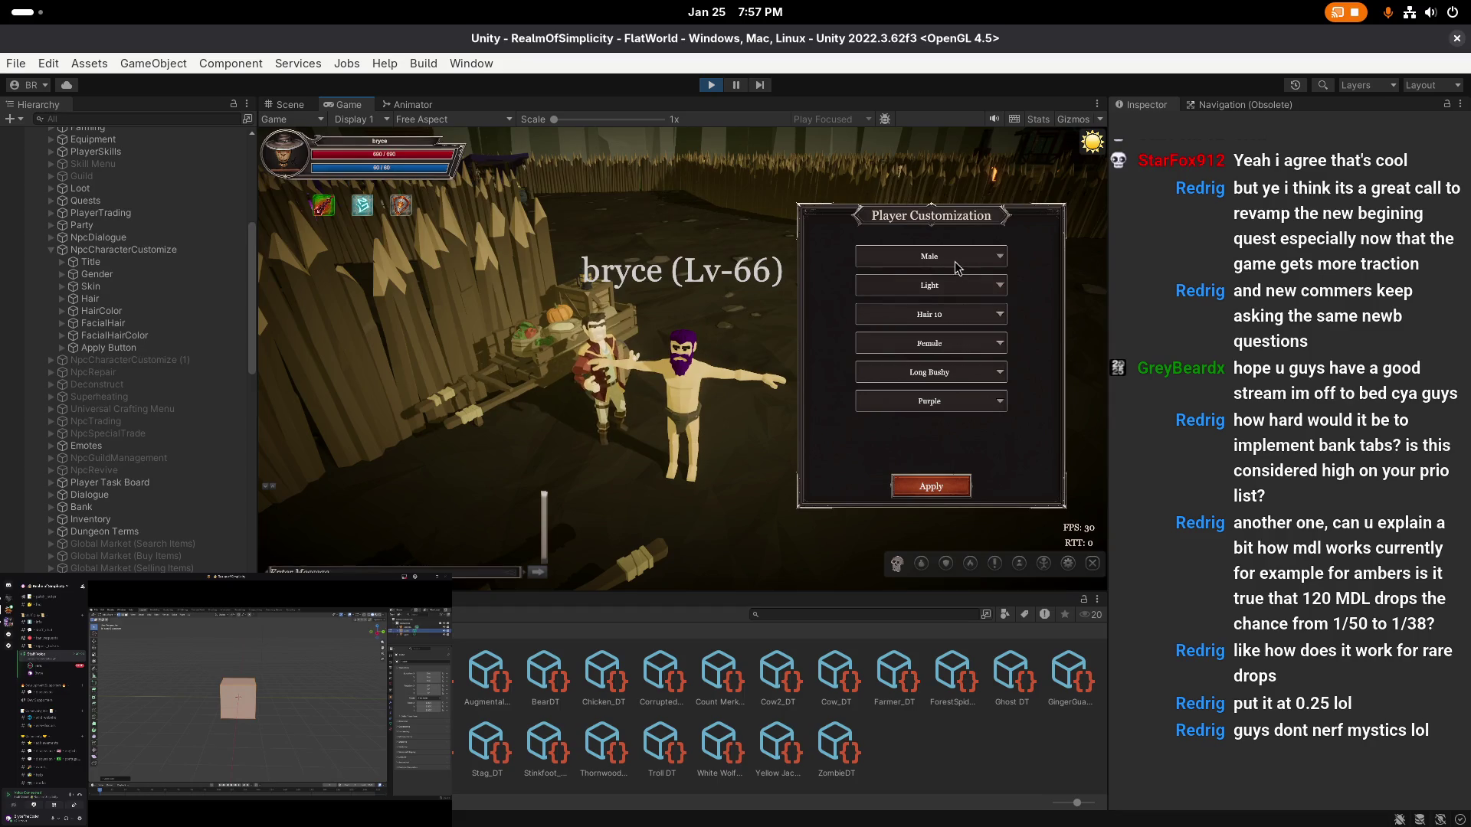
click(945, 288)
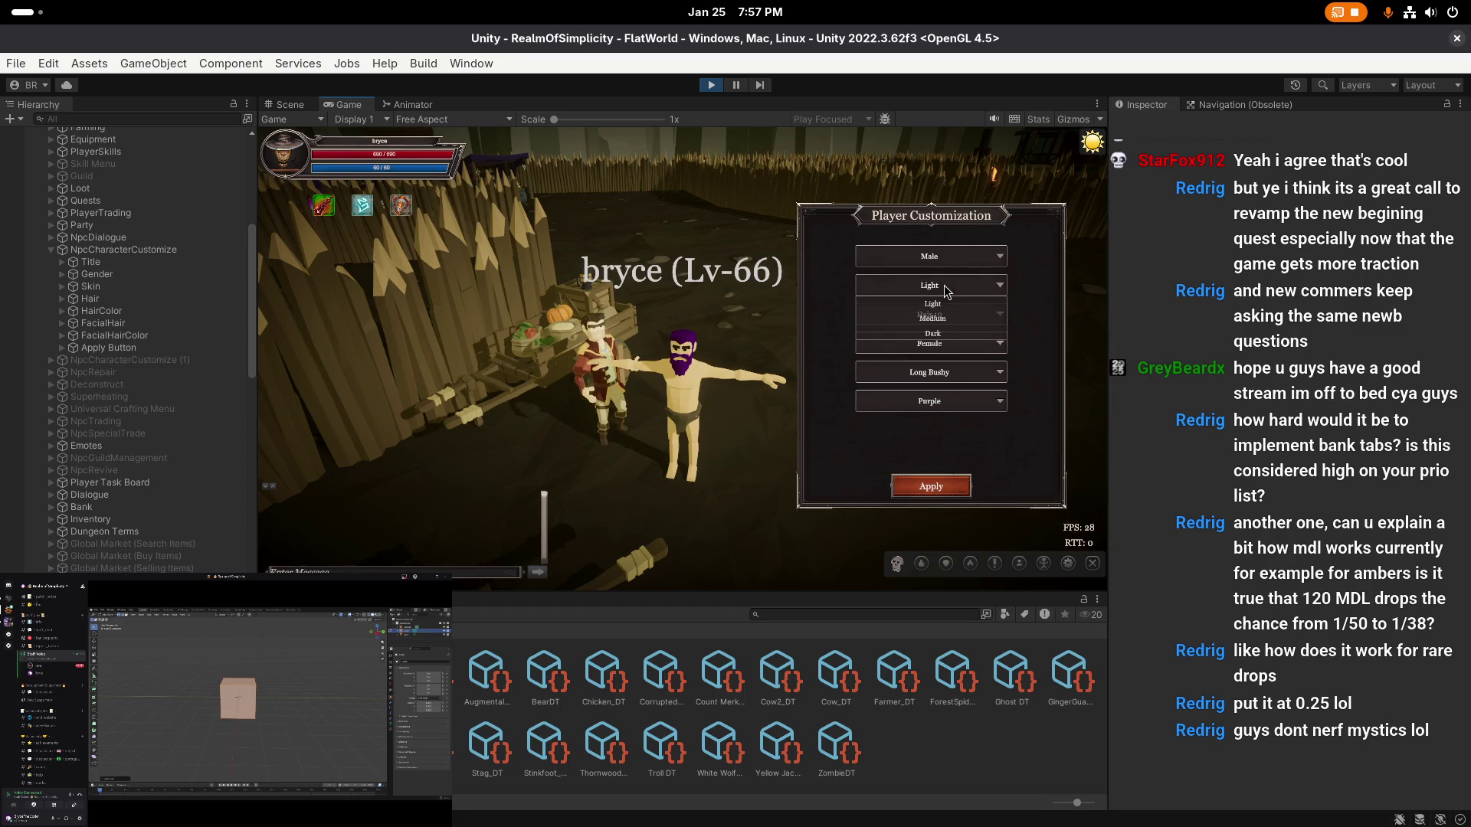
click(945, 289)
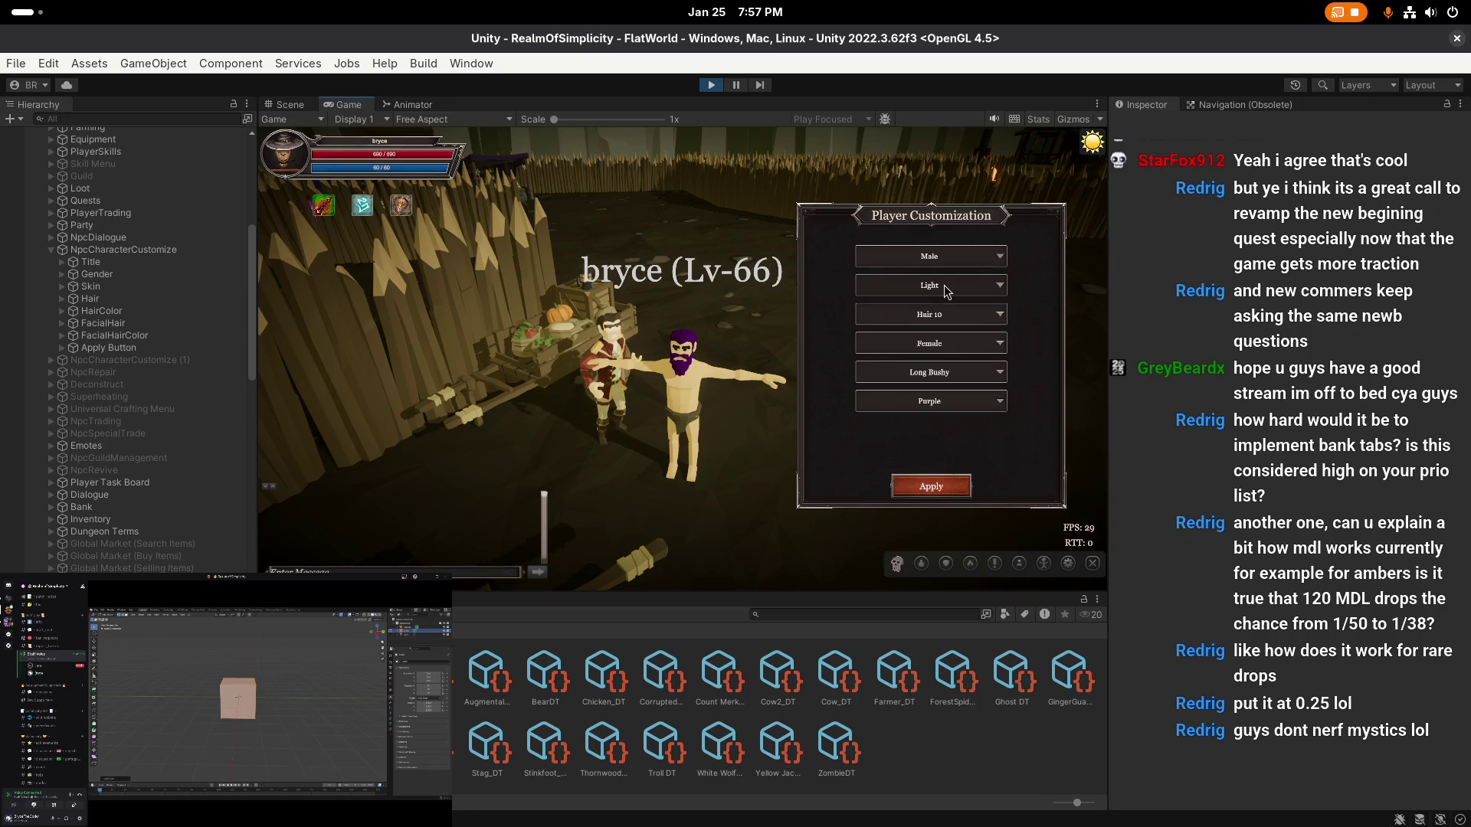
click(946, 288)
click(933, 334)
click(957, 488)
click(945, 285)
click(932, 304)
click(936, 491)
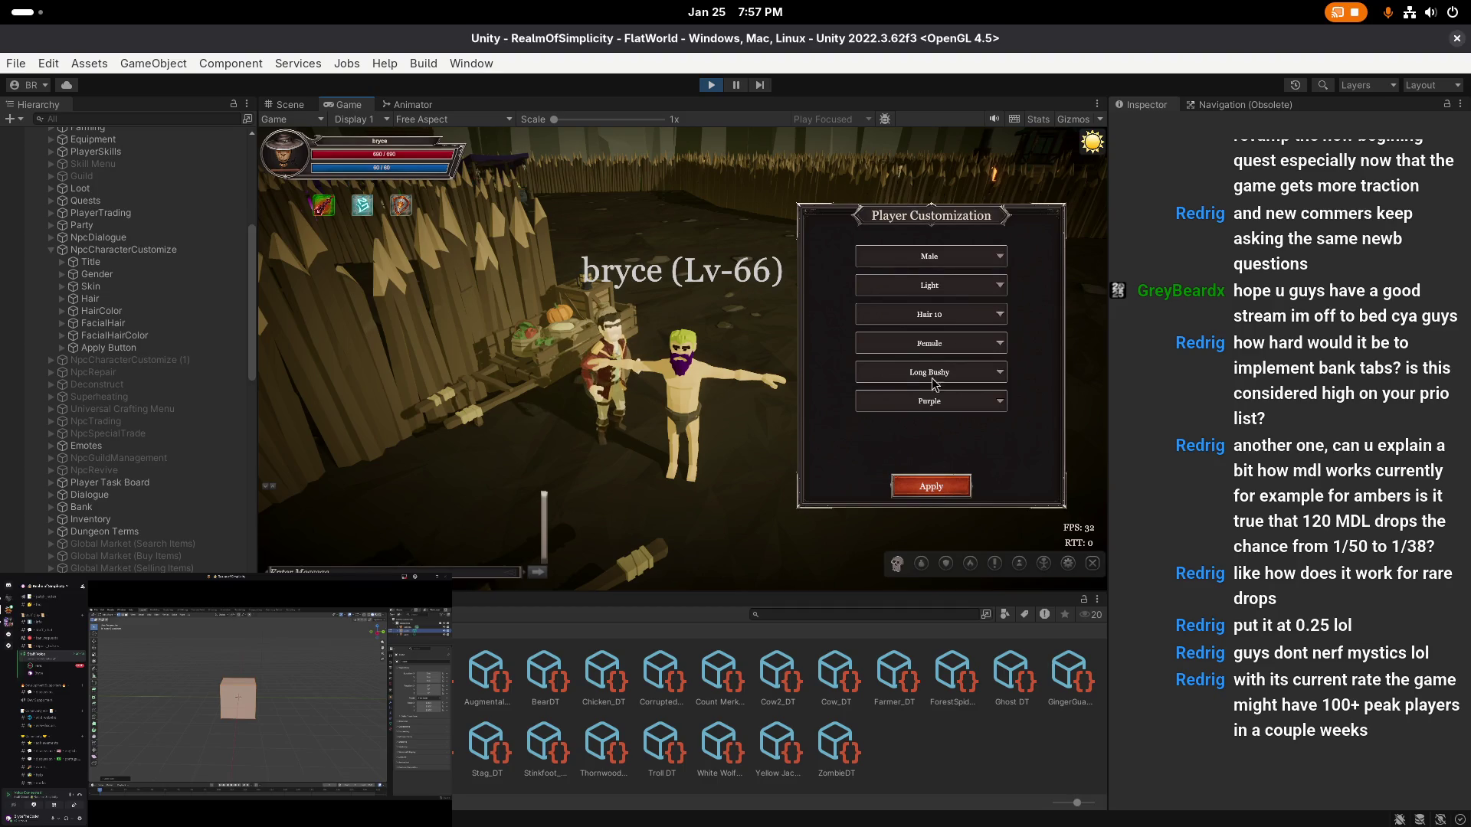
- Try Hair 1 then Hair 2, keep Male, and apply the appearance
click(938, 257)
click(945, 312)
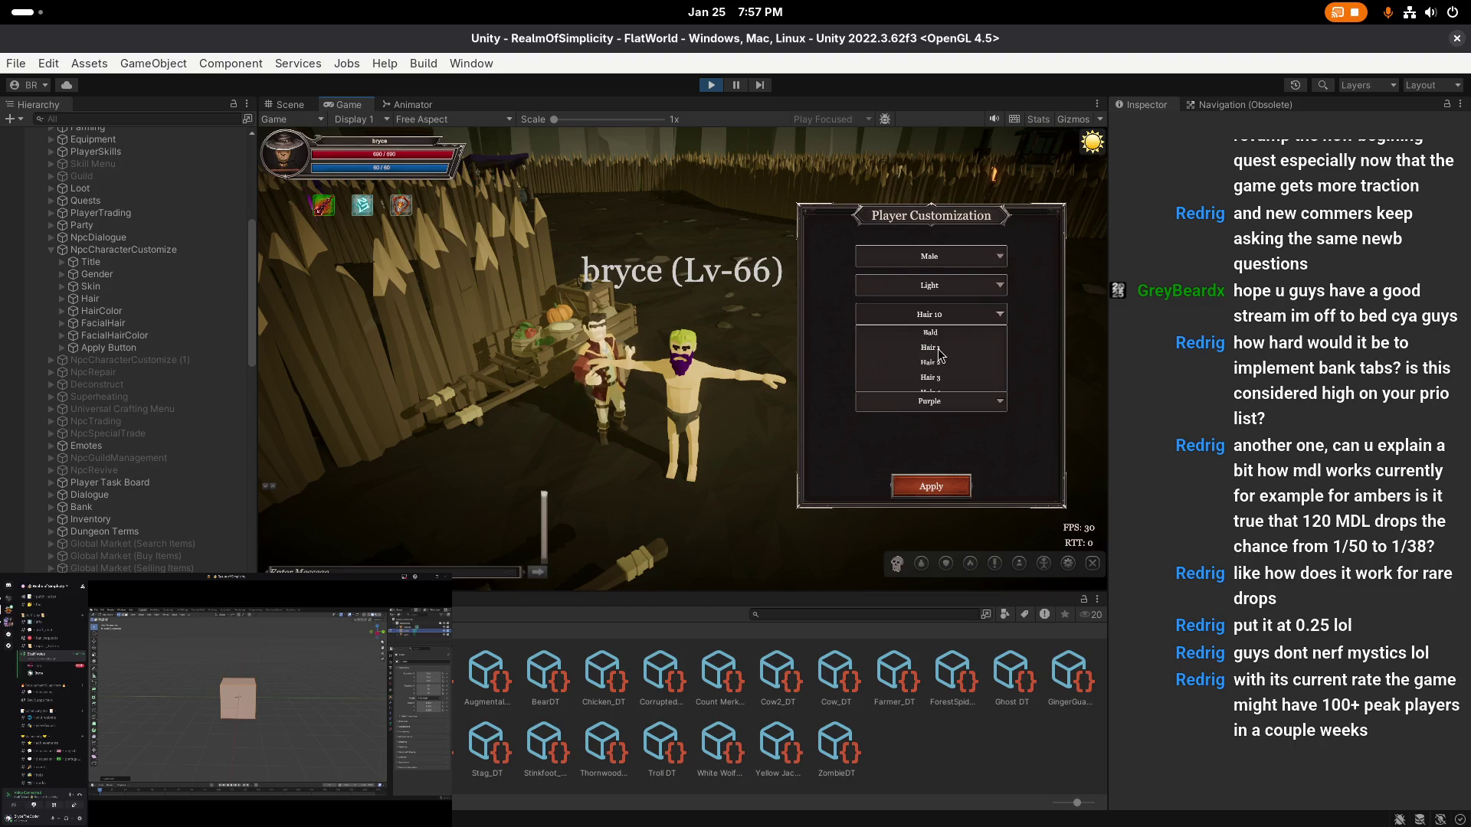
click(939, 351)
click(949, 315)
click(939, 364)
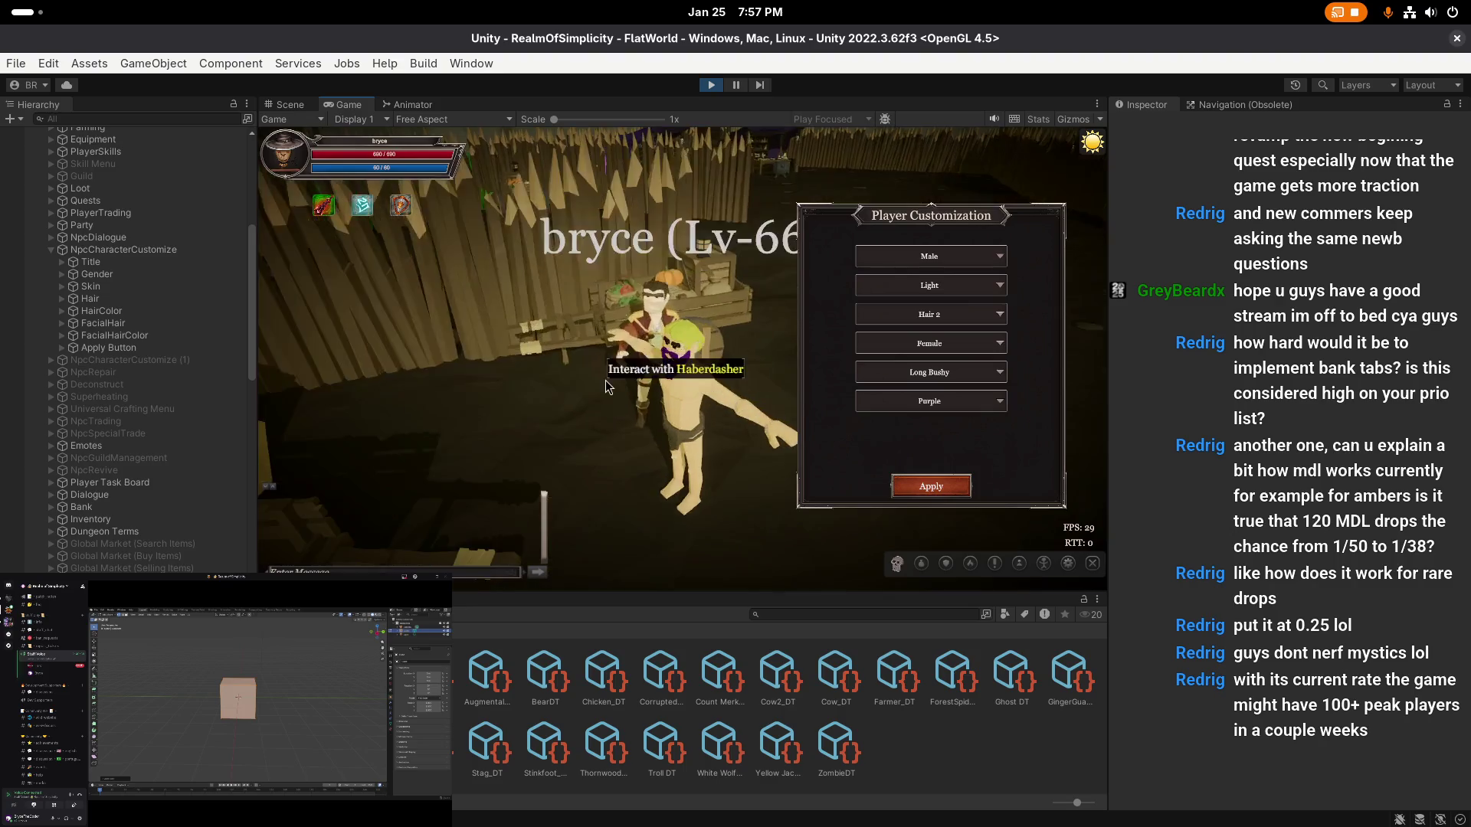
click(947, 350)
click(941, 363)
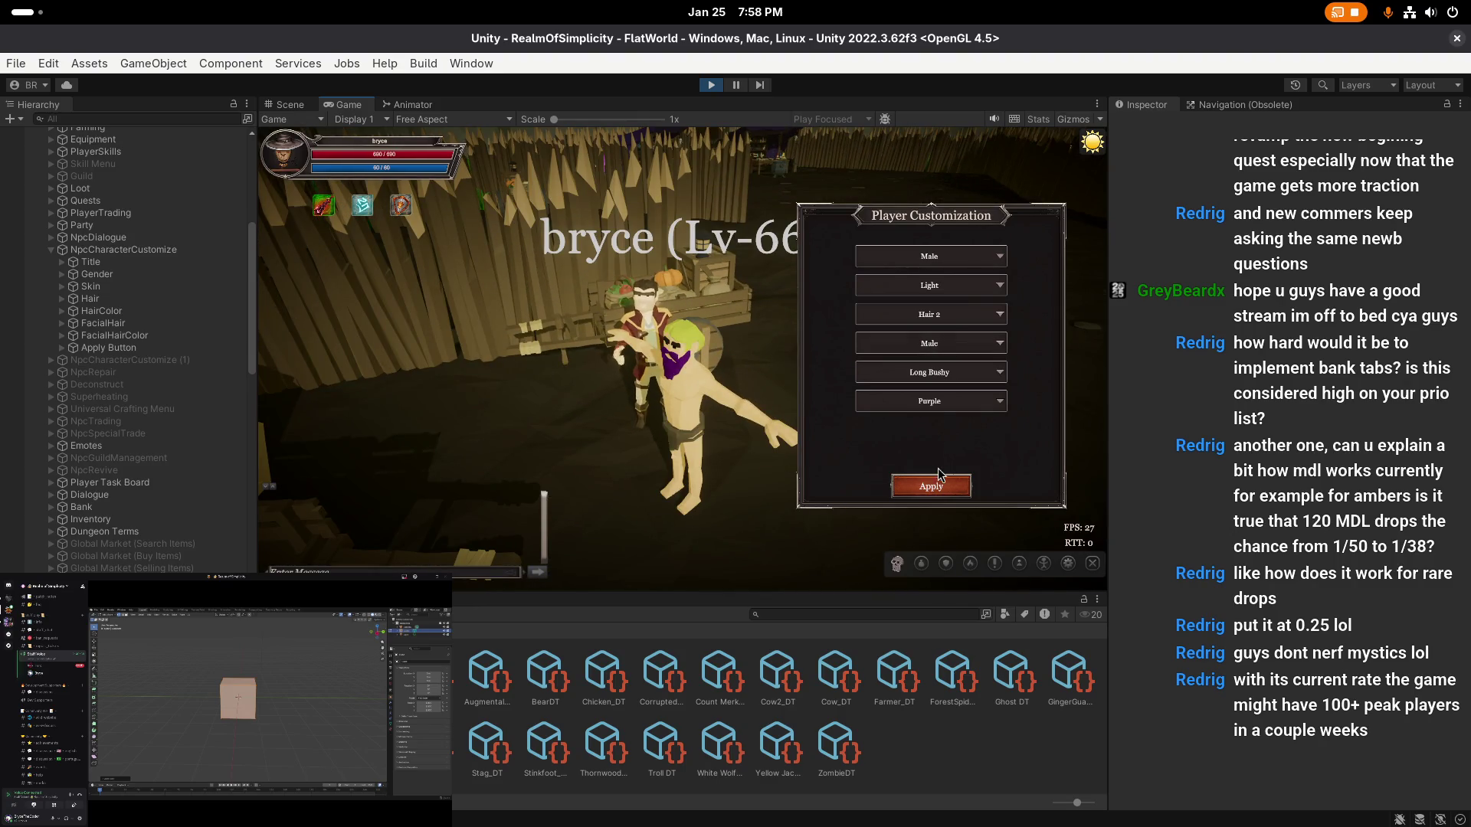
click(936, 482)
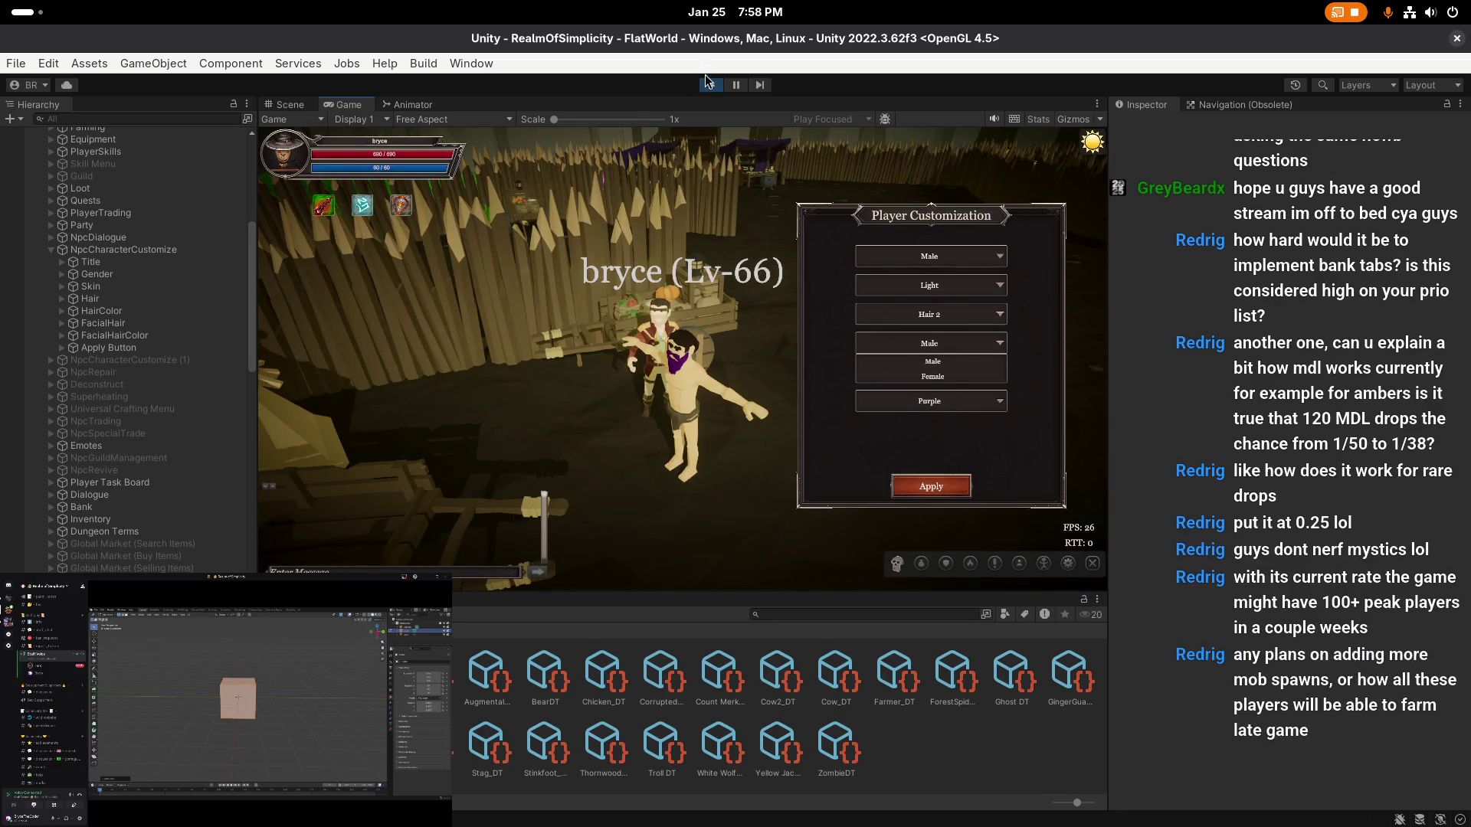
- Stop Play mode and reactivate NpcCharacterCustomize, recentring its panel in the Scene
click(710, 85)
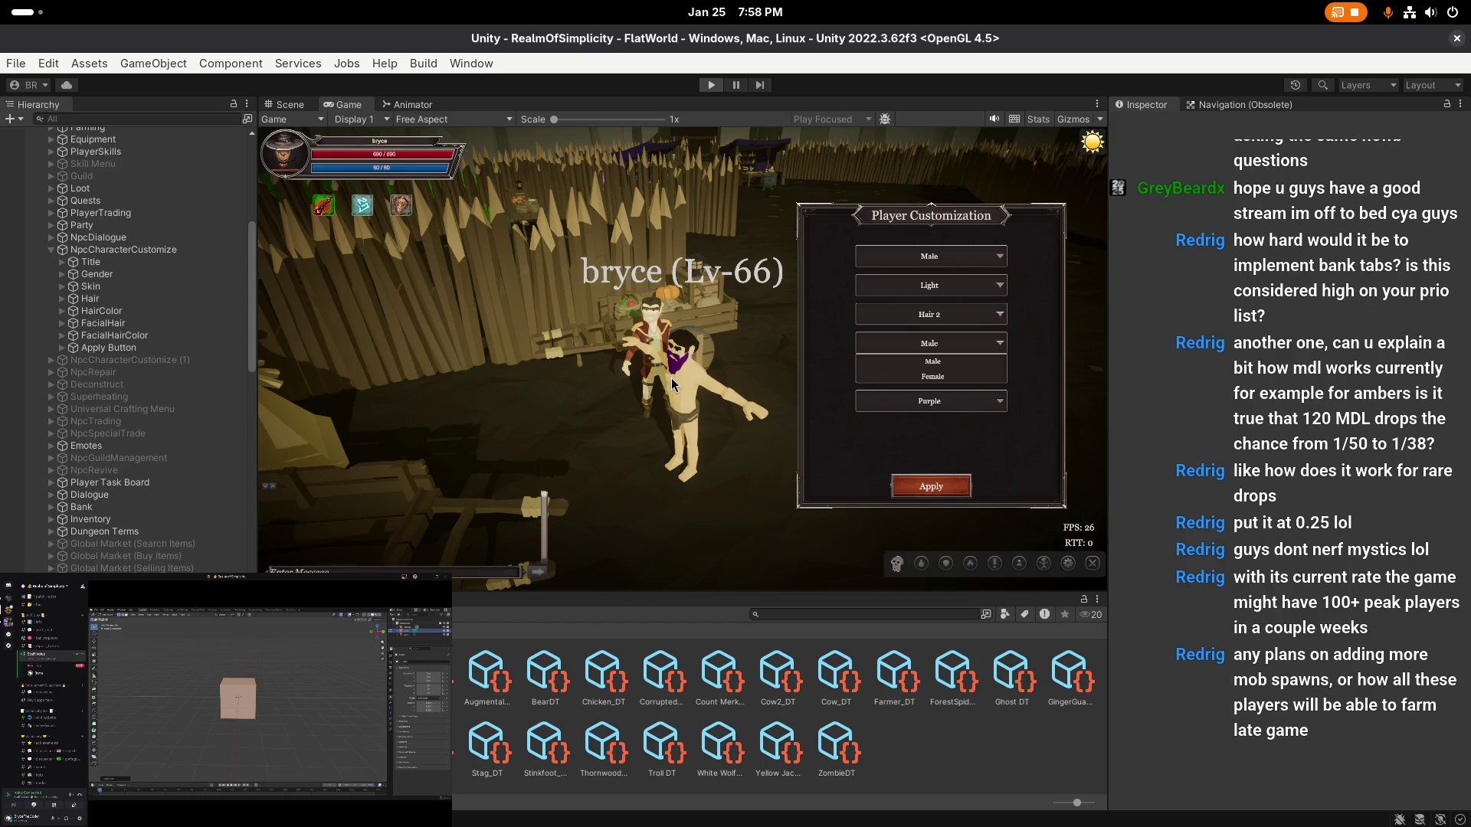
key(ctrl+p)
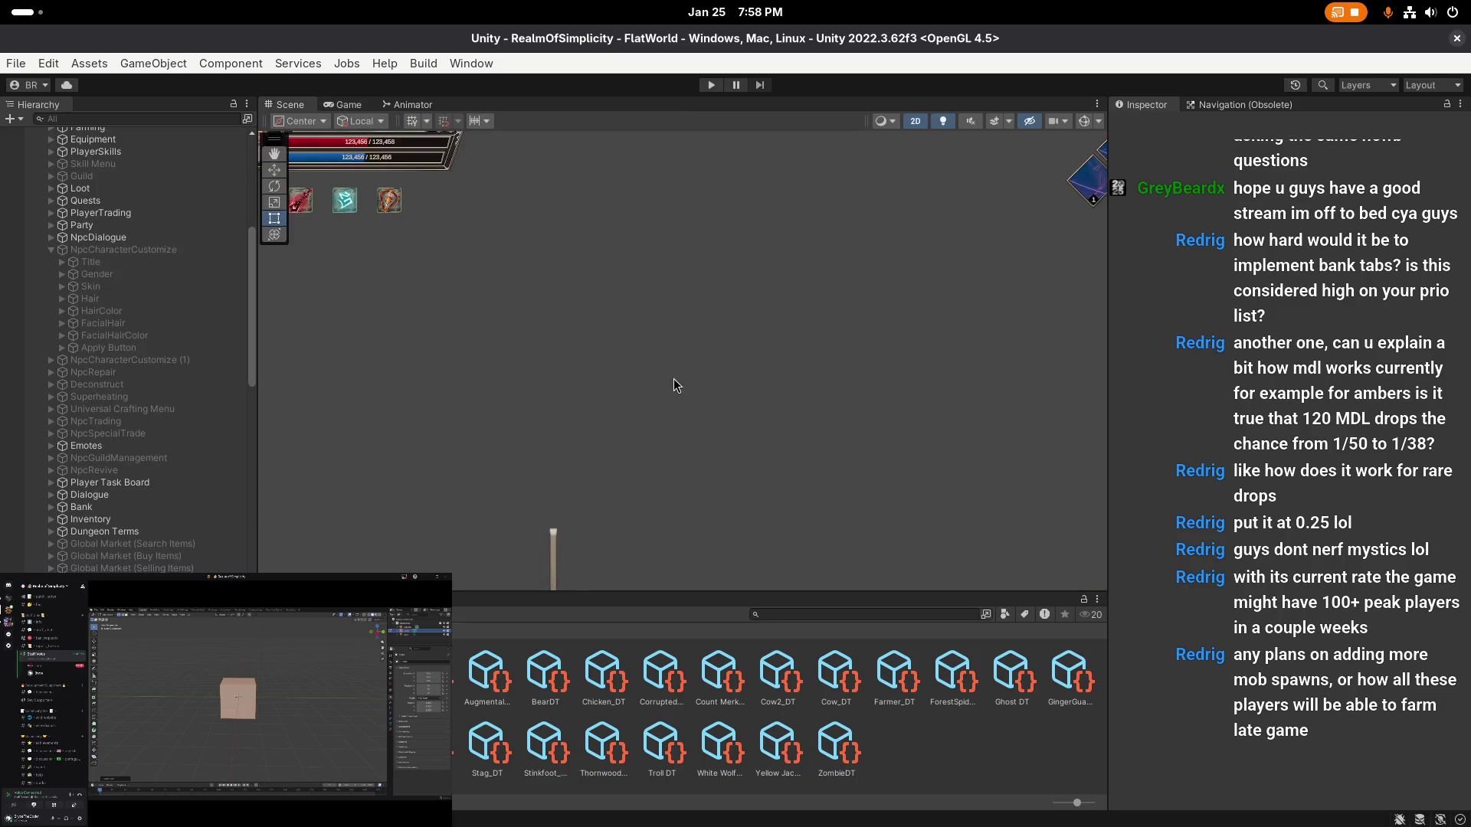
click(123, 250)
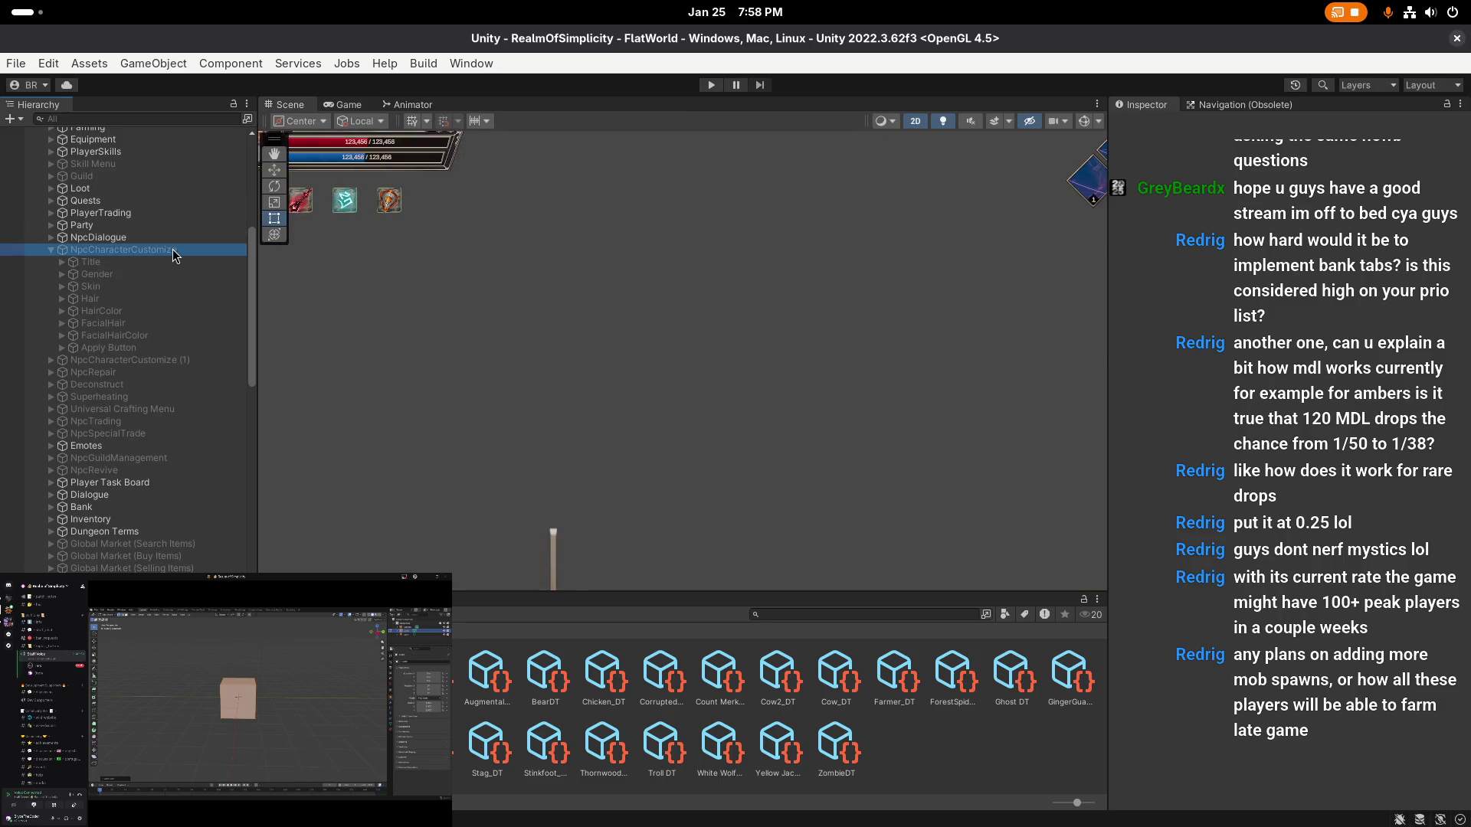
click(1149, 125)
scroll(763, 329, up, 2)
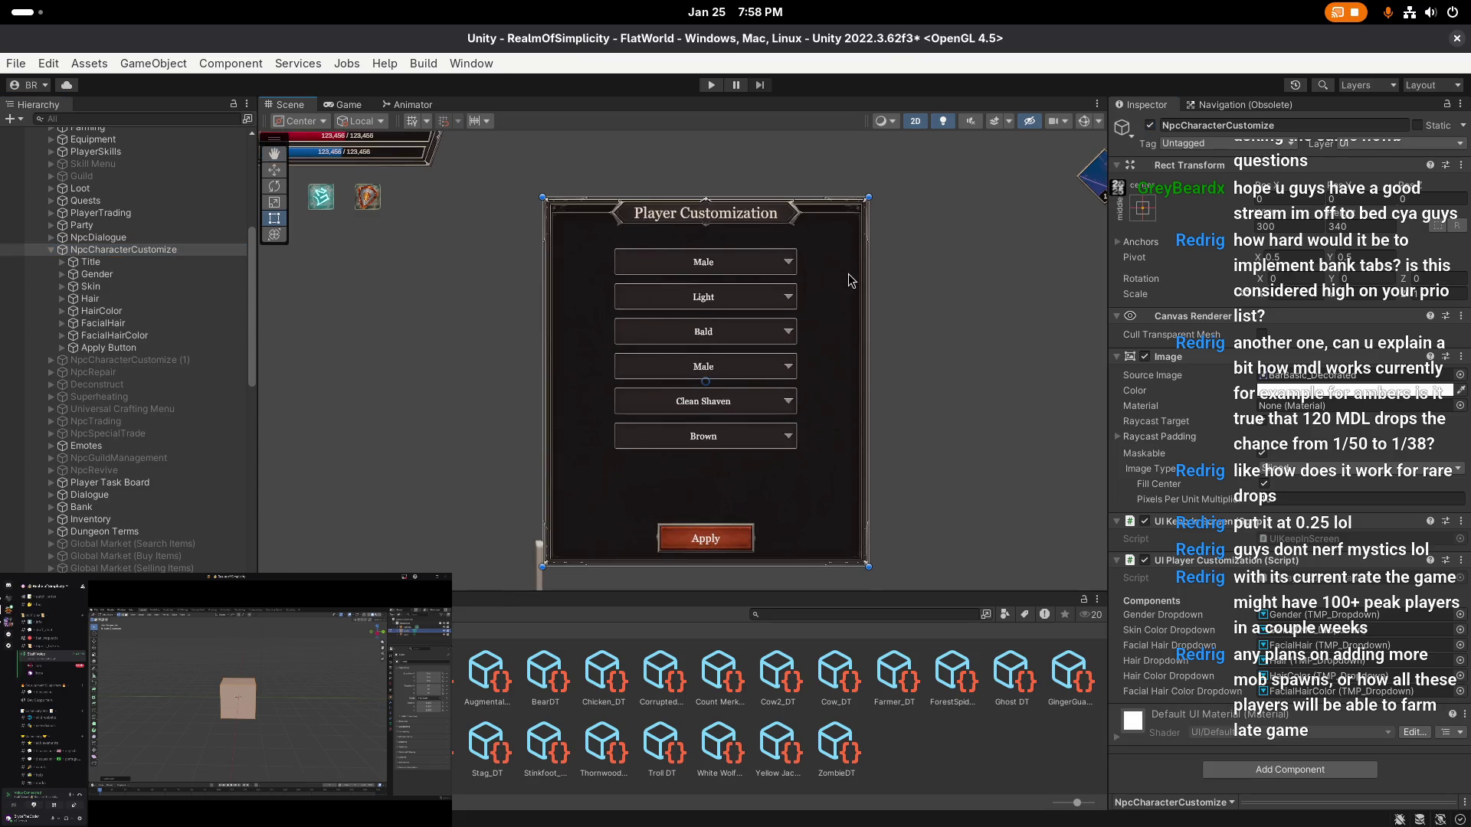
drag(763, 329, 759, 309)
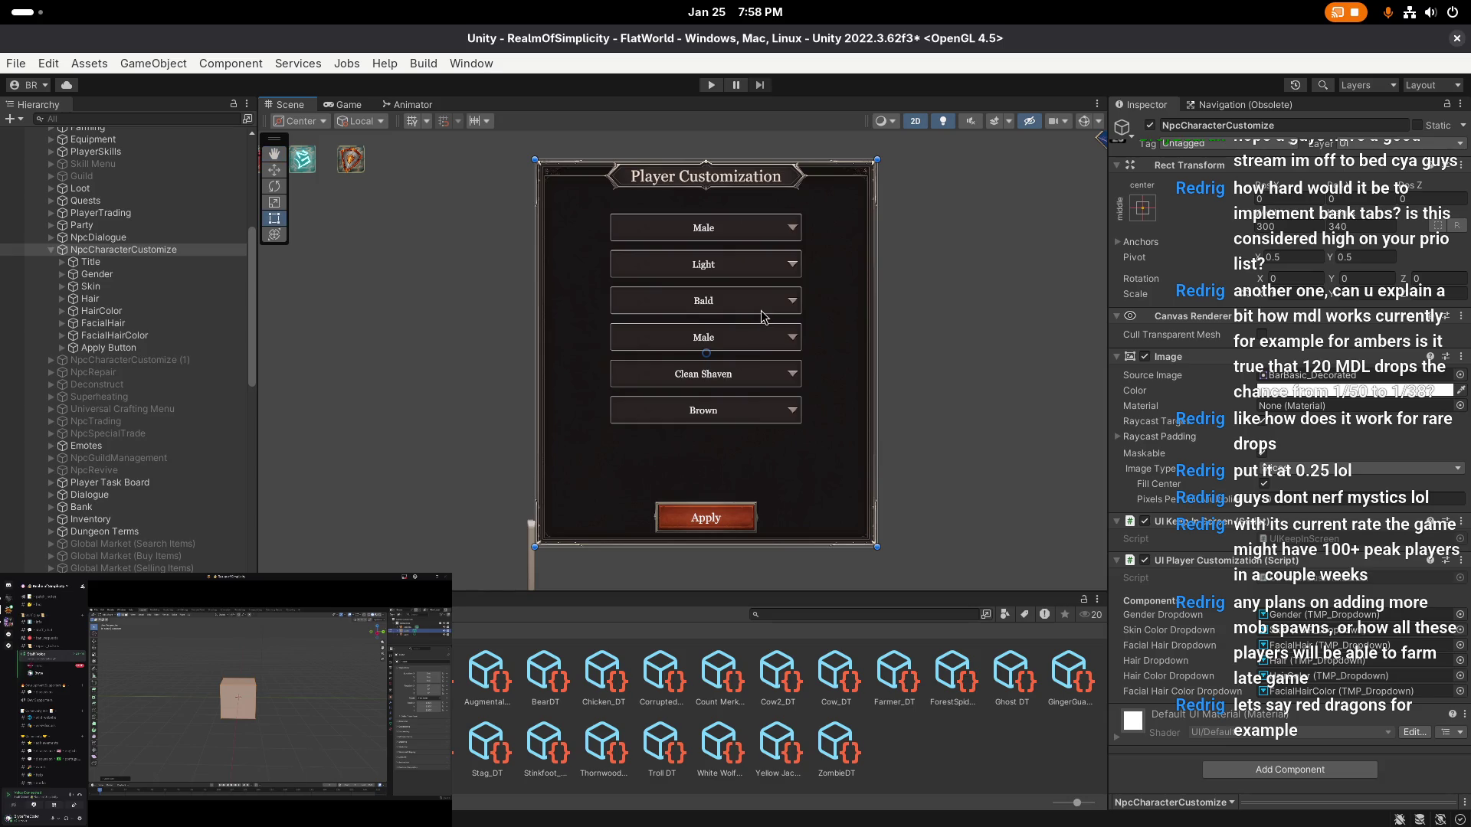
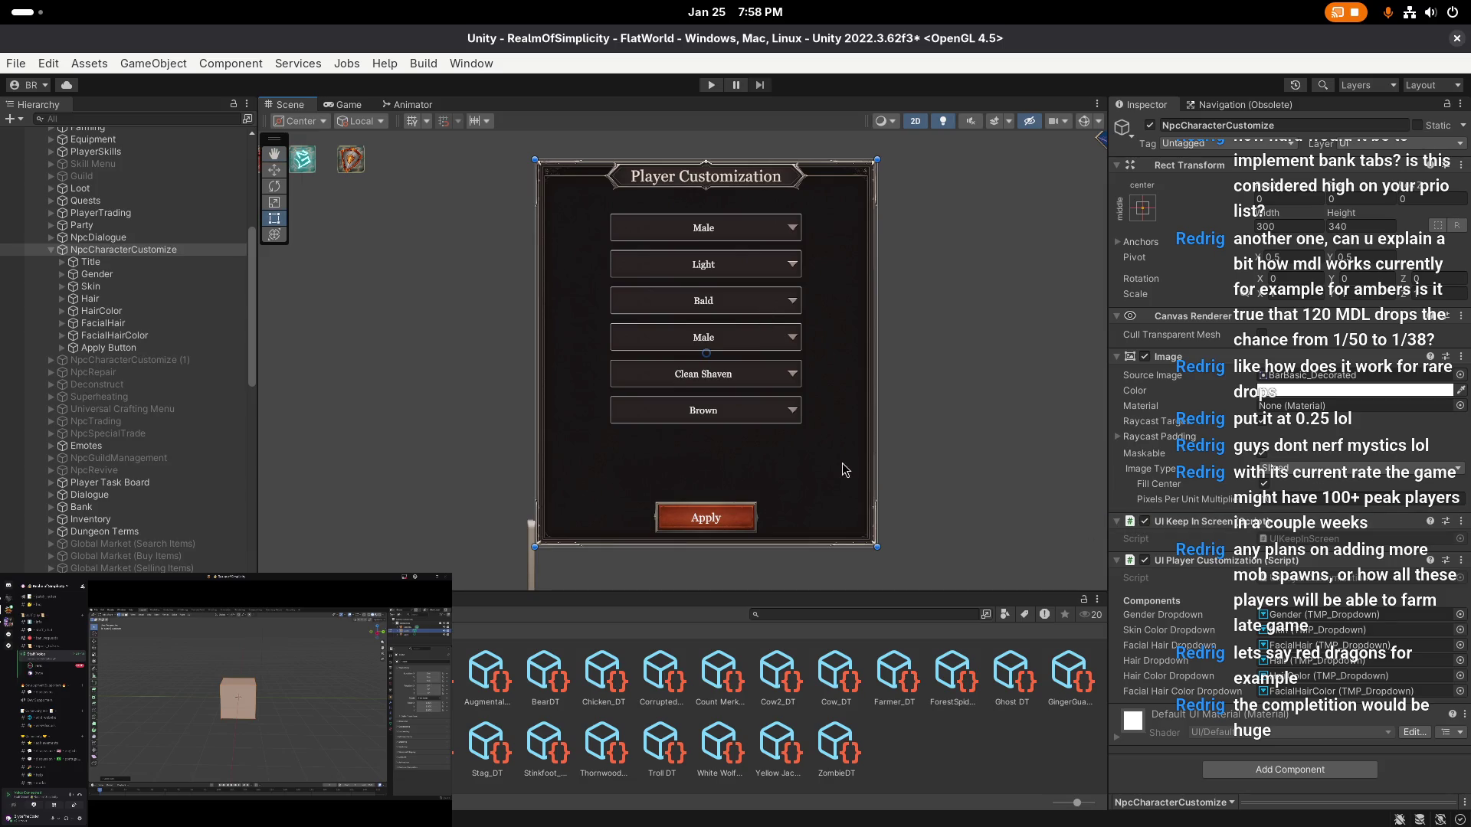
- Remove the NpcCharacterCustomize (1) copy and save the scene
click(164, 362)
key(ctrl+z)
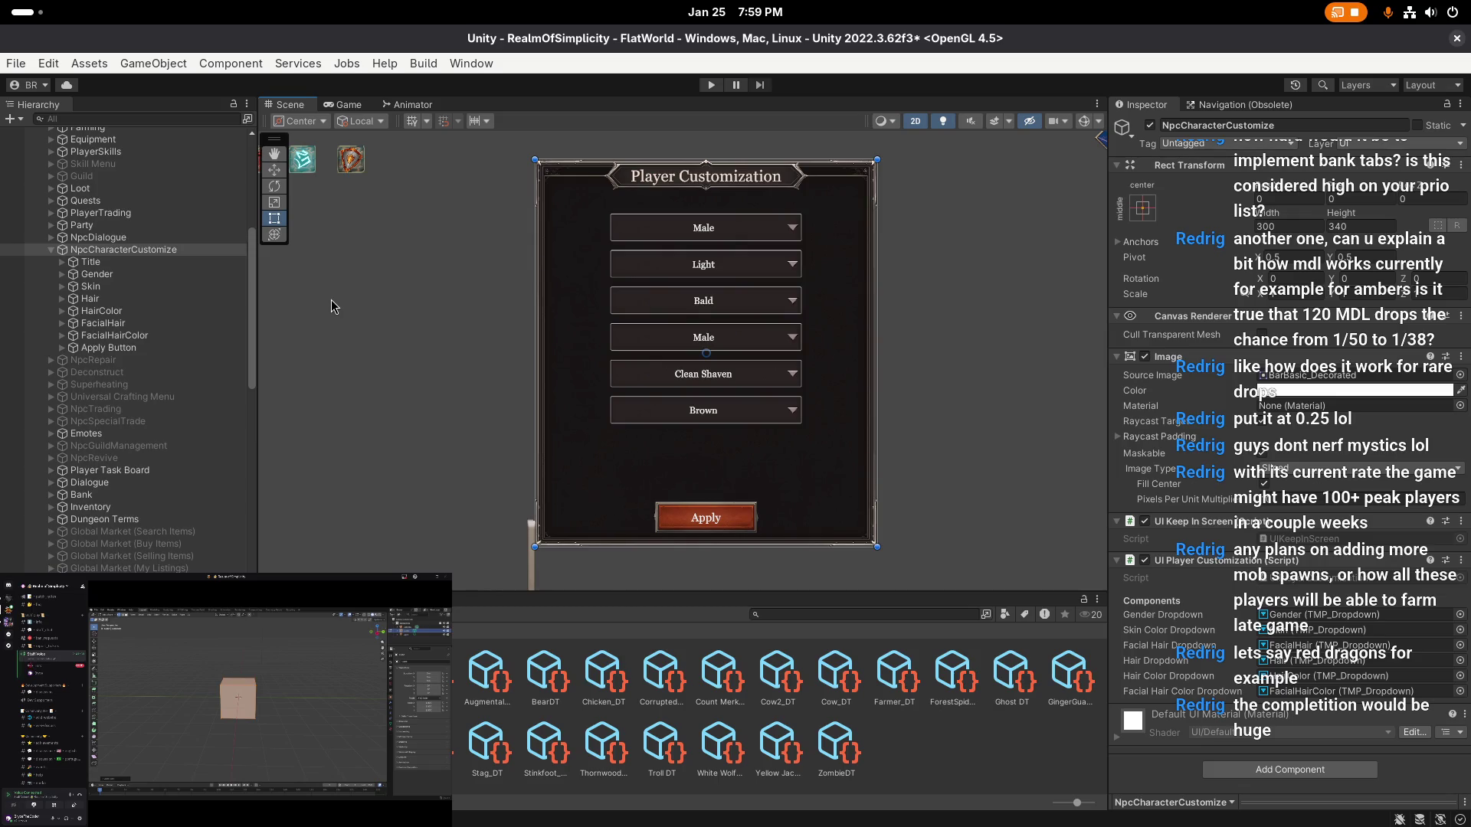
key(ctrl+s)
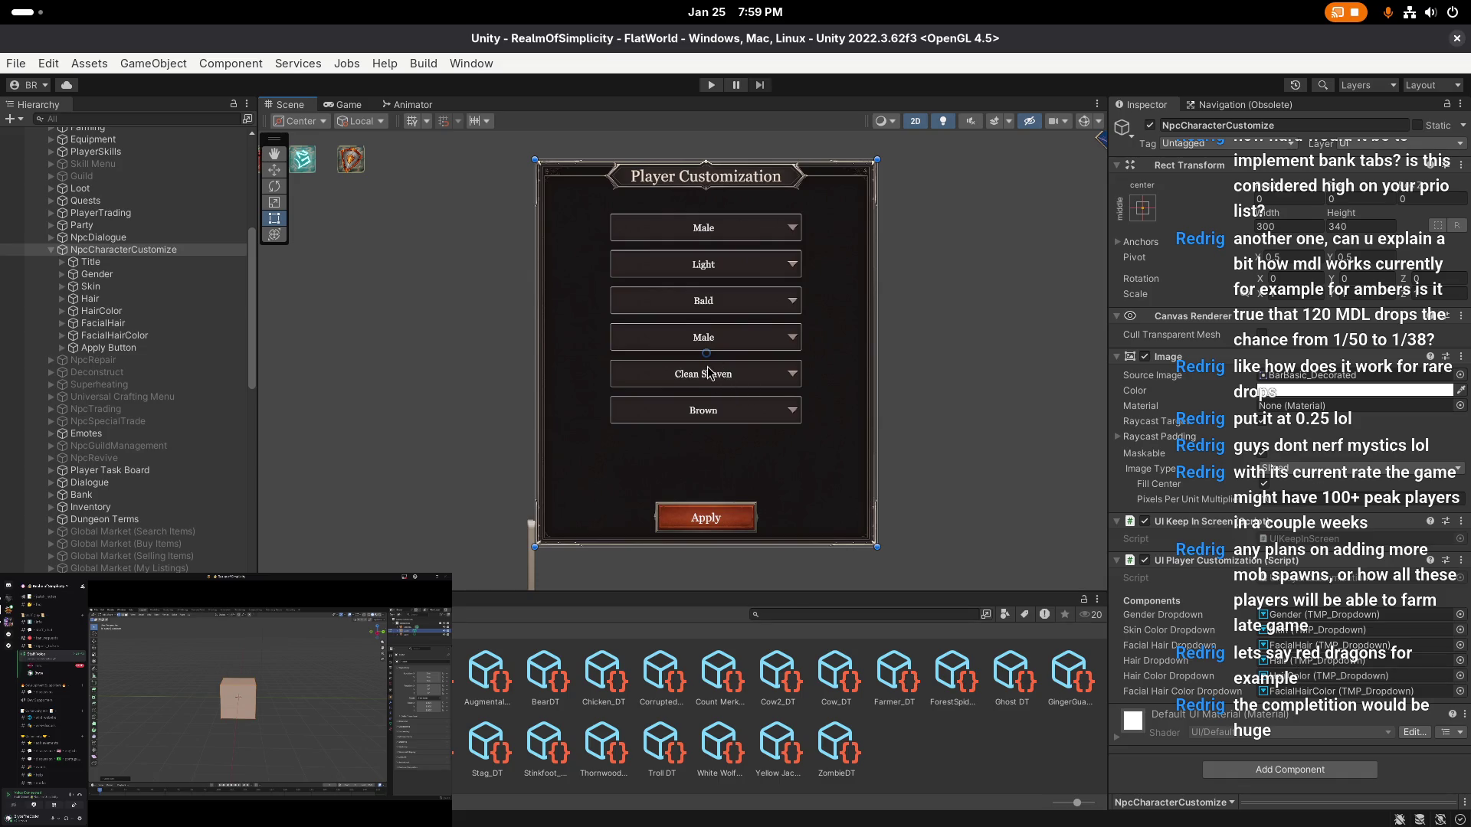
- Inspect the HairColor and FacialHairColor dropdown settings, then undo to restore the NpcCharacterCustomize (1) copy
click(160, 312)
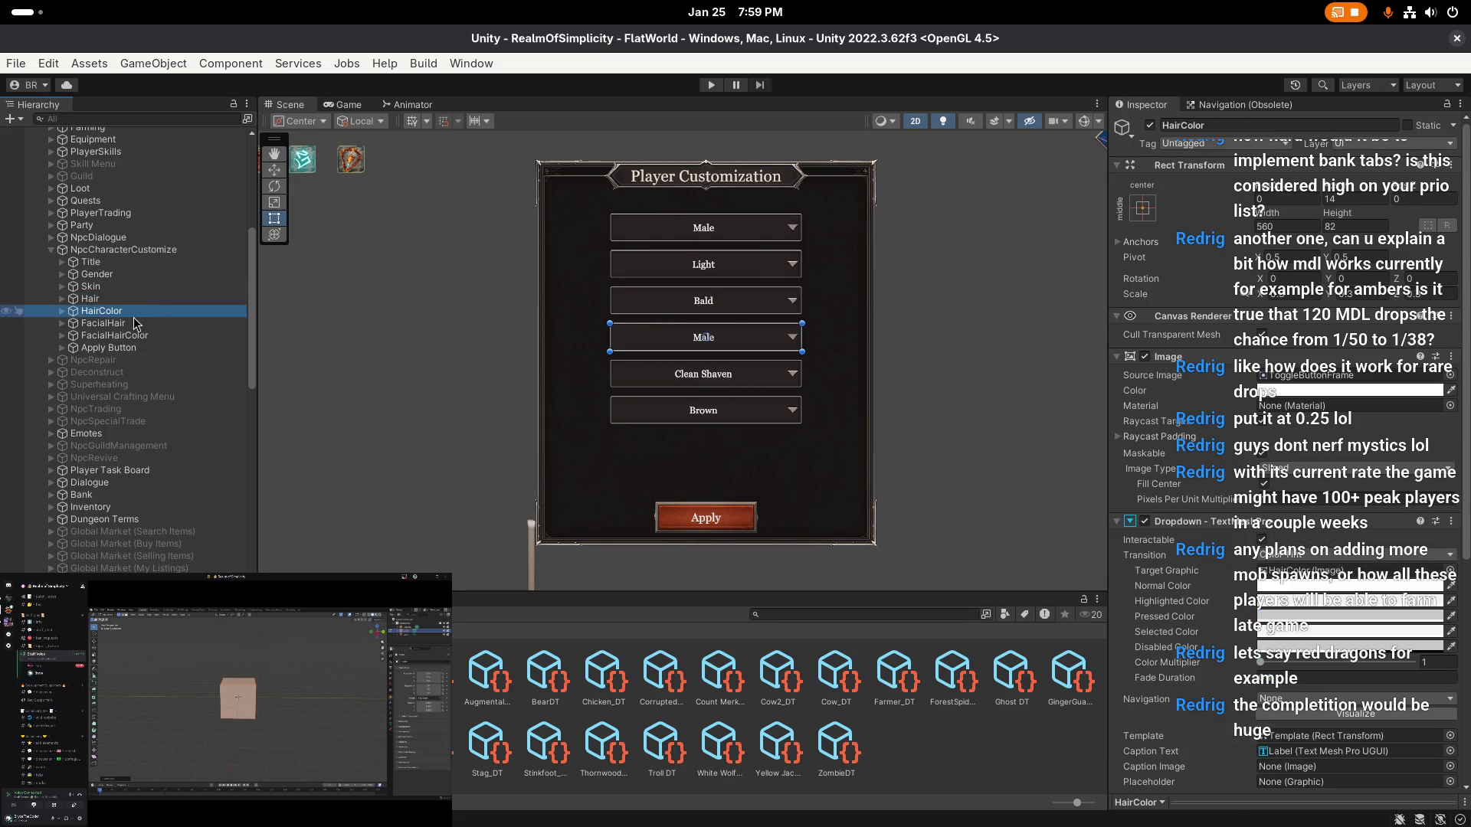
scroll(1302, 598, down, 5)
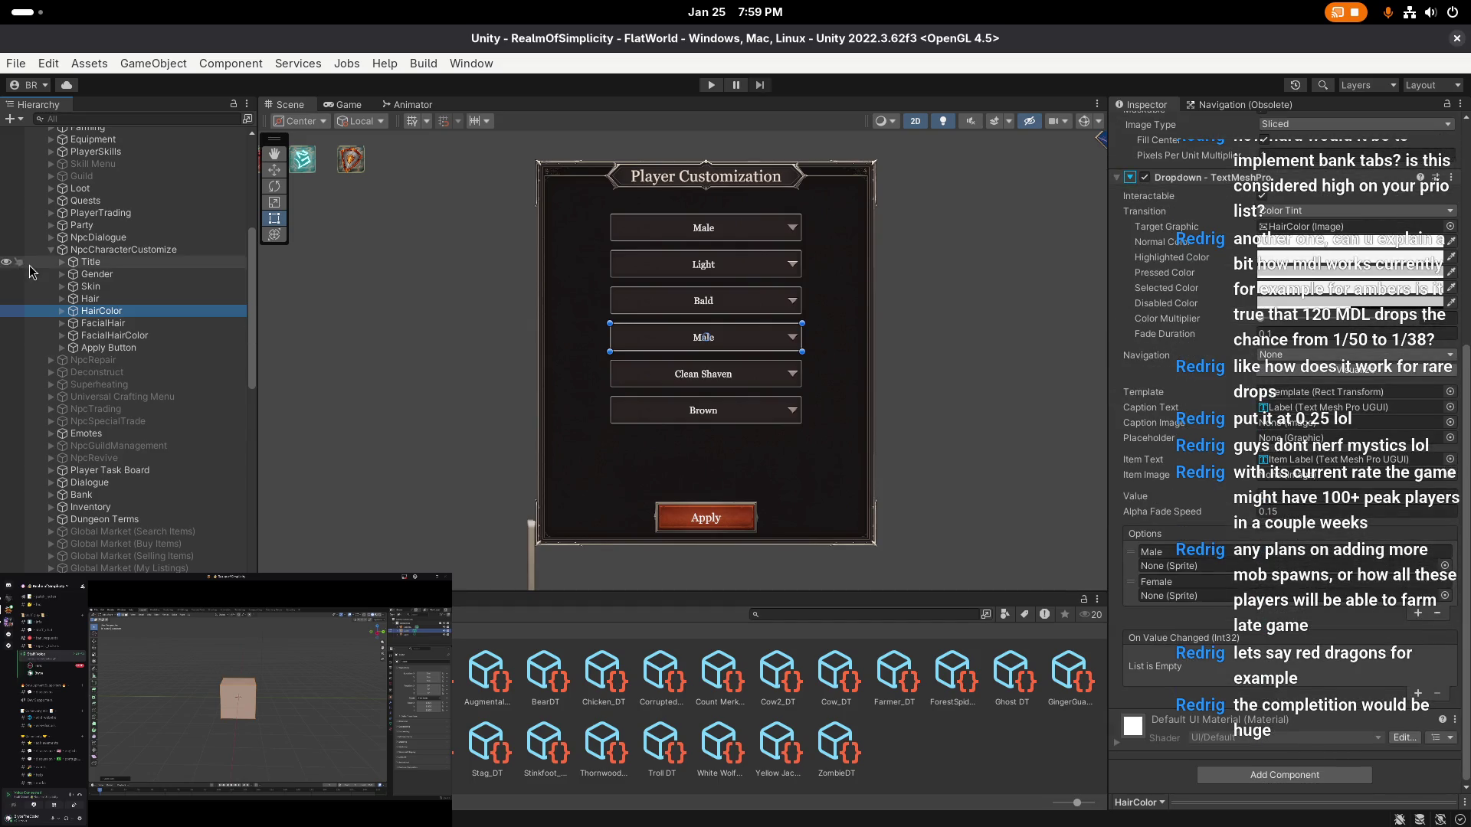
click(123, 251)
click(1294, 675)
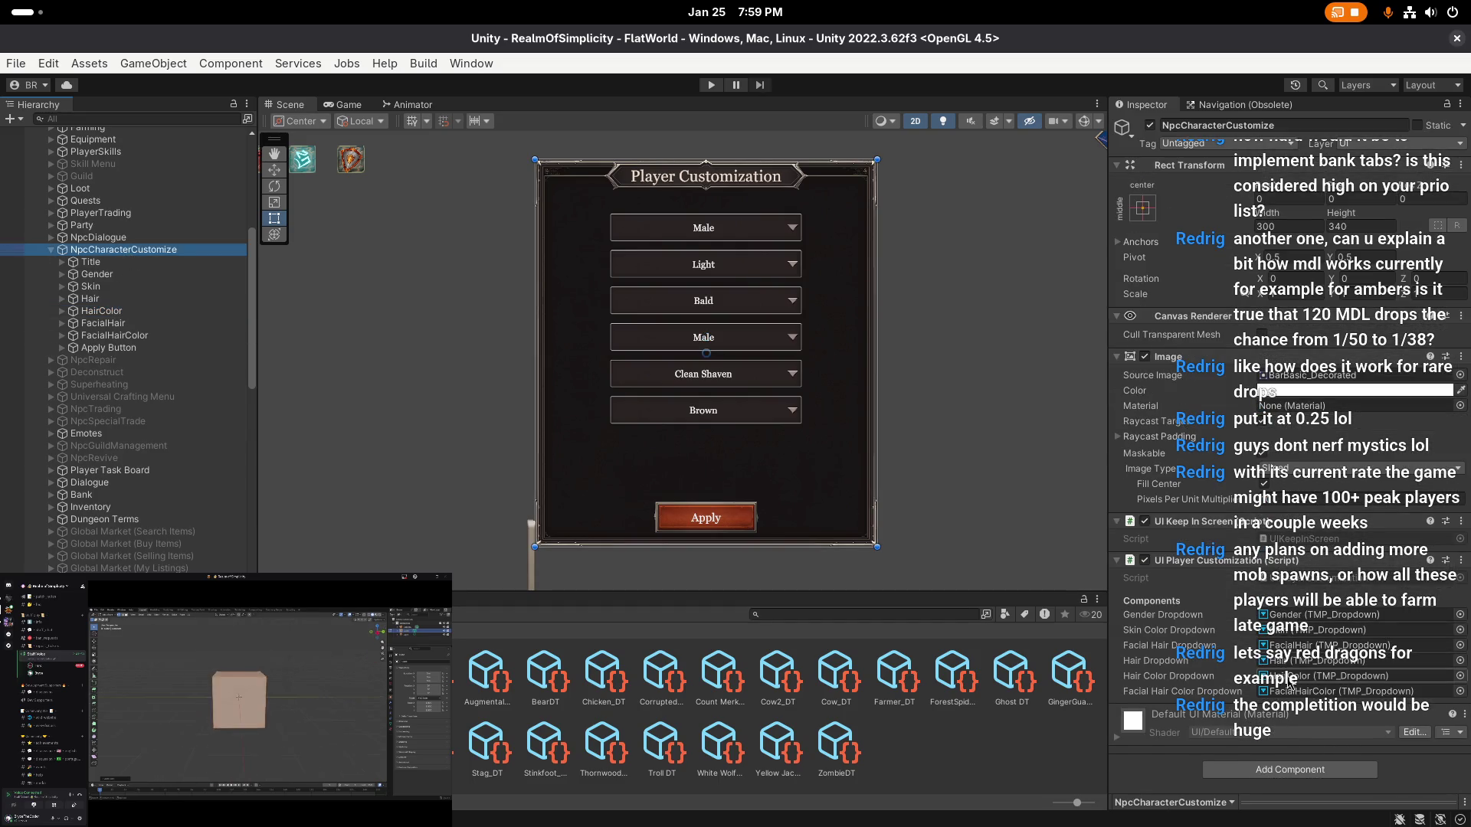
click(91, 336)
key(Right)
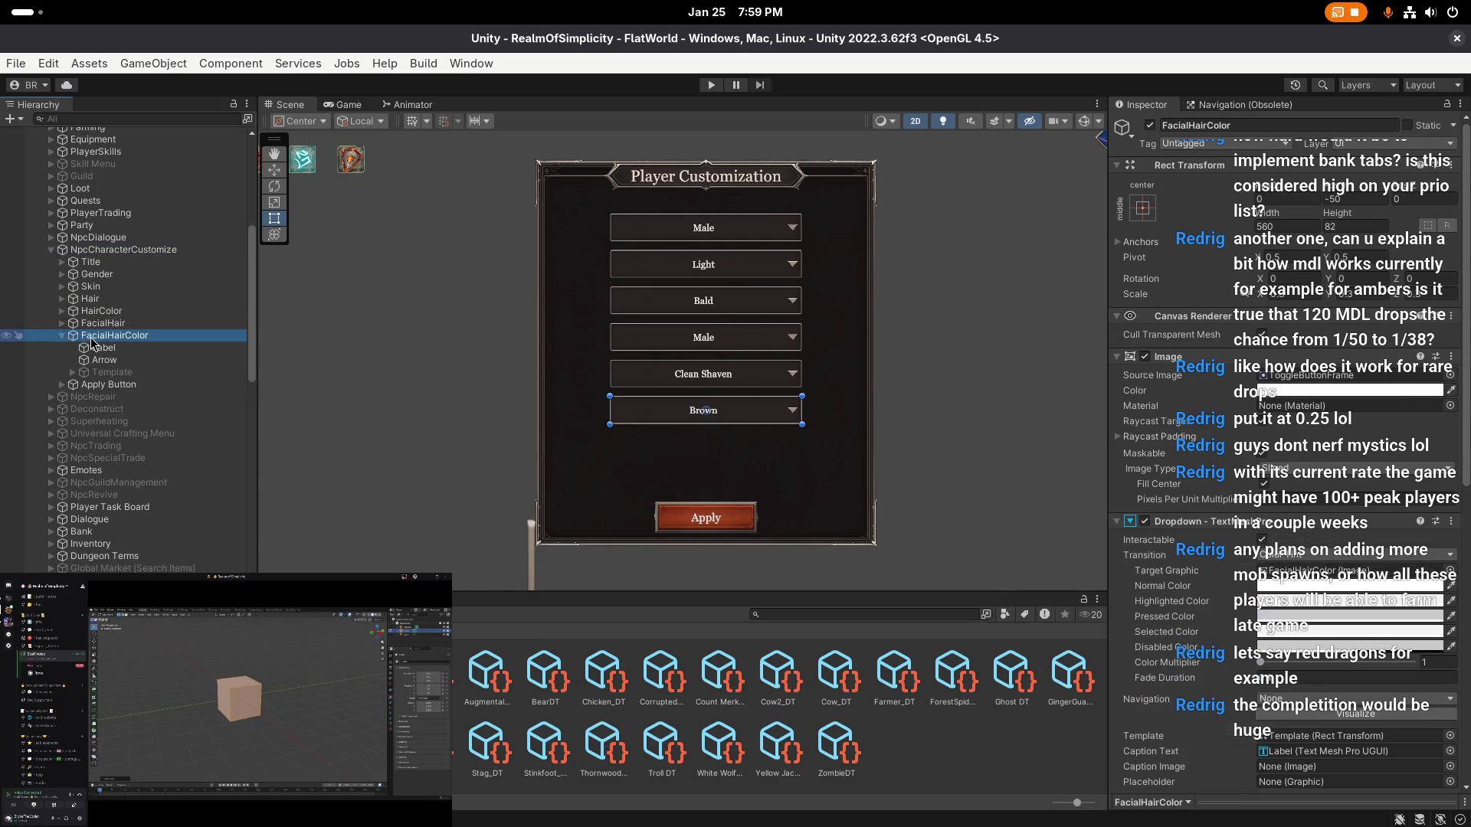
key(Left)
scroll(1180, 504, down, 10)
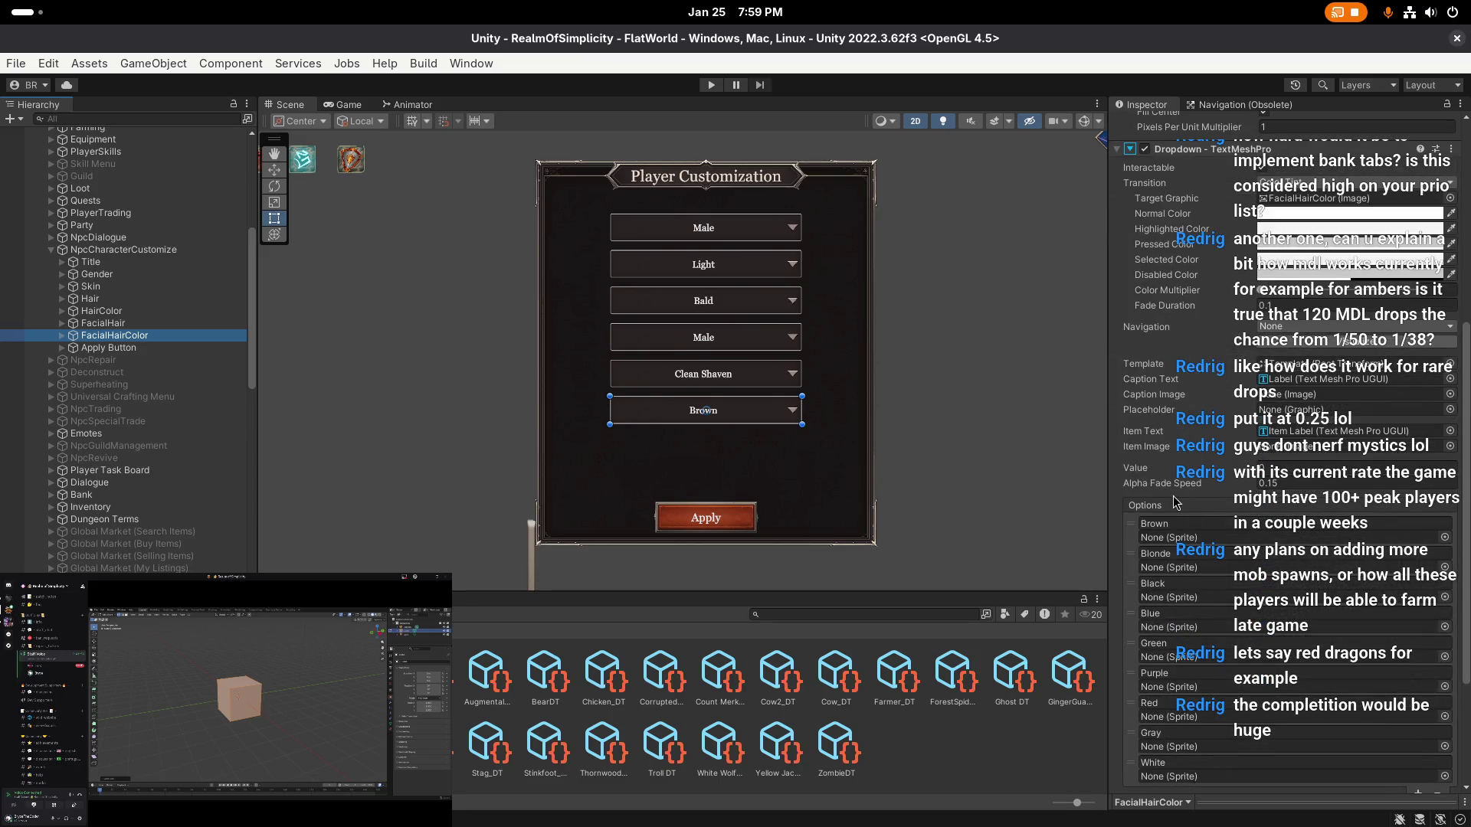
click(452, 369)
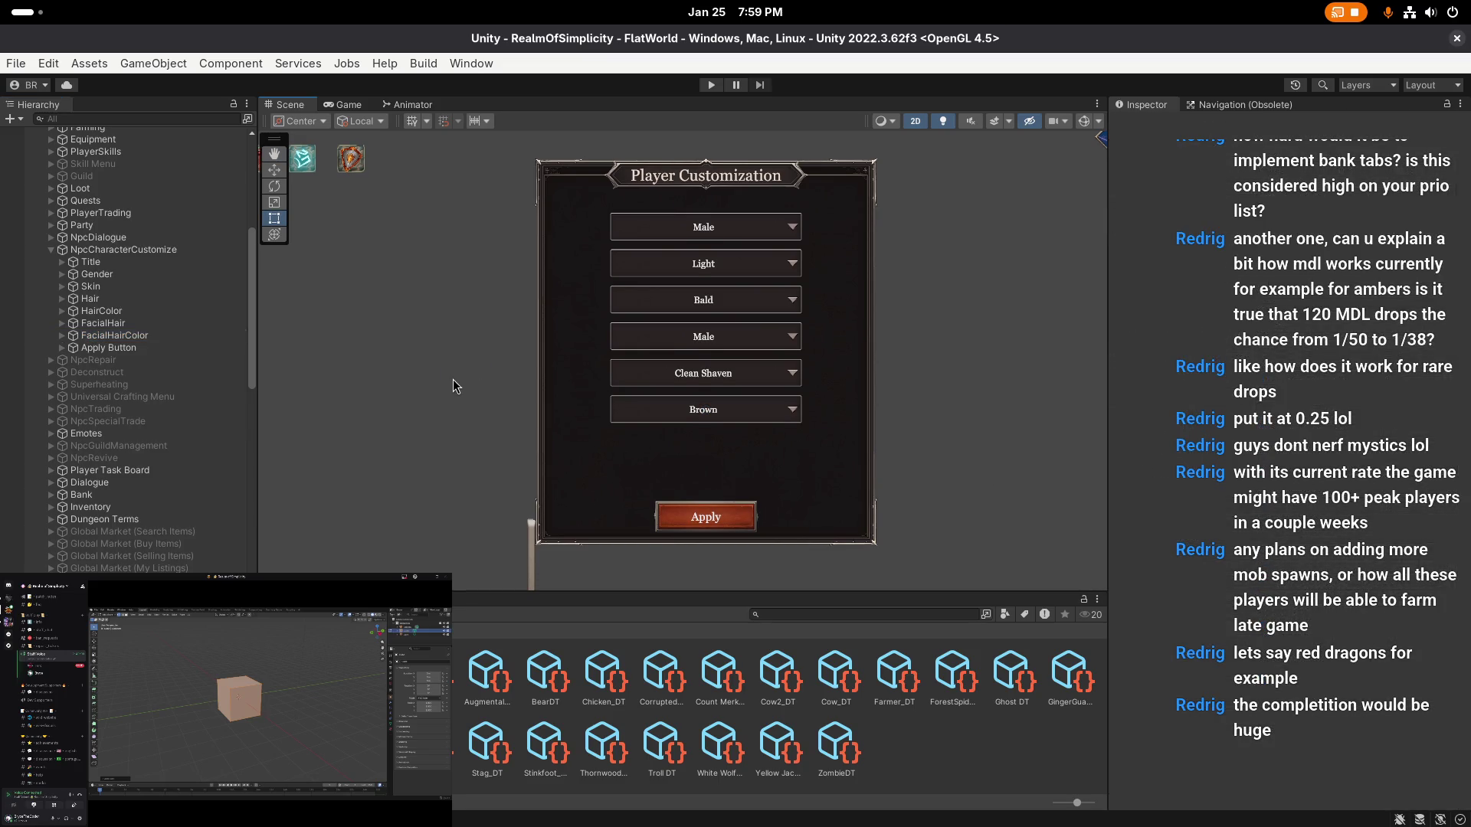
key(ctrl+z)
key(Up)
key(Up)
key(Up)
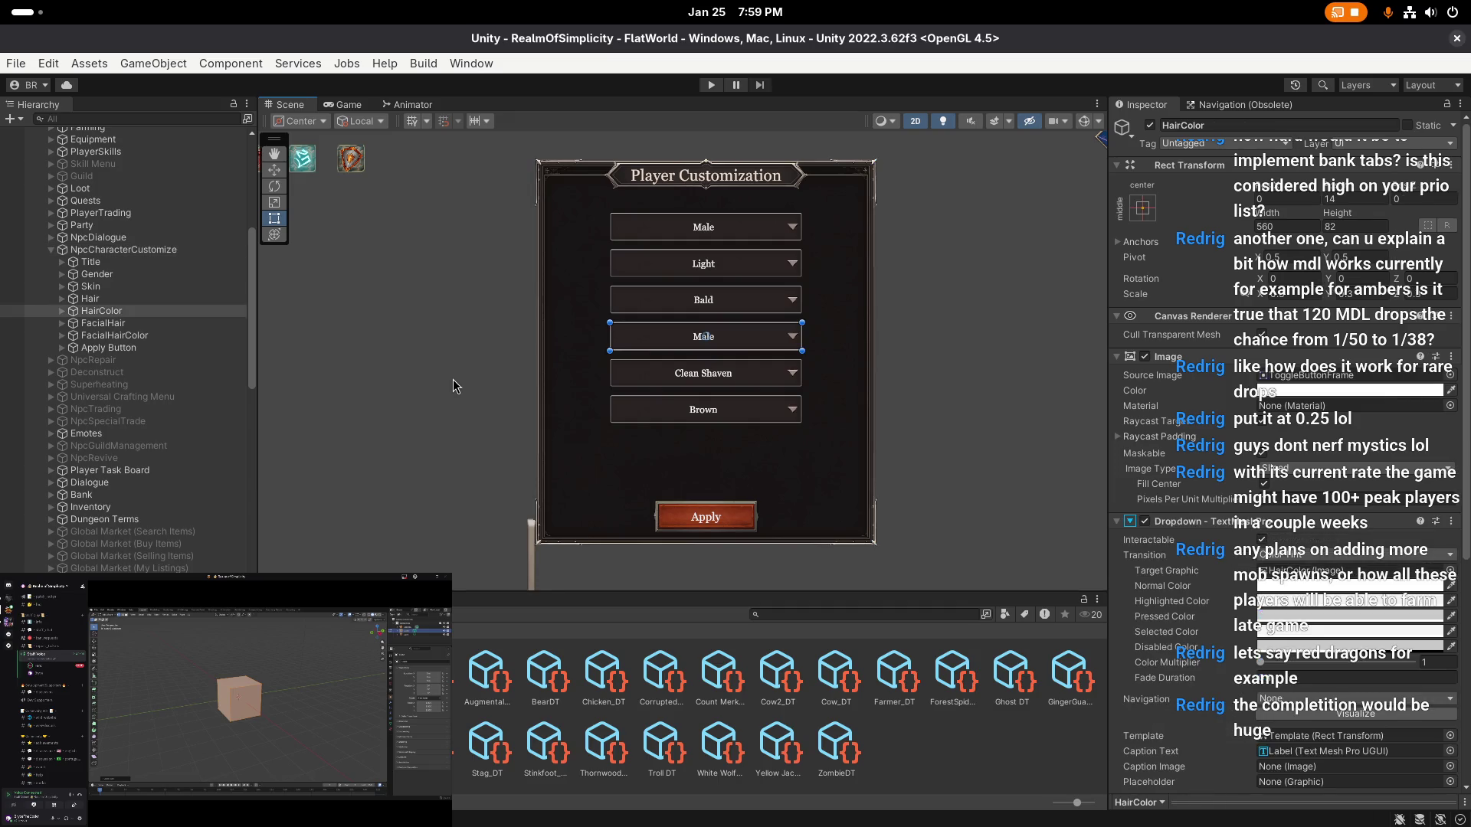
key(ctrl+z)
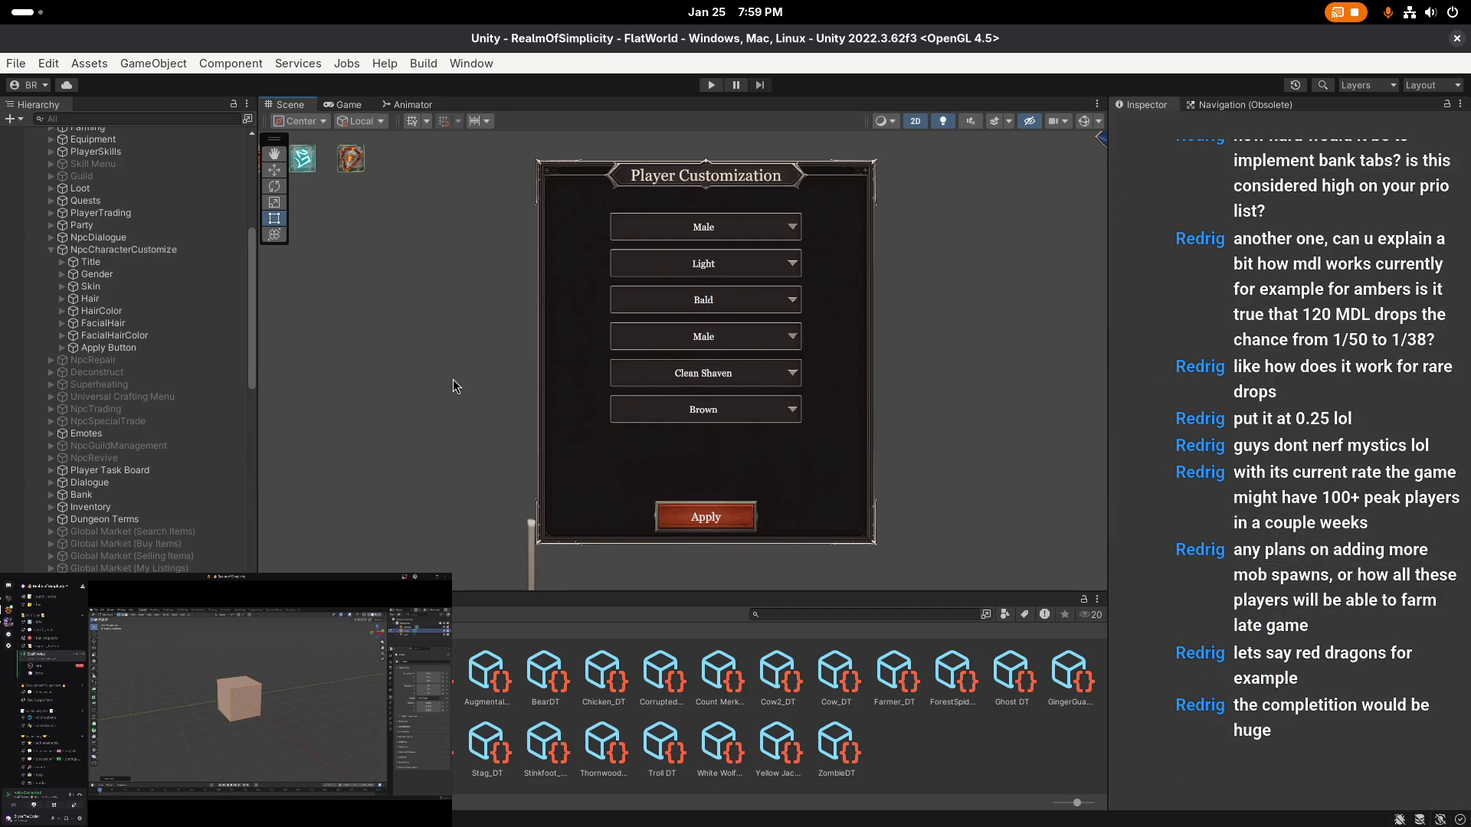
key(ctrl+z)
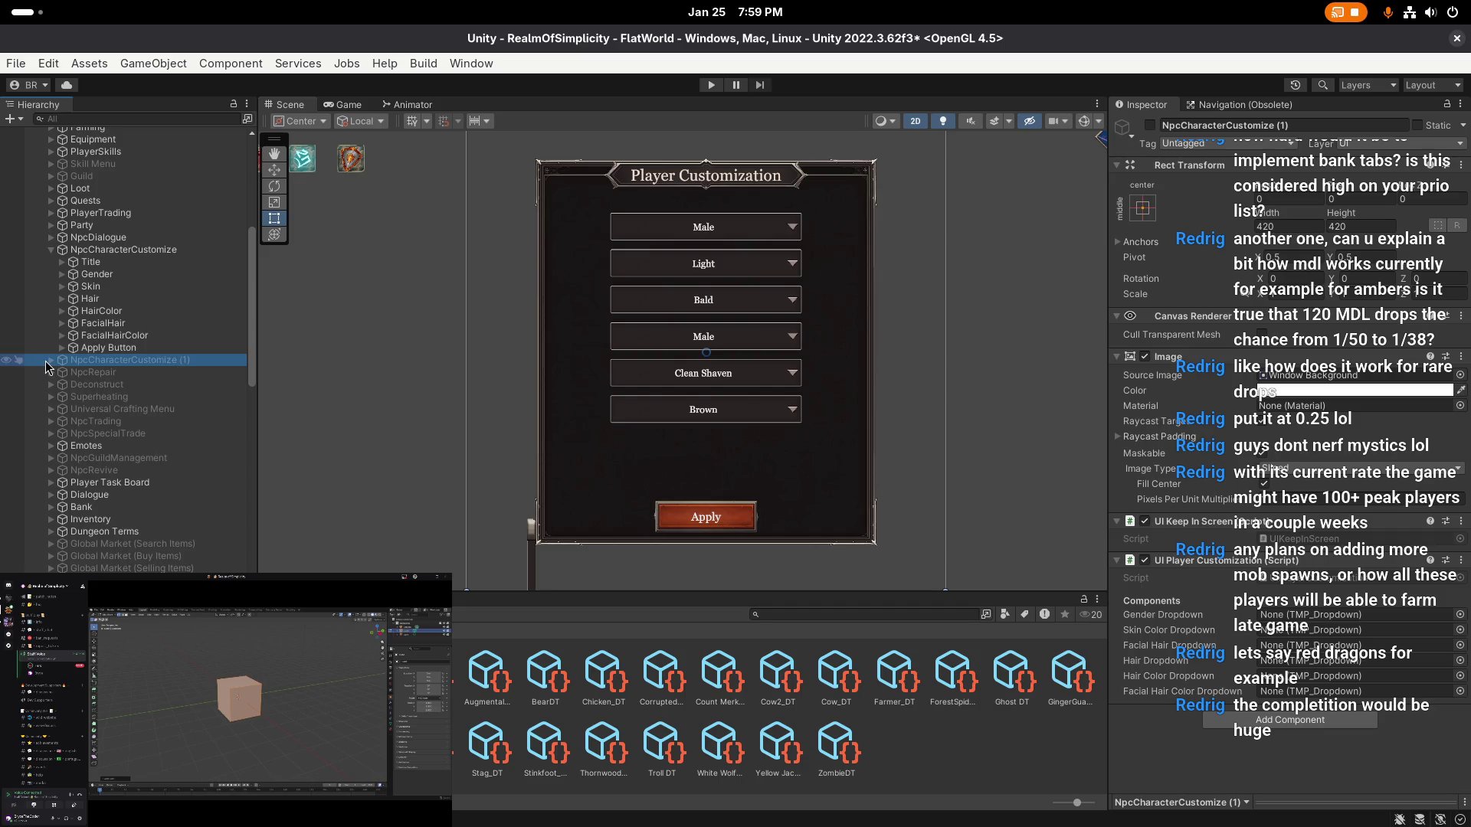
- Expand the copy's Hair group to view its hair colour options and compare with FacialHairColor
click(50, 360)
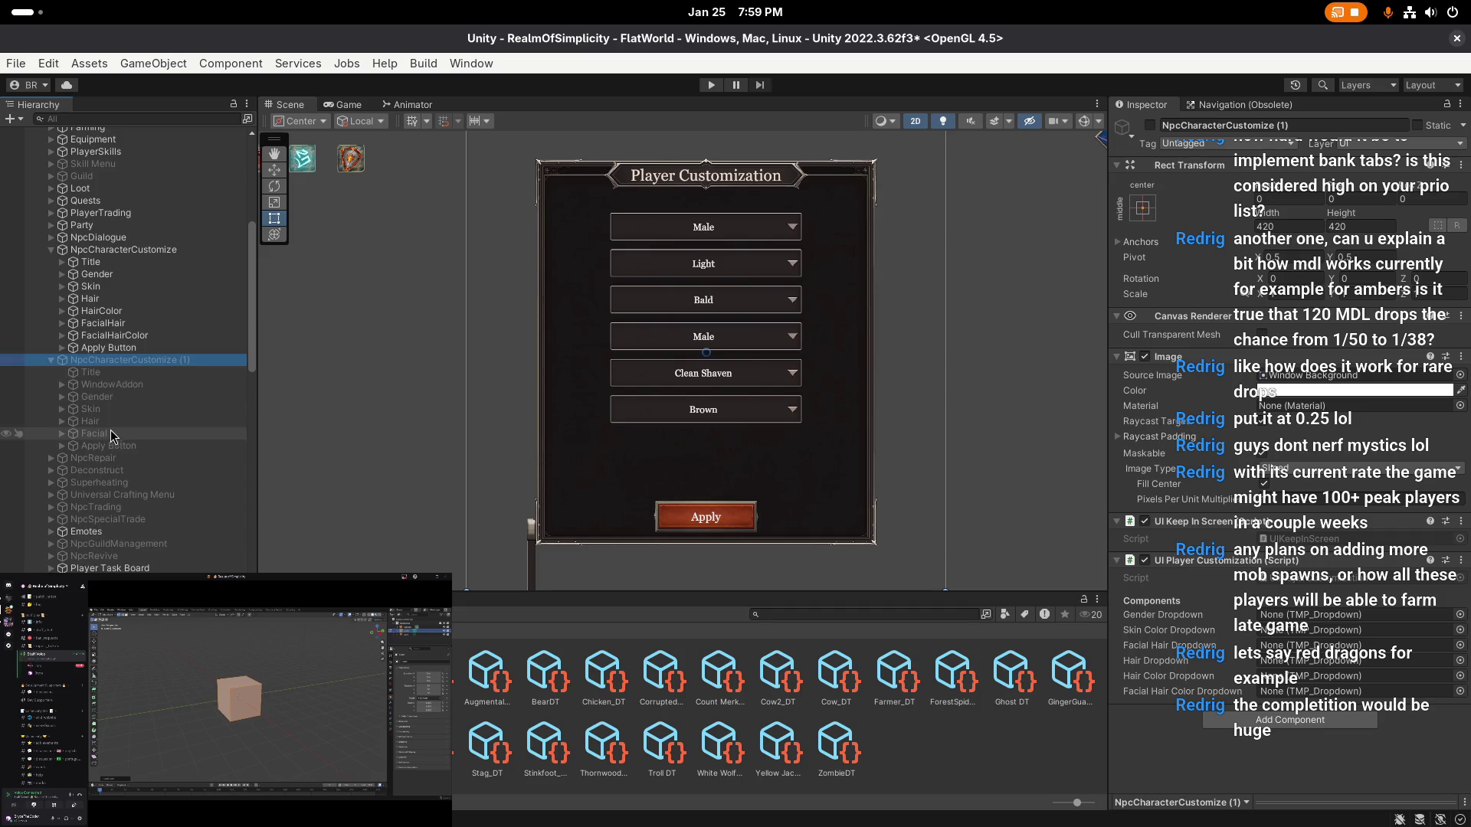
click(106, 422)
click(62, 421)
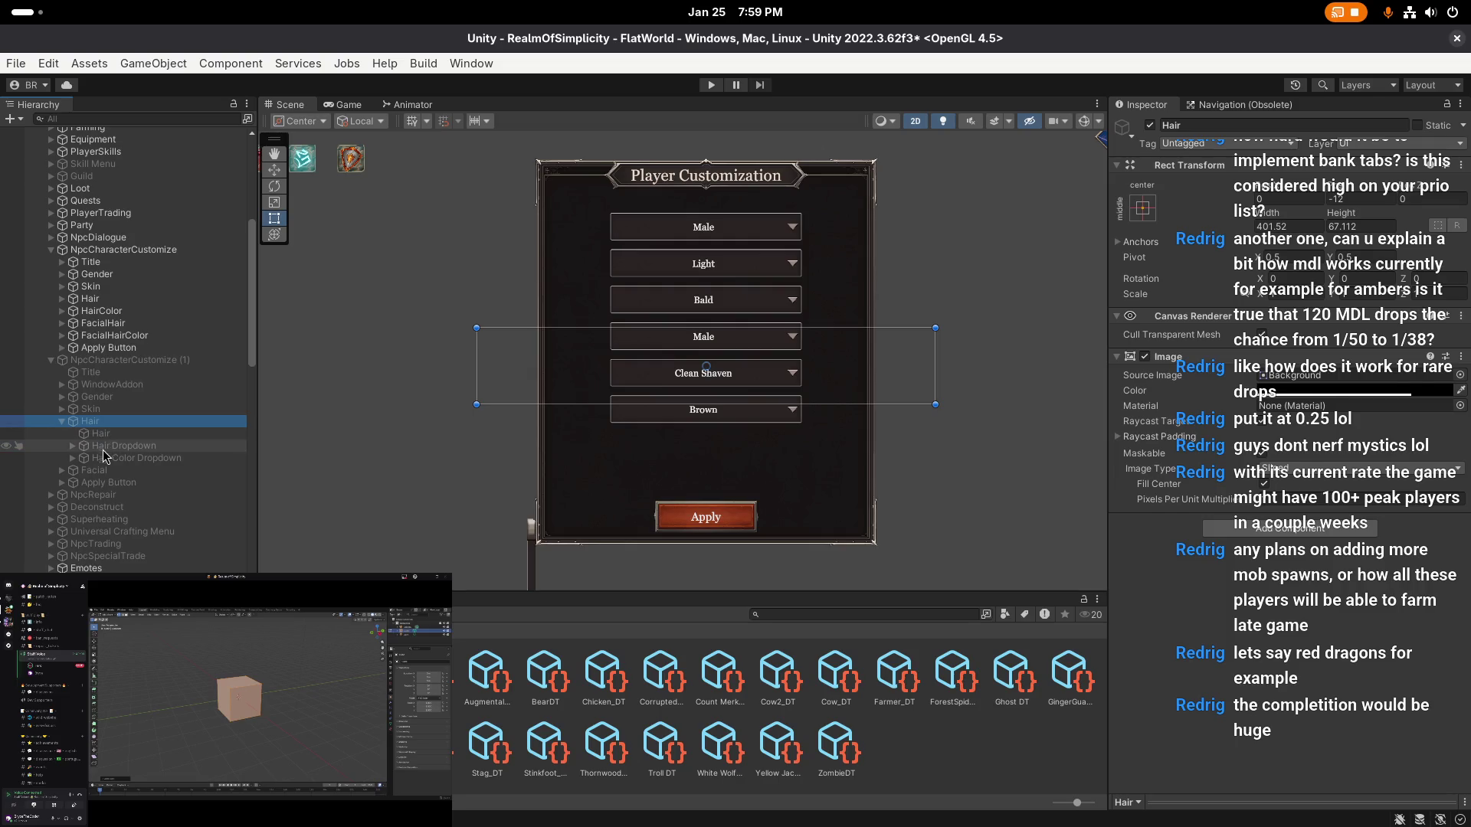
click(106, 458)
scroll(1167, 420, down, 10)
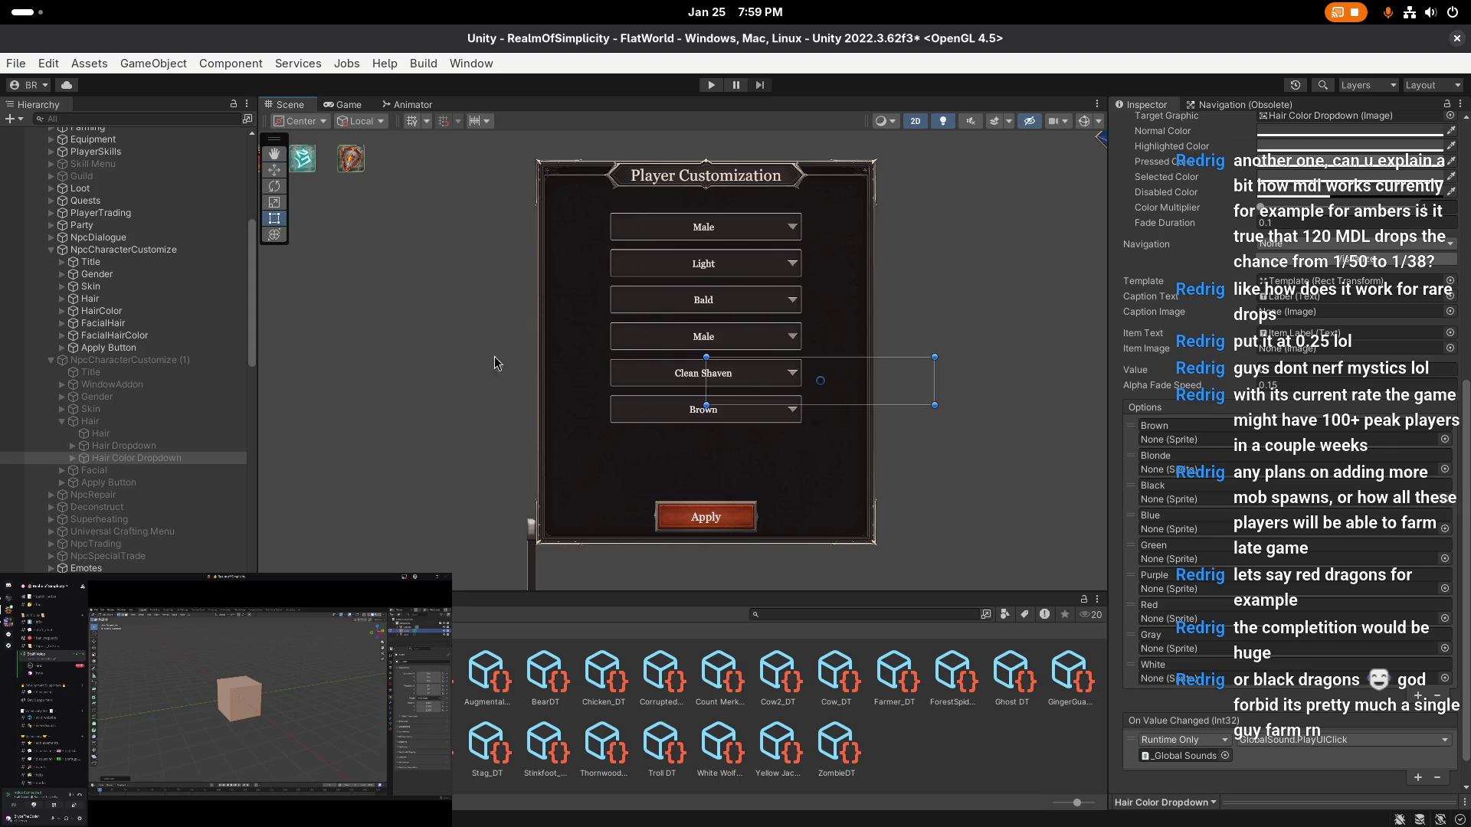
click(119, 335)
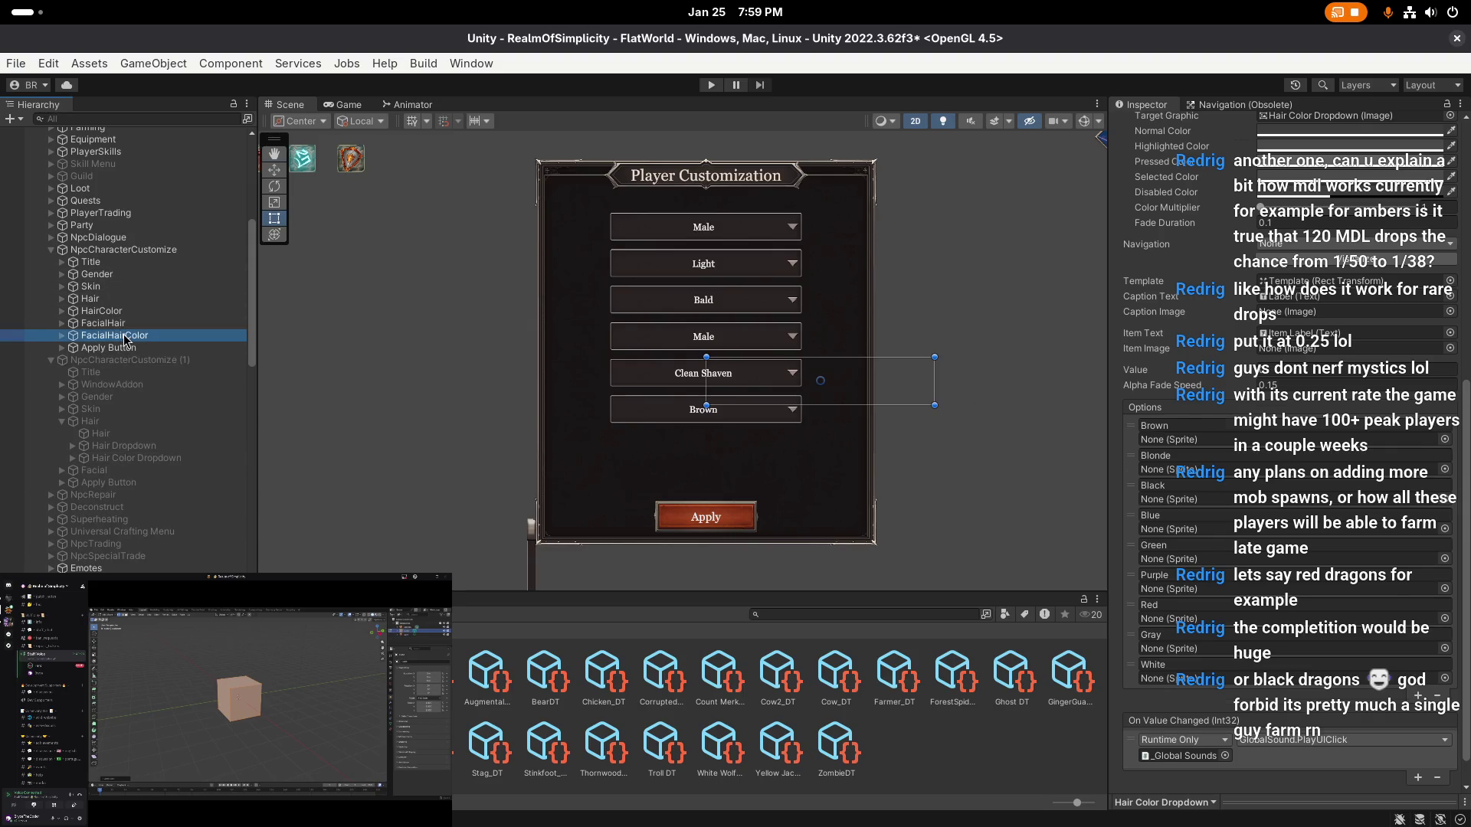
click(154, 325)
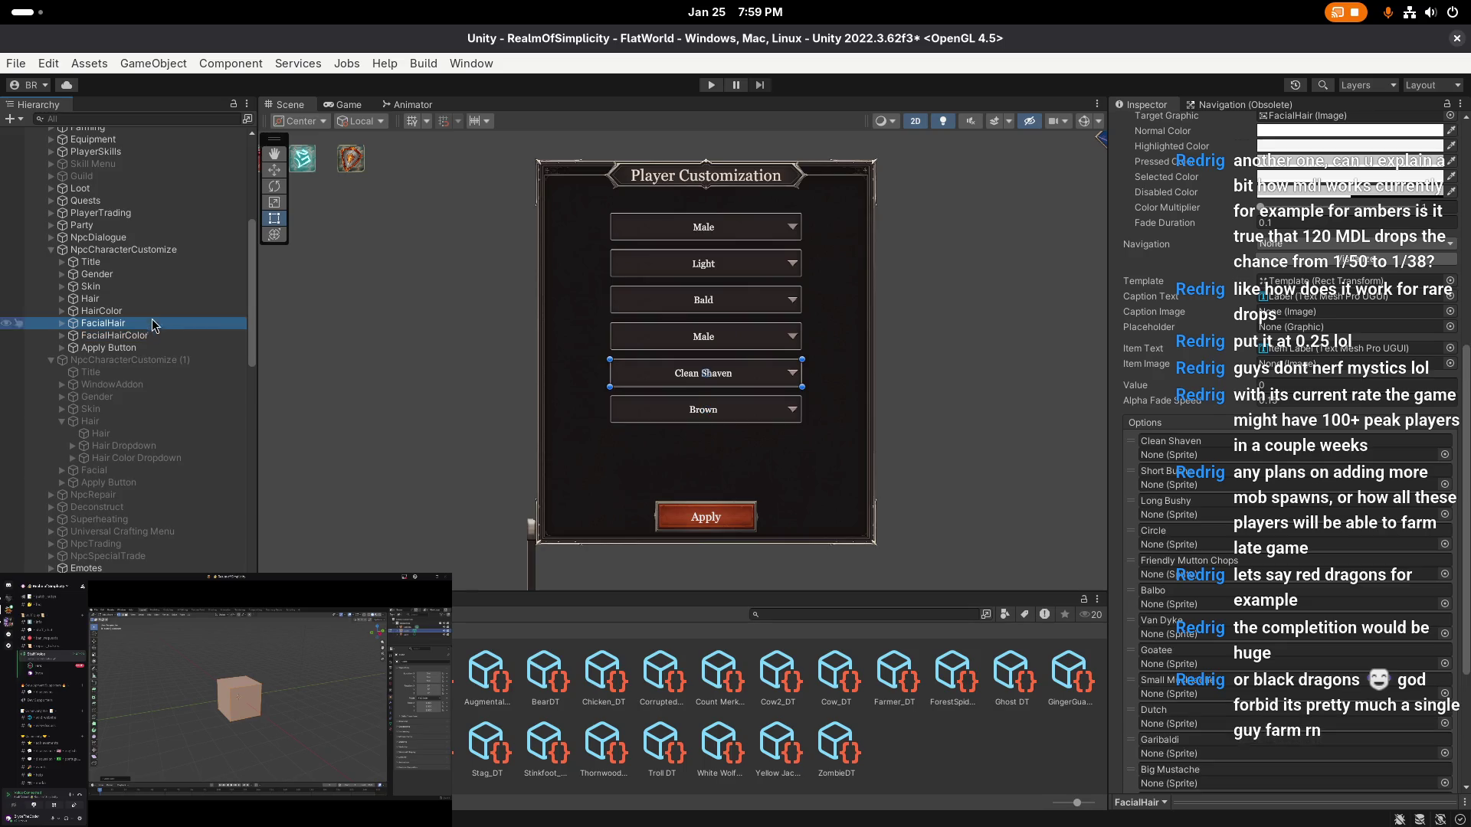
- Paste the colour list into HairColor's Options, save, and delete the NpcCharacterCustomize (1) copy
click(152, 314)
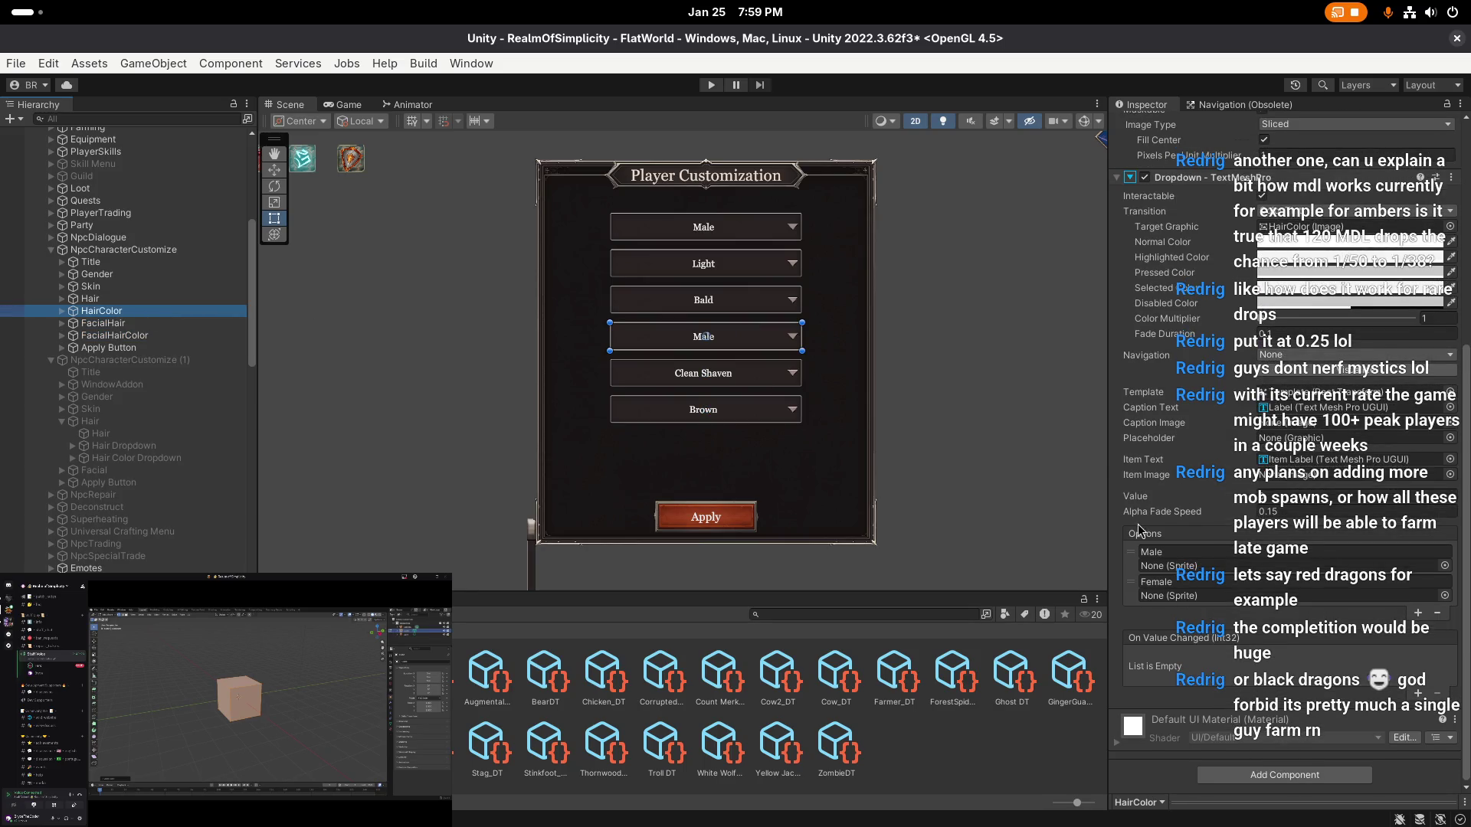
right_click(1147, 536)
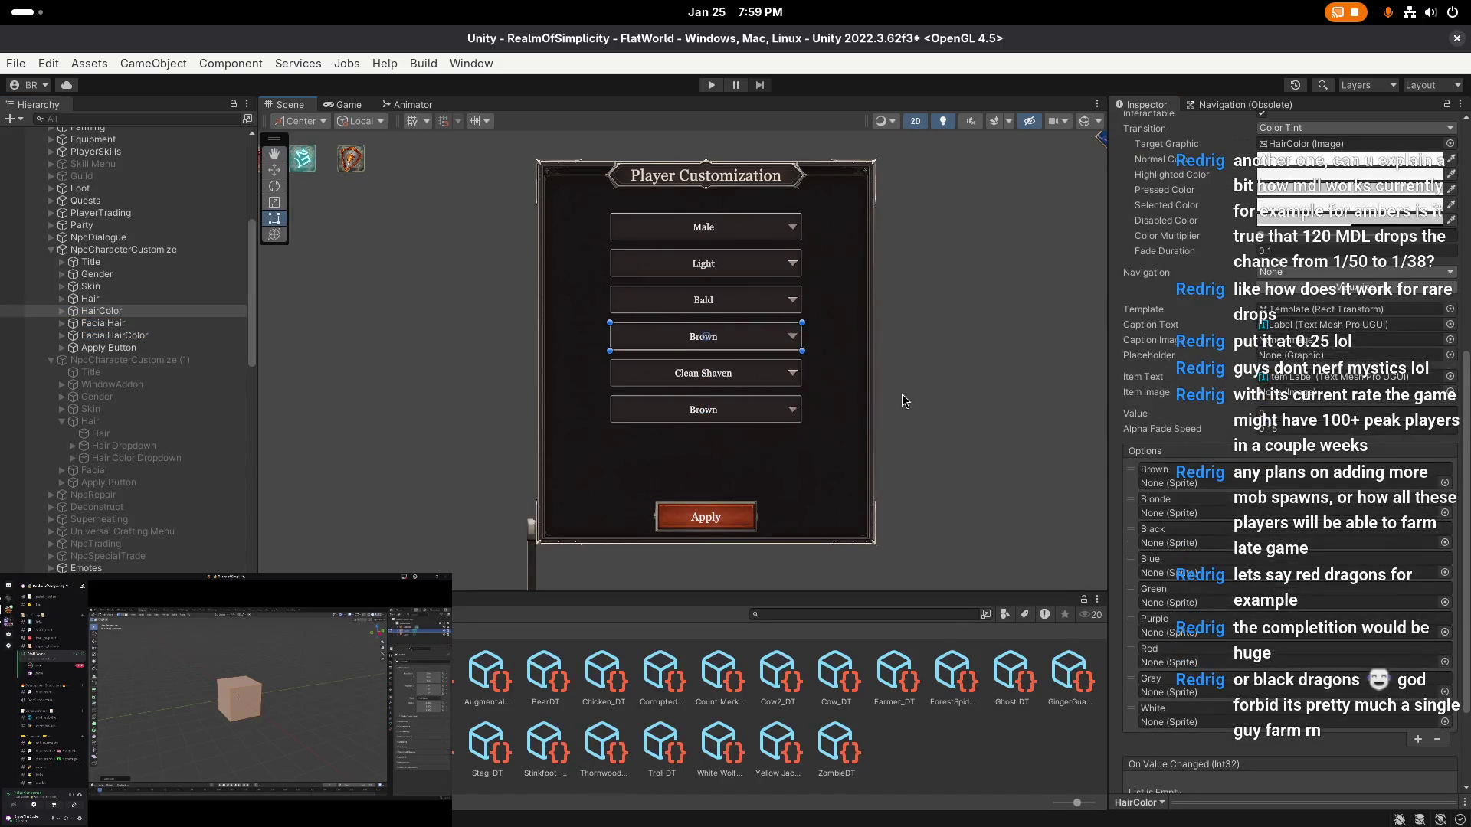
key(ctrl+s)
click(113, 360)
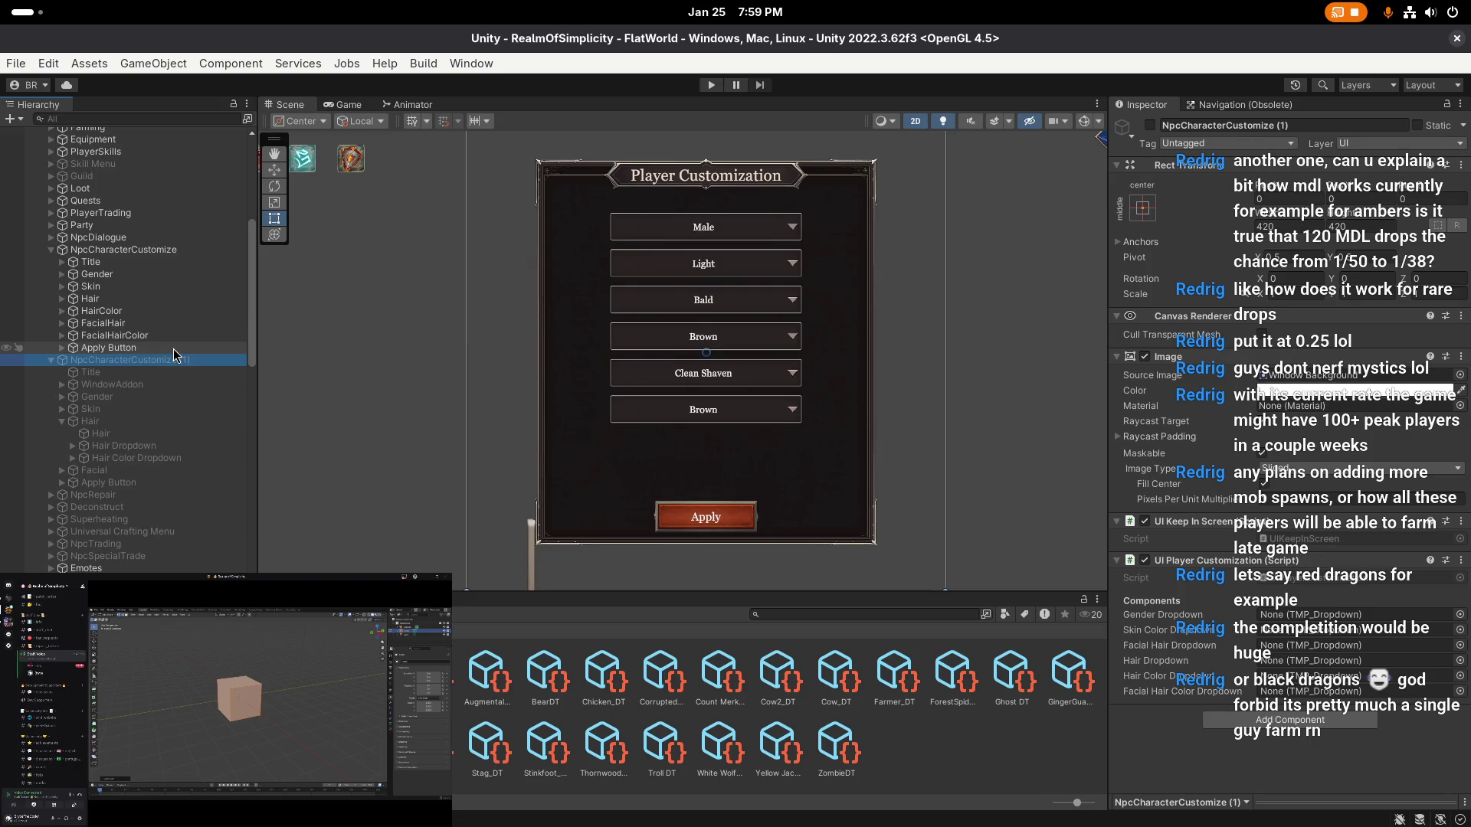
key(Delete)
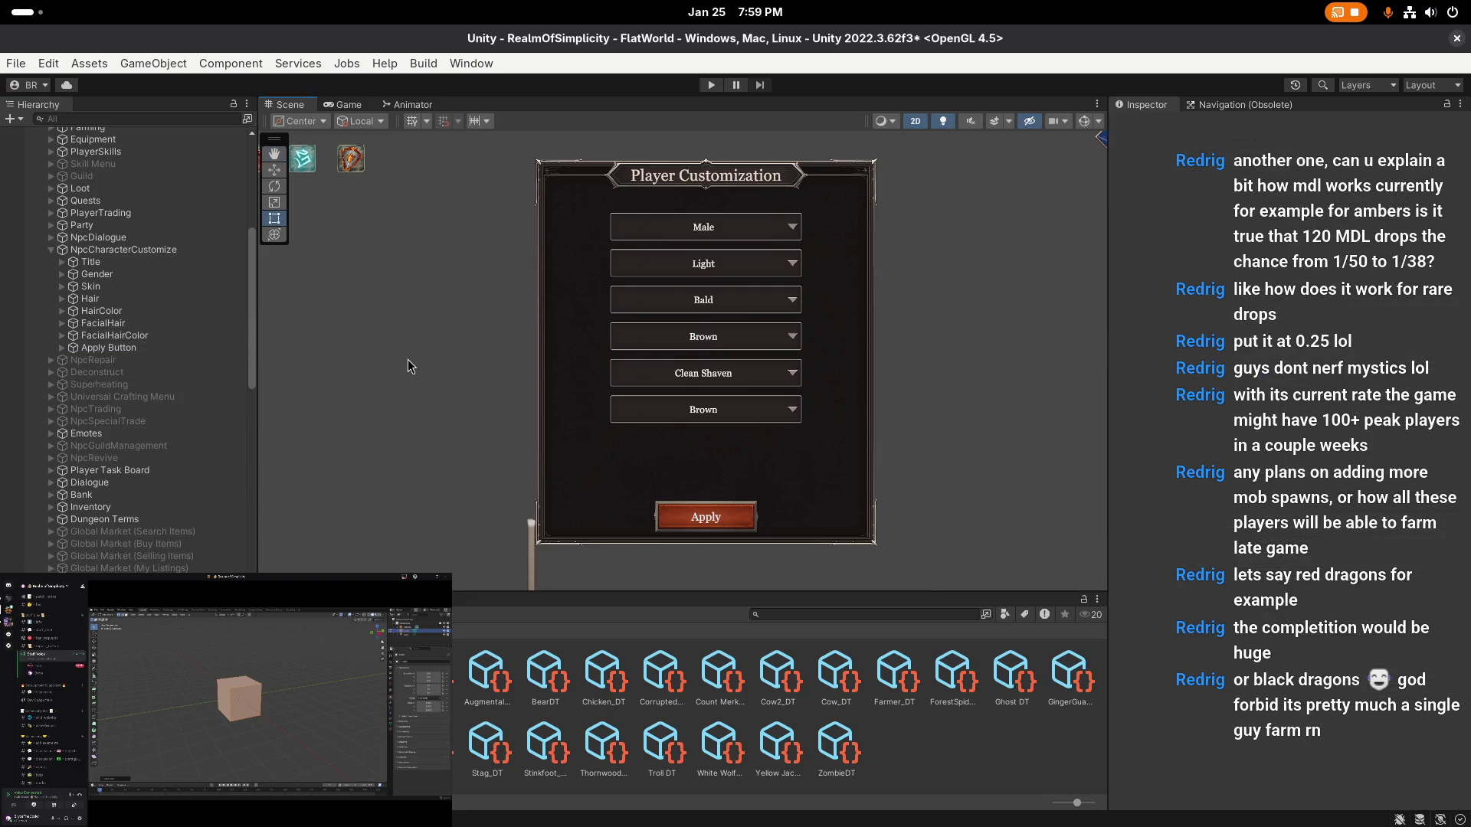
- Save the scene and the project
key(ctrl+s)
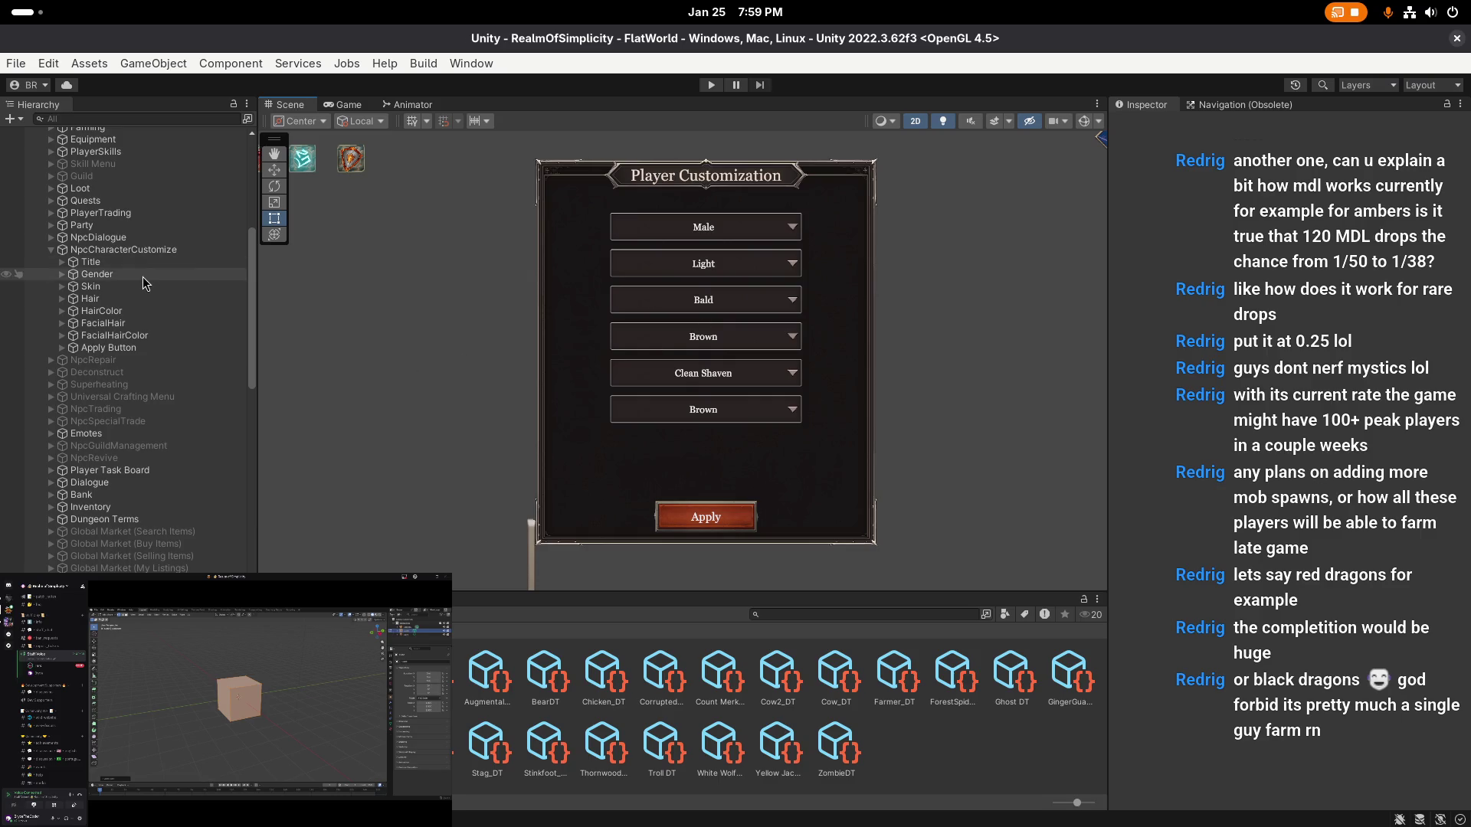
key(q)
click(16, 63)
click(46, 230)
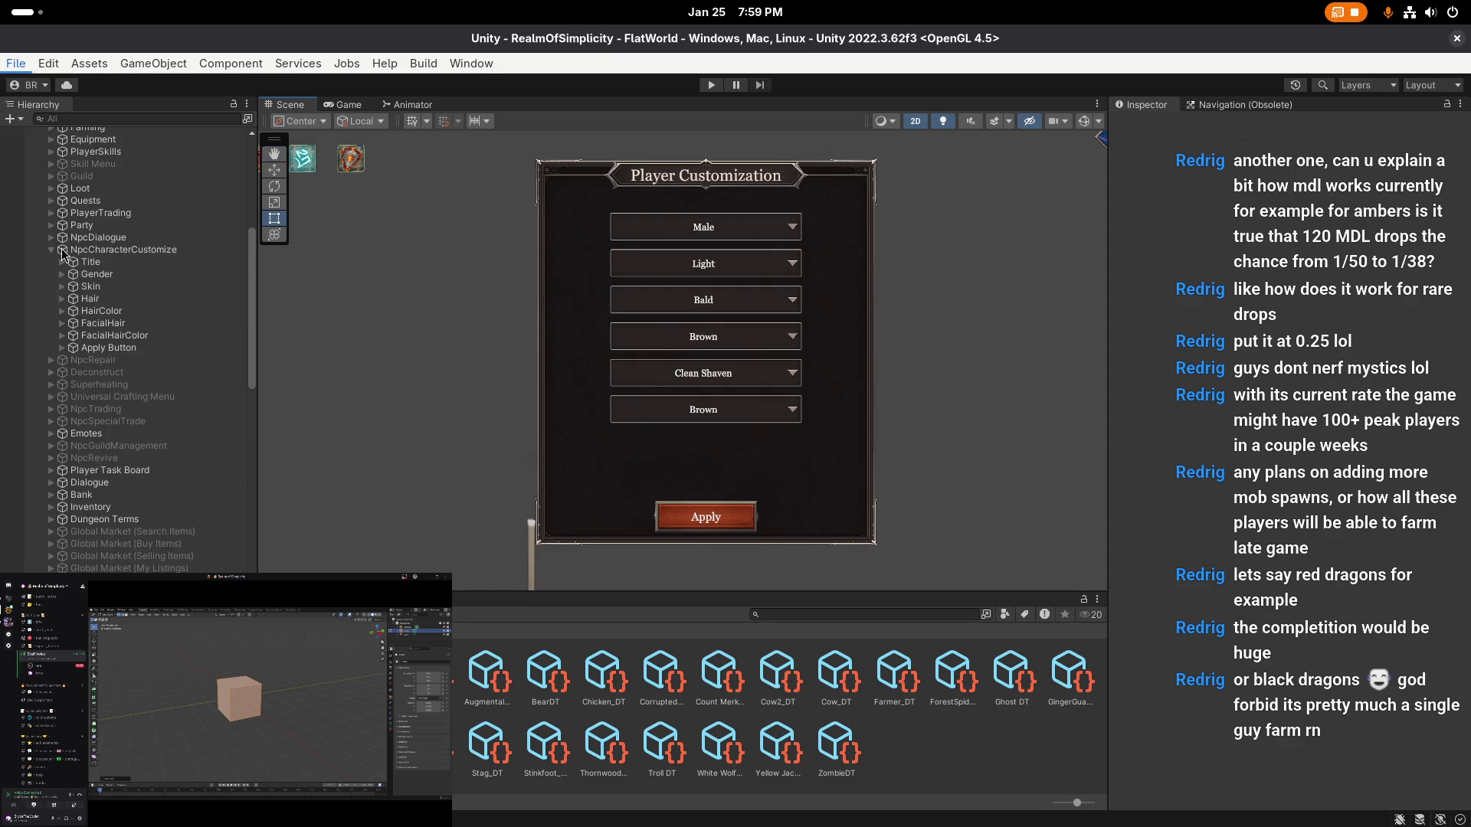
- Review the Options of the Gender, Skin, HairColor, FacialHair and FacialHairColor dropdowns
click(126, 275)
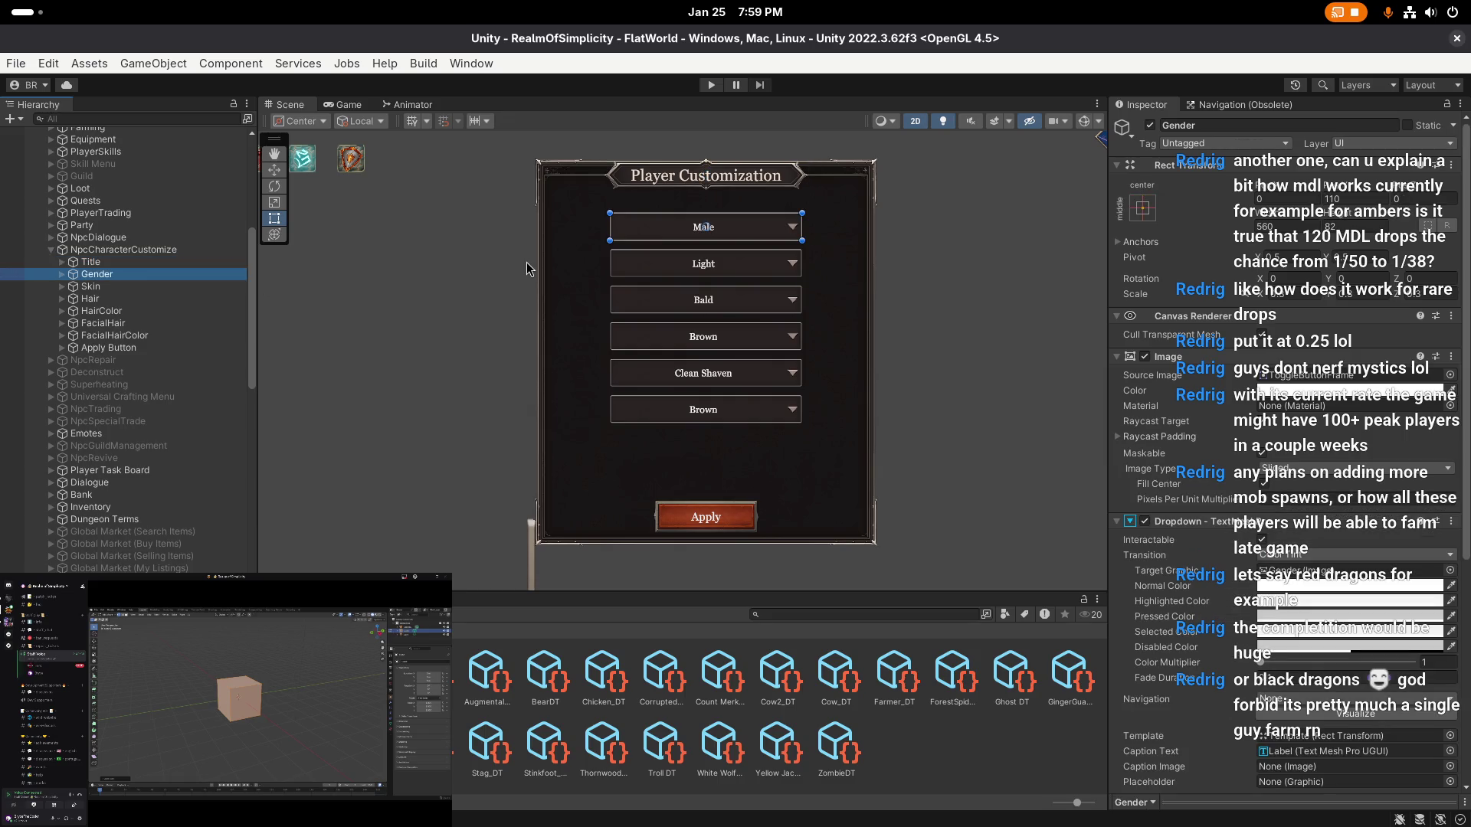
scroll(1190, 489, down, 5)
key(Down)
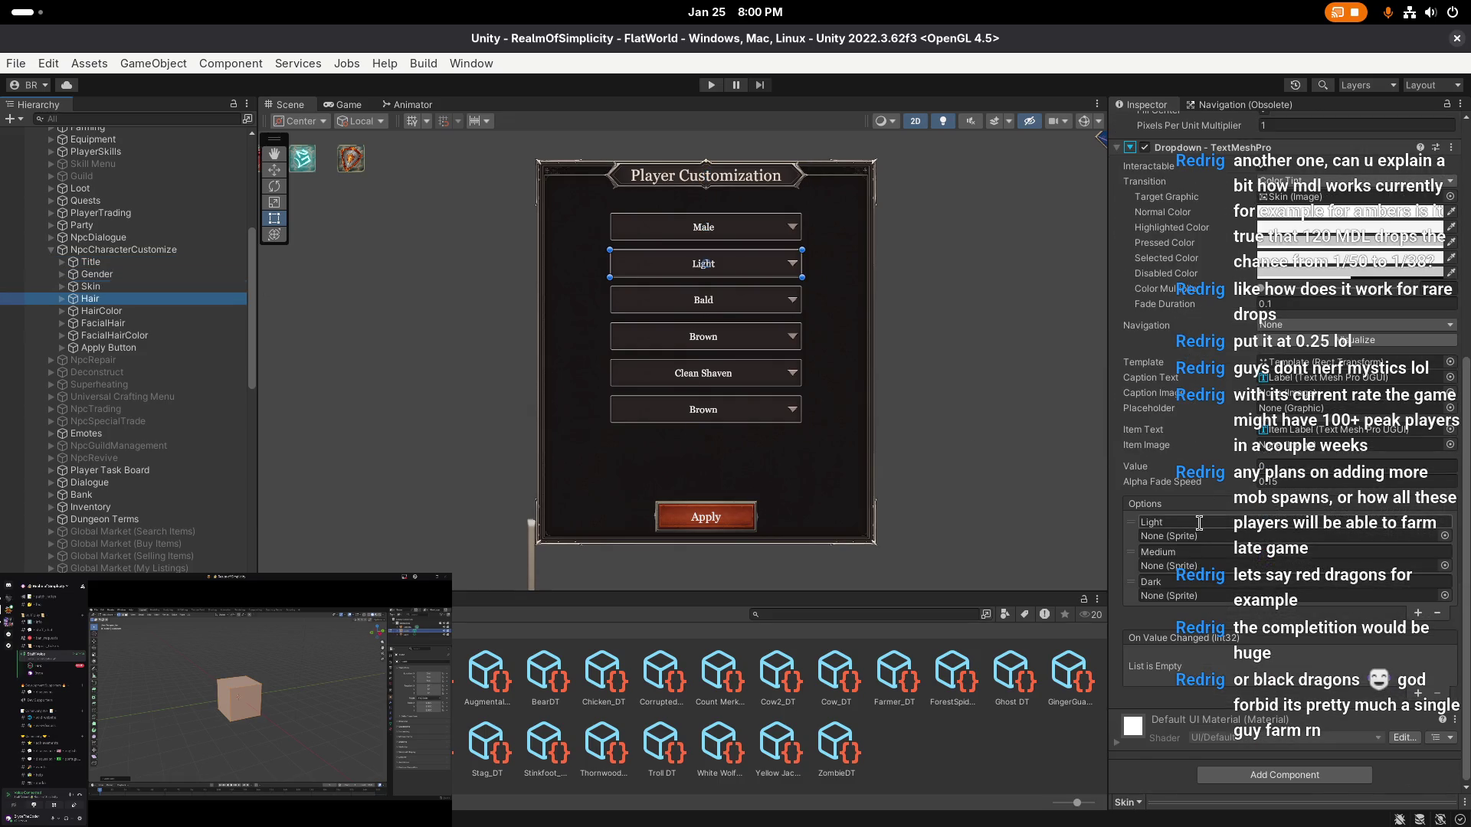
key(Down)
key(Down)
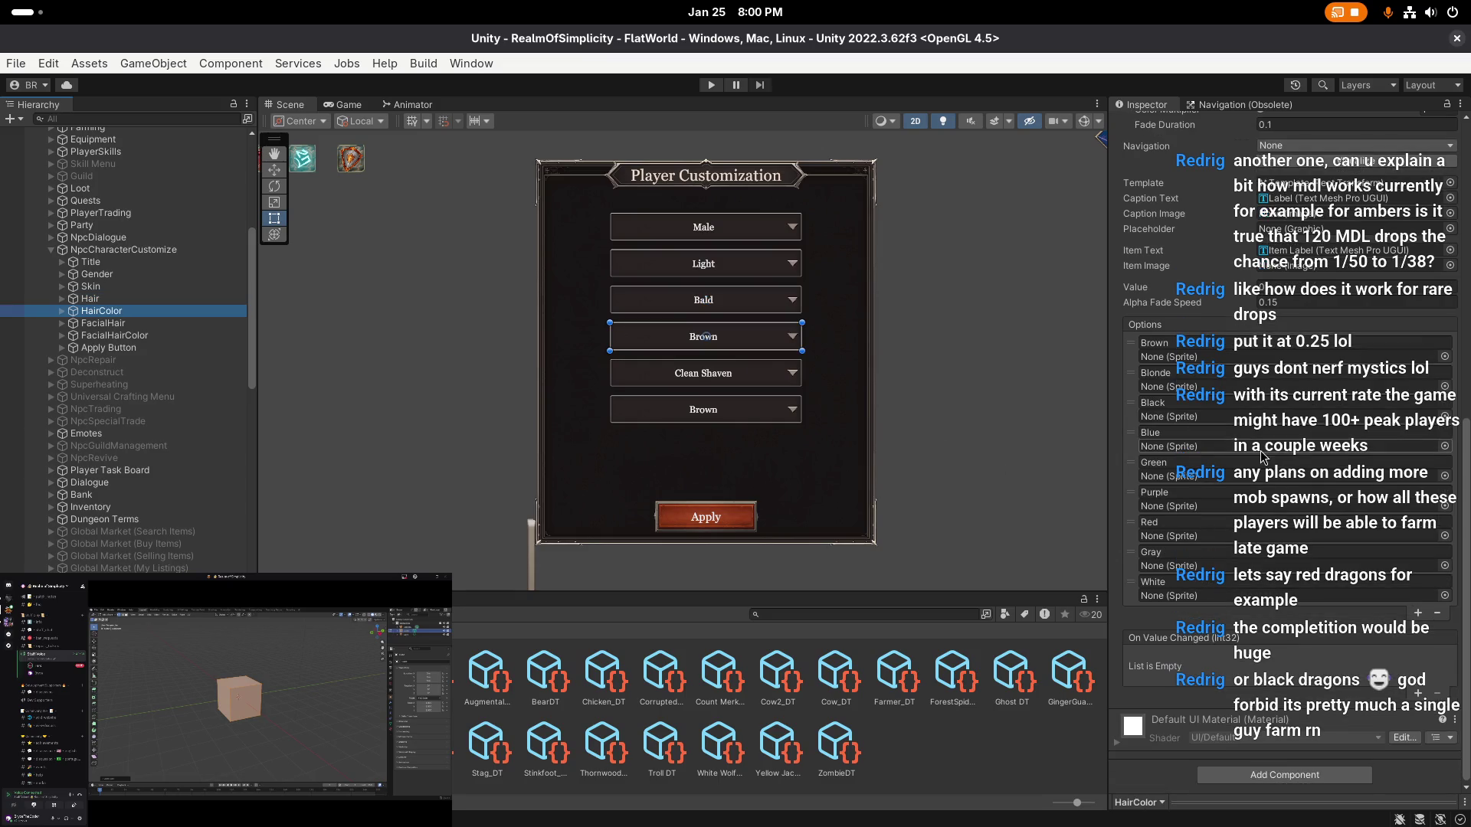
key(Down)
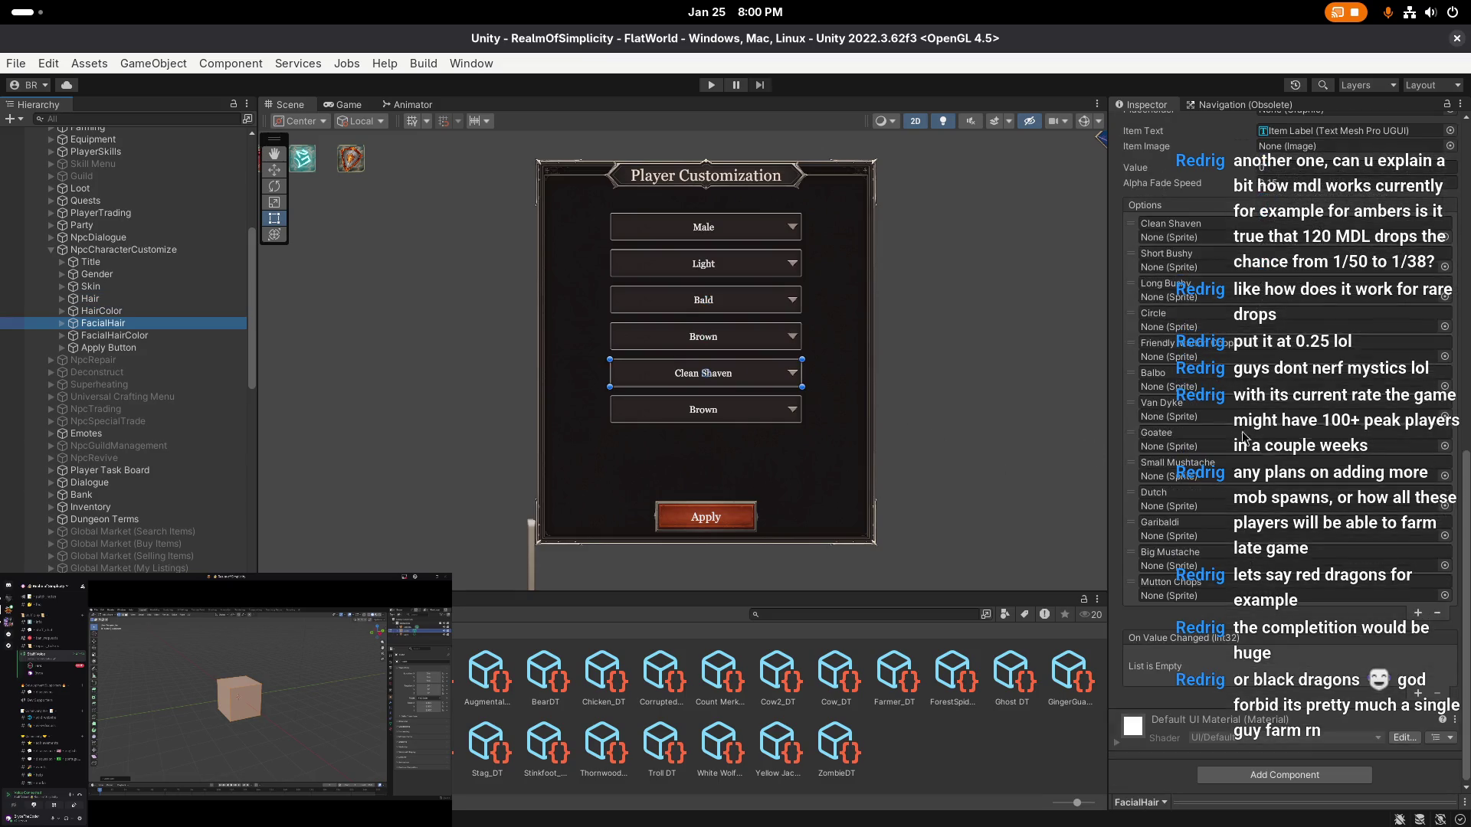
key(Down)
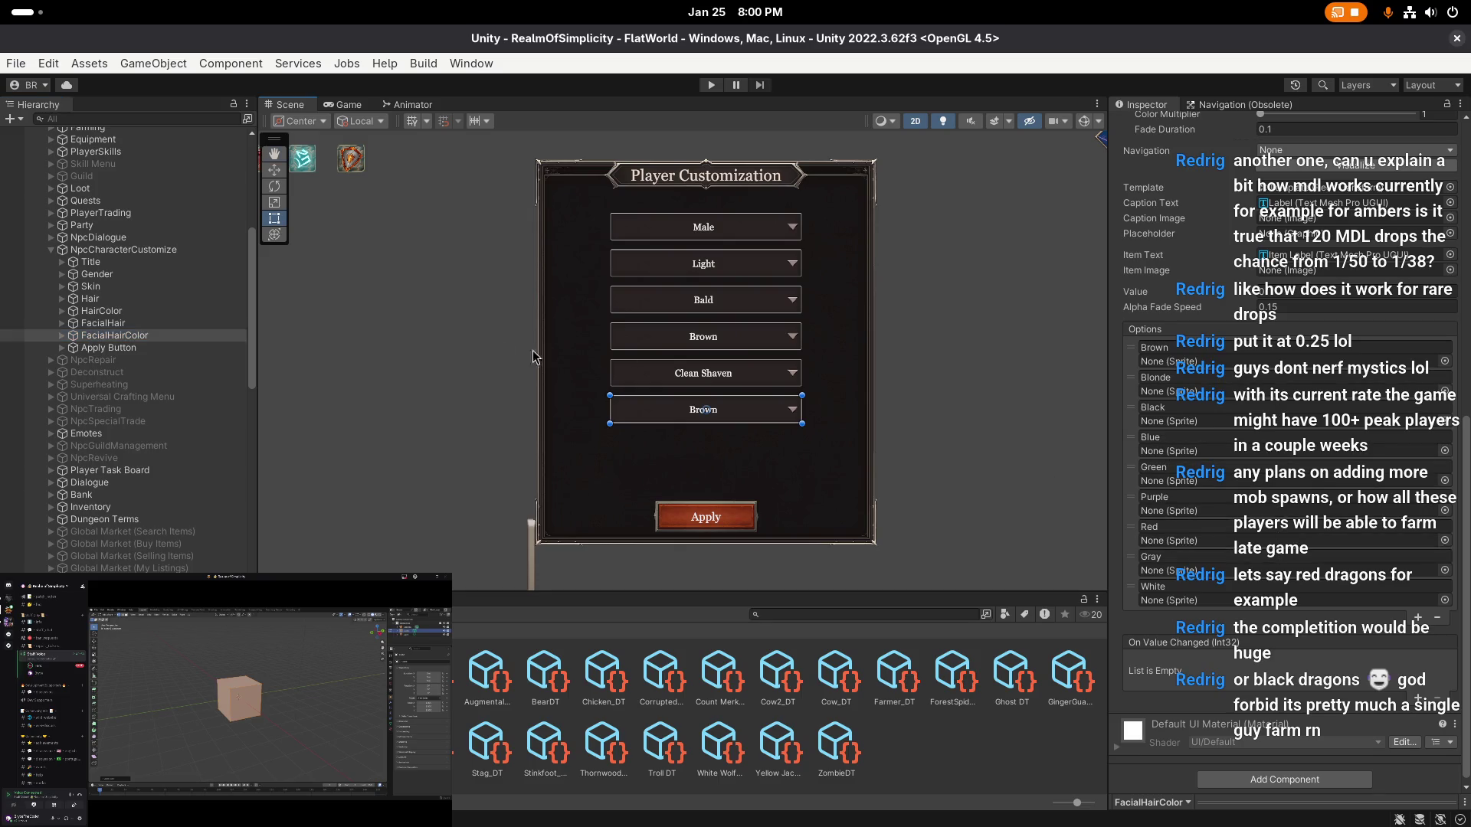
click(576, 356)
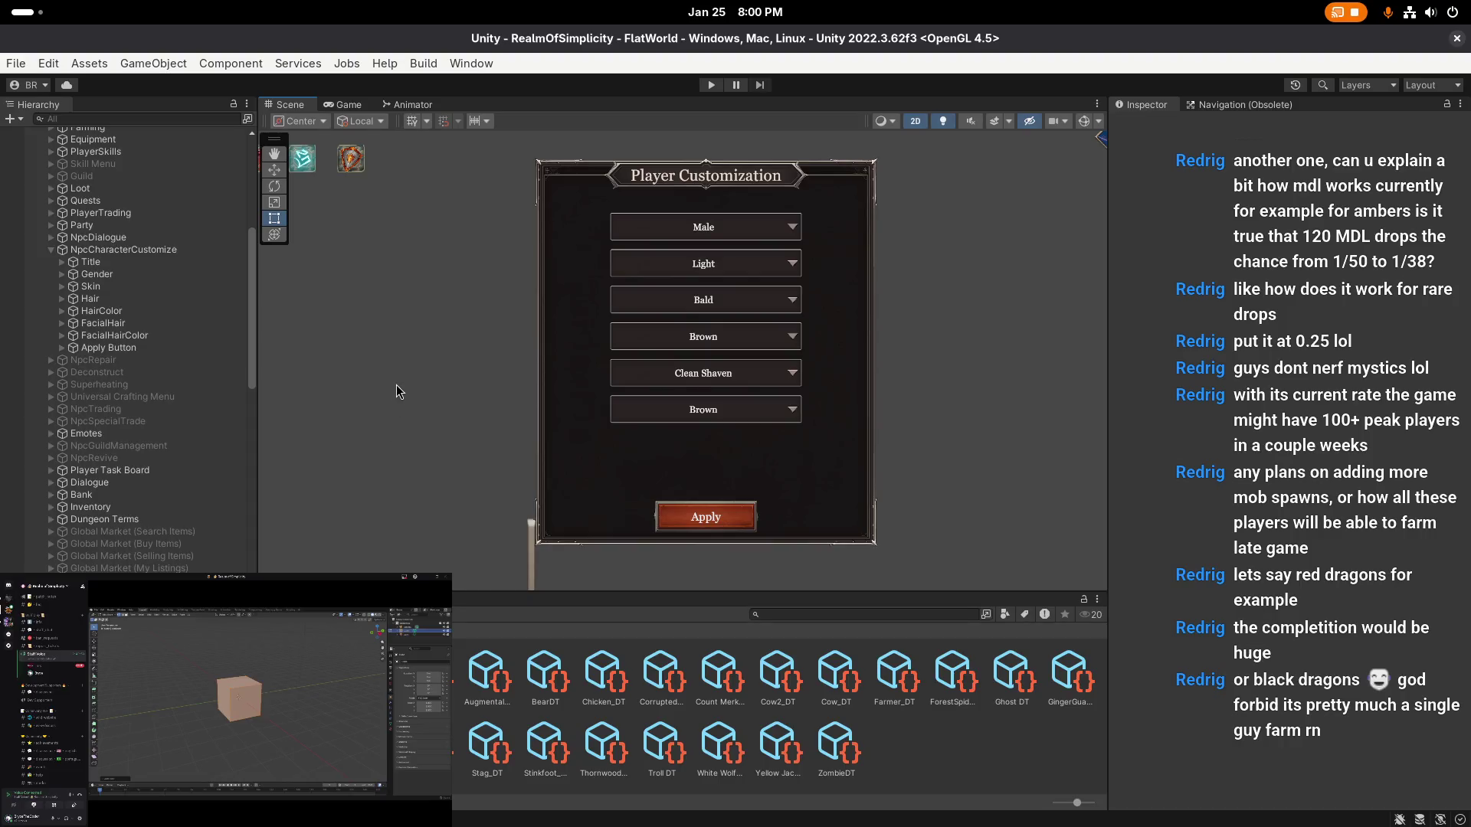
click(11, 66)
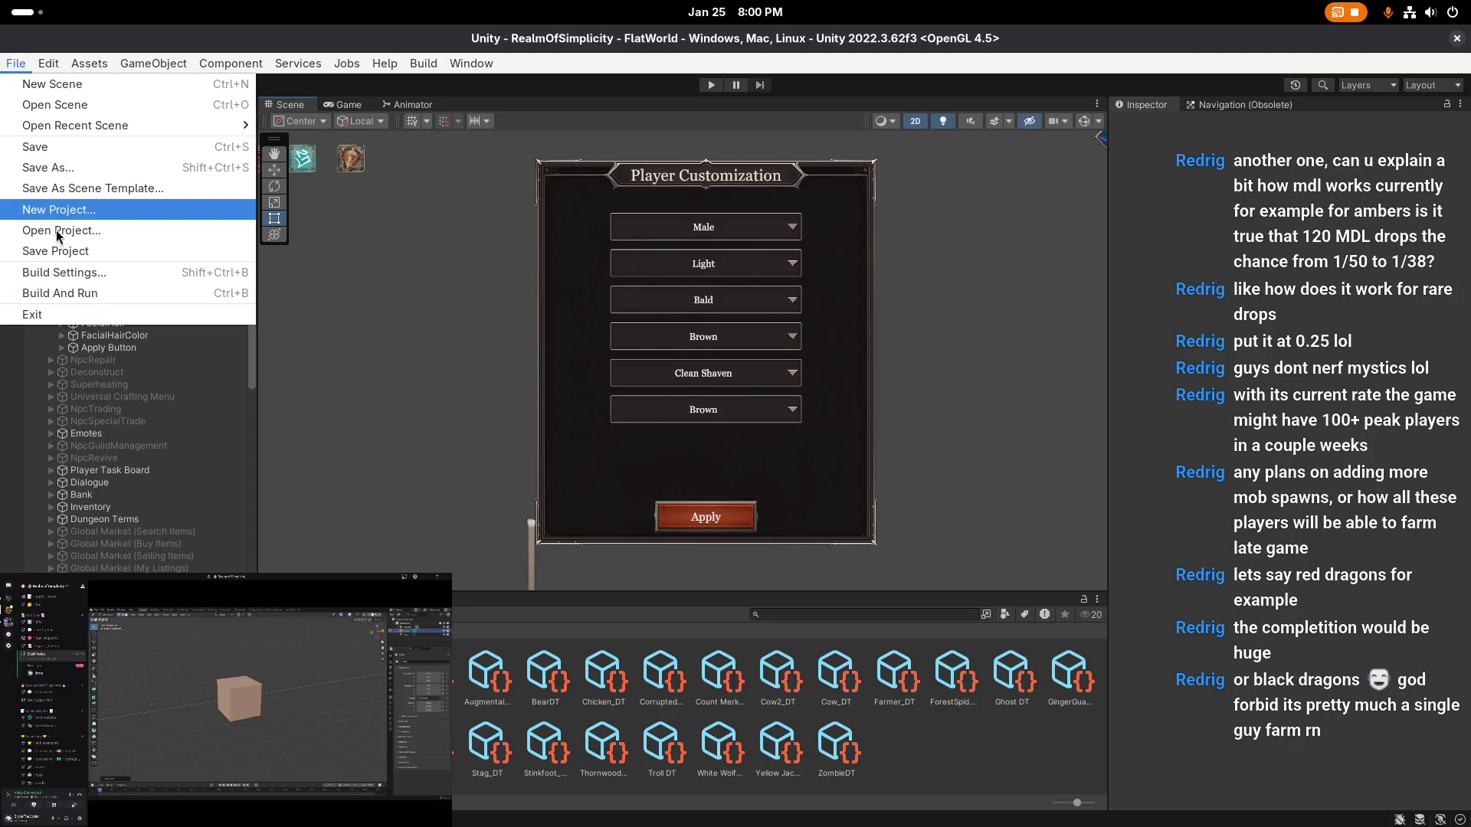
- Launch Navicat for MySQL and open the Realm of Simplicity connection's realm_of_simplicity database
key(super)
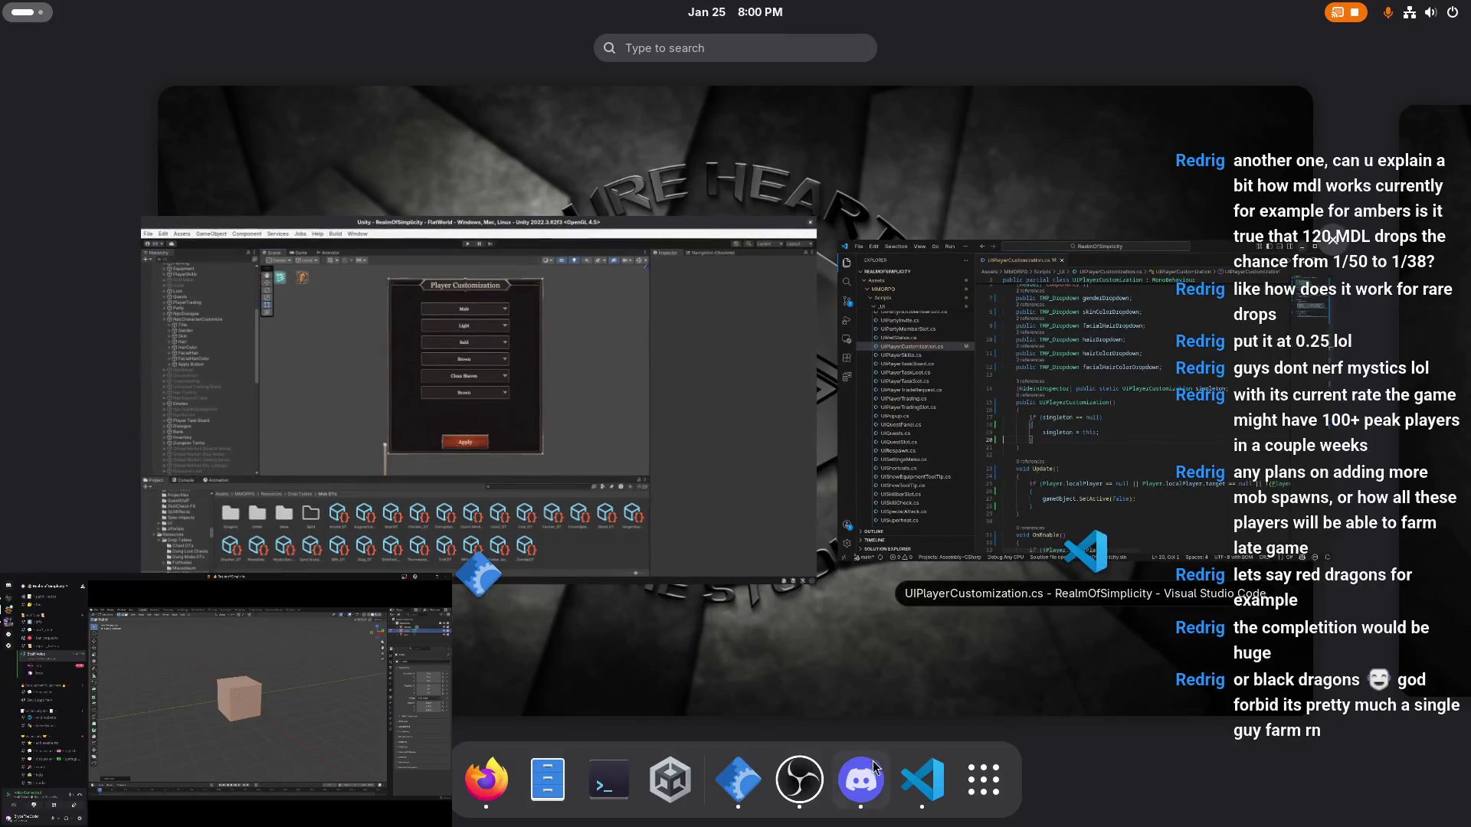
click(984, 780)
click(809, 324)
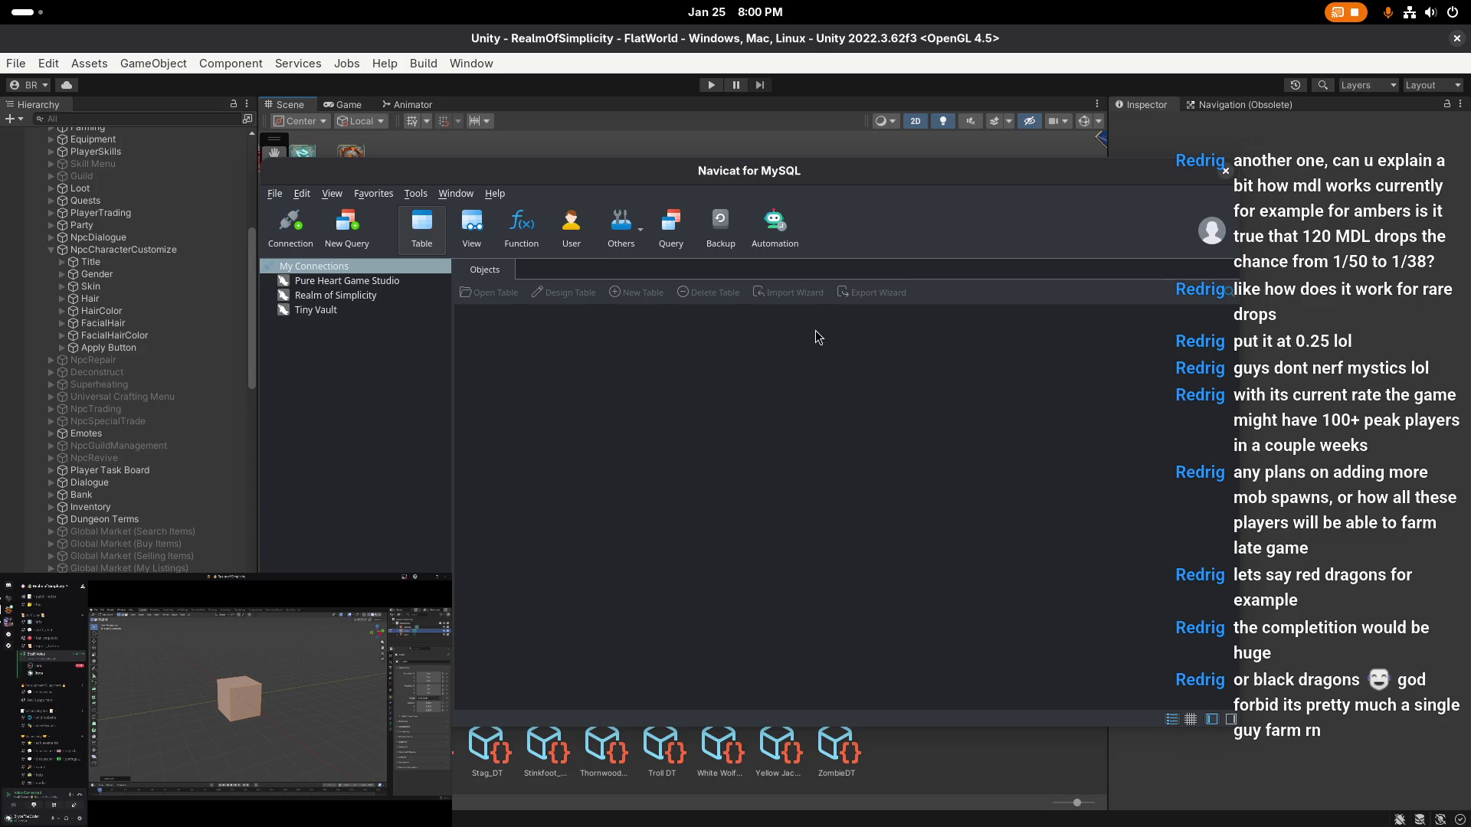
click(334, 298)
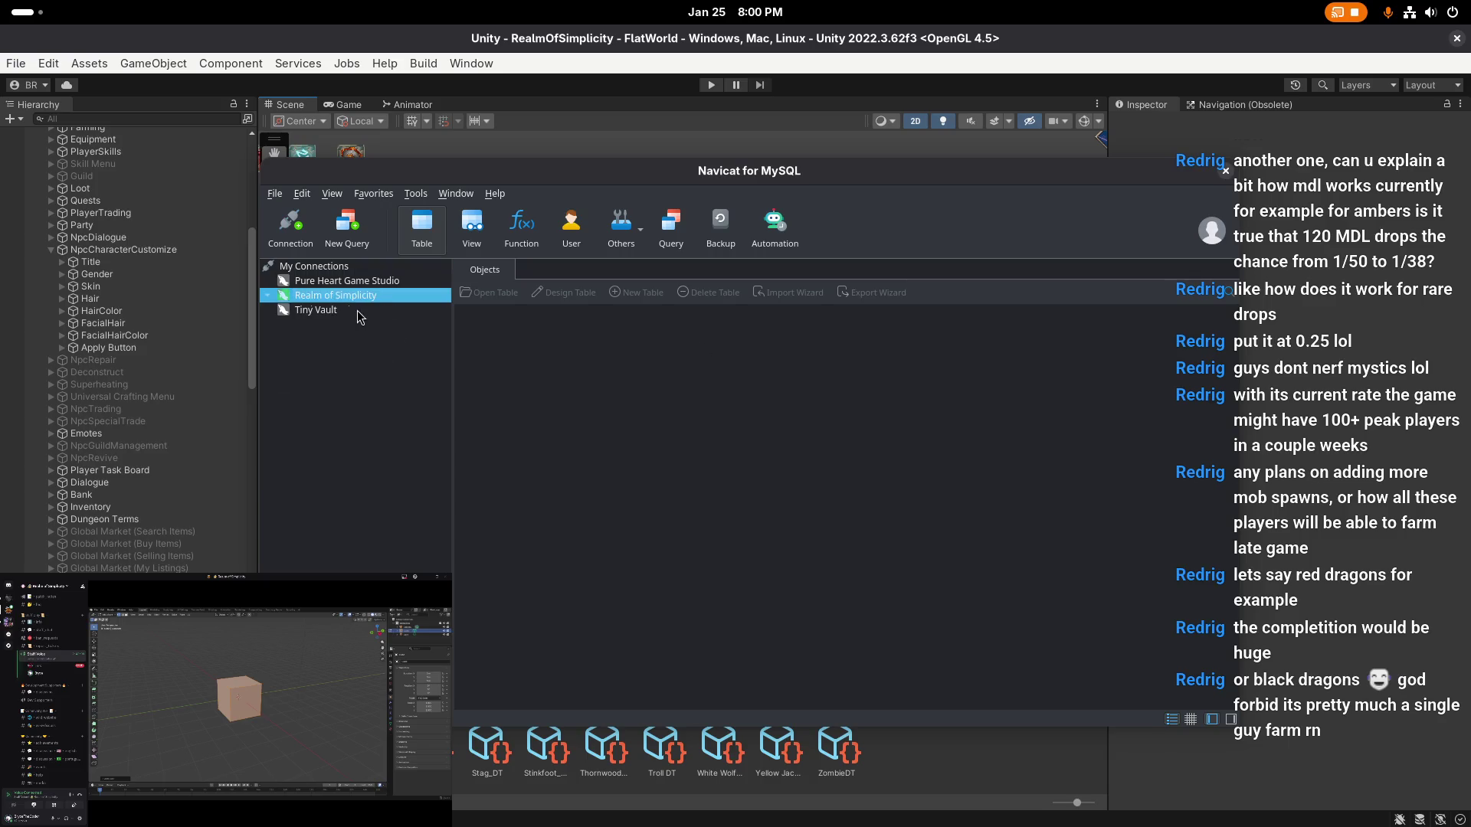
double_click(350, 299)
double_click(347, 354)
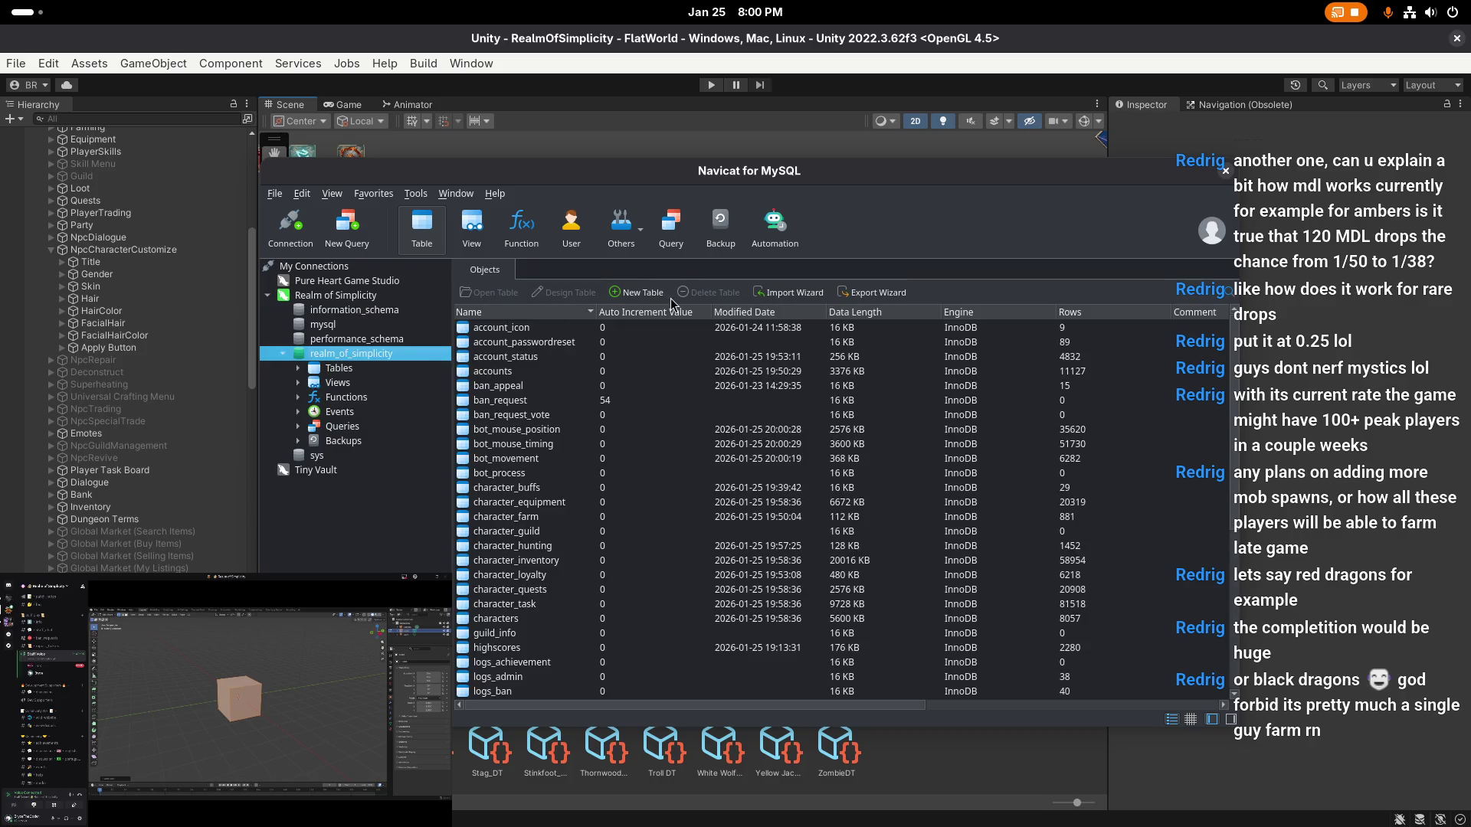
- Write a new query: SELECT count(*) FROM accounts WHERE membershipExpires IS NOT NULL AND membershipExpires >= NOW();
click(671, 230)
click(570, 293)
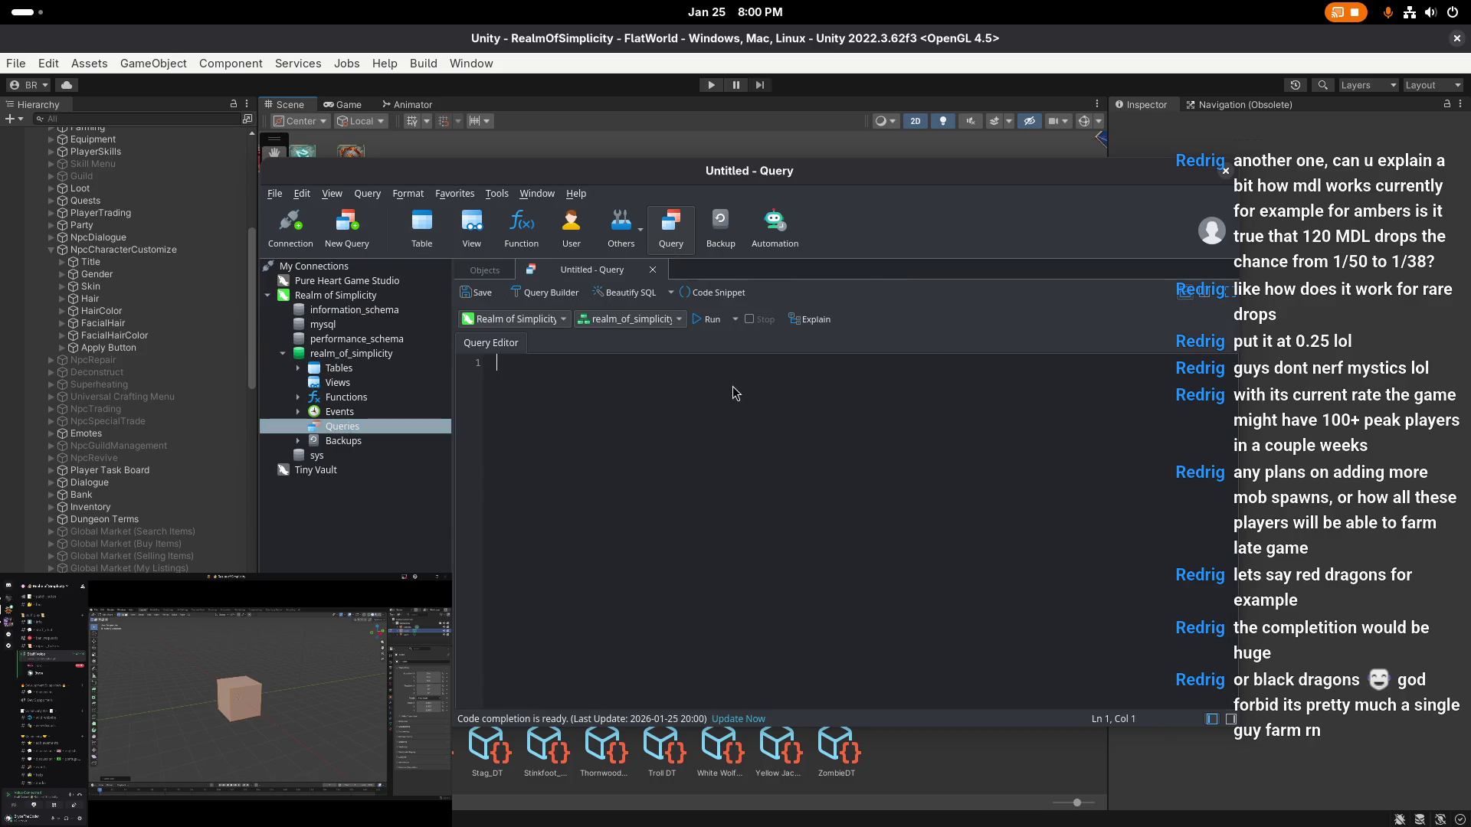
text(sele)
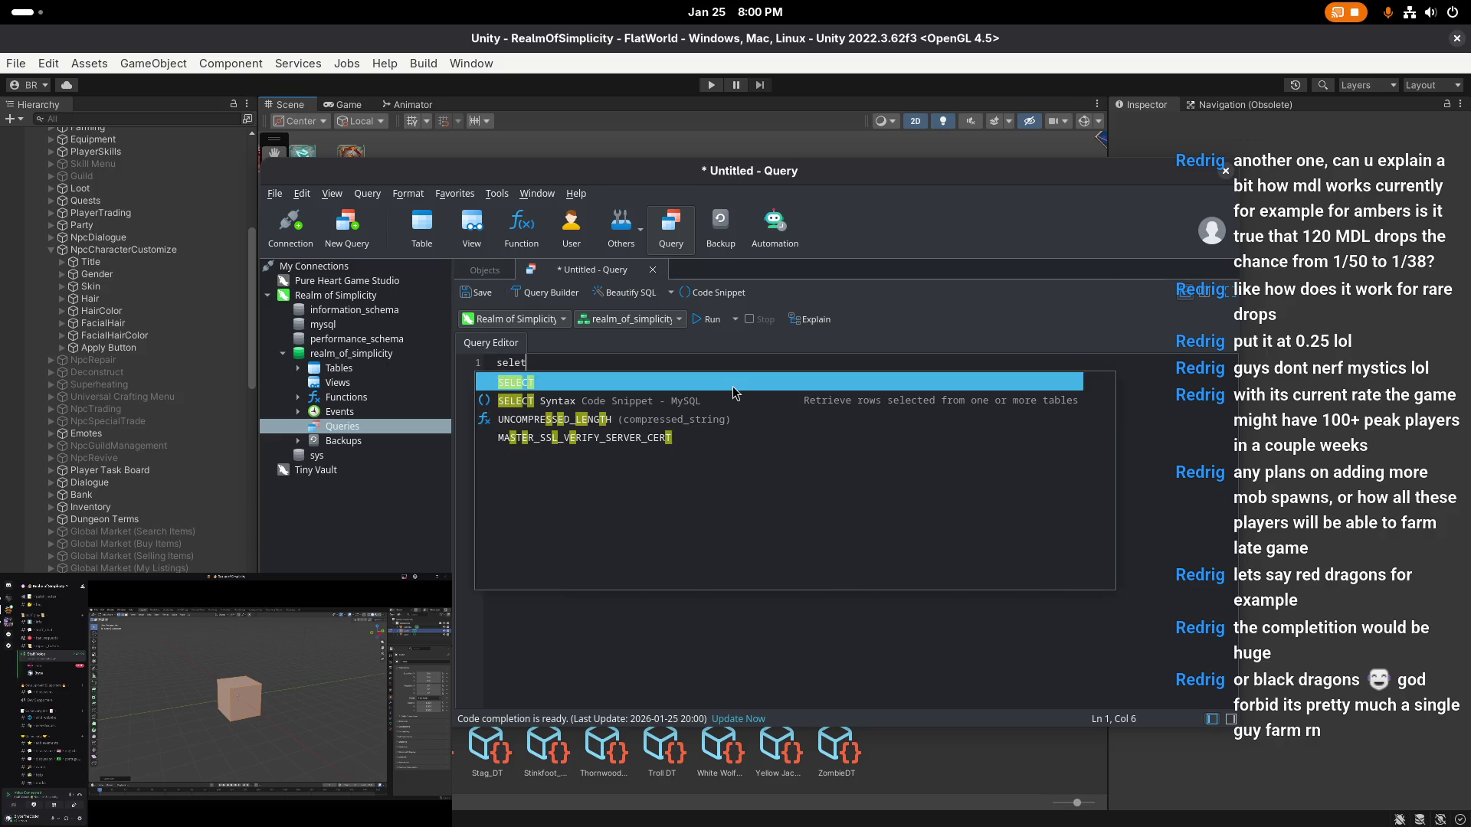
text(ct count)
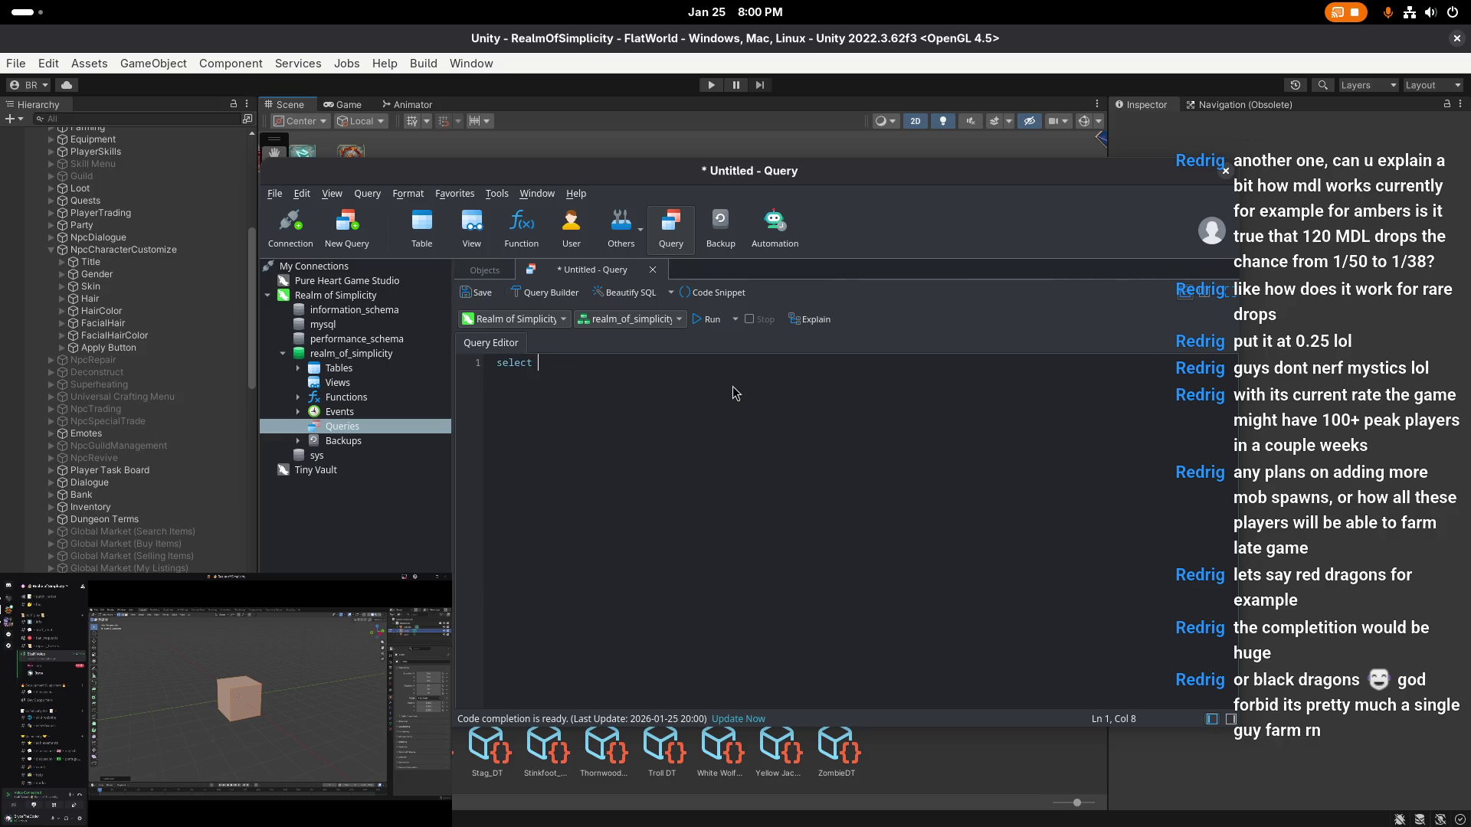
text((*) from accounts whe)
text(re member)
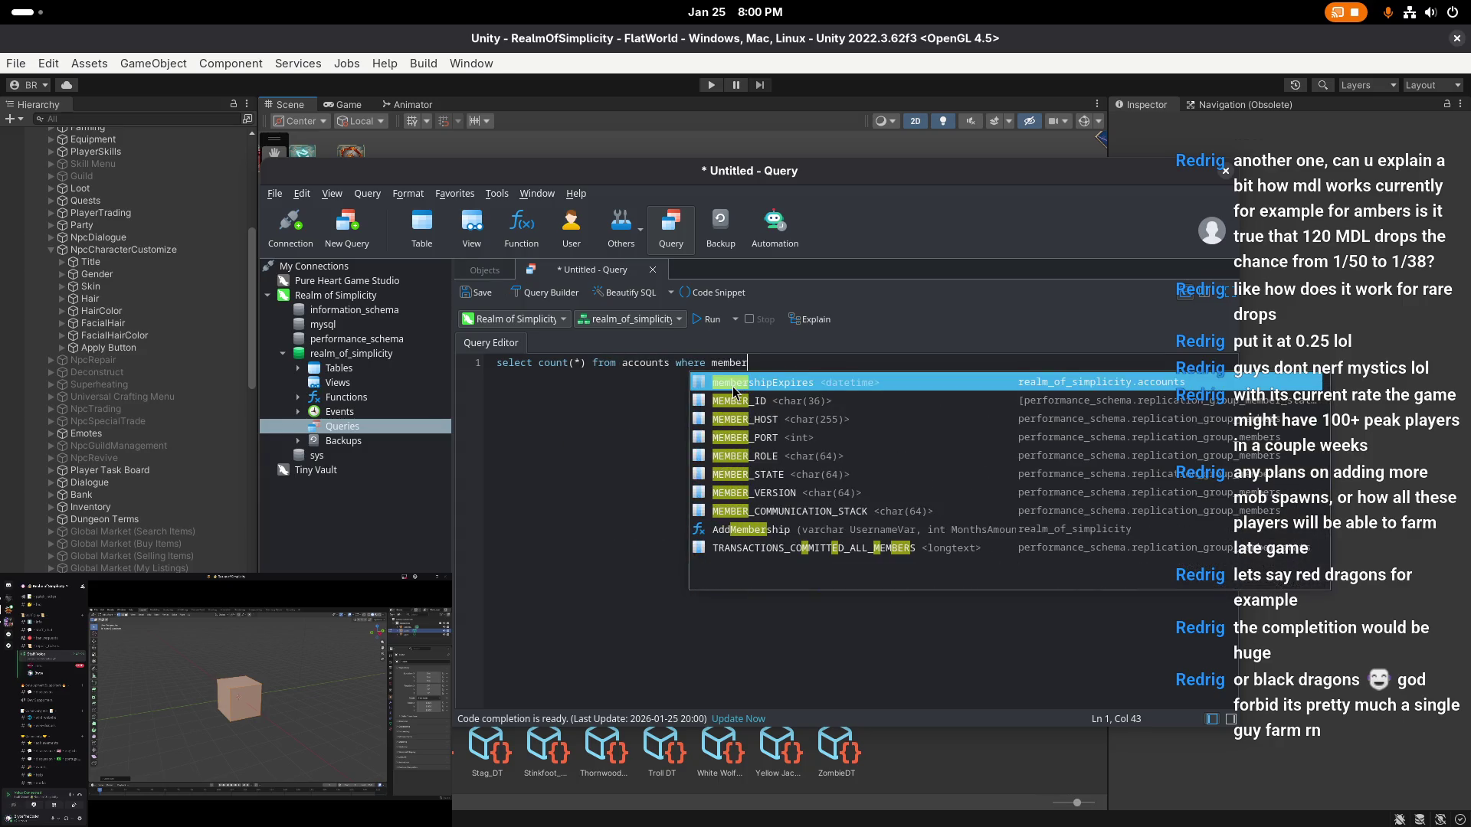
text(shipExpires is not null &)
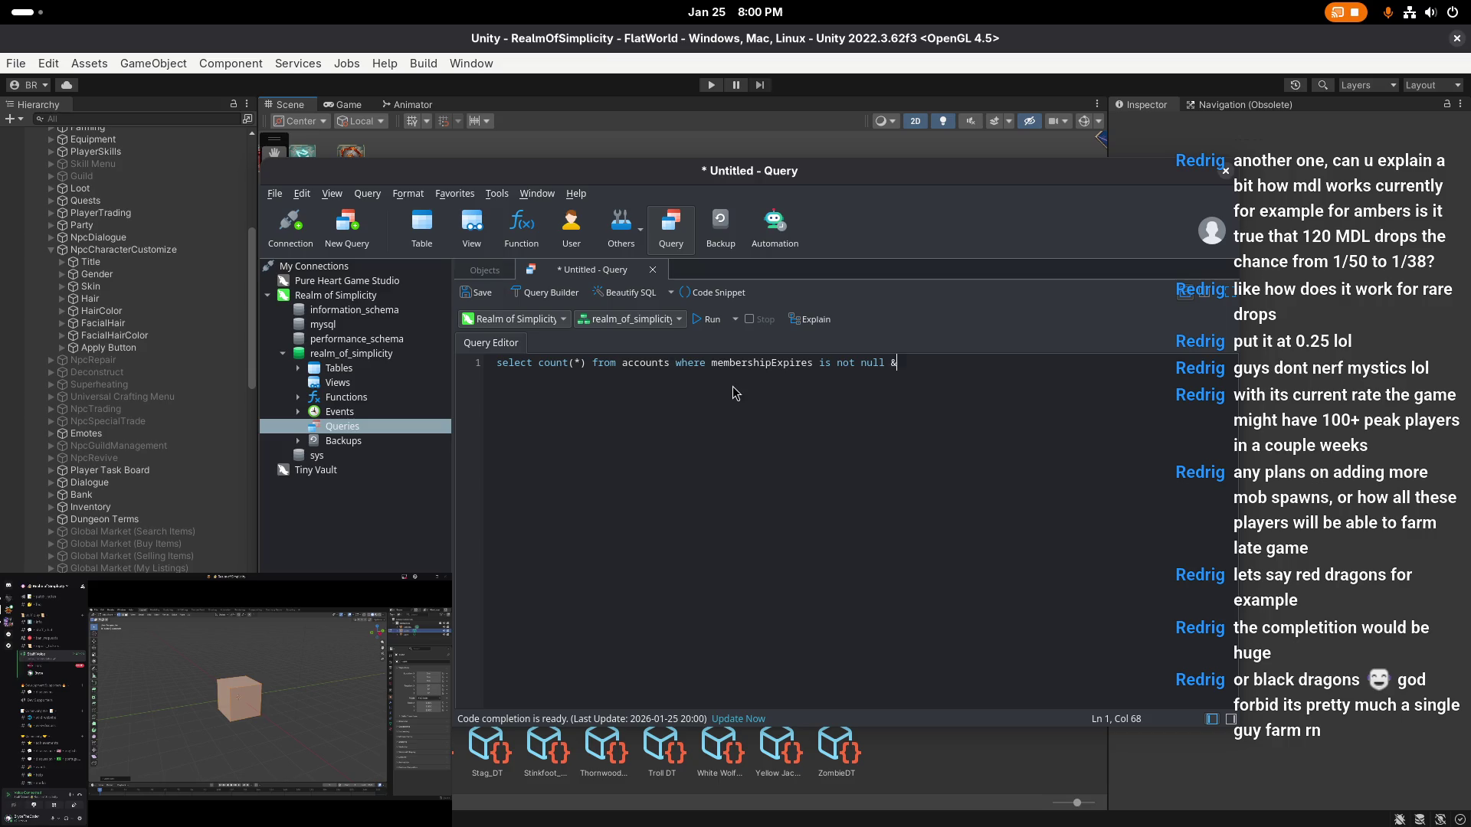
key(BackSpace)
text(AND )
text(member)
text(shipExpires)
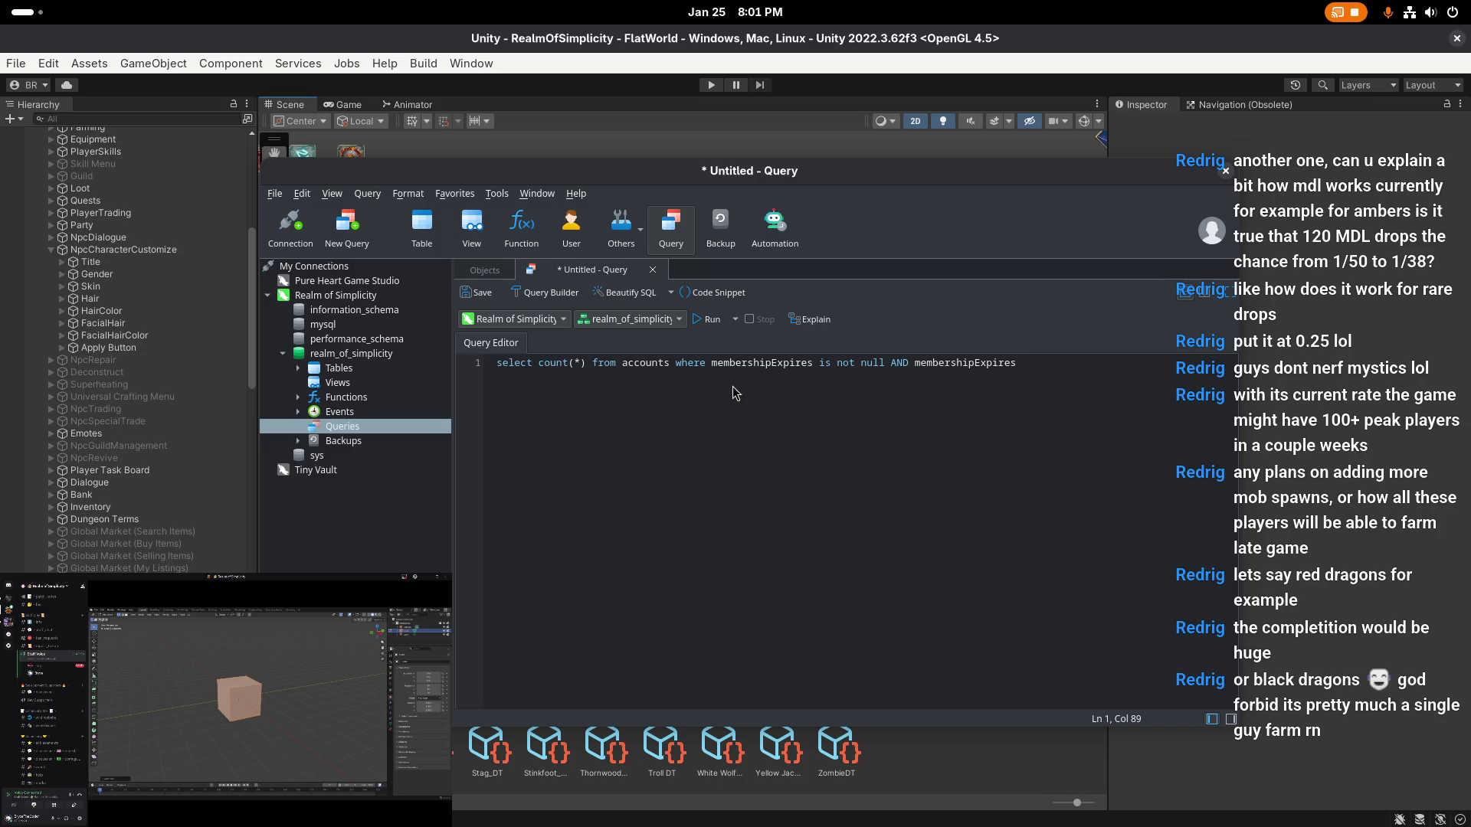
text(>= )
text(NOW();)
- Run the count query (result 41), discard the query tab, then close the connection and Navicat
click(711, 320)
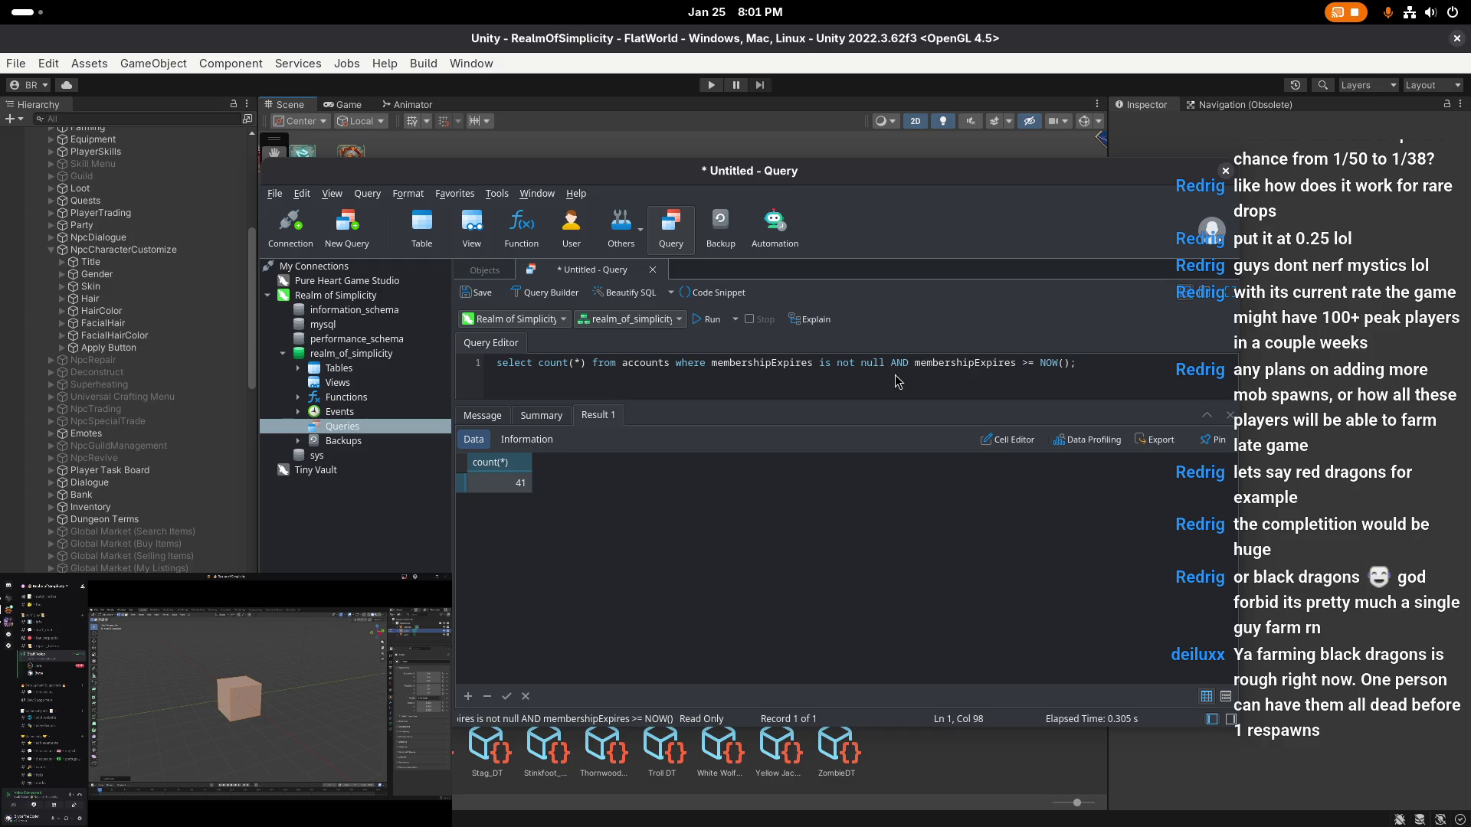
click(653, 277)
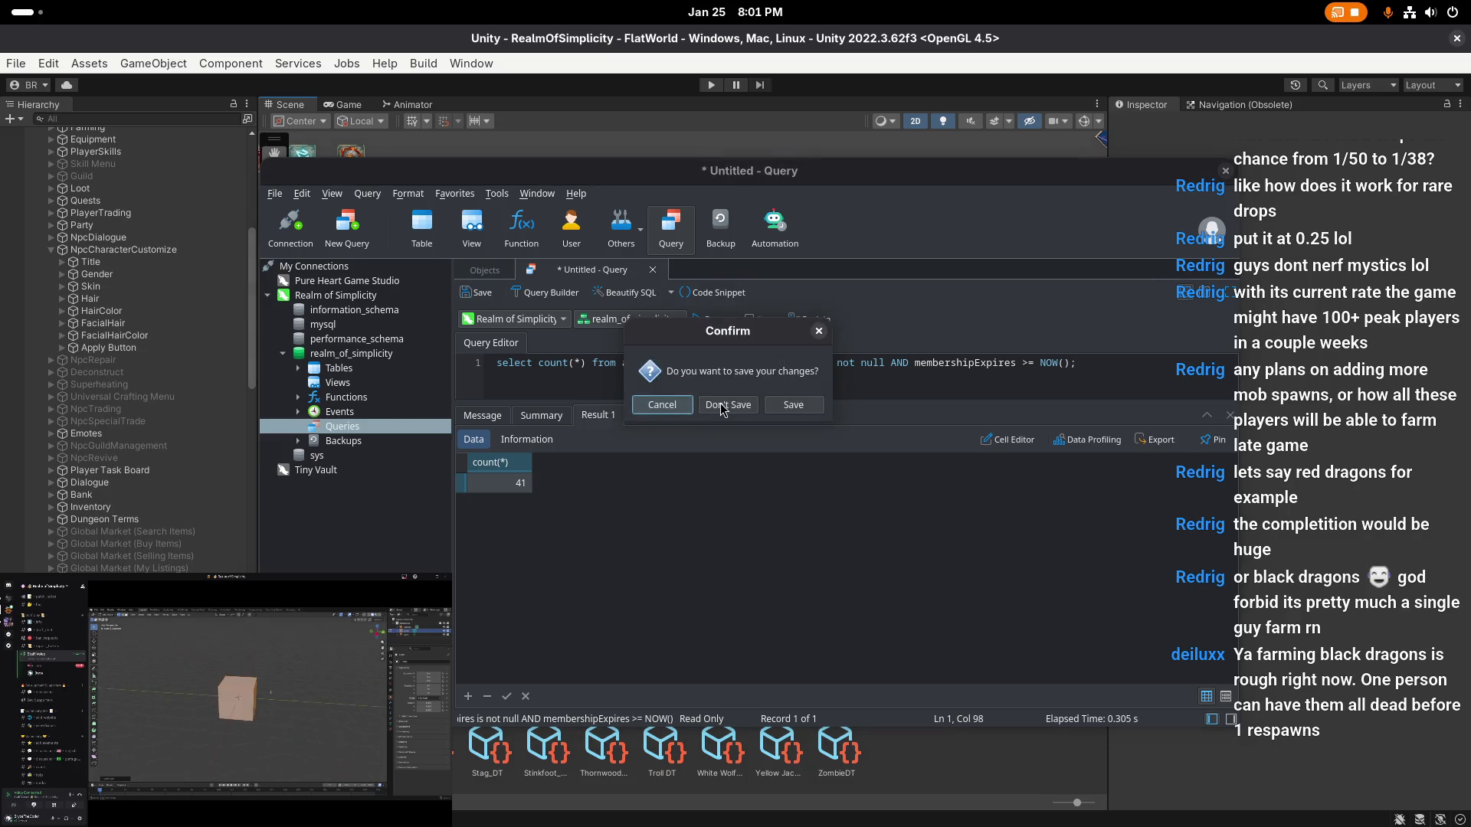
click(699, 406)
right_click(329, 296)
click(367, 317)
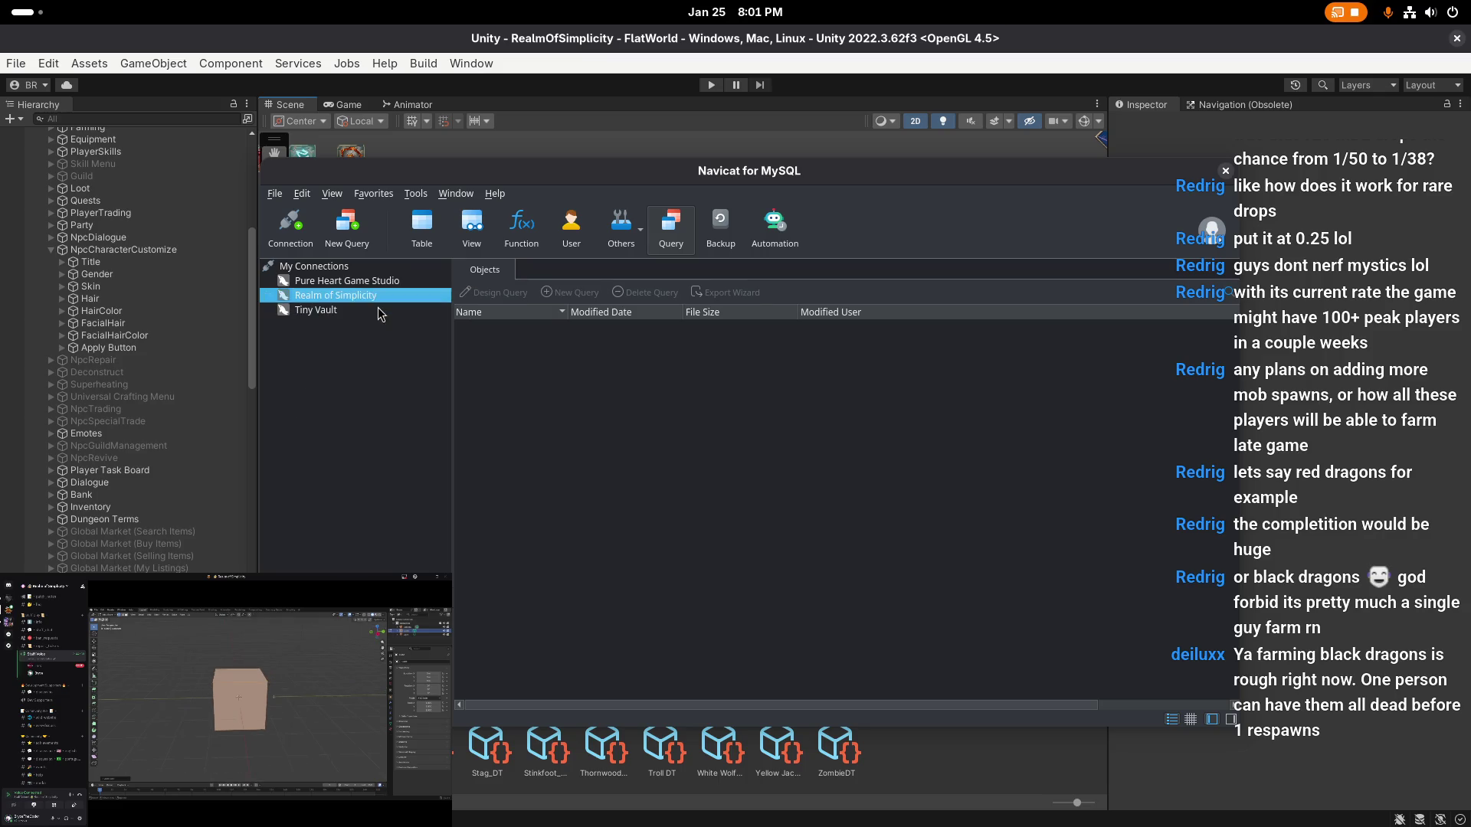
click(1225, 170)
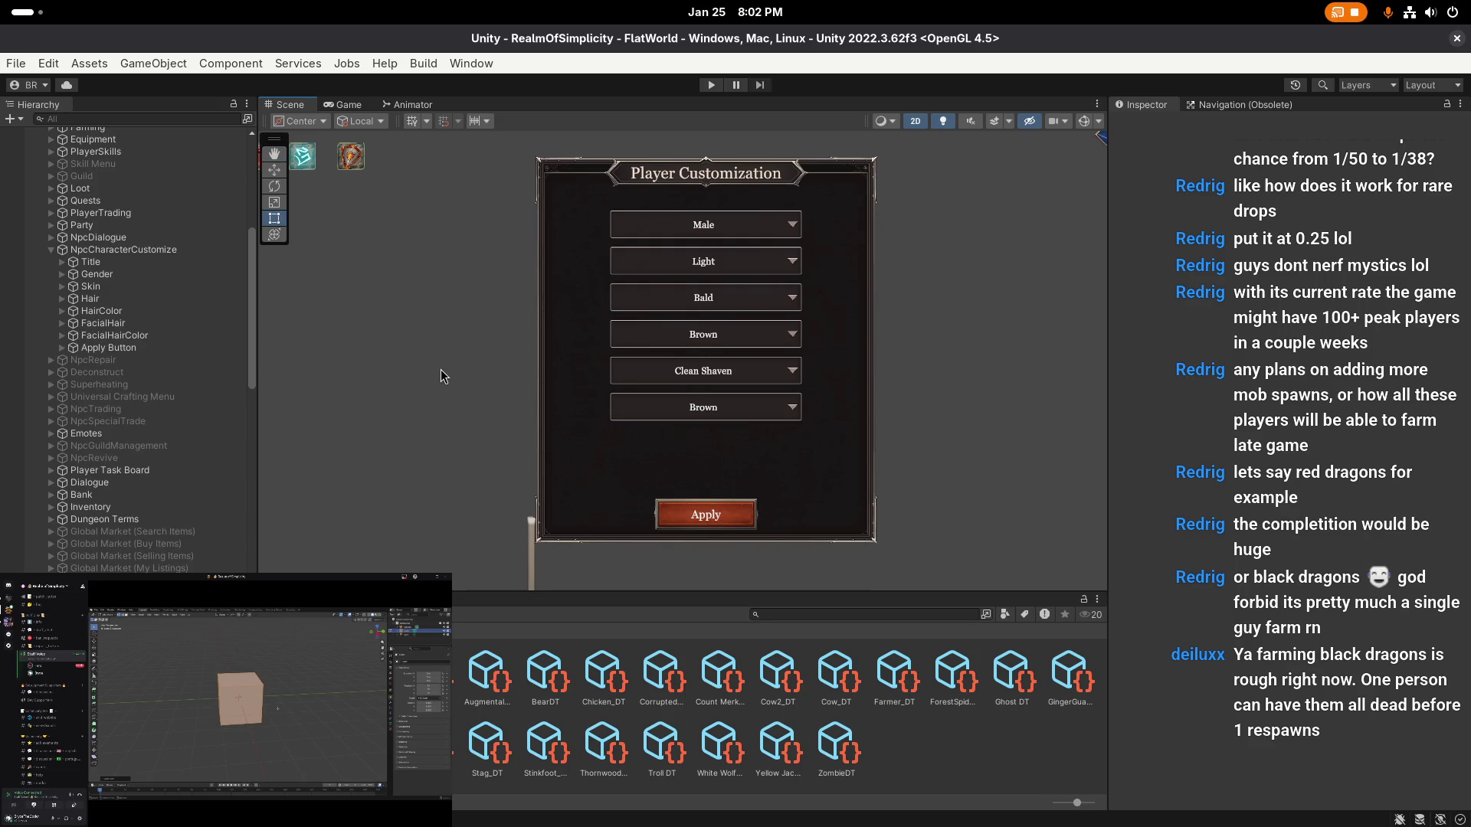
- Save the project and deactivate the NpcCharacterCustomize panel object in the Inspector
drag(400, 330, 431, 371)
click(16, 63)
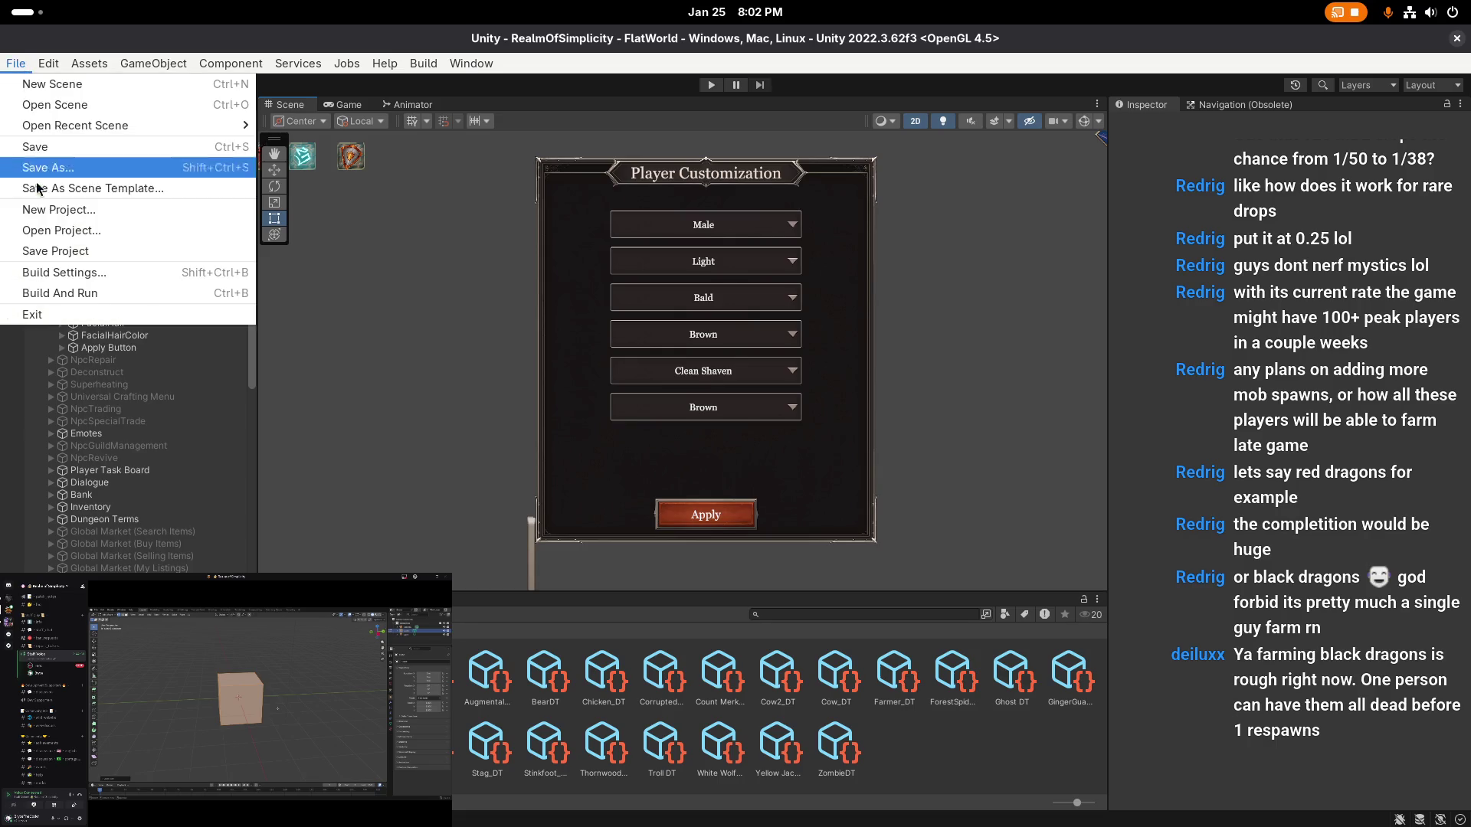
click(56, 246)
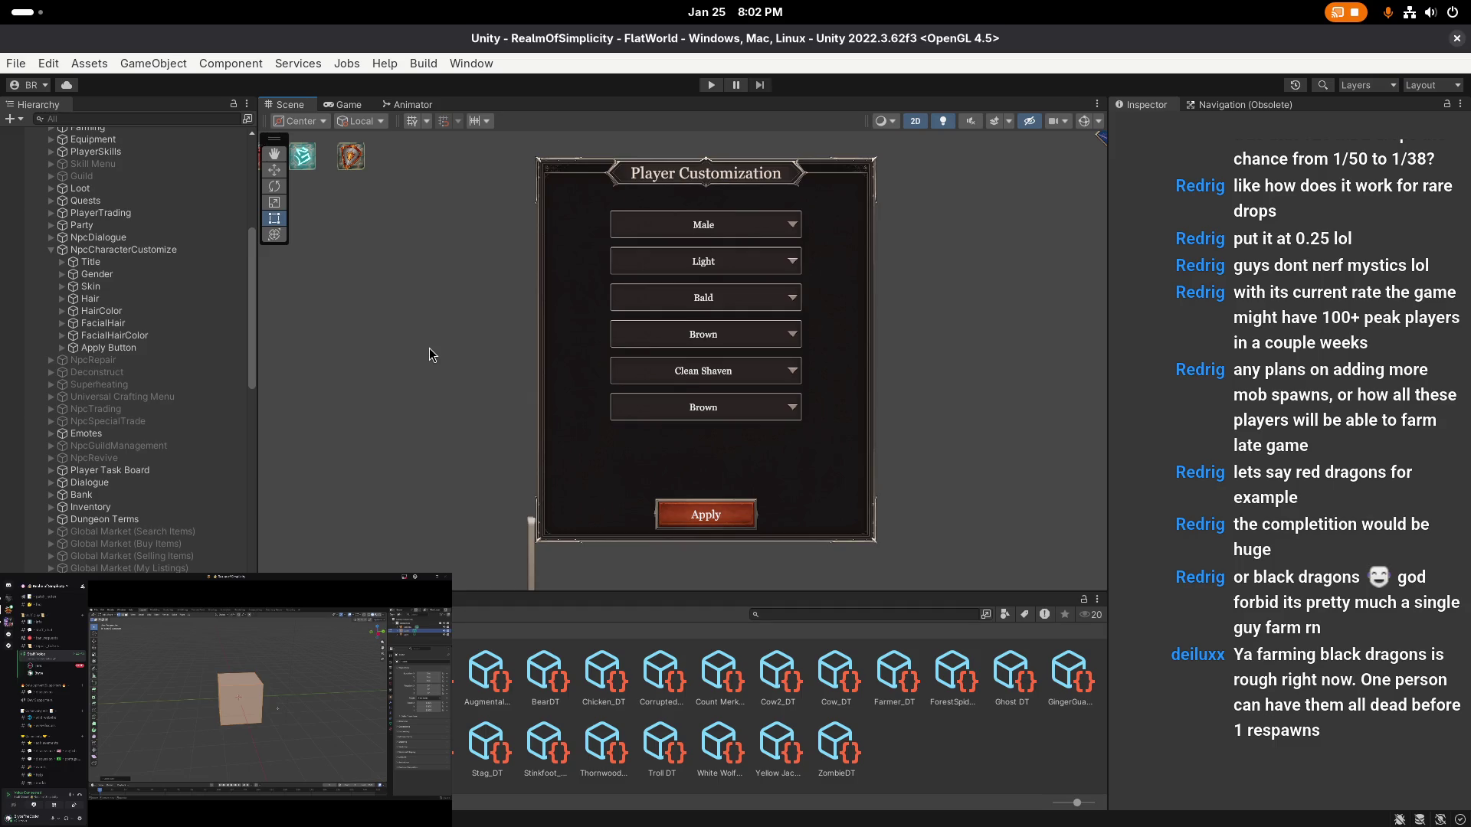
click(553, 352)
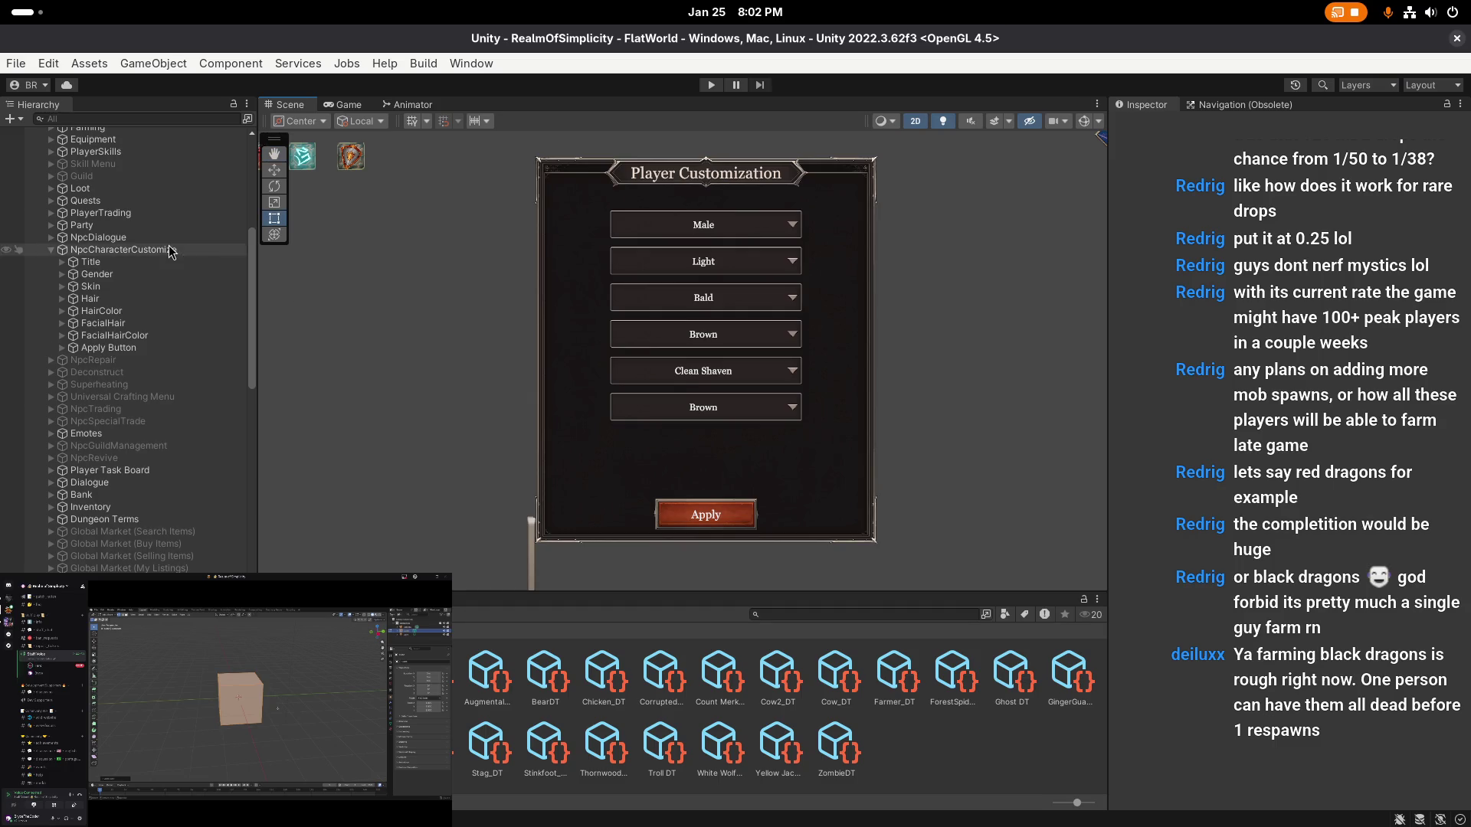
click(1150, 125)
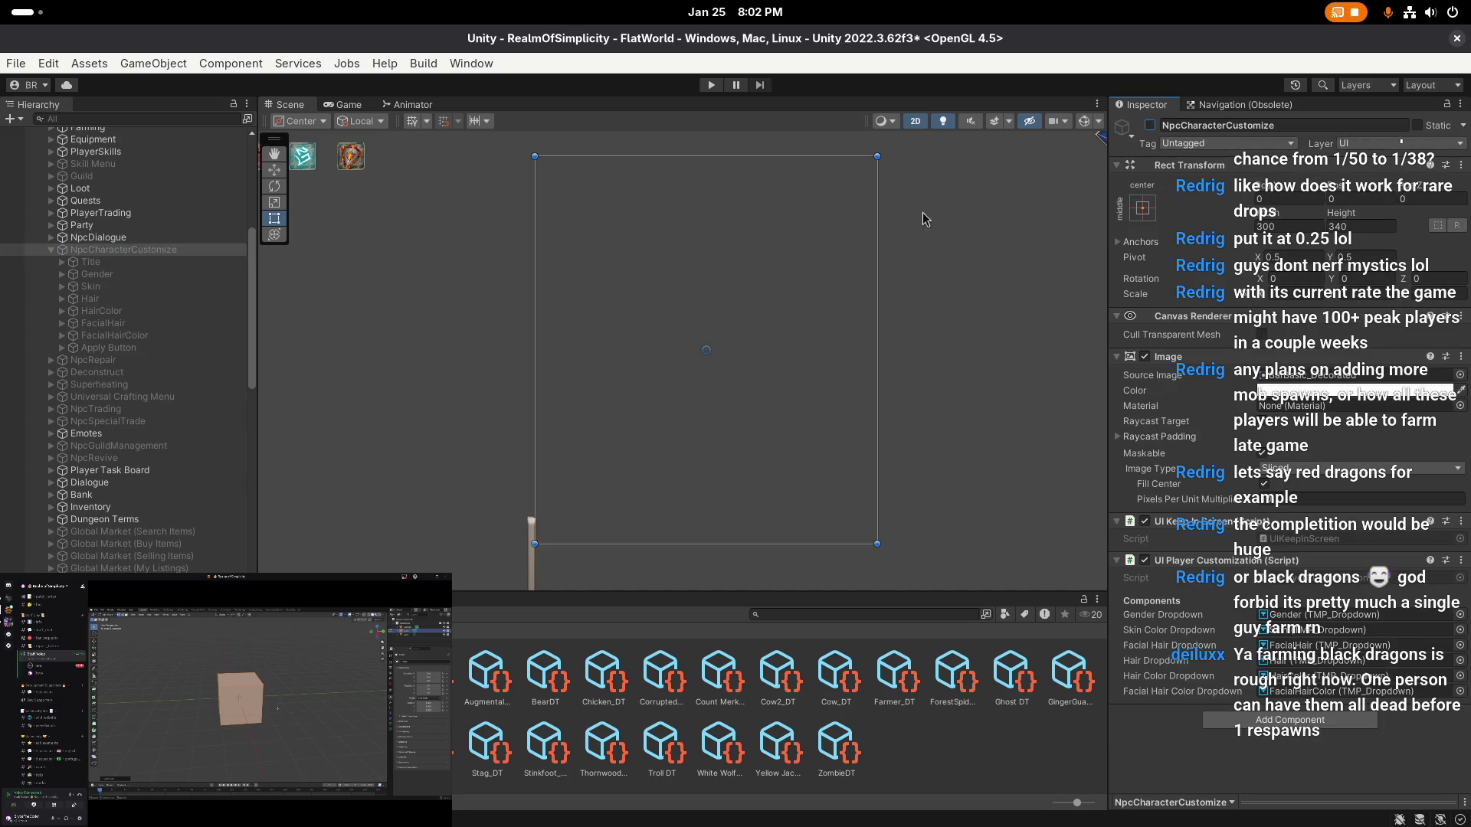
- Save the scene, enter Play mode and log in with the saved account
click(465, 333)
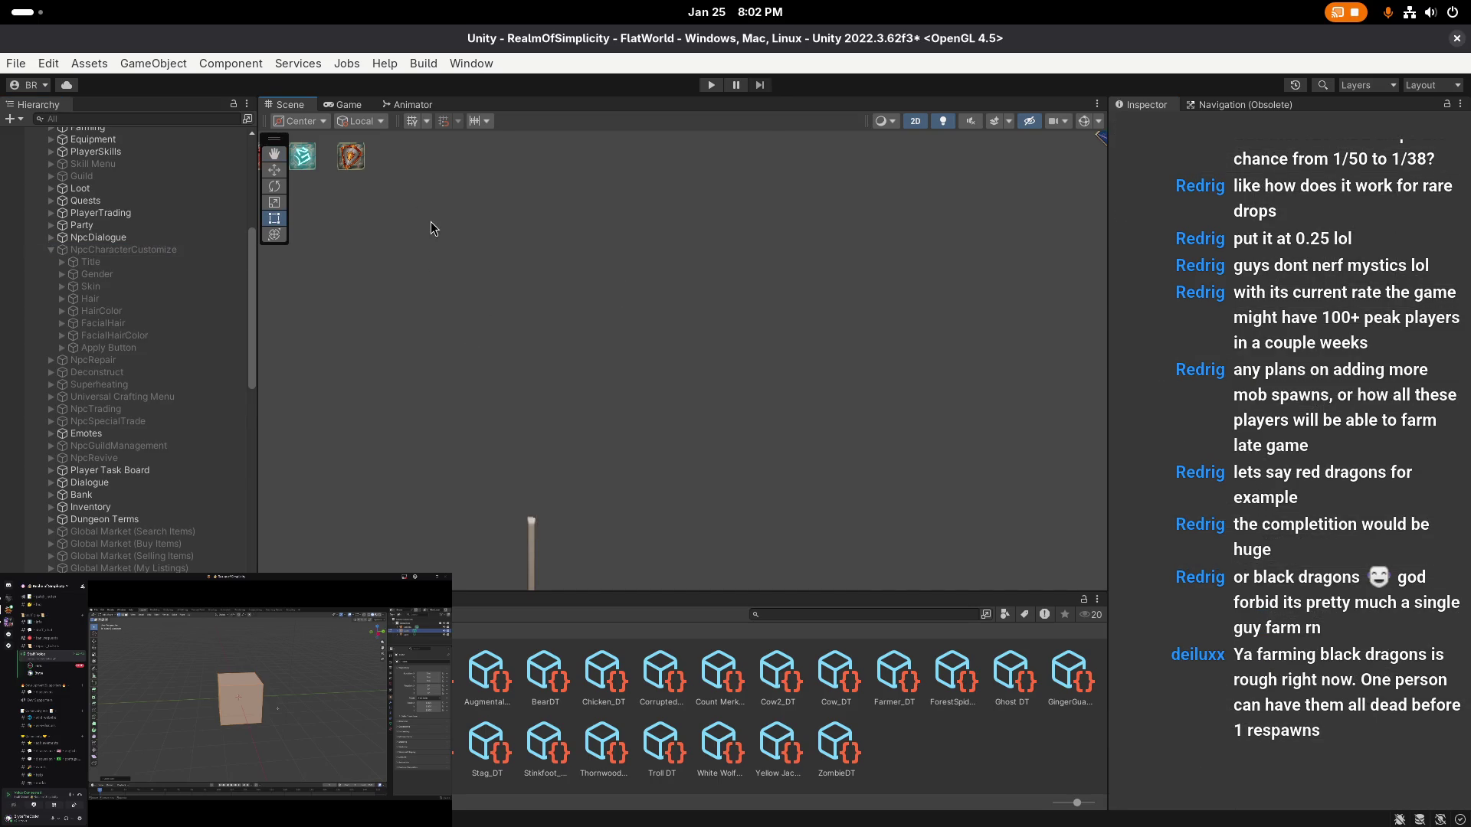
key(ctrl+s)
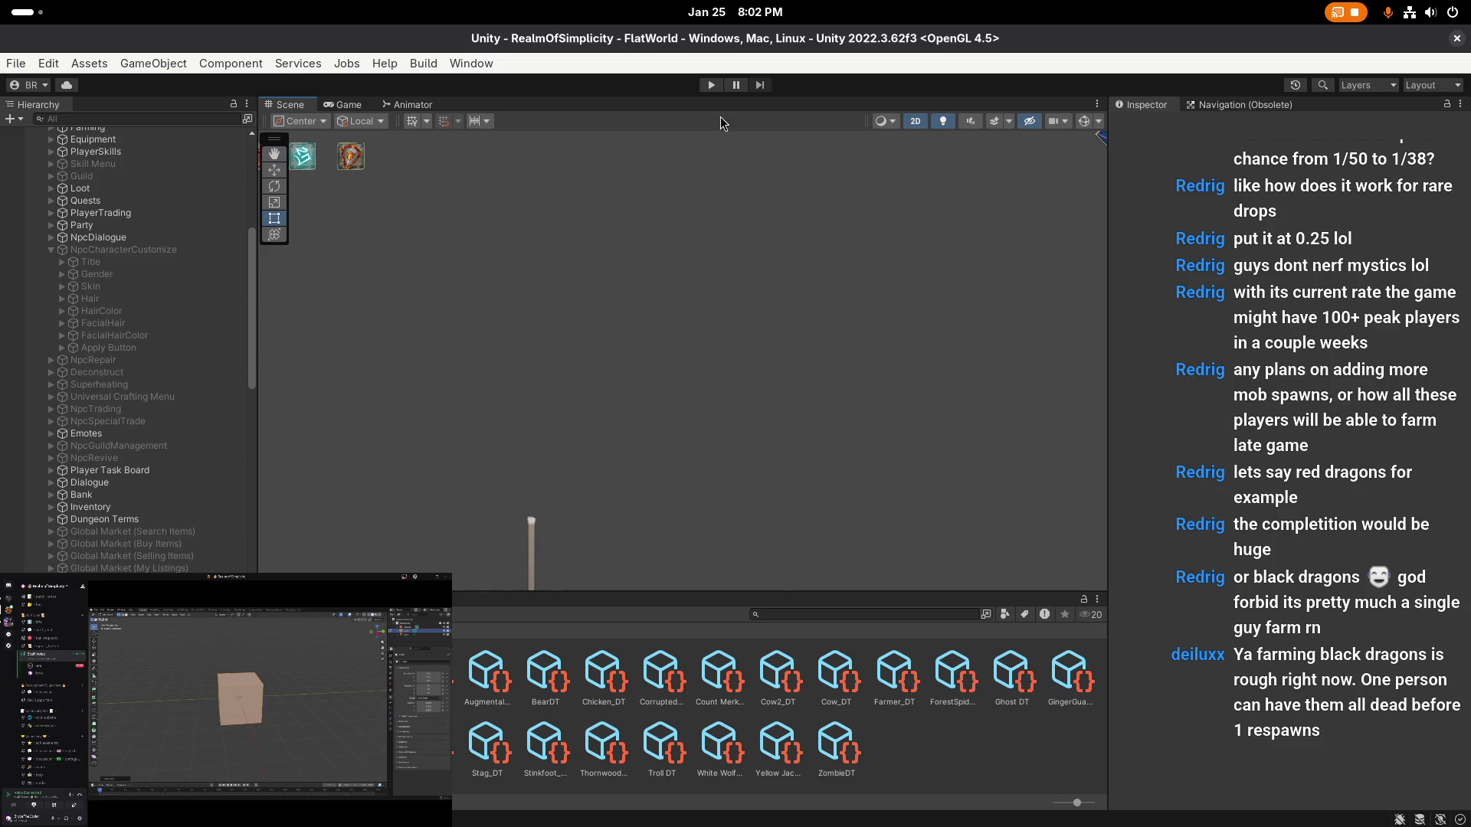
click(712, 86)
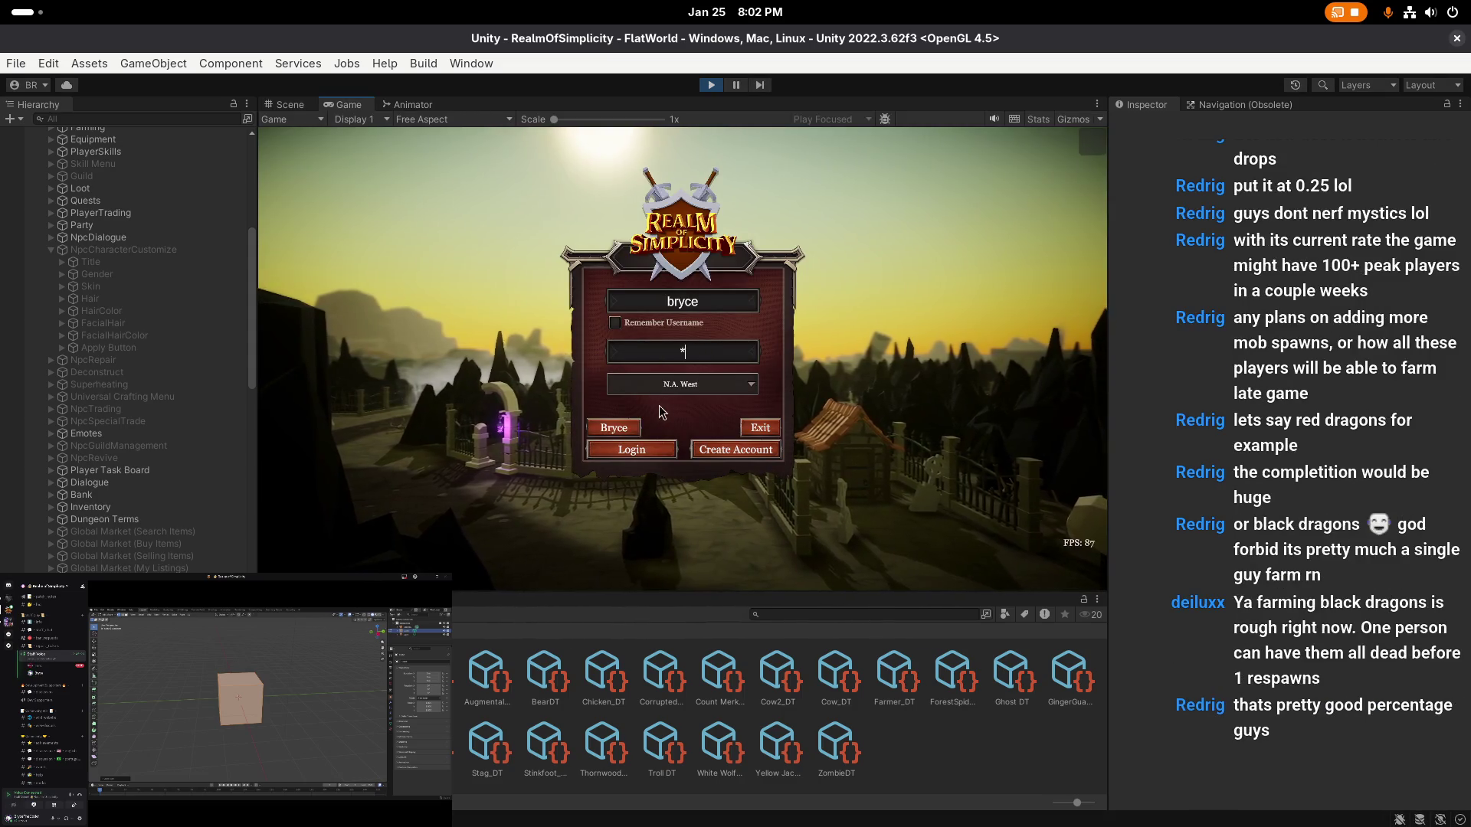
click(632, 431)
click(631, 431)
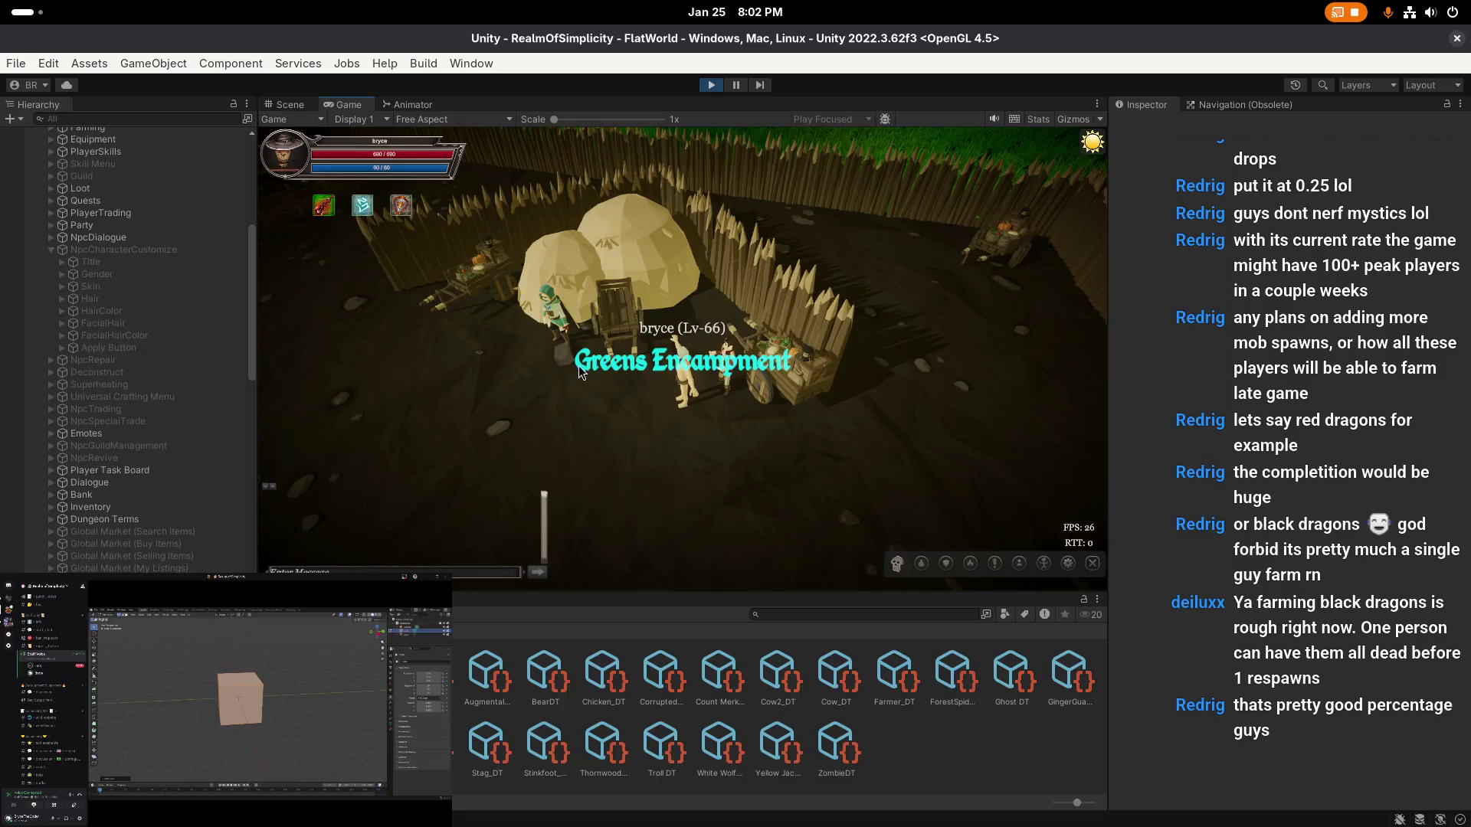
- Walk to the NPC and choose Customize to show the Player Customization panel
click(696, 408)
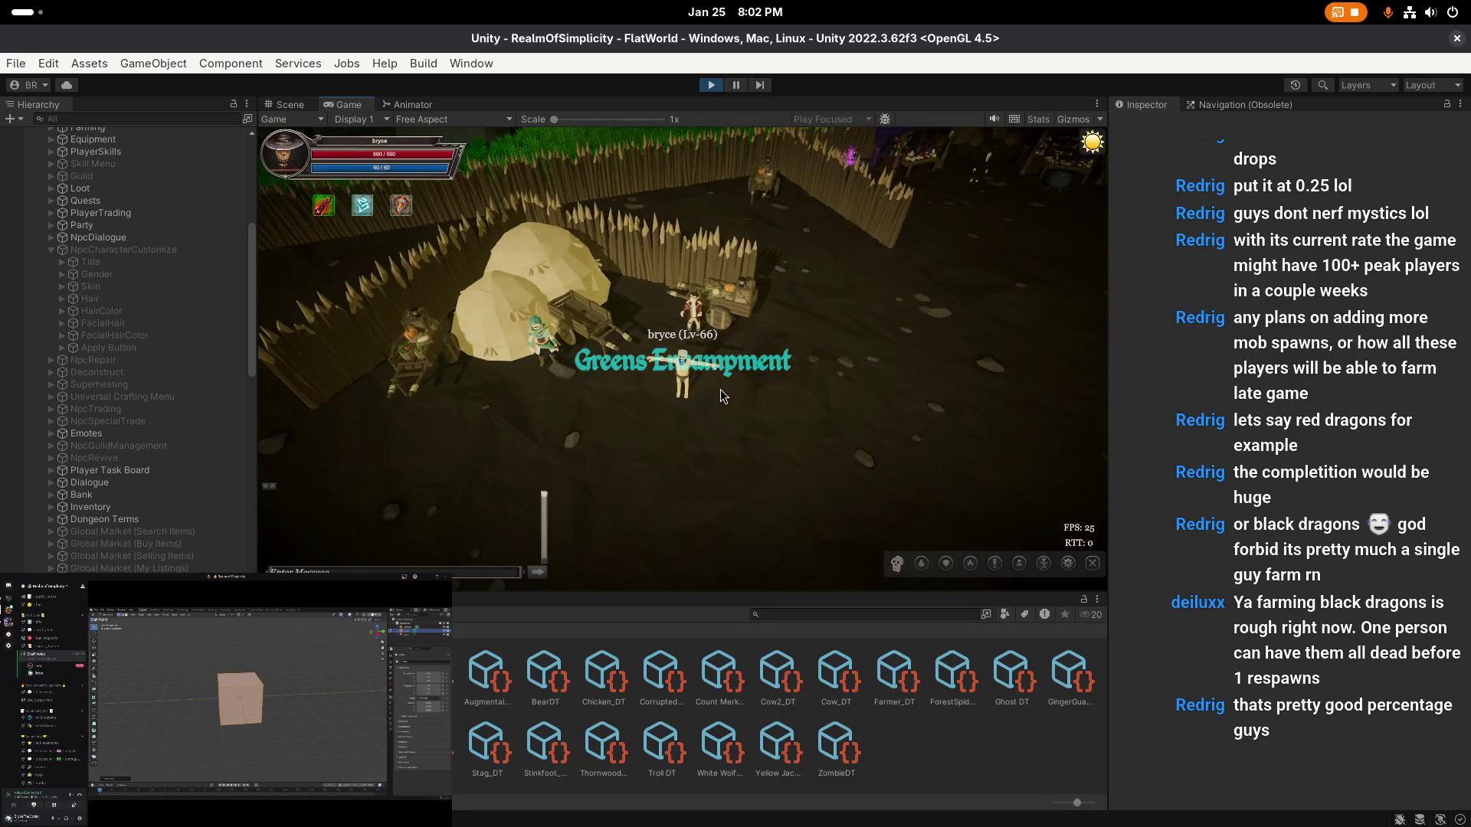
key(i)
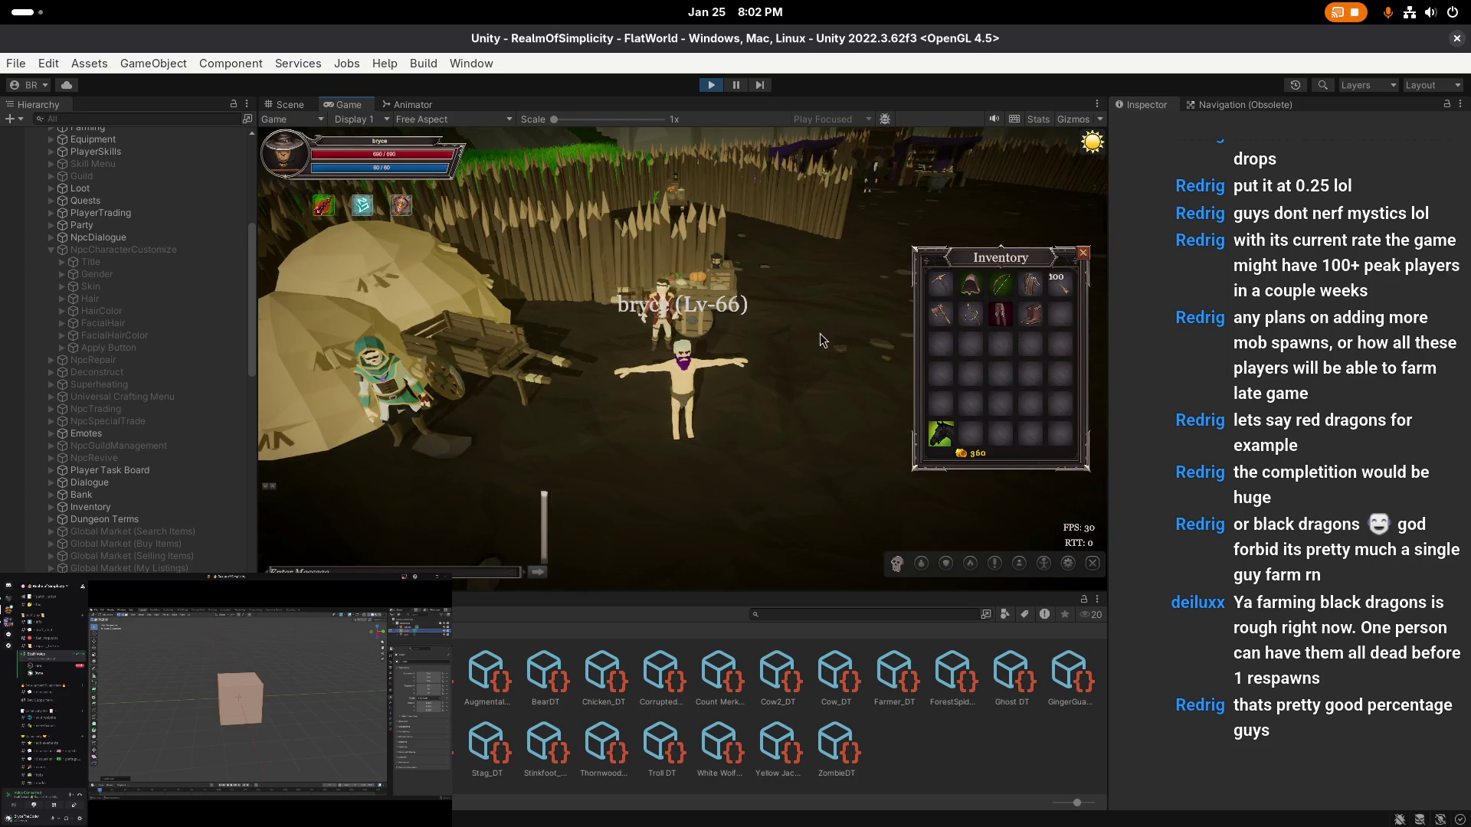
scroll(766, 337, up, 3)
click(693, 322)
click(695, 365)
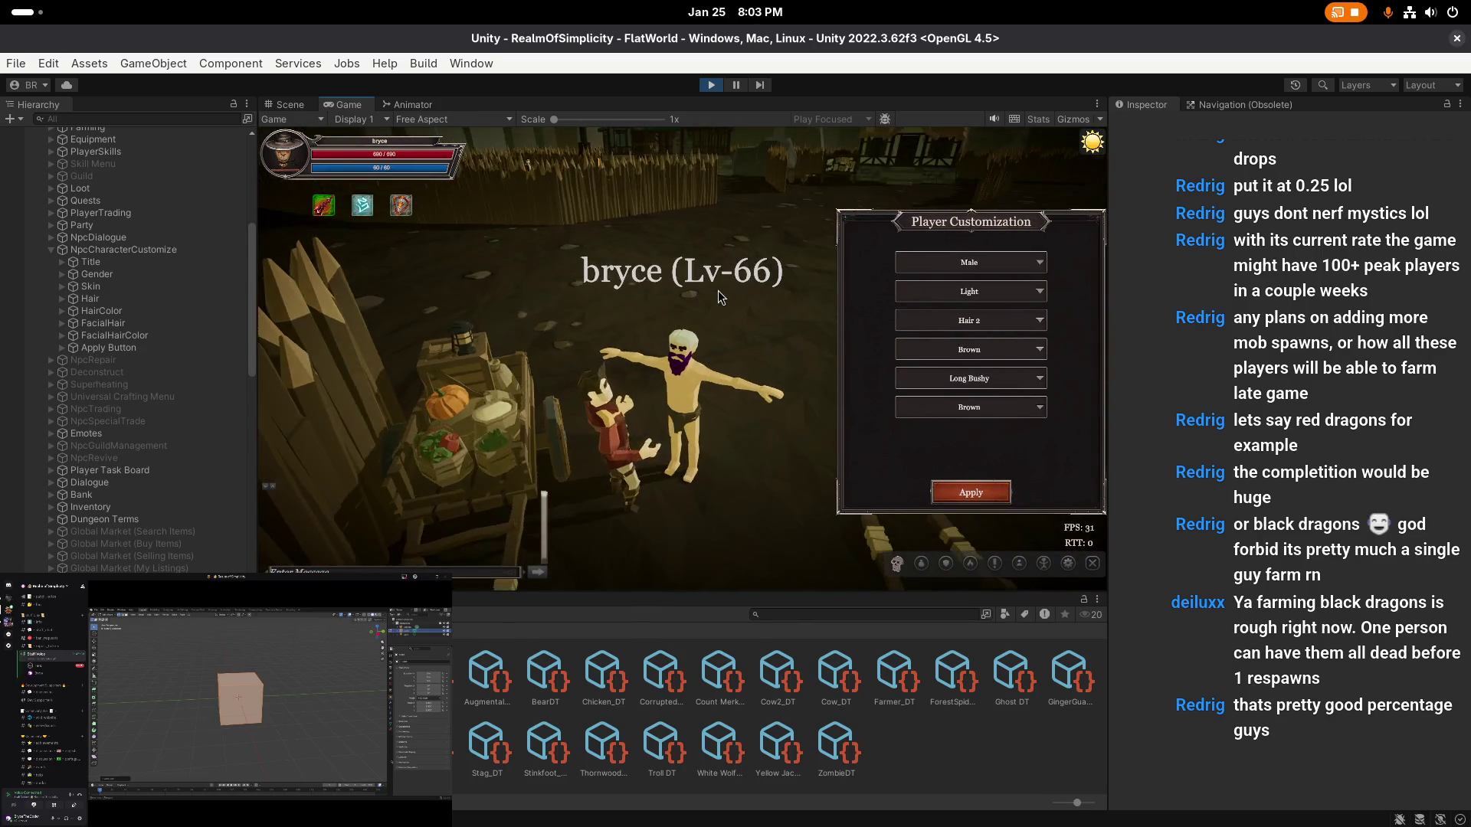
- Try the Medium skin tone, then set it back to Light
click(977, 294)
click(985, 326)
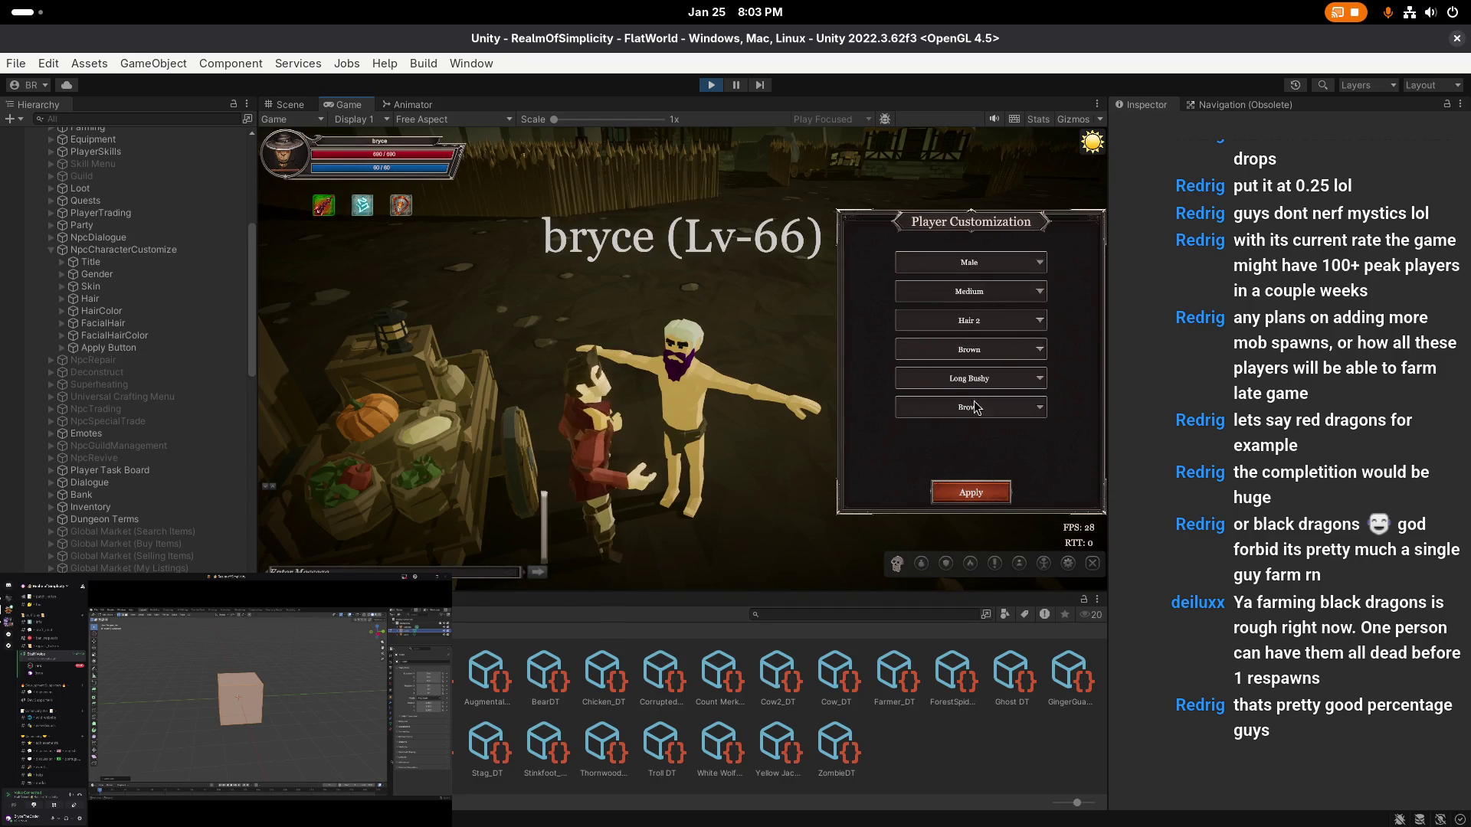
click(979, 300)
click(973, 311)
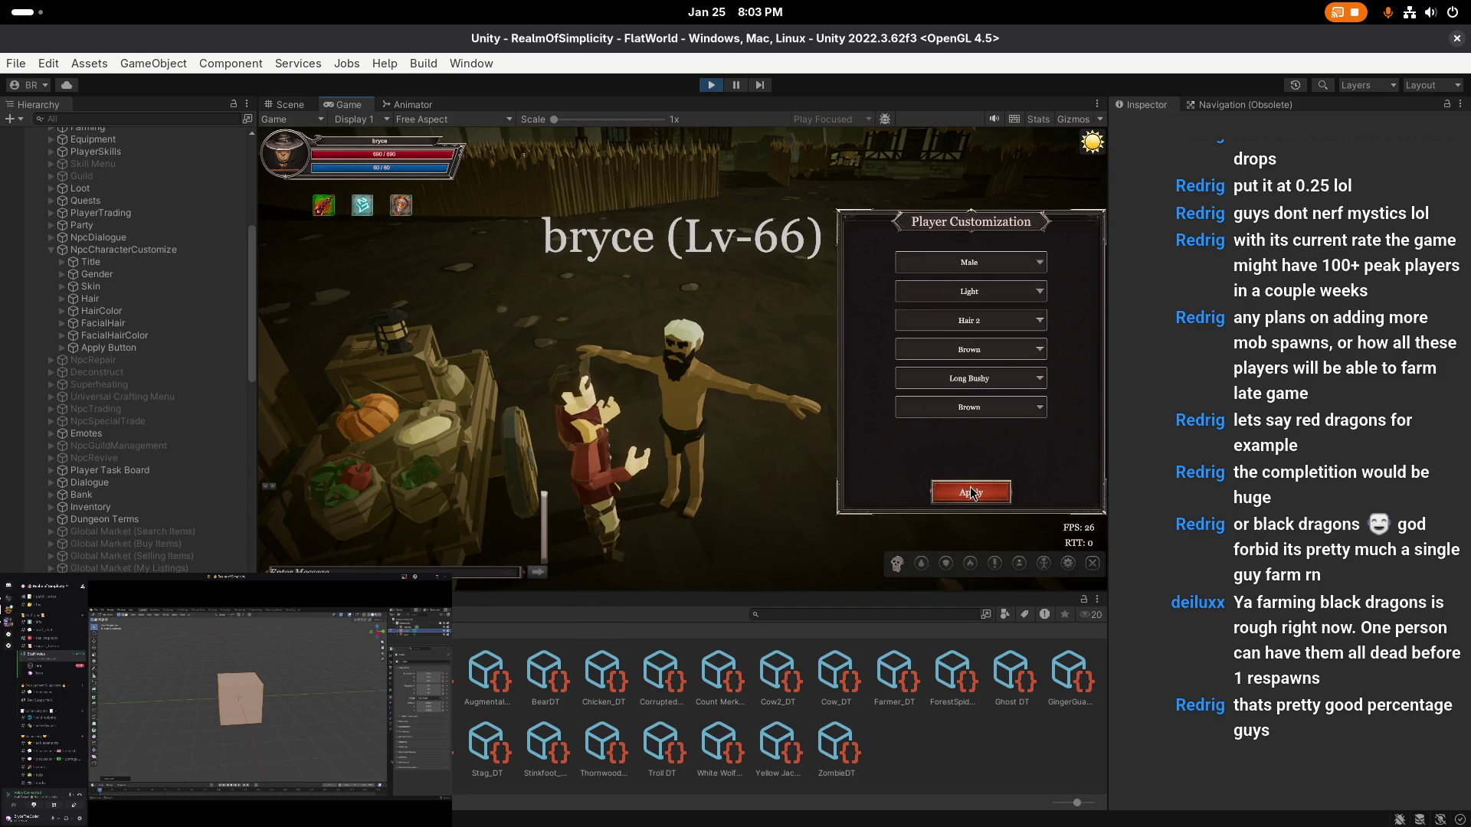
- Apply Blonde hair colour to the character, then revert it to Brown
click(969, 351)
click(969, 349)
click(981, 388)
click(969, 349)
click(969, 375)
click(944, 499)
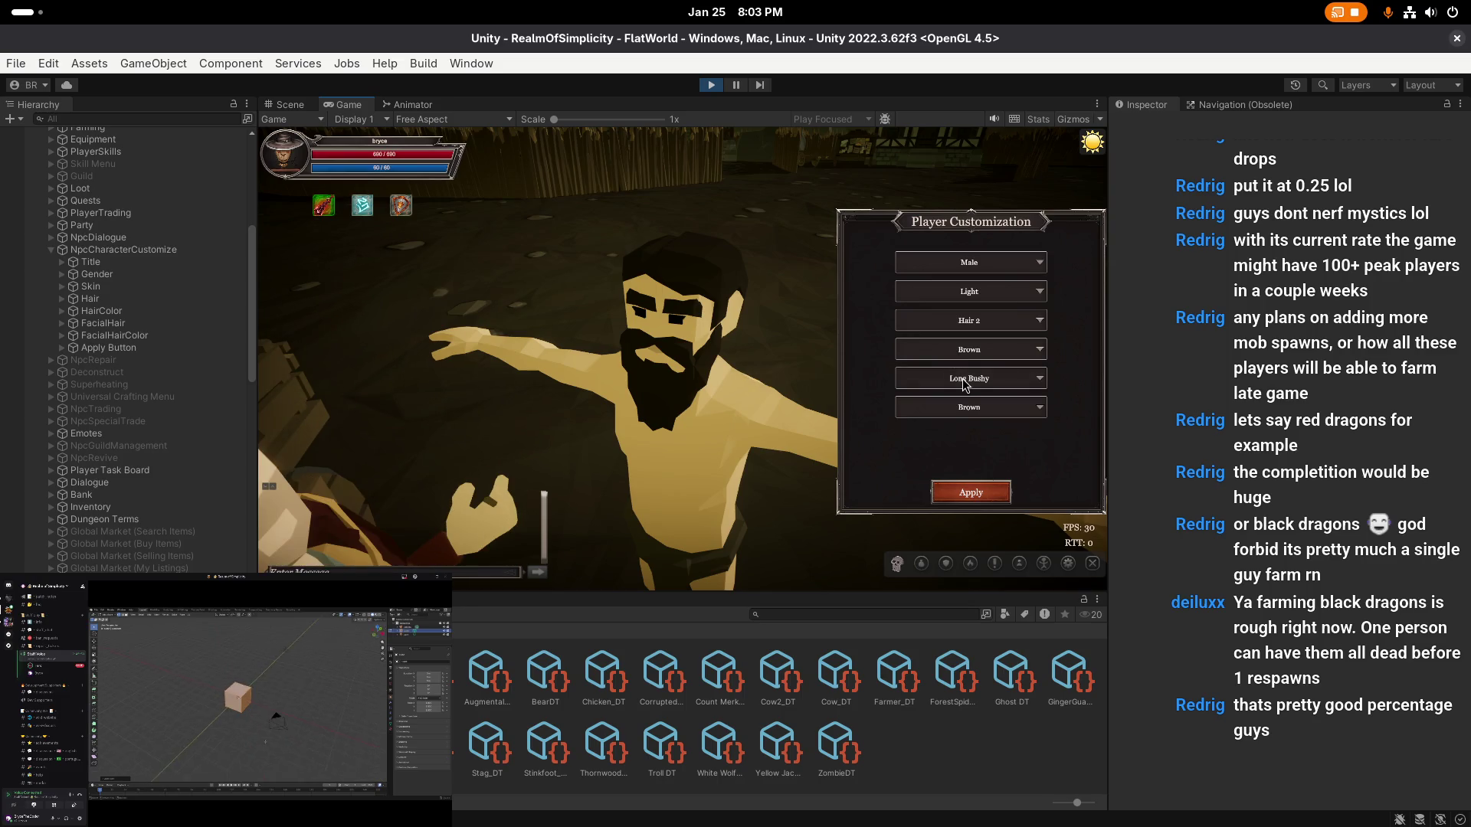
- Try Blonde as the beard colour, then set it back to Brown
click(969, 407)
click(970, 441)
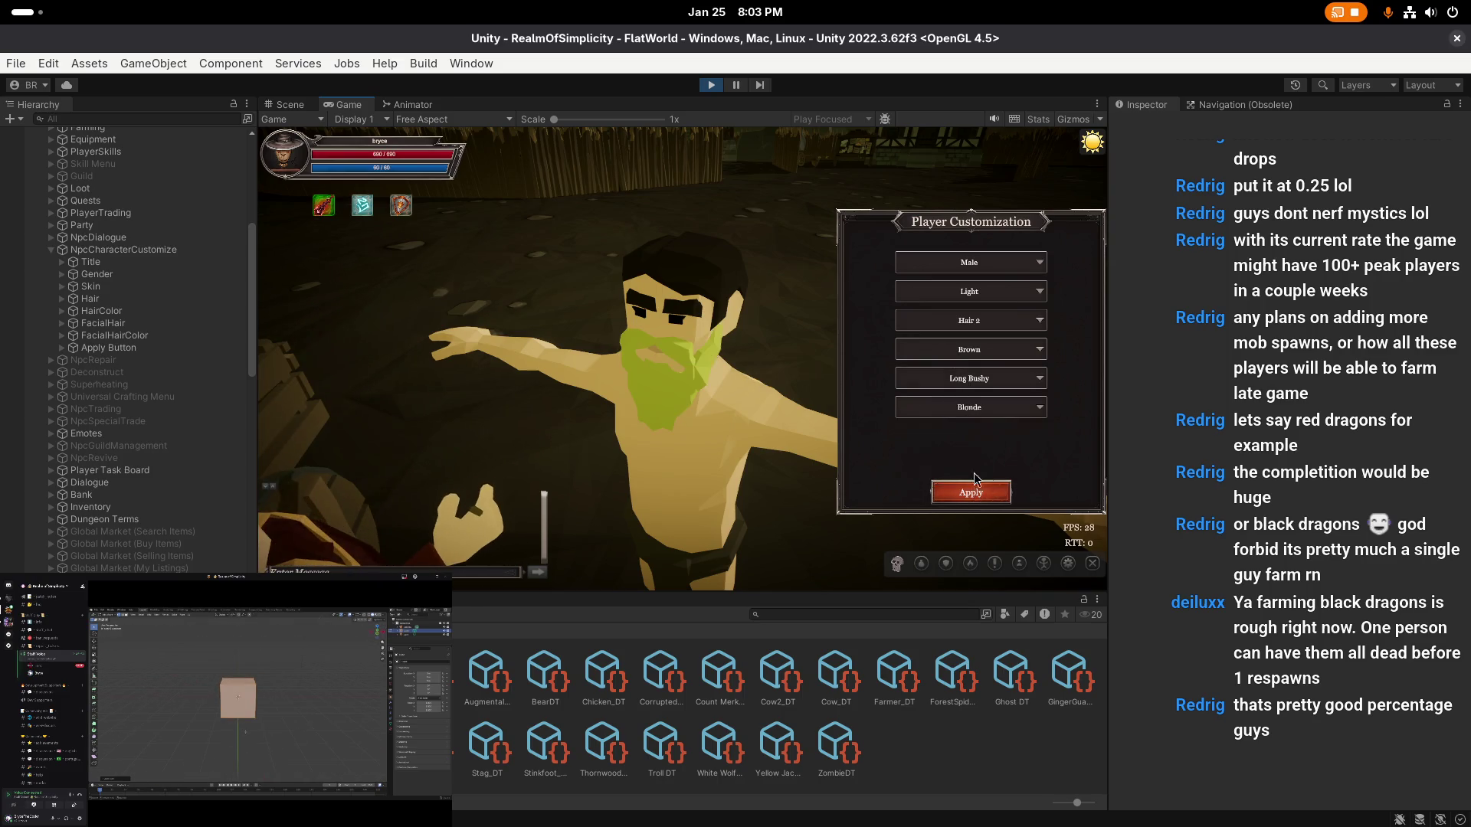
click(976, 414)
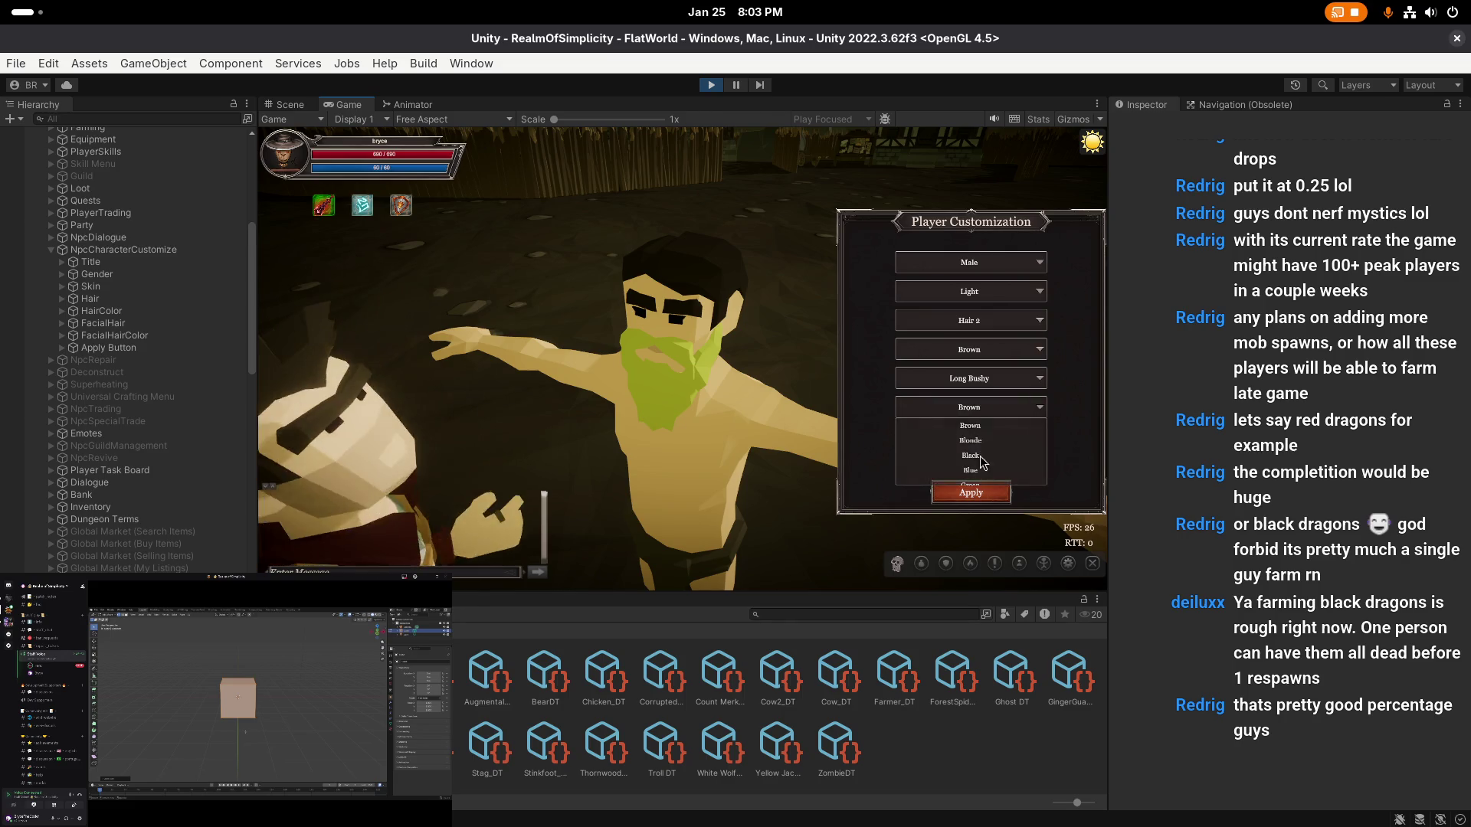
click(970, 425)
- Cycle the hair colour through Blonde, White, Gray and Red
click(987, 357)
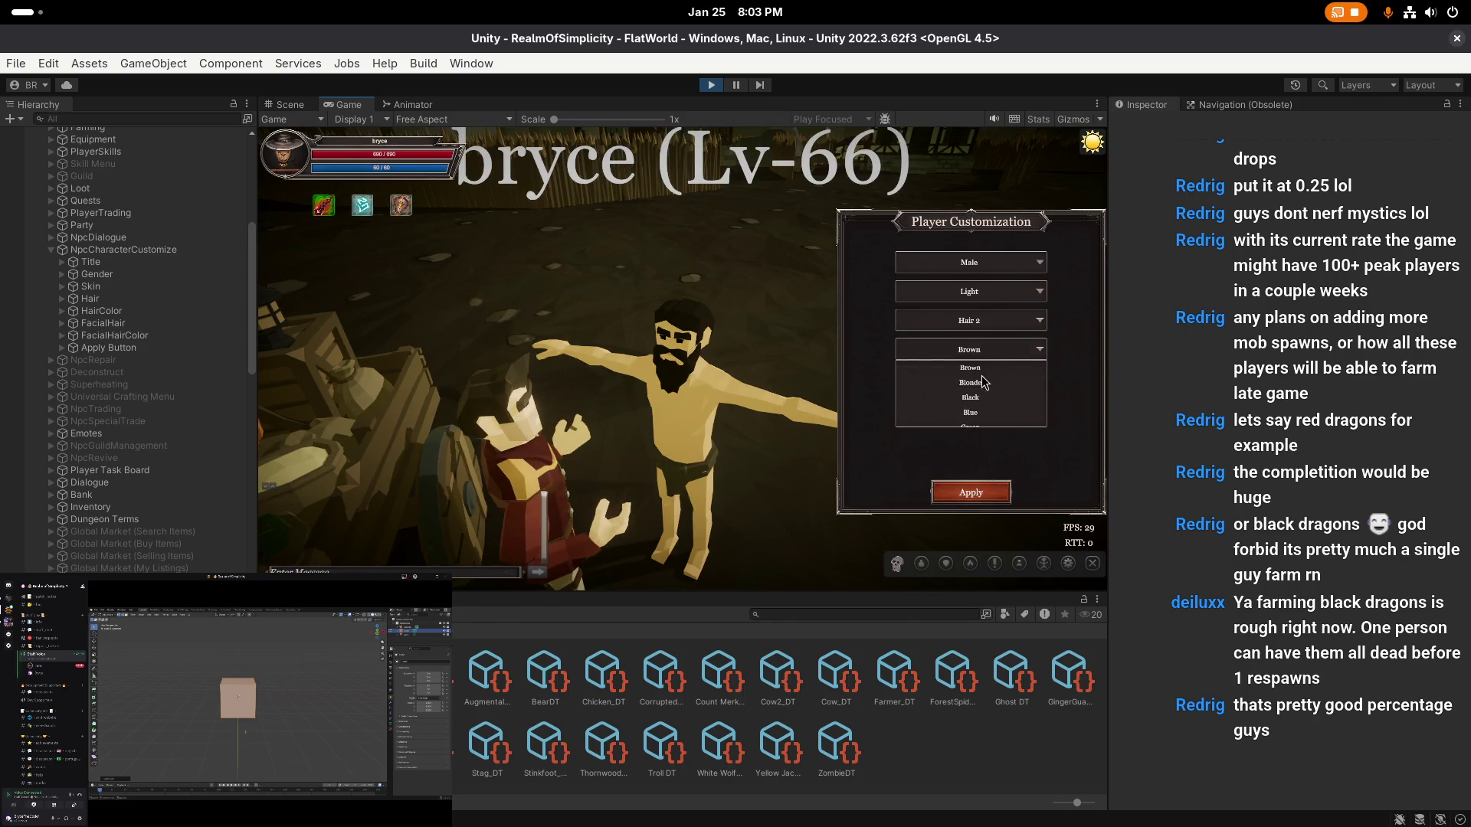
click(986, 386)
click(982, 490)
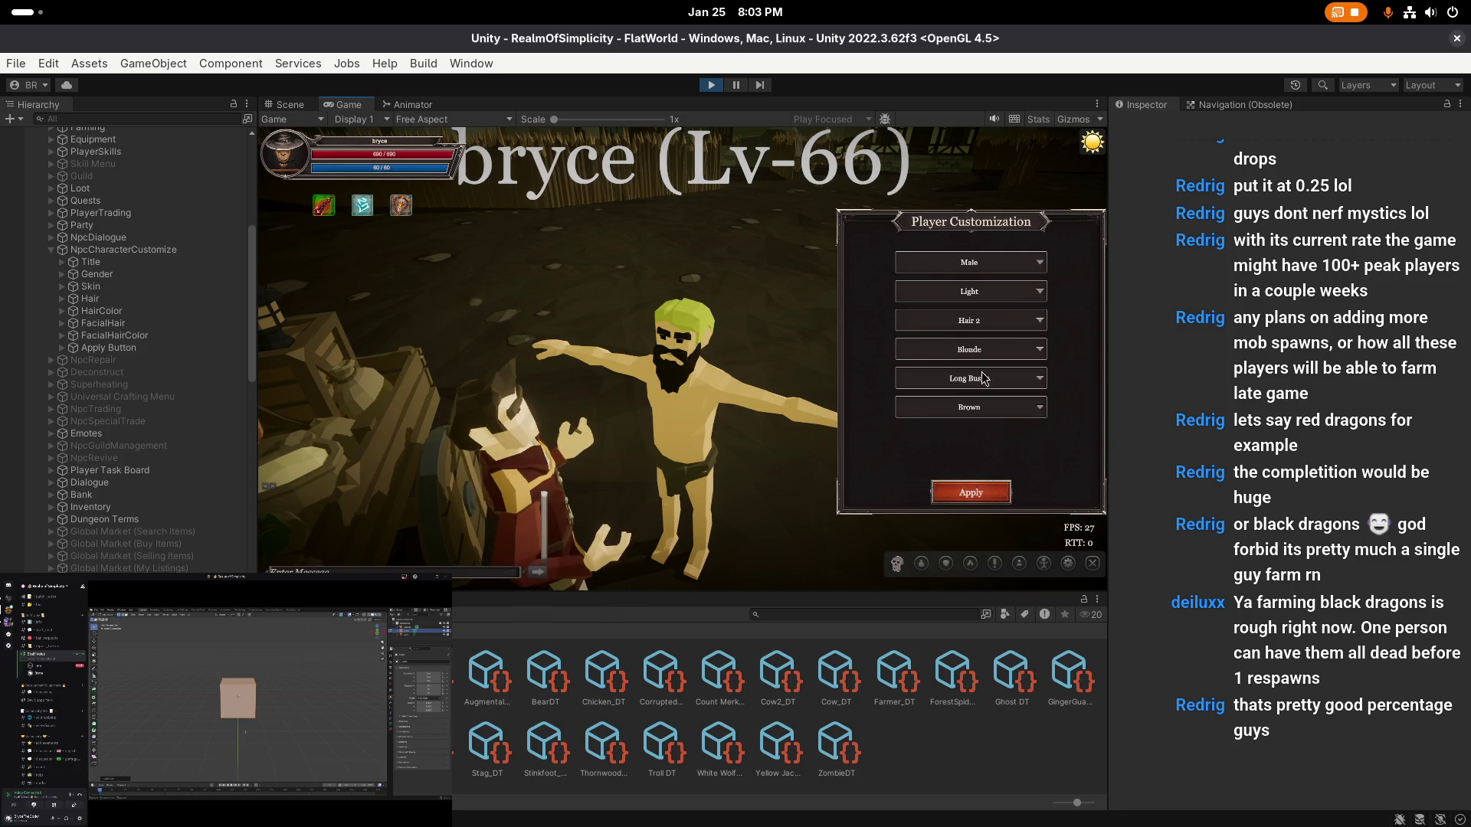
click(983, 351)
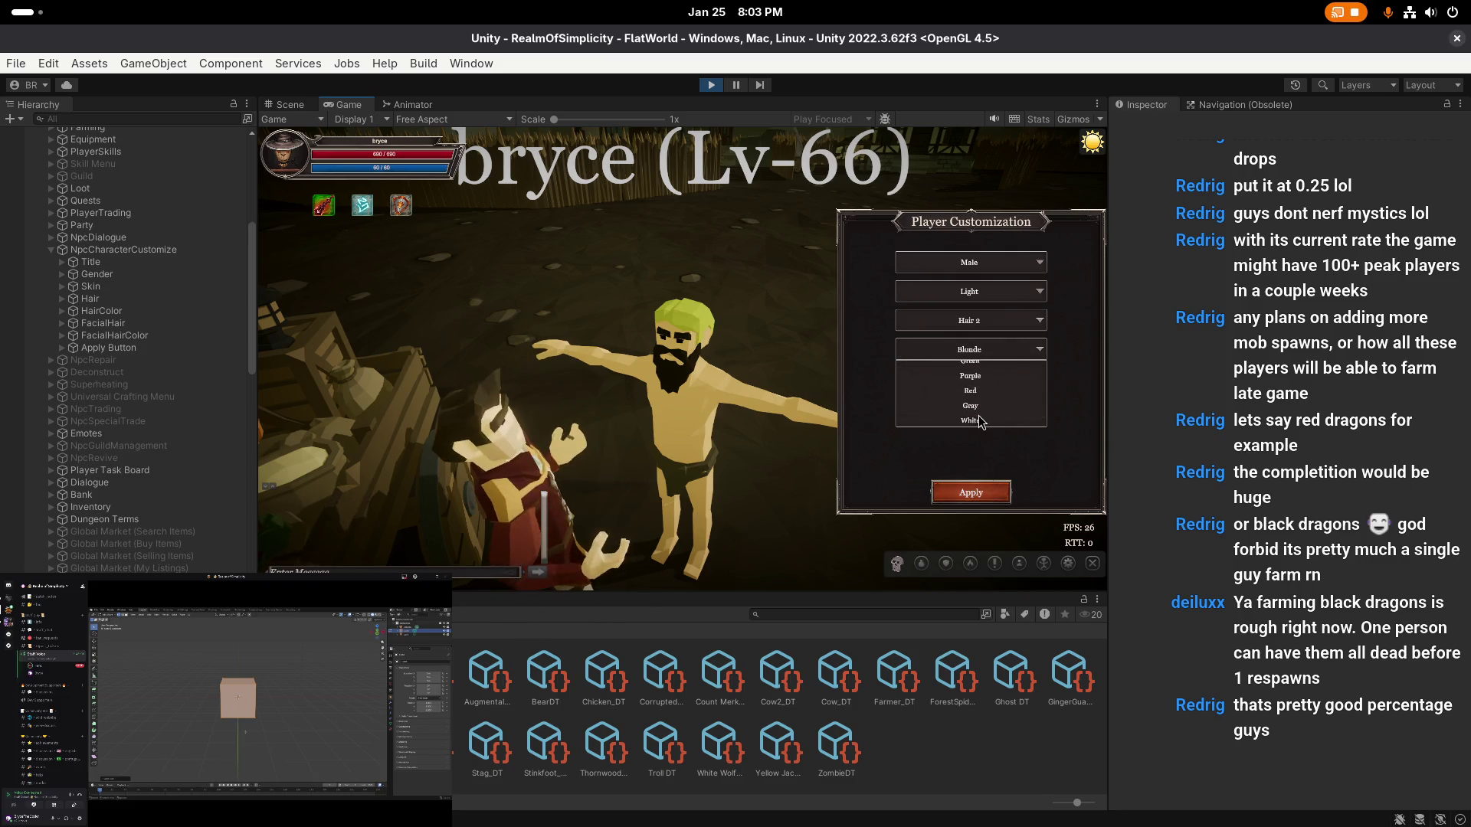
click(980, 422)
click(975, 350)
click(976, 407)
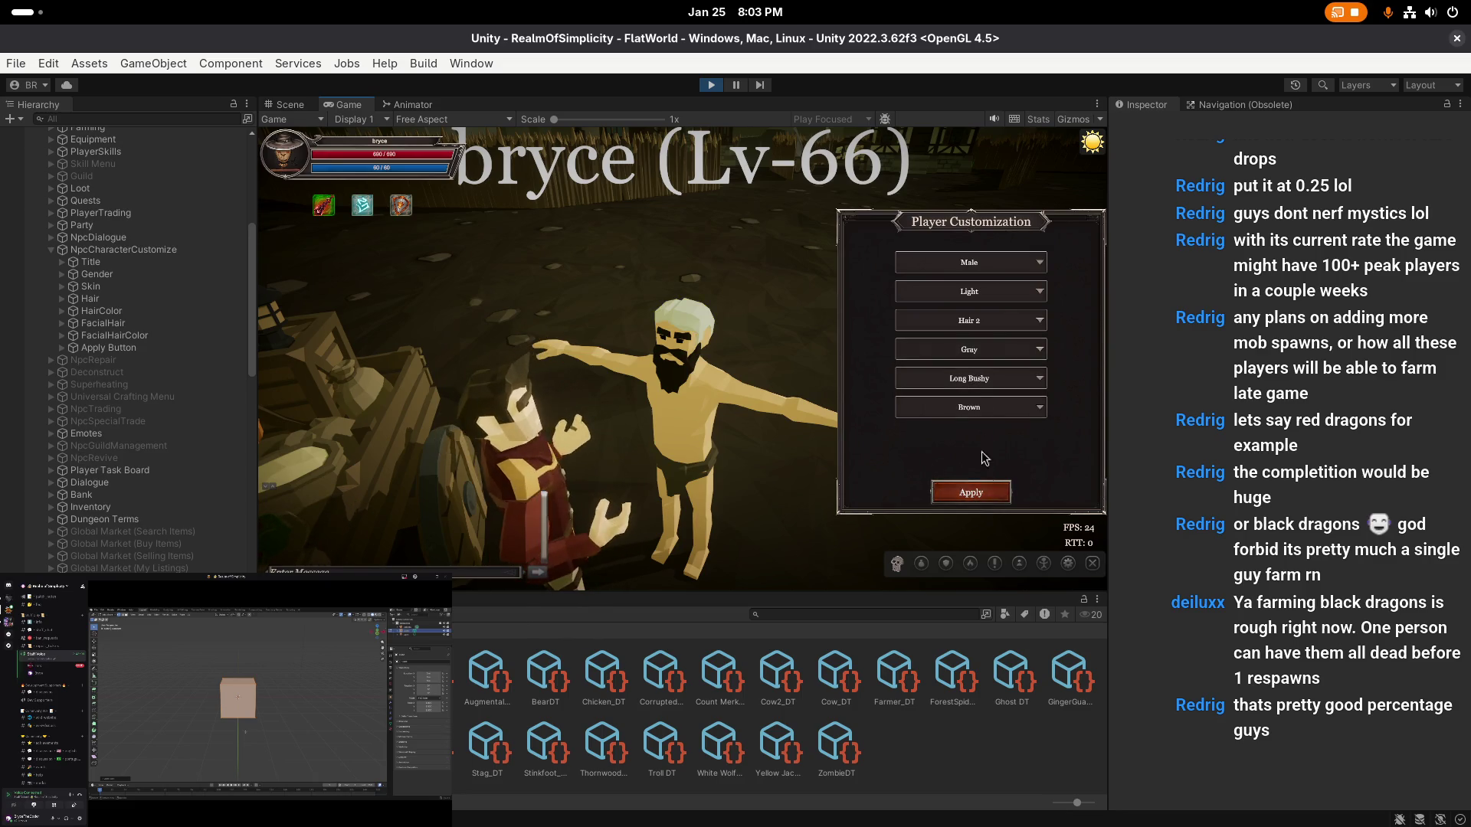
click(972, 350)
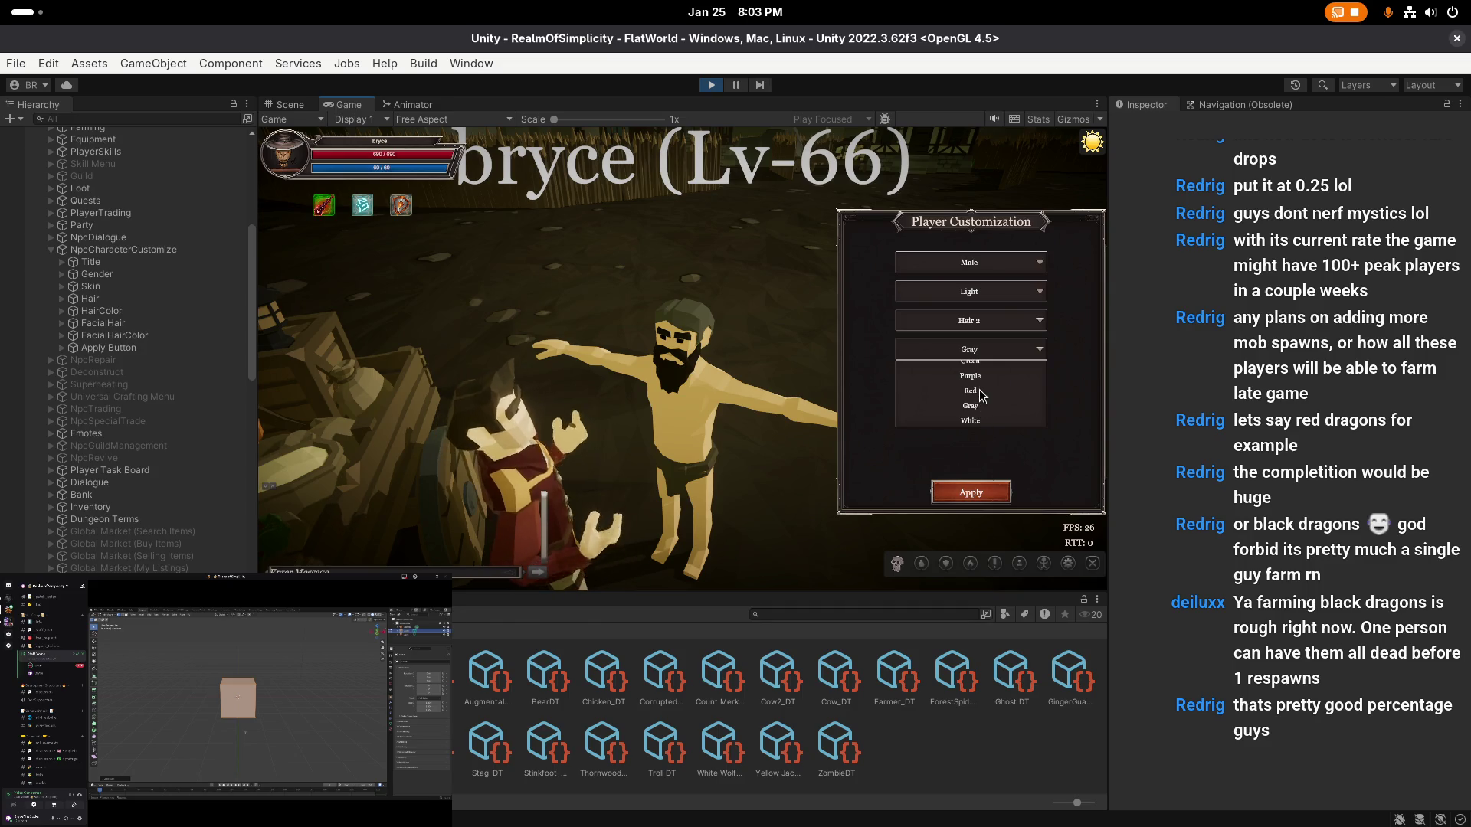
click(970, 390)
- Continue through Black, Blue, Green and Purple hair, ending back on Brown
click(996, 351)
click(988, 398)
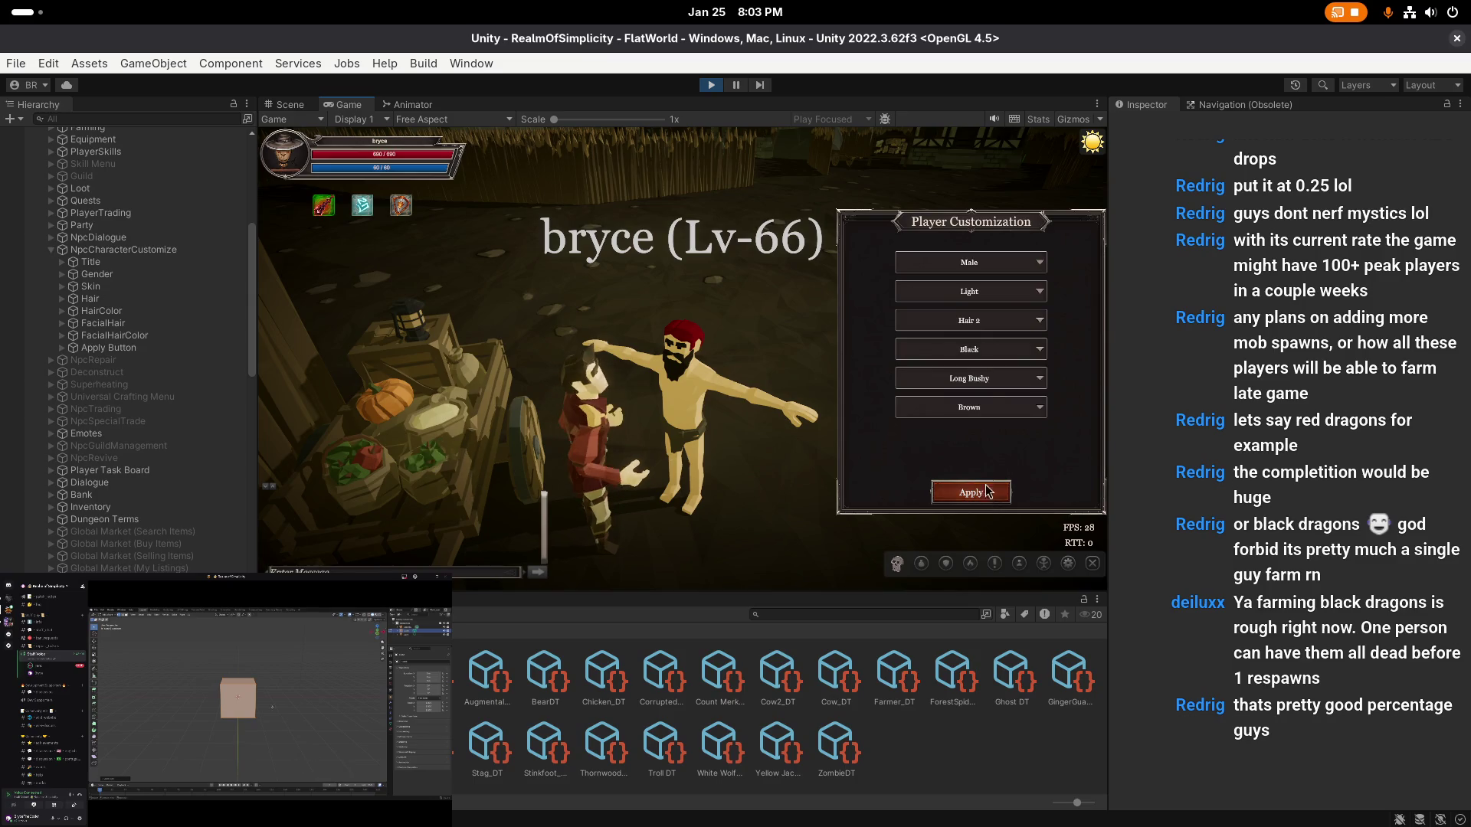
click(971, 350)
click(982, 407)
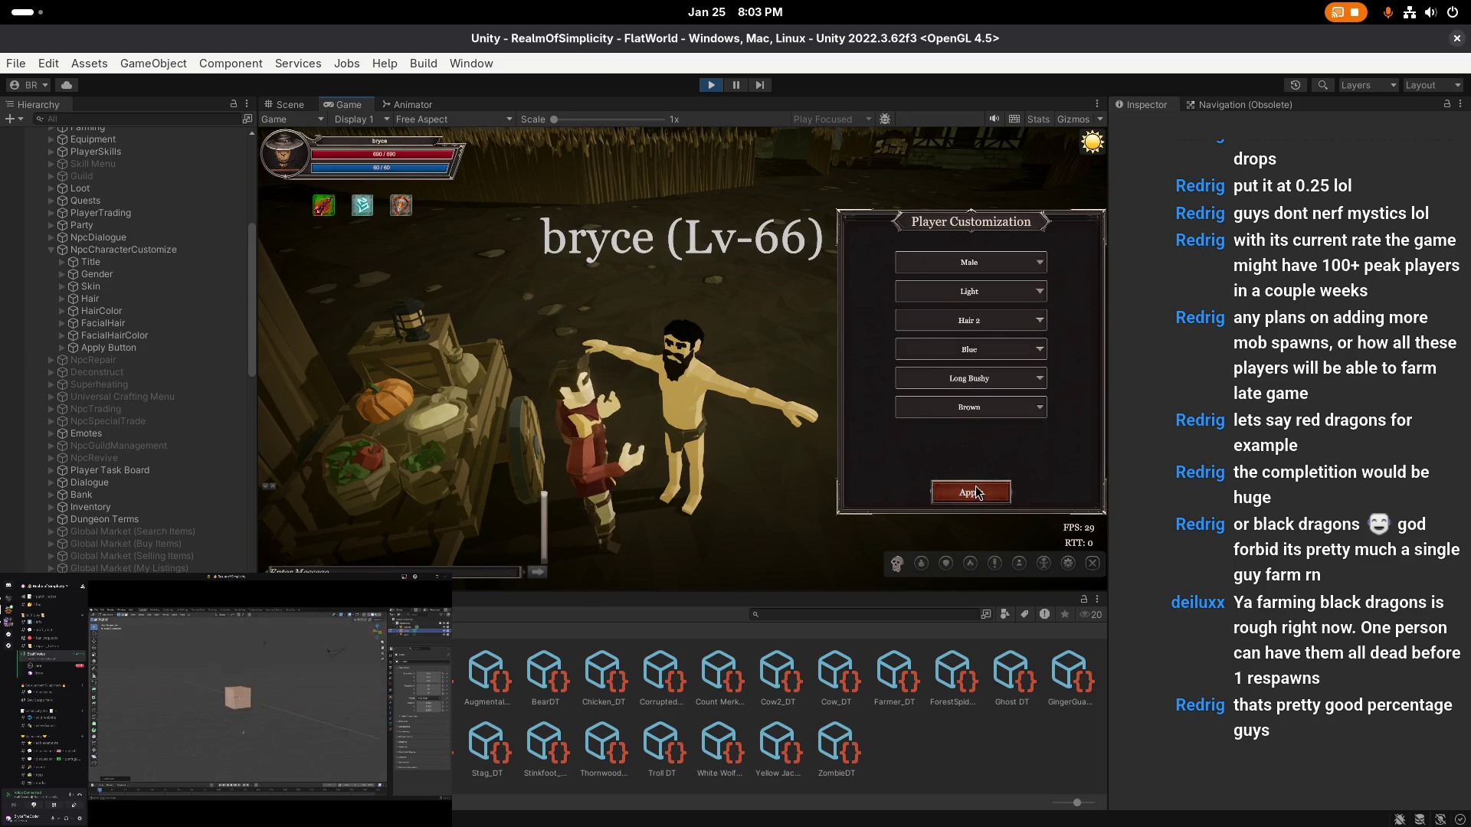
click(971, 351)
click(984, 412)
click(986, 351)
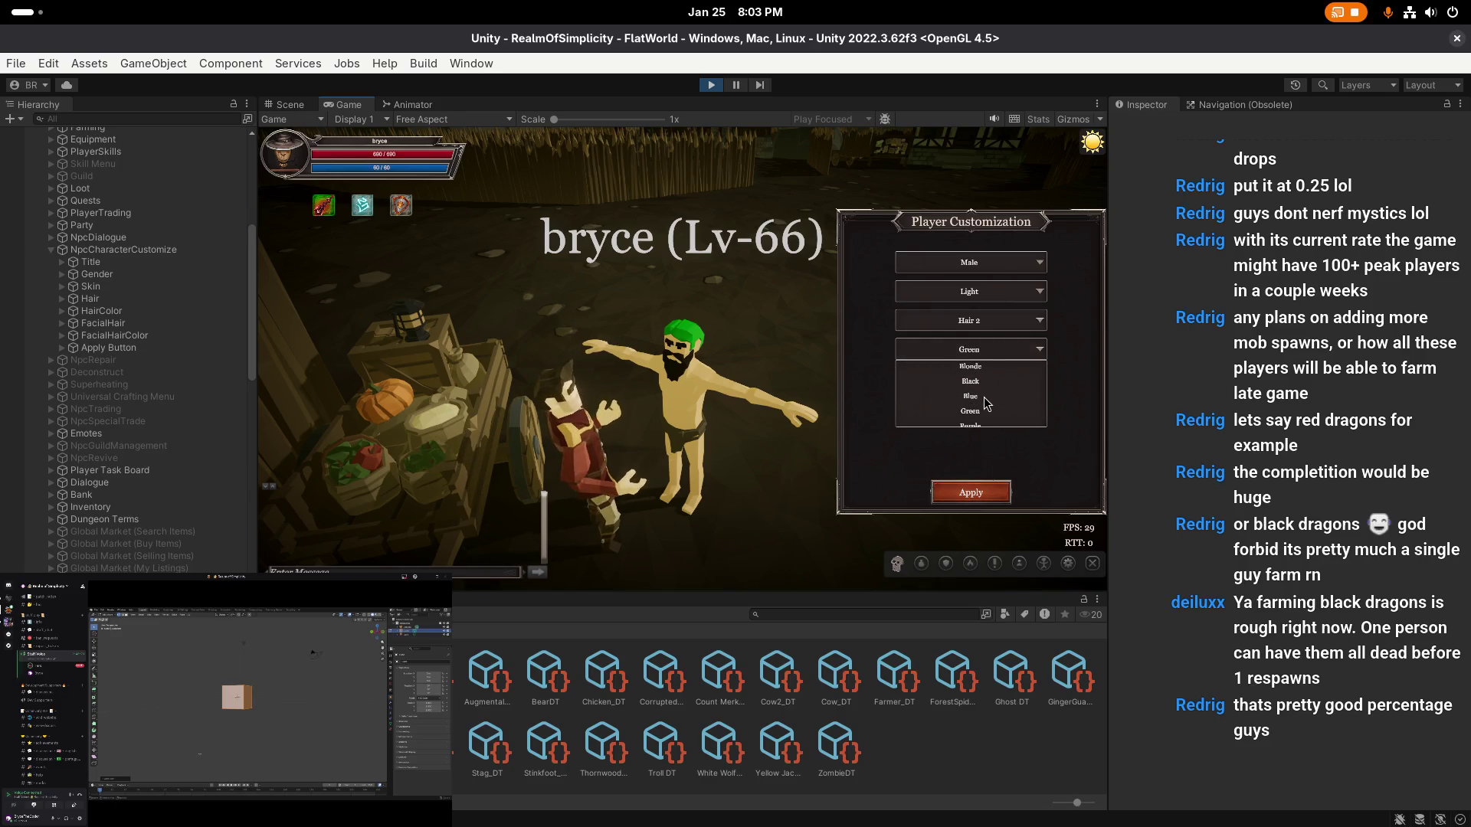
click(977, 422)
click(978, 353)
scroll(983, 414, down, 2)
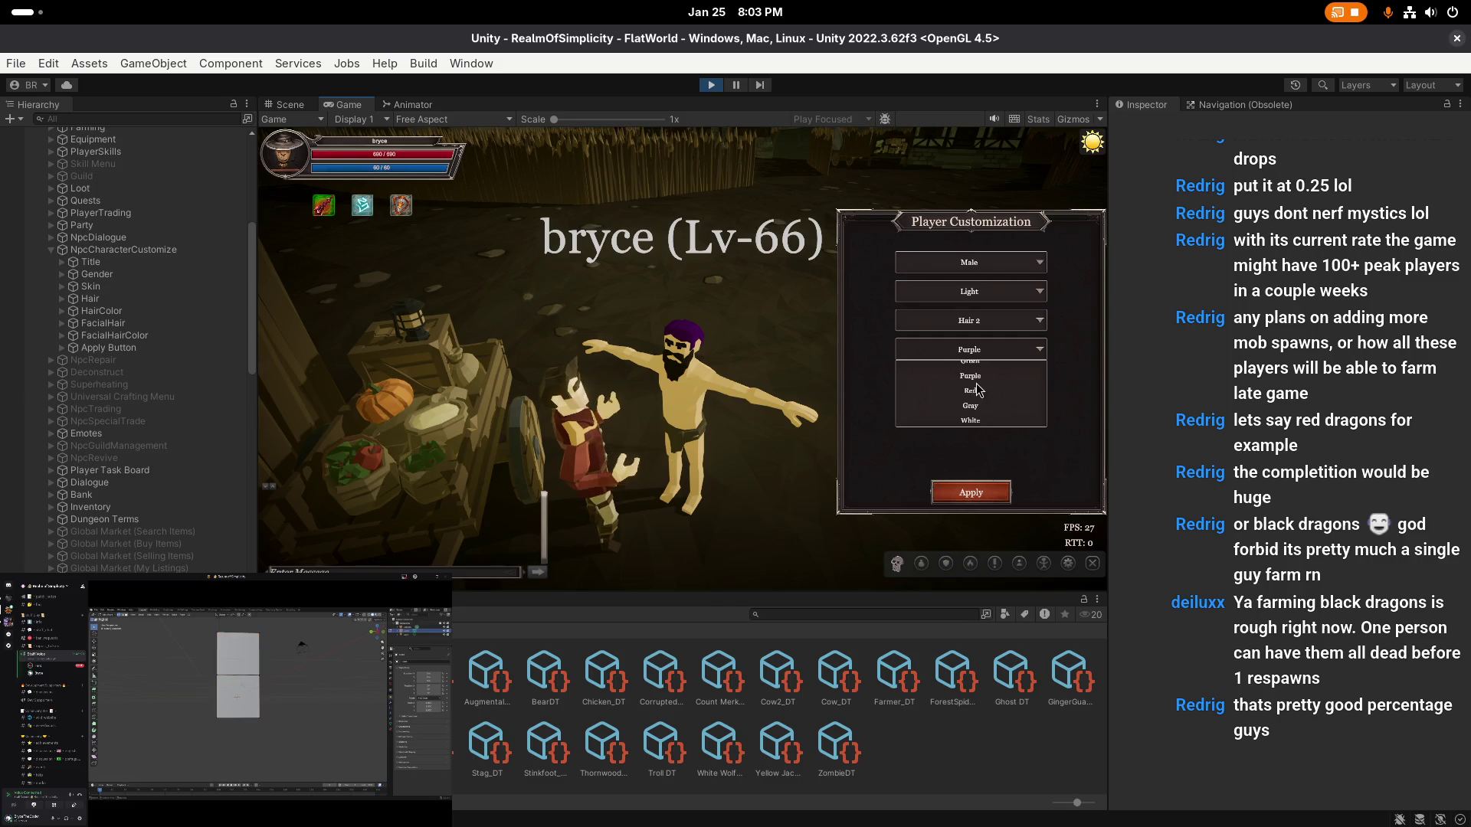
scroll(985, 392, up, 3)
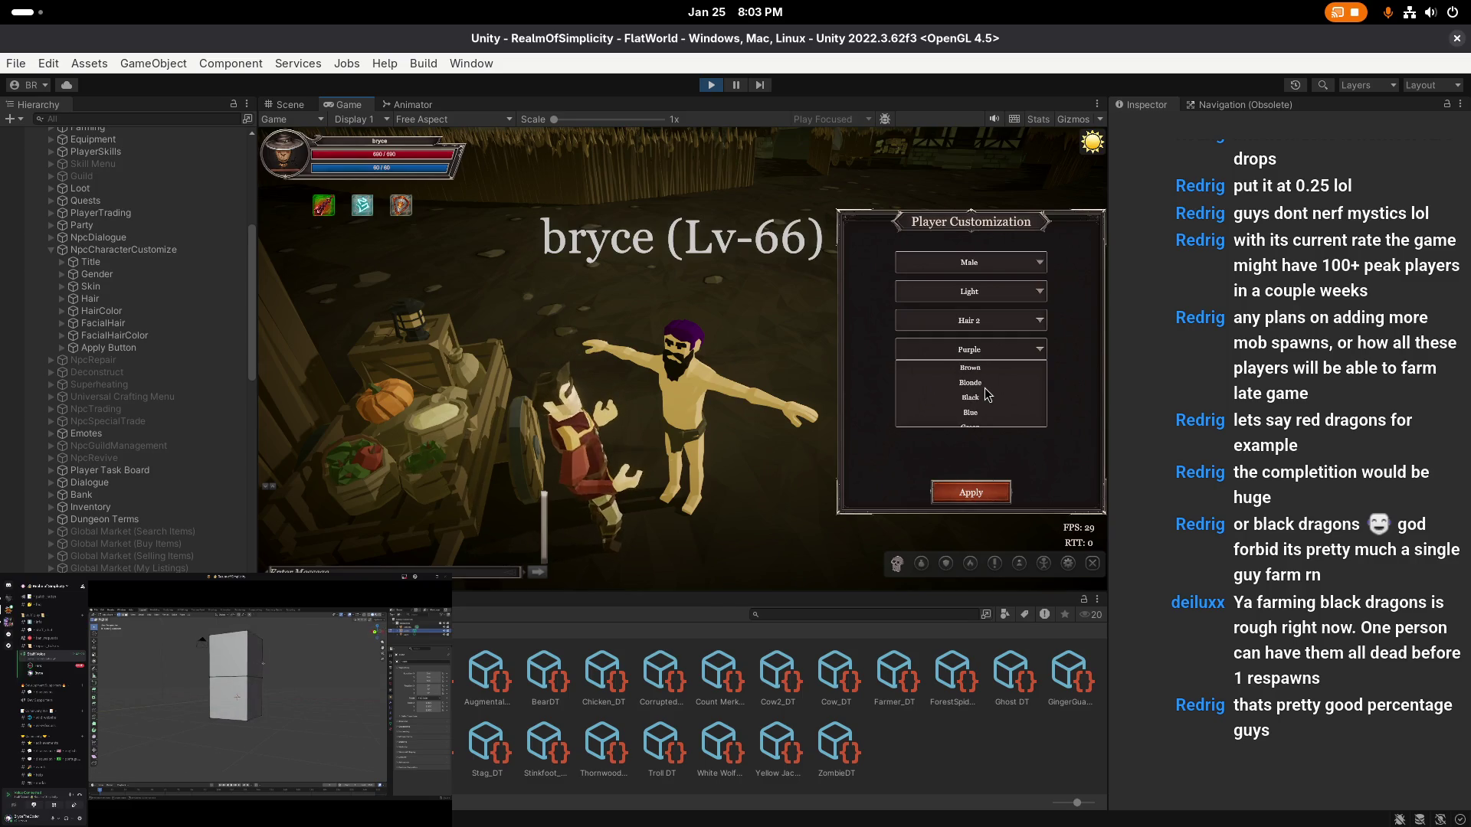
click(980, 369)
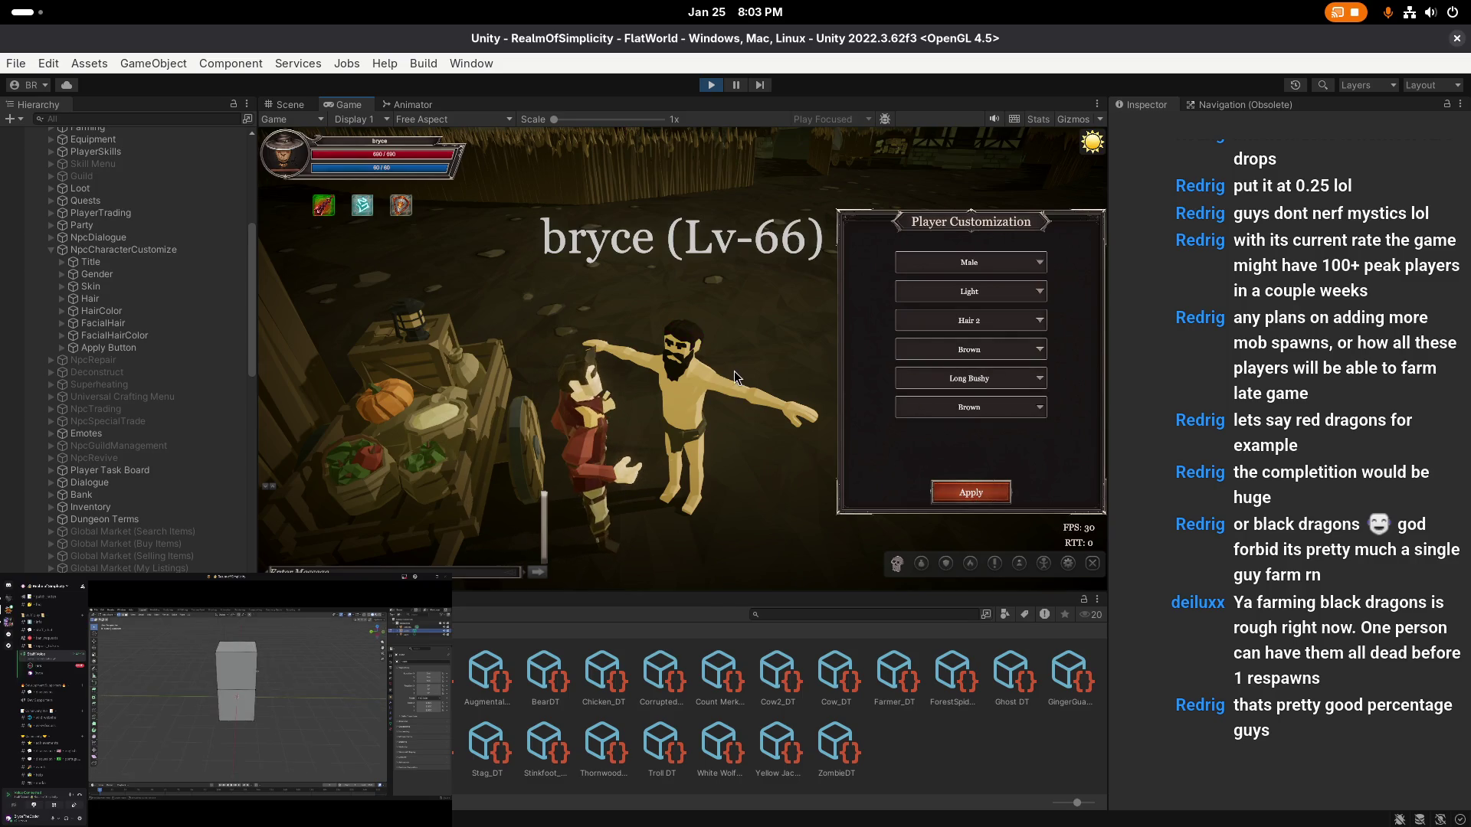
scroll(779, 375, up, 3)
scroll(769, 358, down, 3)
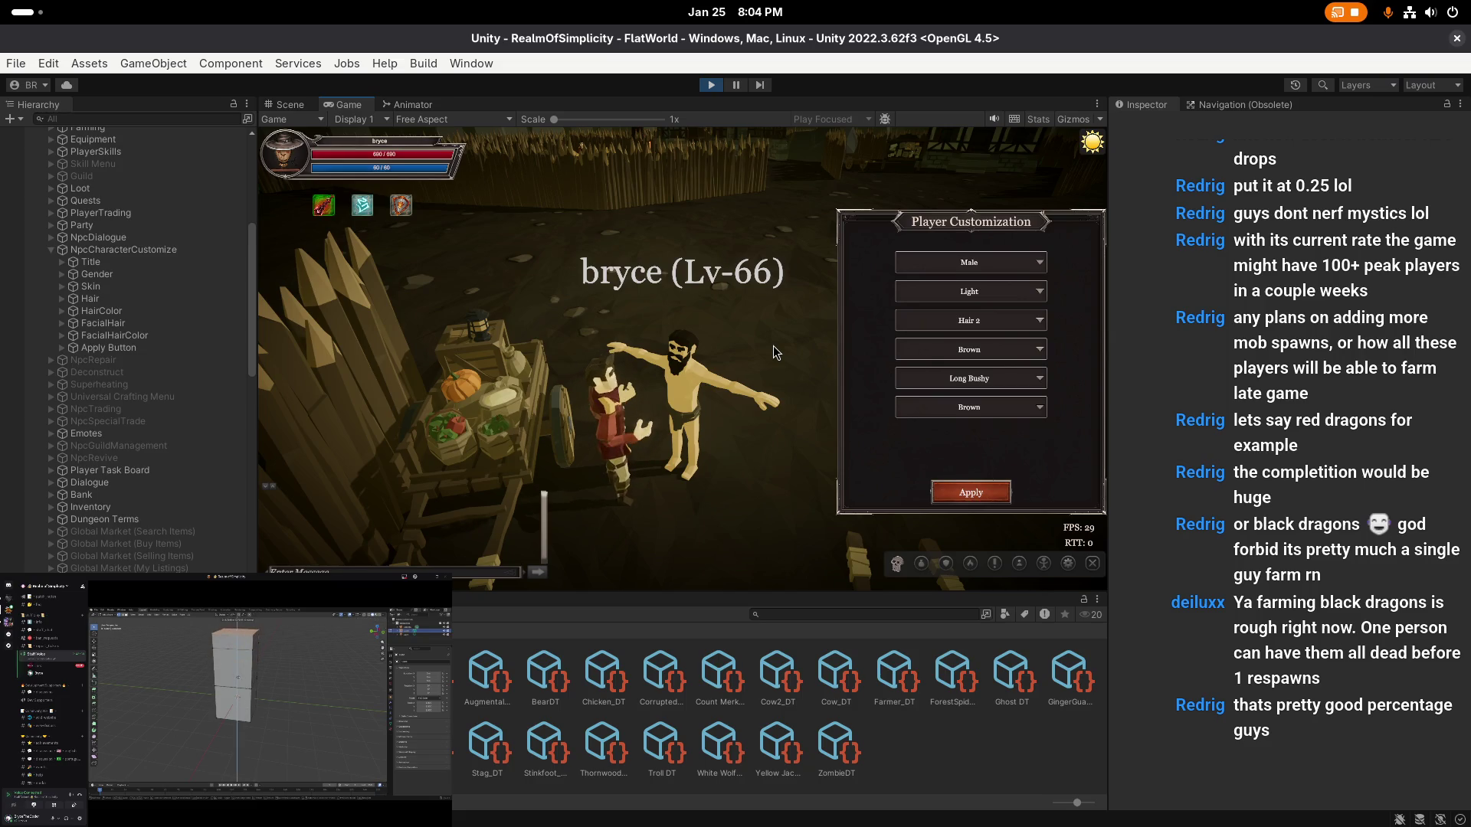
- Close the in-game Player Customization panel and stop Play mode
scroll(774, 352, down, 2)
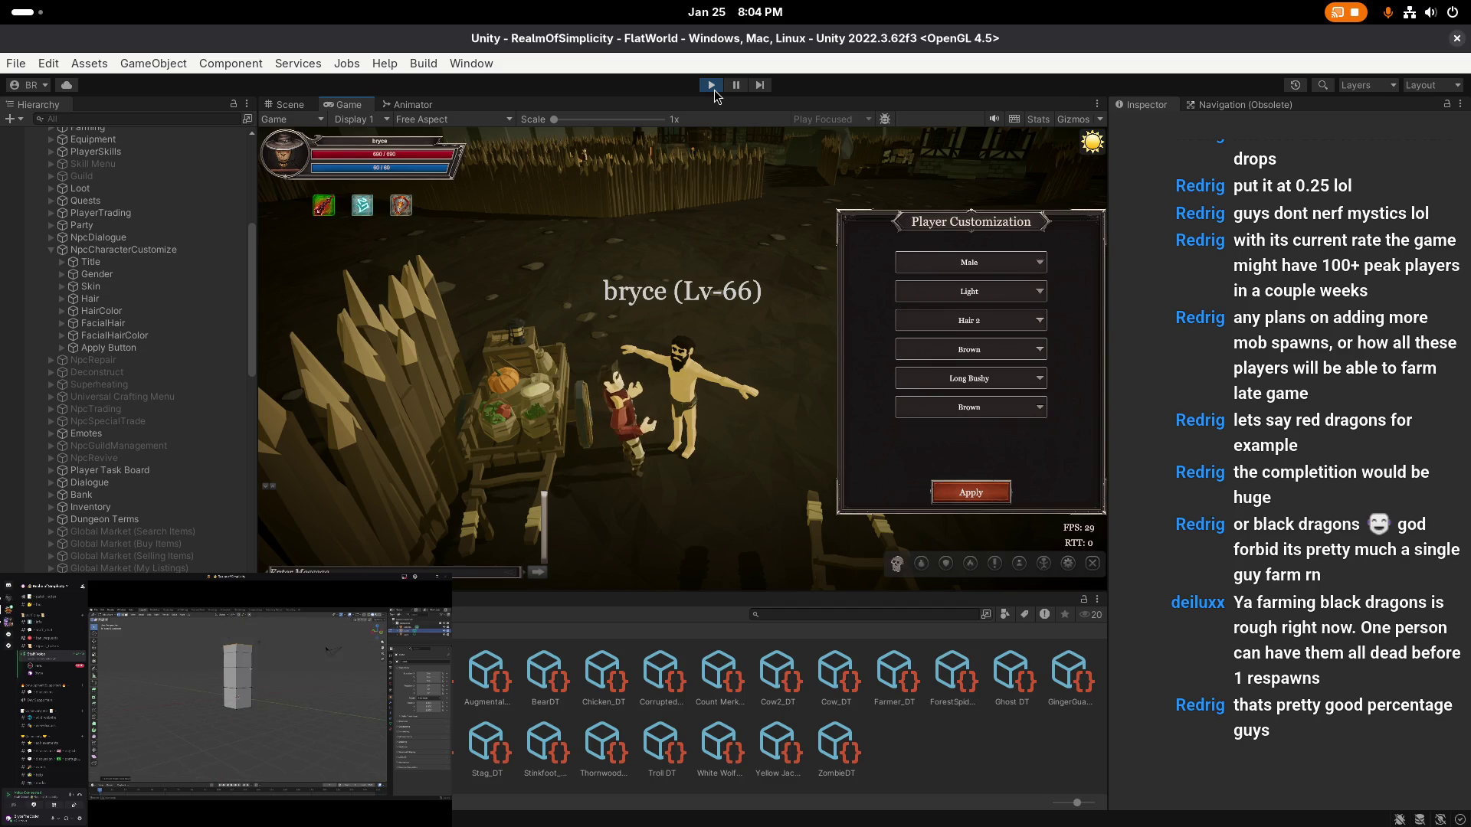
click(995, 507)
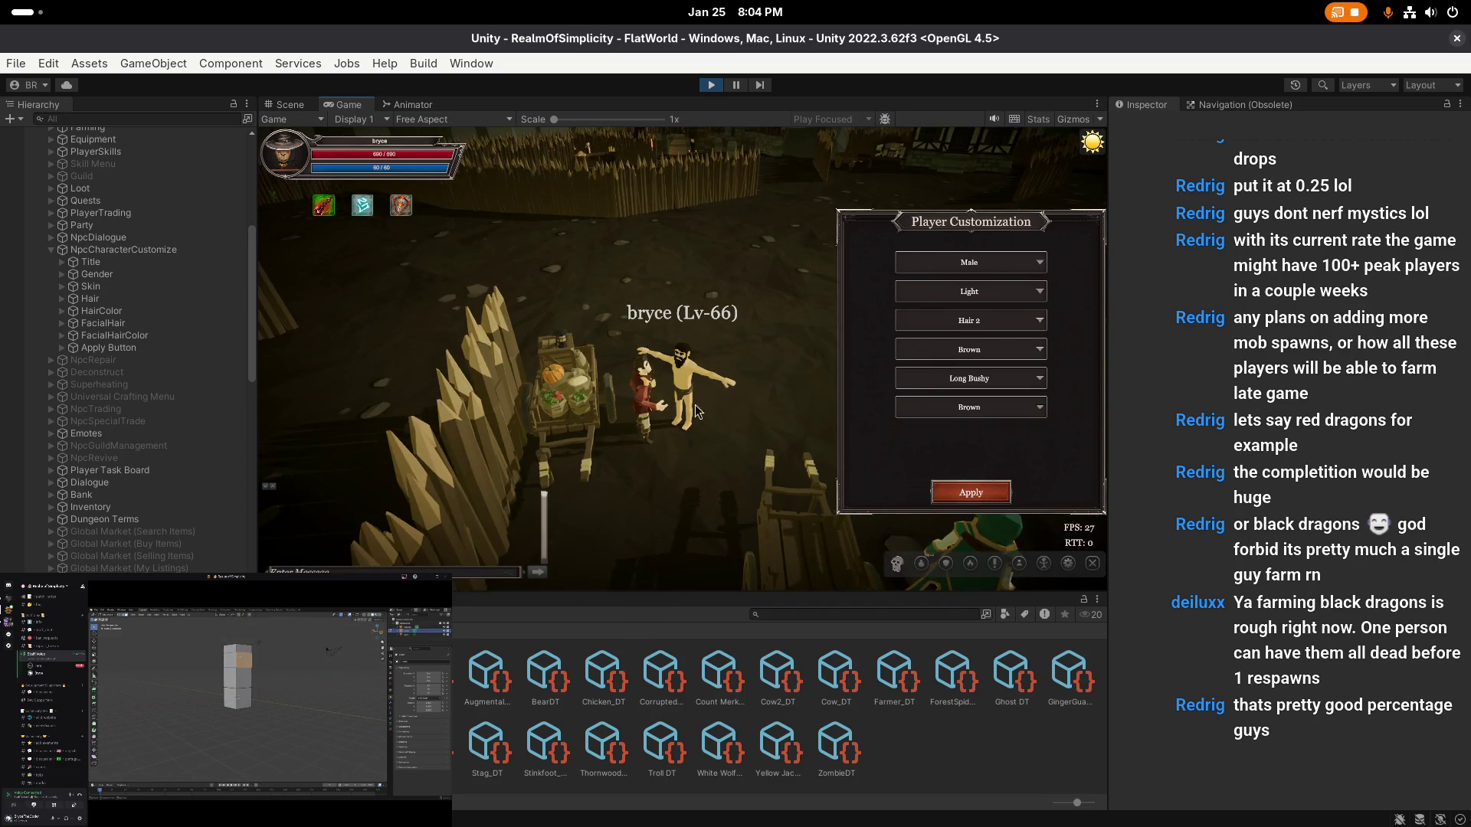
click(710, 86)
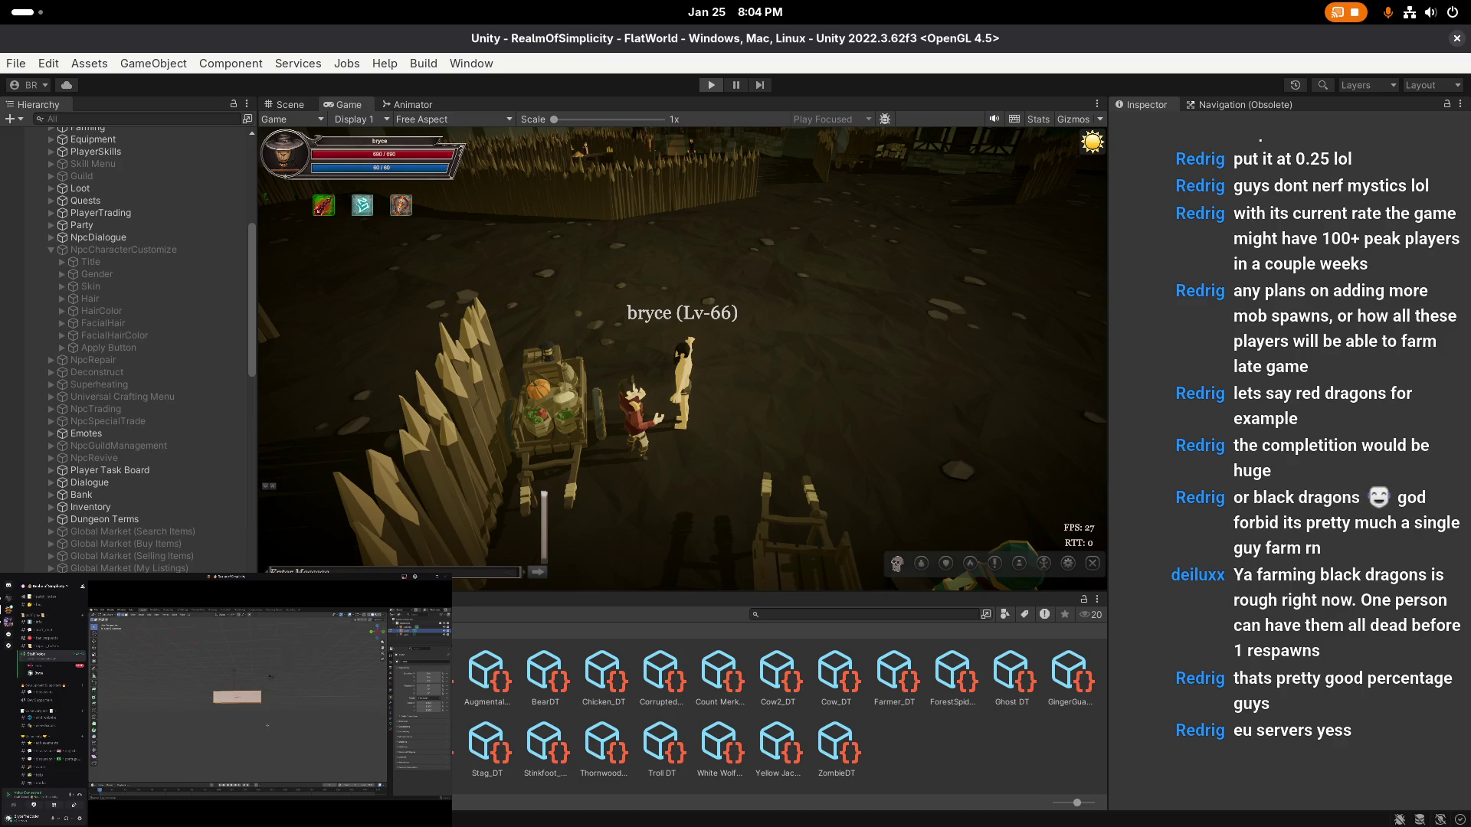
- In the Scene view, re-enable the NpcCharacterCustomize panel object
key(ctrl+1)
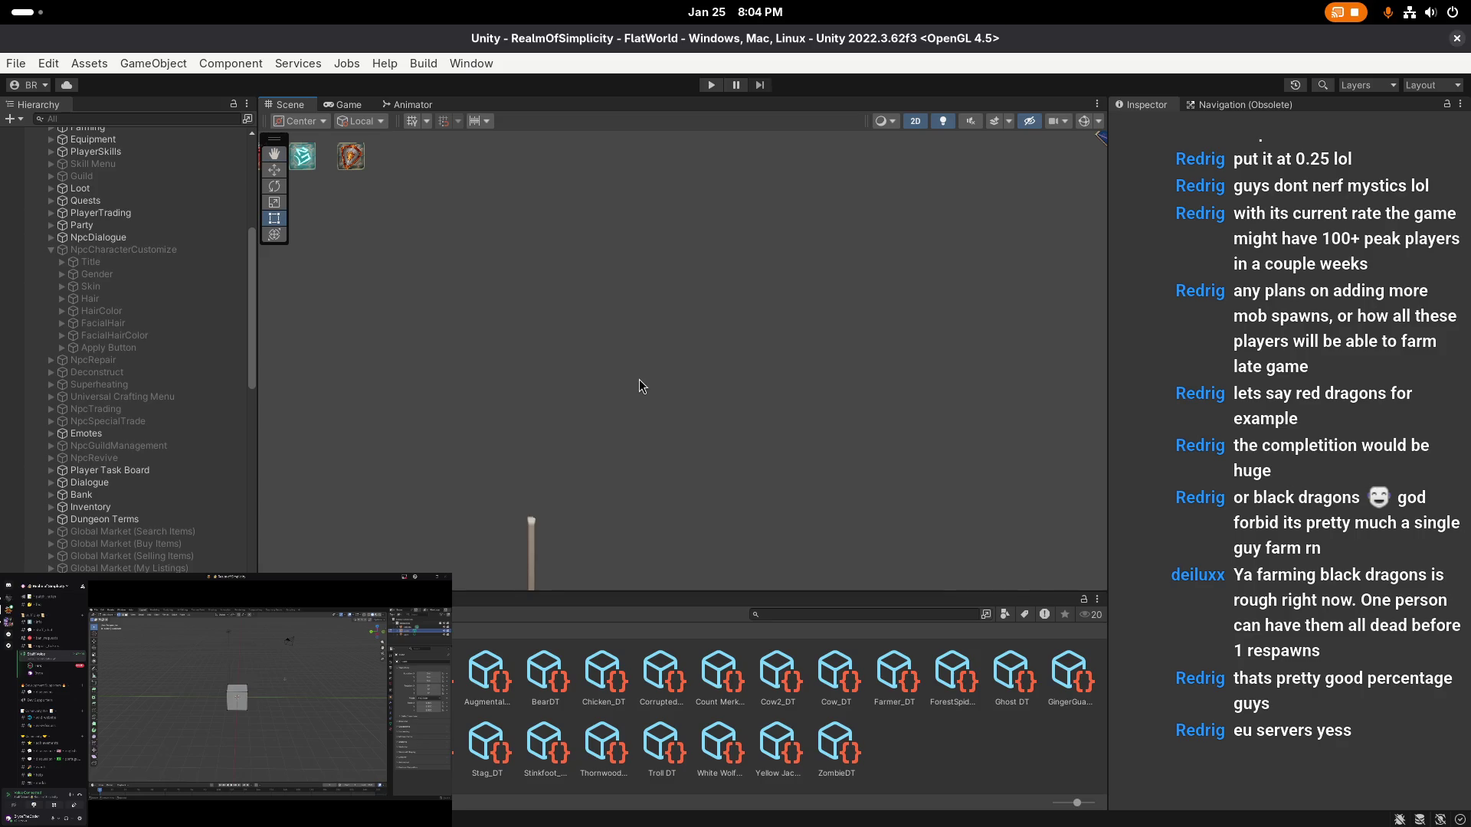
scroll(659, 399, down, 1)
scroll(717, 469, down, 1)
click(122, 249)
click(1149, 125)
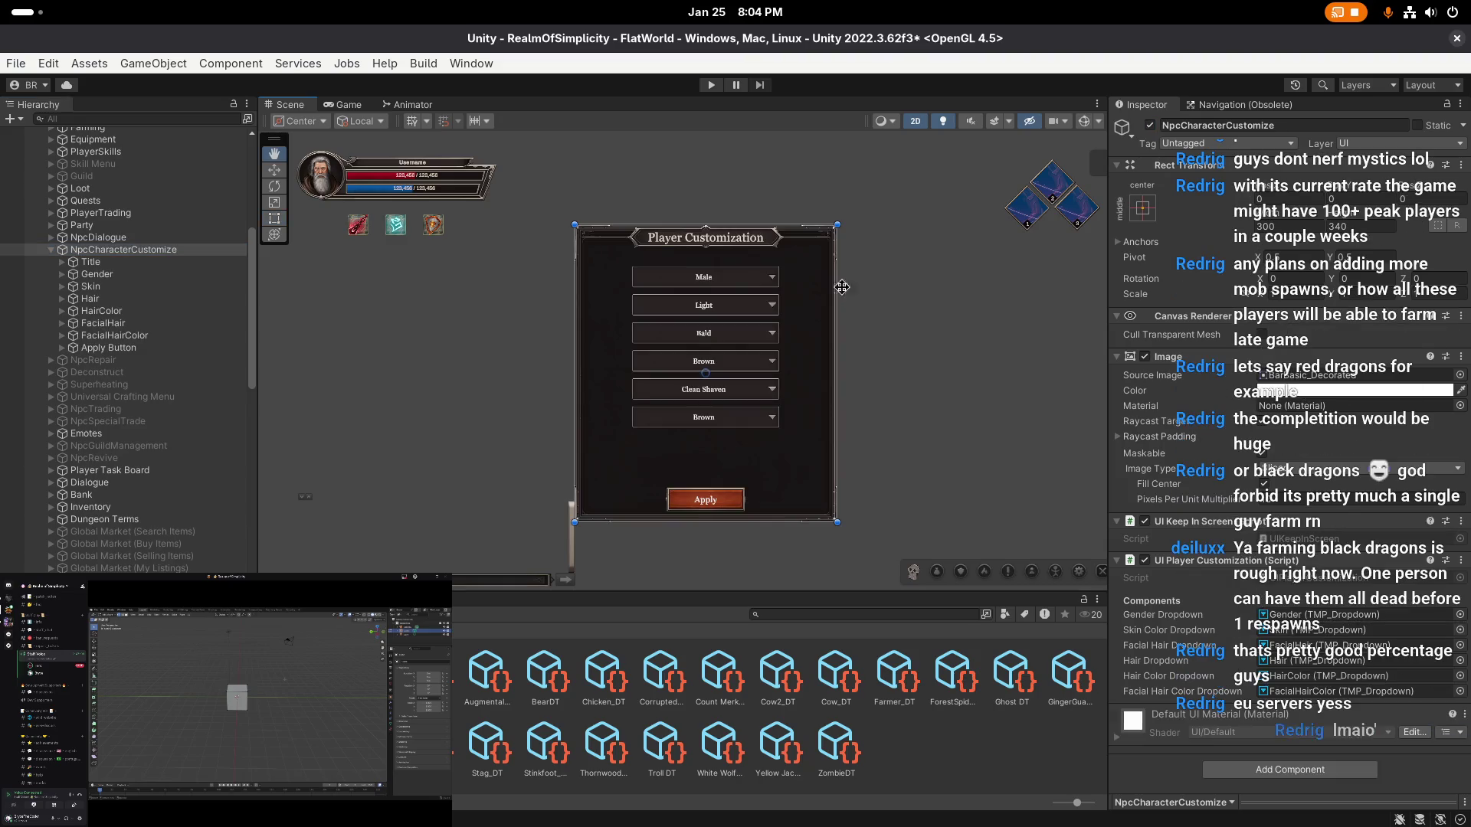
scroll(881, 268, up, 2)
scroll(844, 321, up, 3)
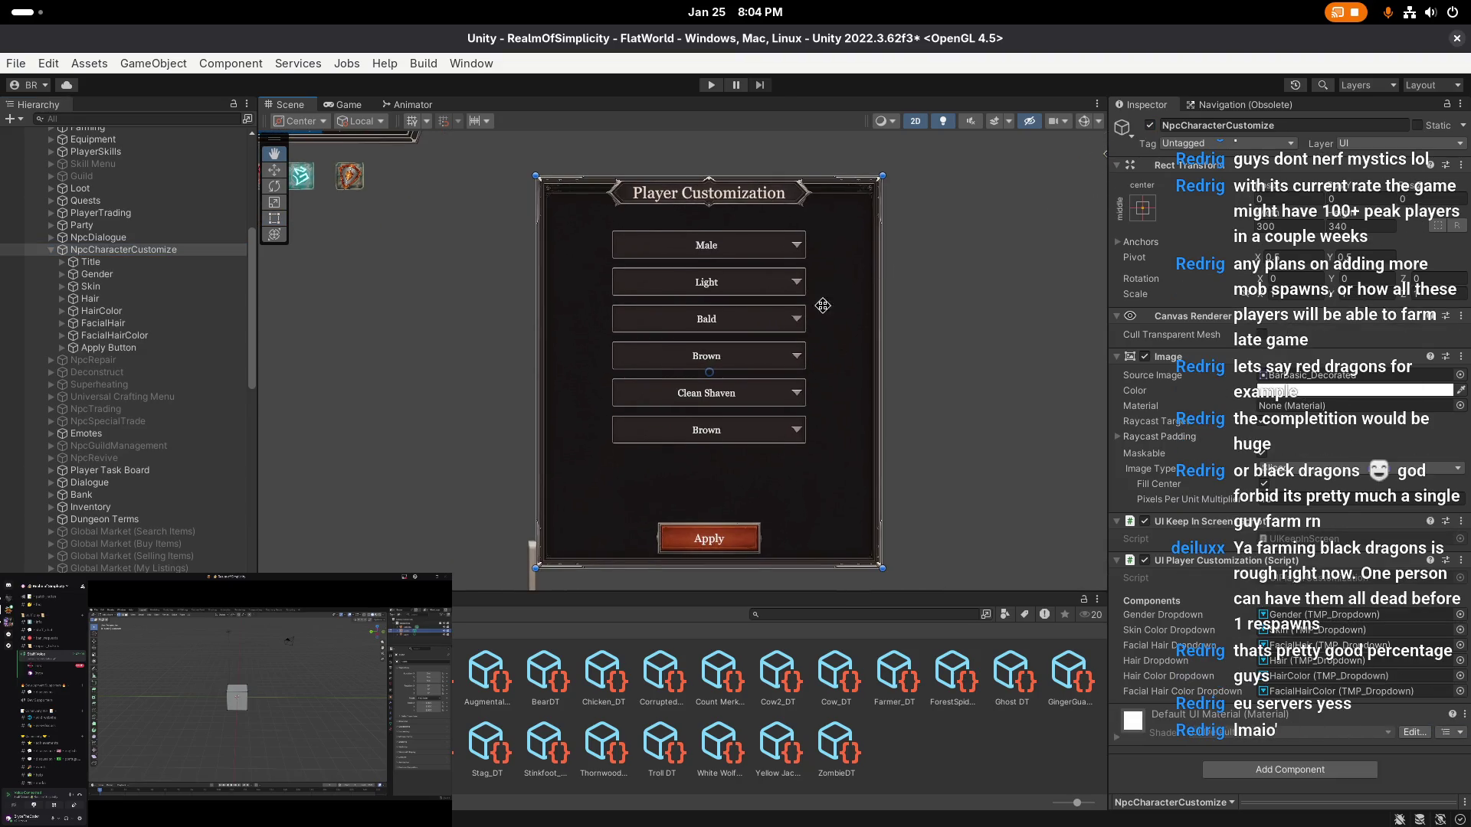
key(t)
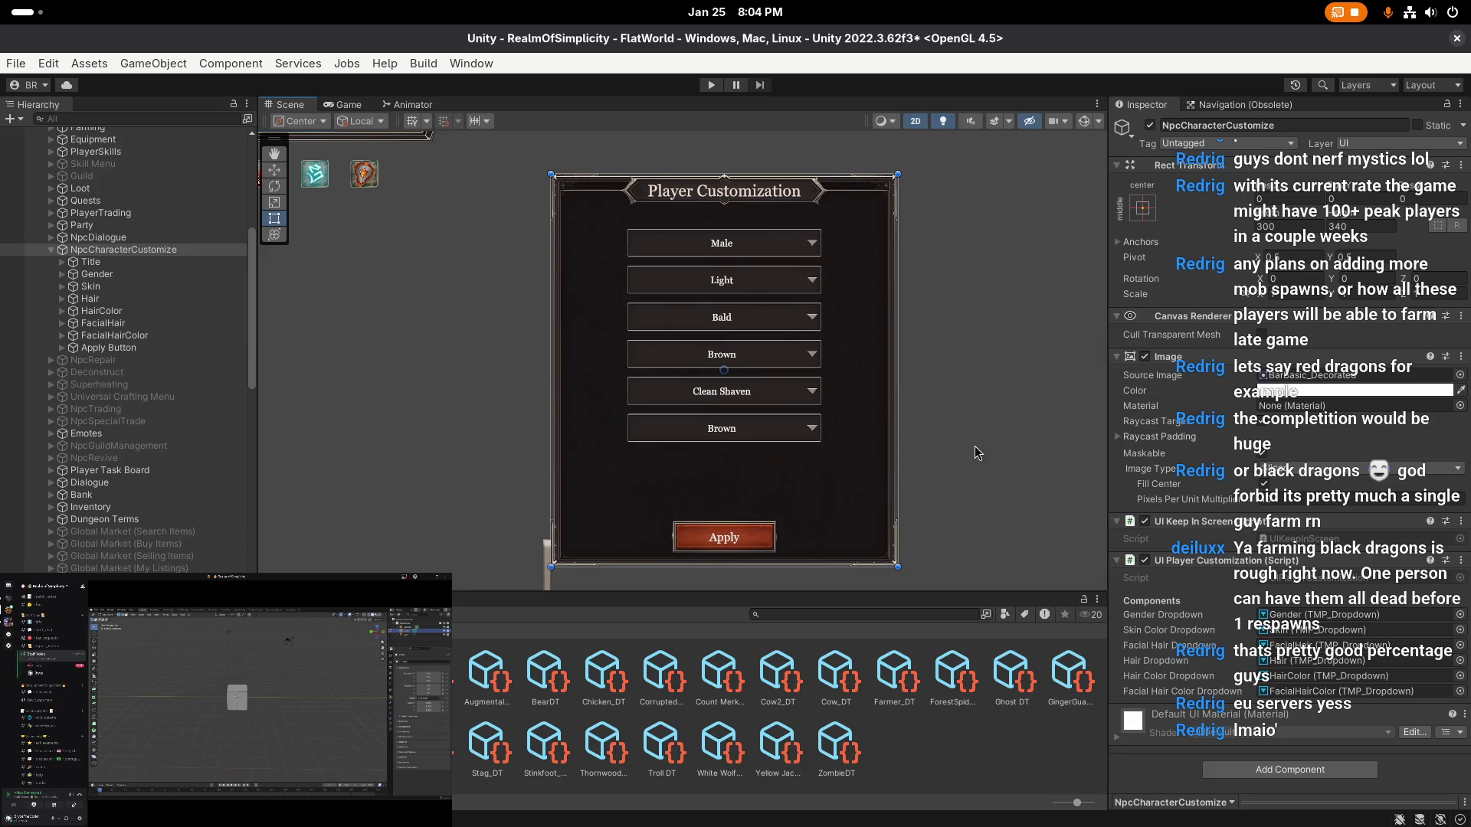
- Locate the UIPlayerCustomization script and bring it up in Visual Studio Code
click(1285, 677)
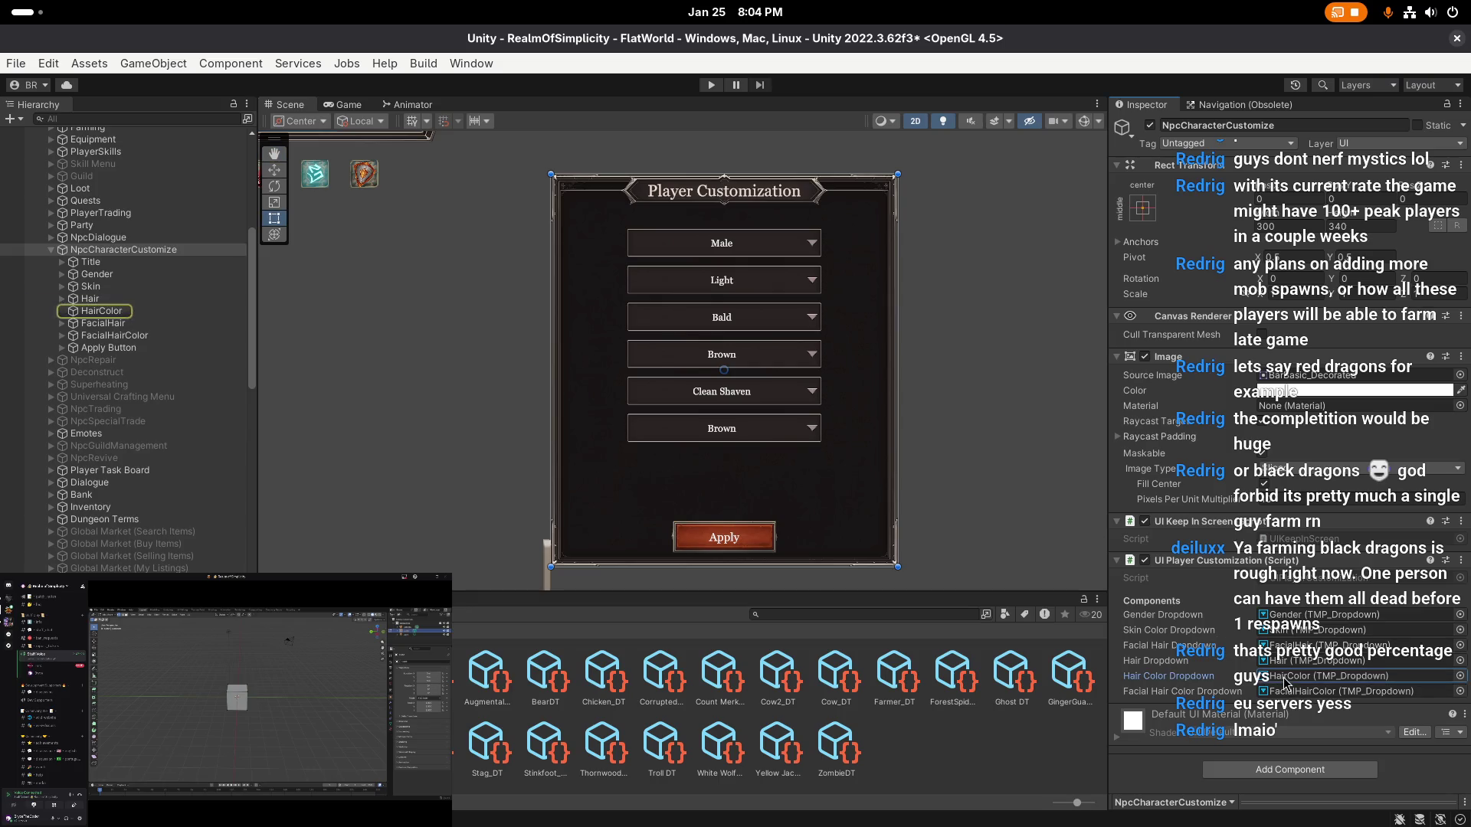
click(1304, 580)
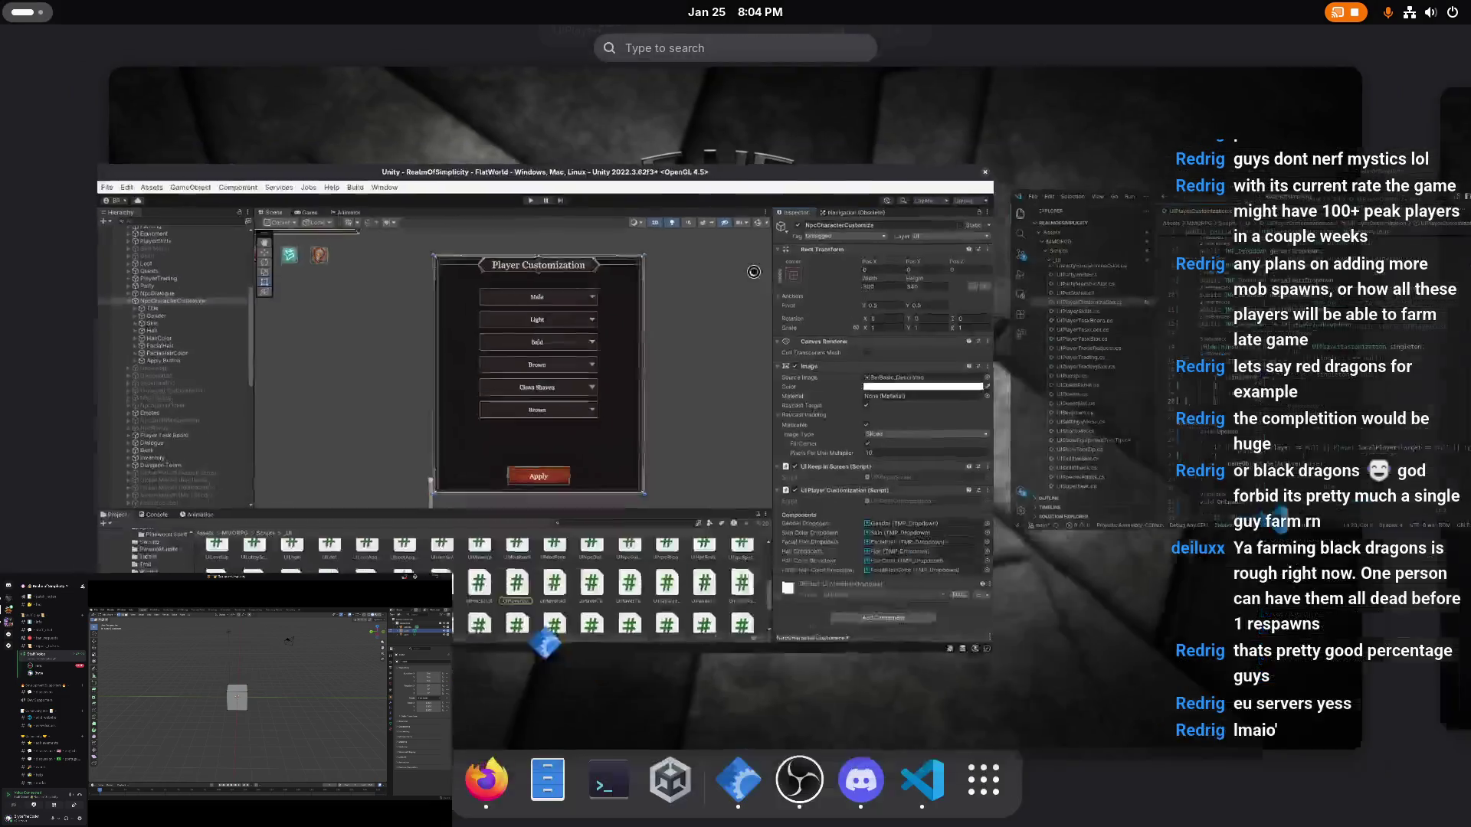
key(super)
click(1060, 375)
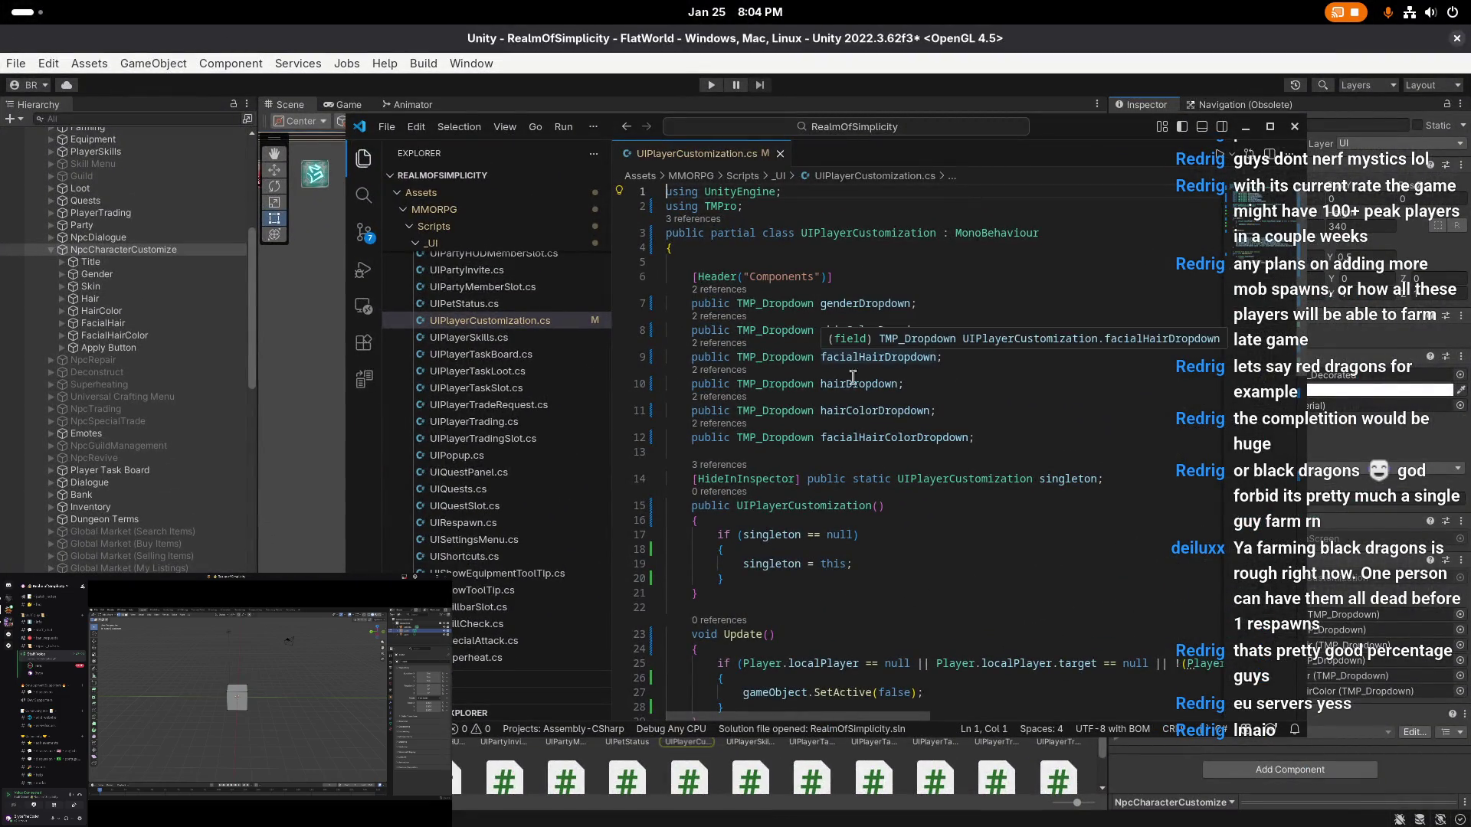
- Replace hairColor with facialHairColor on line 41 of the OnEnable code
double_click(875, 411)
double_click(1067, 135)
scroll(791, 381, down, 5)
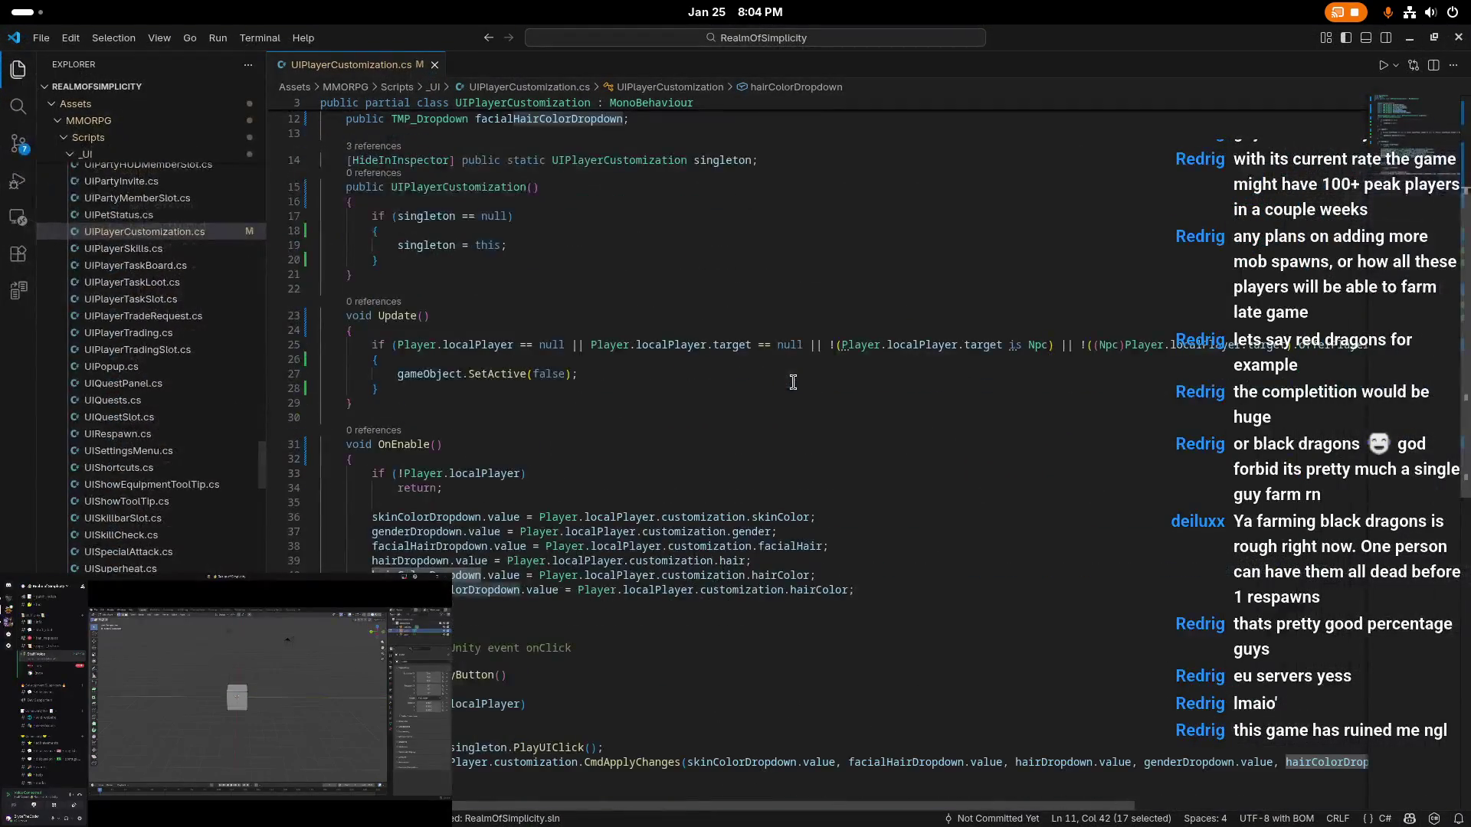
scroll(690, 609, down, 1)
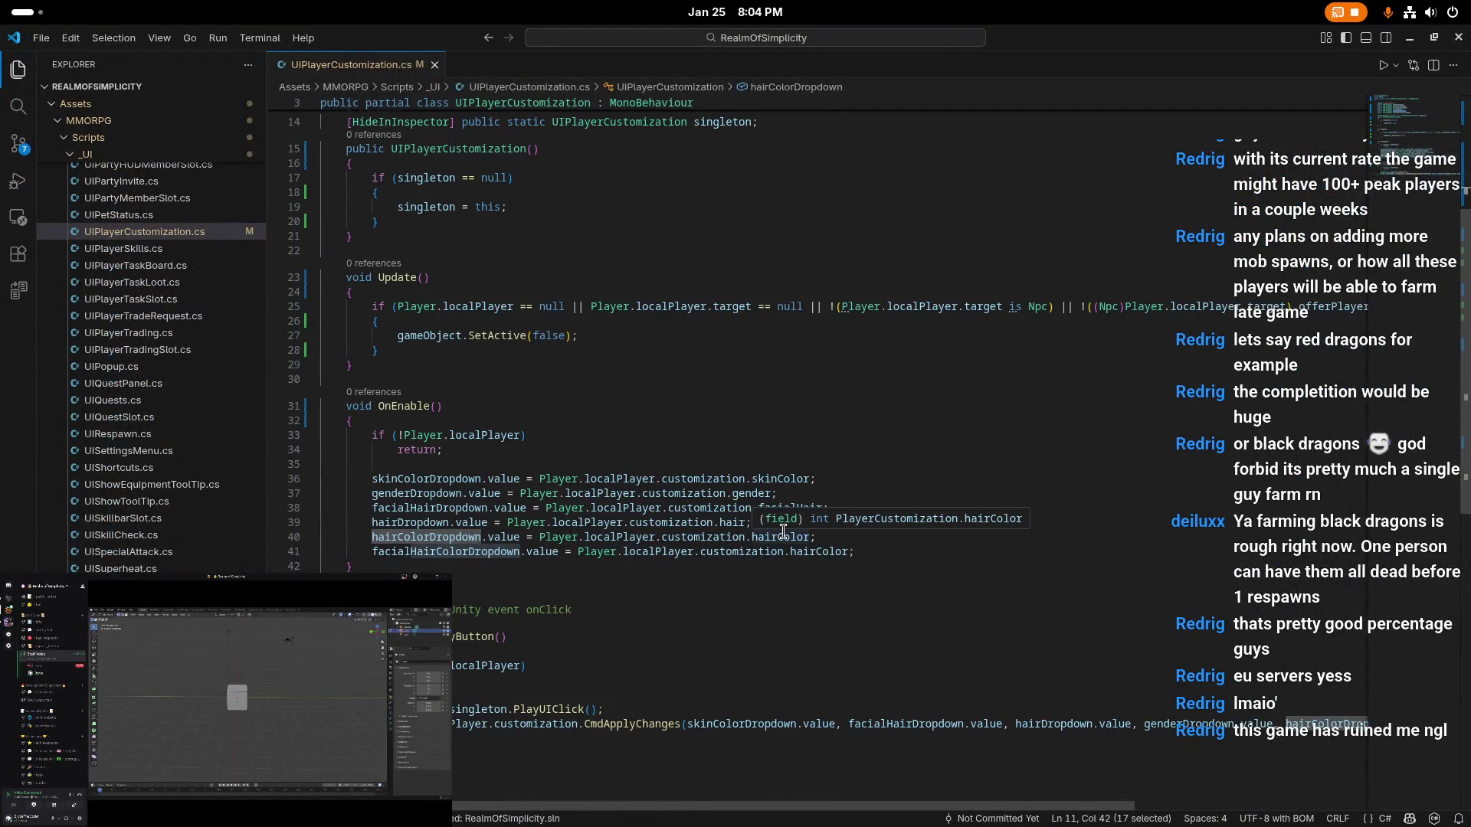
click(853, 577)
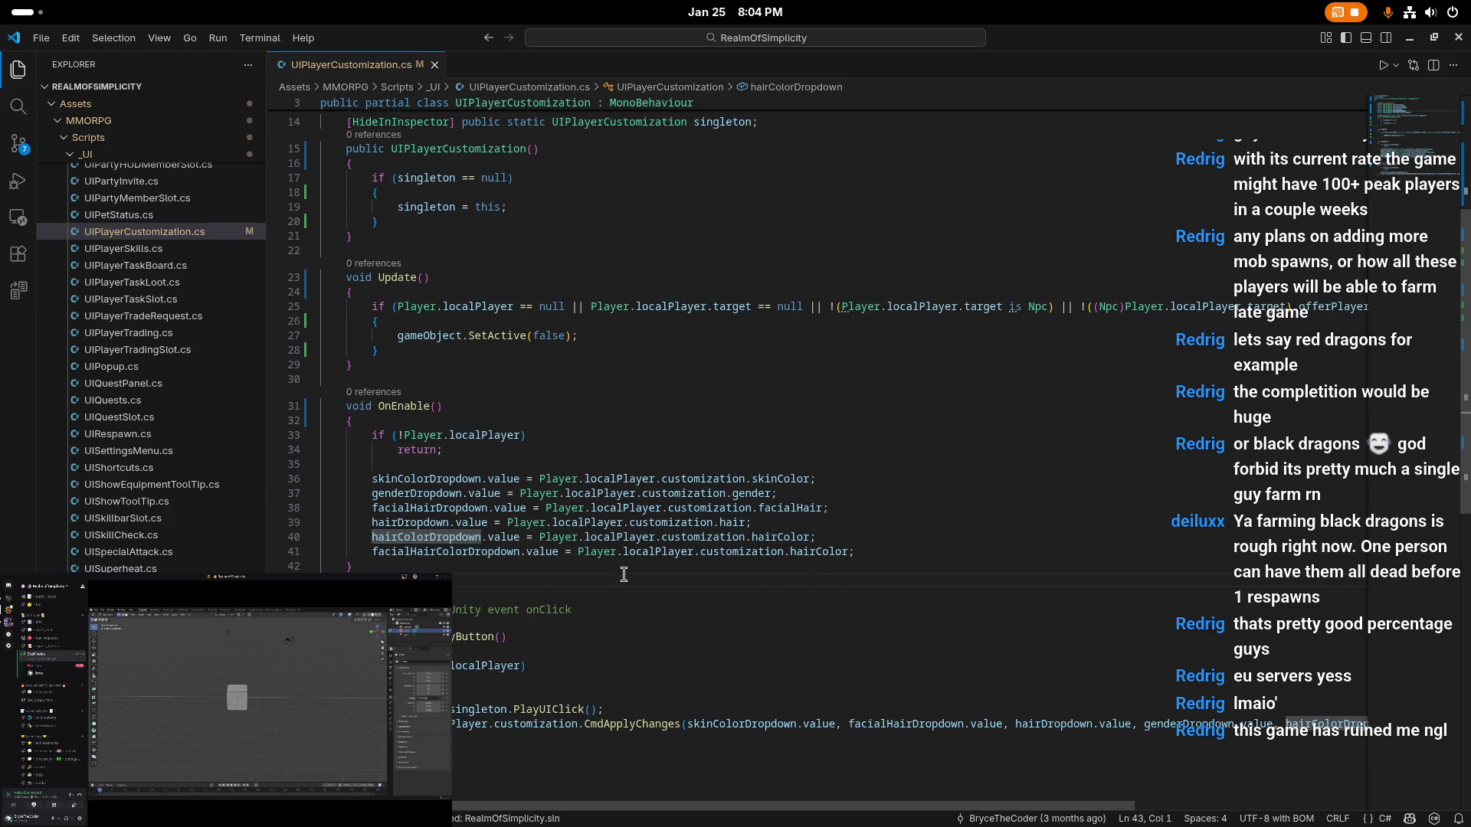
double_click(816, 551)
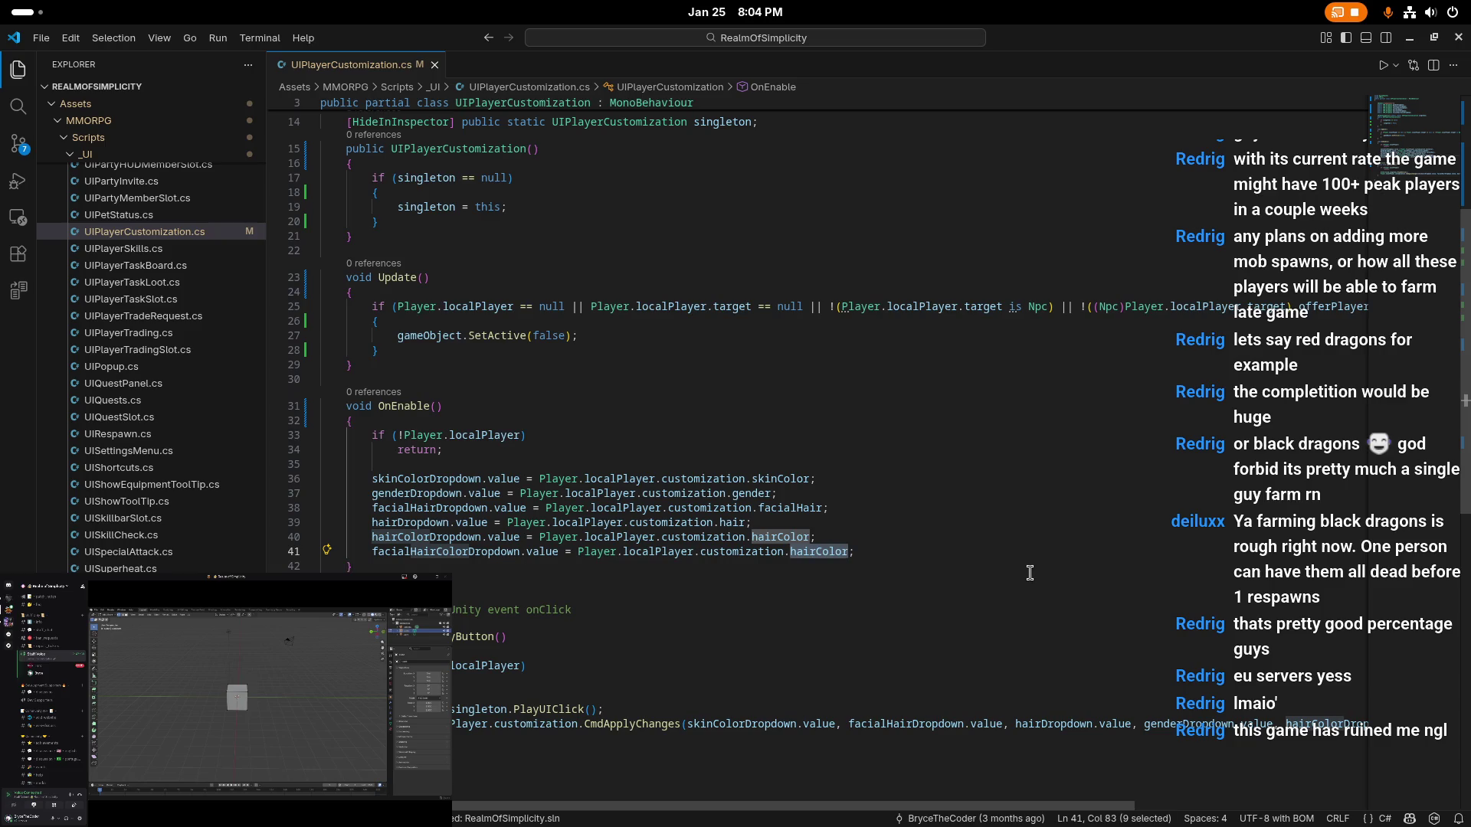
key(End)
key(shift+Home)
key(End)
key(shift+Home)
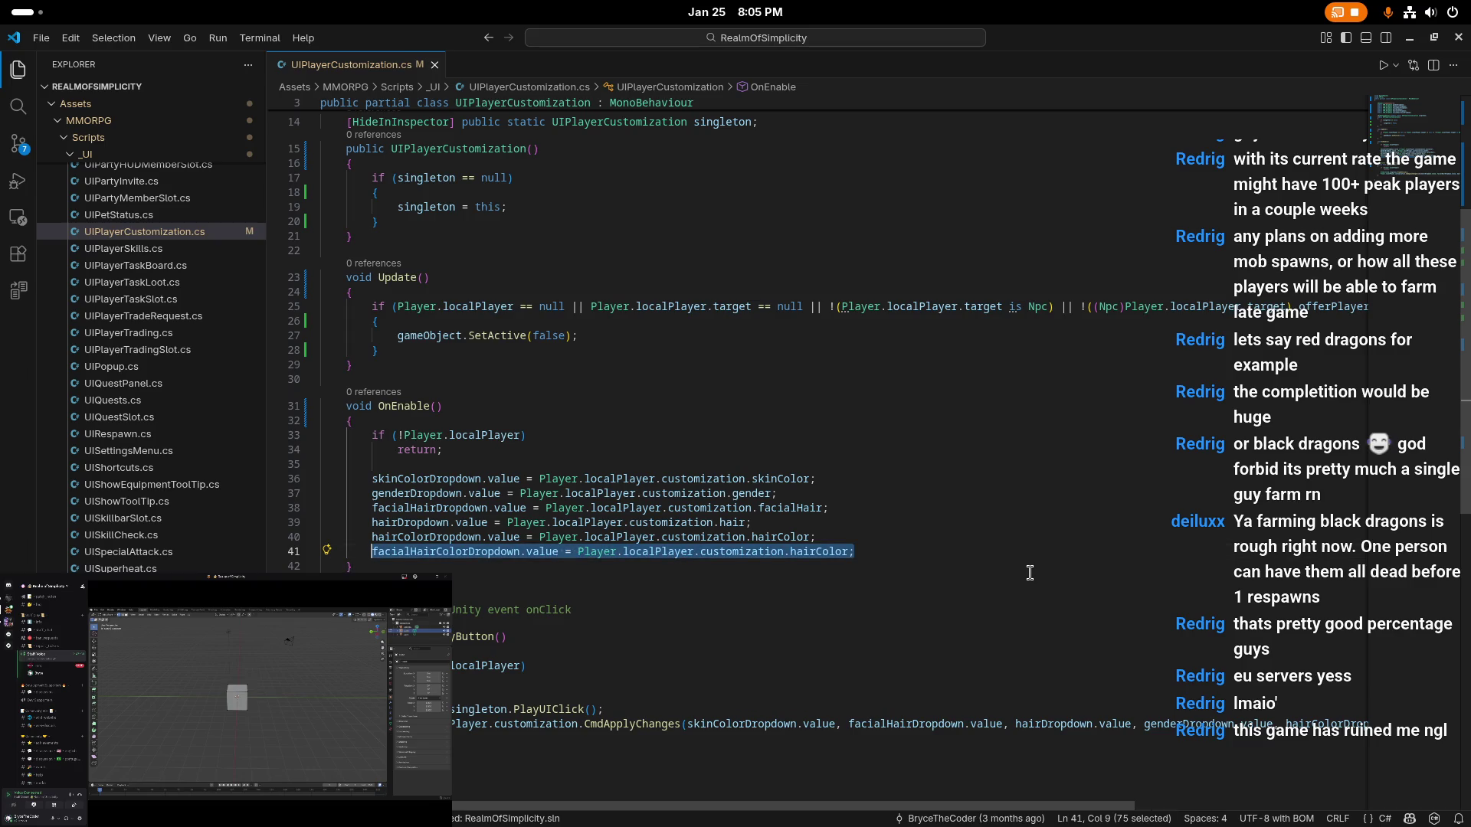
double_click(835, 557)
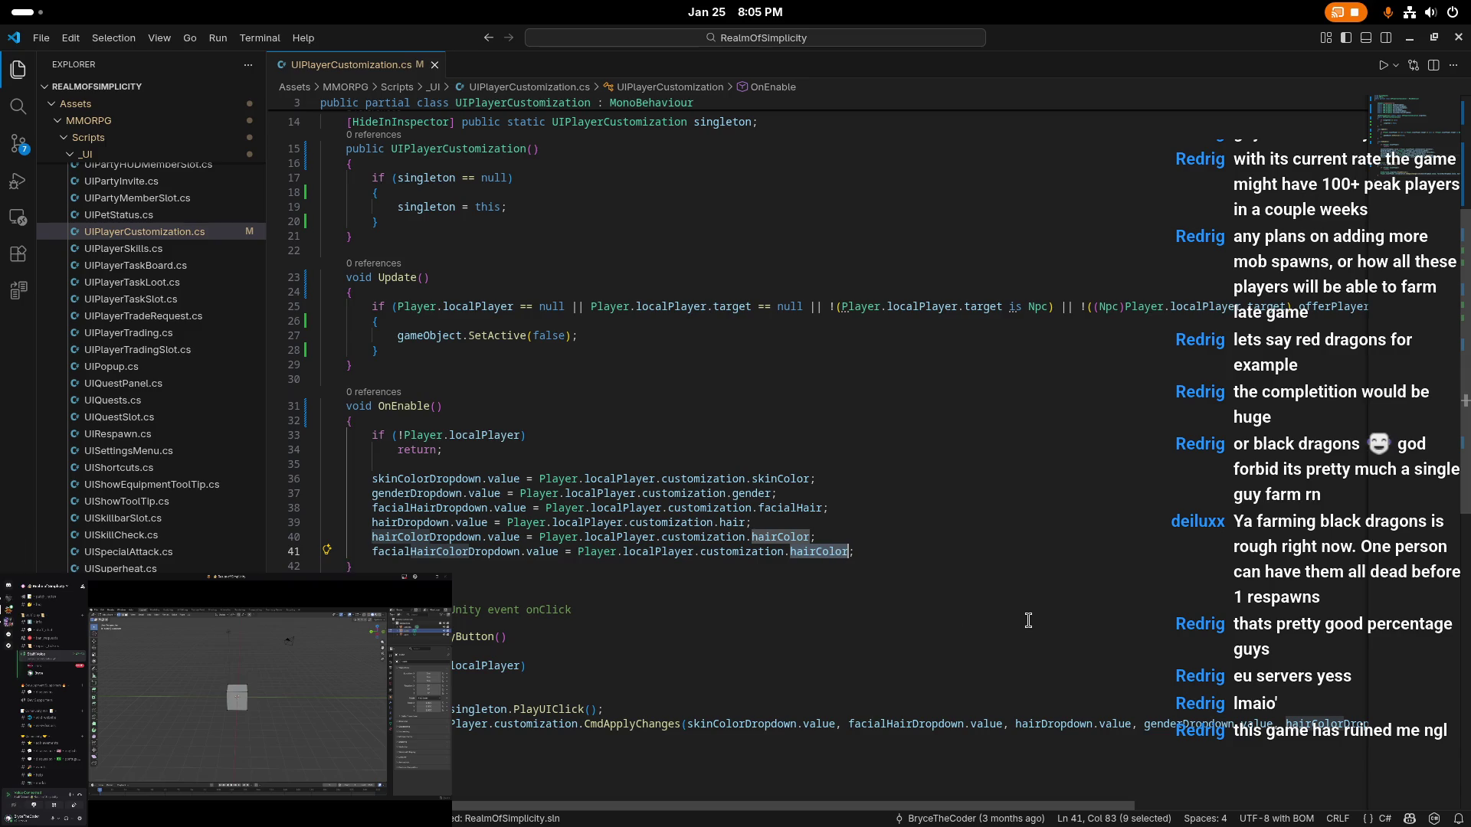
text(facialHair)
key(Down)
key(Tab)
key(ctrl+shift+Left)
text(facialHair)
key(Down)
key(Tab)
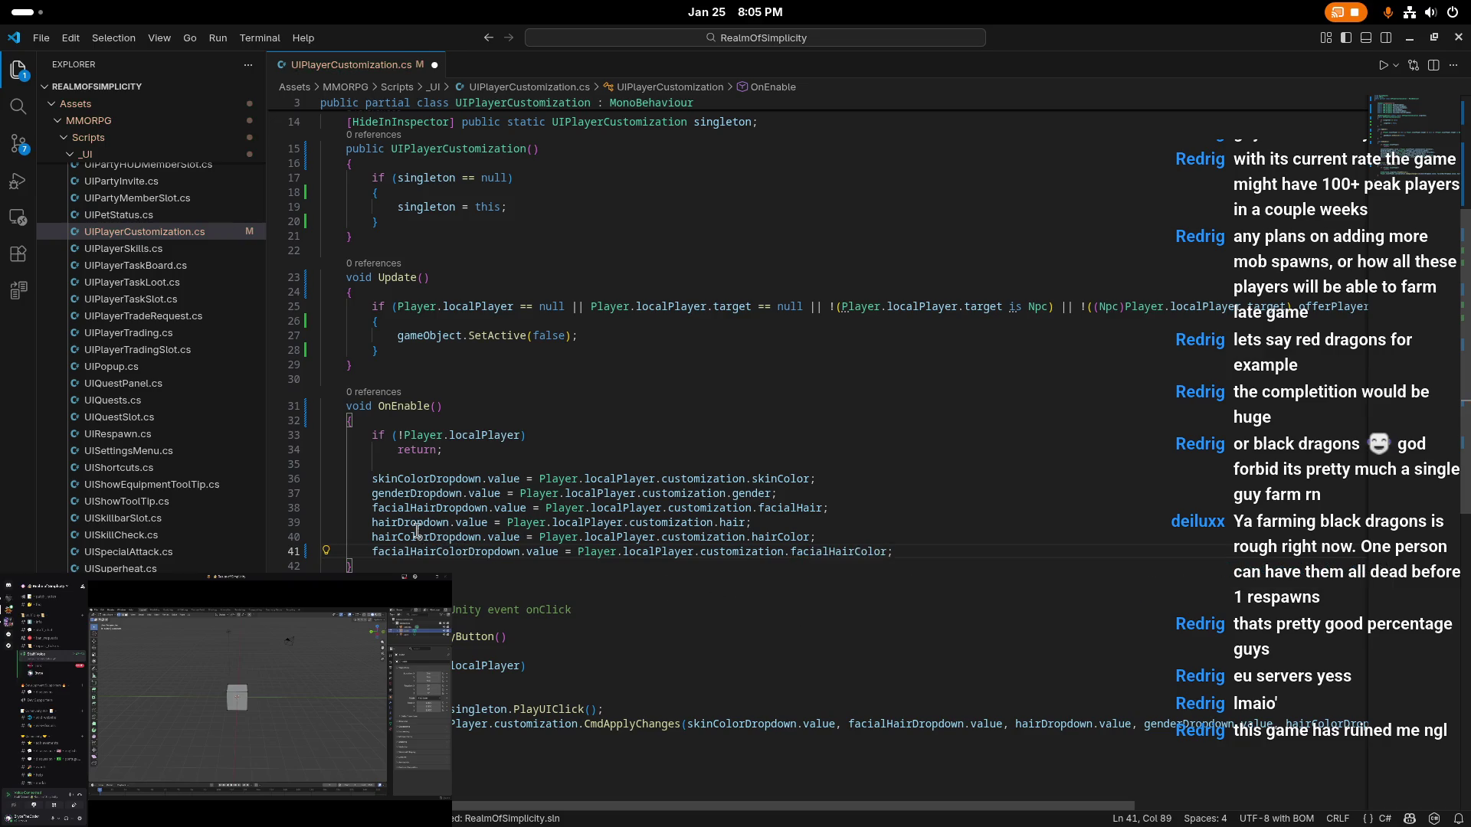
- Move the facial hair assignment line below the hair colour line, then return to Unity
click(848, 508)
key(Up)
key(Up)
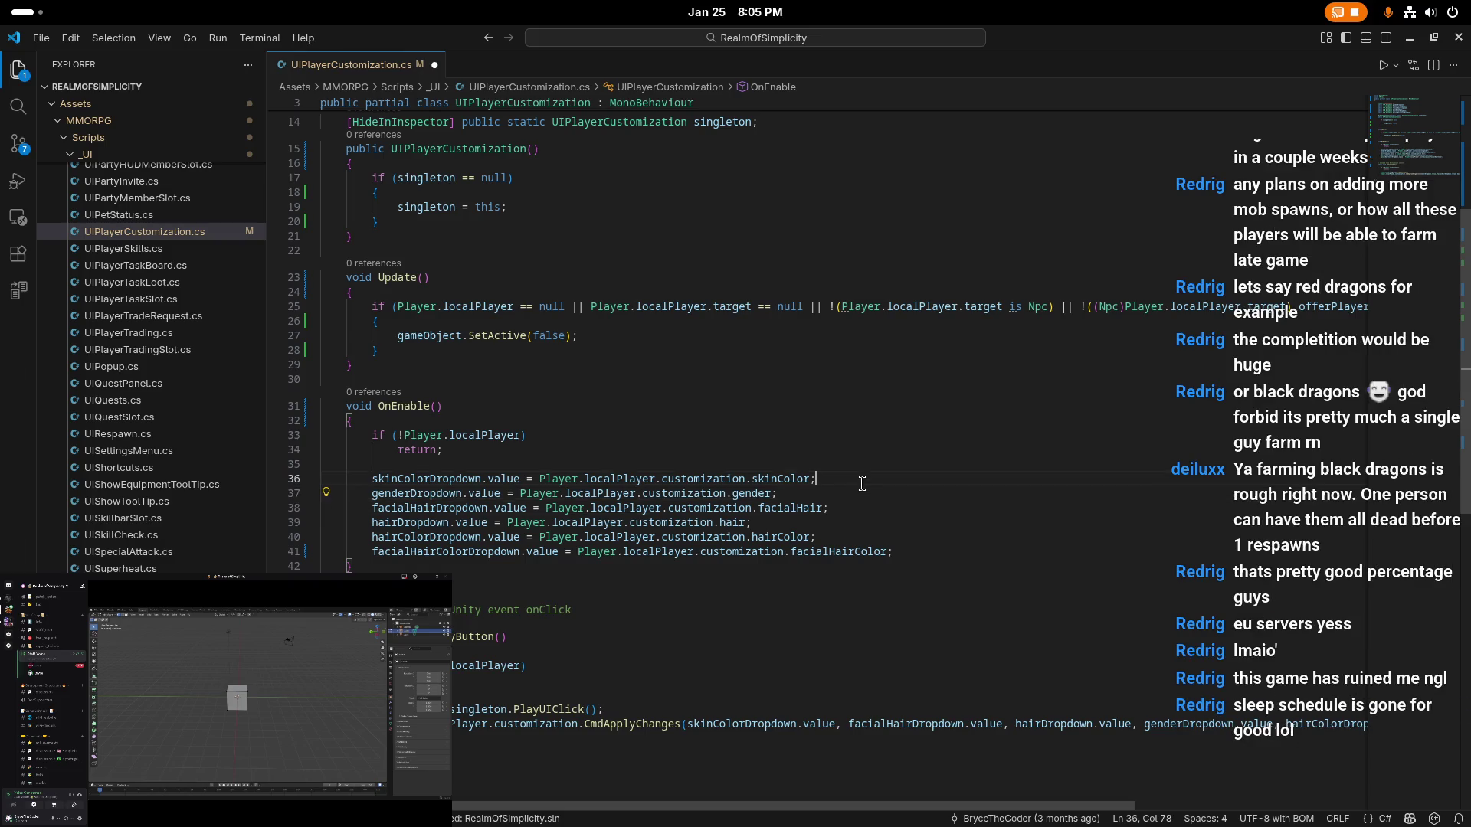
click(845, 525)
click(853, 538)
click(917, 507)
key(alt+Down)
key(alt+Down)
key(Up)
key(Up)
key(Up)
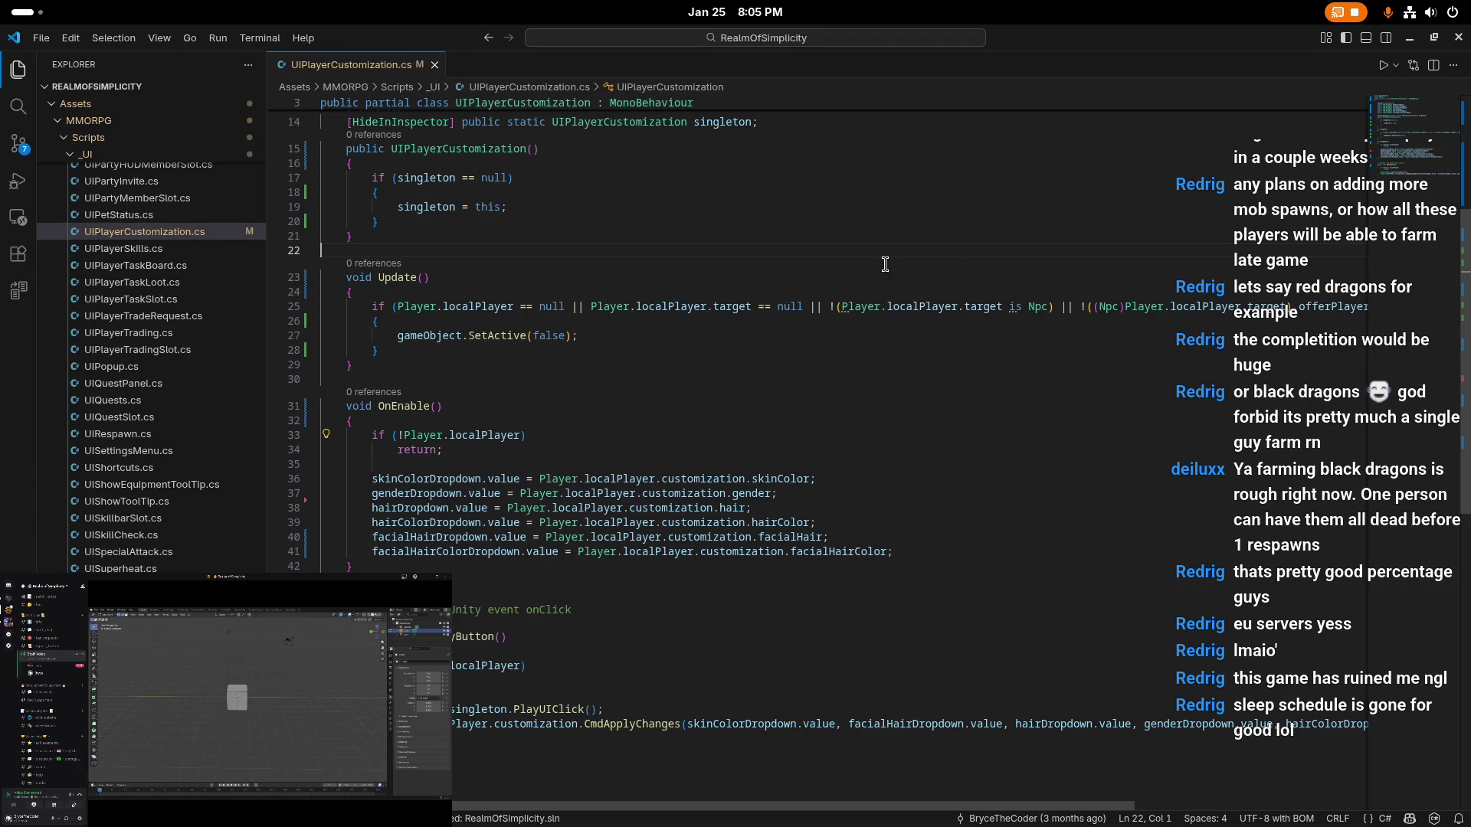
click(1410, 42)
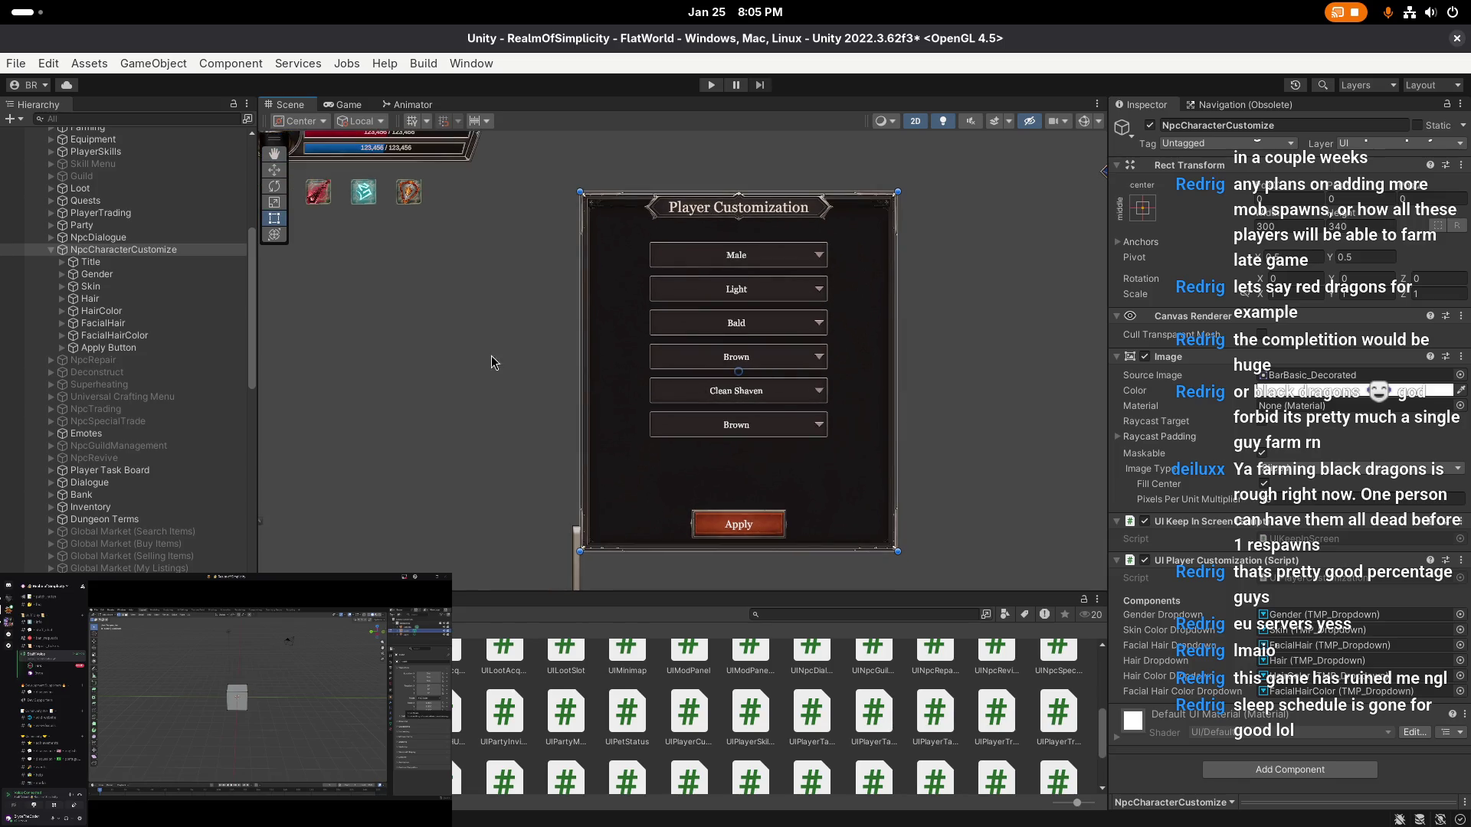
- Save the FlatWorld scene with Ctrl+S
click(513, 381)
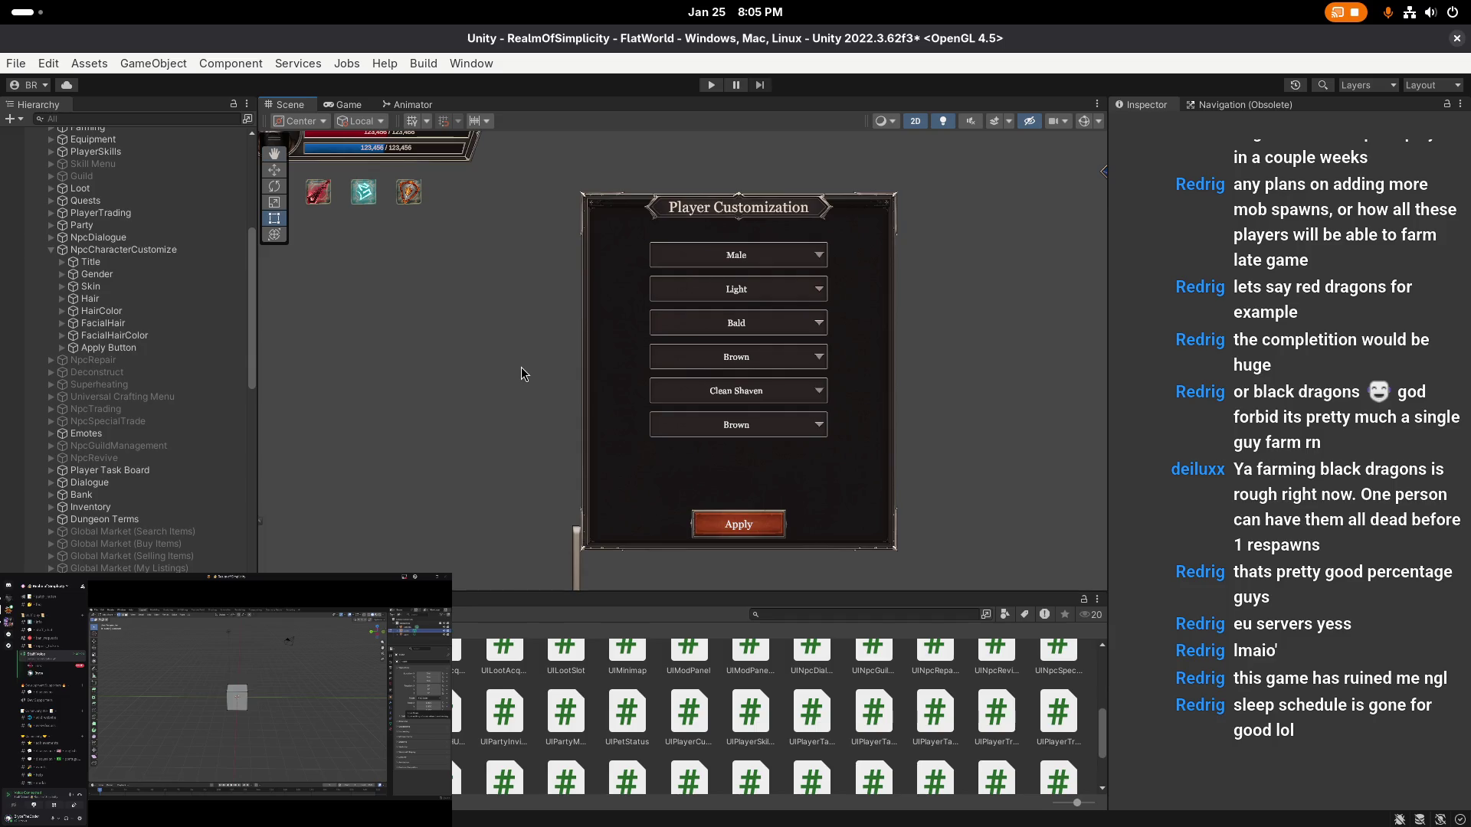
key(ctrl+s)
click(15, 62)
click(79, 250)
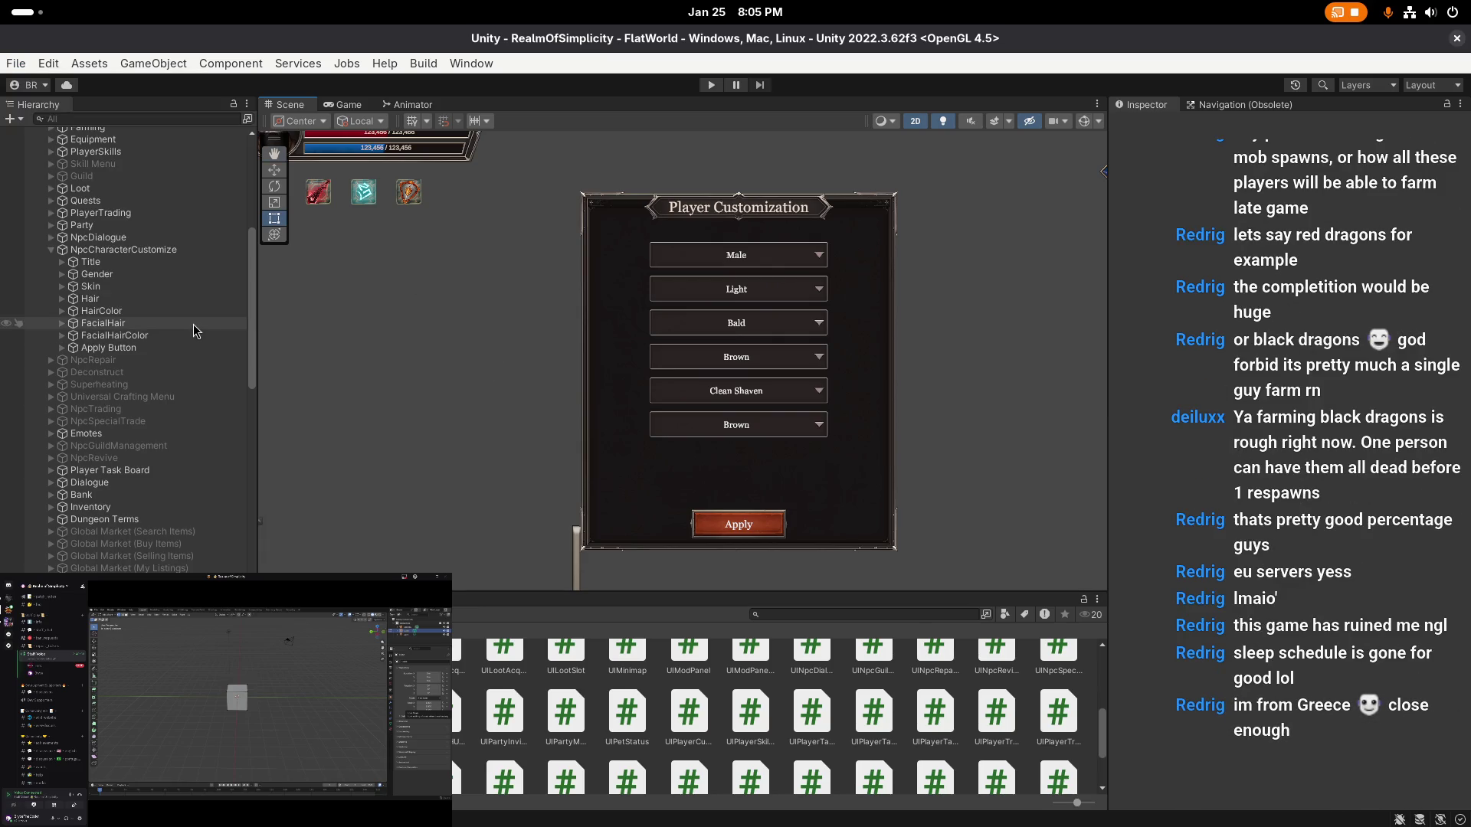
- Inspect the Title object and its Text Title (1) child under NpcCharacterCustomize
scroll(183, 321, down, 1)
scroll(145, 276, up, 1)
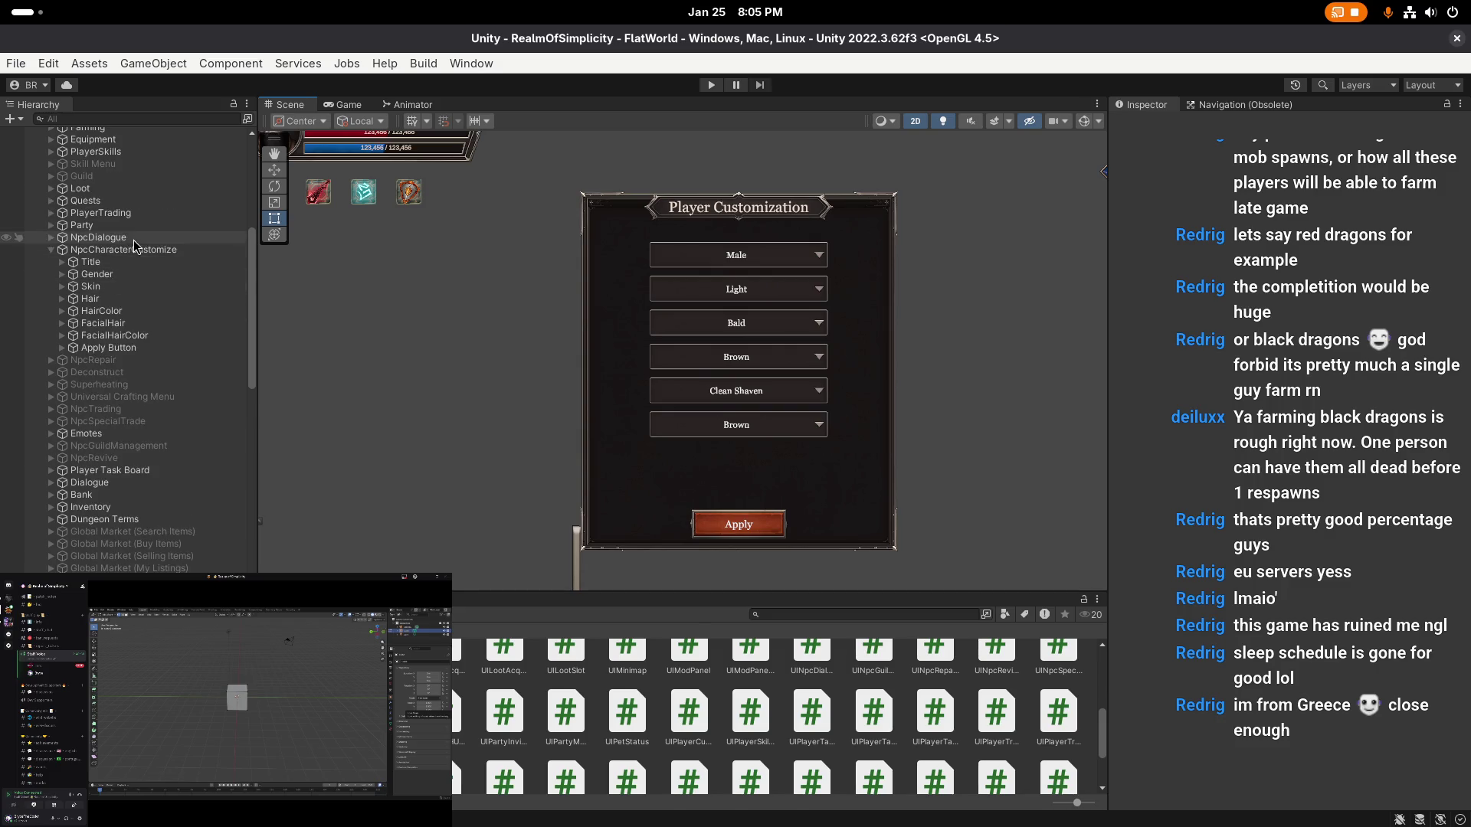
click(135, 253)
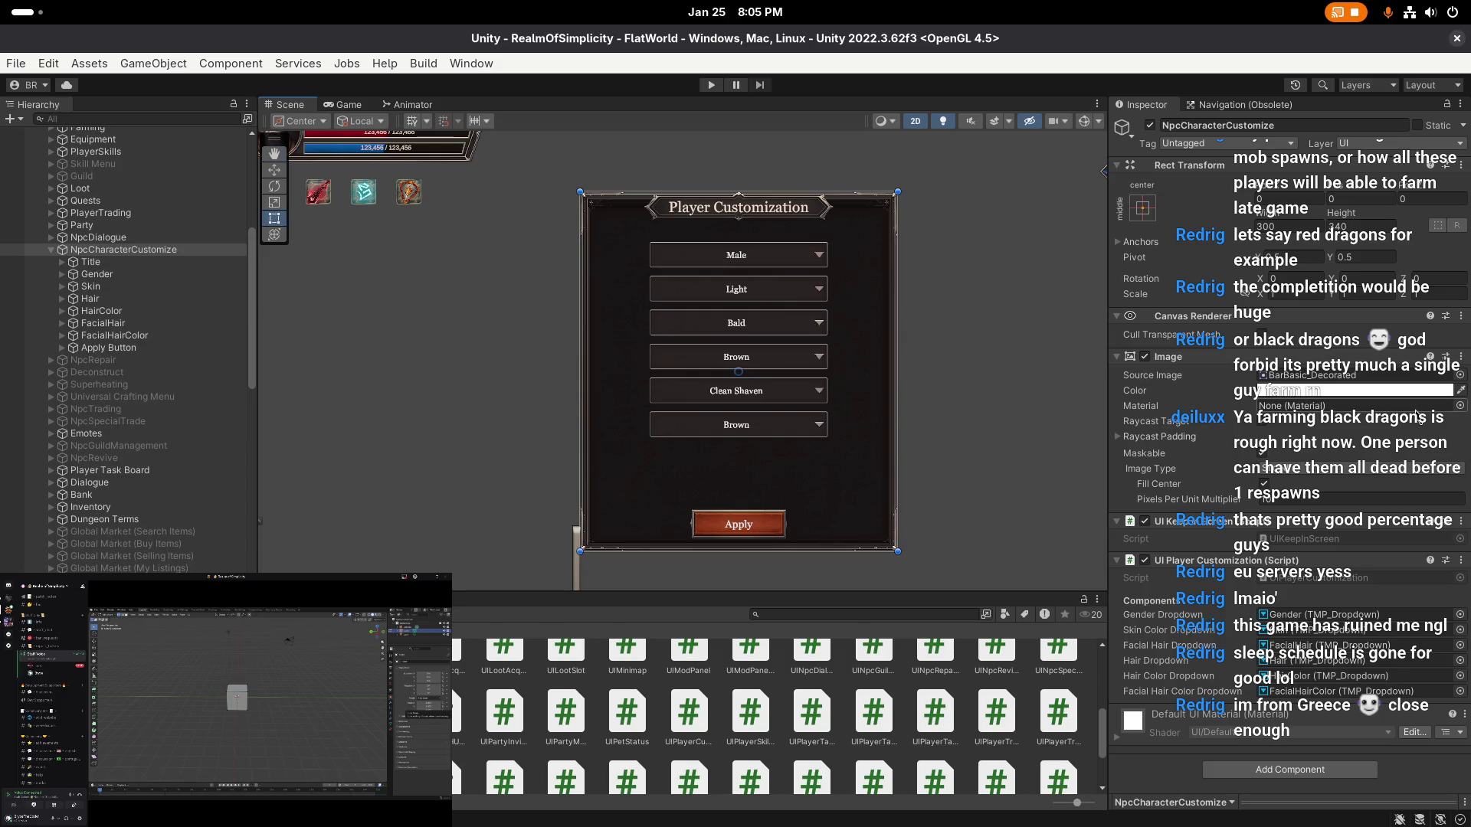
click(145, 262)
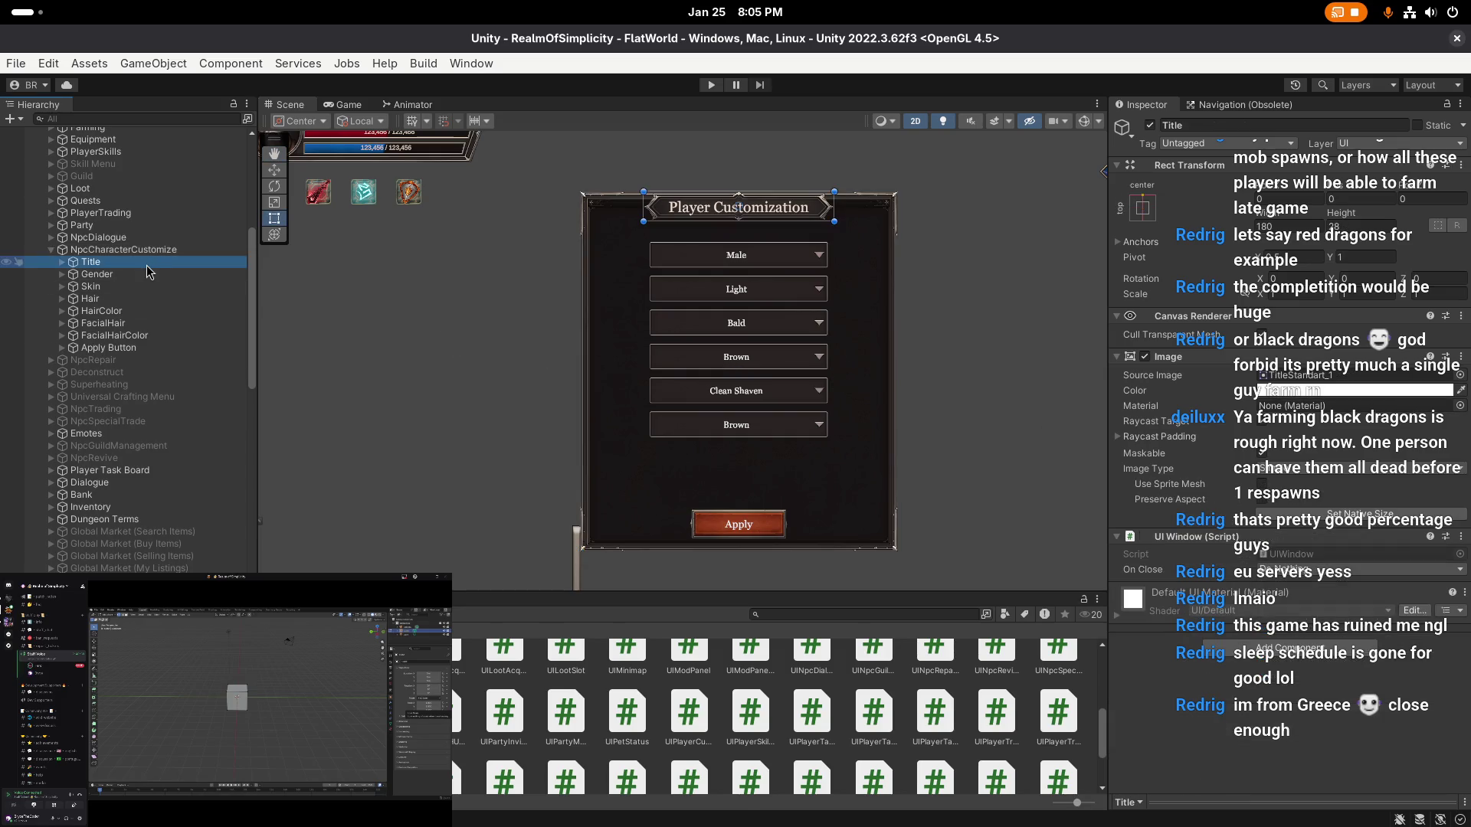
click(61, 263)
click(98, 273)
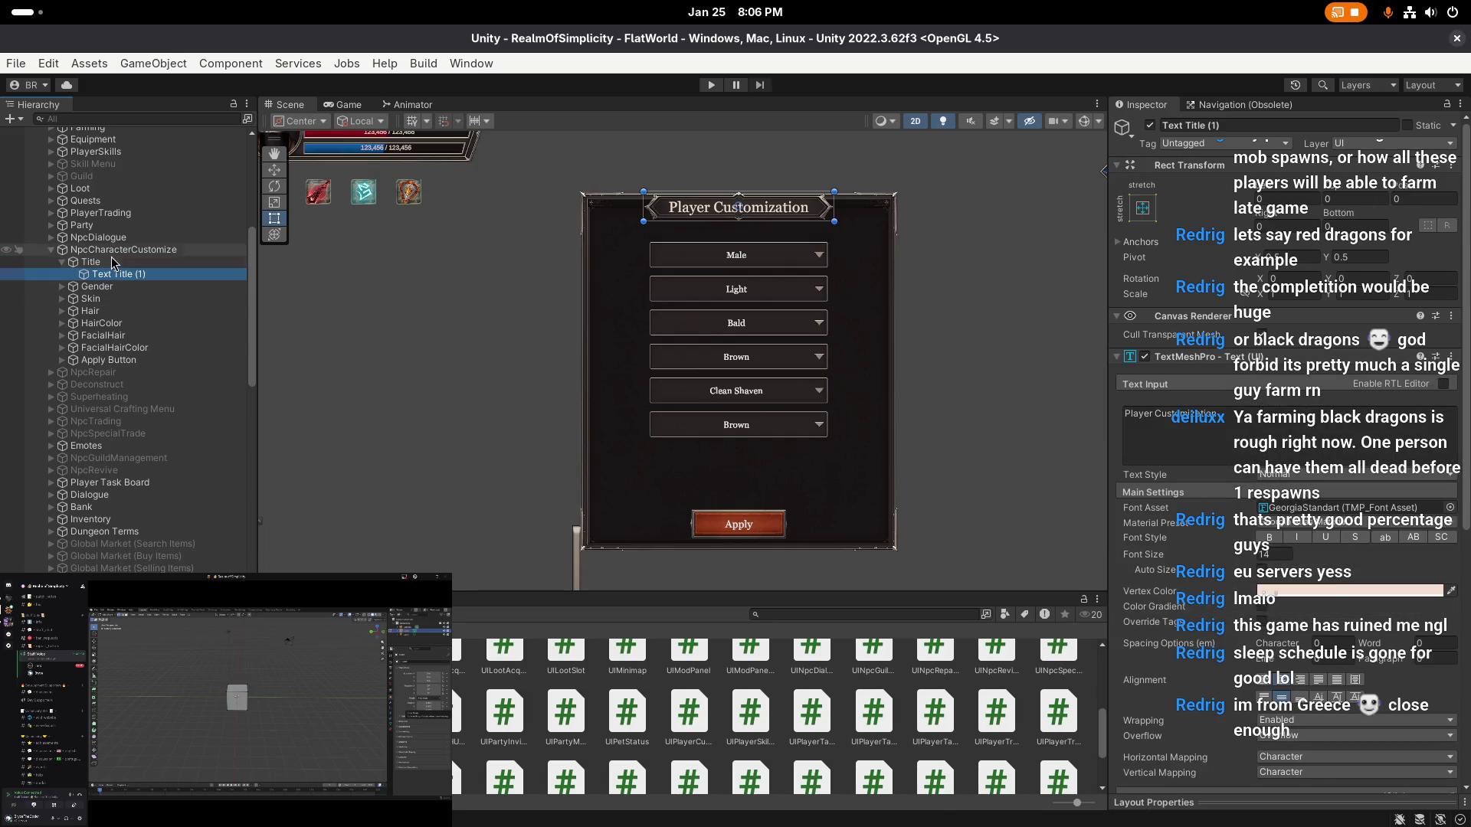
key(Up)
key(Up)
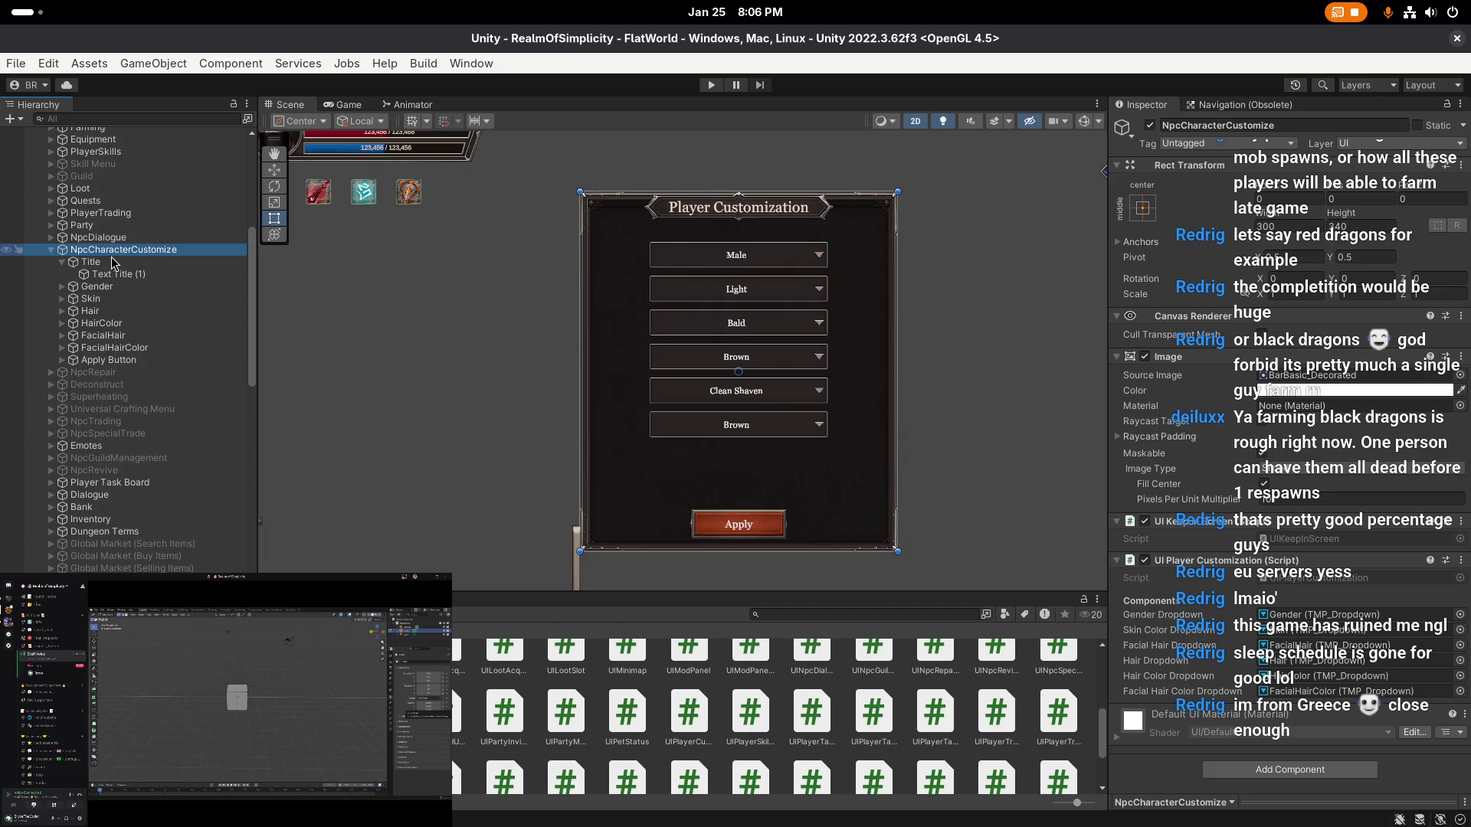
click(161, 274)
scroll(1120, 432, down, 10)
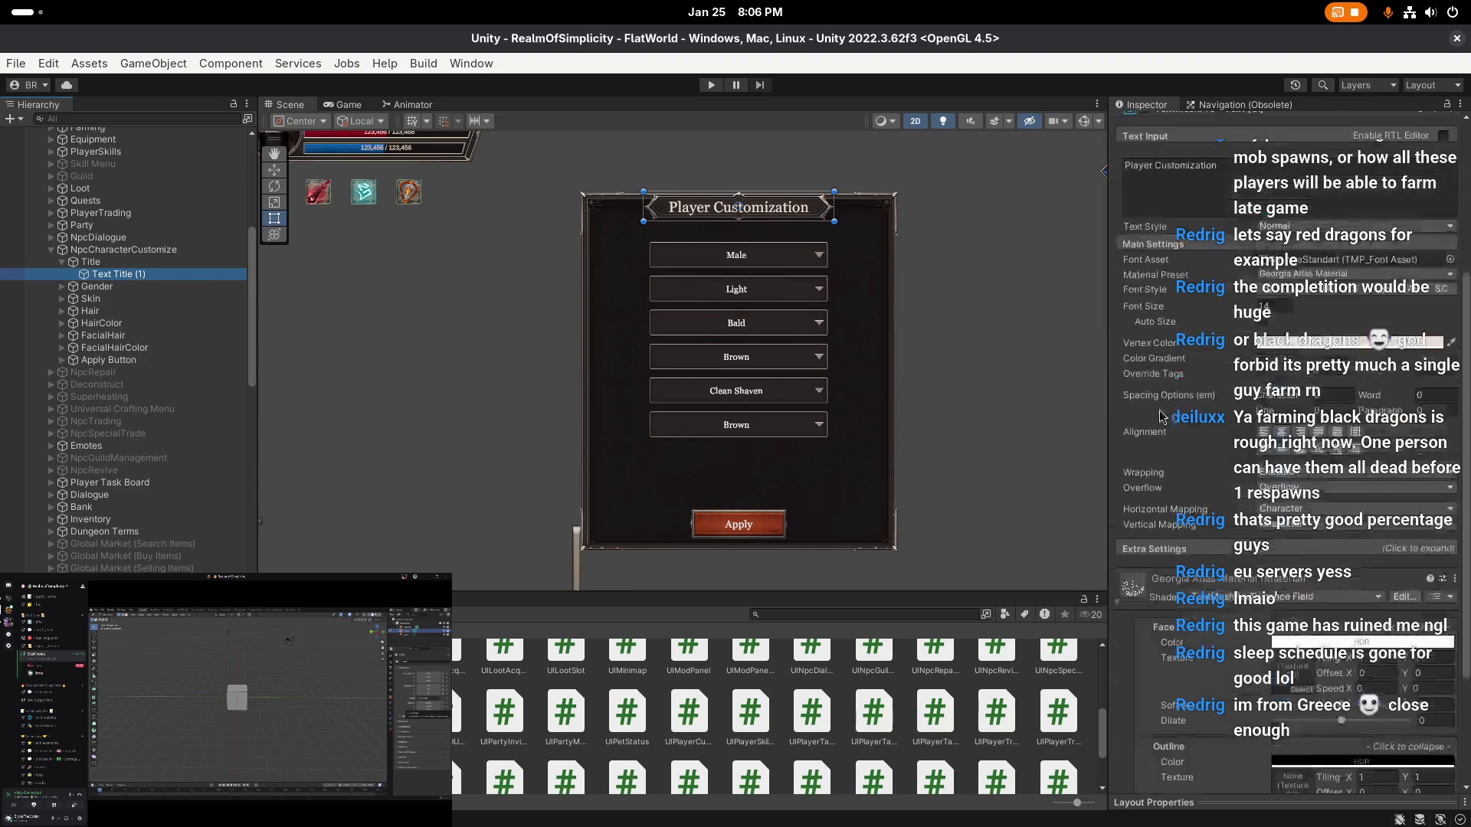
click(1120, 431)
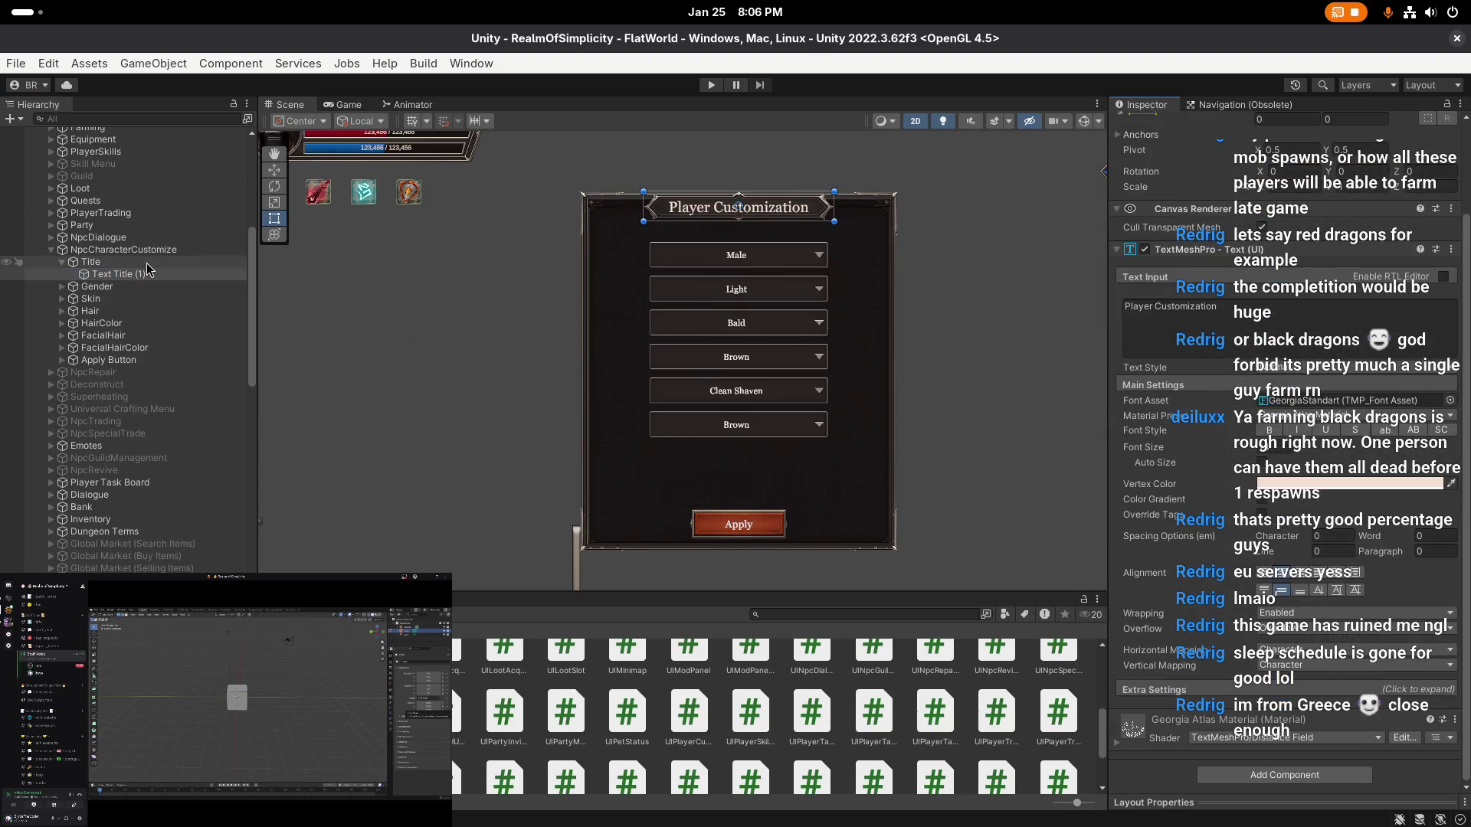
click(69, 261)
click(62, 262)
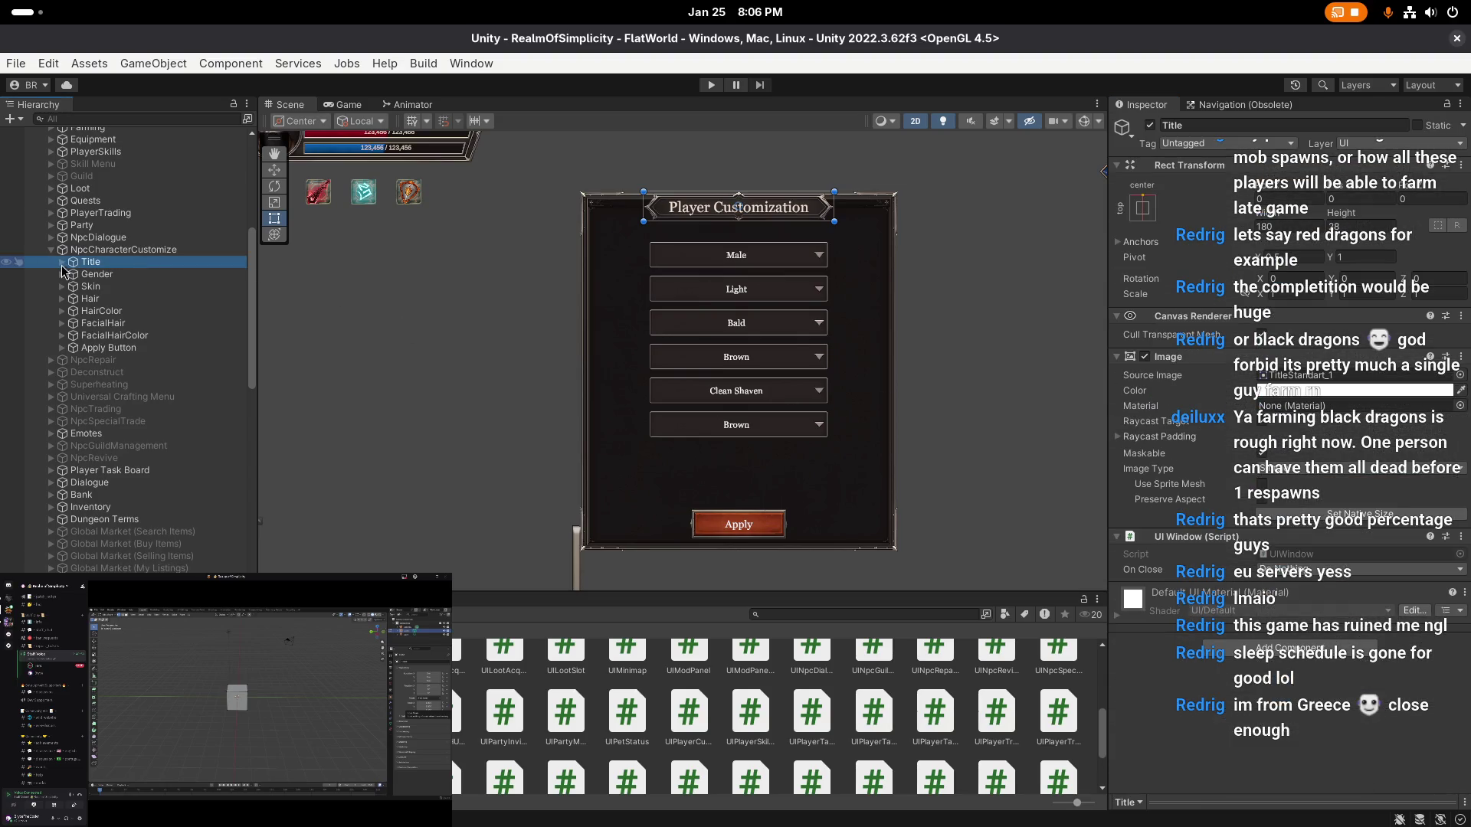
click(106, 251)
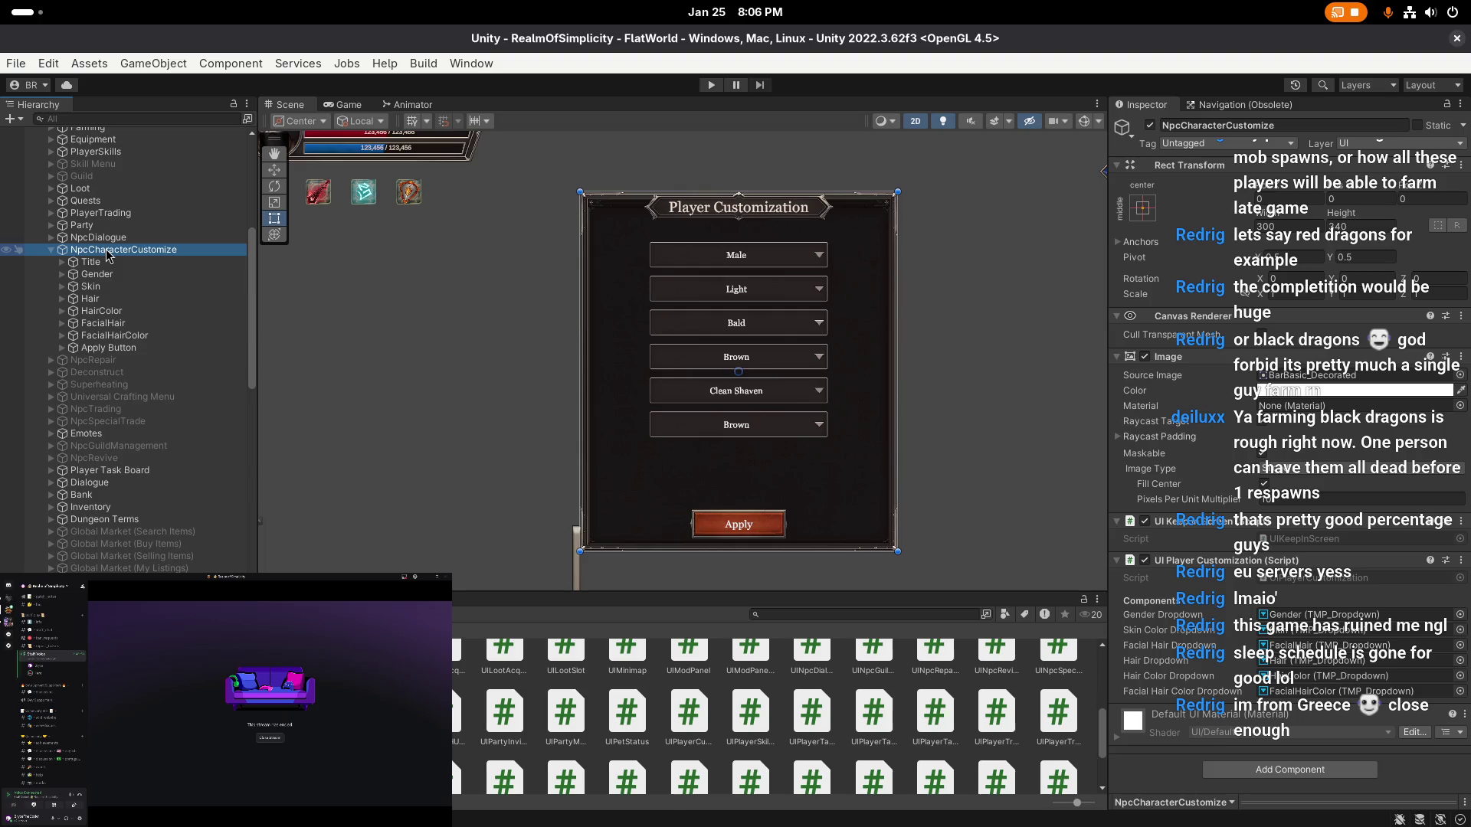
- Add a UI Image named Image under NpcCharacterCustomize and move it left
right_click(107, 255)
key(Escape)
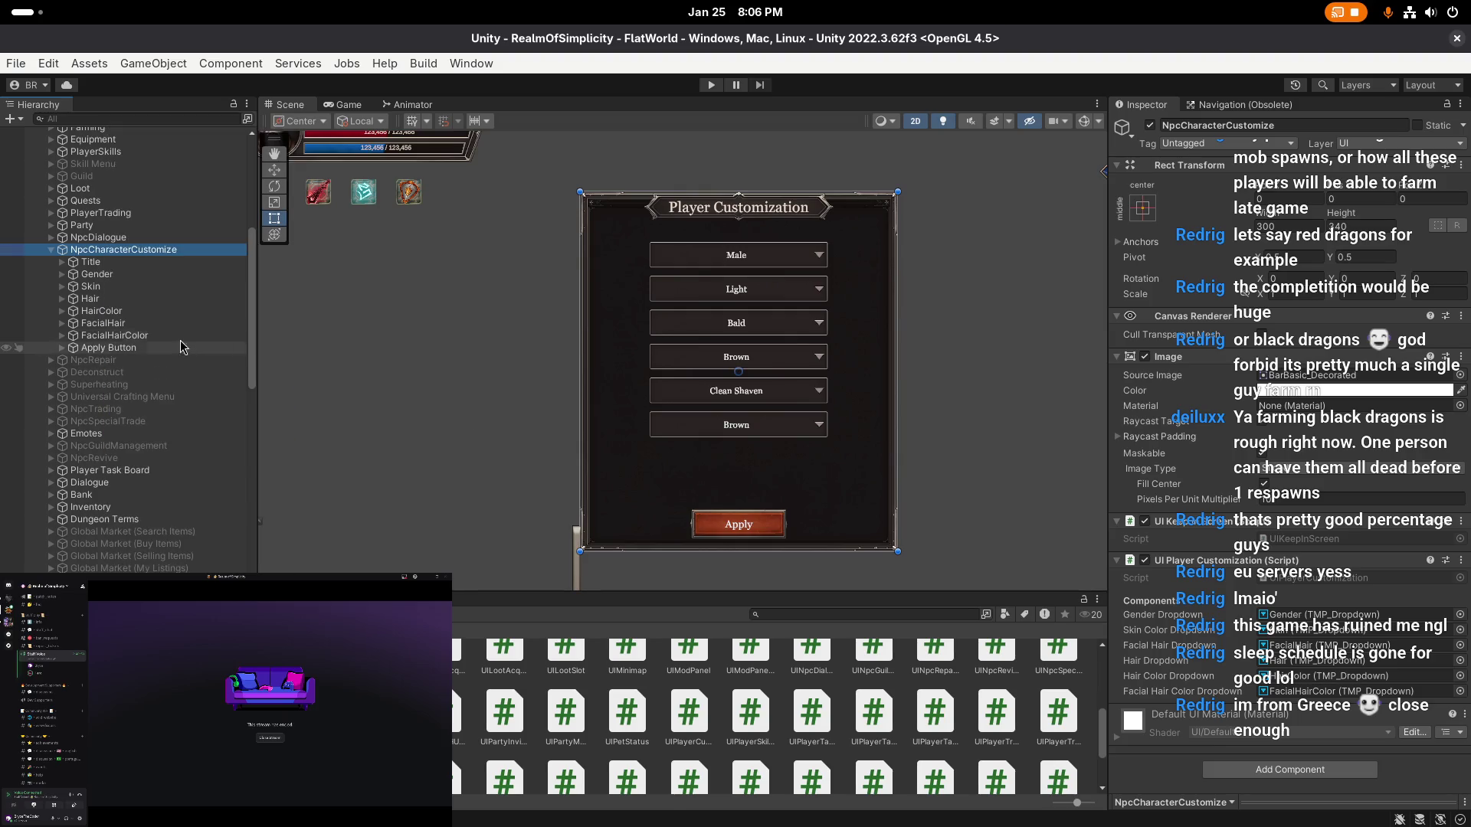
right_click(177, 251)
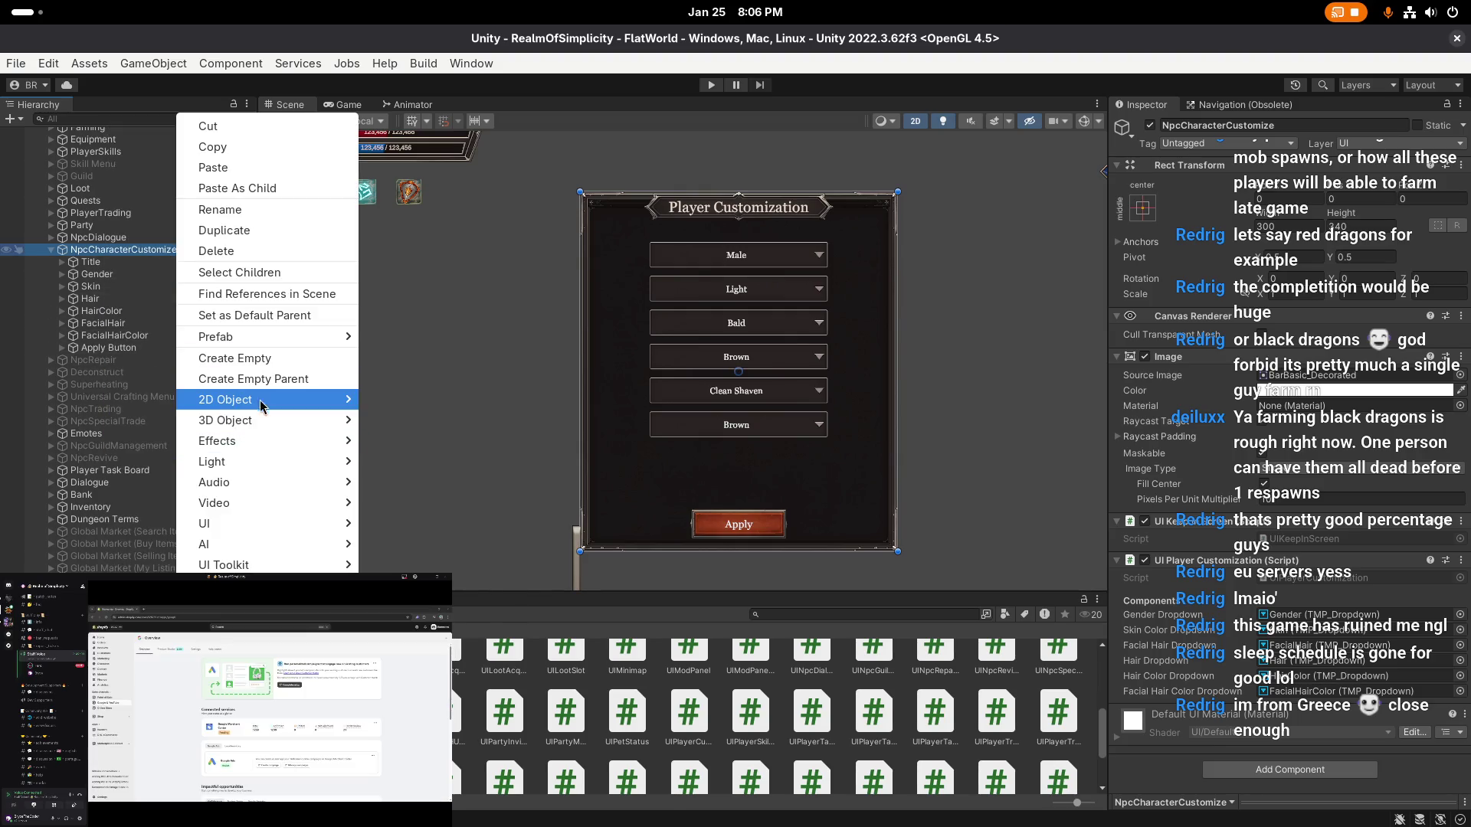
mouse_move(341, 527)
click(417, 534)
key(Return)
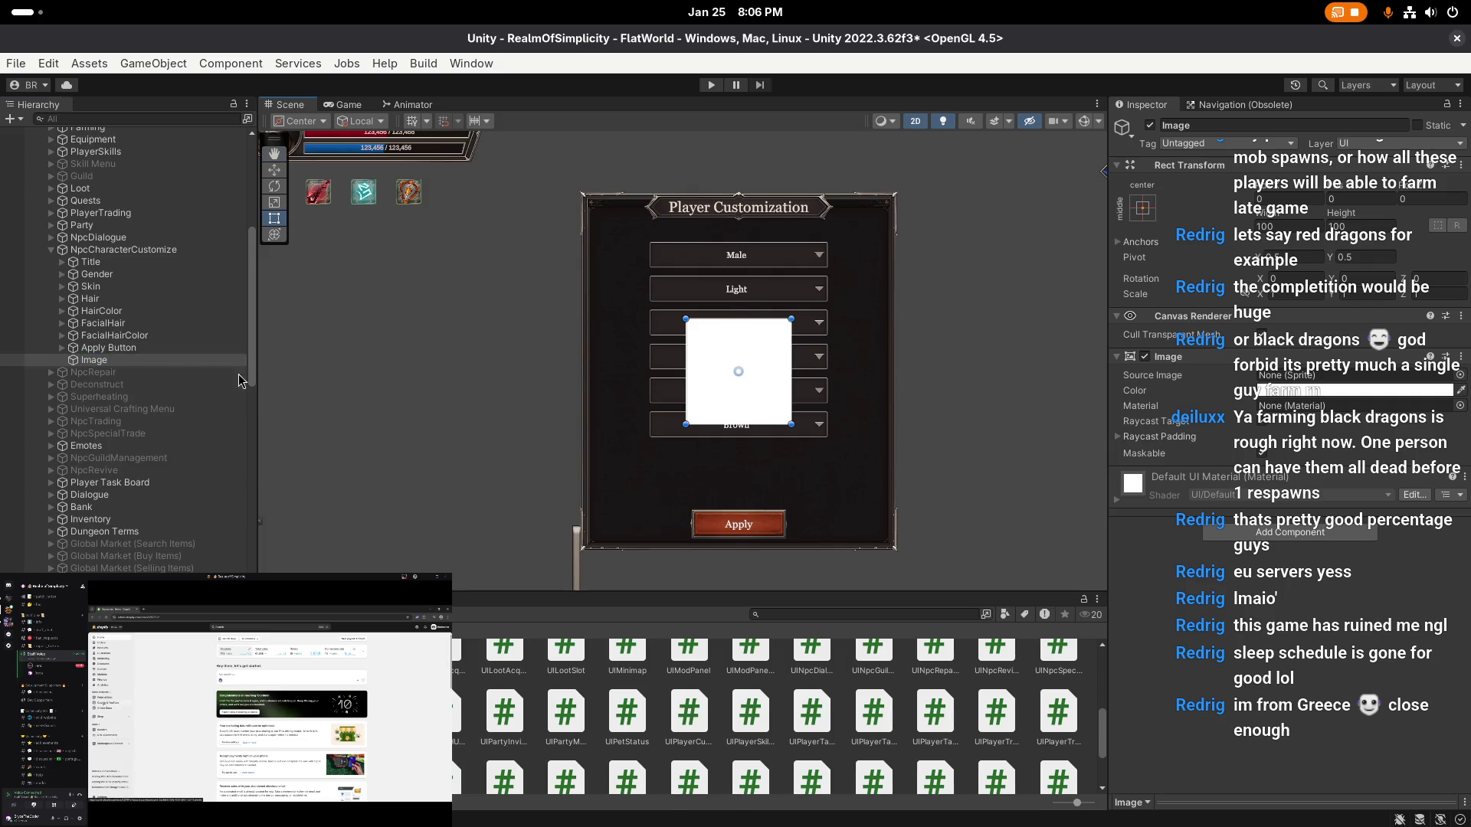
drag(738, 355, 576, 364)
- Set the Image's Source Image to BarBasic_Standart and place it beside the Brown dropdowns
click(1461, 374)
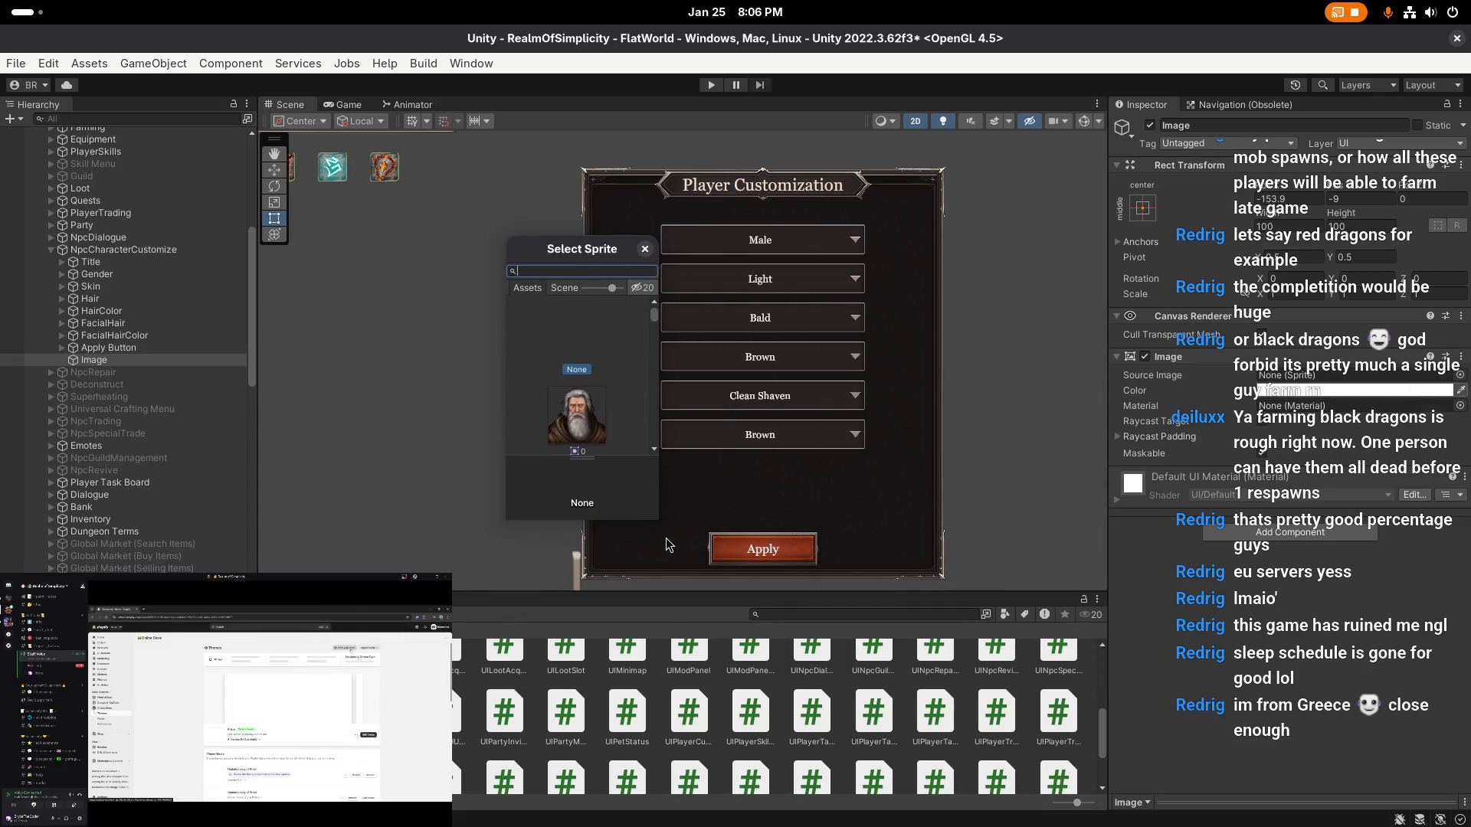
text(barbasic)
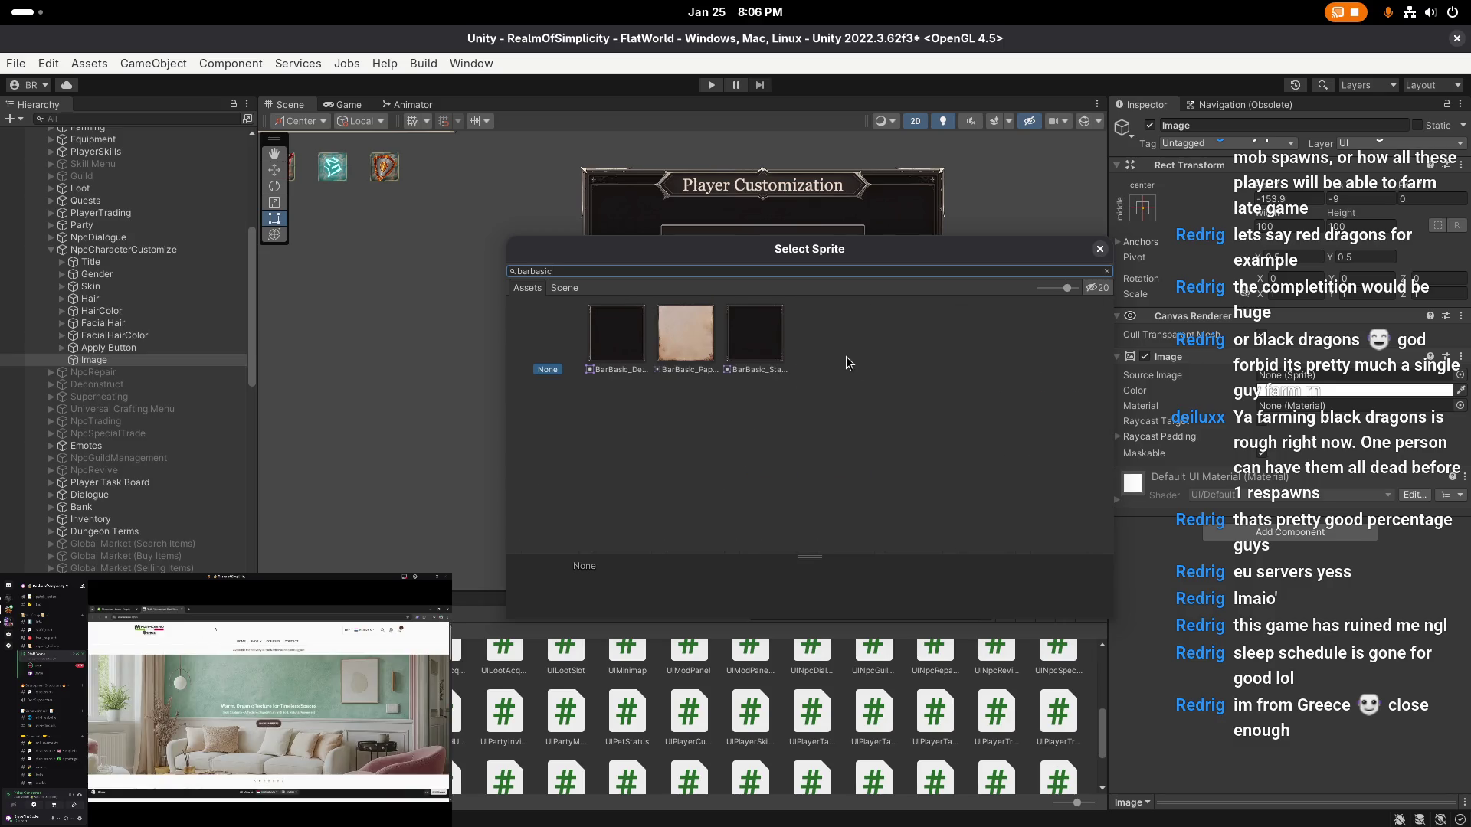
click(780, 340)
click(626, 339)
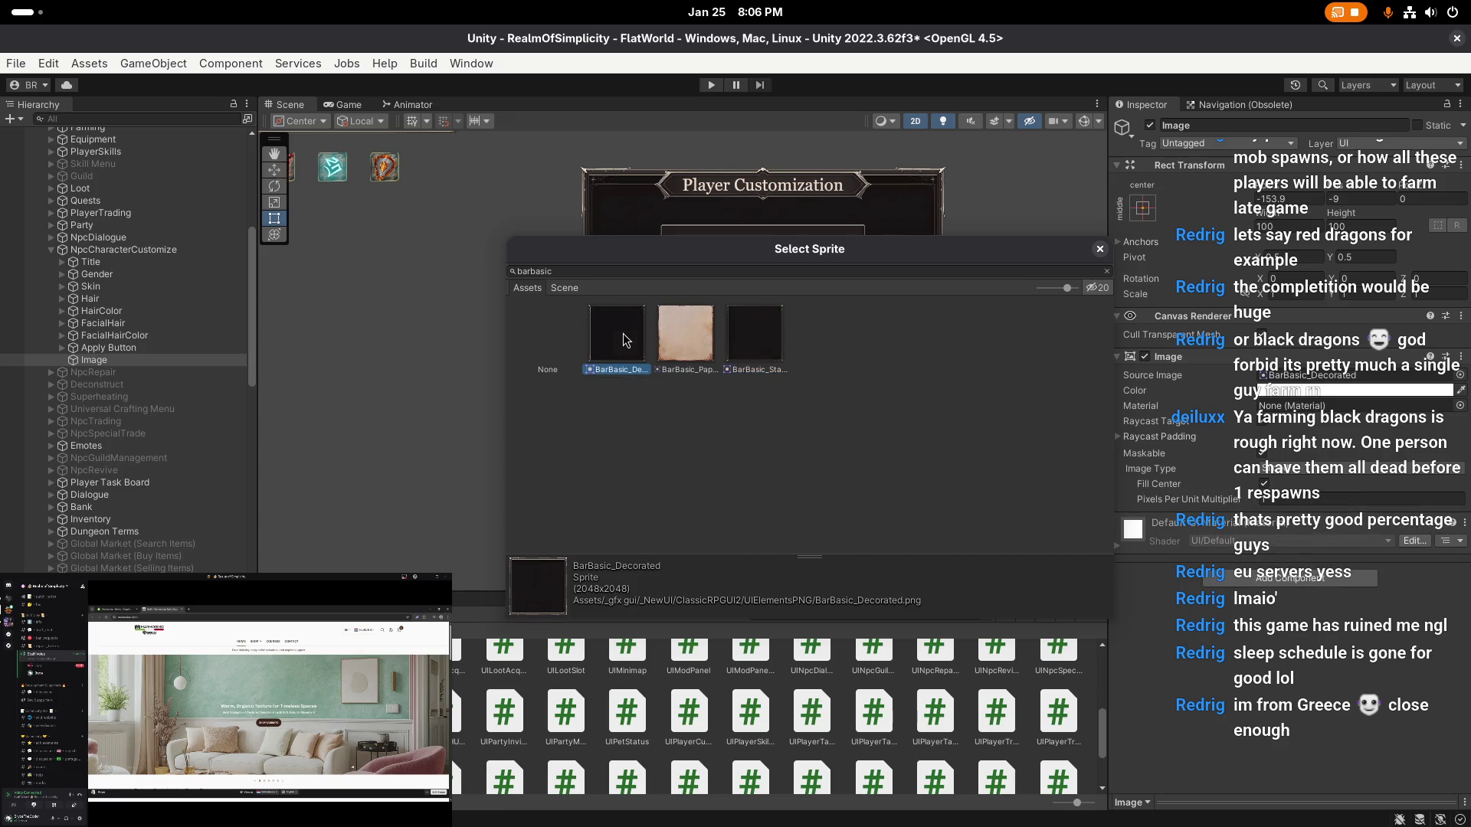
click(769, 346)
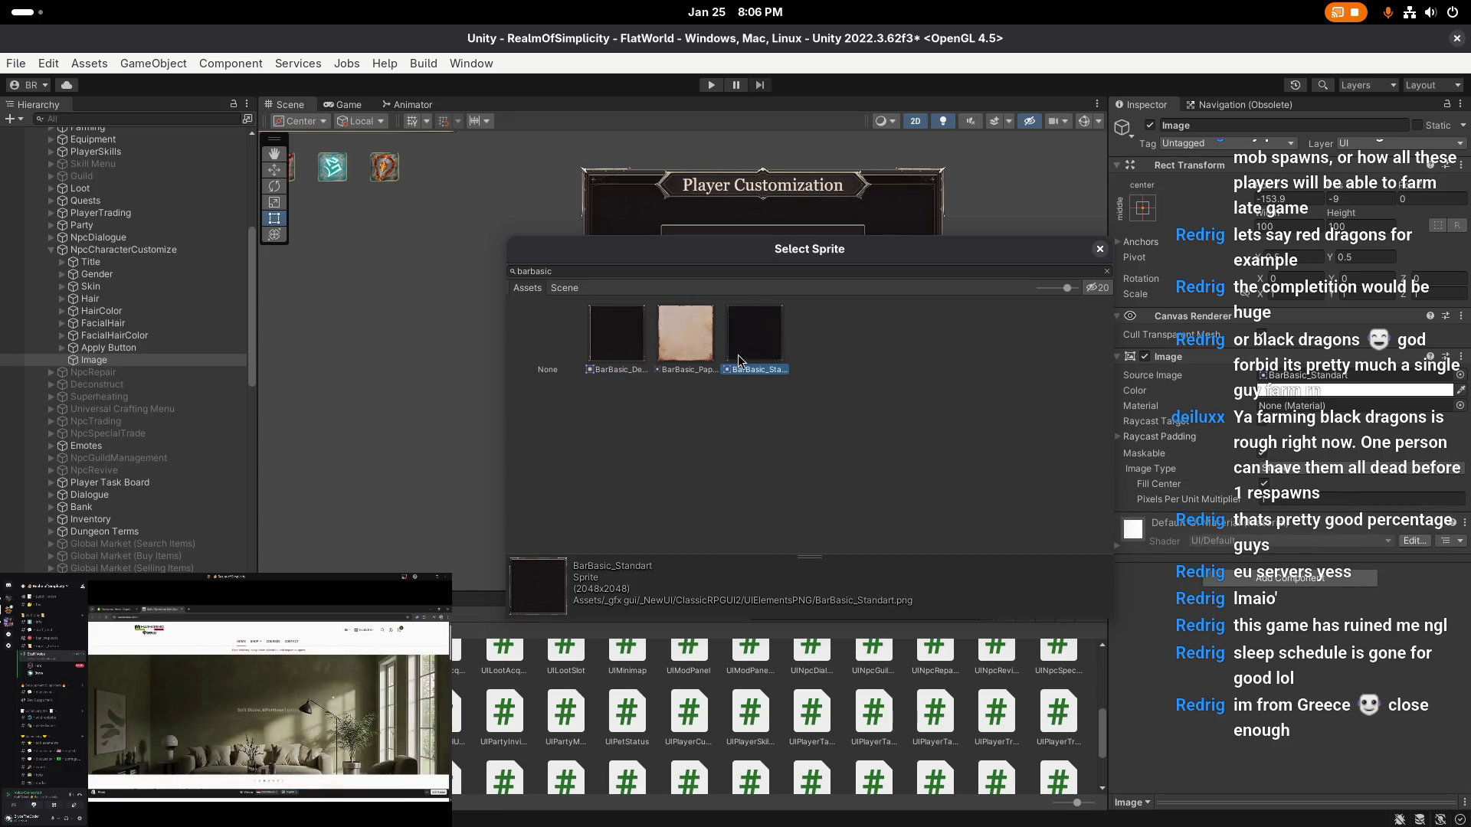
mouse_move(737, 248)
mouse_down()
mouse_move(682, 613)
mouse_move(631, 452)
mouse_up()
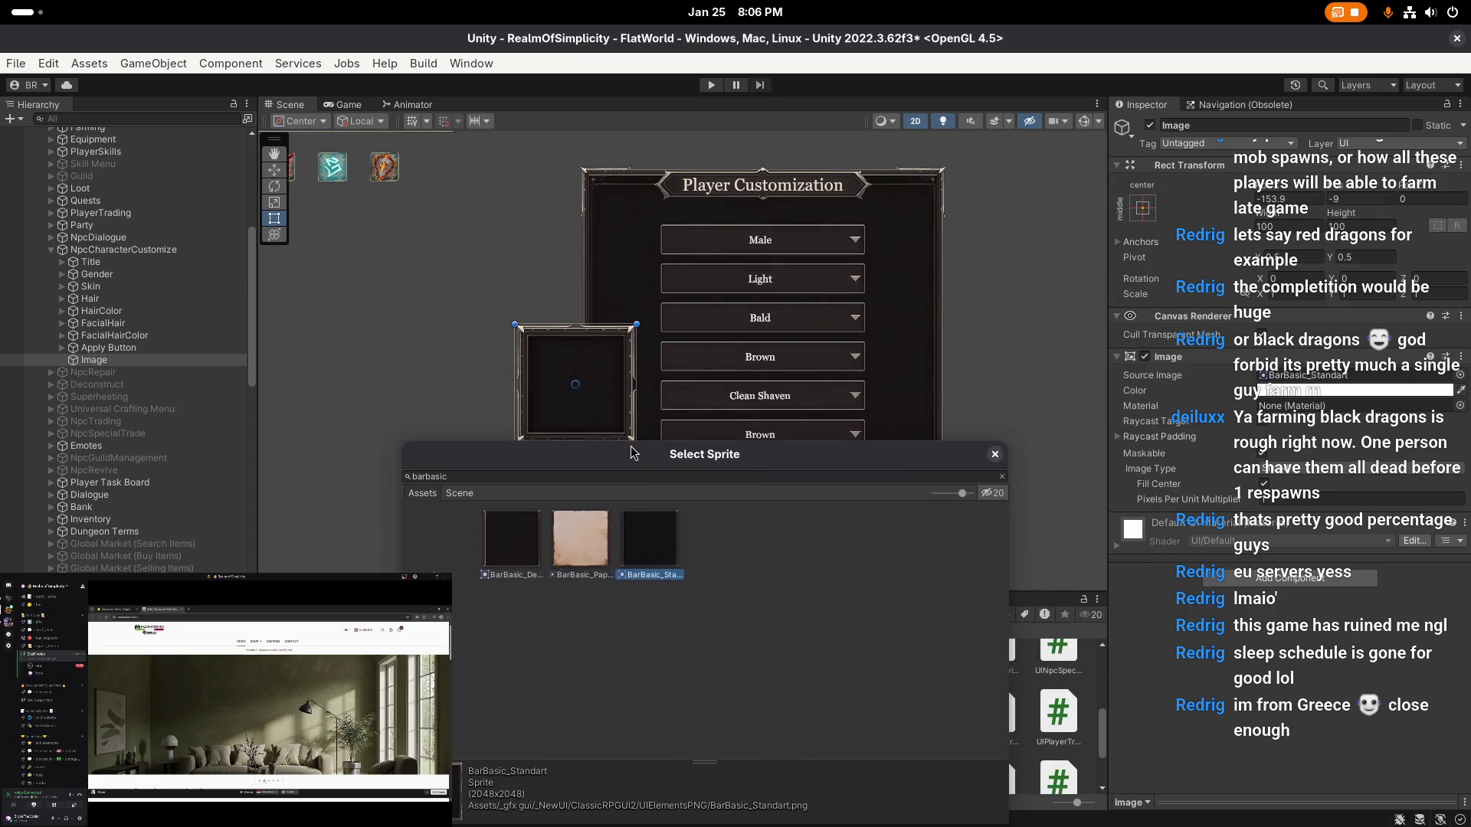
click(511, 544)
click(660, 545)
double_click(656, 572)
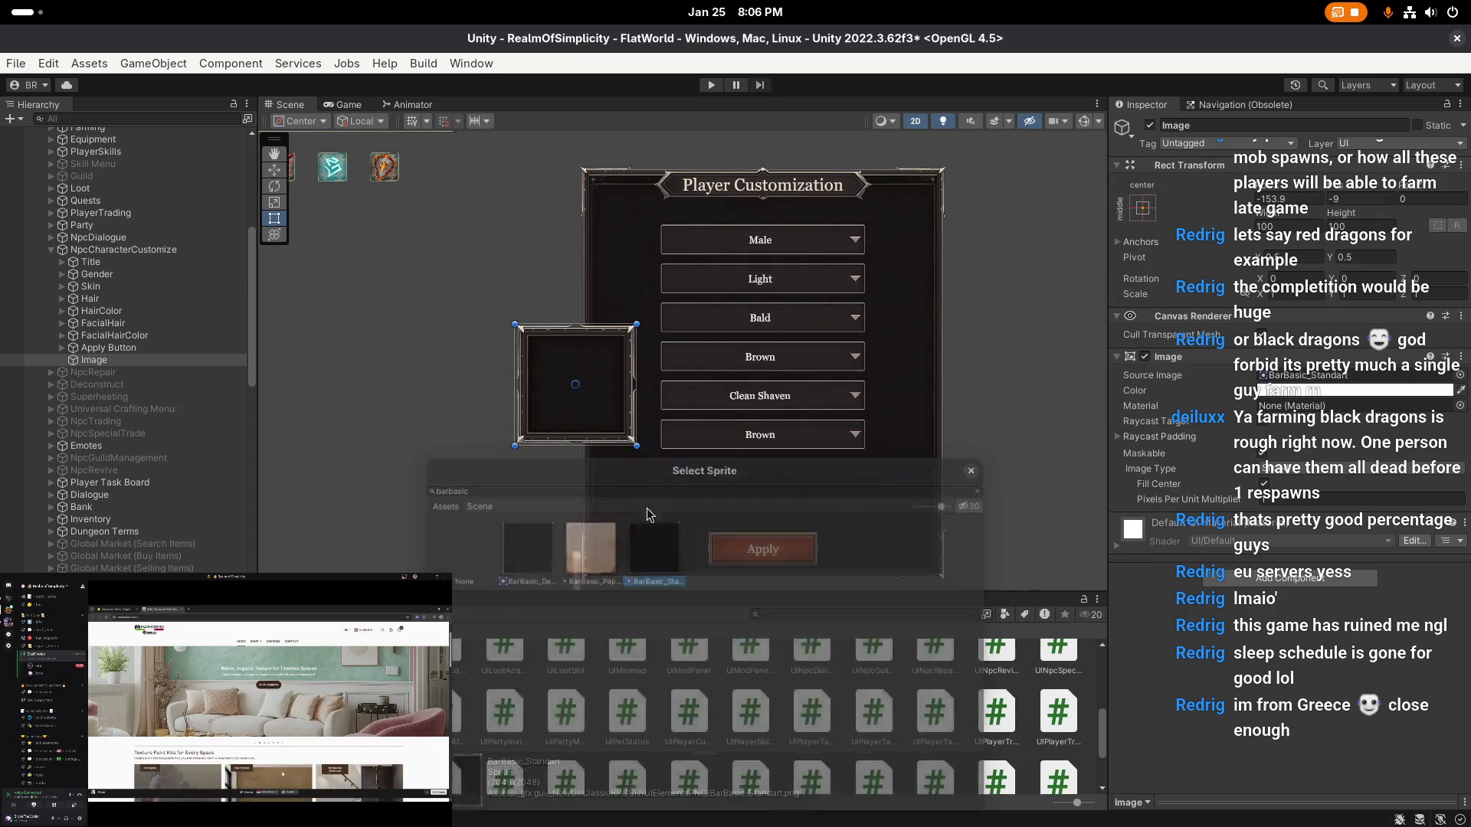
scroll(611, 397, up, 1)
mouse_move(610, 397)
mouse_down()
mouse_move(696, 400)
mouse_move(690, 429)
mouse_up()
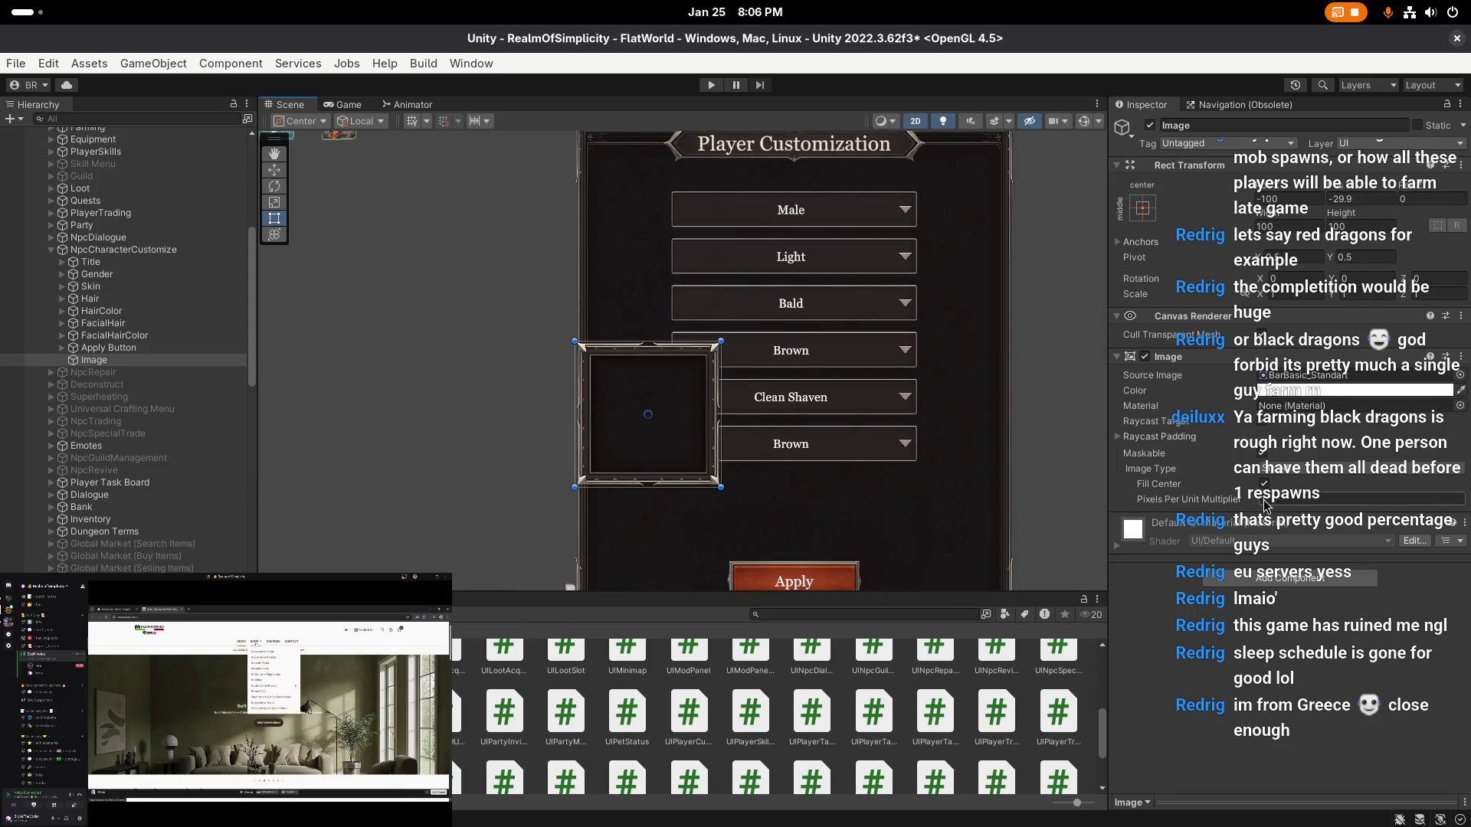
- Raise the Image's pixels per unit multiplier to thin the frame border
click(1237, 505)
drag(1435, 506, 1467, 506)
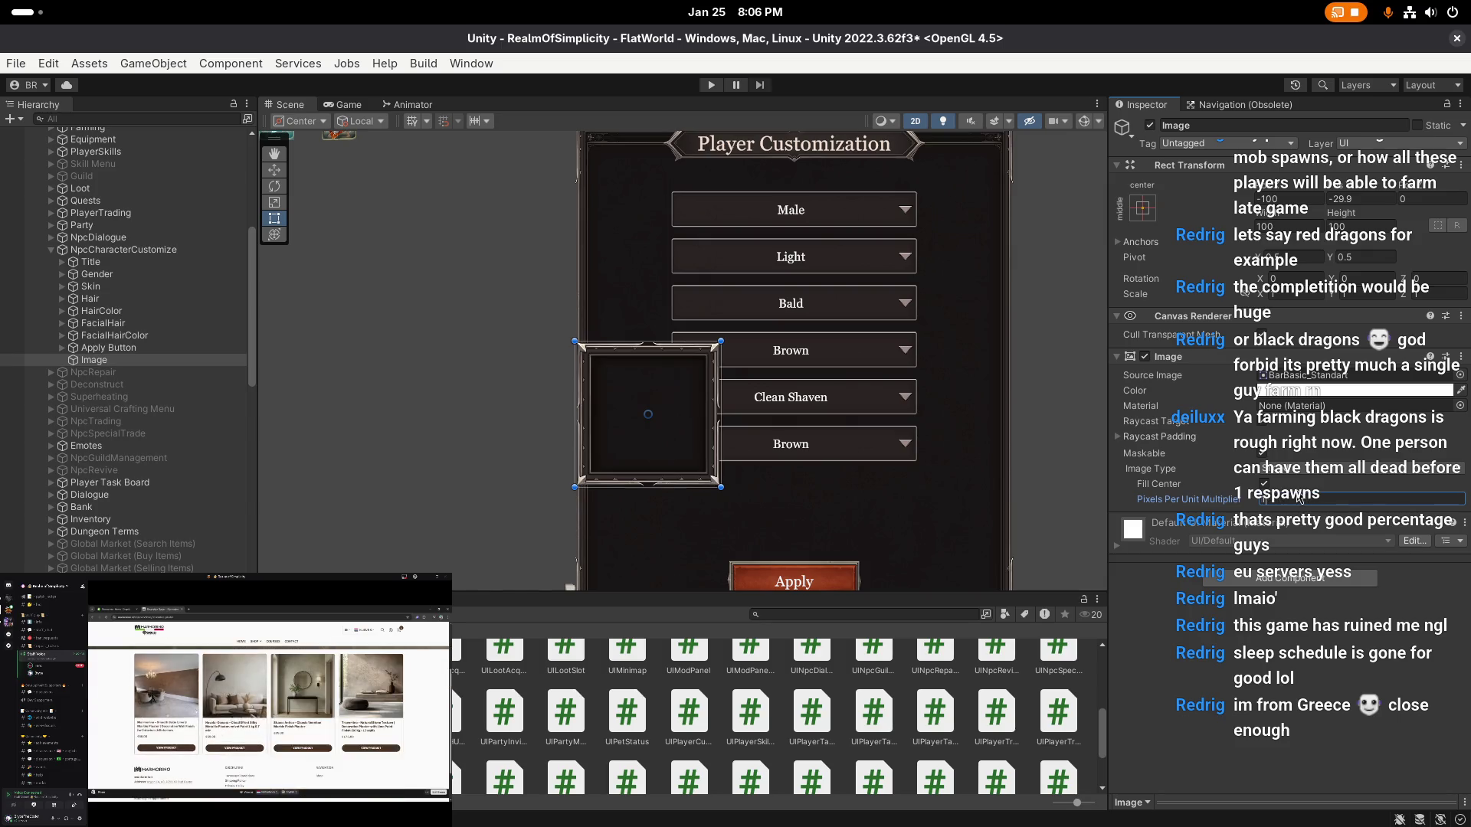
click(757, 353)
scroll(757, 353, down, 1)
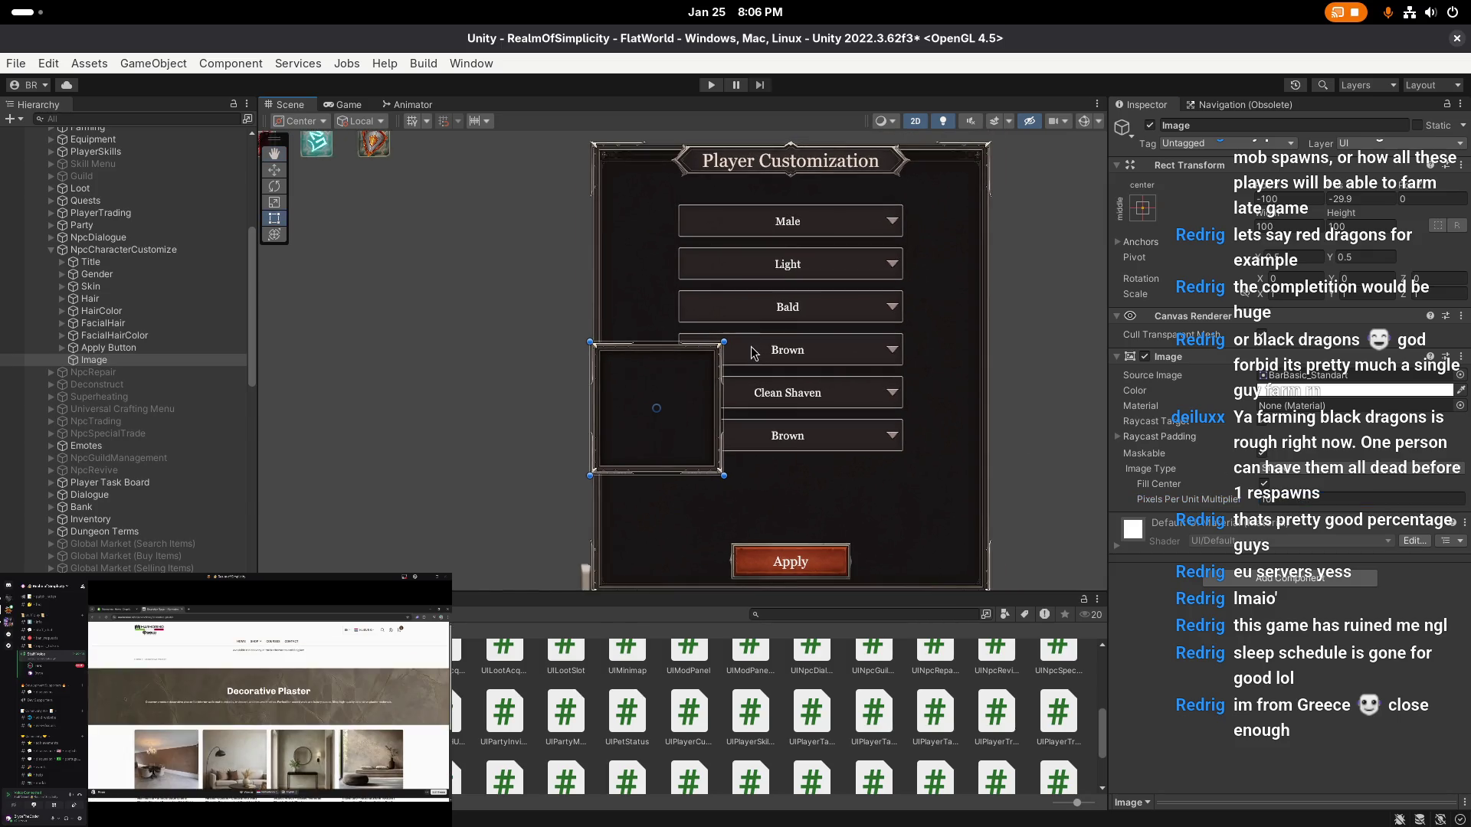
scroll(757, 344, down, 2)
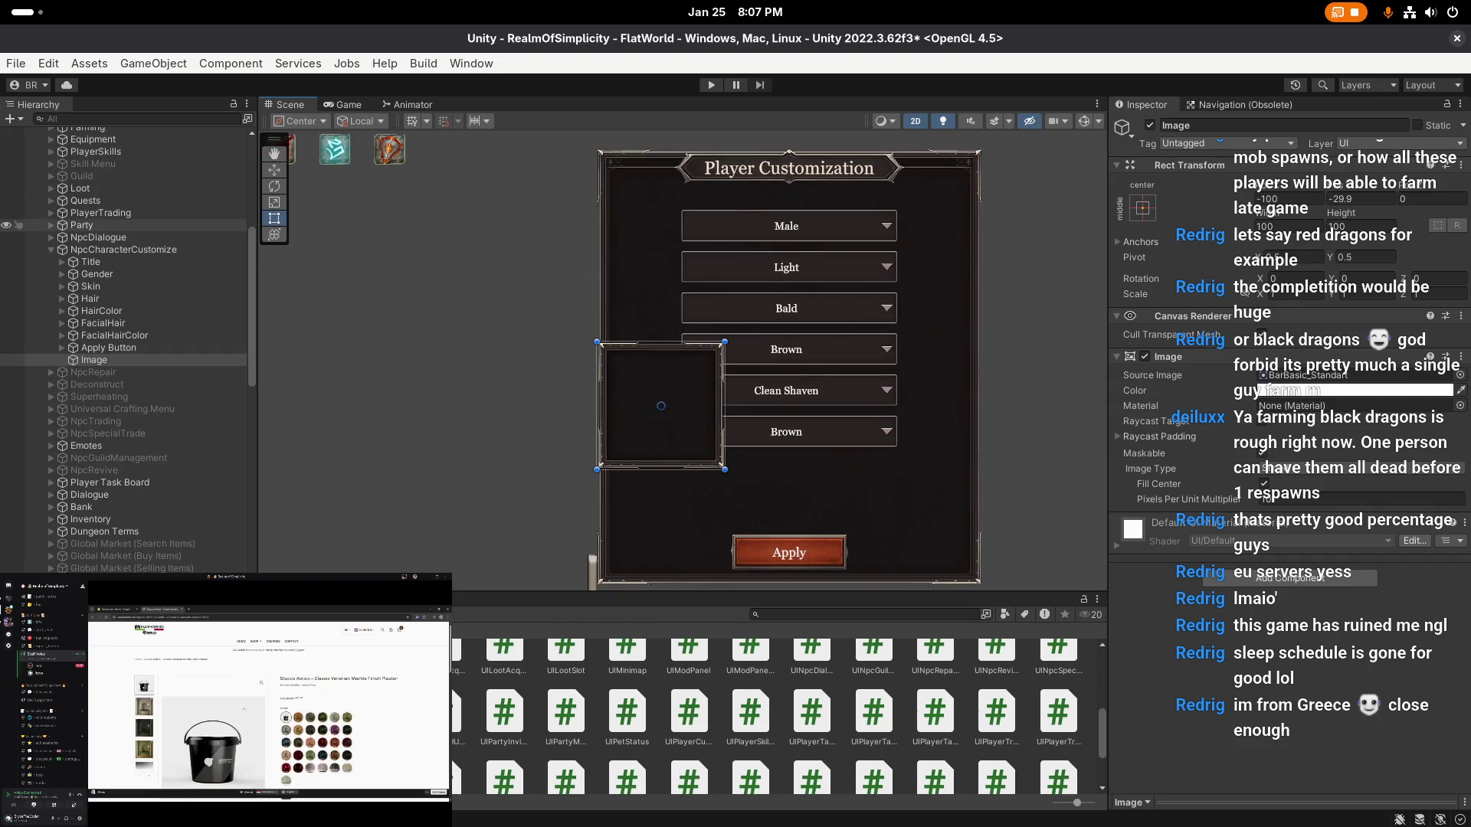
key(super)
key(super)
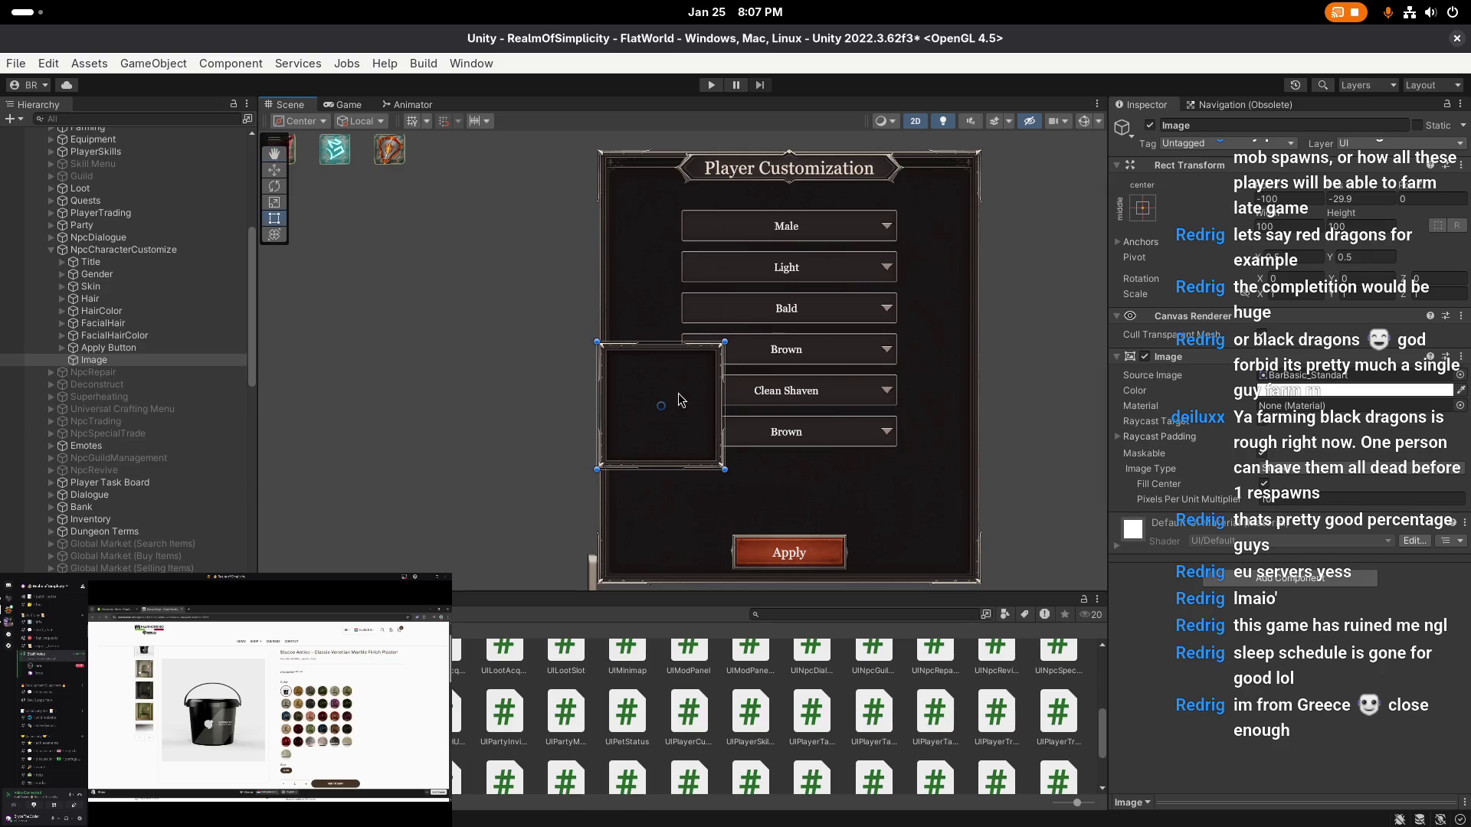
- Move the frame lower and left with the Rect tool, reordering it behind the dropdowns
mouse_move(687, 380)
mouse_down()
mouse_move(769, 370)
mouse_move(756, 383)
mouse_up()
scroll(769, 370, up, 1)
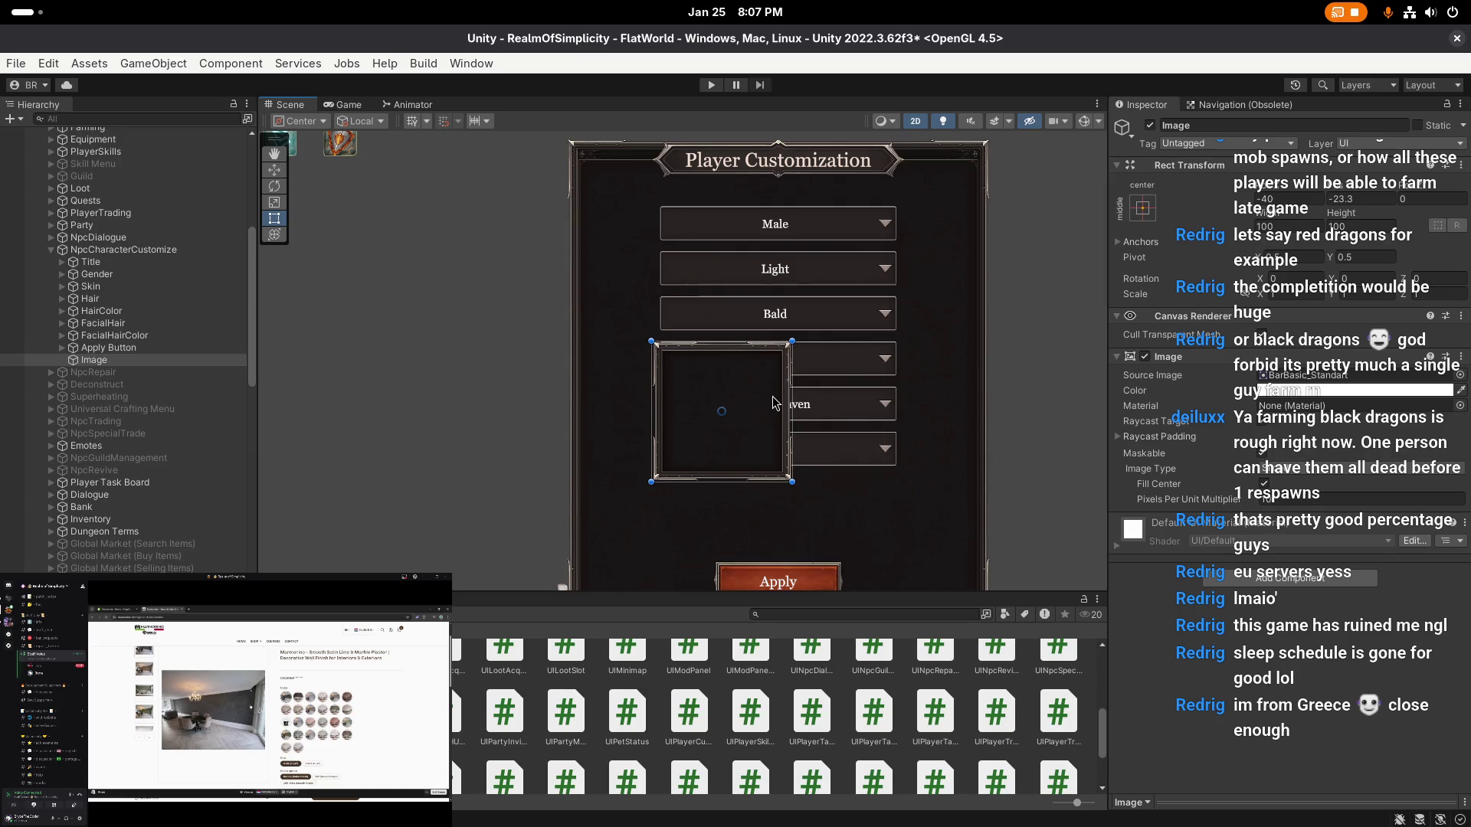
scroll(774, 403, down, 3)
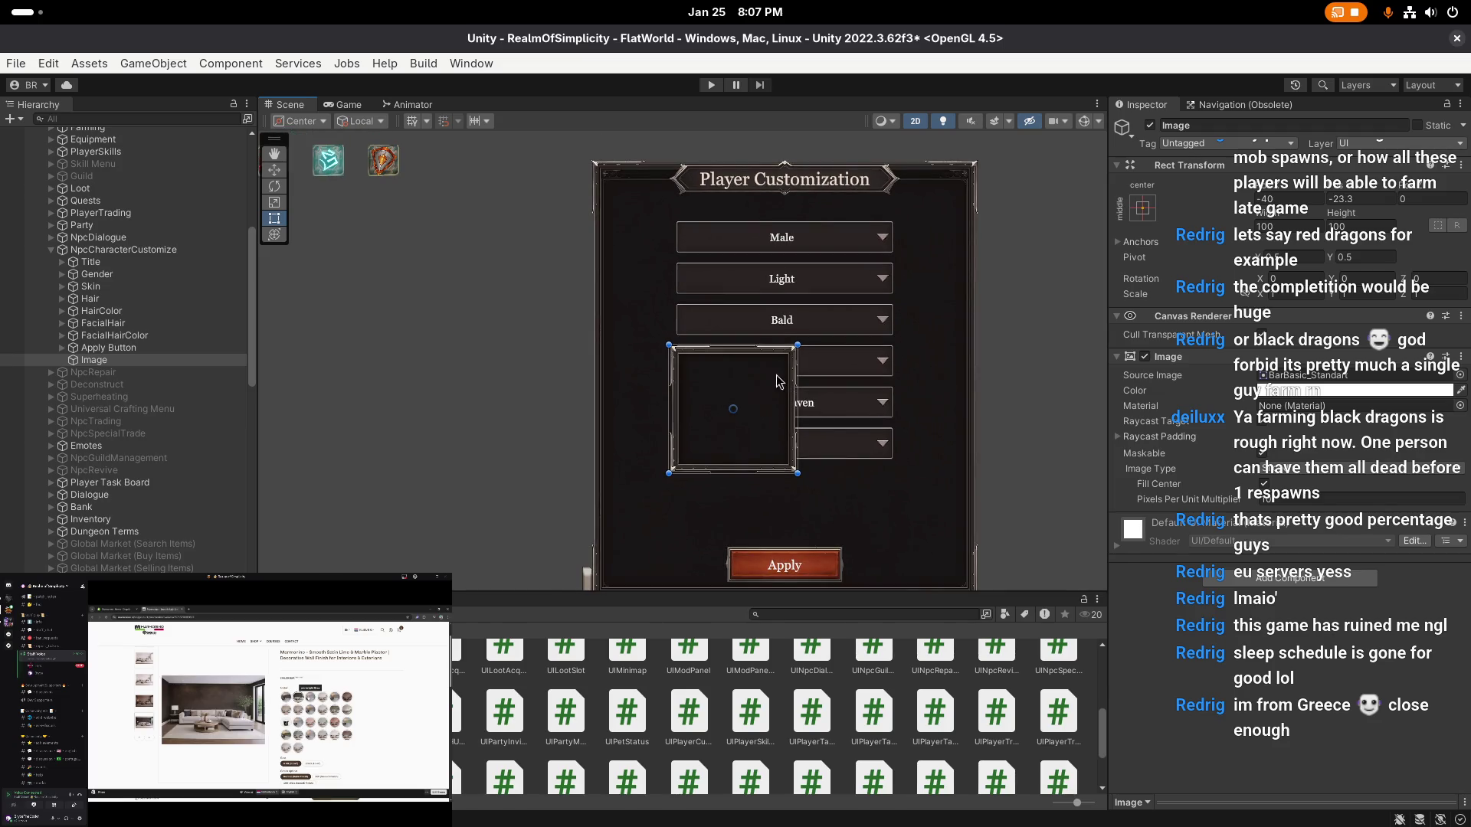
key(t)
drag(746, 383, 722, 410)
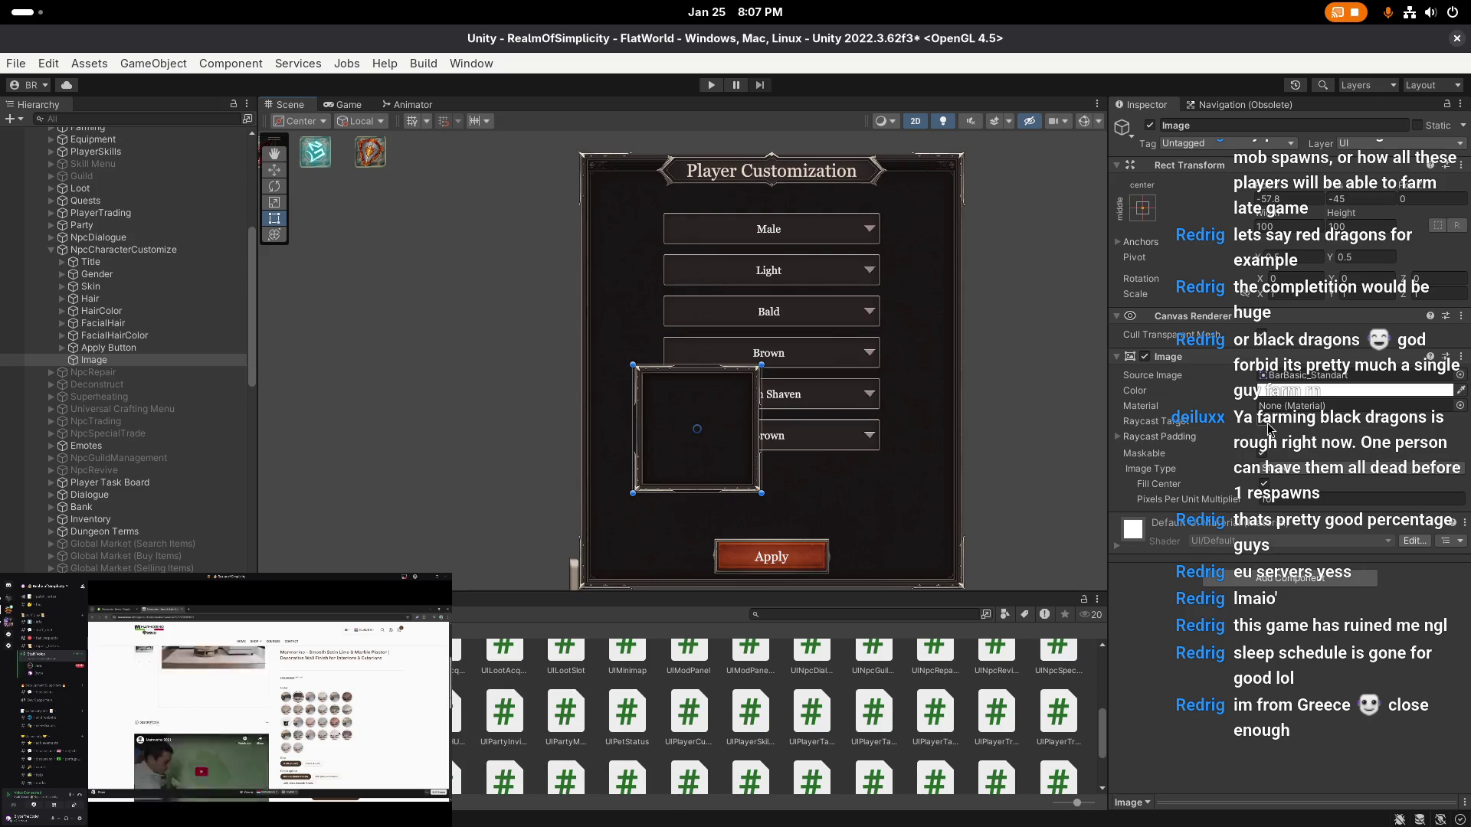
scroll(847, 446, up, 2)
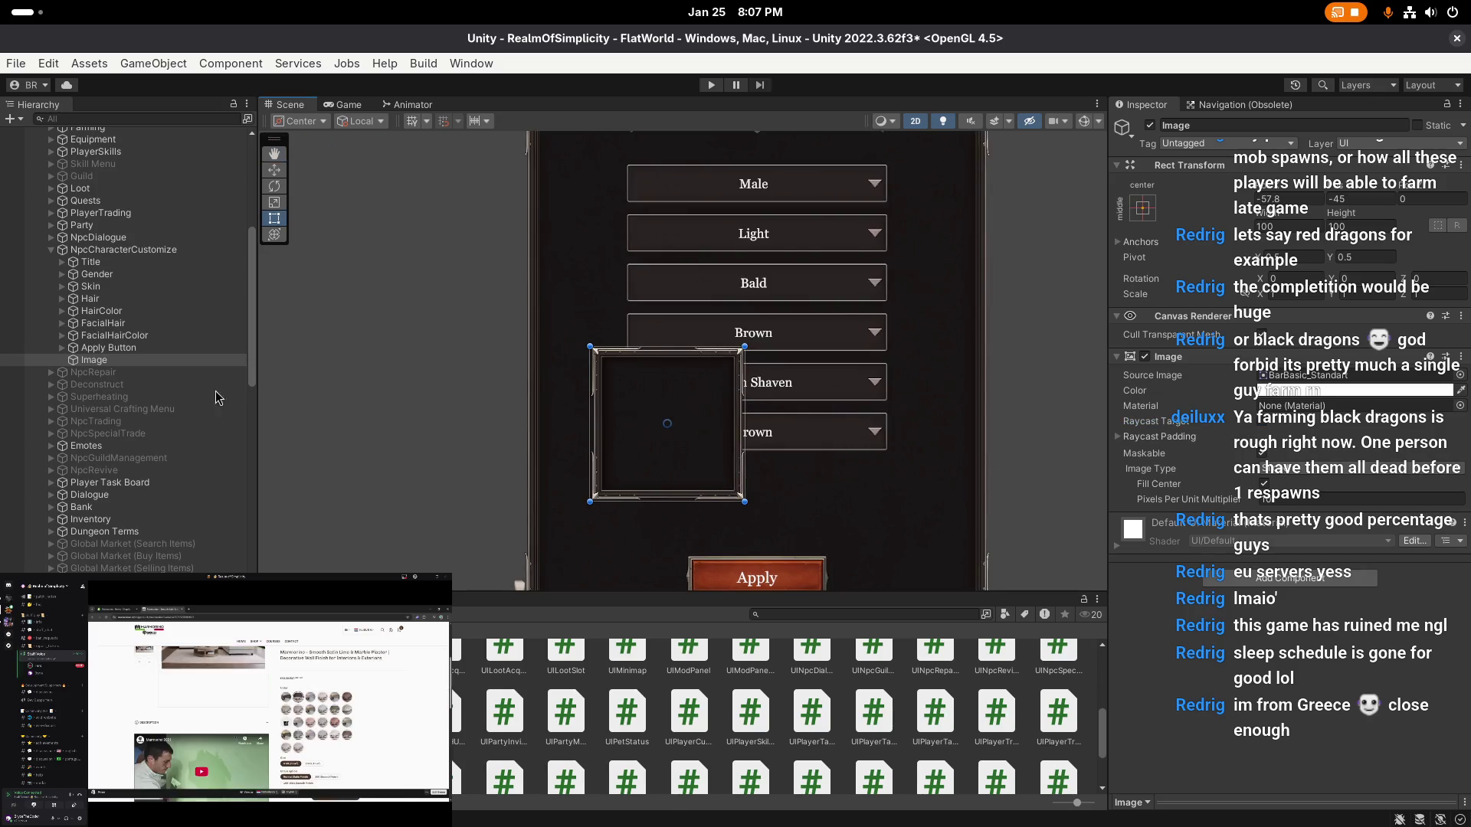
drag(111, 363, 98, 301)
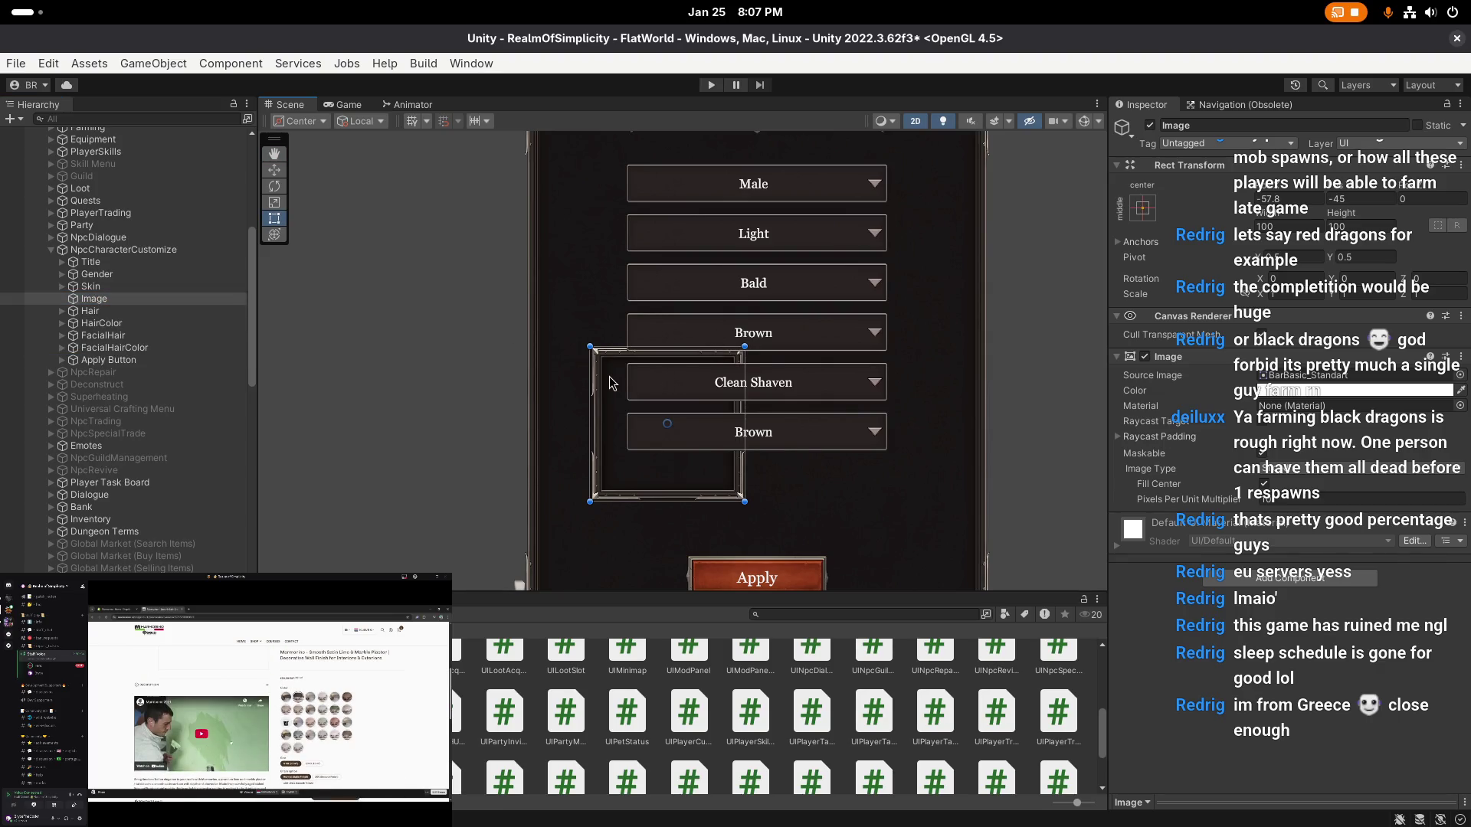
- Stretch the Image frame into a wide border around the hair dropdowns and save the scene
drag(612, 379, 592, 306)
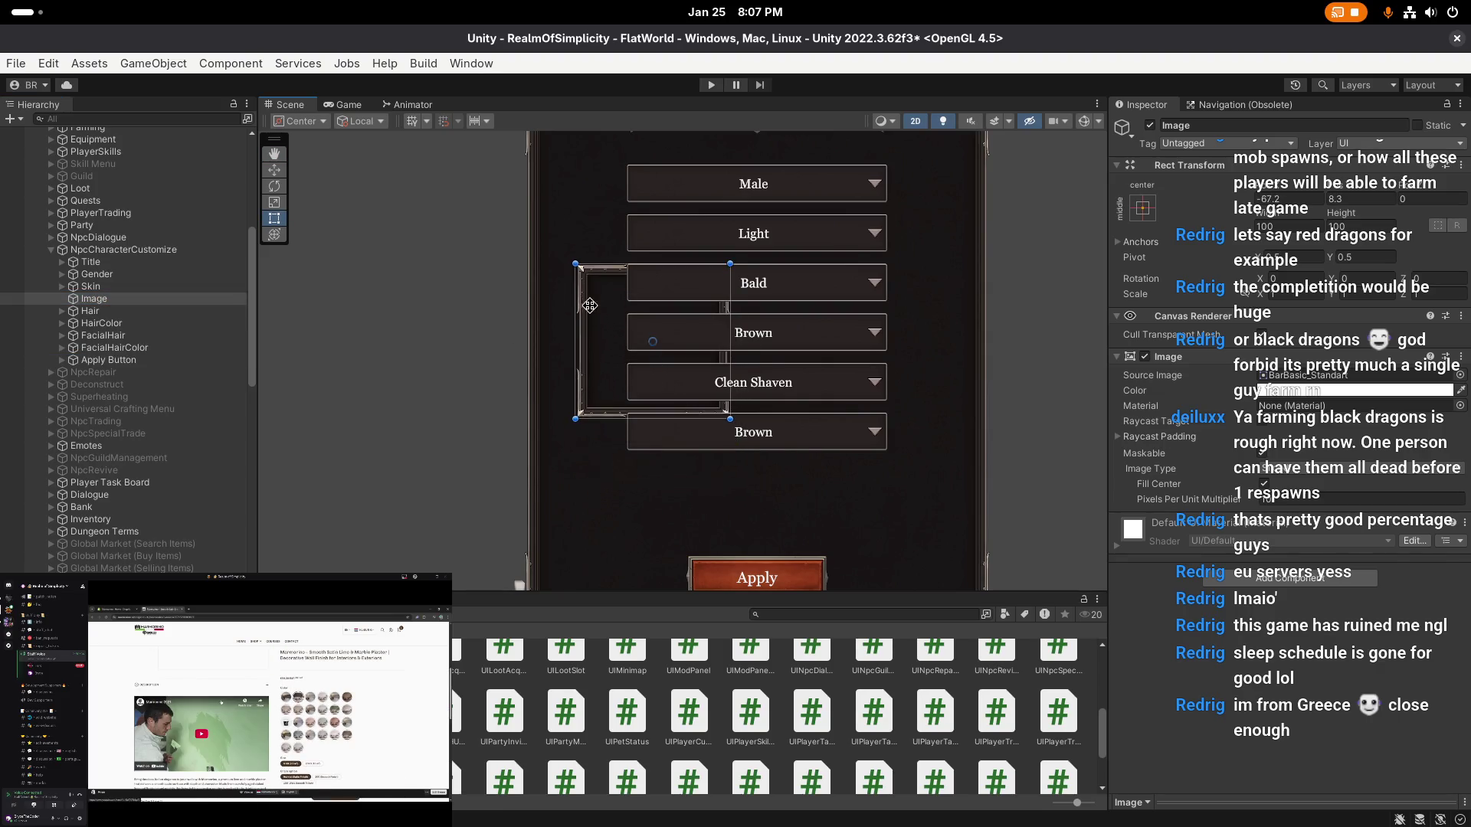
click(91, 311)
click(99, 324)
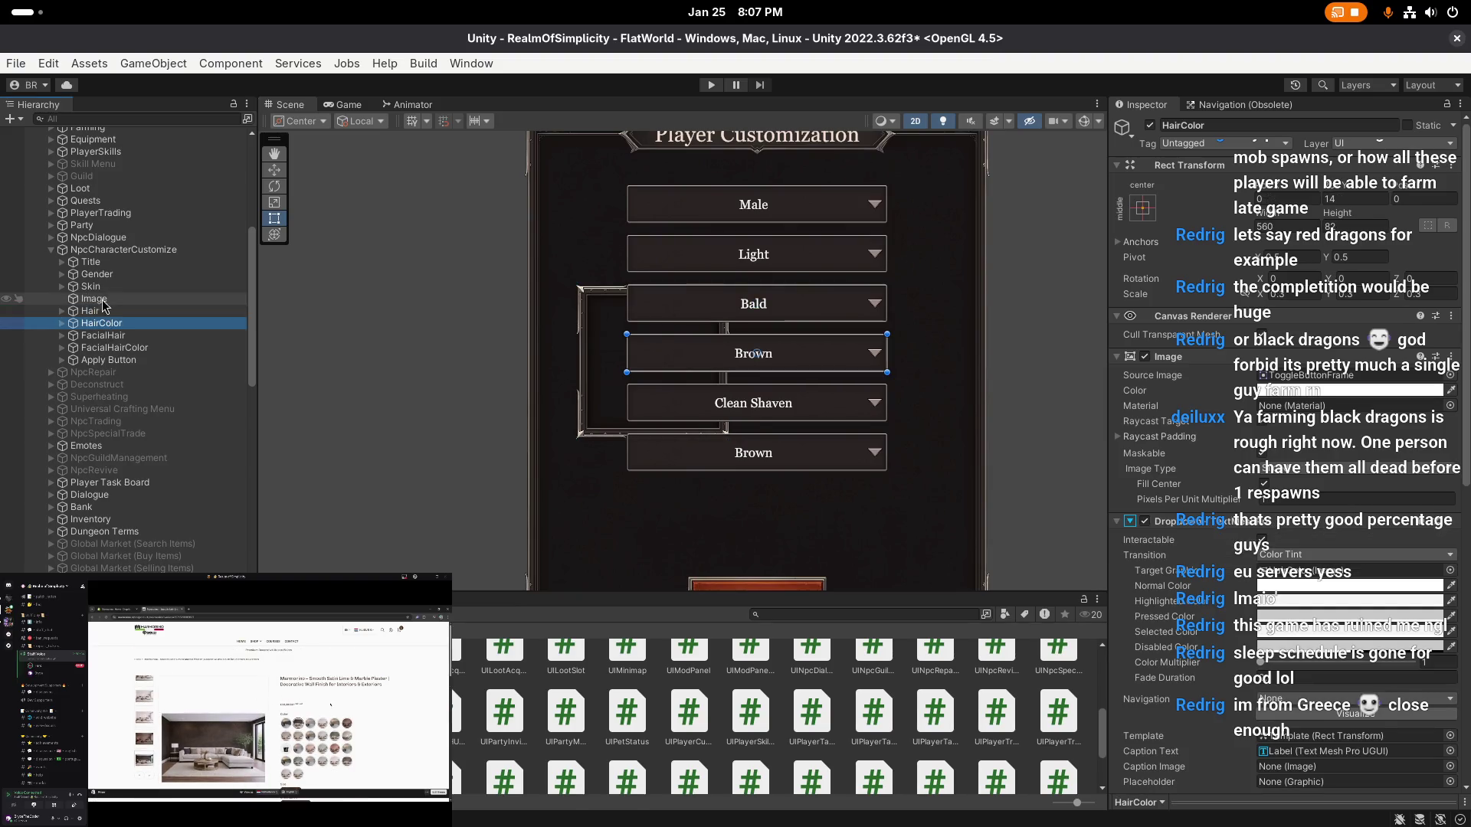
click(100, 299)
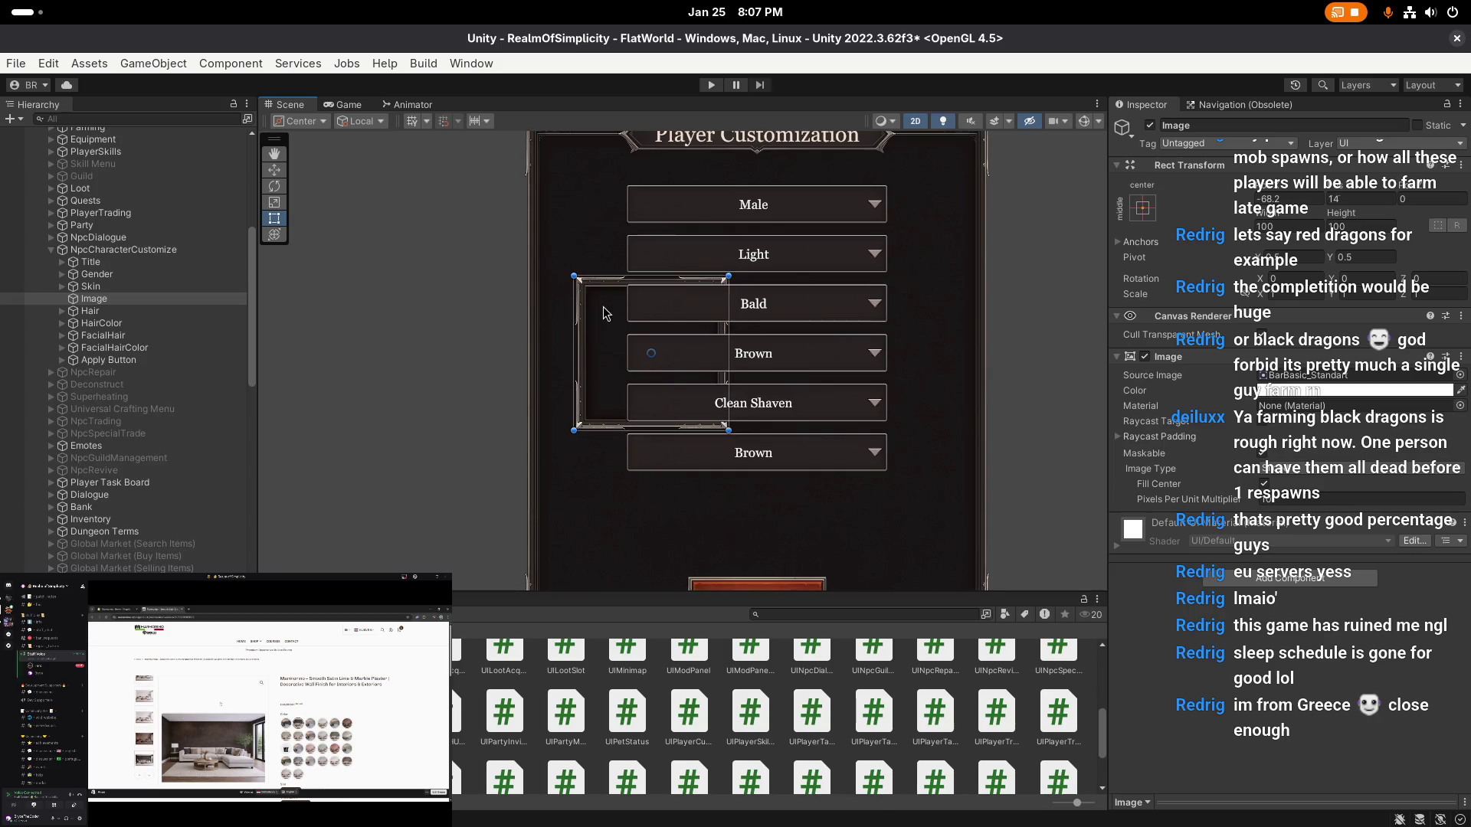
mouse_move(733, 437)
mouse_down()
mouse_move(766, 418)
mouse_move(732, 444)
mouse_move(933, 390)
mouse_up()
drag(791, 390, 791, 380)
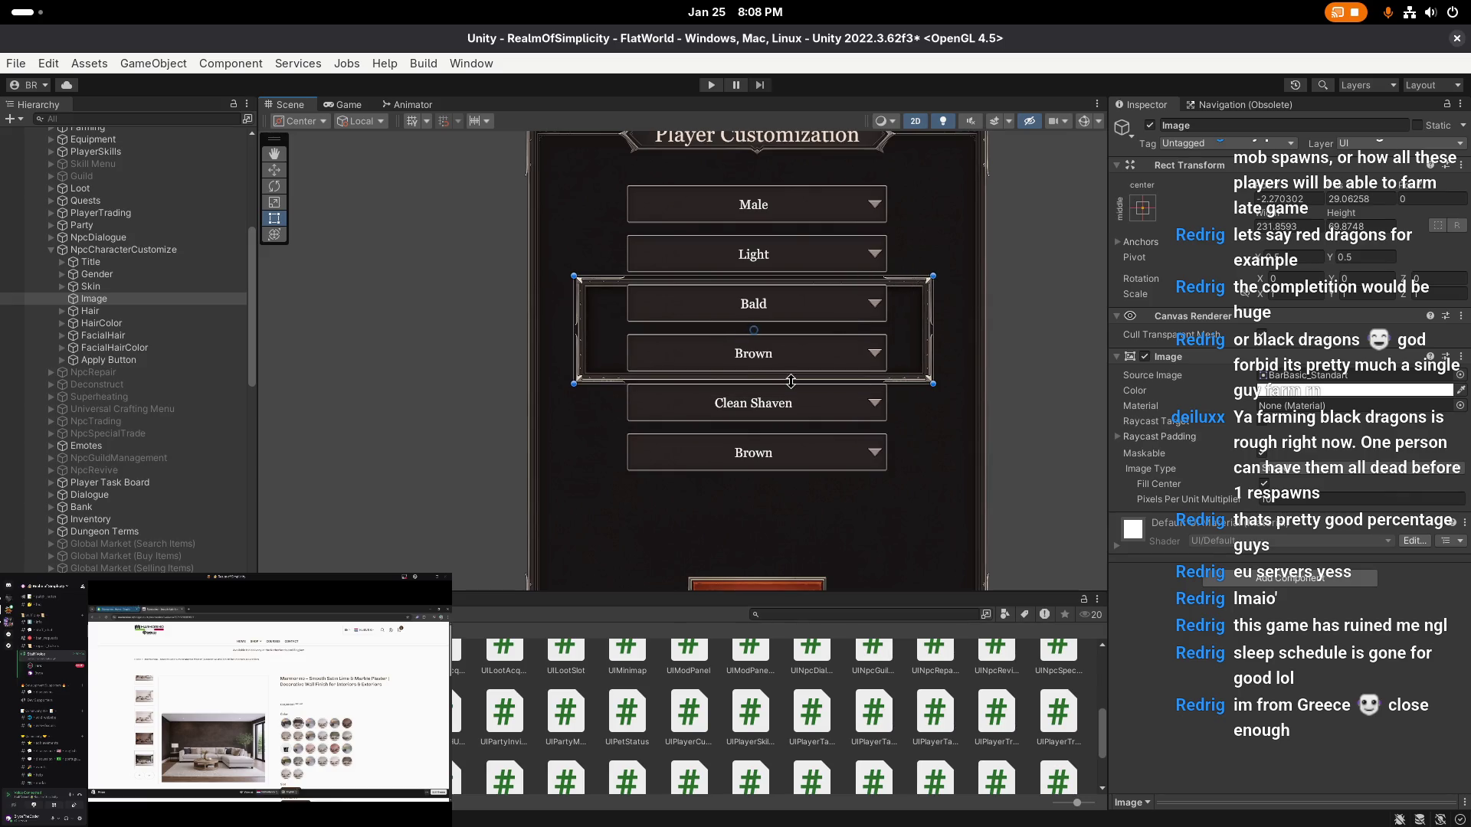
click(138, 312)
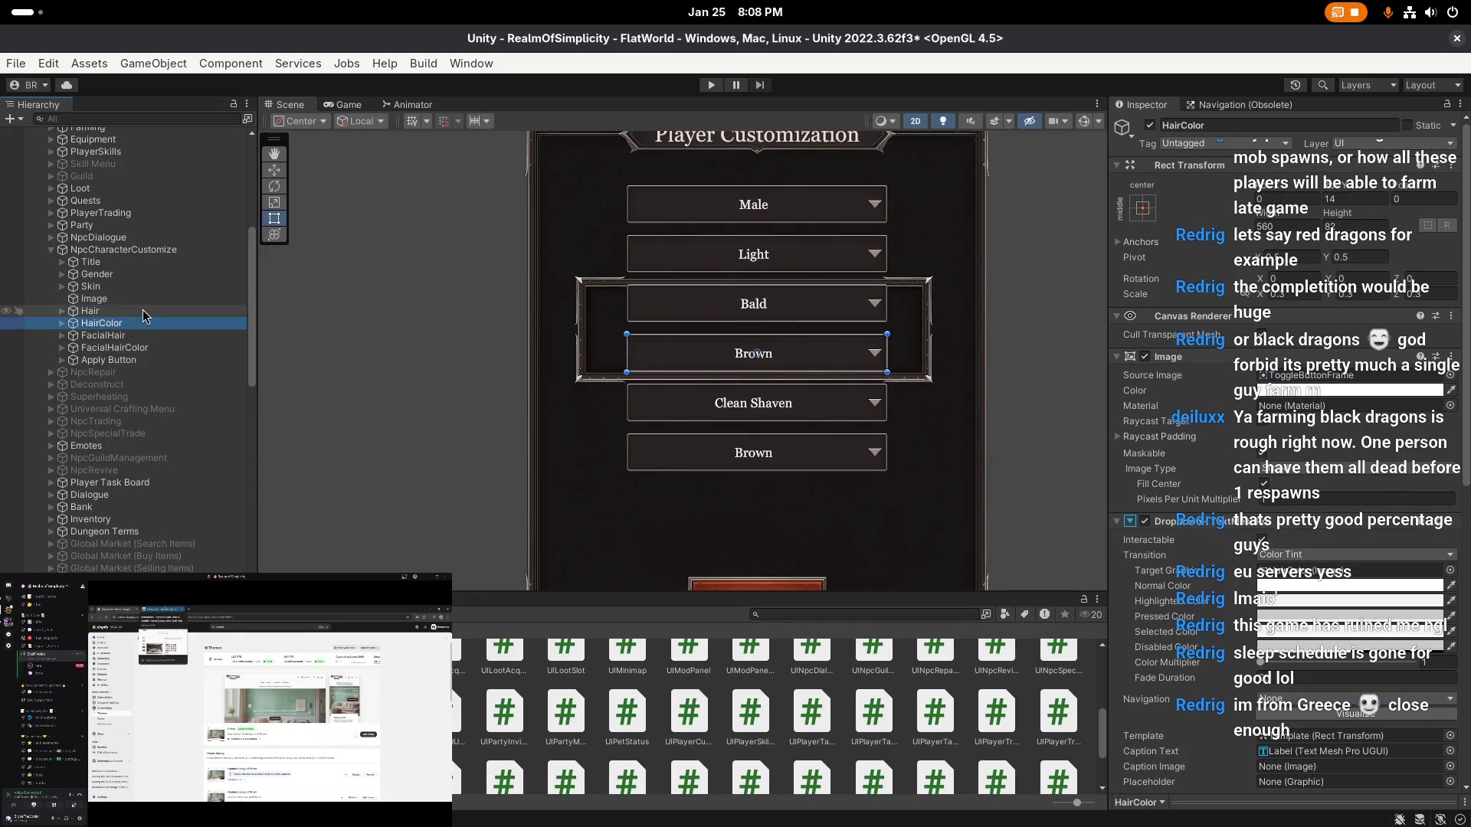
click(141, 301)
scroll(426, 330, down, 1)
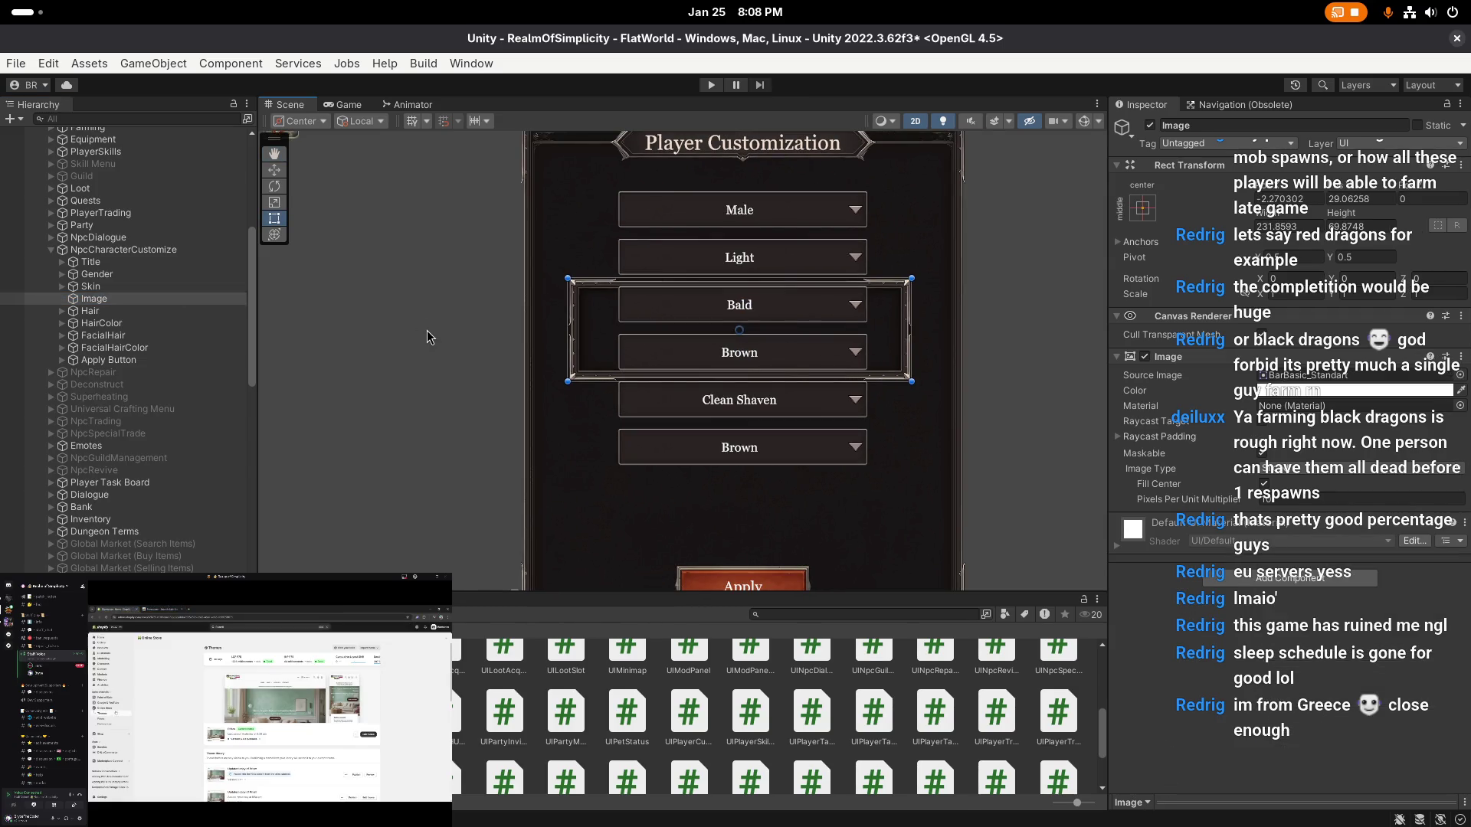
key(ctrl+s)
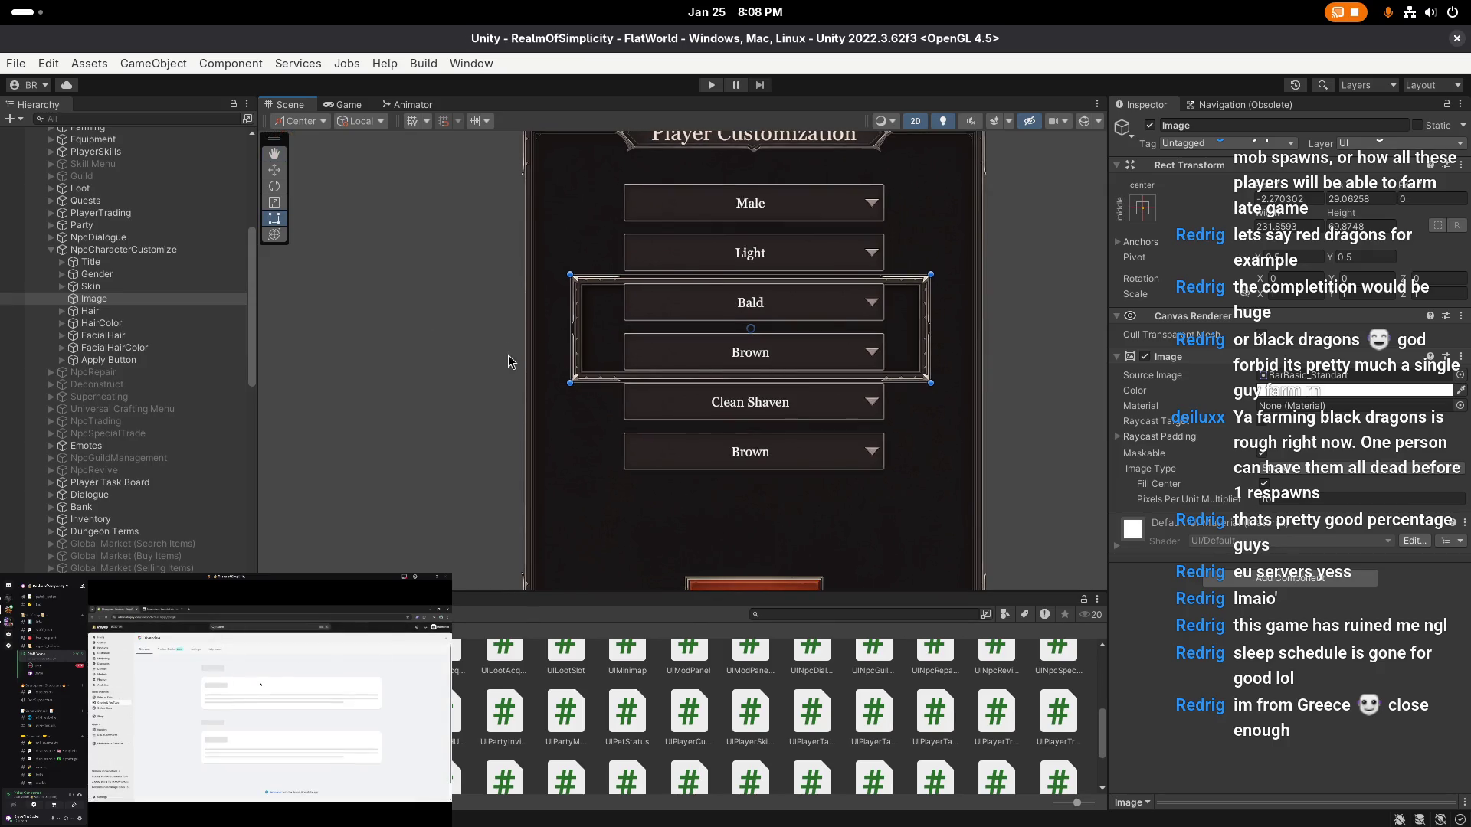
- Select the Hair, HairColor, FacialHair and FacialHairColor dropdowns together
click(144, 312)
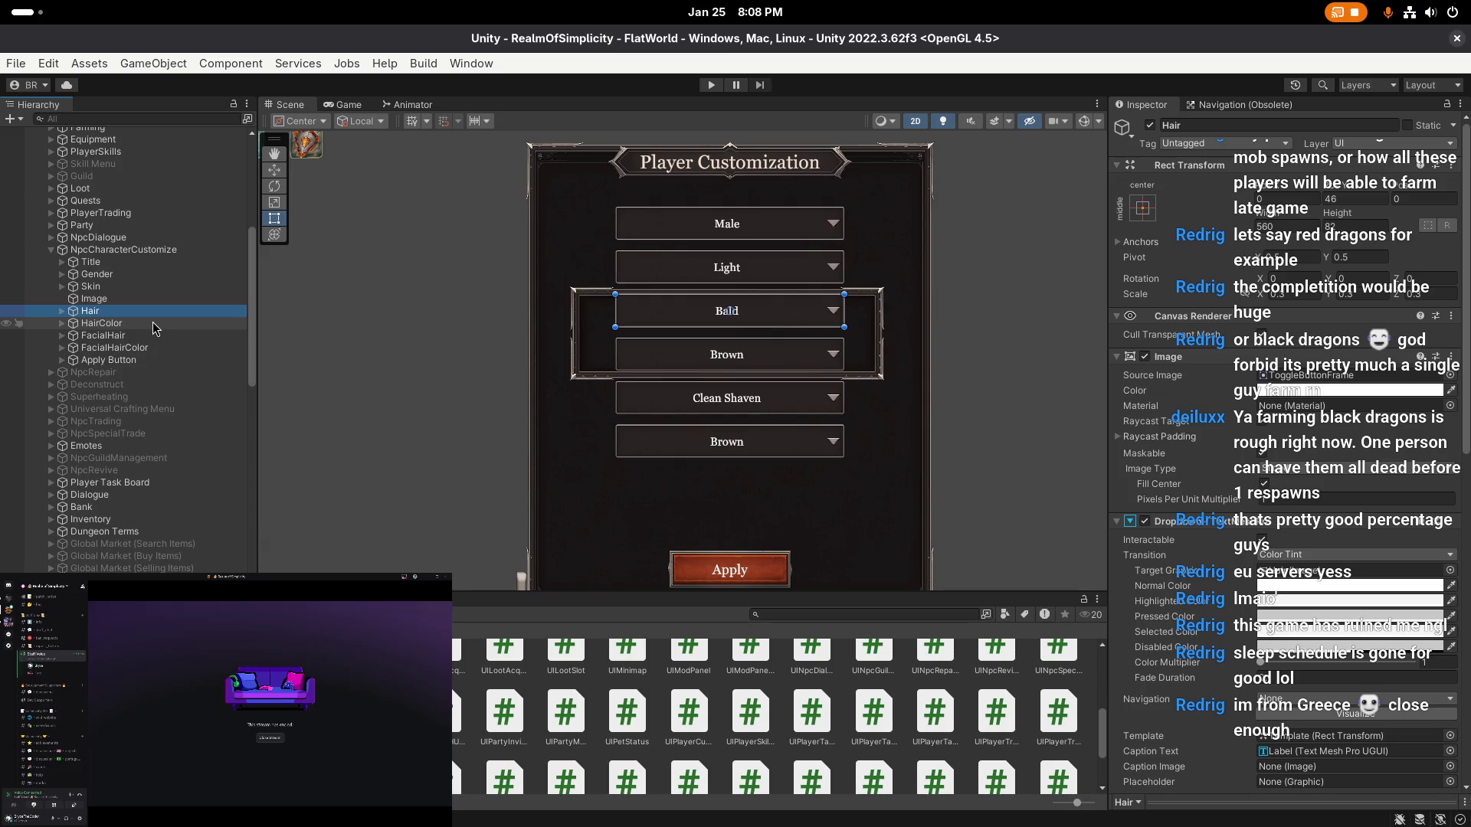
click(148, 322)
click(146, 336)
click(145, 348)
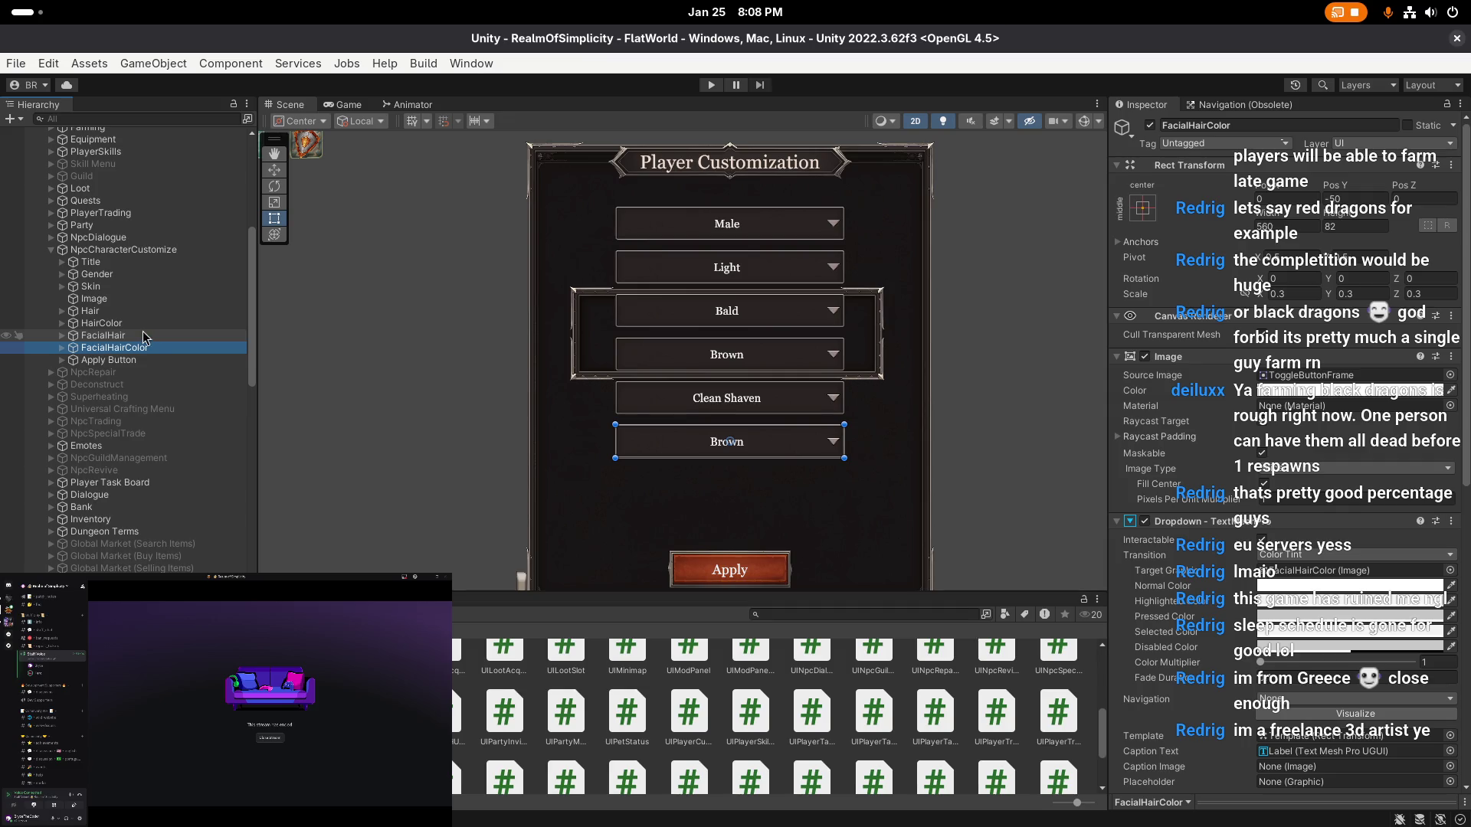
shift+click(149, 311)
- Move the four dropdowns left, then set Hair and HairColor Pos X to 0
key(w)
scroll(606, 363, down, 1)
drag(776, 378, 477, 373)
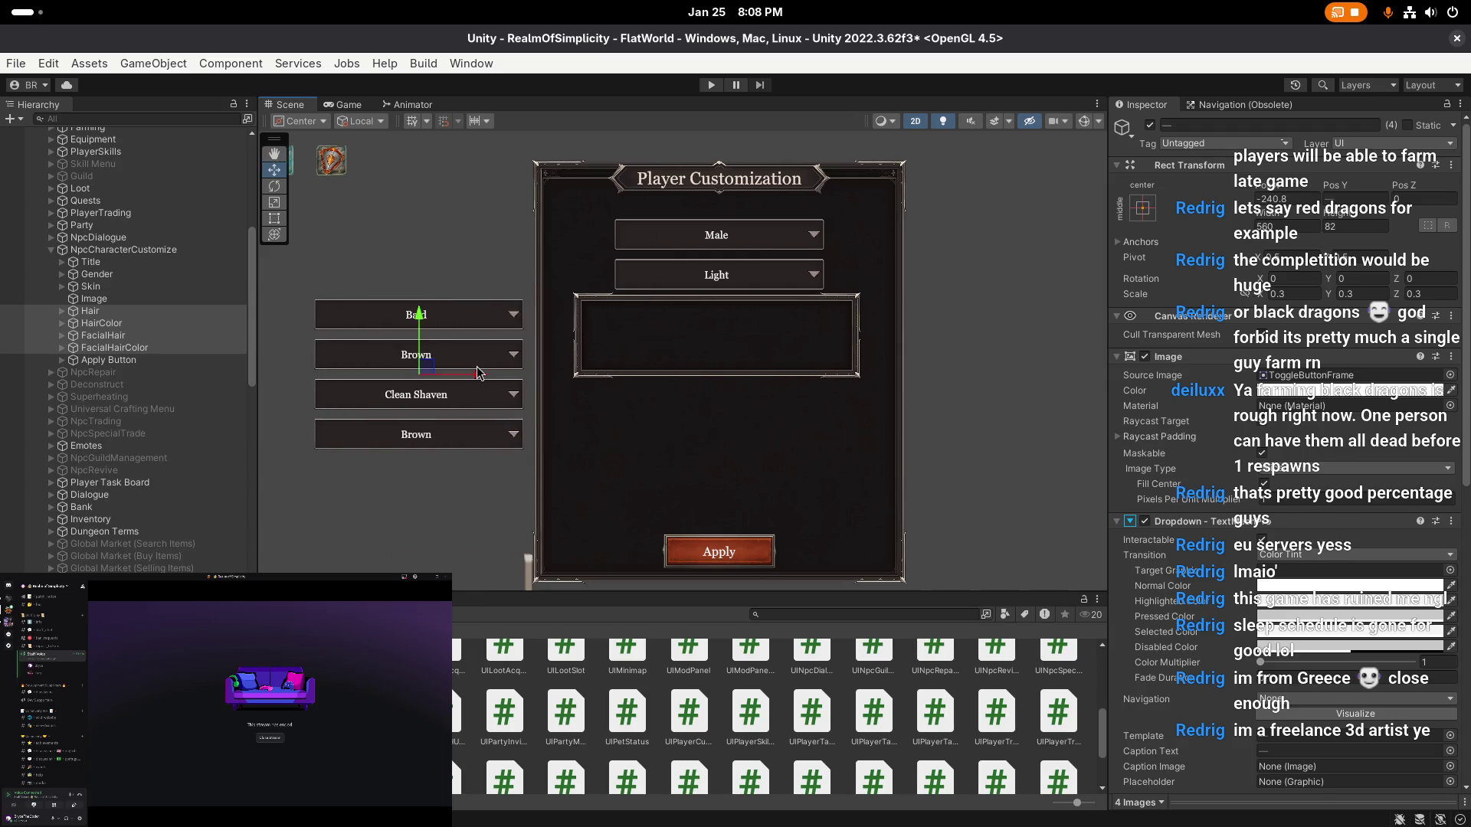
scroll(477, 374, up, 2)
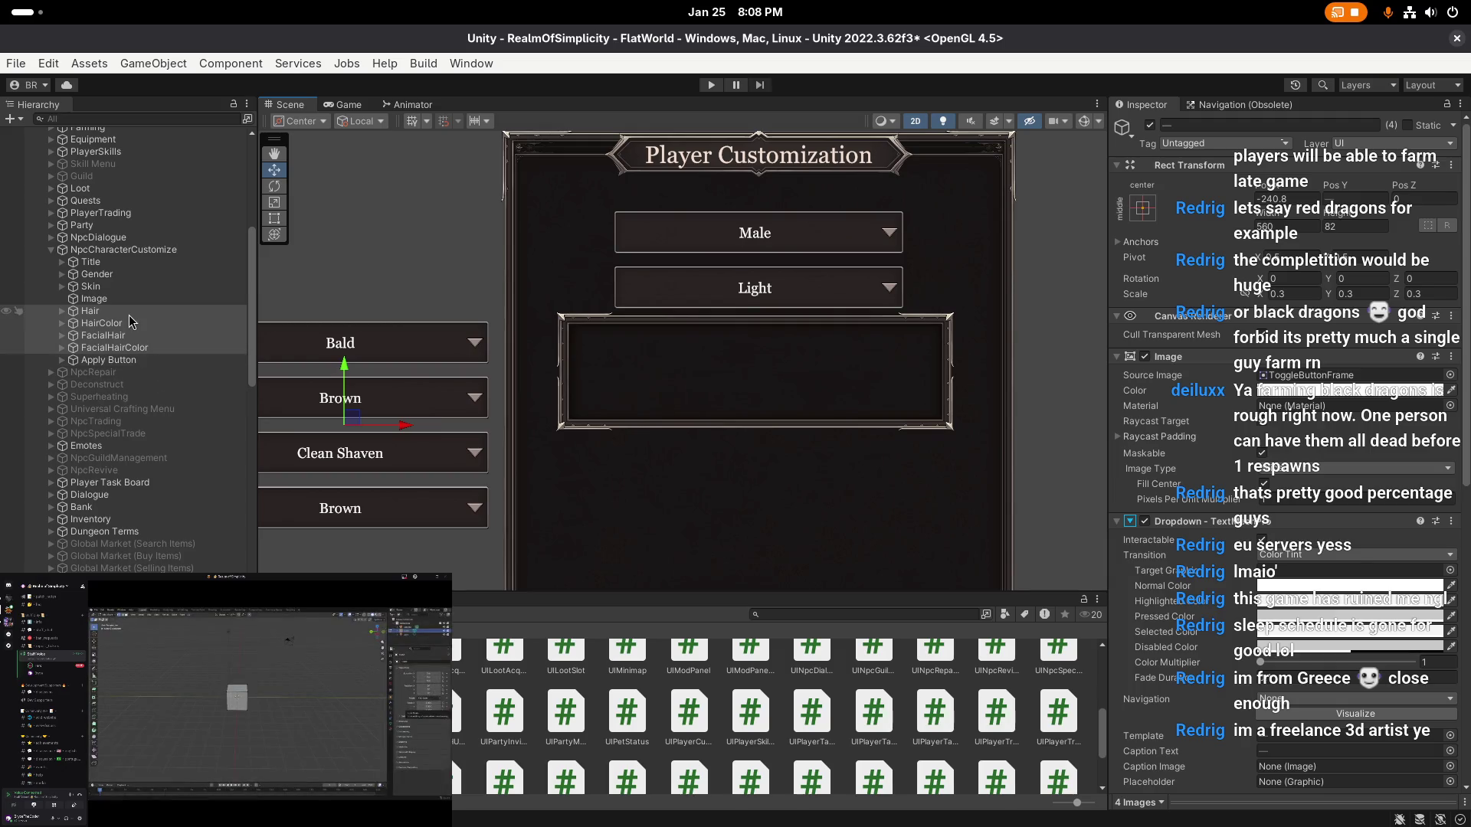
click(130, 315)
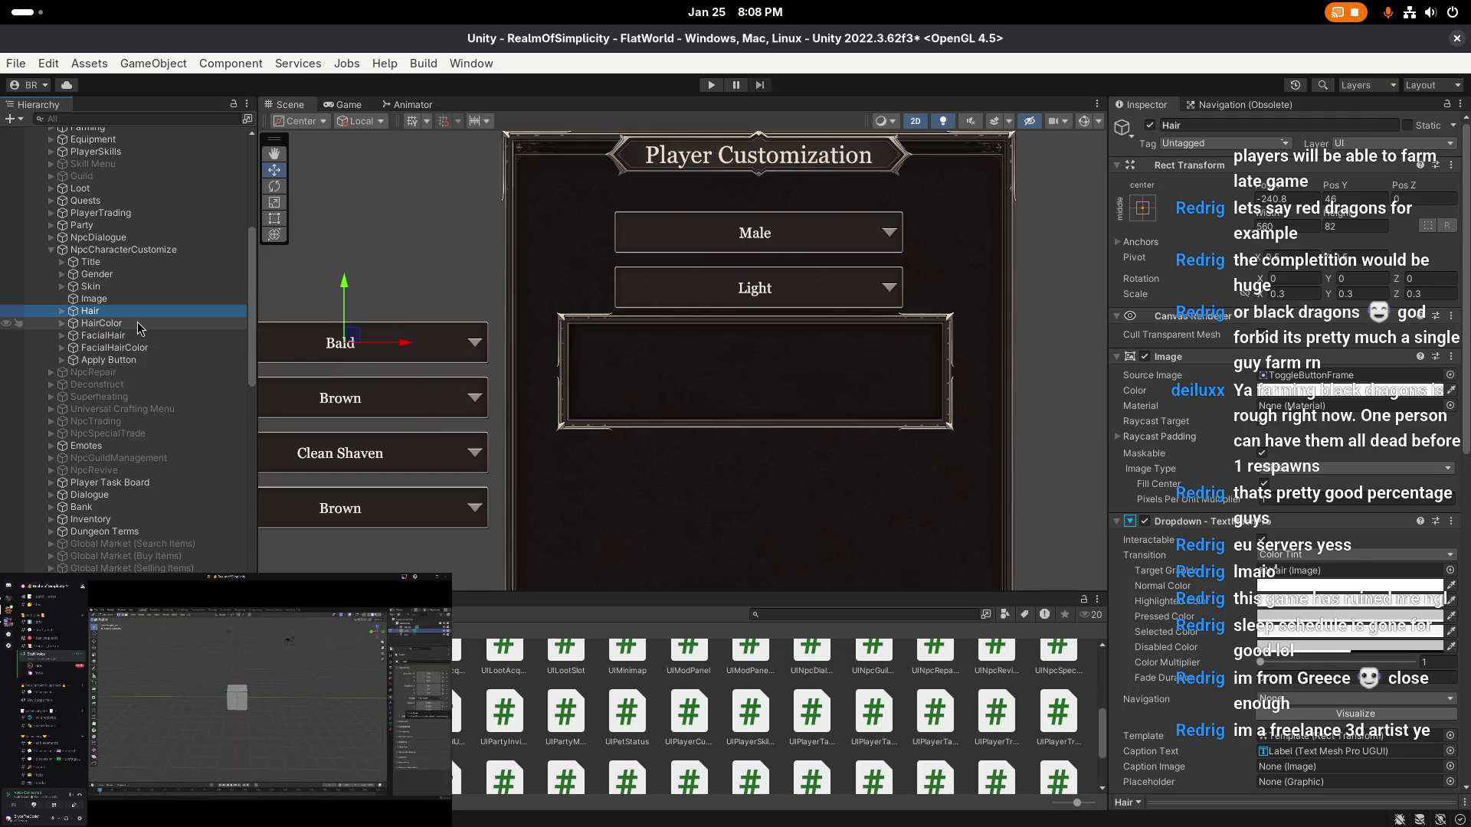
ctrl+click(140, 324)
click(1294, 199)
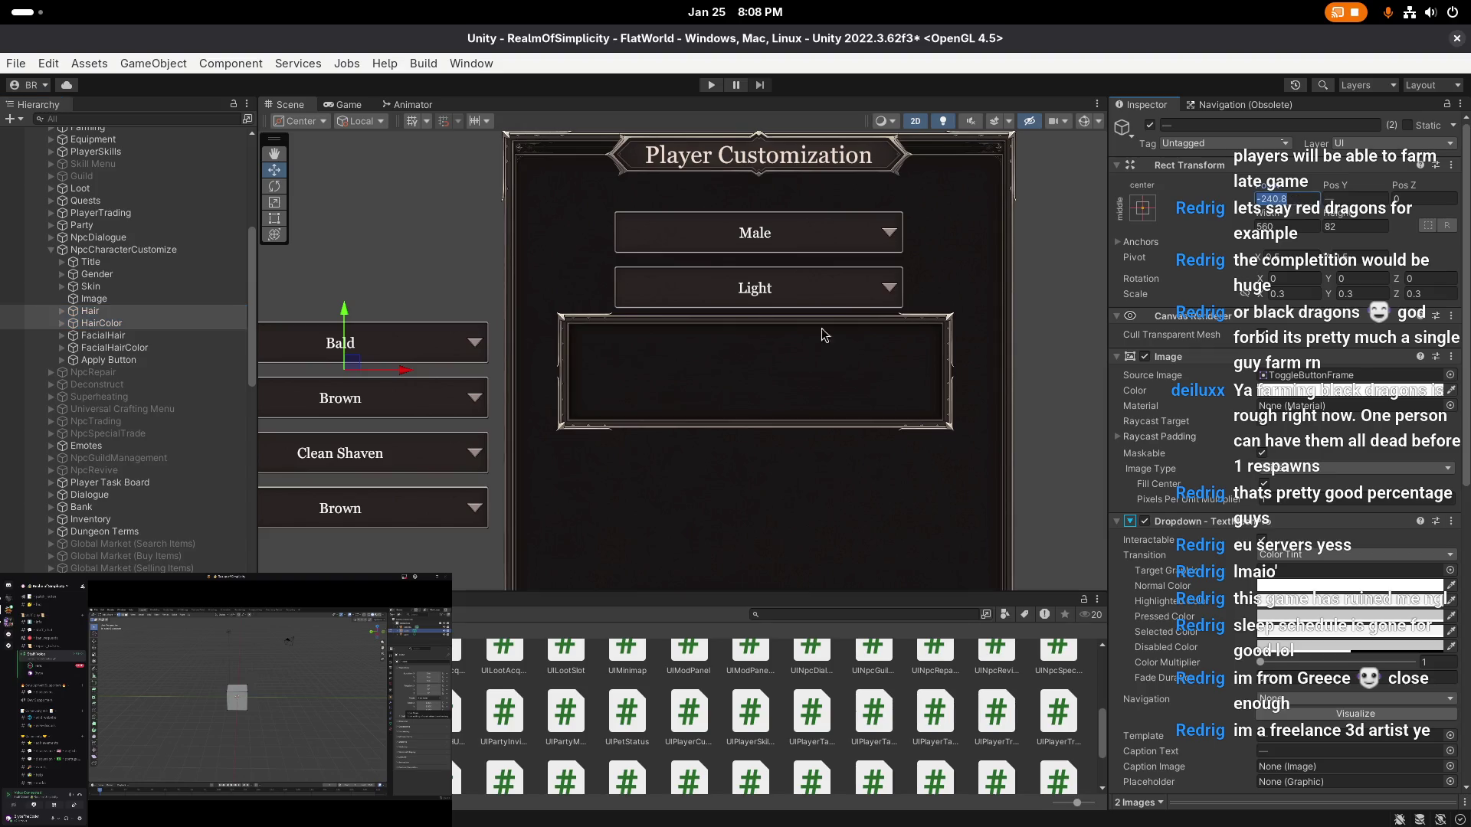
text(0)
key(Return)
- Resize the Image frame's top, bottom and sides with the Rect tool
click(108, 299)
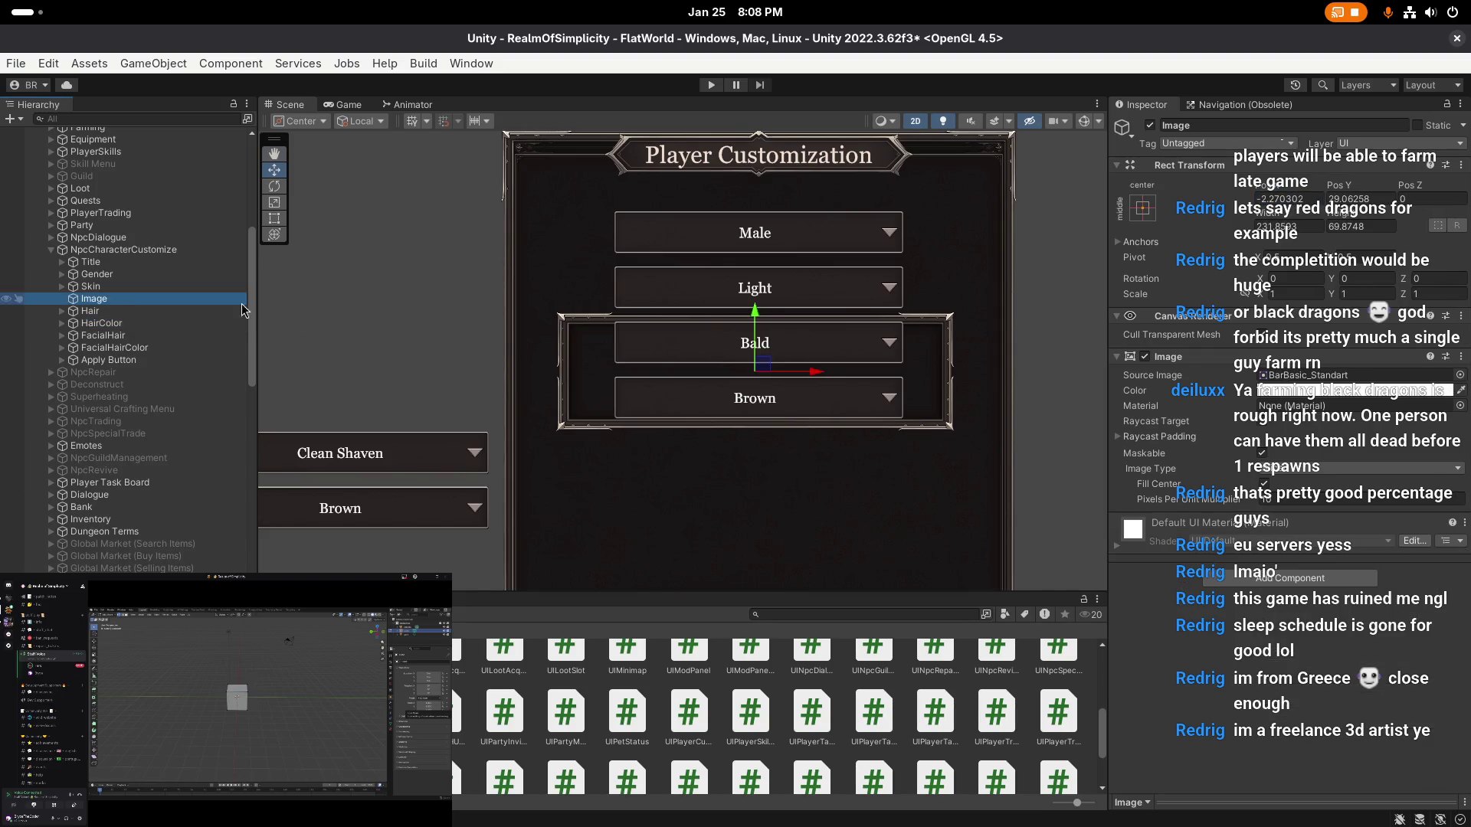
scroll(716, 328, up, 3)
key(t)
drag(774, 313, 774, 298)
drag(731, 458, 731, 466)
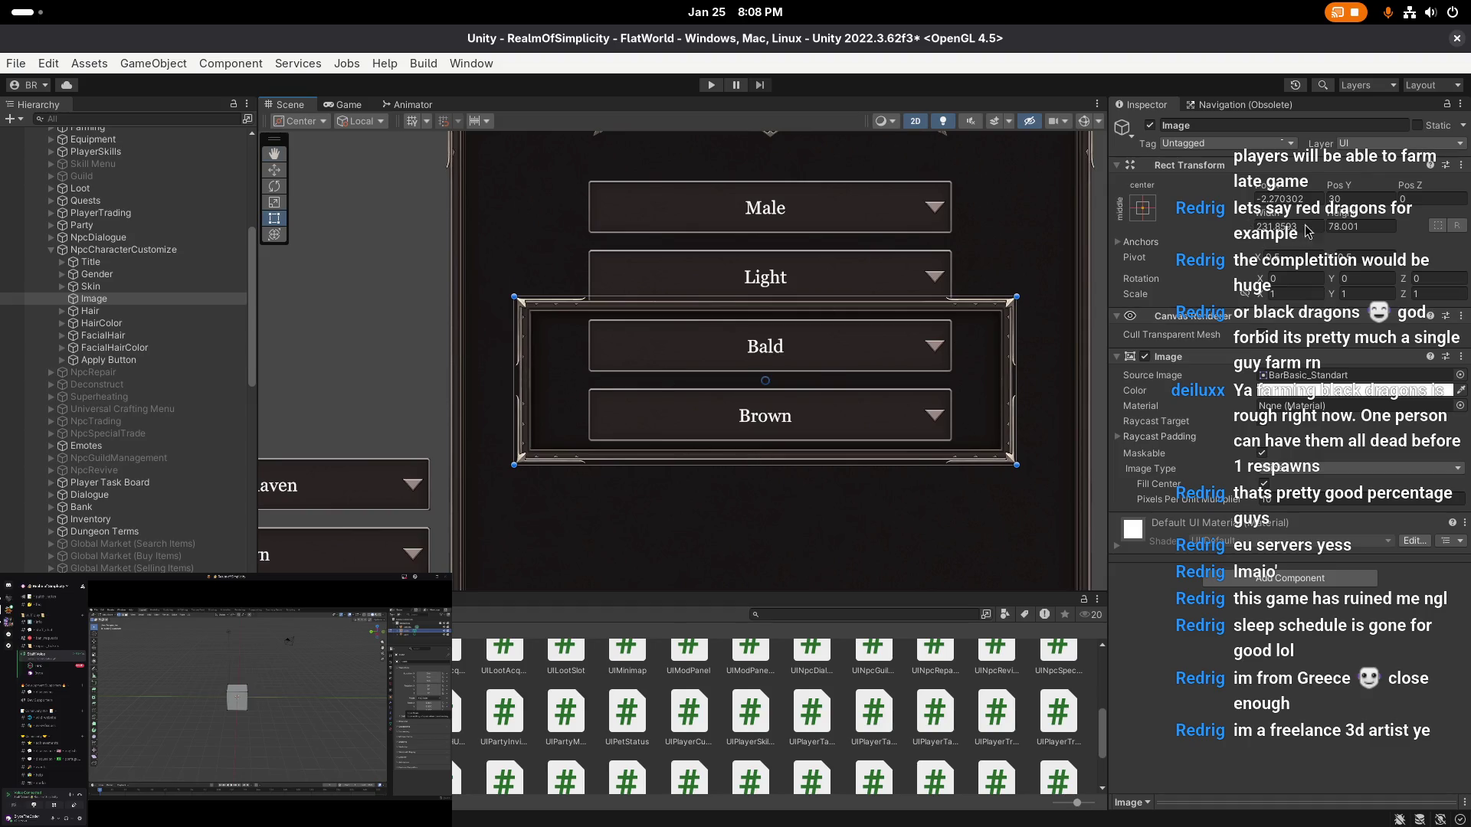
drag(1307, 234, 310, 282)
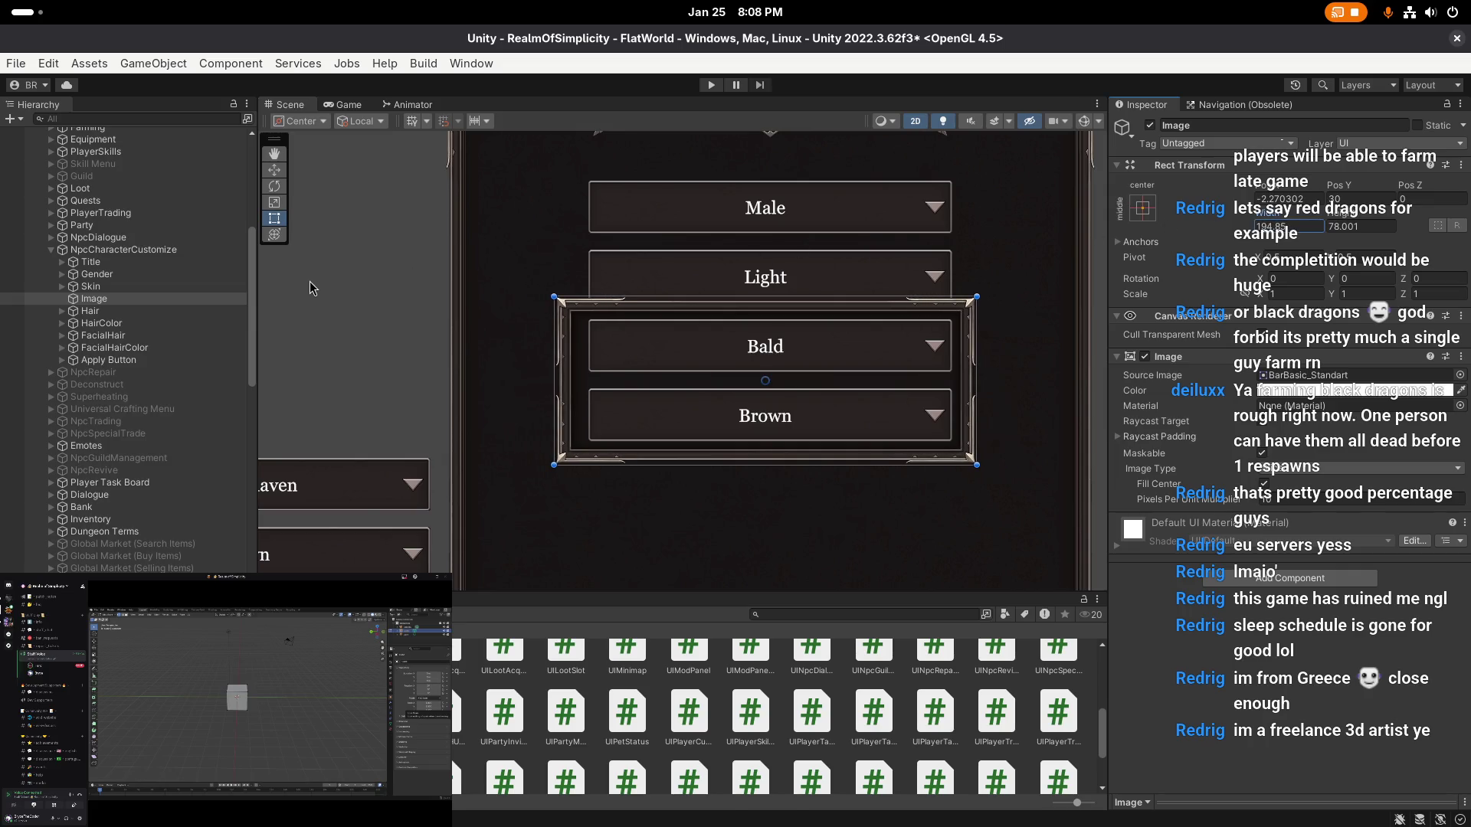
double_click(1272, 226)
text(179)
drag(1241, 226, 1260, 226)
- Set the Image frame to Pos X 0, width 190 and height 78
click(1143, 207)
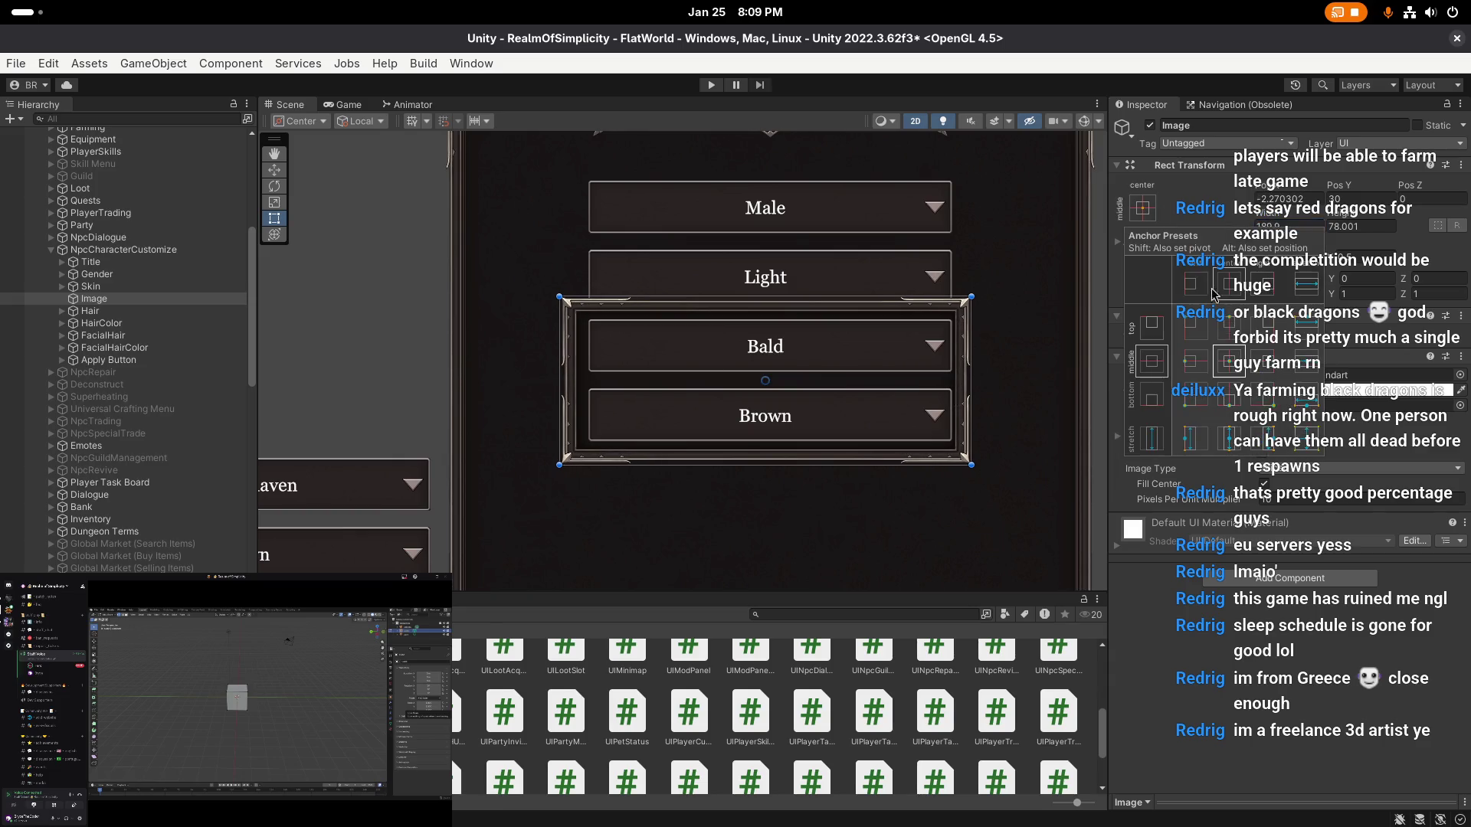
click(1240, 371)
key(ctrl+z)
text(0)
key(Return)
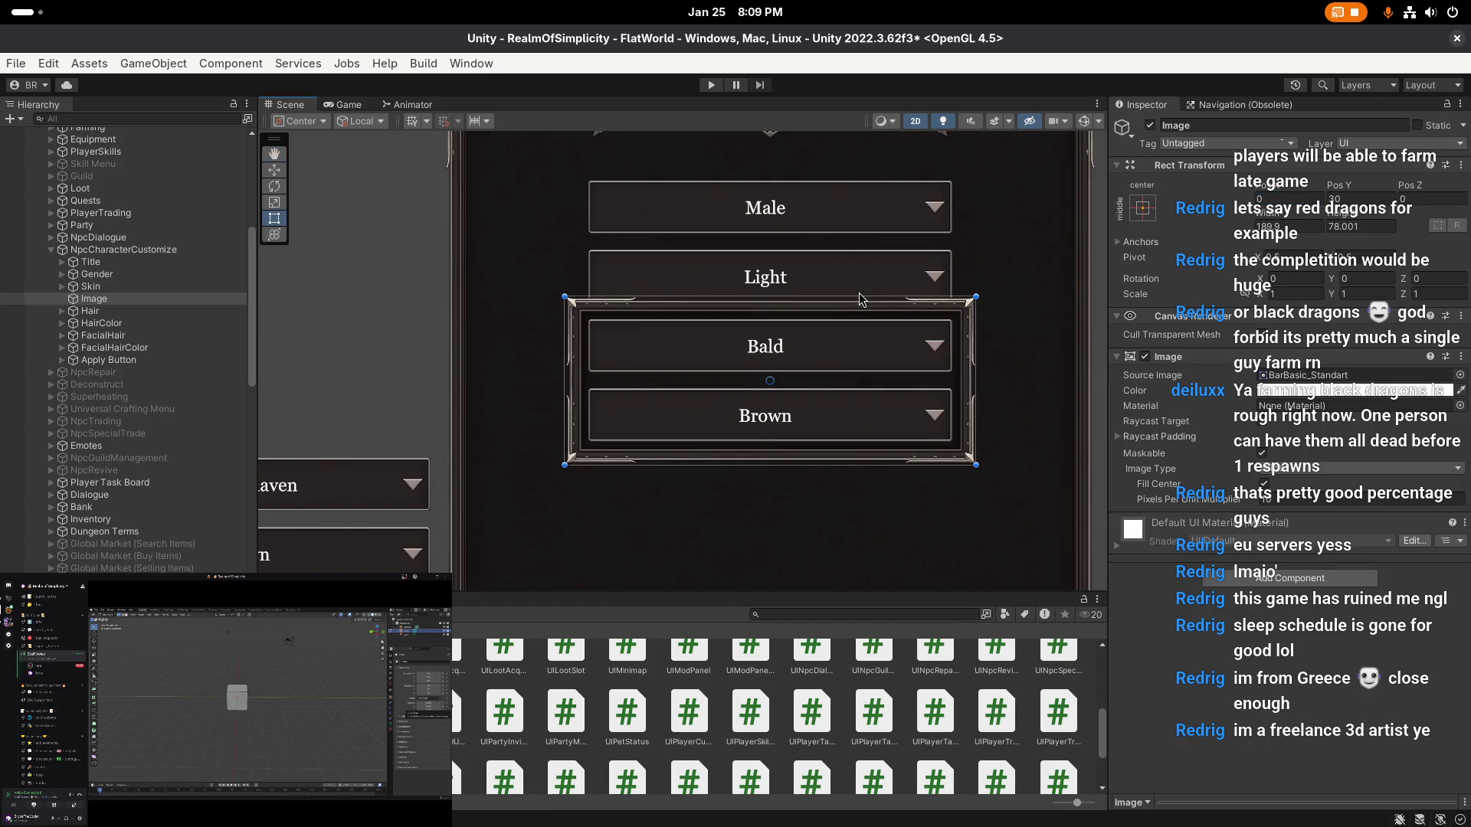
double_click(1372, 224)
key(BackSpace)
click(1272, 227)
text(190)
key(Return)
key(w)
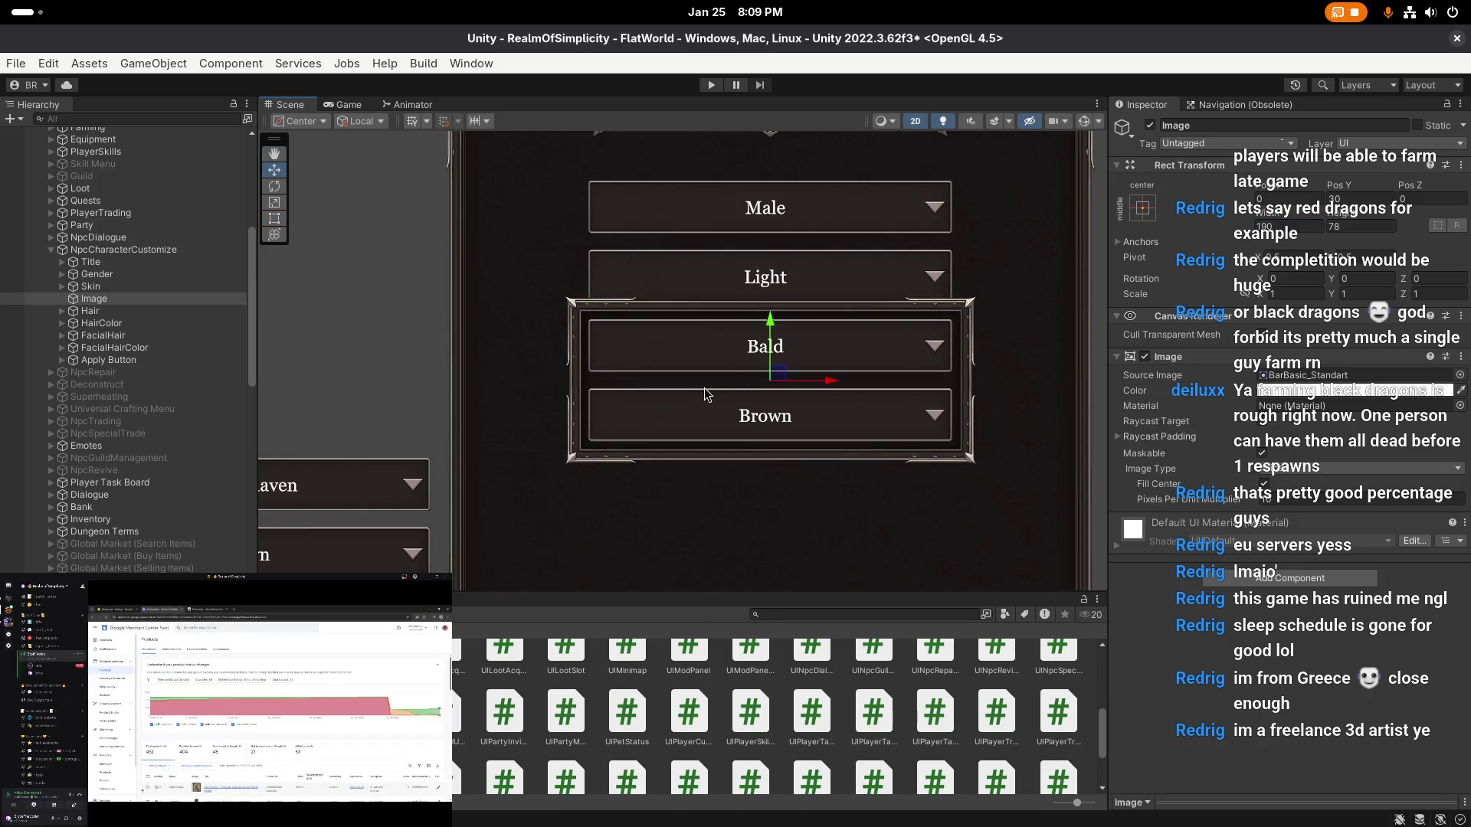
scroll(703, 396, down, 2)
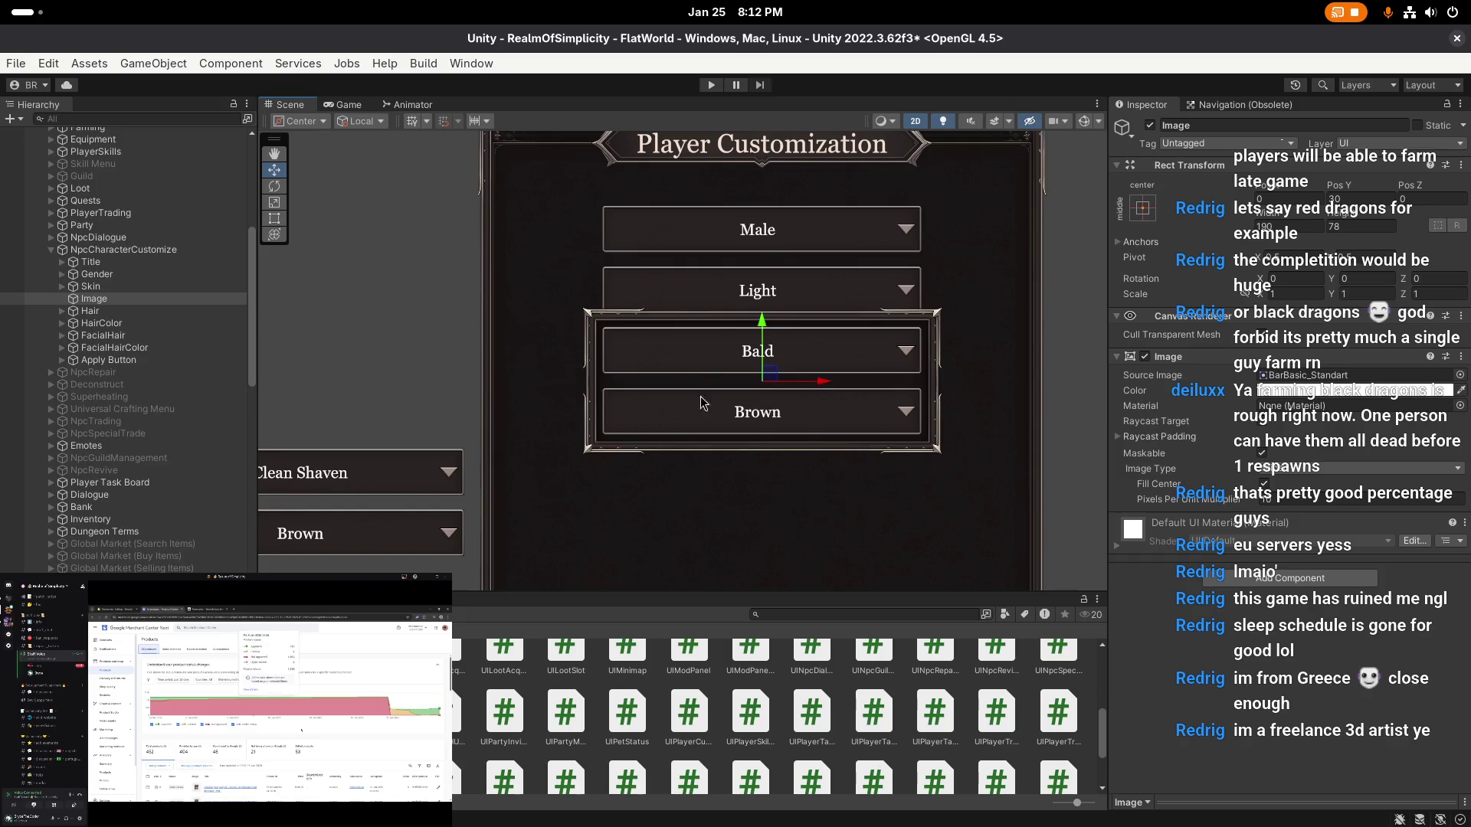
- Rename the Image frame to -== Hair ==-
scroll(709, 397, down, 1)
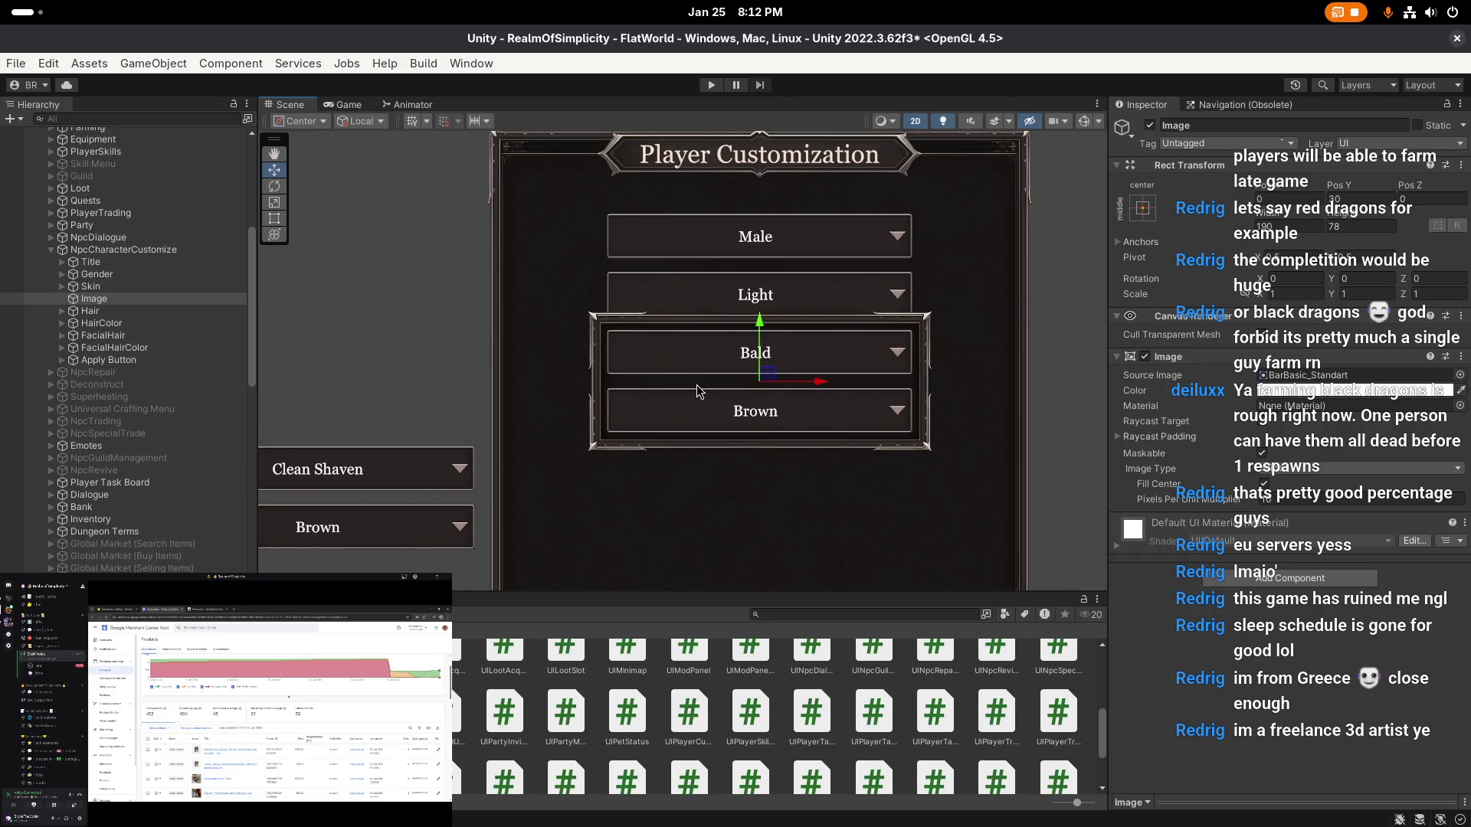
scroll(699, 391, up, 2)
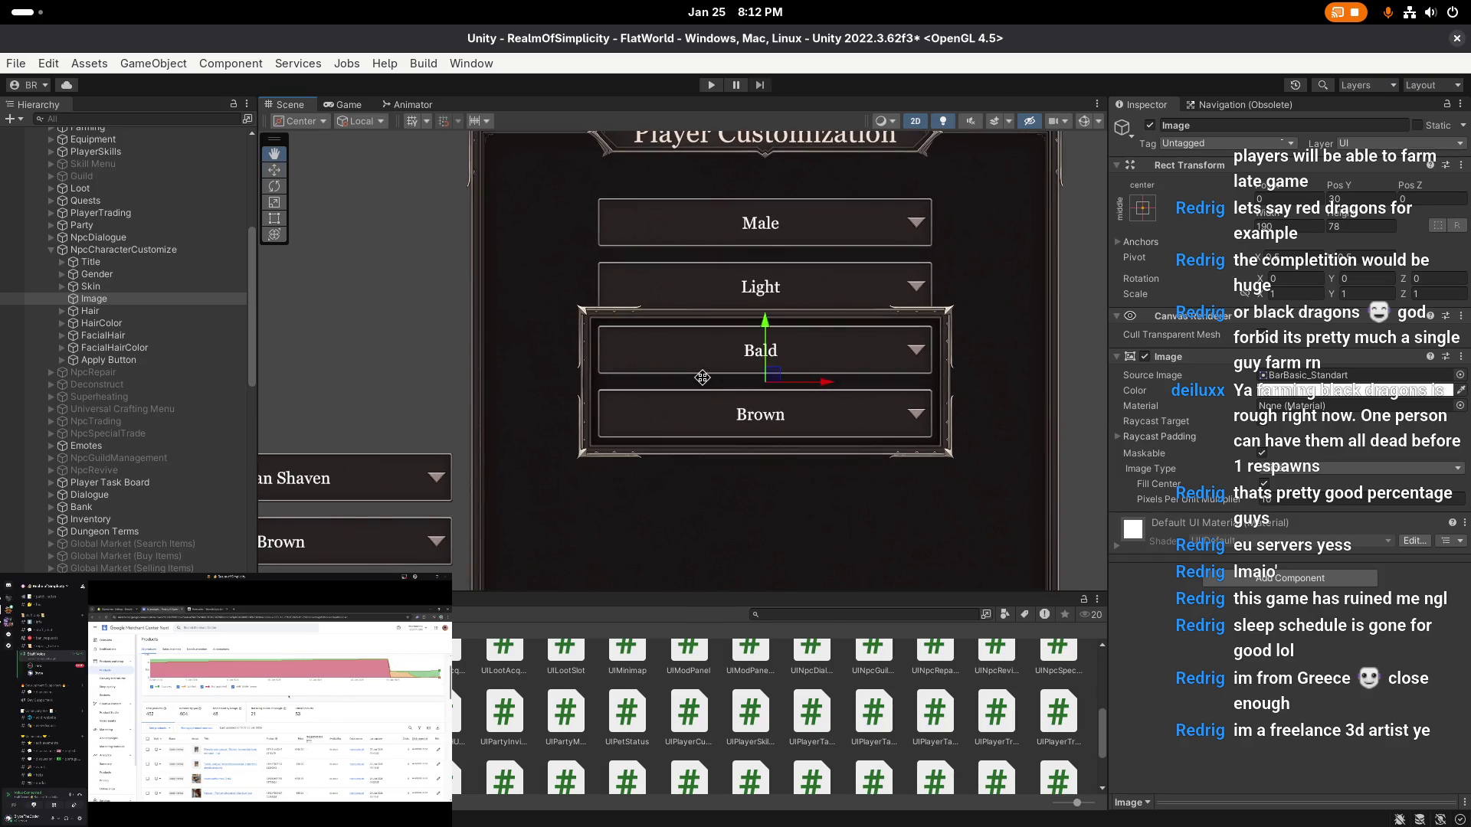
scroll(706, 385, down, 1)
click(78, 298)
click(109, 298)
text(===)
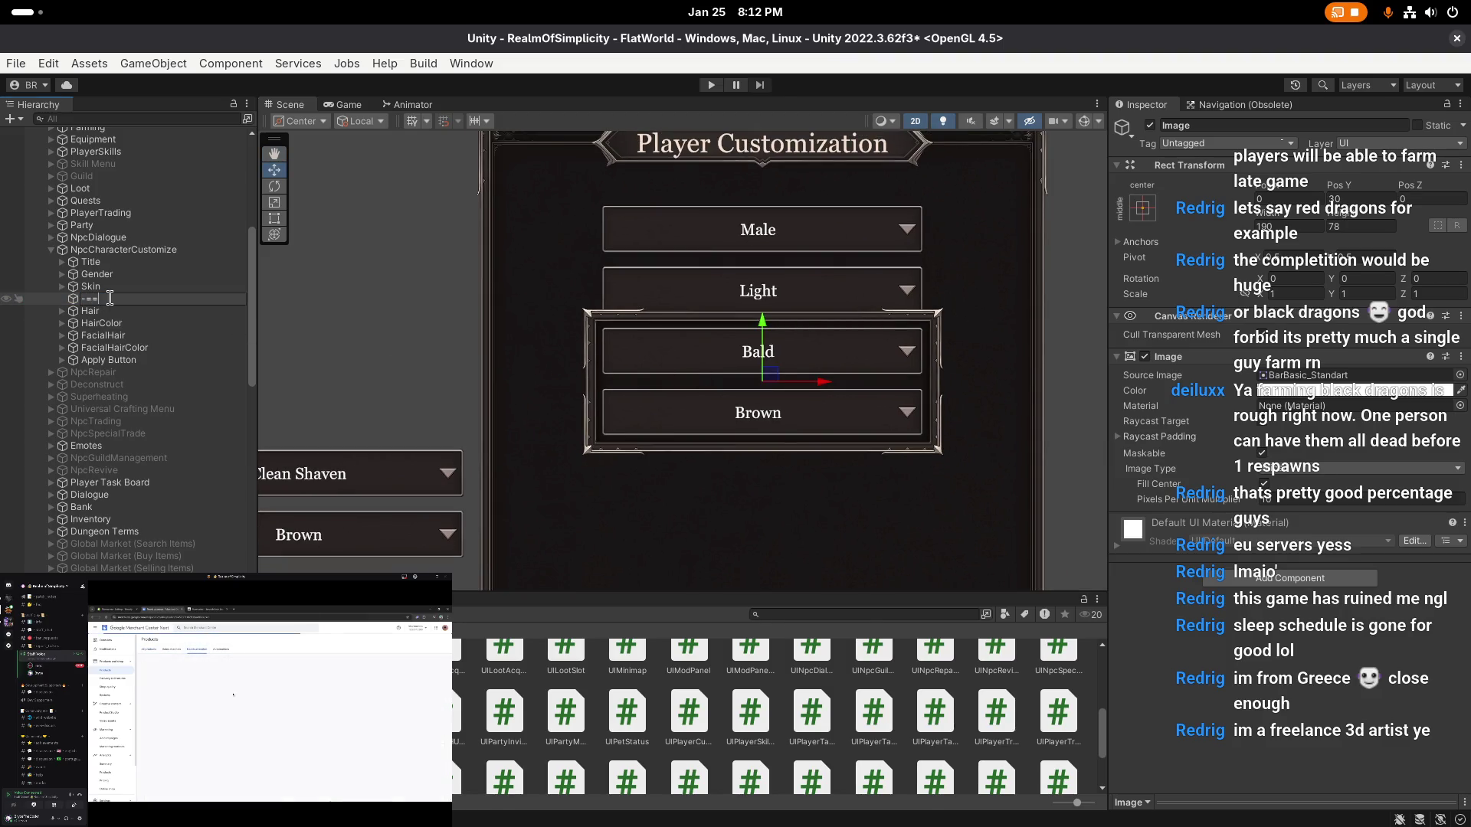
text( Har ==-)
key(Return)
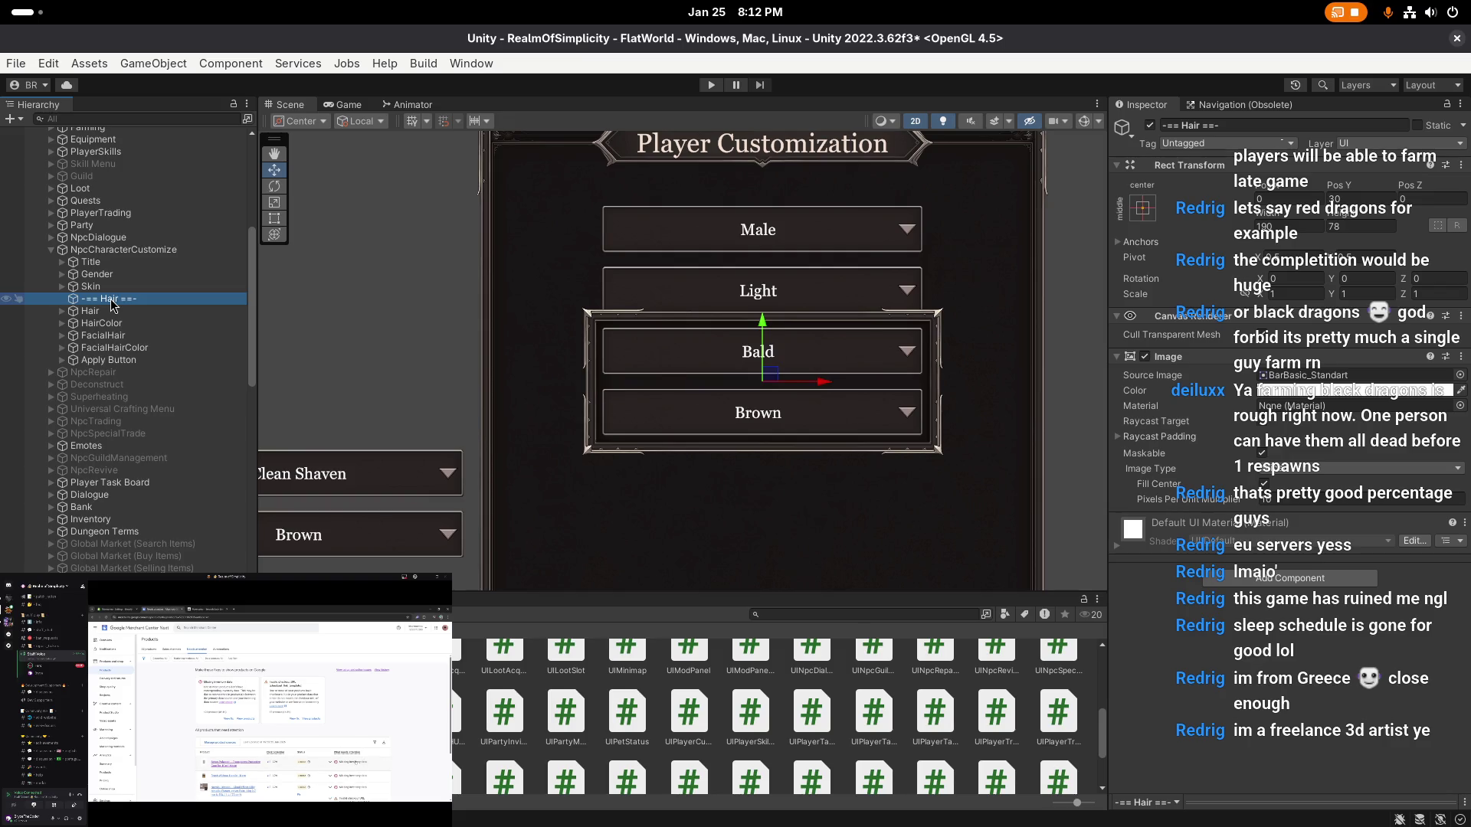
- Nest the Hair and HairColor dropdowns under -== Hair ==- in the Hierarchy
click(160, 337)
ctrl+click(161, 347)
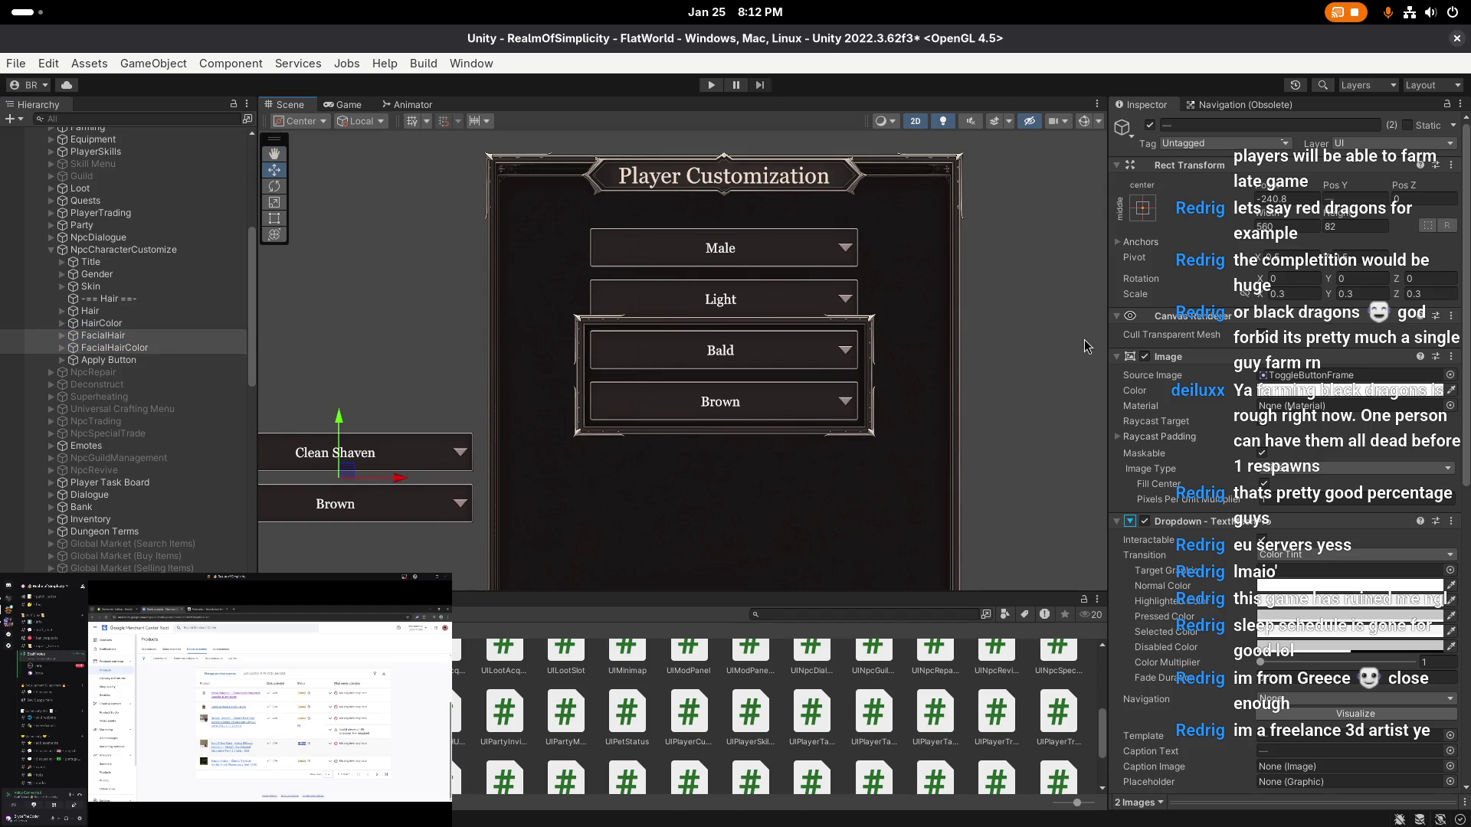
click(113, 322)
ctrl+click(108, 311)
drag(112, 313, 123, 304)
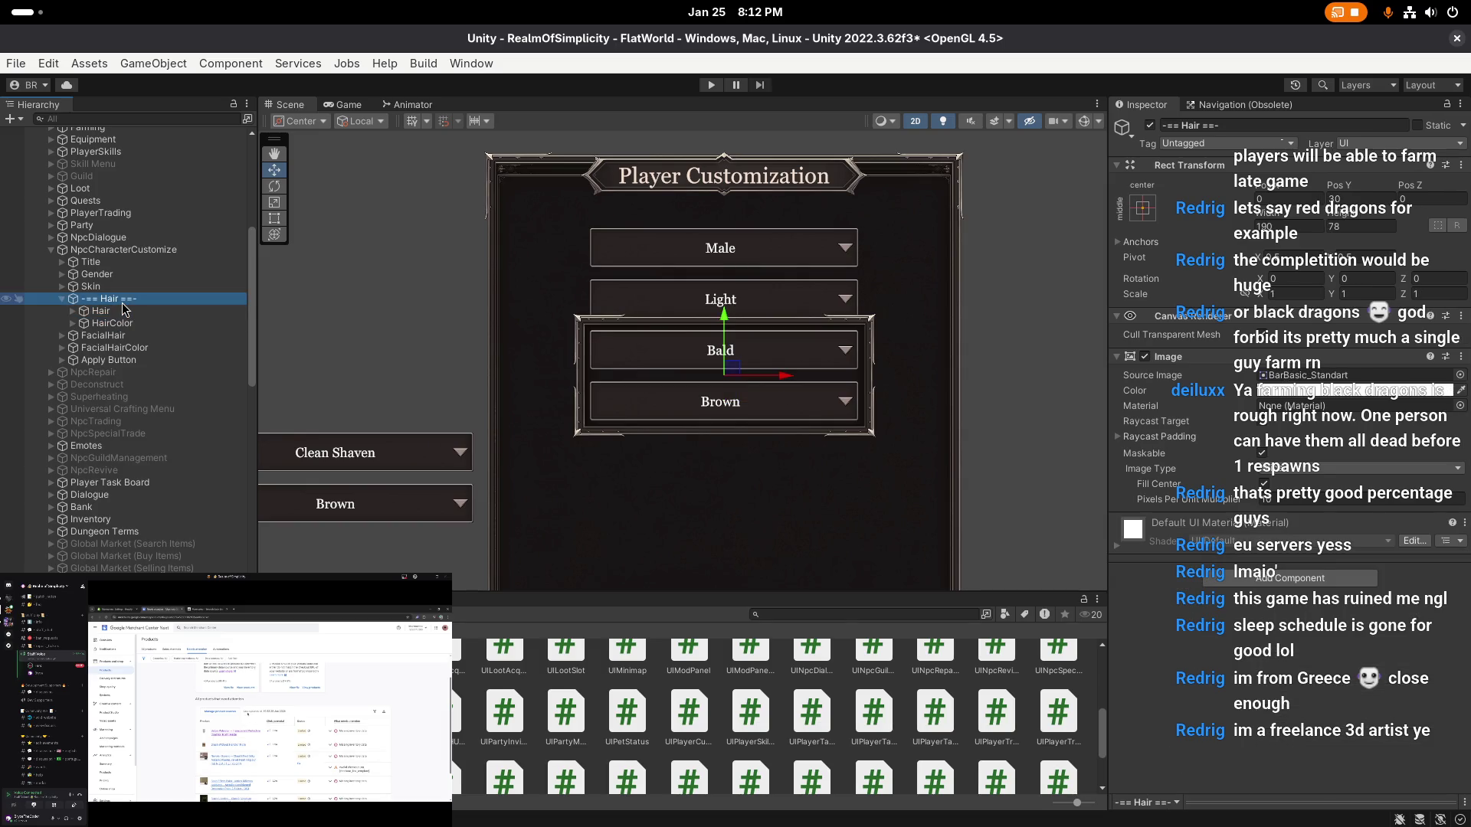
- Duplicate the Hair group, delete the copy's Hair and HairColor dropdowns, and drop the (1) suffix
key(ctrl+d)
click(62, 336)
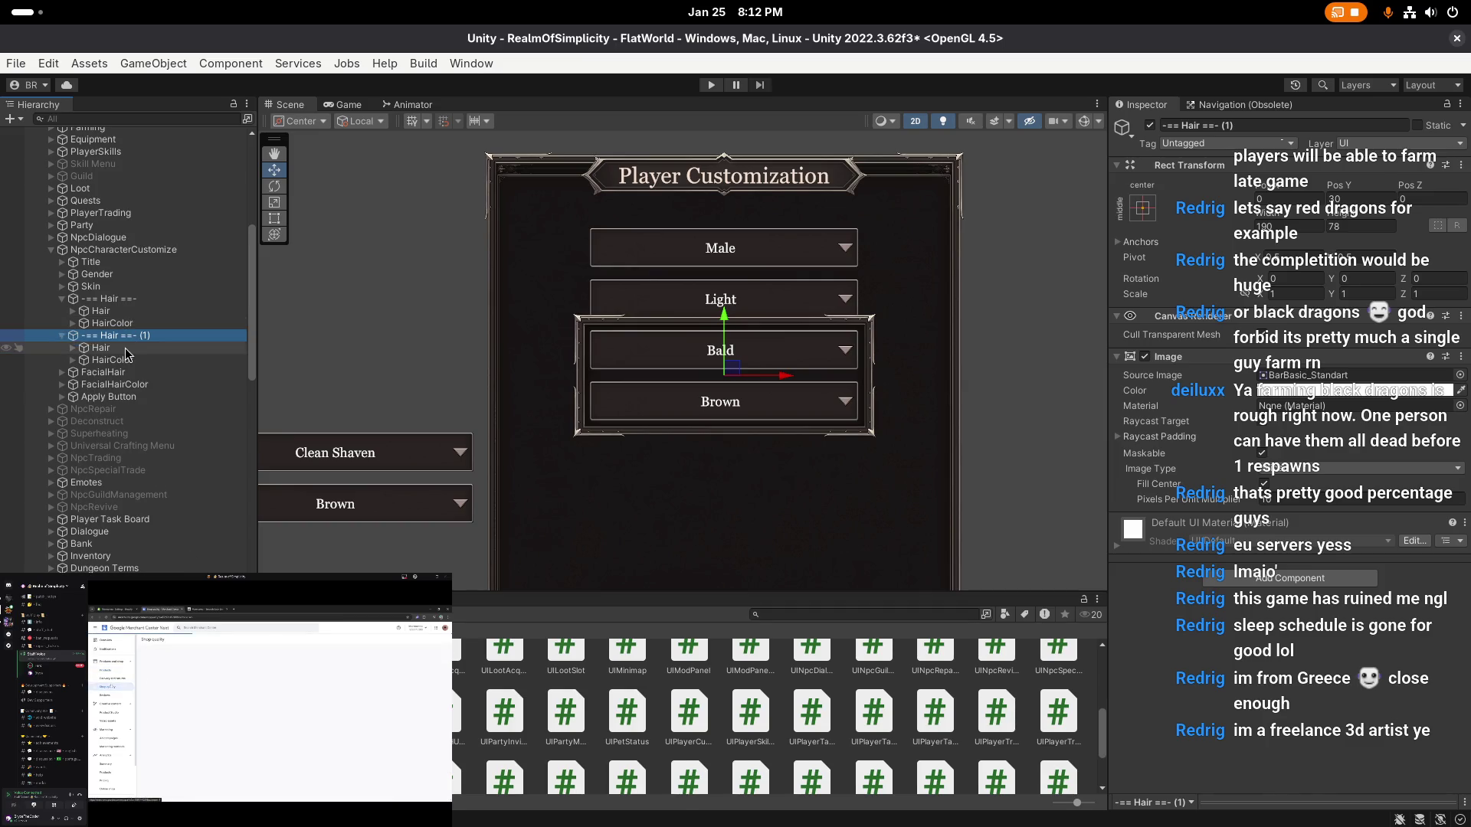
click(107, 348)
shift+click(132, 361)
key(Delete)
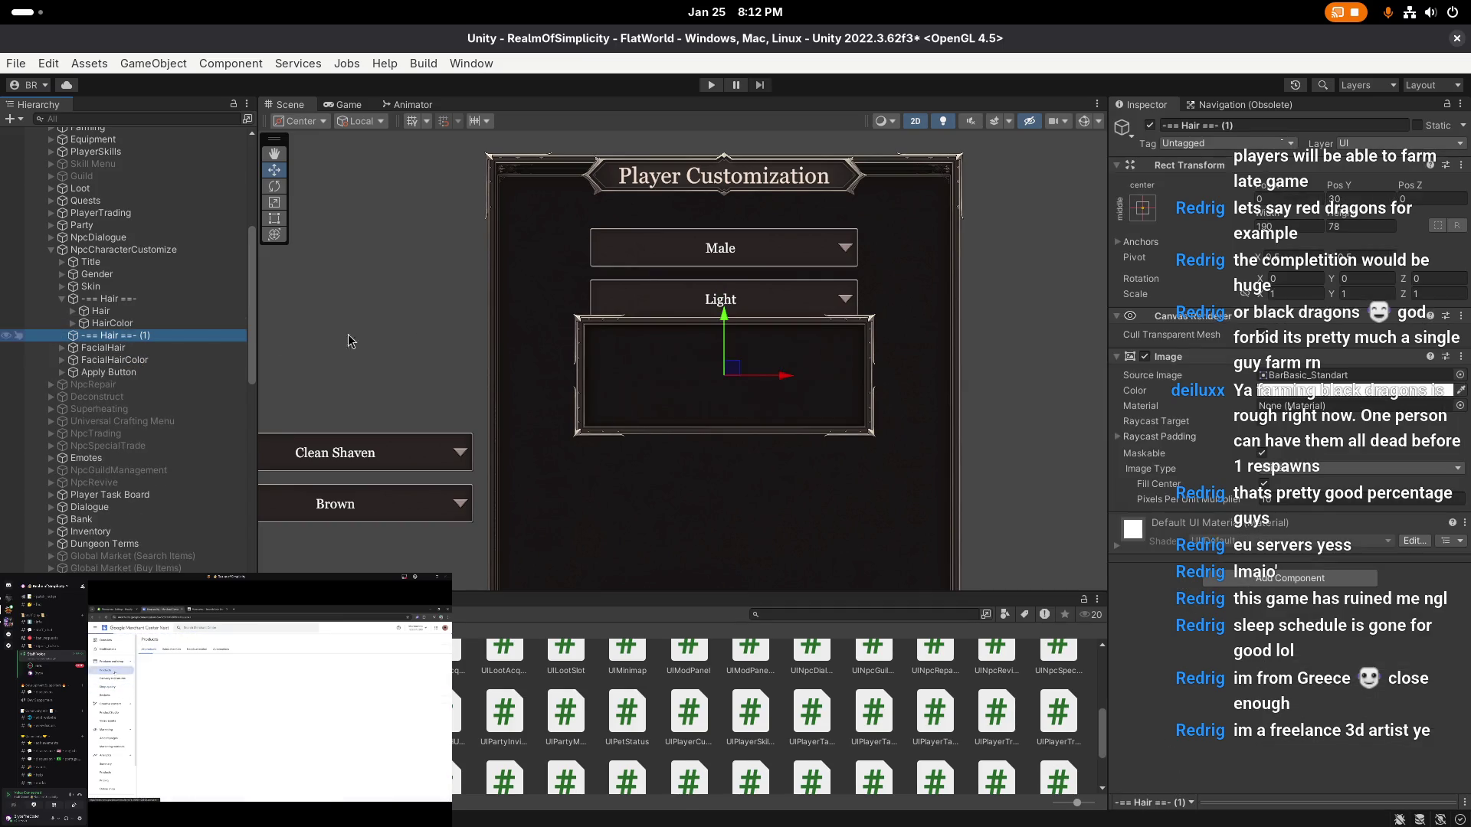
click(1241, 125)
key(BackSpace)
key(BackSpace)
key(BackSpace)
key(Return)
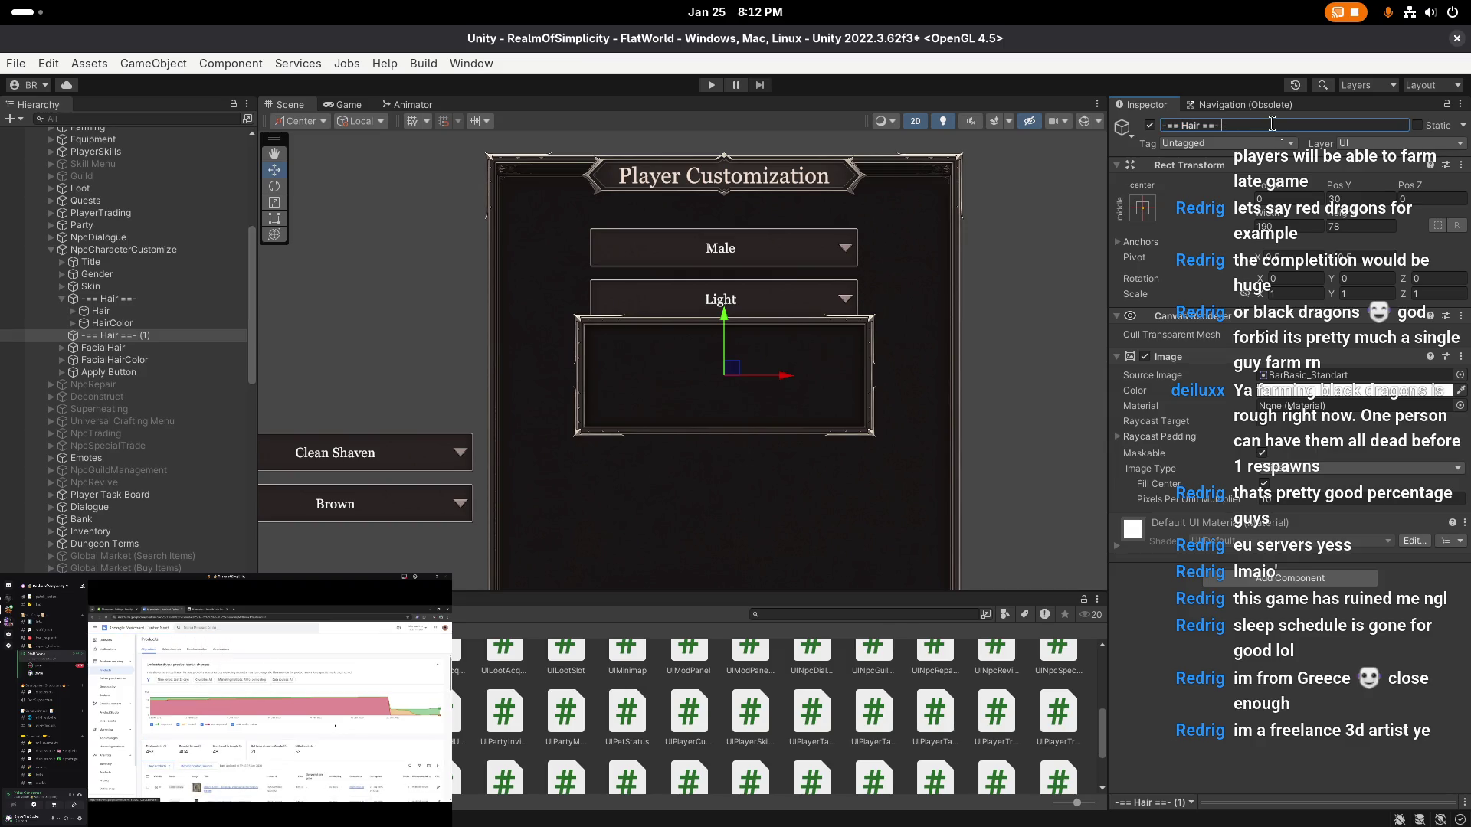
- Set Pos X of the FacialHair and FacialHairColor dropdowns to 0
scroll(648, 320, up, 3)
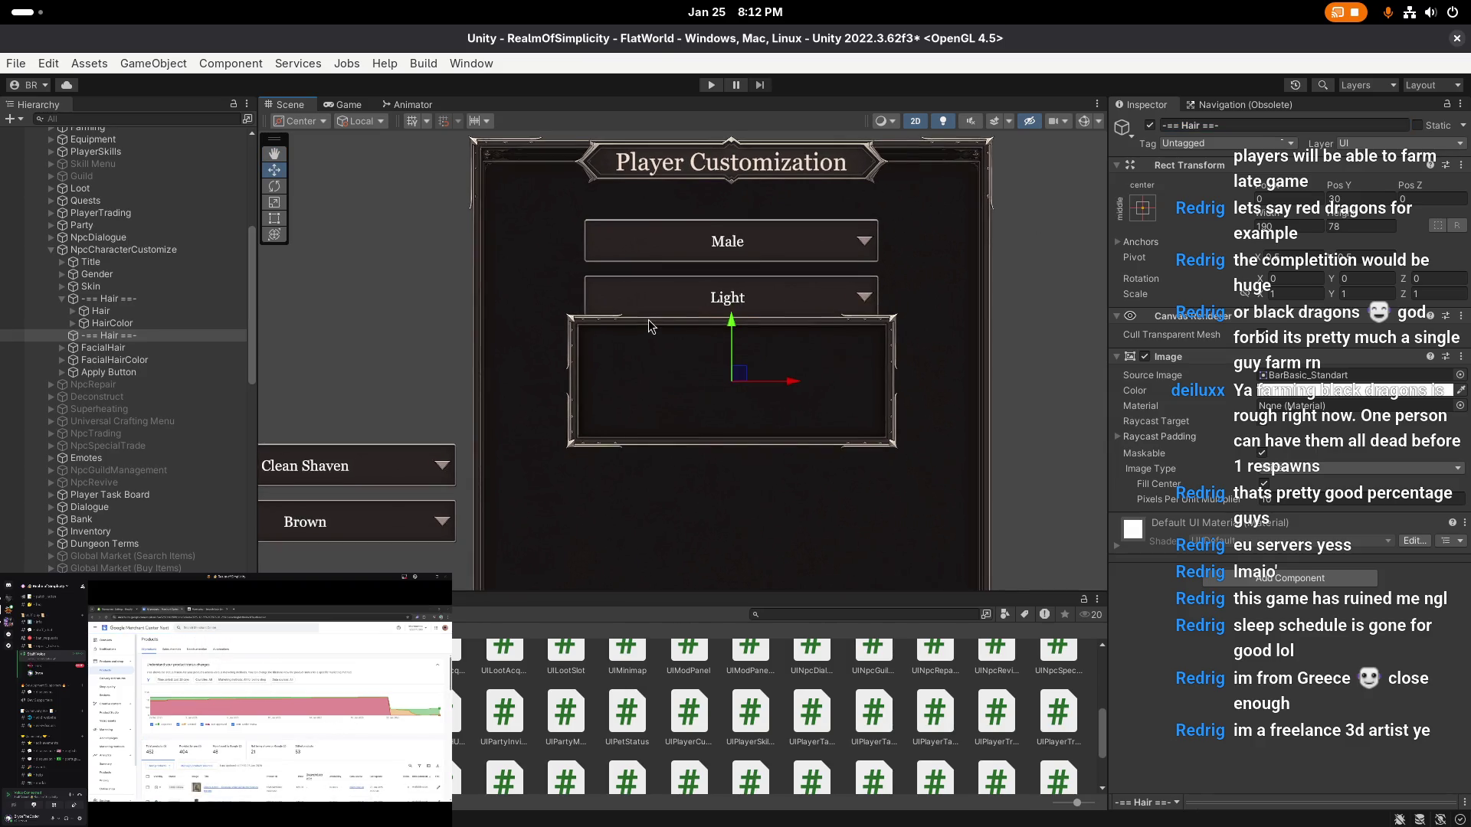
scroll(661, 310, down, 2)
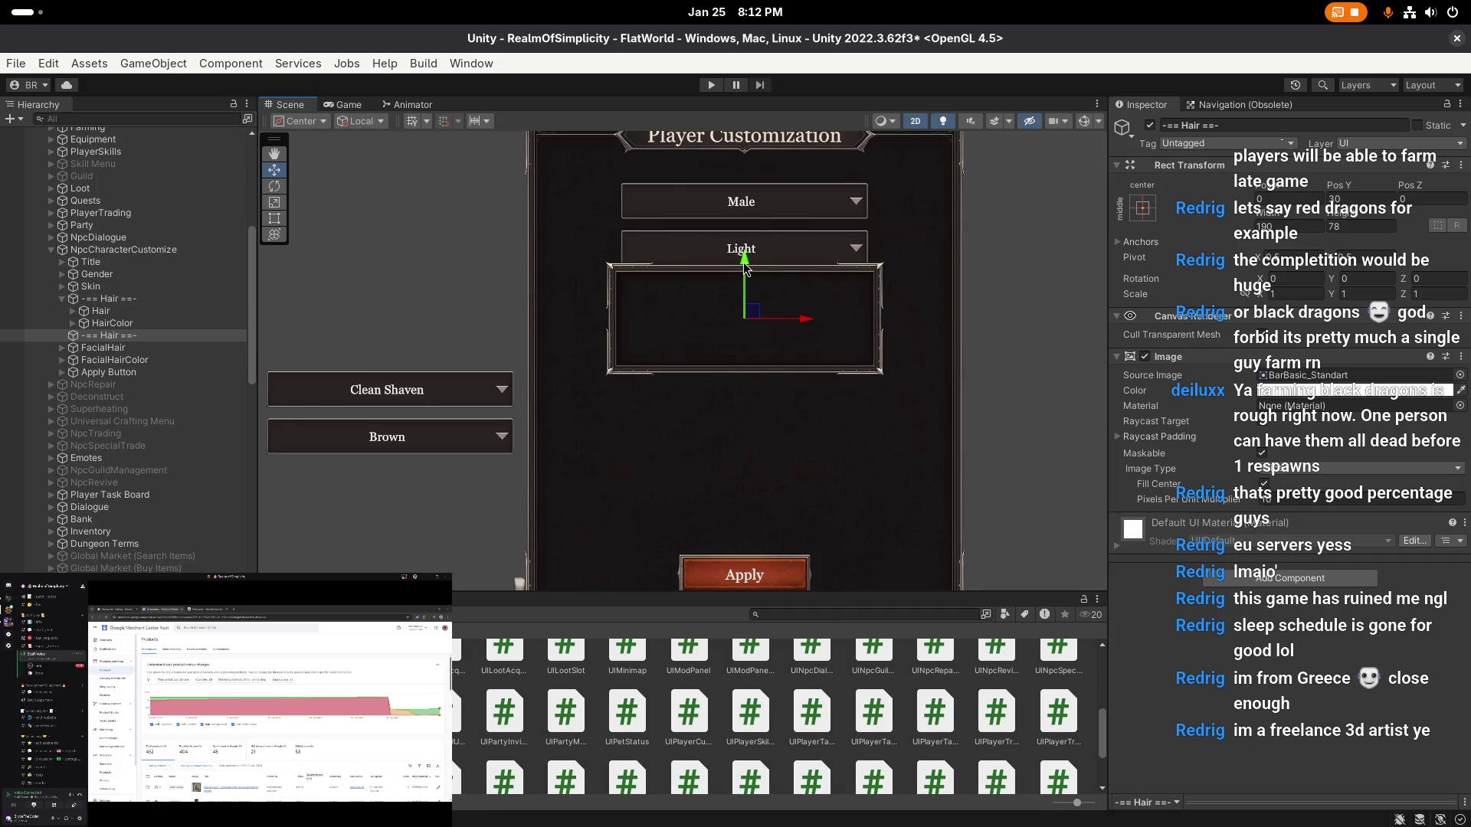
click(169, 348)
ctrl+click(173, 360)
click(1260, 198)
text(0)
key(Return)
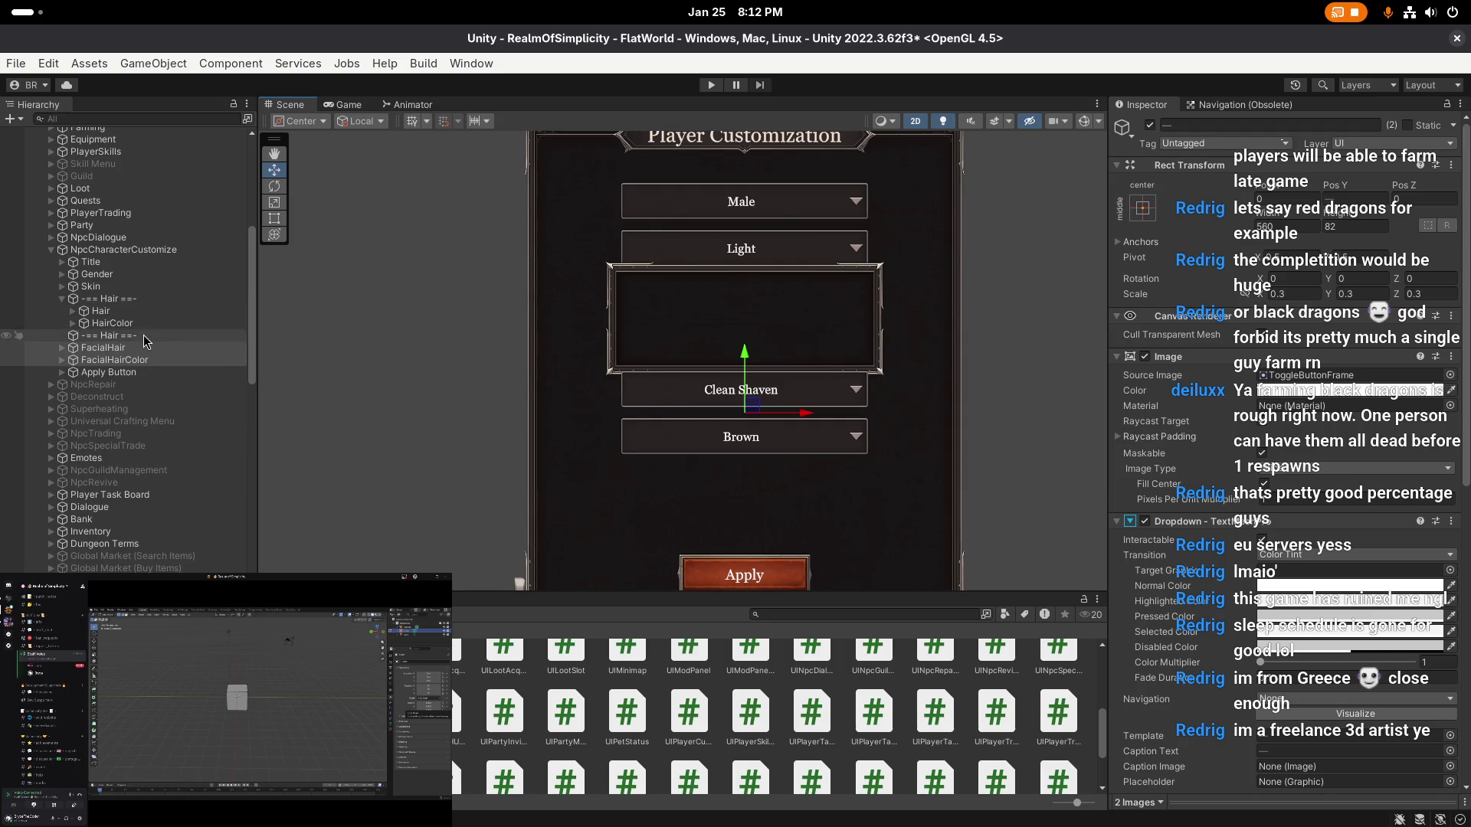
- Move the duplicate group frame down below the Hair group, to Pos Y -34
click(145, 337)
drag(754, 310, 751, 359)
scroll(751, 359, up, 3)
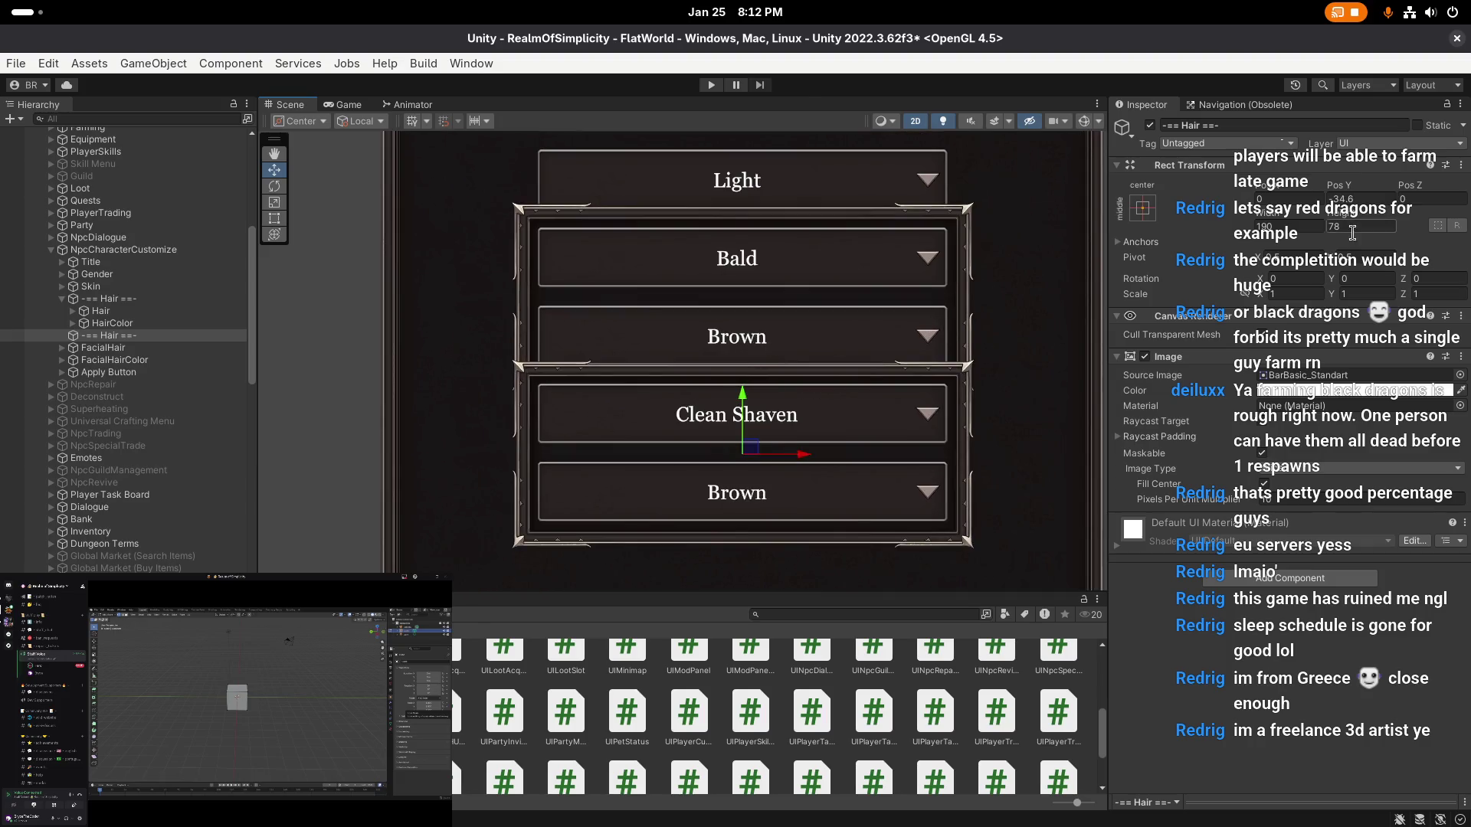
click(120, 300)
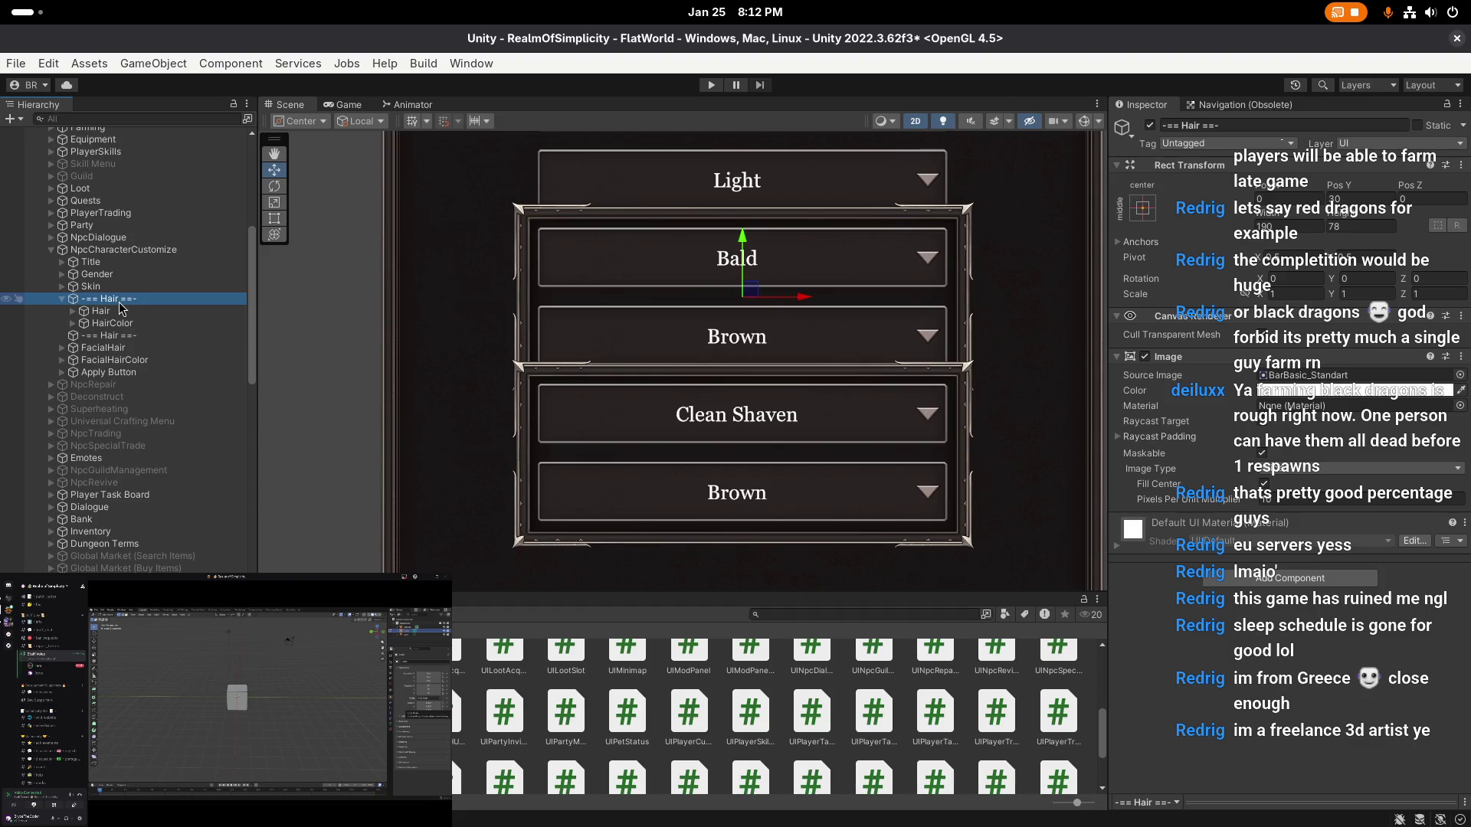
click(130, 314)
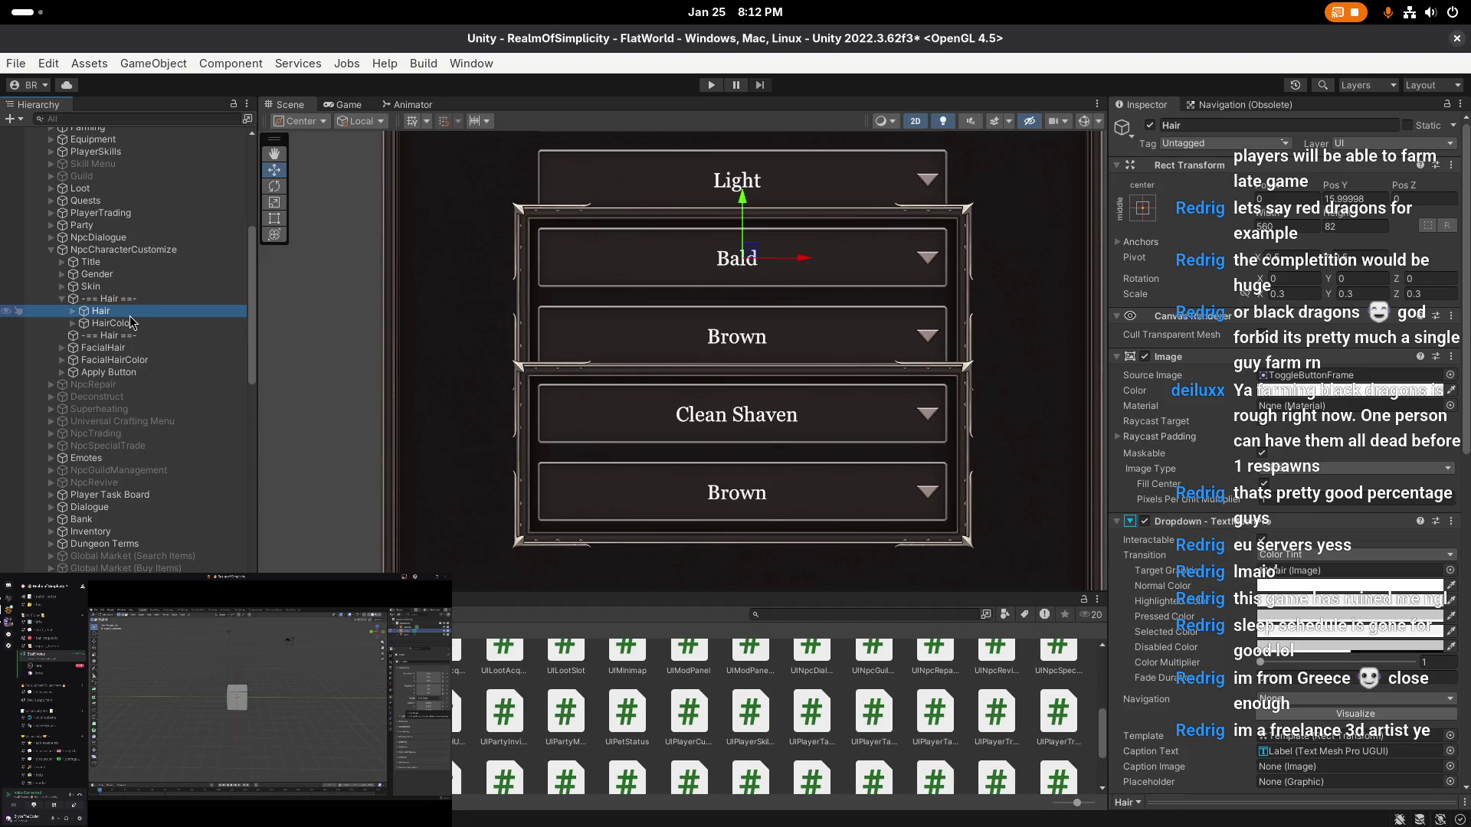
click(130, 299)
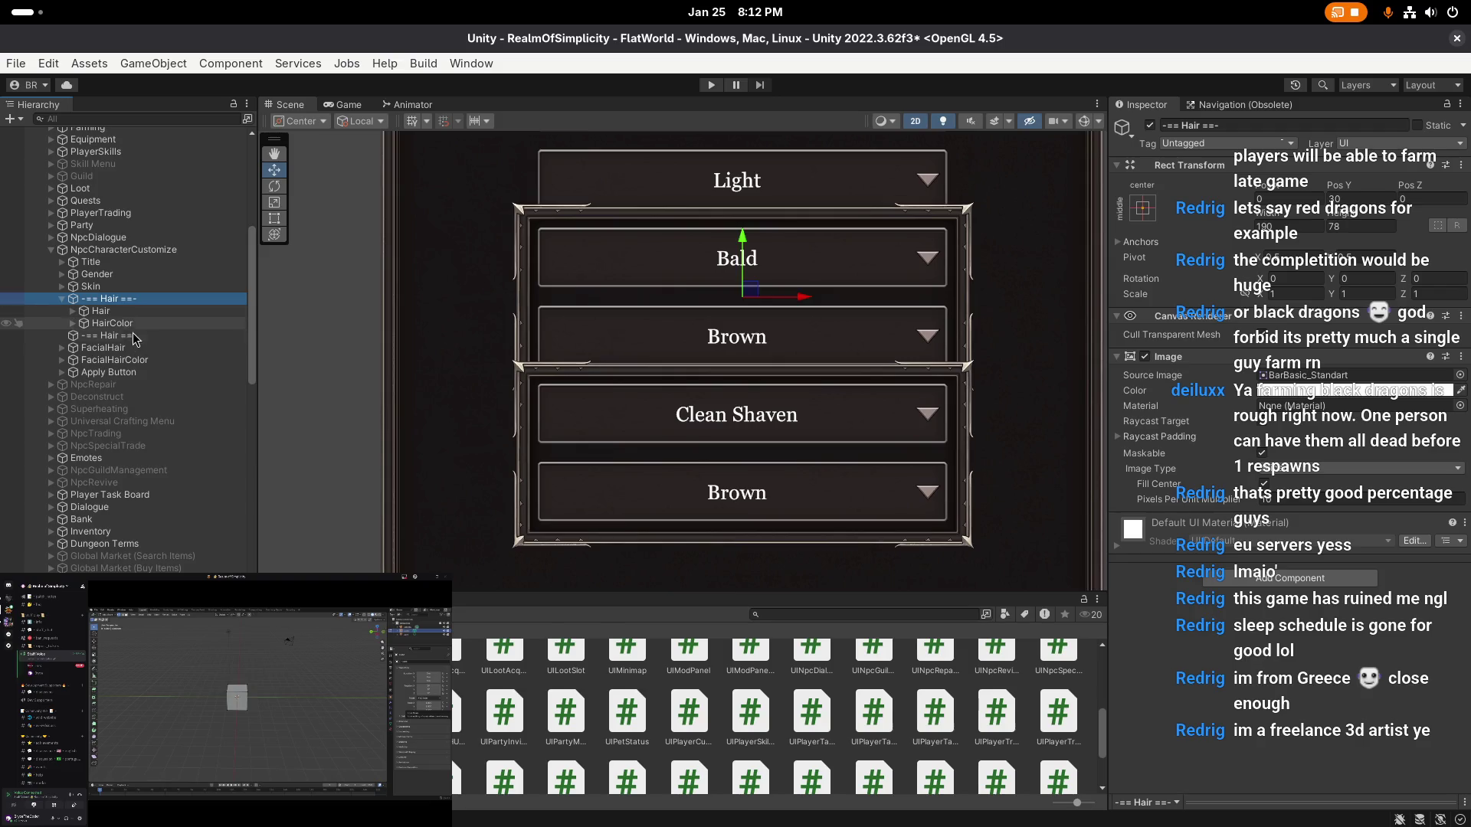
click(135, 336)
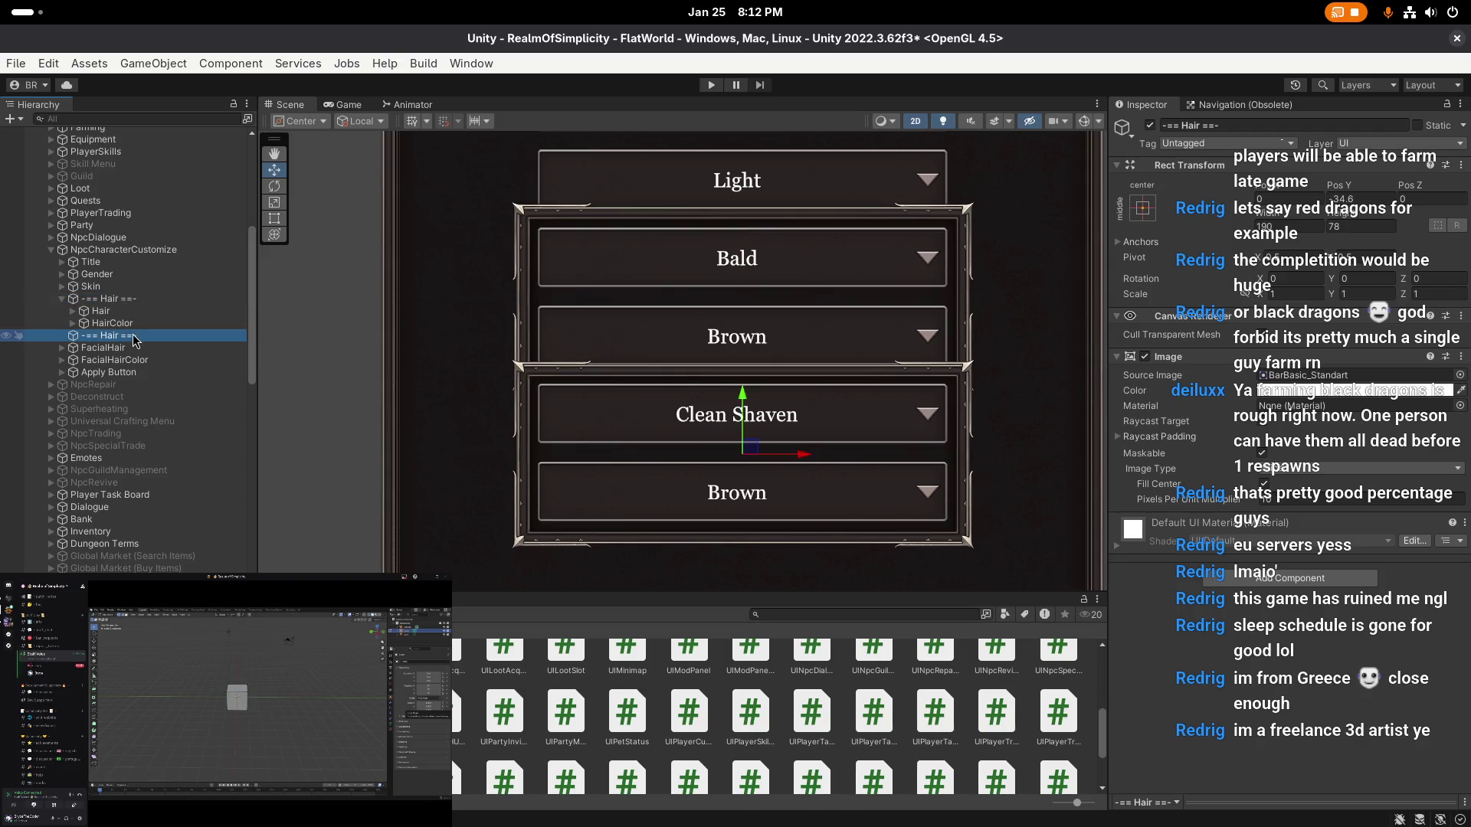
drag(745, 403, 741, 399)
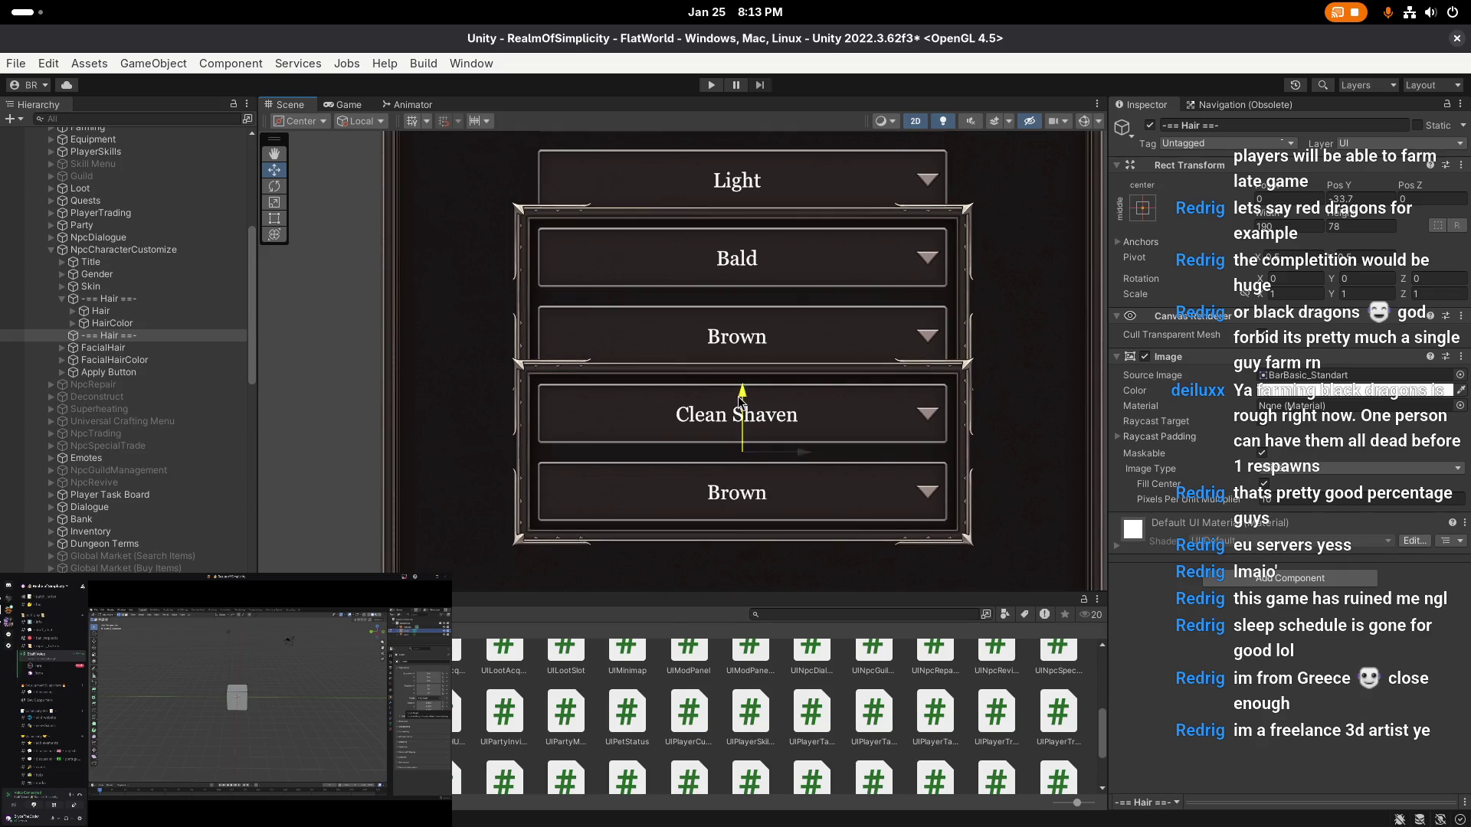
click(1339, 199)
text(34)
key(Return)
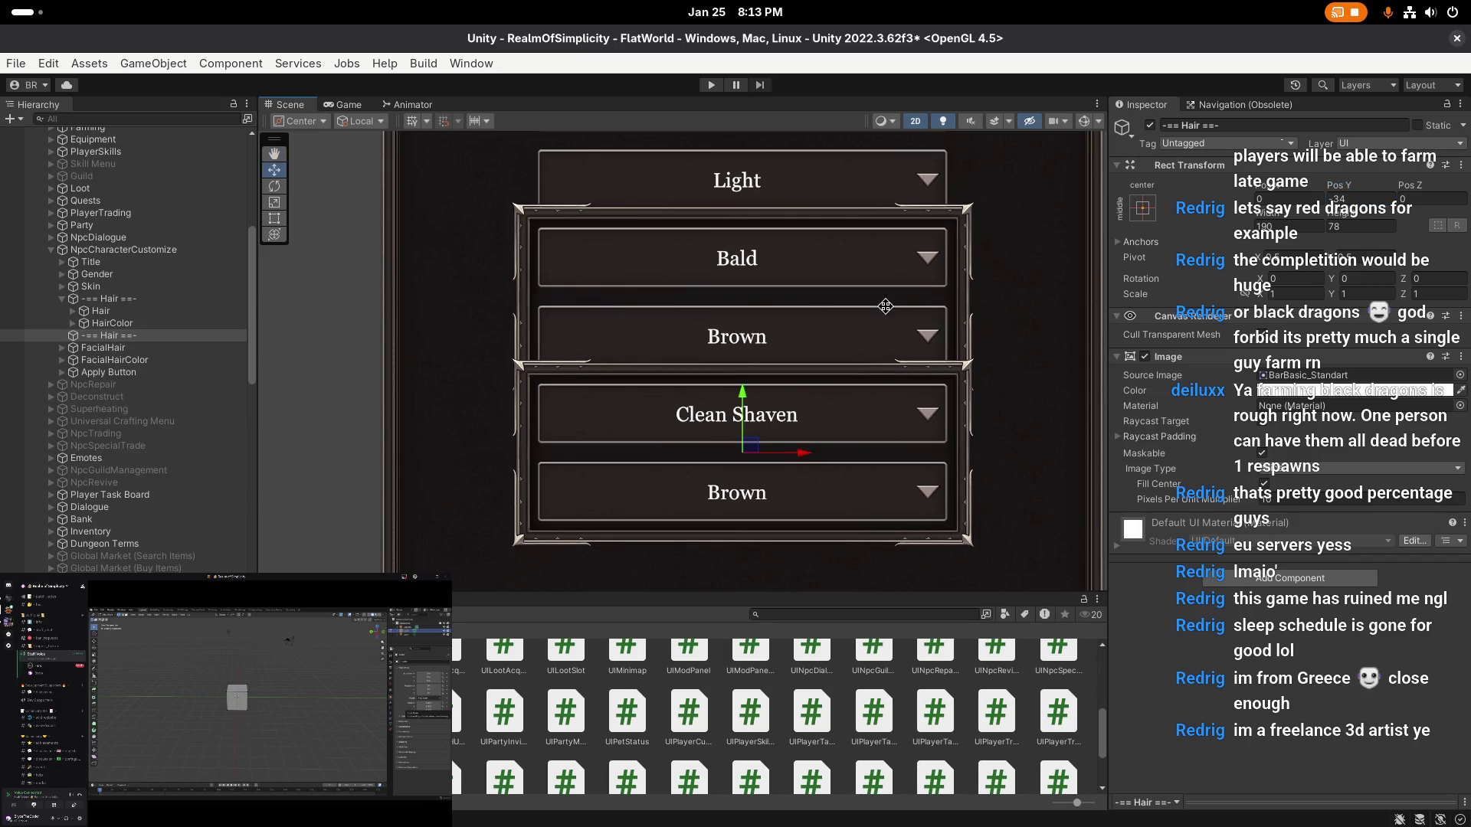
scroll(816, 324, down, 1)
- Rename the duplicate group to '-== Facial Hair ==-'
double_click(111, 336)
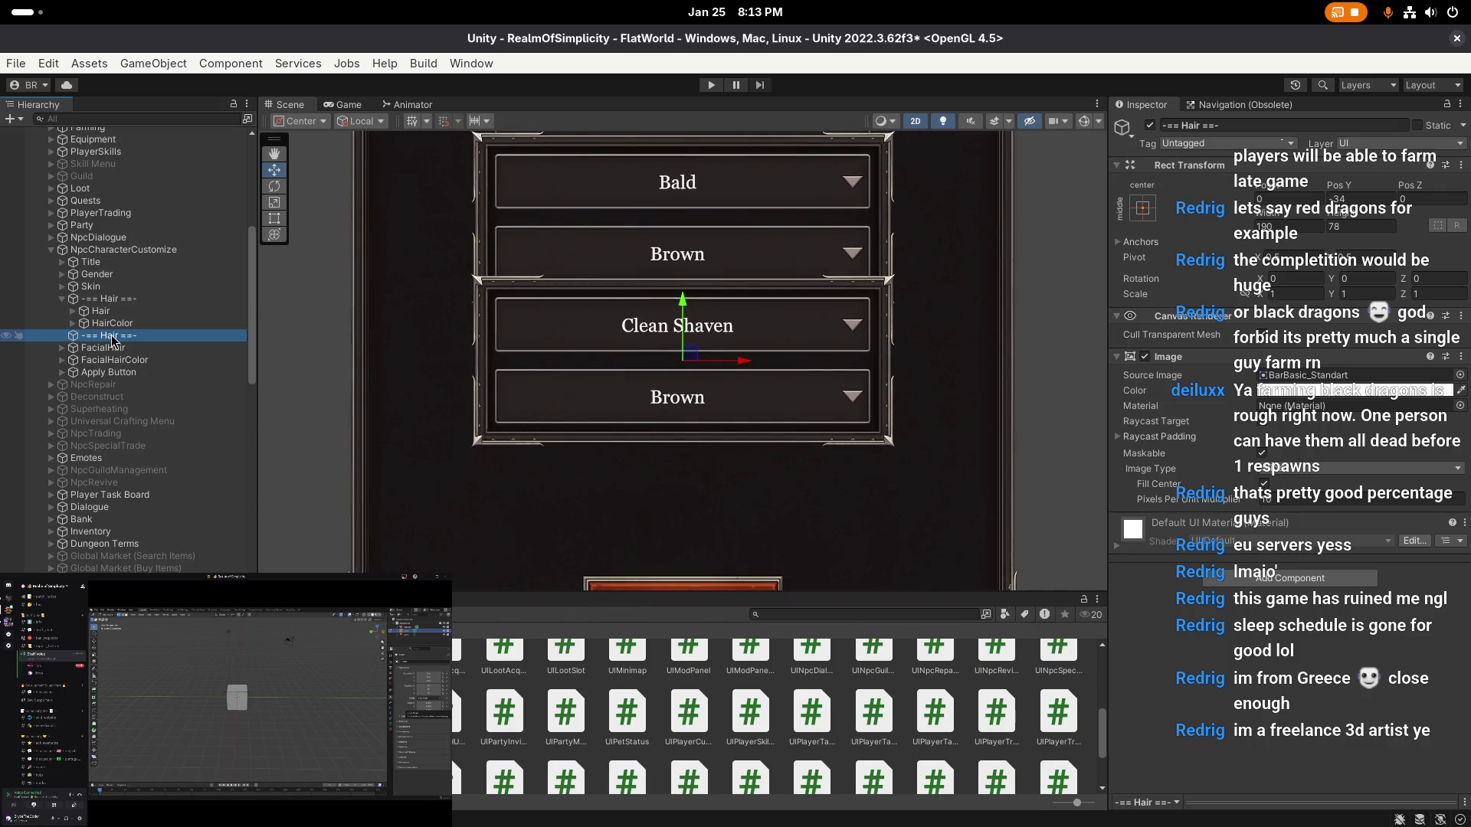
click(111, 337)
text(Facial)
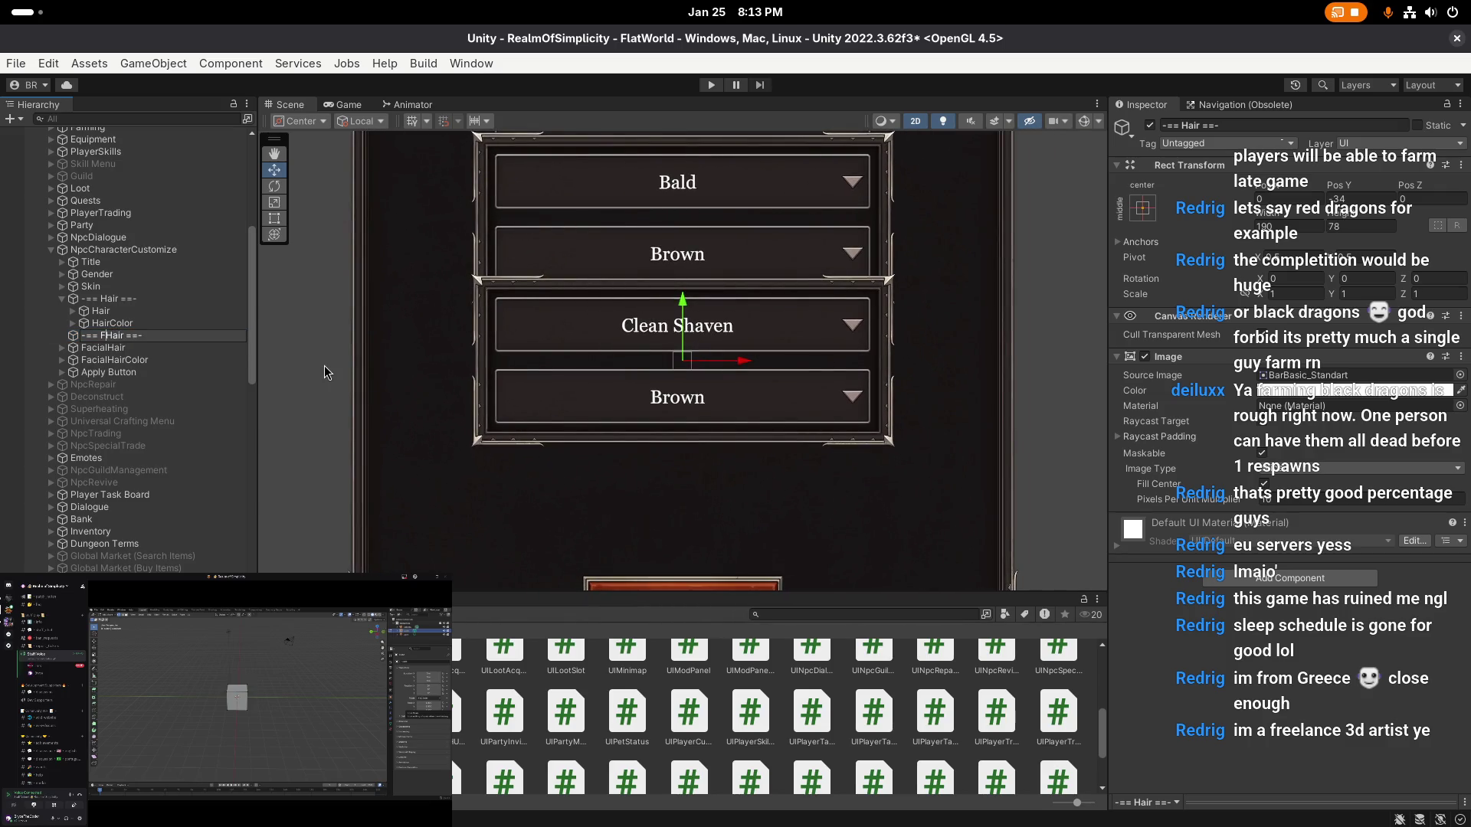
key(Return)
scroll(512, 352, down, 3)
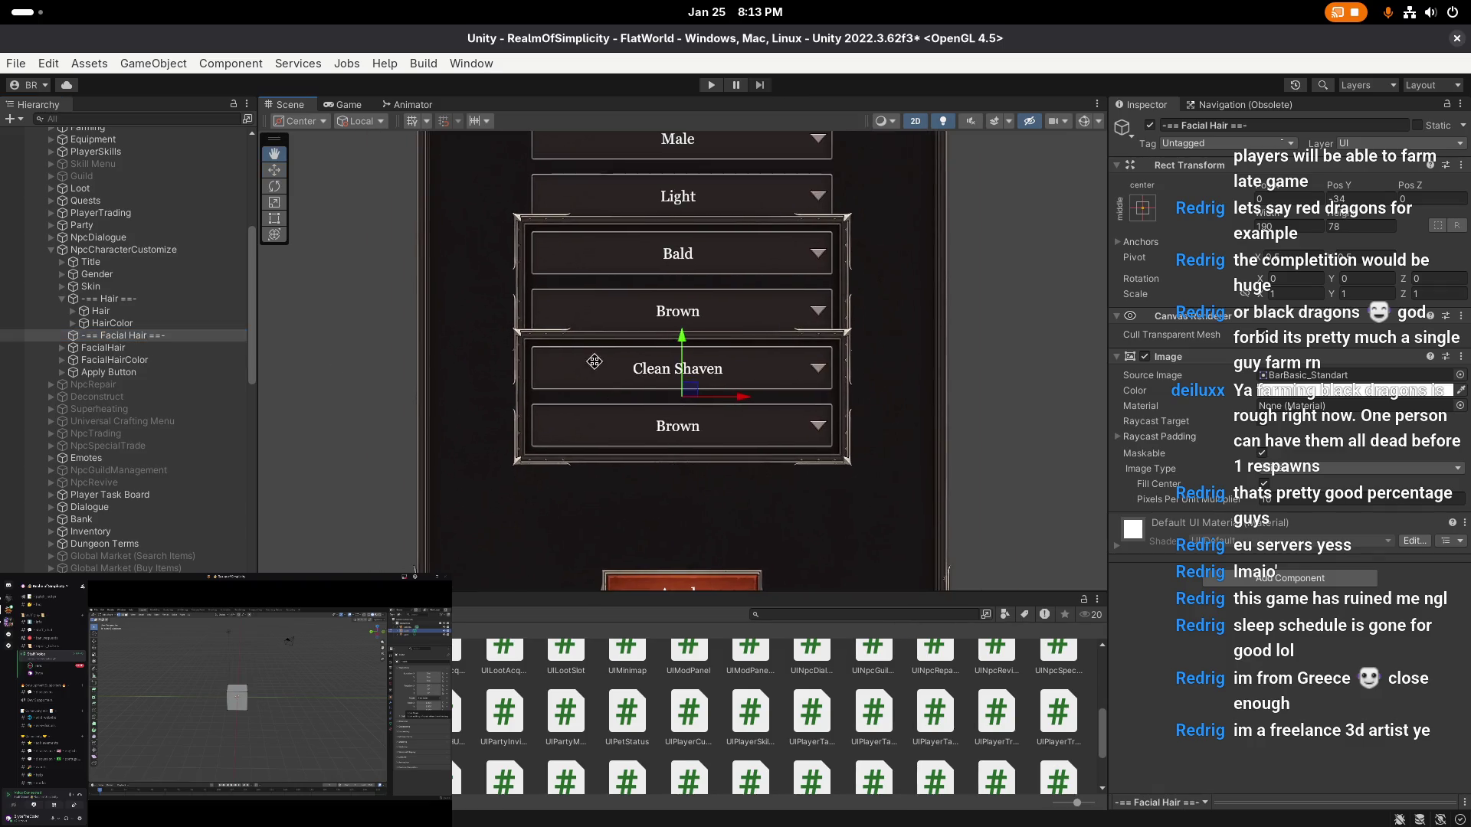
- Parent FacialHair and FacialHairColor under '-== Facial Hair ==-' and collapse both groups
click(104, 351)
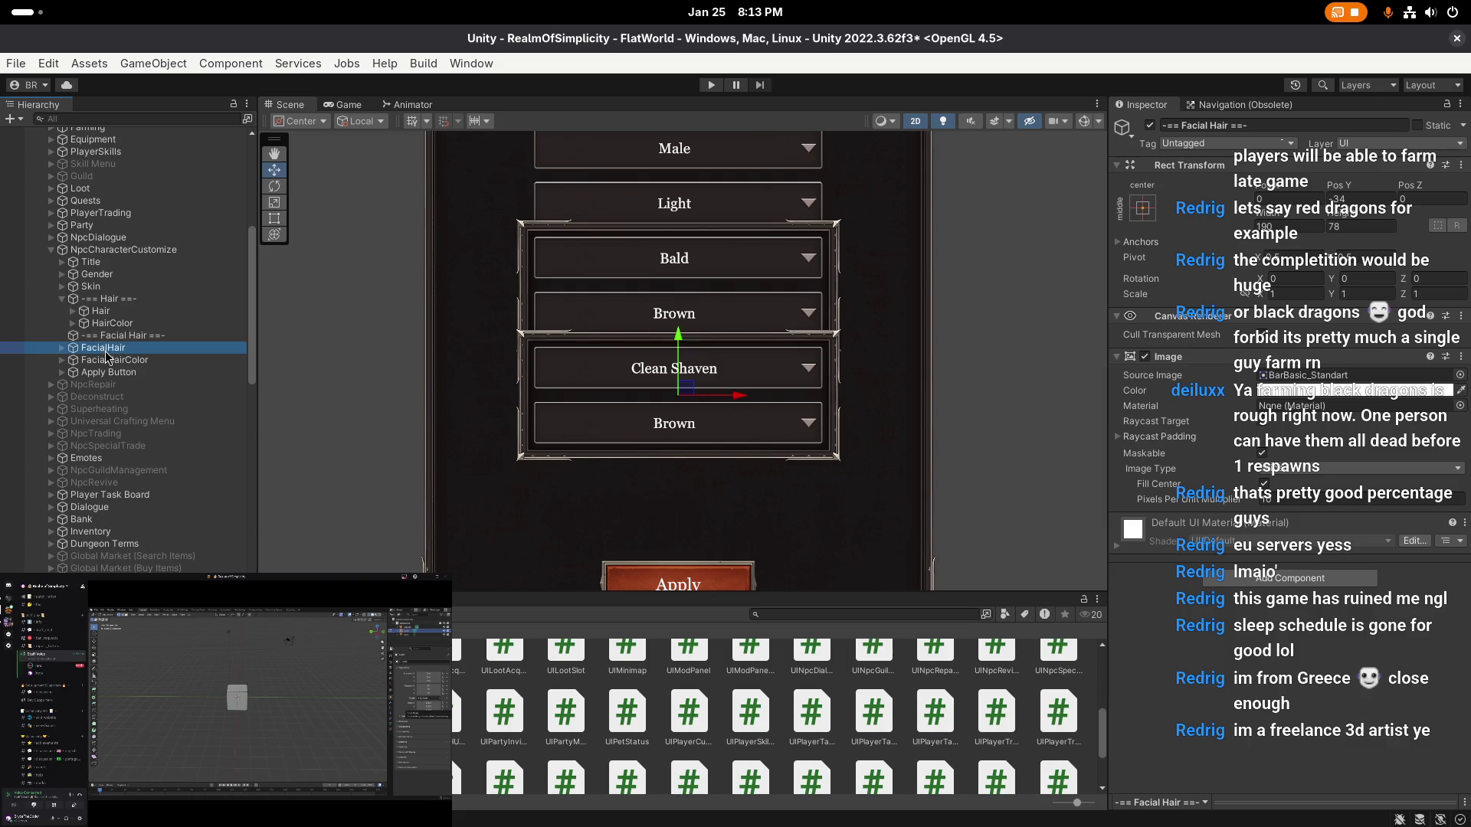
shift+click(115, 360)
drag(121, 354, 126, 340)
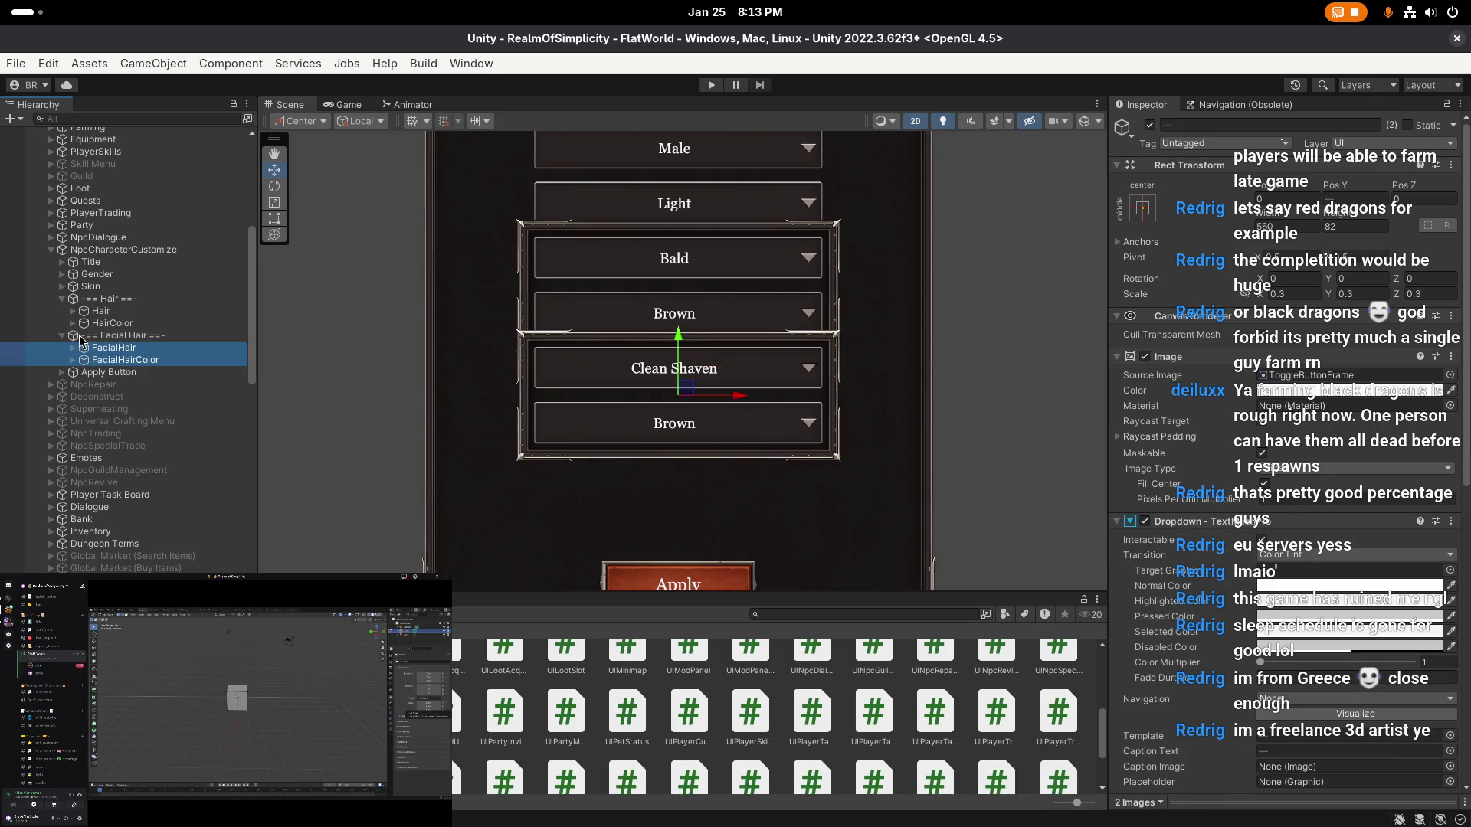
click(62, 335)
click(63, 299)
scroll(563, 299, down, 1)
scroll(564, 299, down, 2)
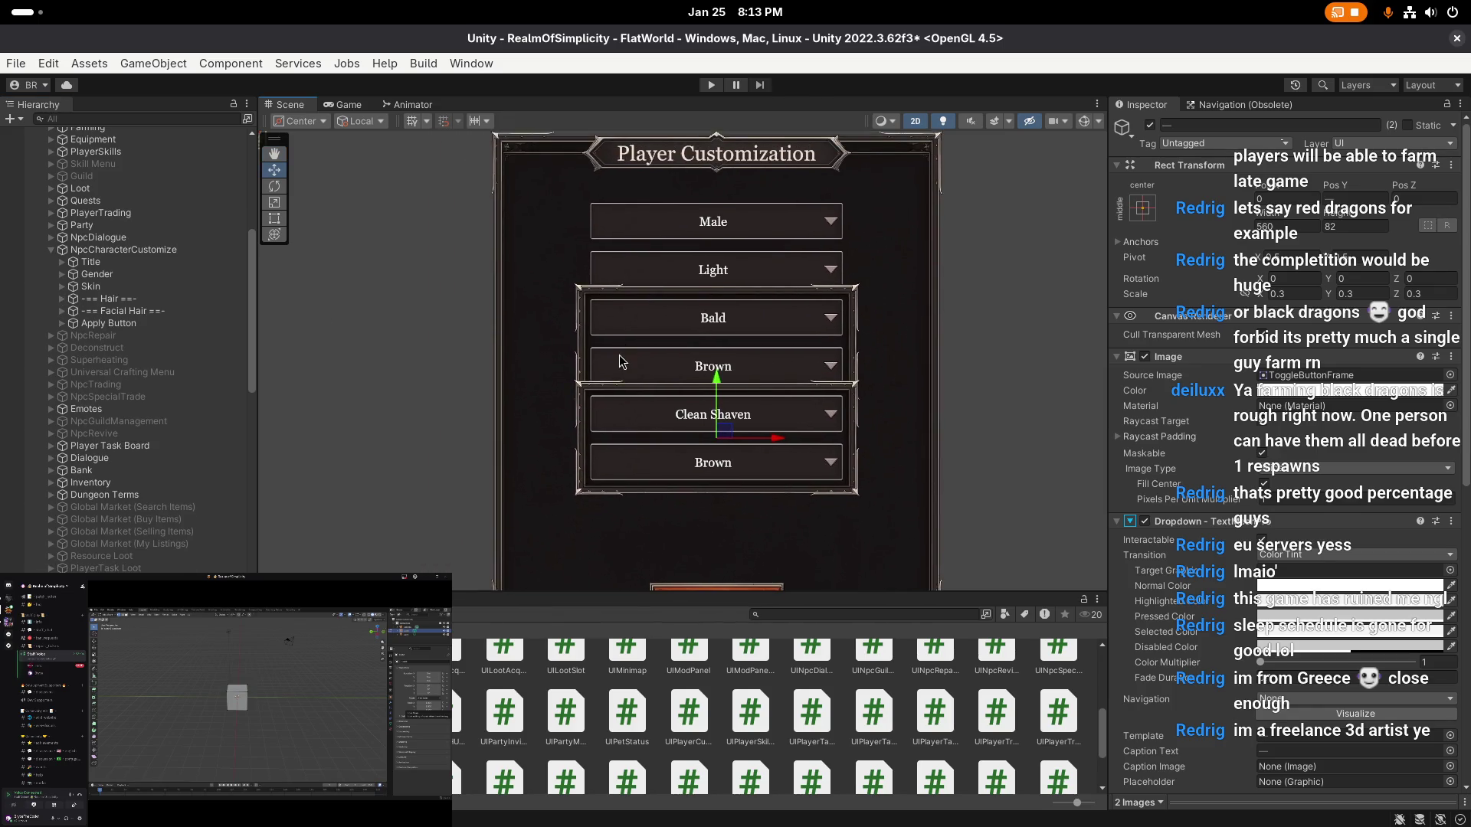
- Drag the Facial Hair group down the panel and the Hair group slightly down
click(128, 300)
click(127, 310)
drag(705, 355, 704, 452)
click(699, 300)
scroll(699, 300, up, 1)
drag(699, 300, 703, 296)
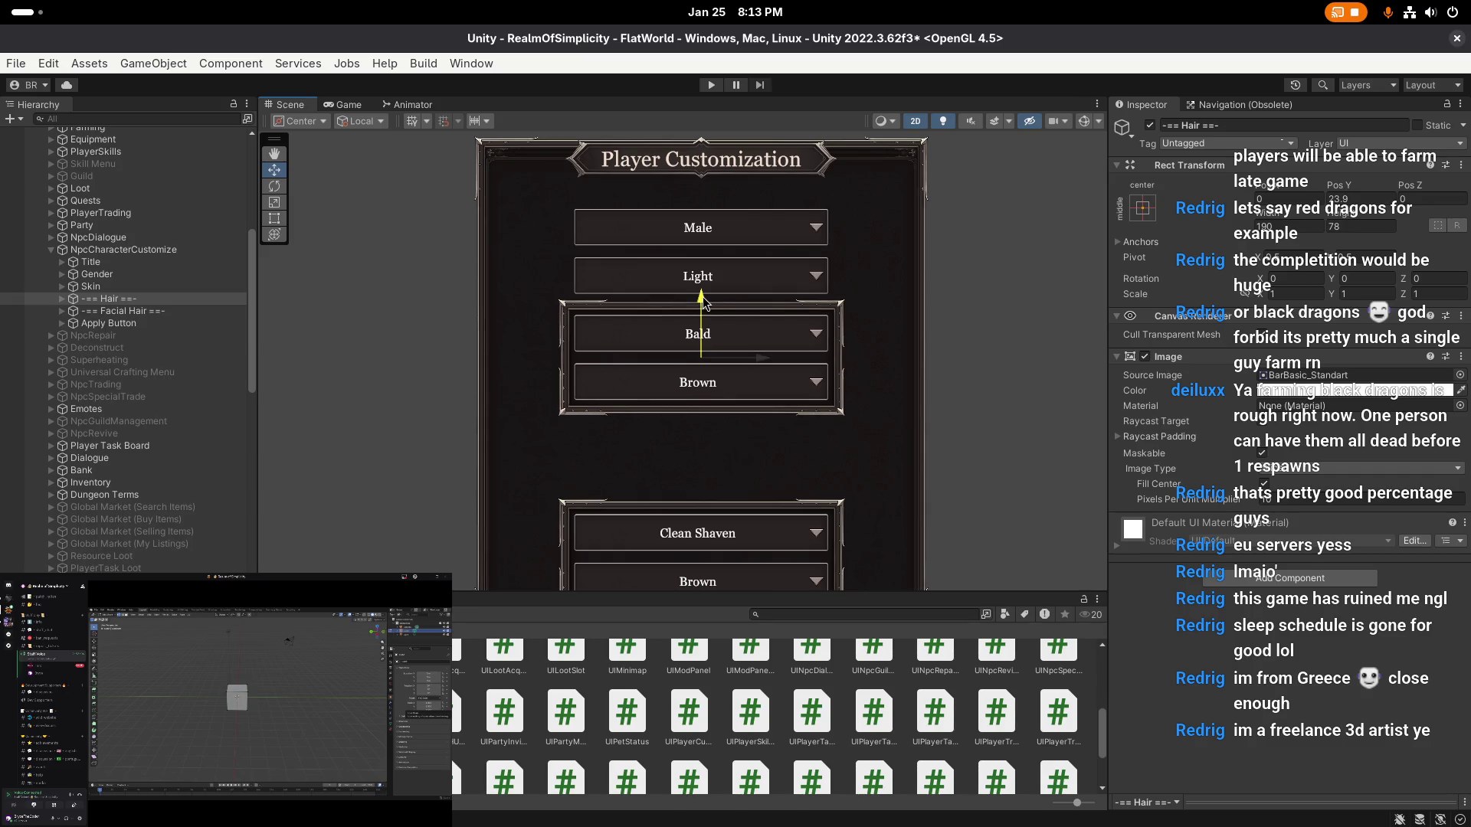
click(142, 311)
- Set the Hair group's Pos Y to 24
click(99, 299)
click(1356, 199)
text(24)
key(Return)
- Try several Pos Y expressions for the Facial Hair group, settling at -58
click(126, 311)
click(1356, 198)
text(24)
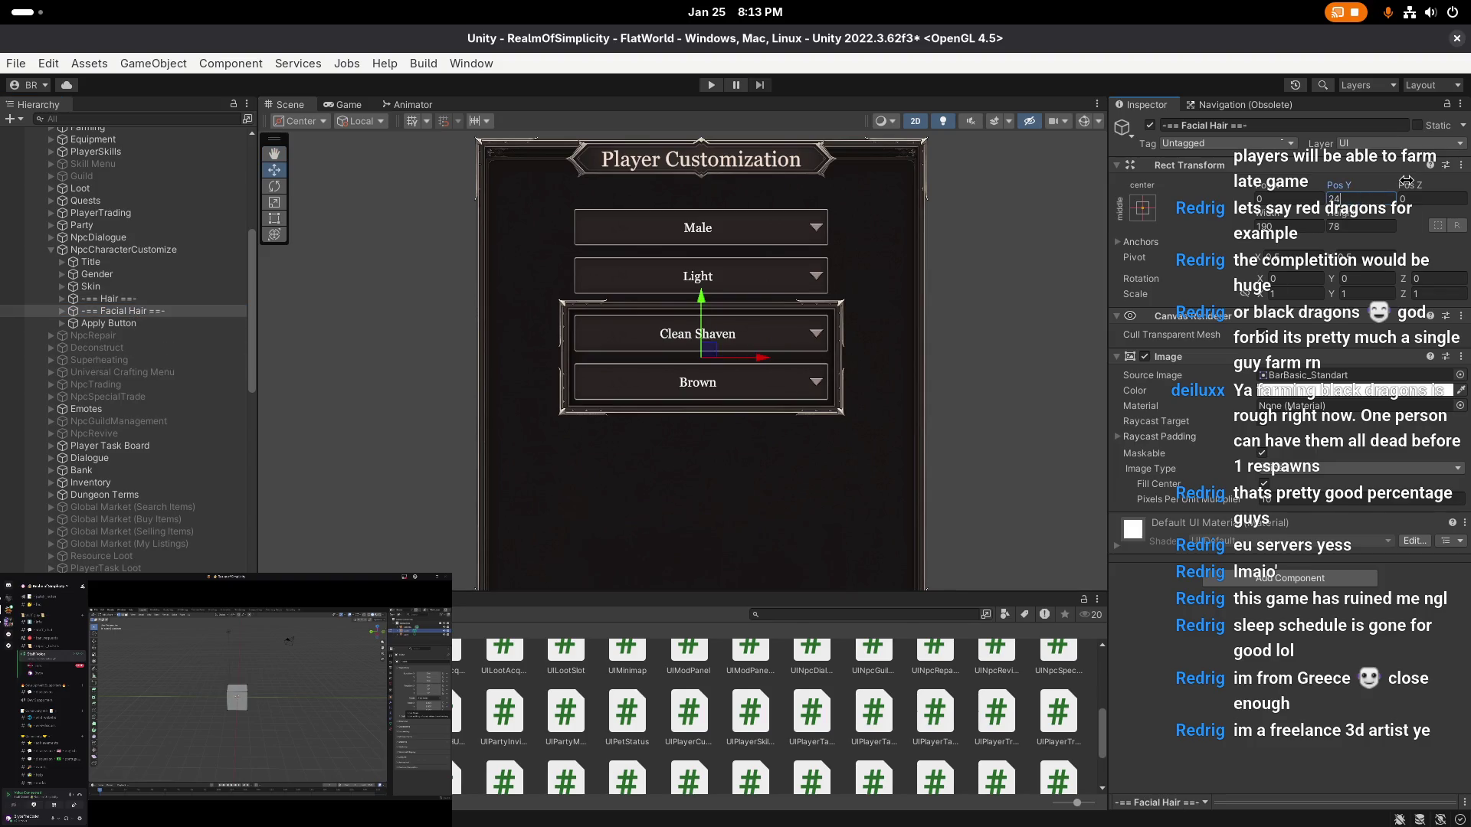
text(-32)
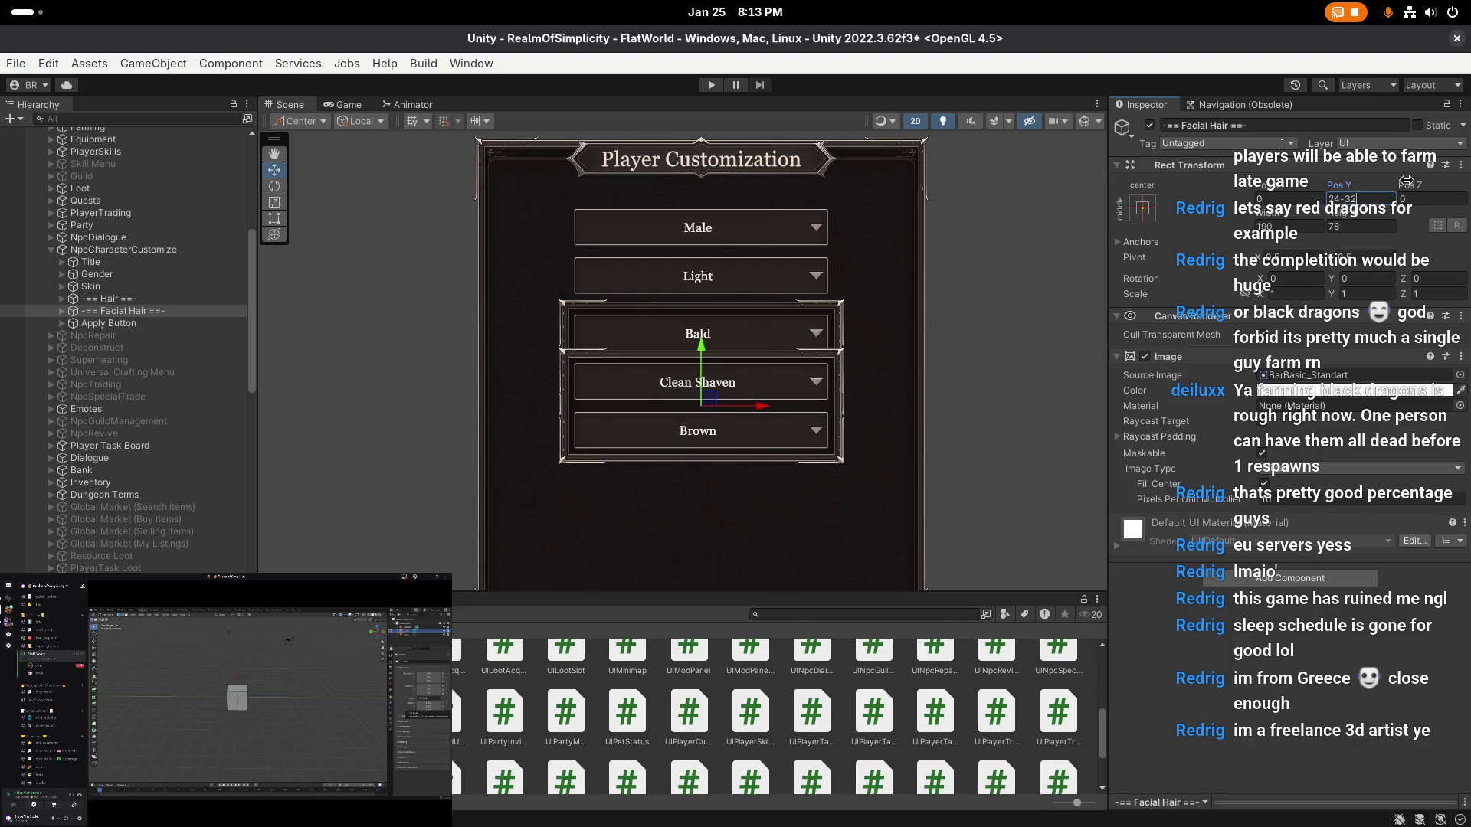
key(BackSpace)
key(BackSpace)
text(64)
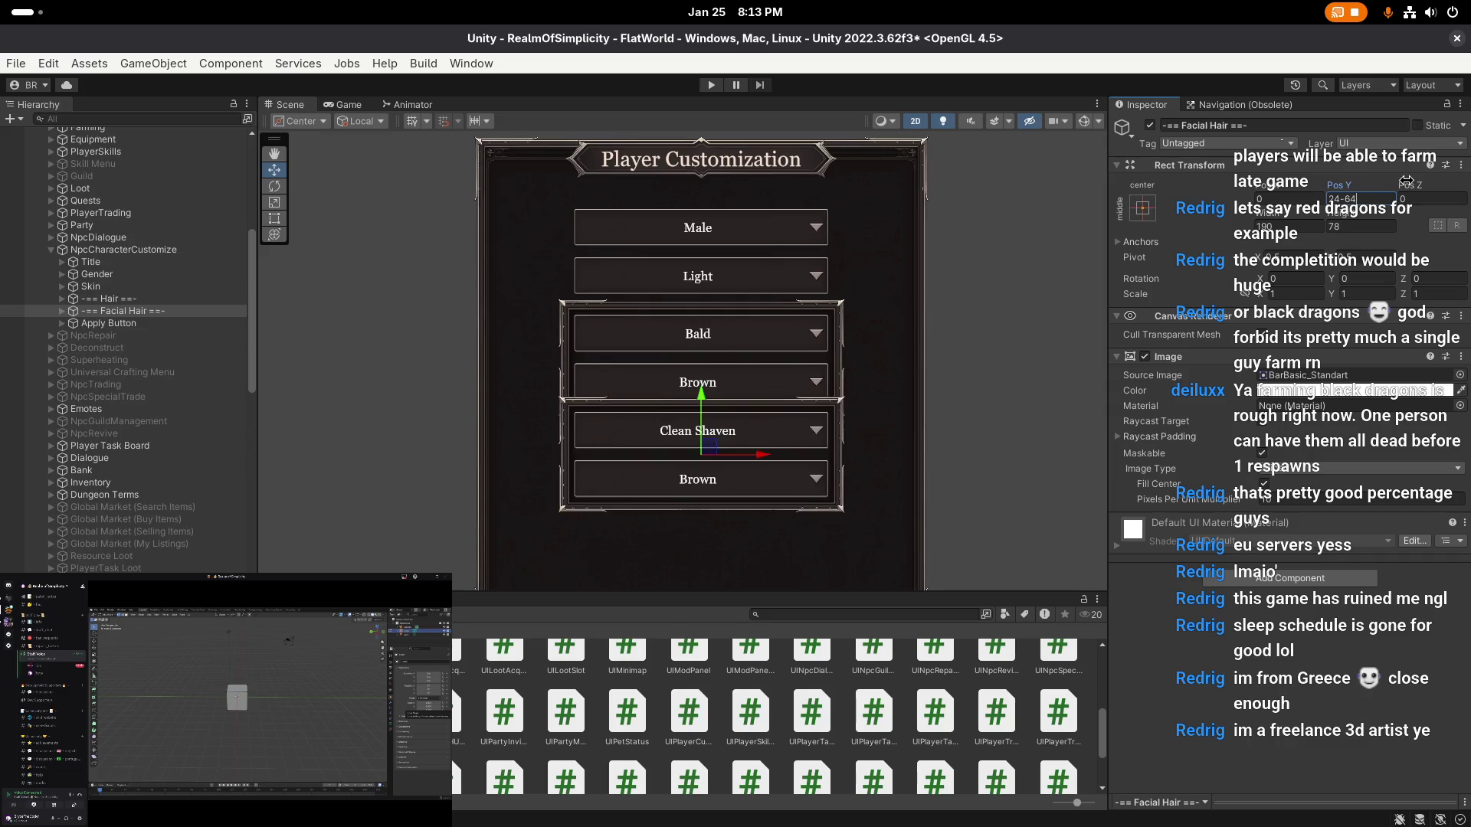
key(BackSpace)
key(BackSpace)
text(63)
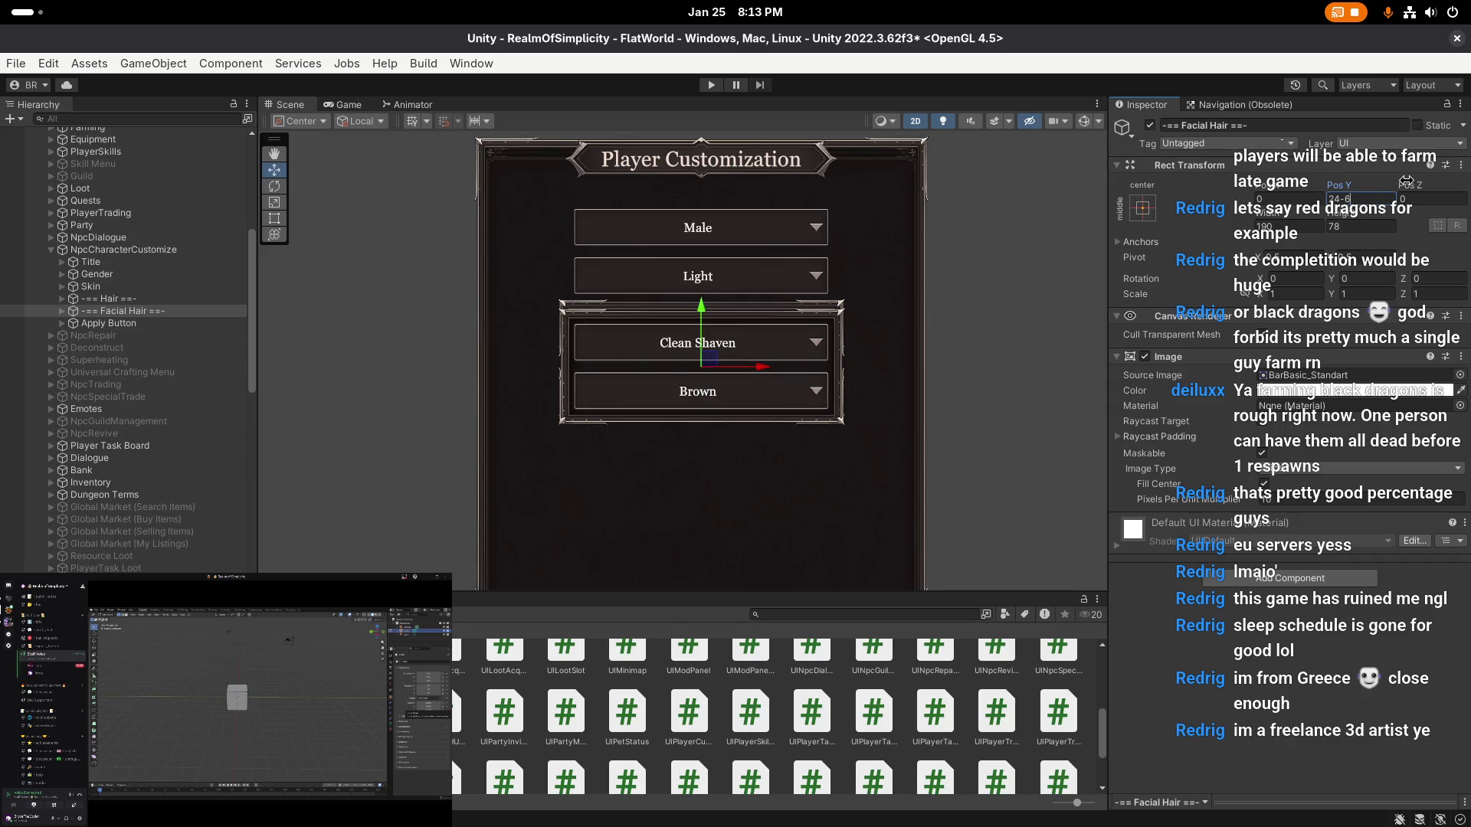
key(BackSpace)
key(BackSpace)
text(46)
key(BackSpace)
key(BackSpace)
text(64)
key(BackSpace)
key(BackSpace)
text(64-1)
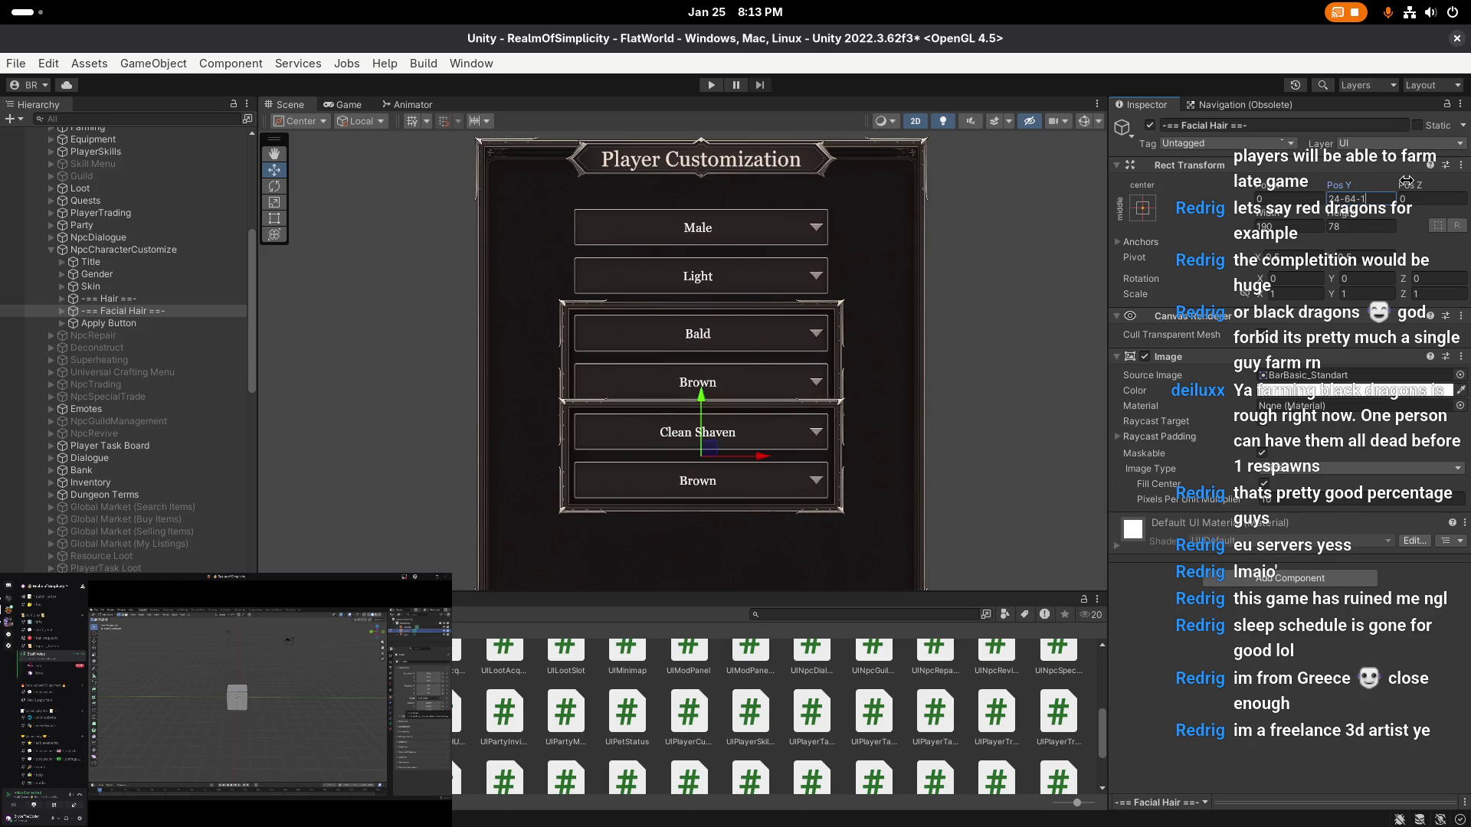
text(6)
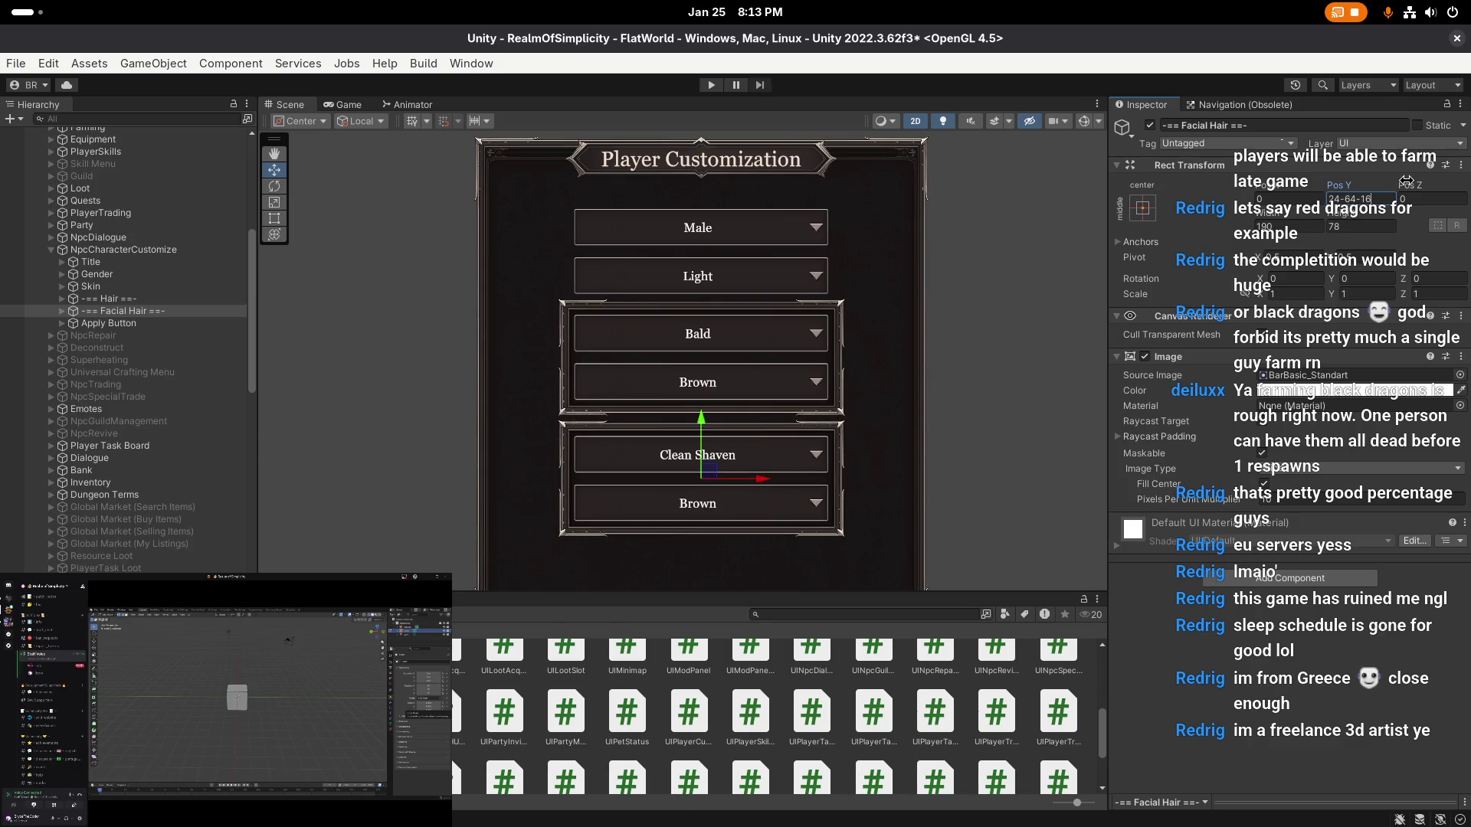
key(BackSpace)
text(8)
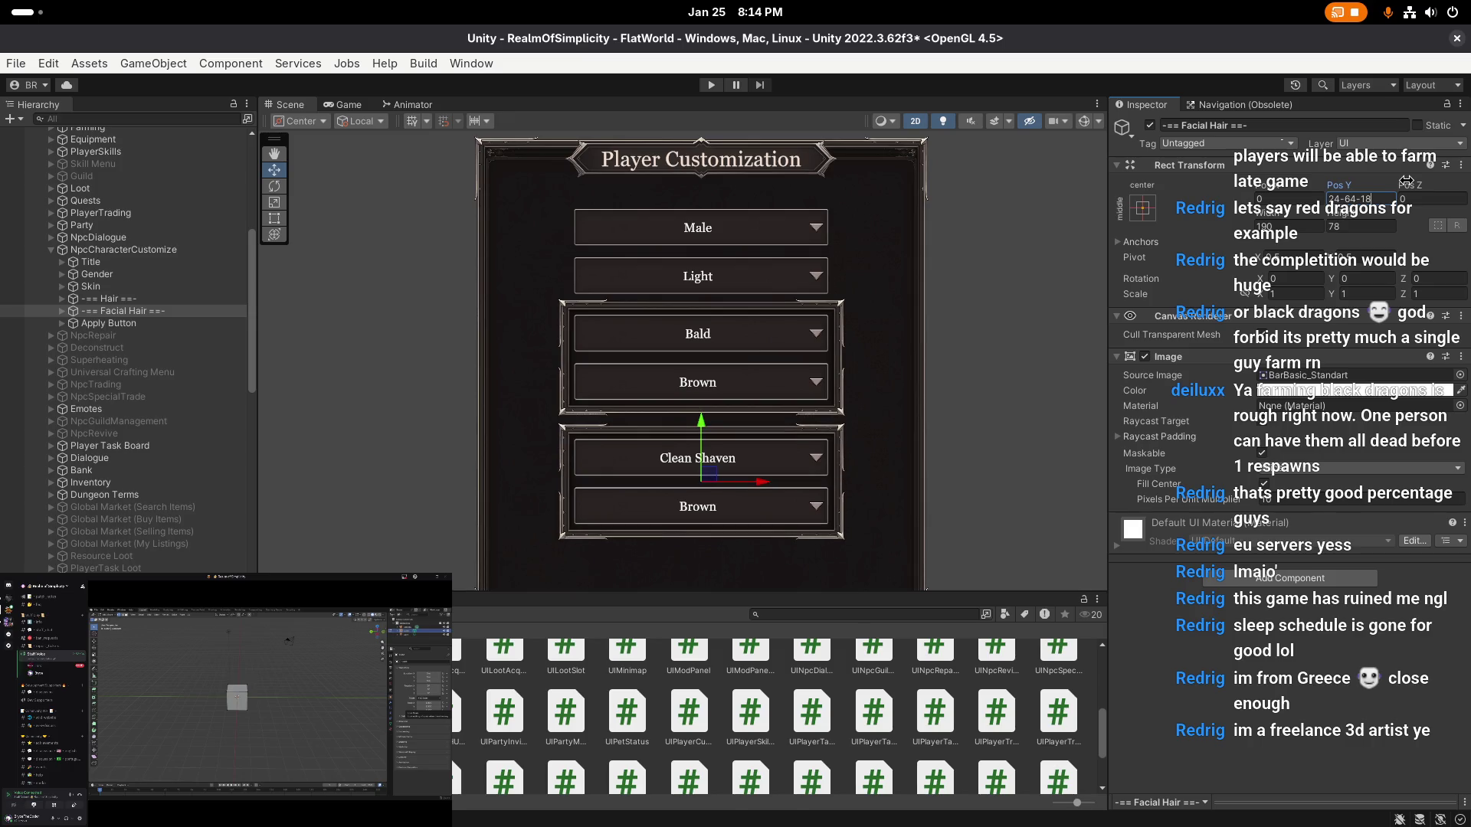
key(Return)
- Set Hair's Pos Y to 22 and reduce Facial Hair's height from 78 to 76
click(160, 300)
click(1358, 197)
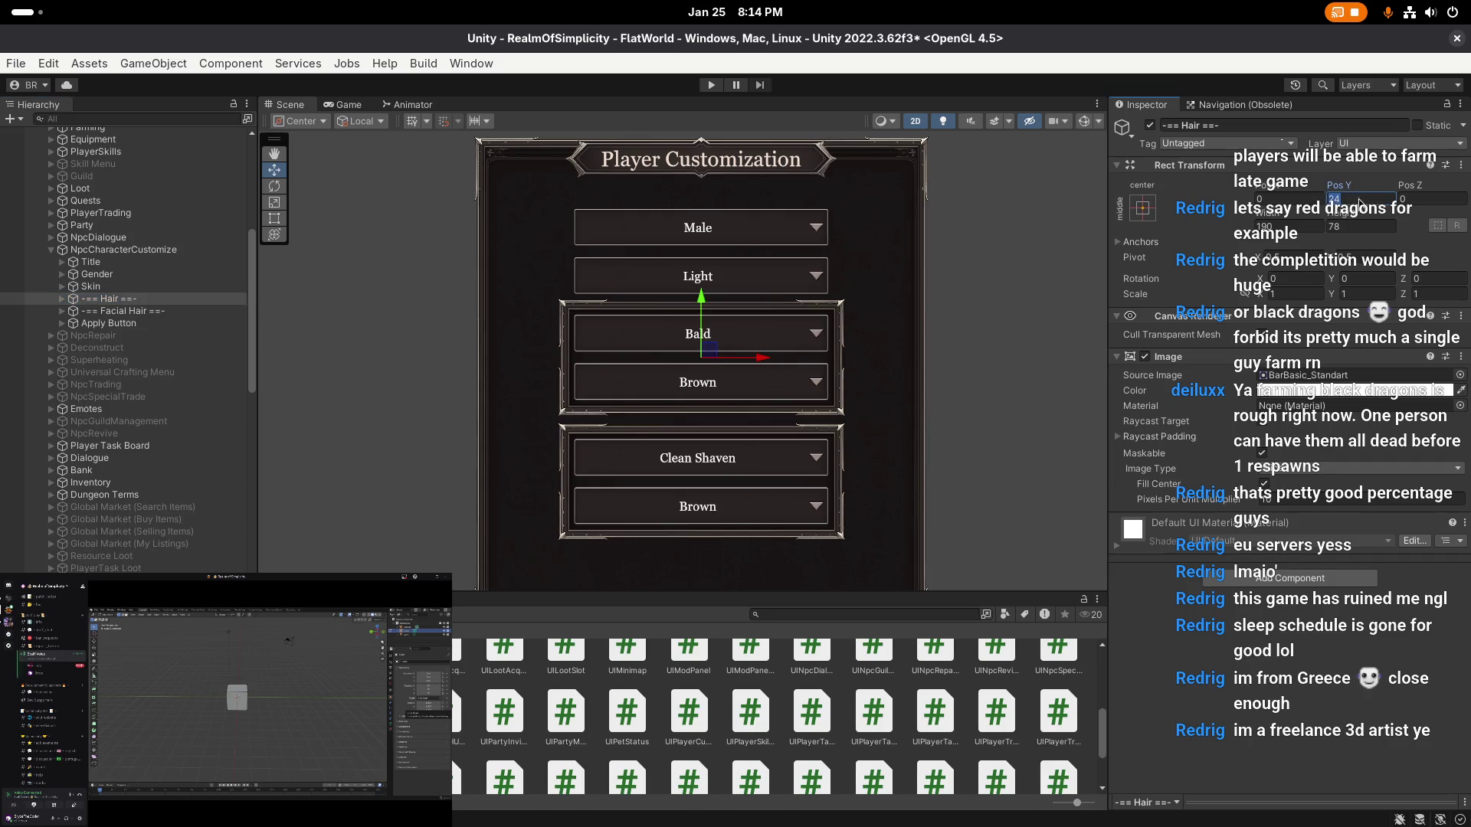
text(22)
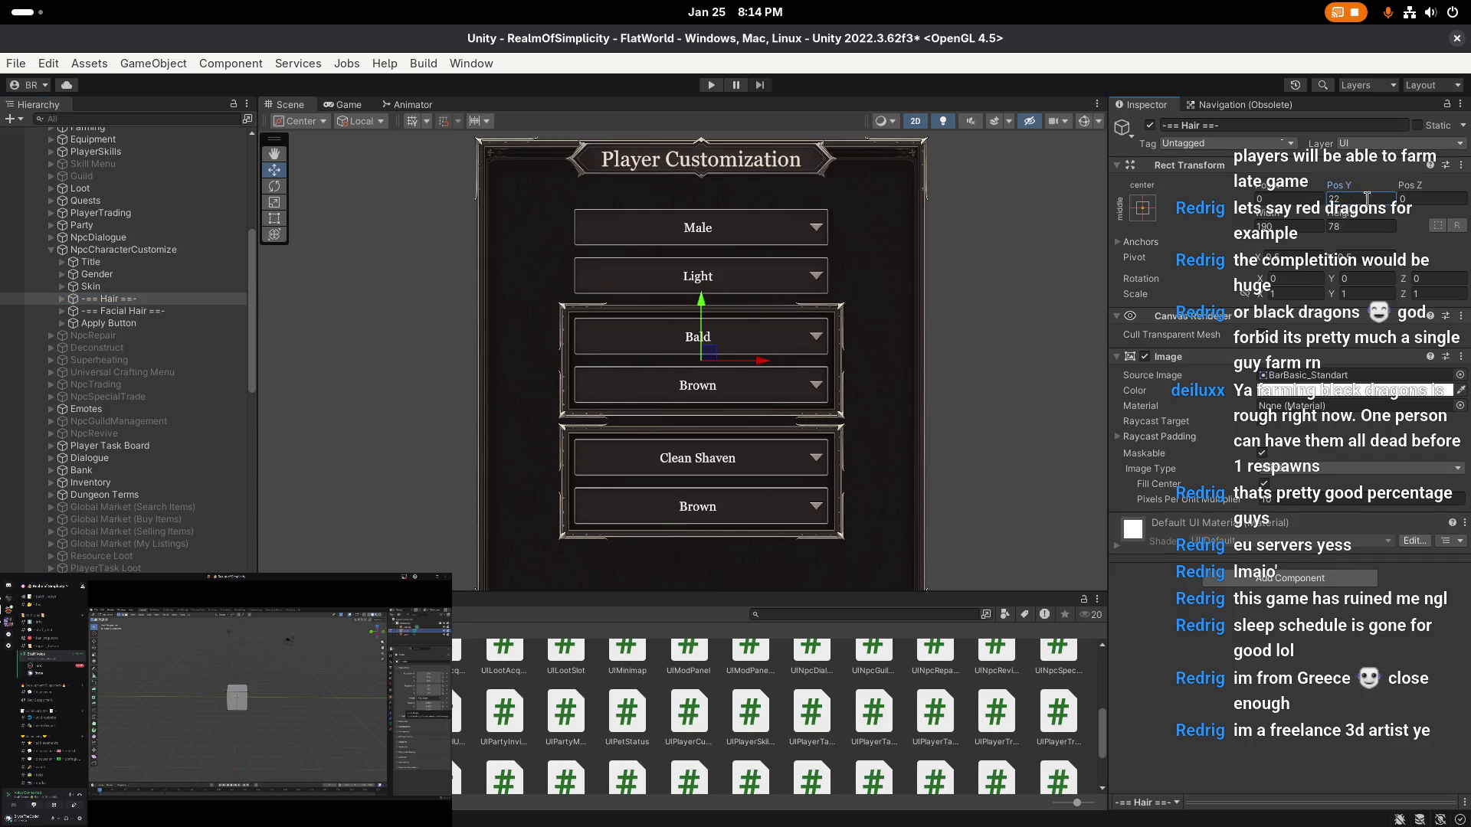
click(175, 317)
click(1372, 225)
text(-2)
key(Return)
- Zoom the Scene view out with the move tool active and deselect Facial Hair
scroll(821, 366, down, 2)
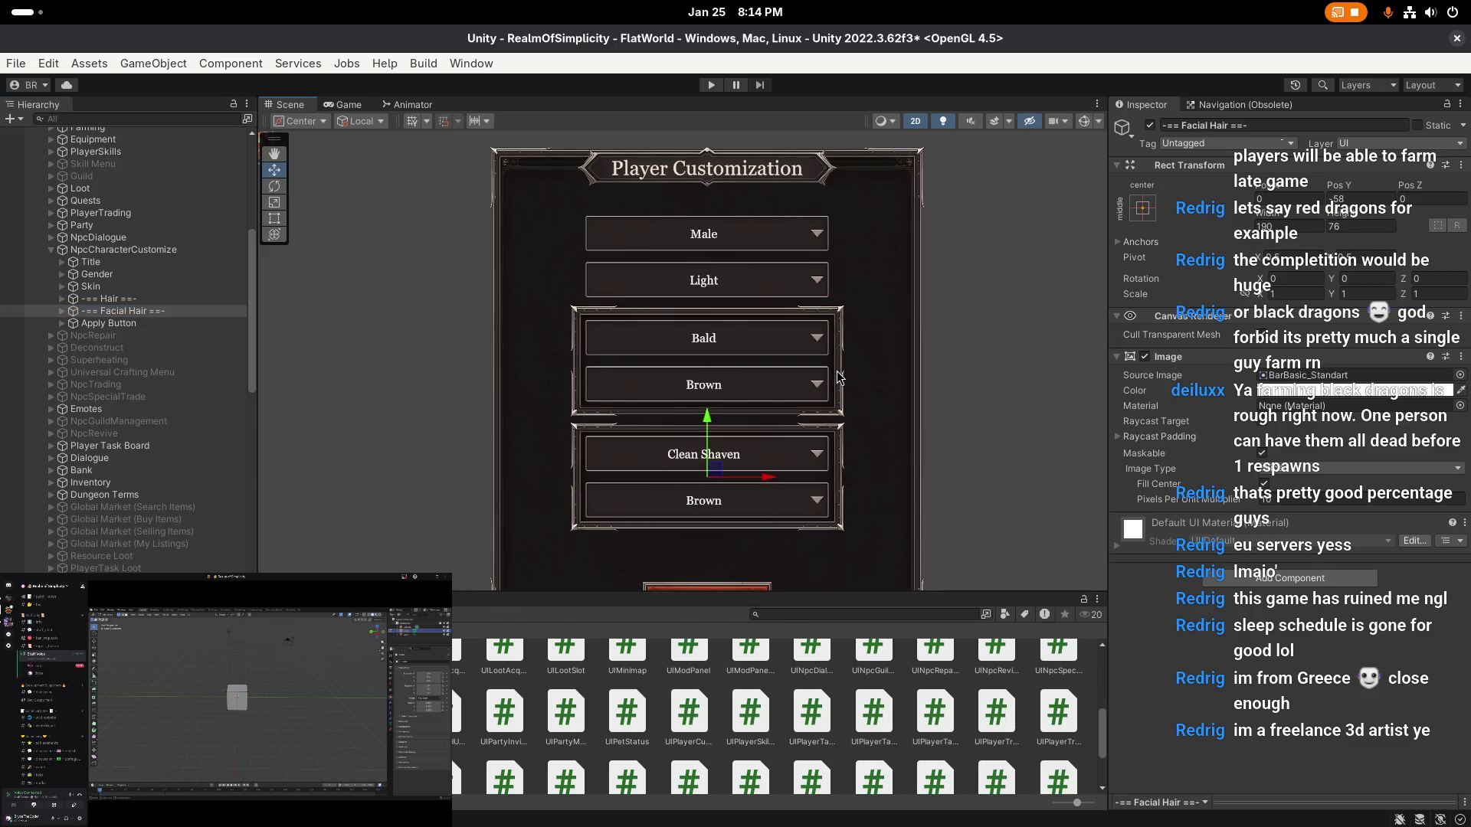
scroll(811, 375, up, 1)
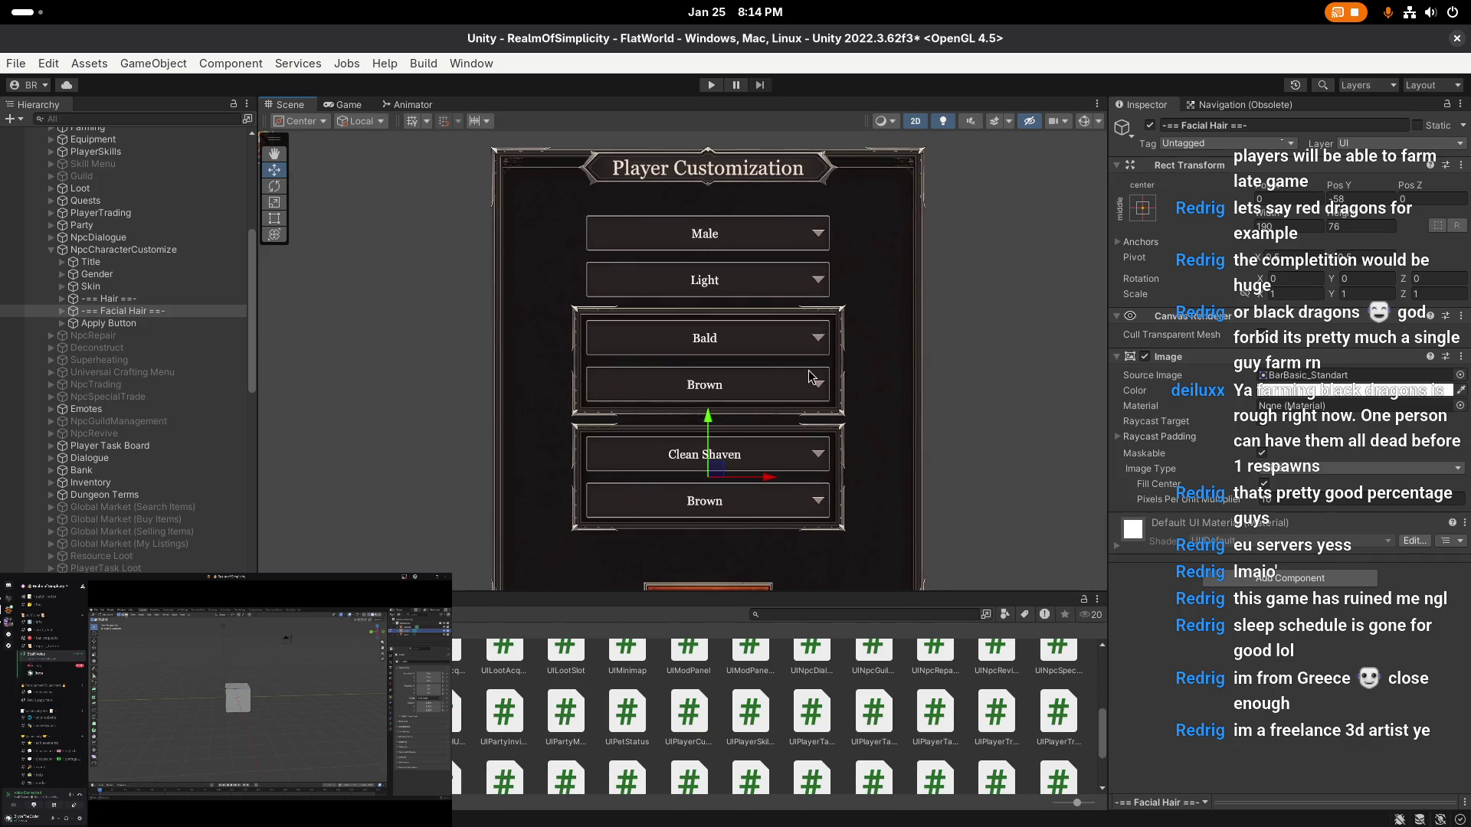
key(w)
scroll(559, 365, down, 1)
scroll(433, 353, down, 1)
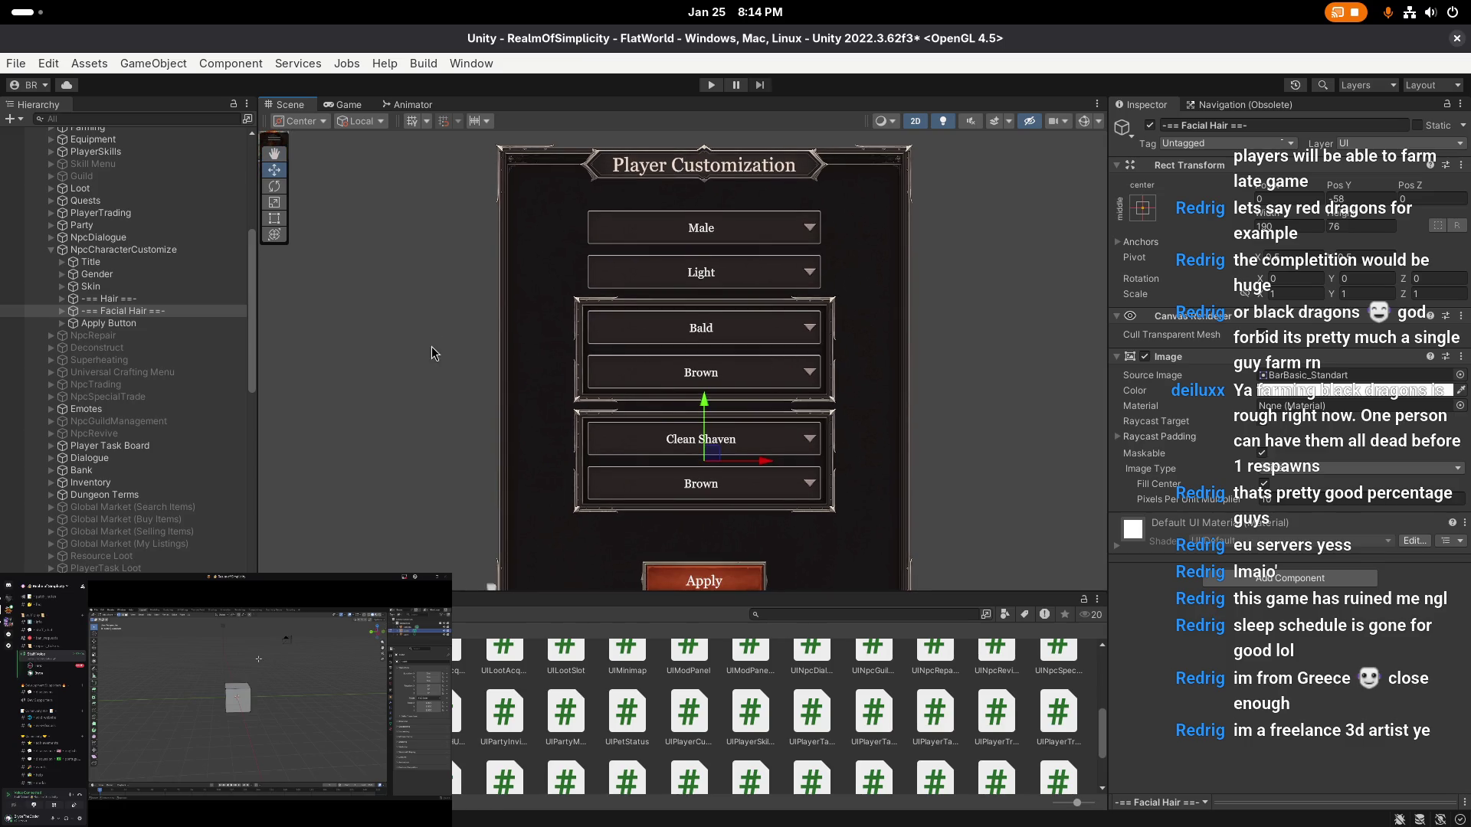
scroll(417, 361, down, 1)
click(416, 378)
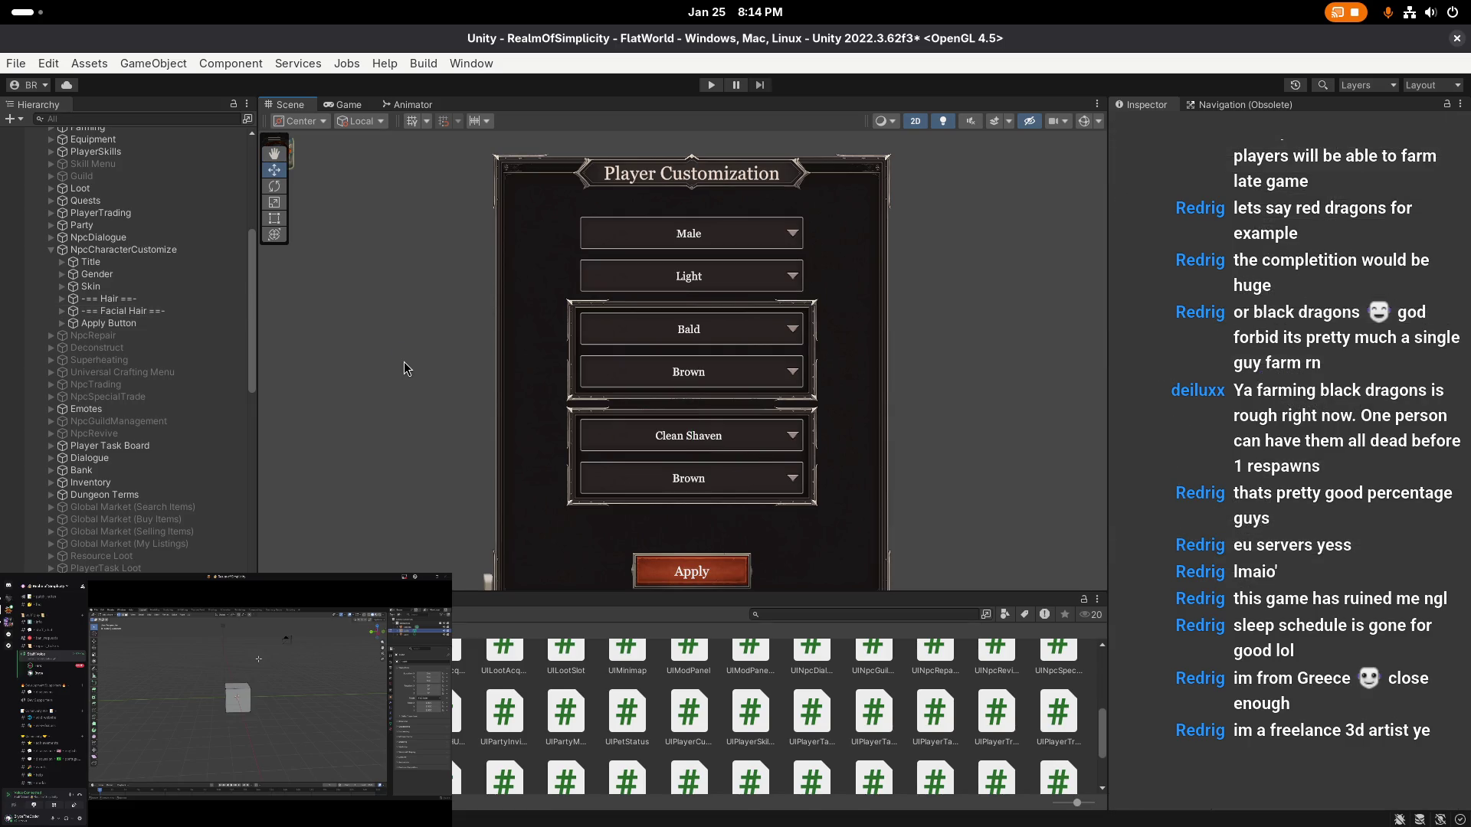
- Save the scene and pan the Scene view slightly
key(ctrl+s)
click(15, 63)
key(Escape)
key(q)
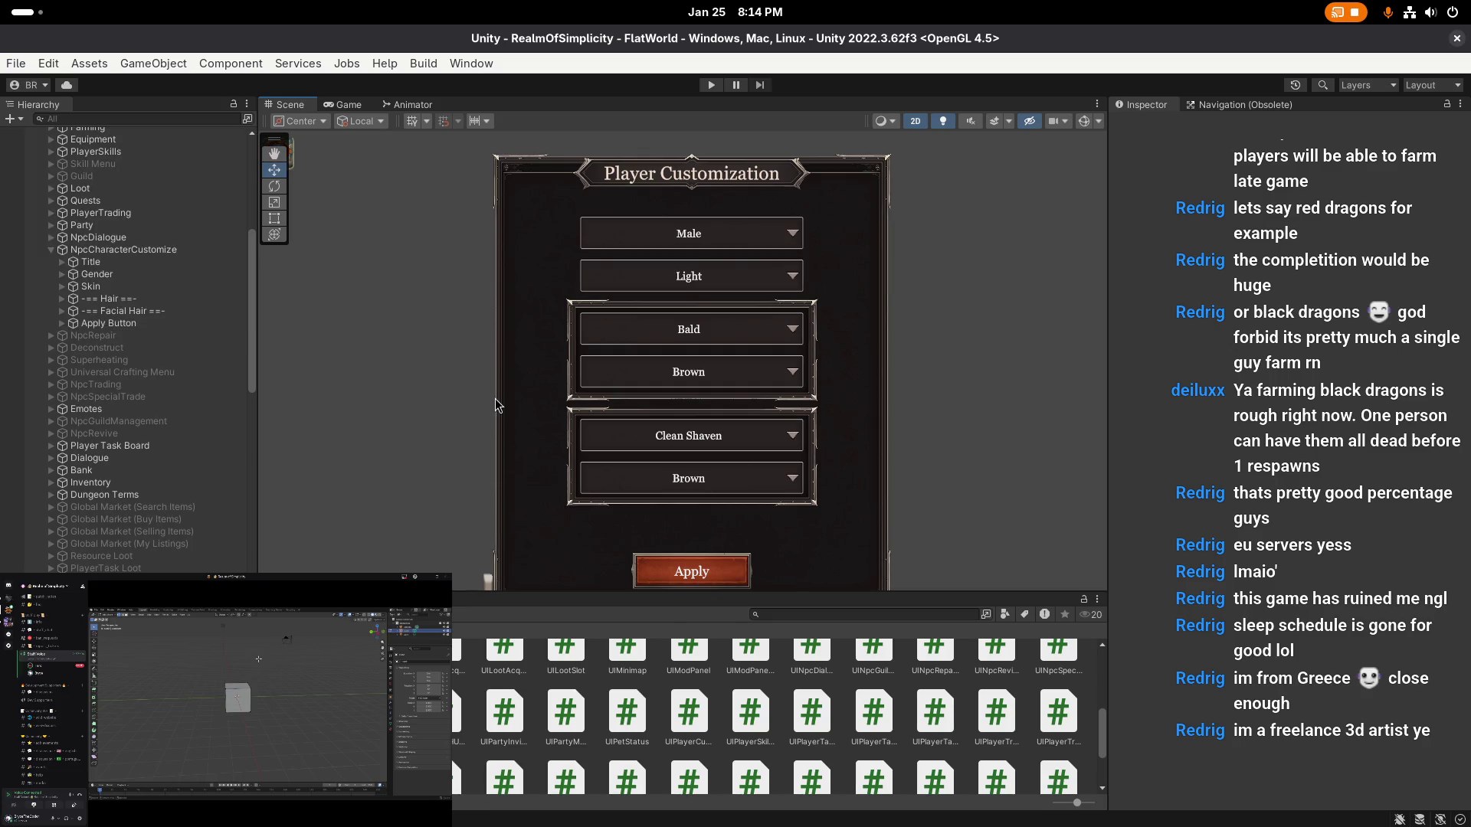
key(w)
key(q)
drag(418, 390, 421, 393)
key(w)
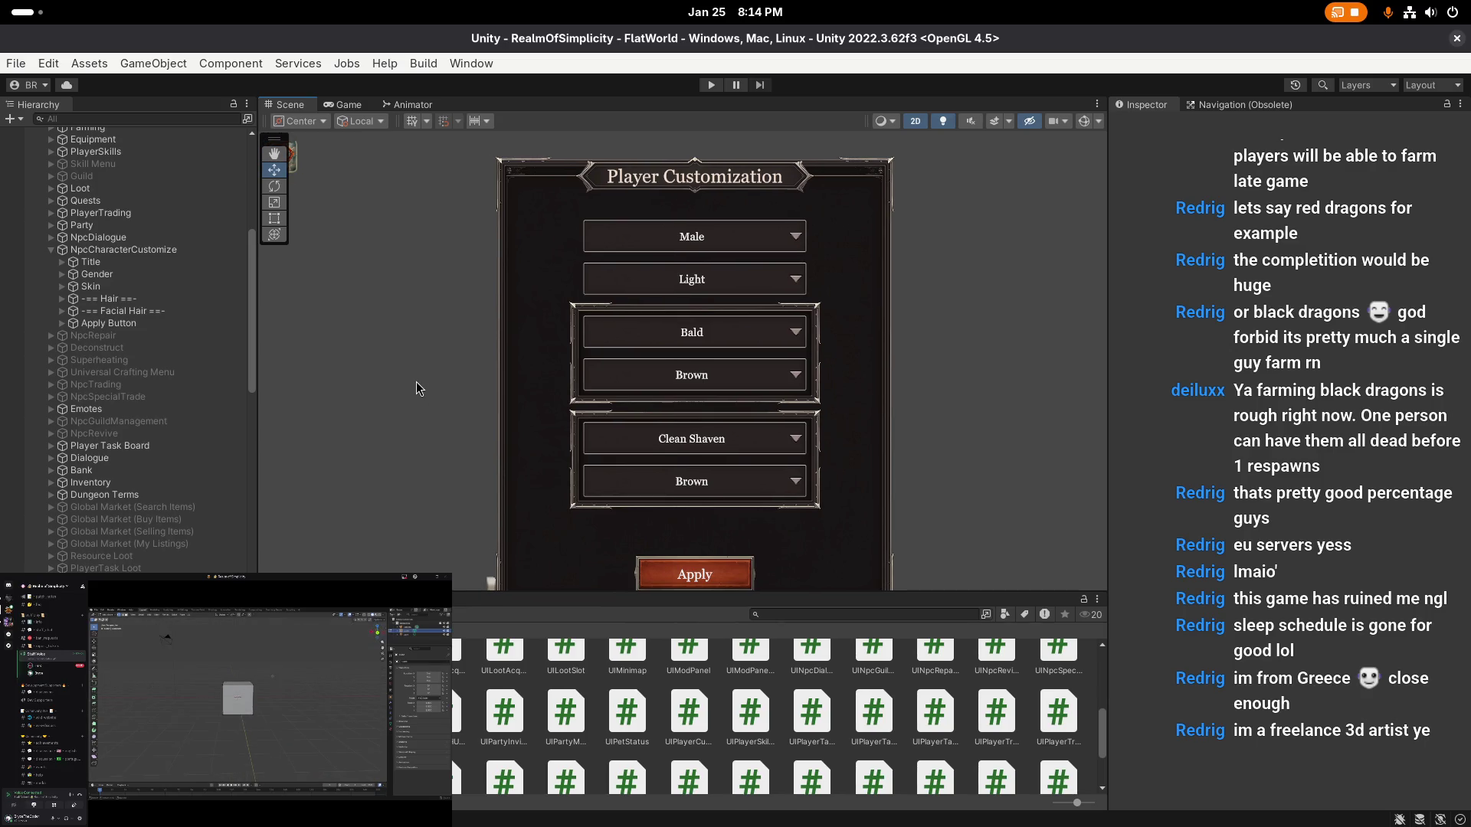
scroll(416, 382, down, 1)
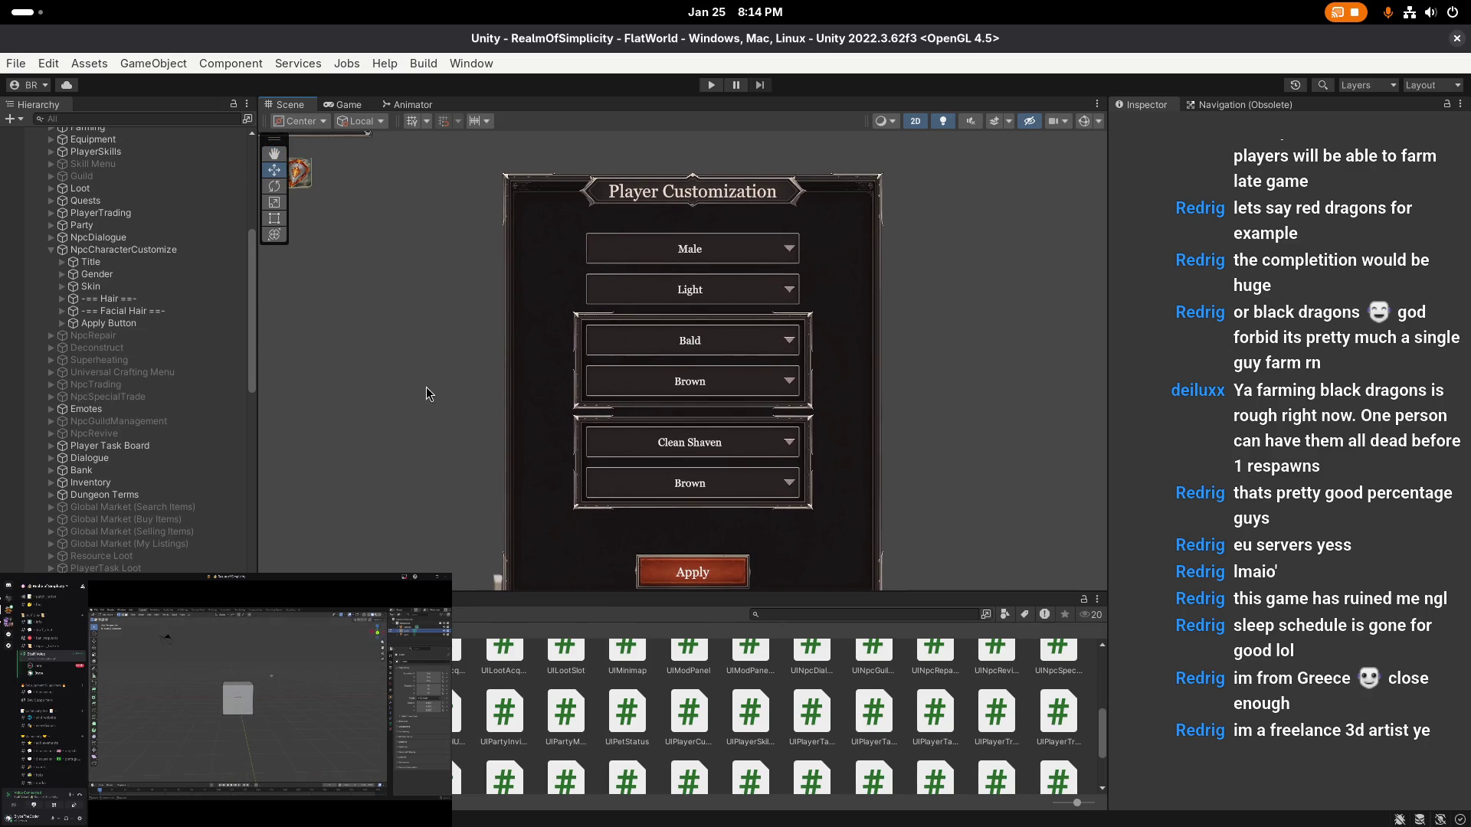
- Try Gender dropdown Pos Y values of 100, 120, 114 and 118
click(158, 277)
scroll(779, 251, up, 2)
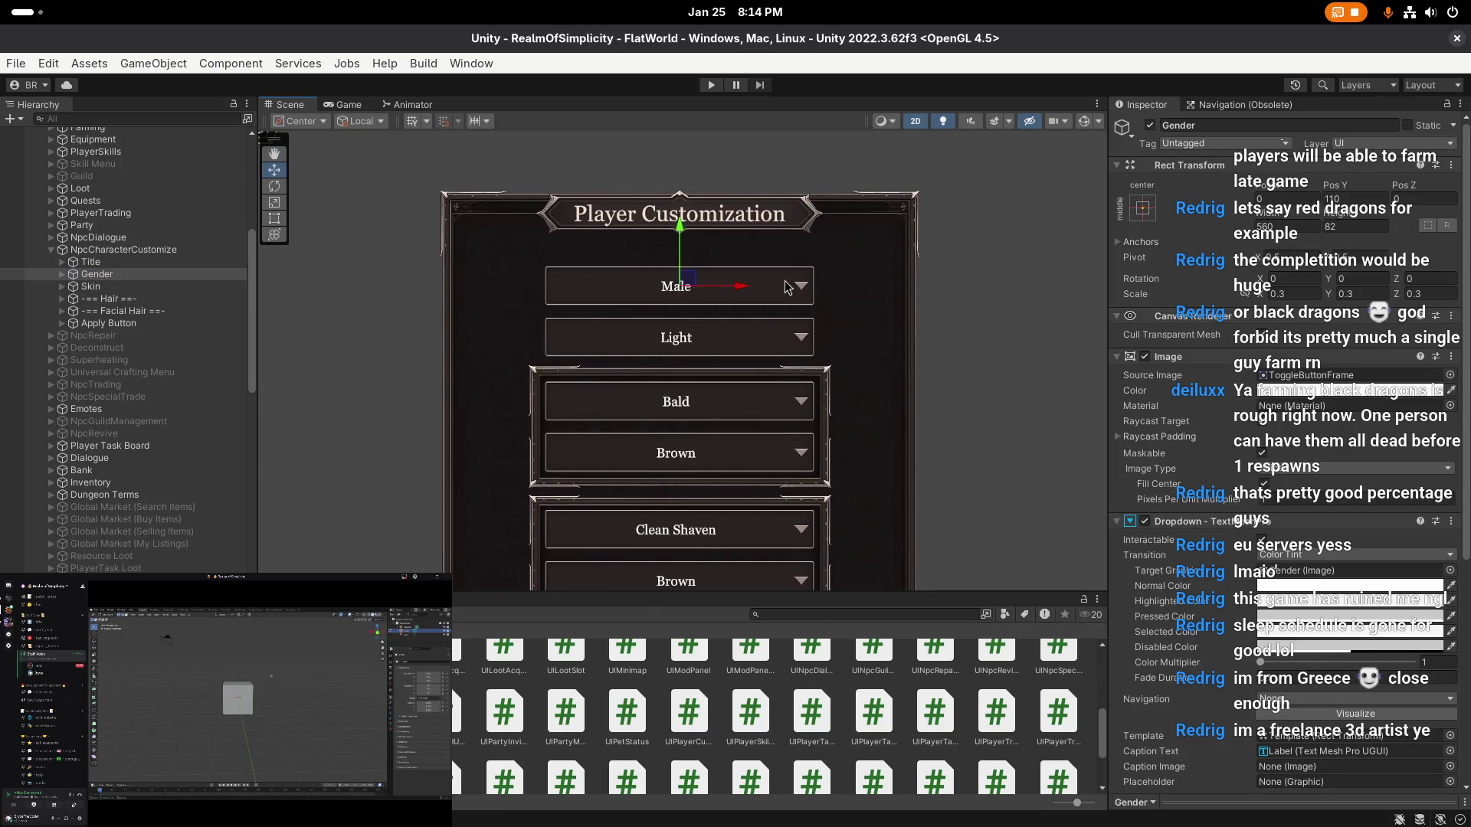
click(1348, 199)
text(100)
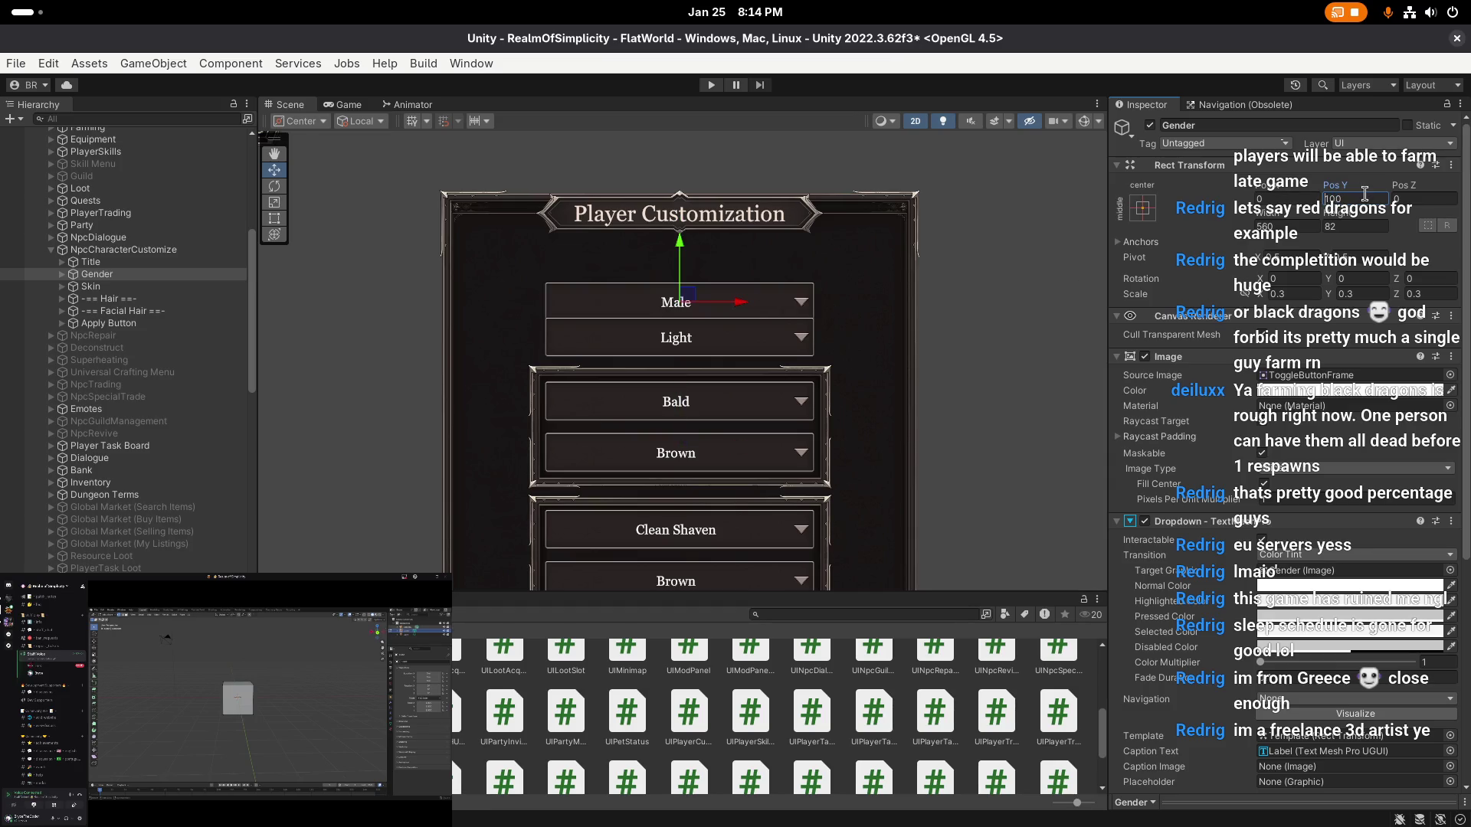
key(BackSpace)
key(BackSpace)
text(20)
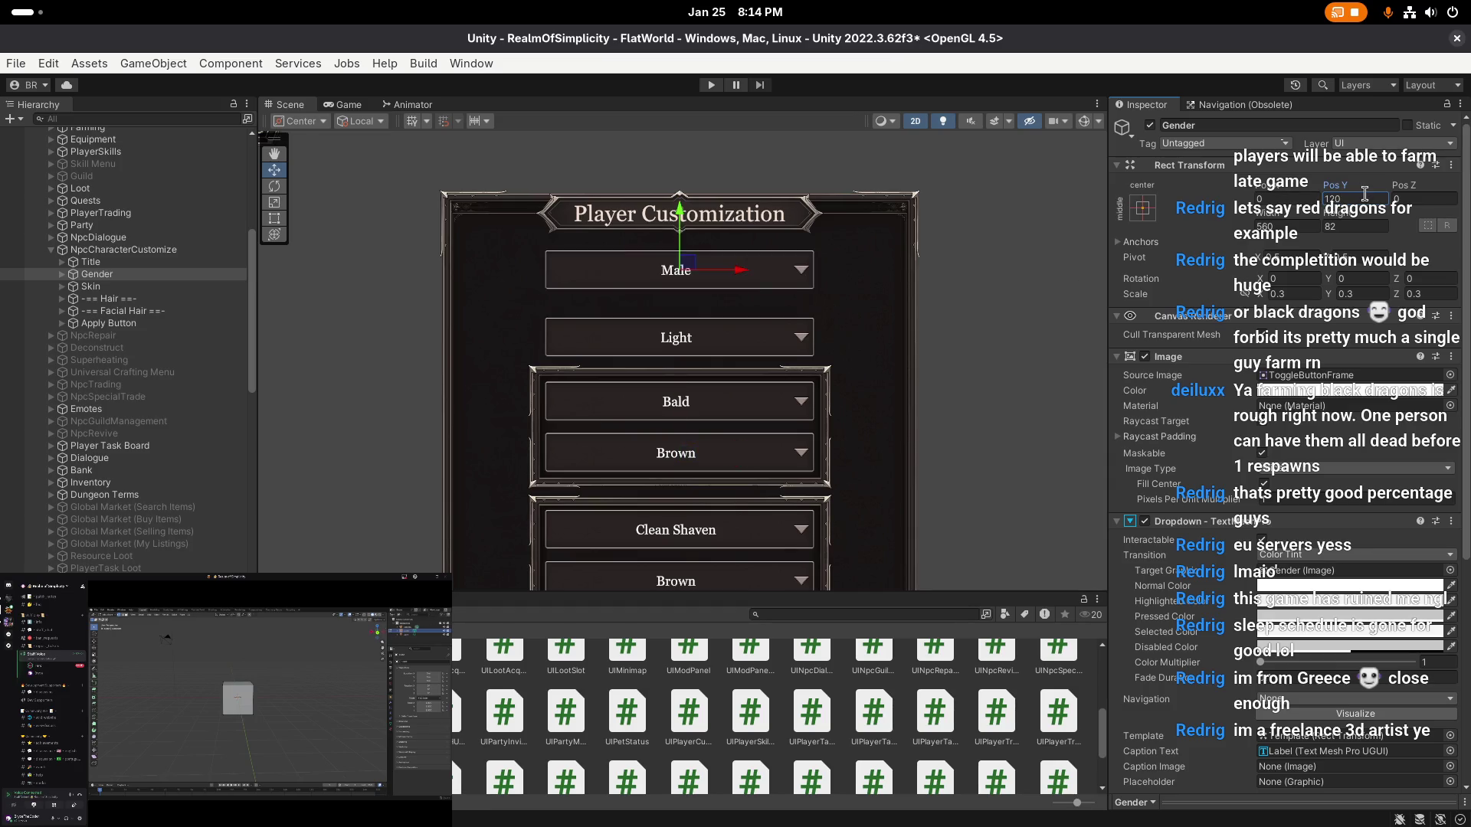
drag(681, 222, 684, 233)
click(1342, 199)
text(114)
key(Return)
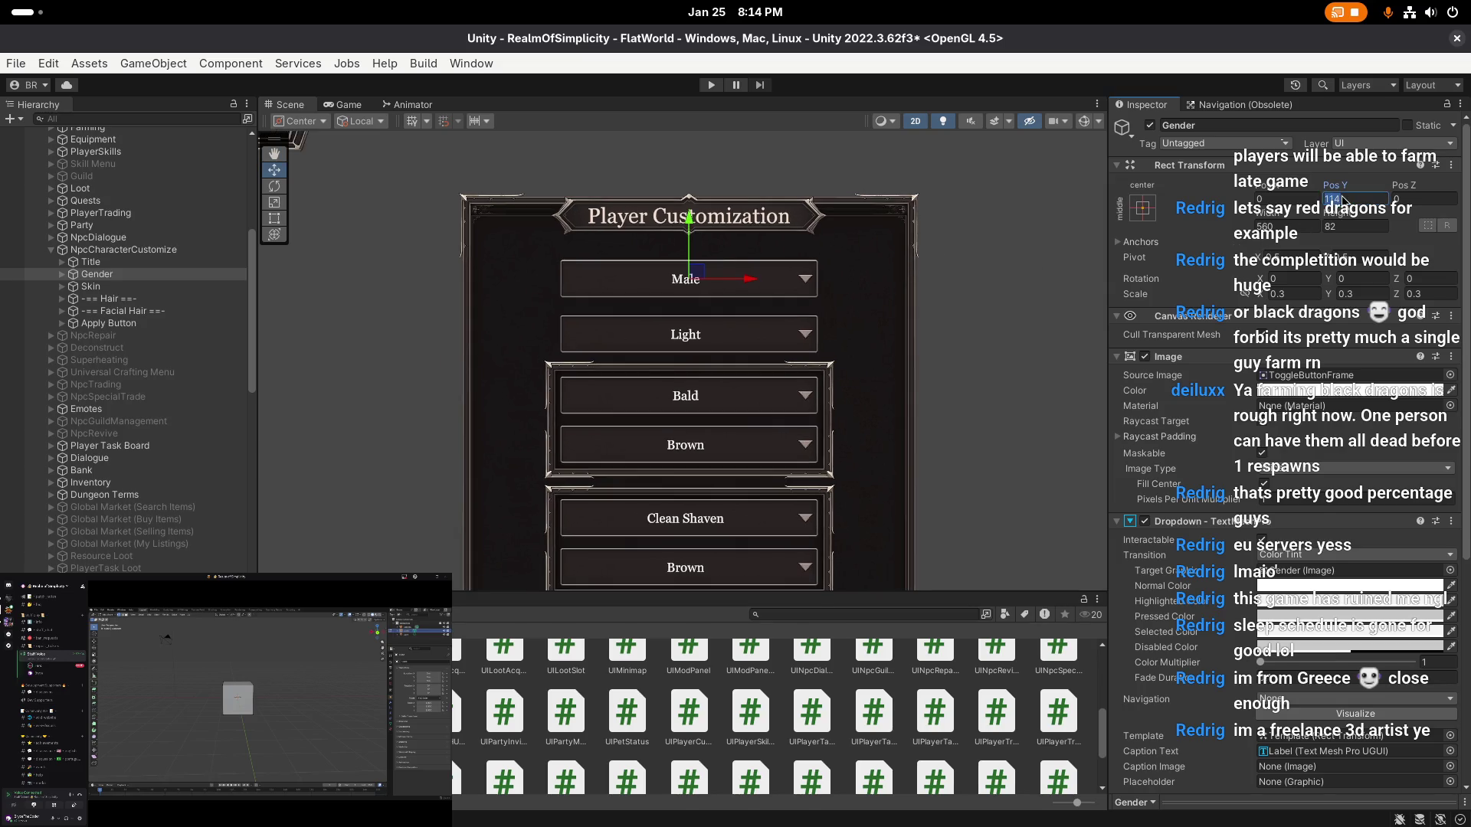
text(118)
key(Return)
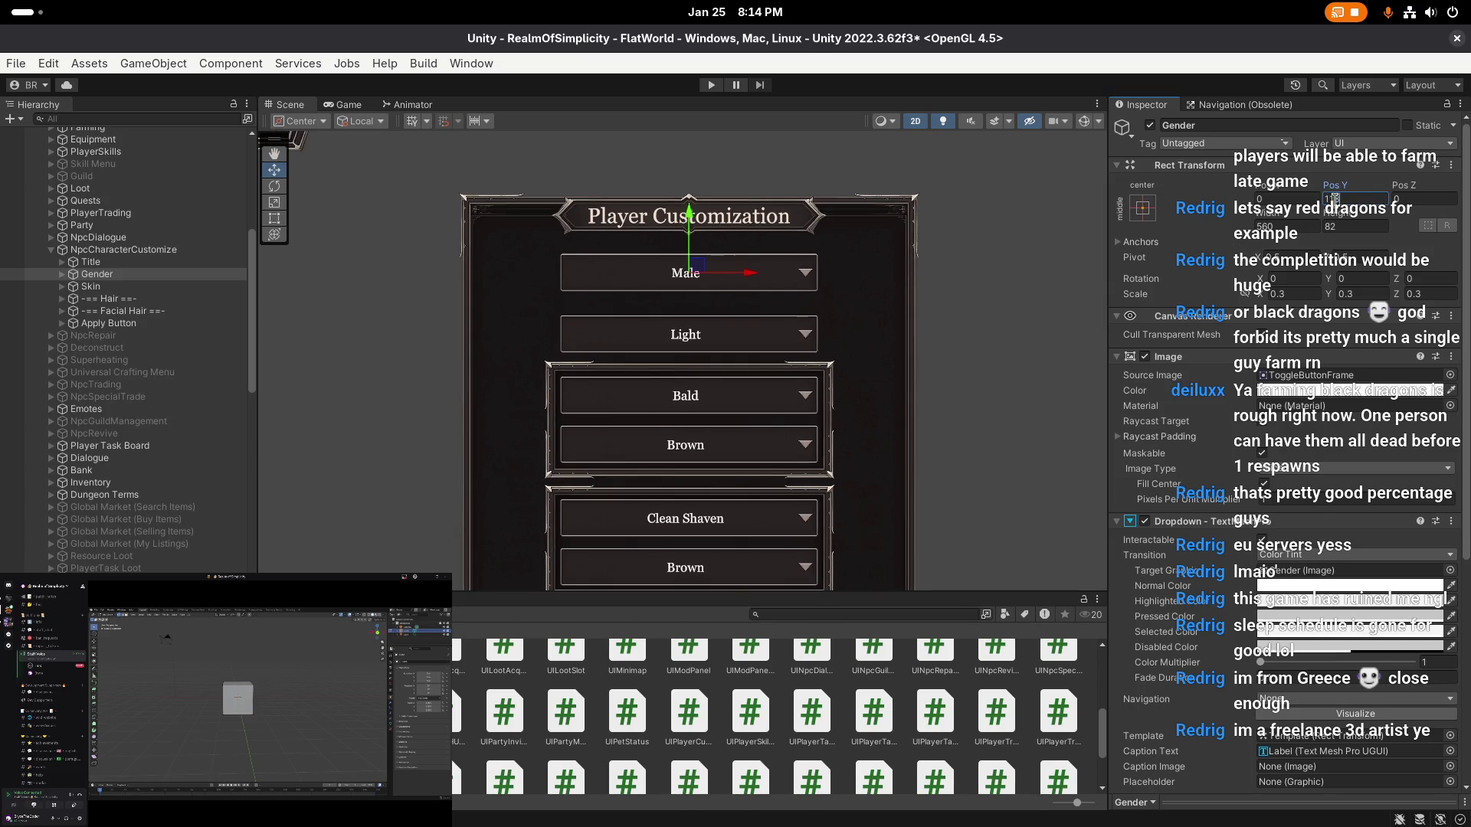
- Settle the Gender dropdown at Pos Y 110
drag(697, 218, 697, 229)
click(1341, 201)
key(BackSpace)
text(0)
key(Return)
- Pan the Scene view slightly and save the scene again
scroll(808, 277, down, 1)
scroll(717, 292, down, 1)
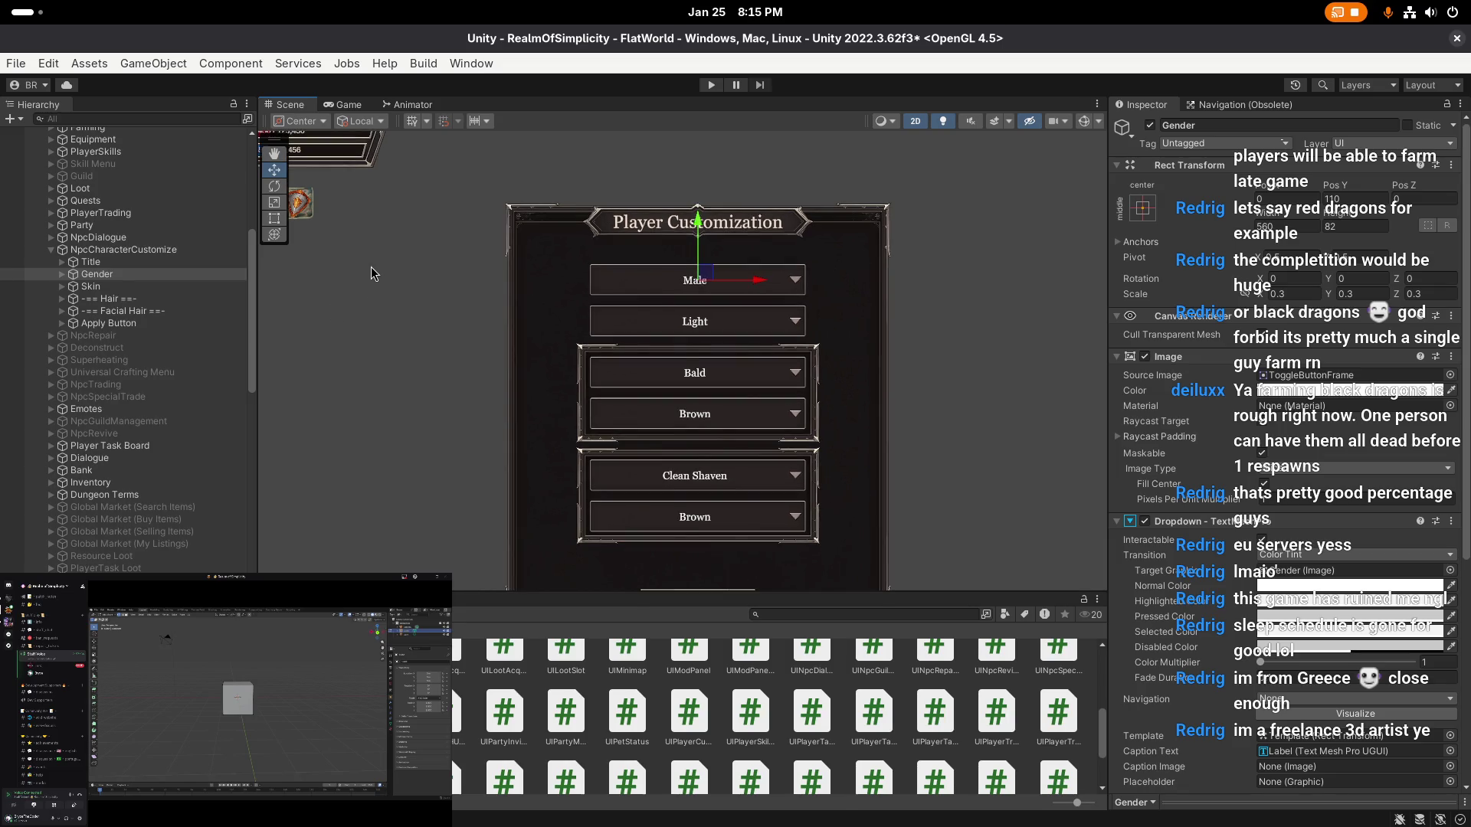
scroll(673, 250, down, 2)
drag(669, 244, 668, 259)
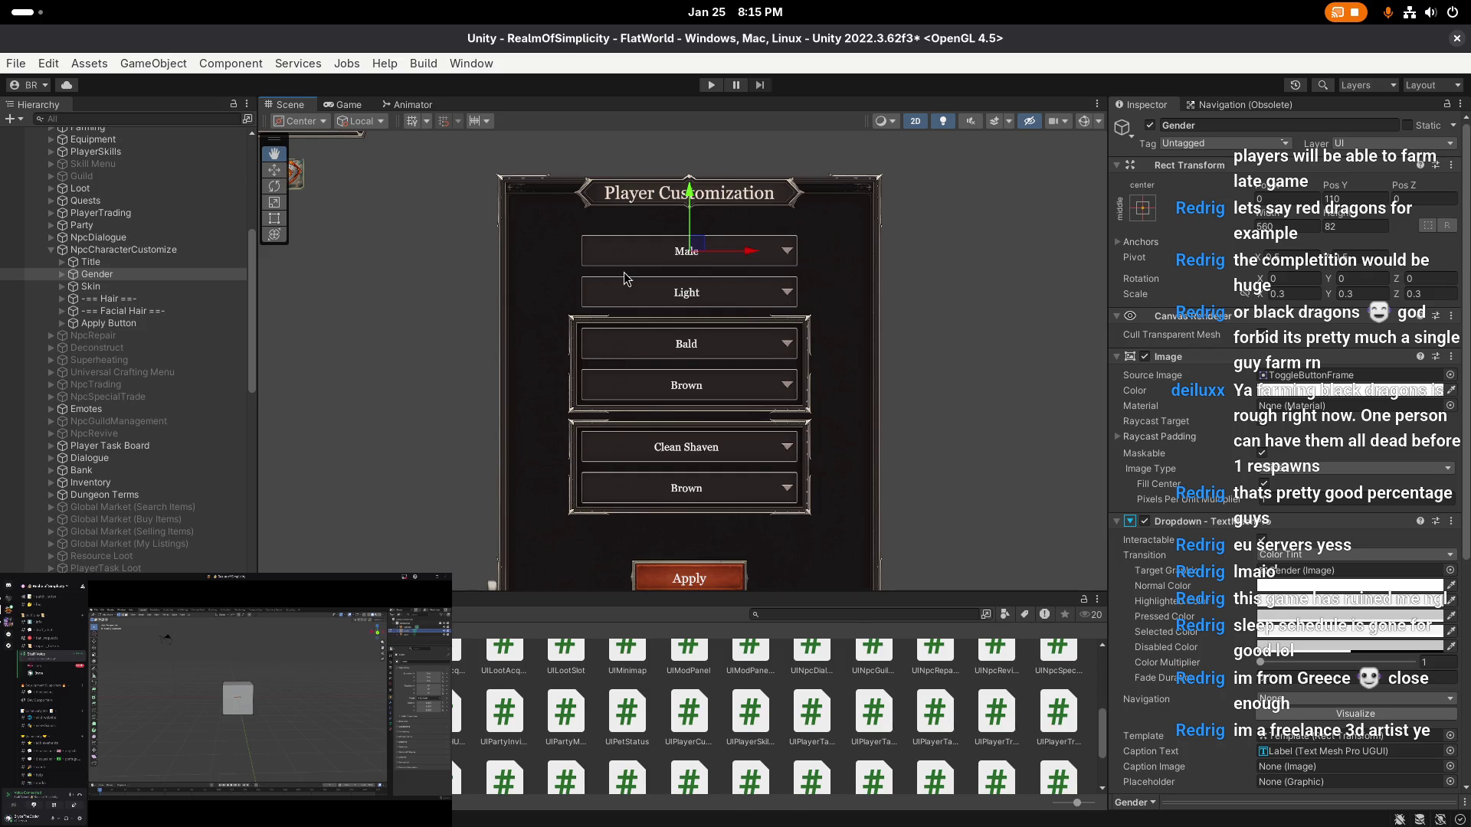
key(ctrl+s)
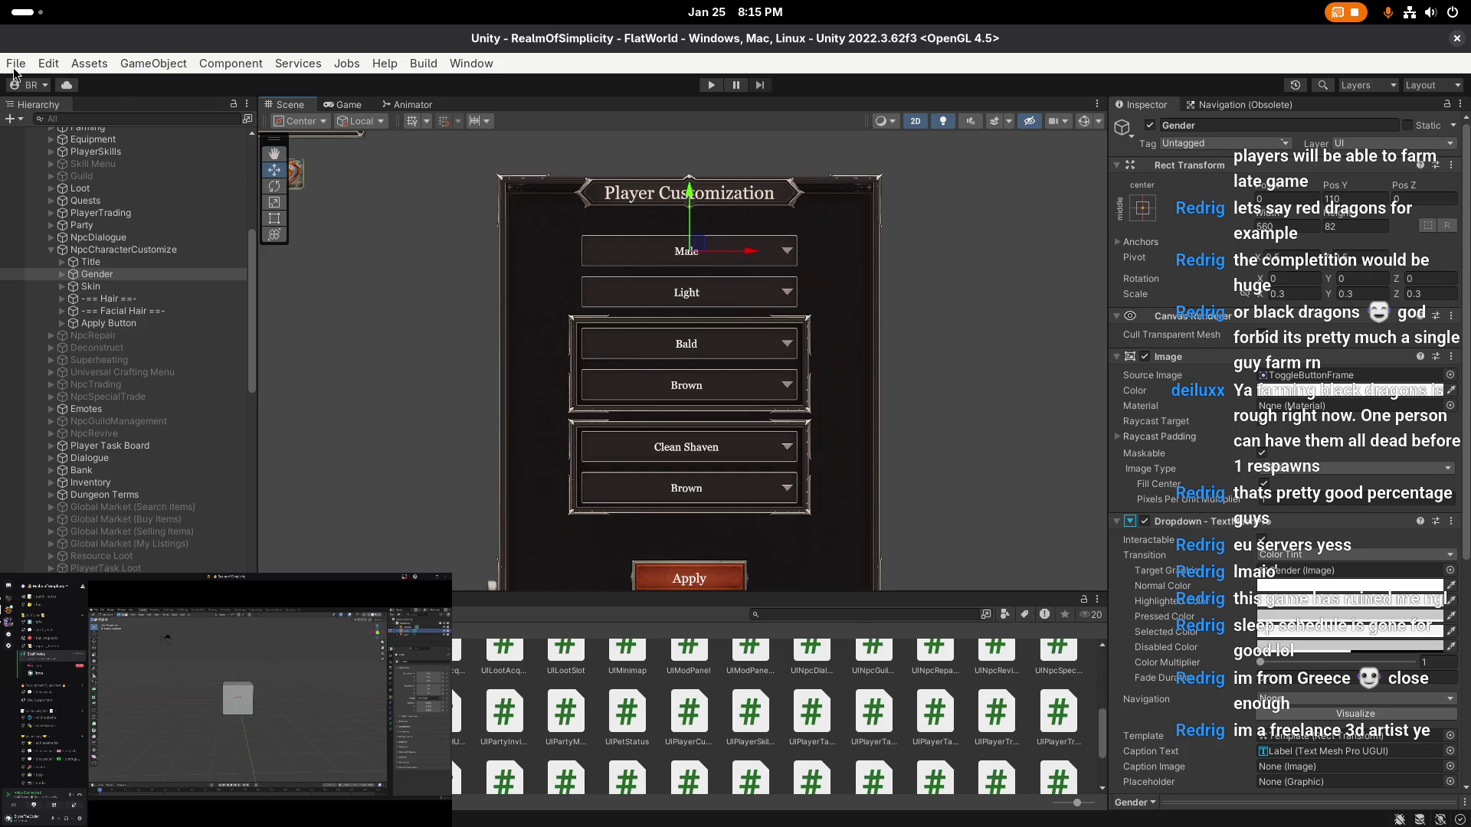
click(16, 65)
- Dismiss the command list, deselect Gender, and select the Apply Button object
key(Escape)
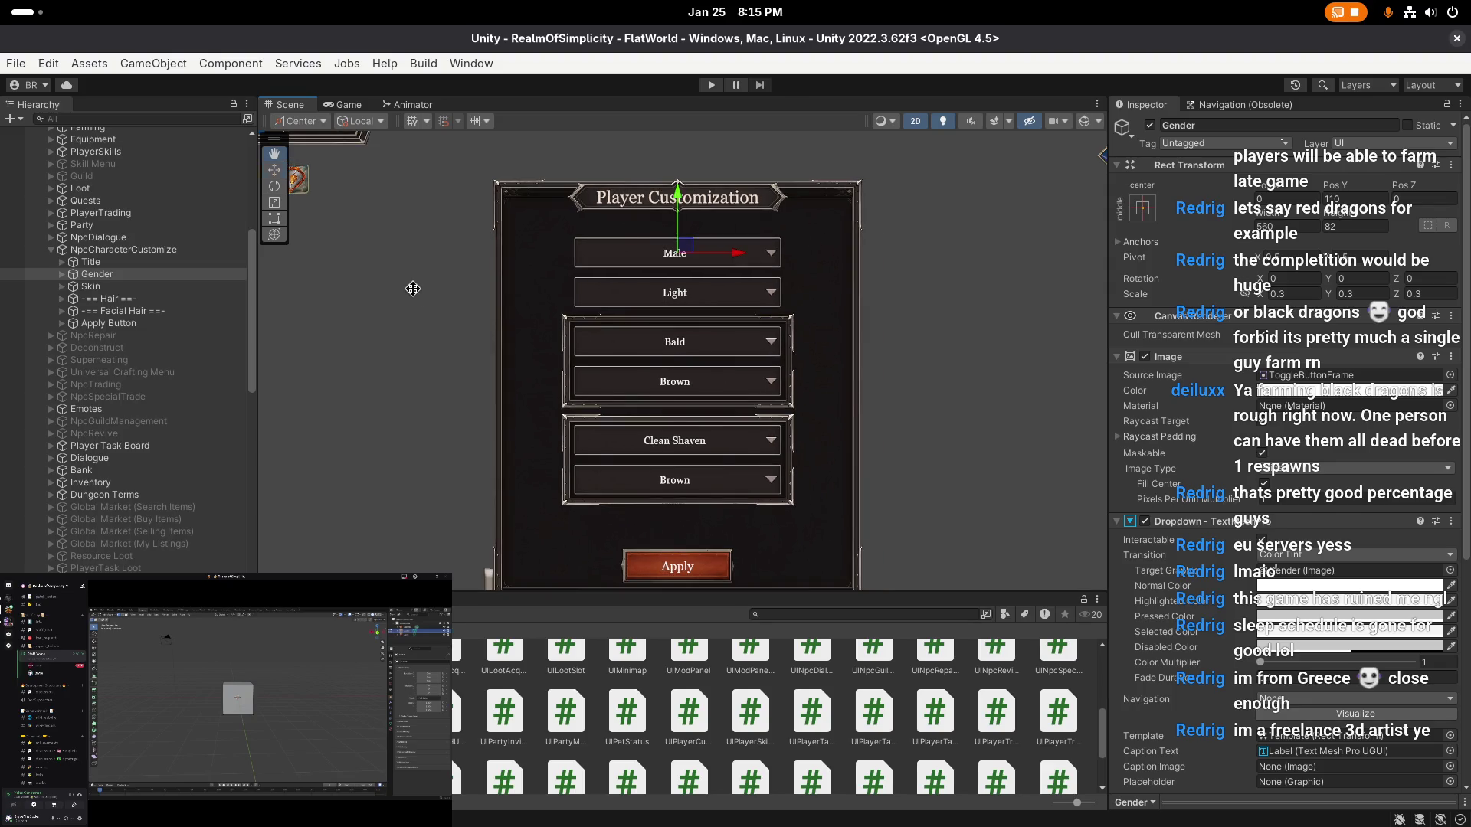
scroll(457, 278, up, 2)
click(430, 311)
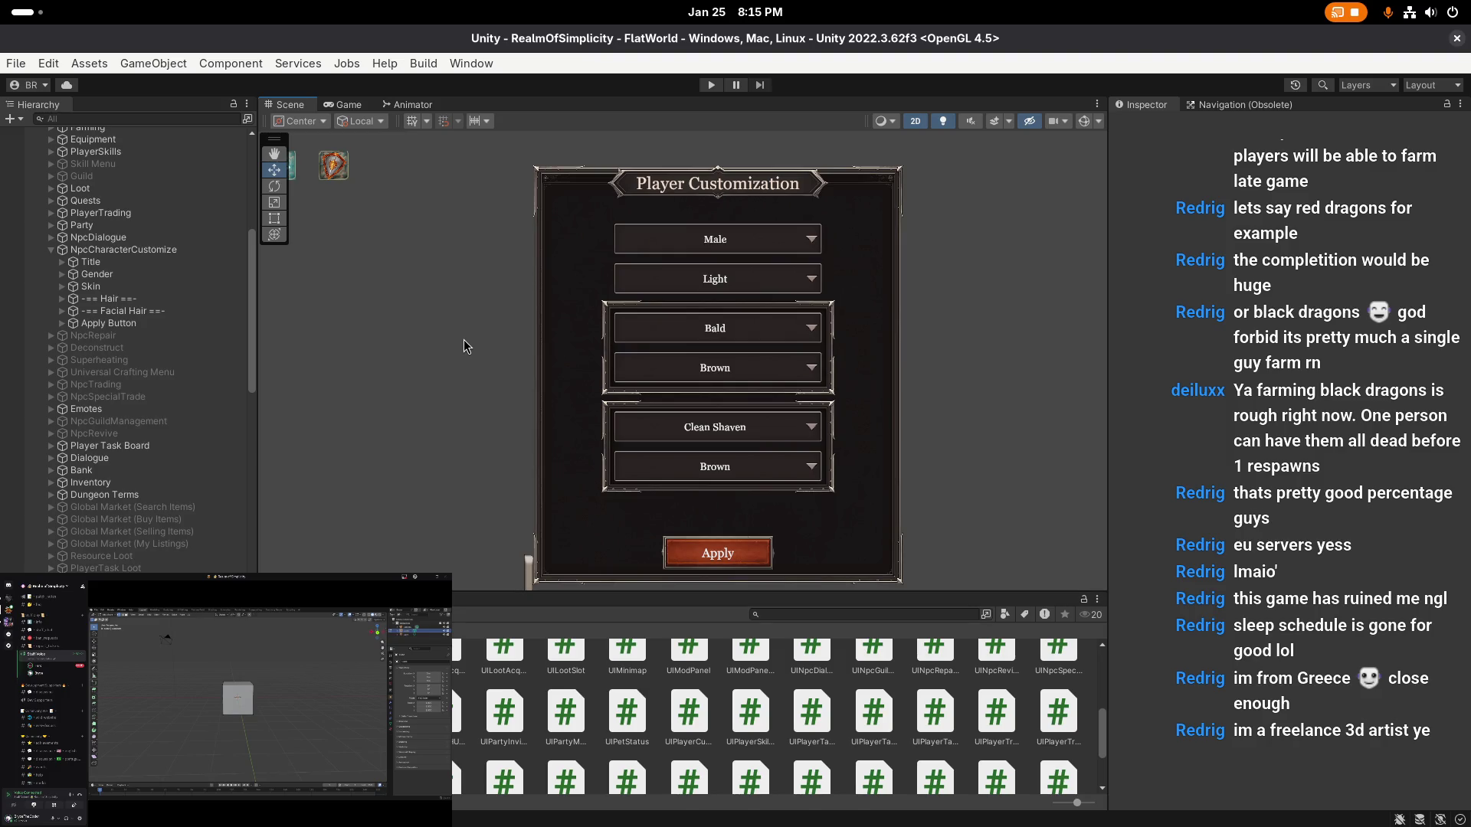
scroll(464, 346, down, 1)
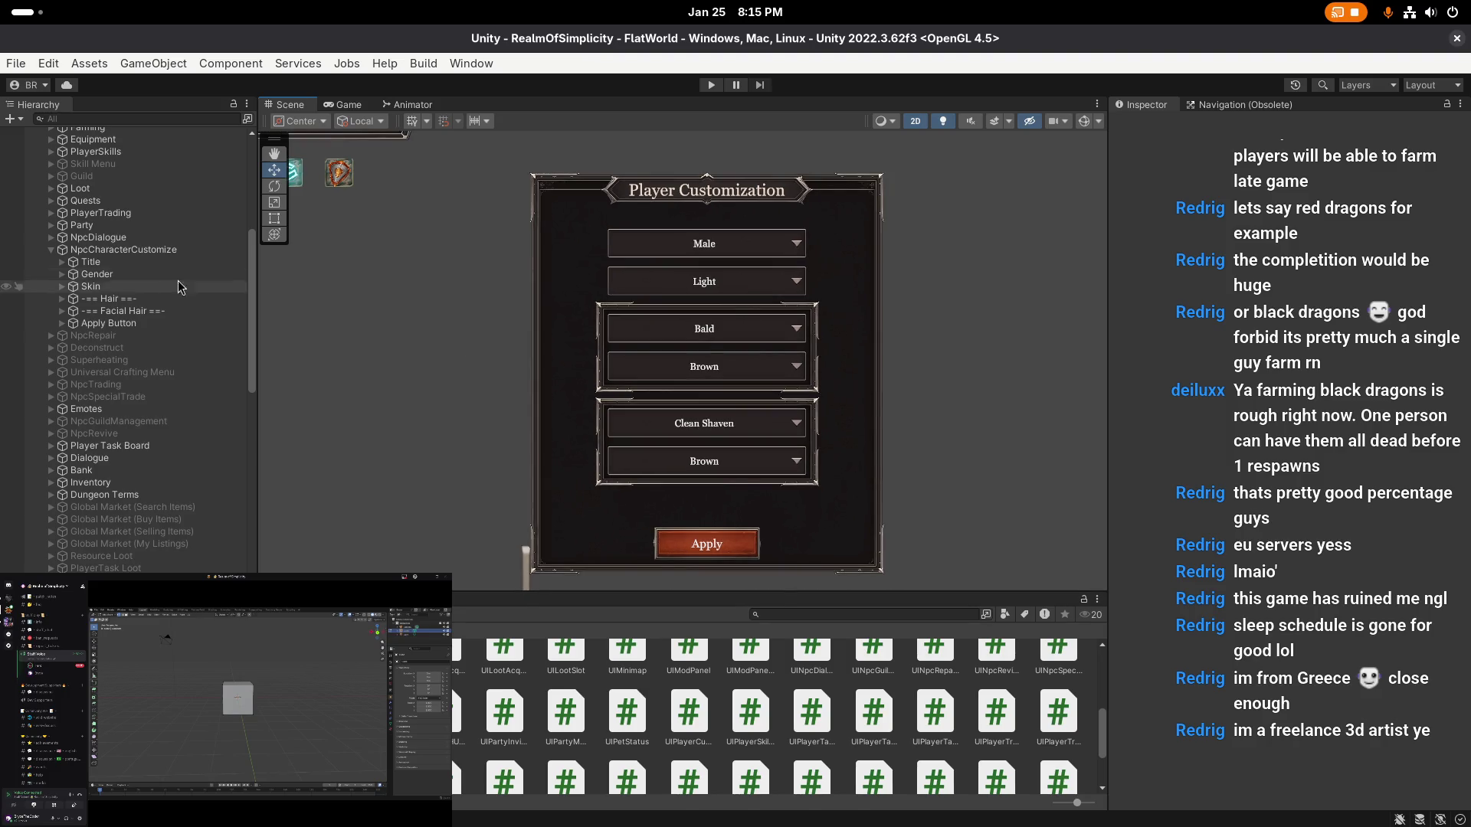
click(135, 325)
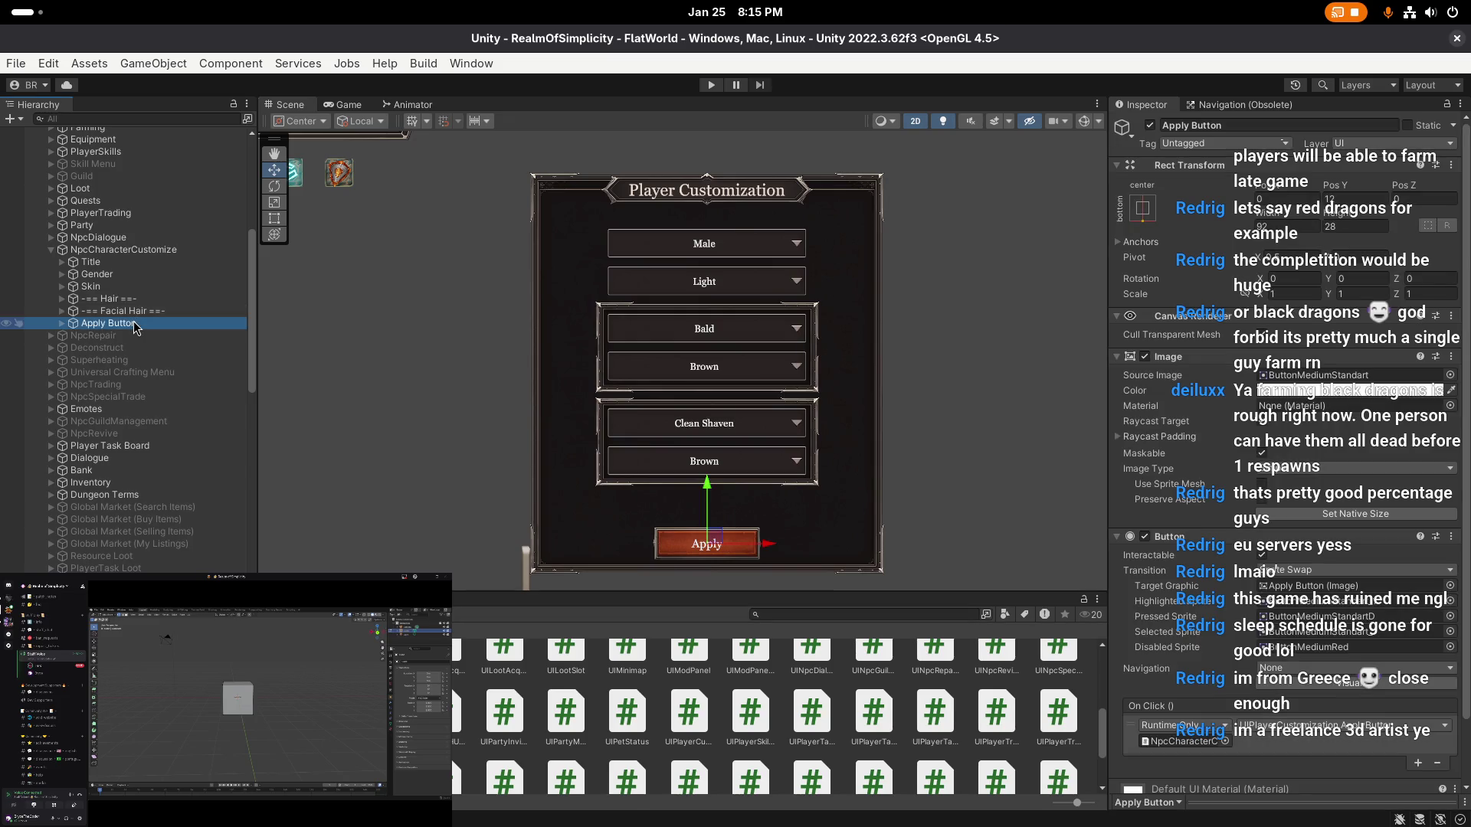
- Drag Facial Hair lower and Hair slightly down, deselect, and save the scene
click(143, 310)
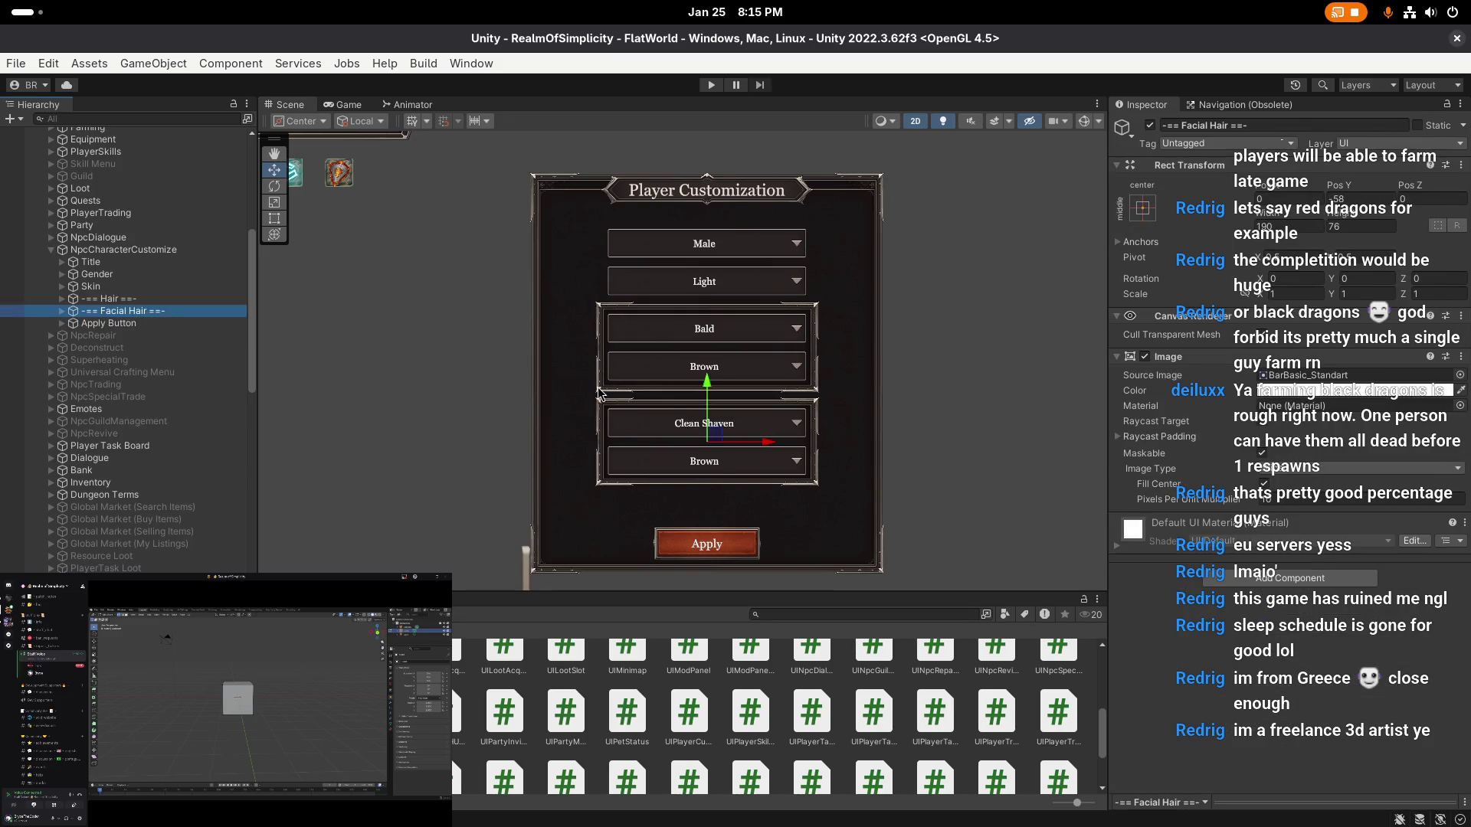
scroll(599, 392, up, 1)
drag(720, 394, 724, 409)
click(153, 298)
drag(723, 284, 723, 288)
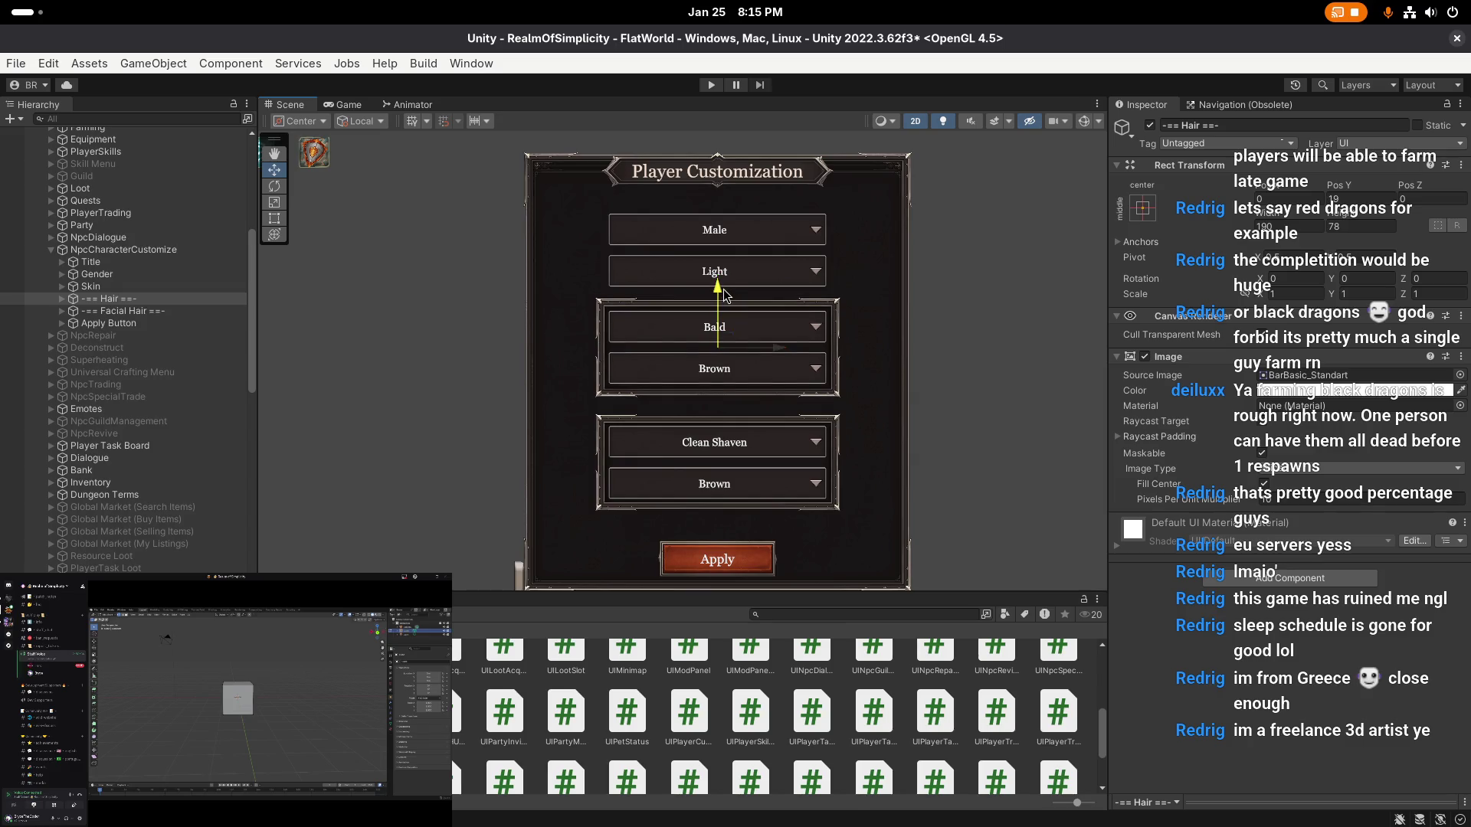
click(425, 315)
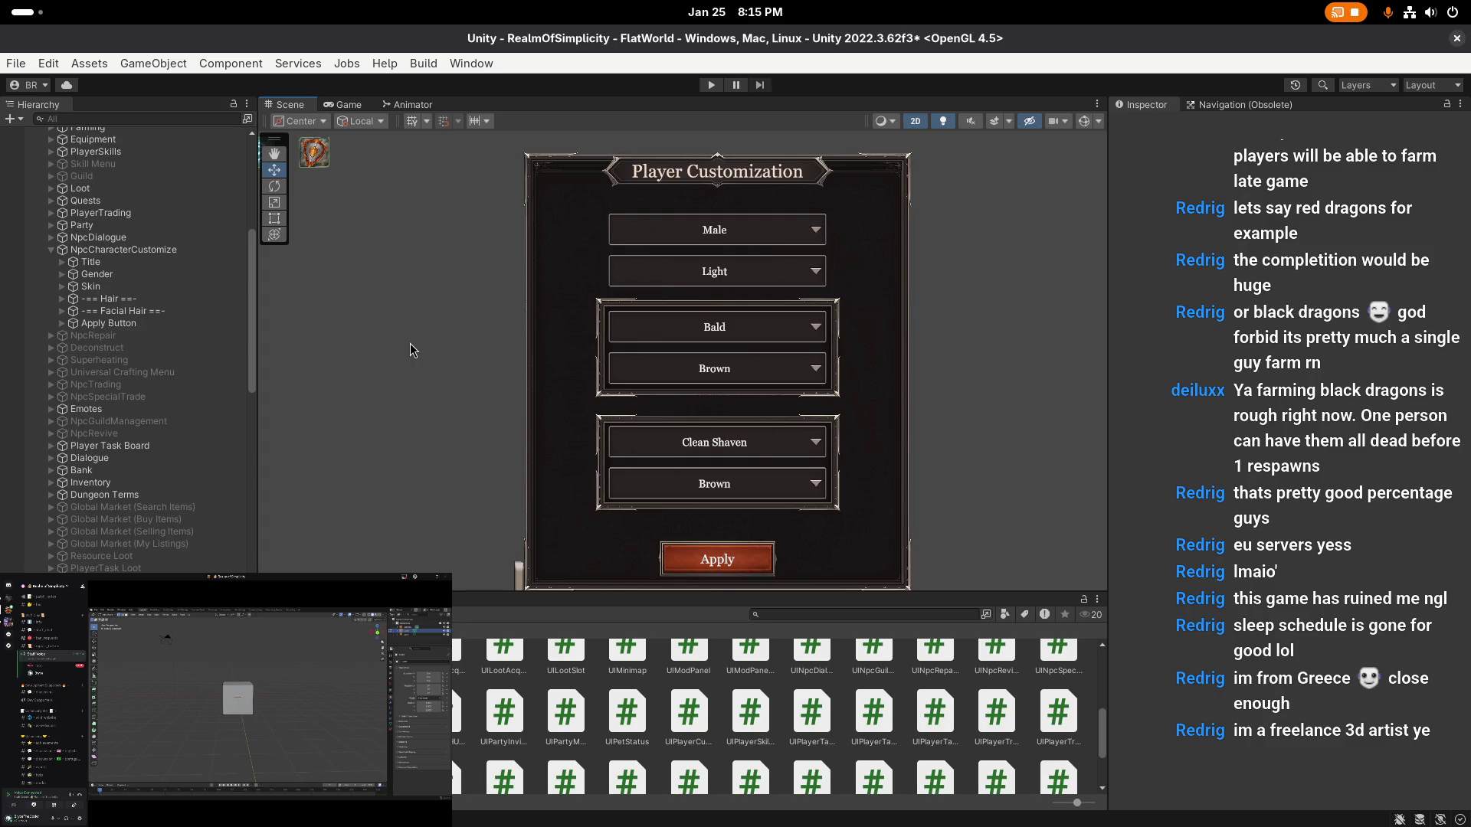
key(ctrl+s)
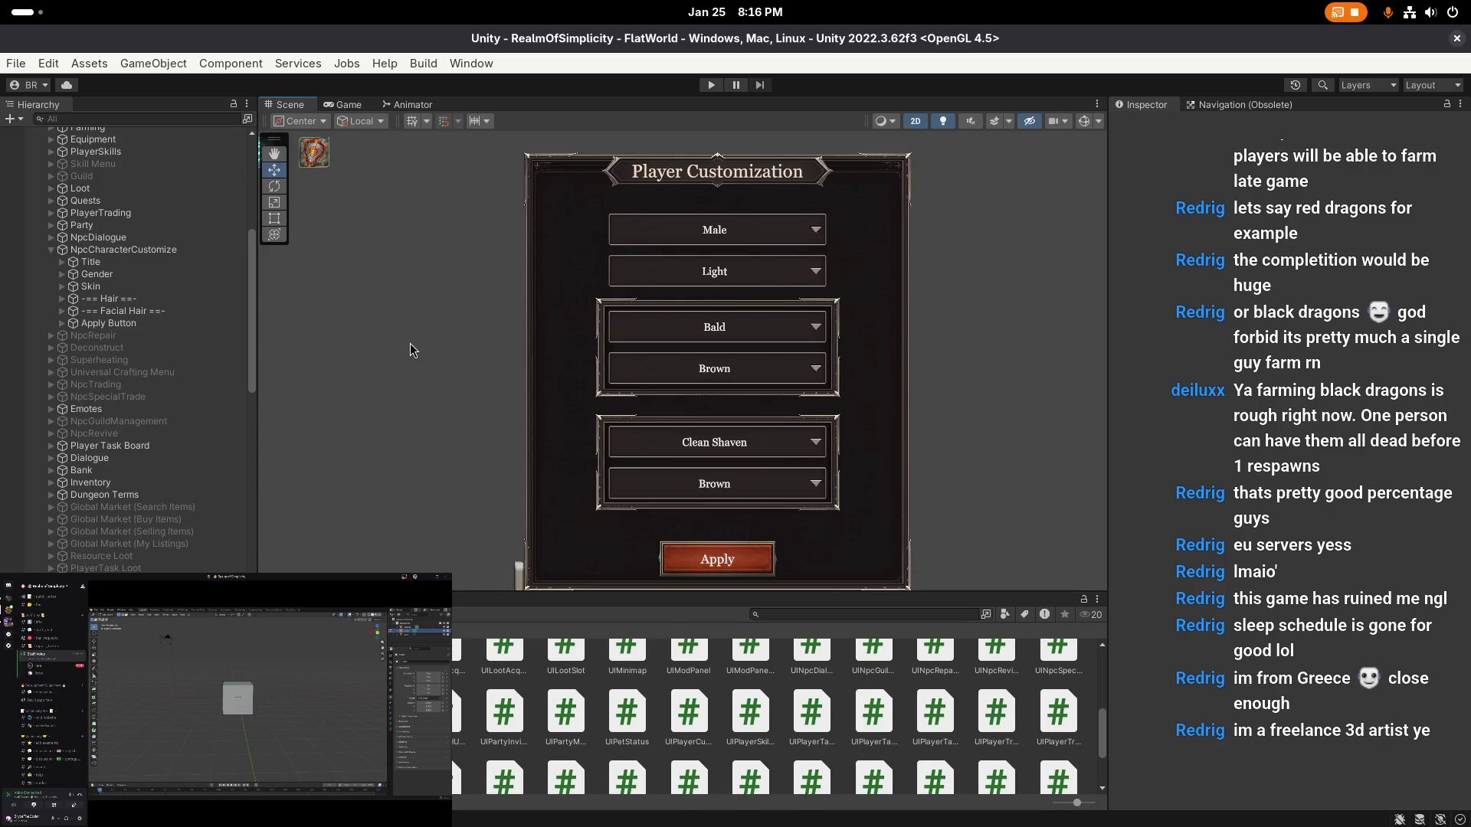
- Zoom out and reframe the panel, then select the NpcCharacterCustomize object
scroll(410, 343, down, 2)
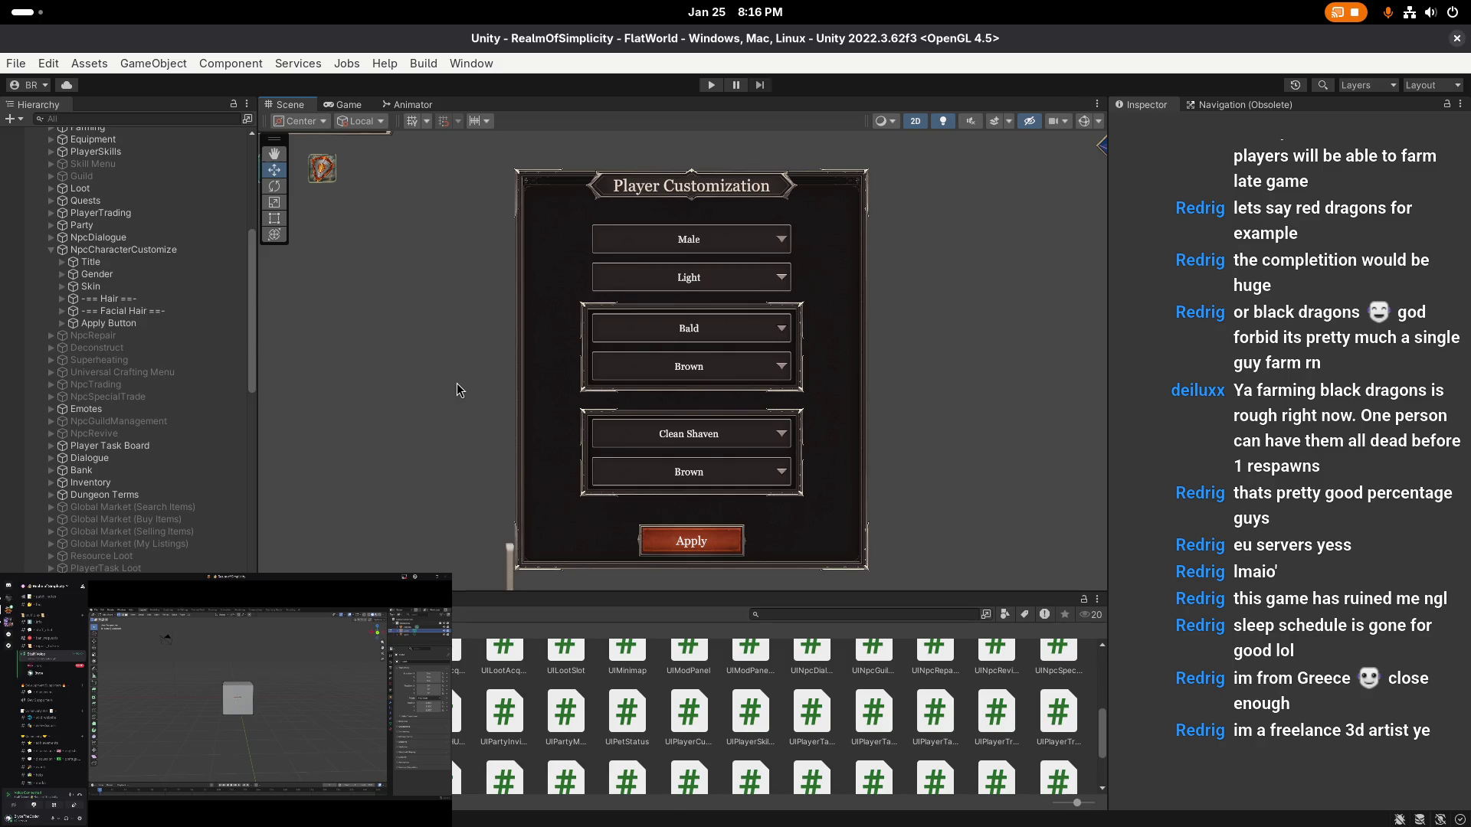
key(w)
key(f)
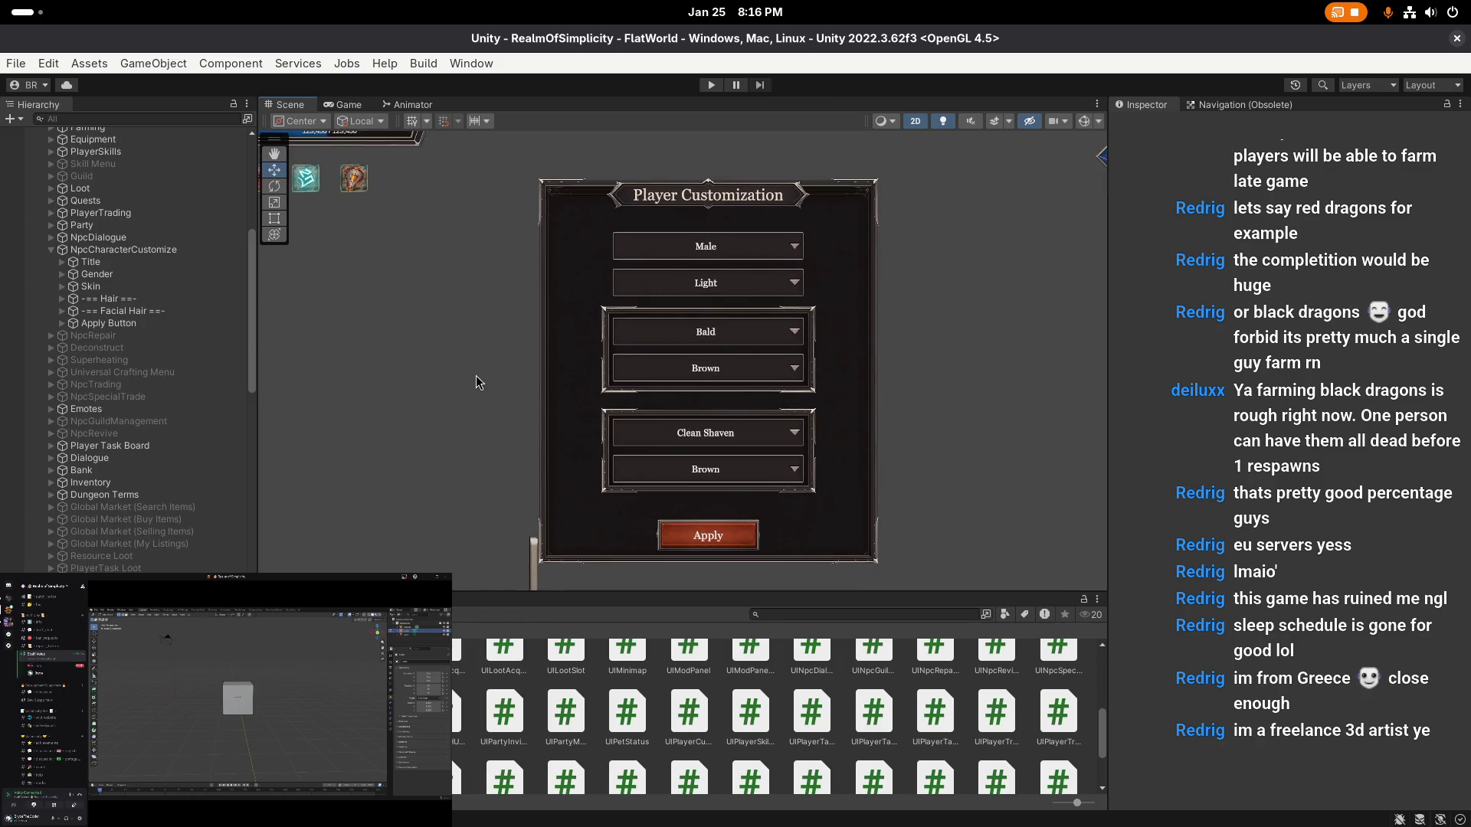
click(177, 249)
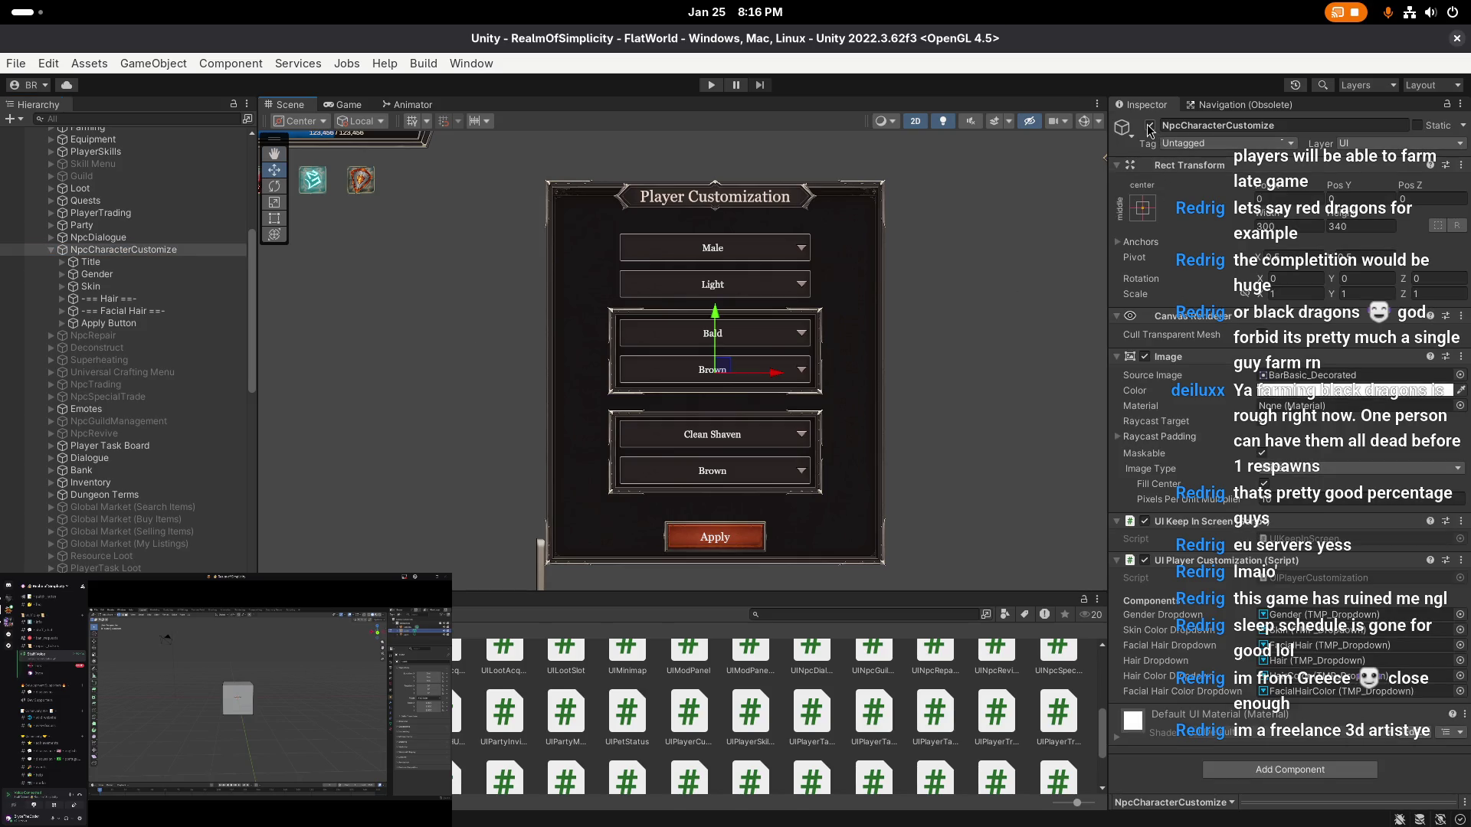
- Deactivate NpcCharacterCustomize and start the game in Play mode
click(1149, 125)
click(943, 268)
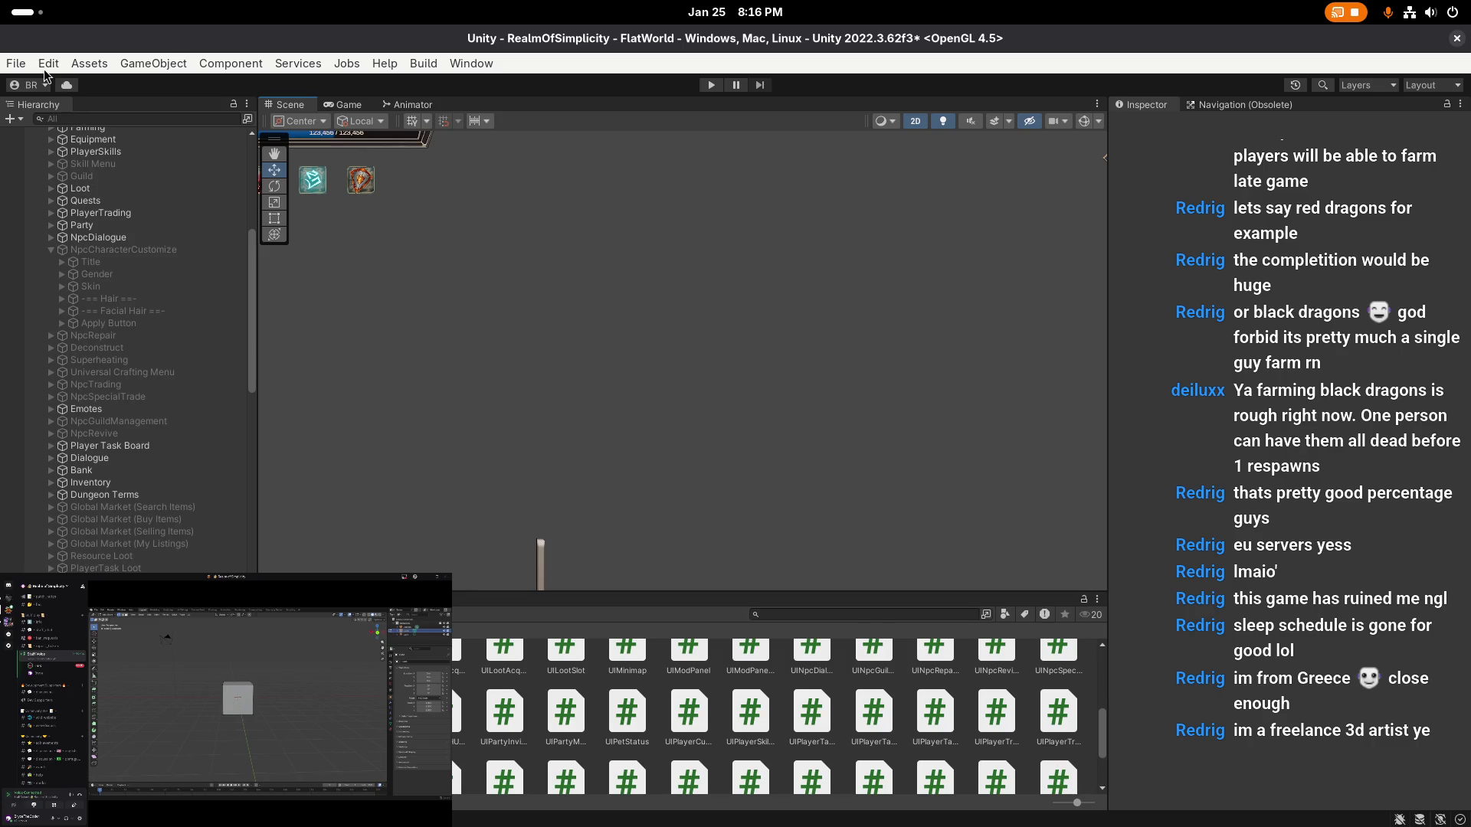
click(707, 85)
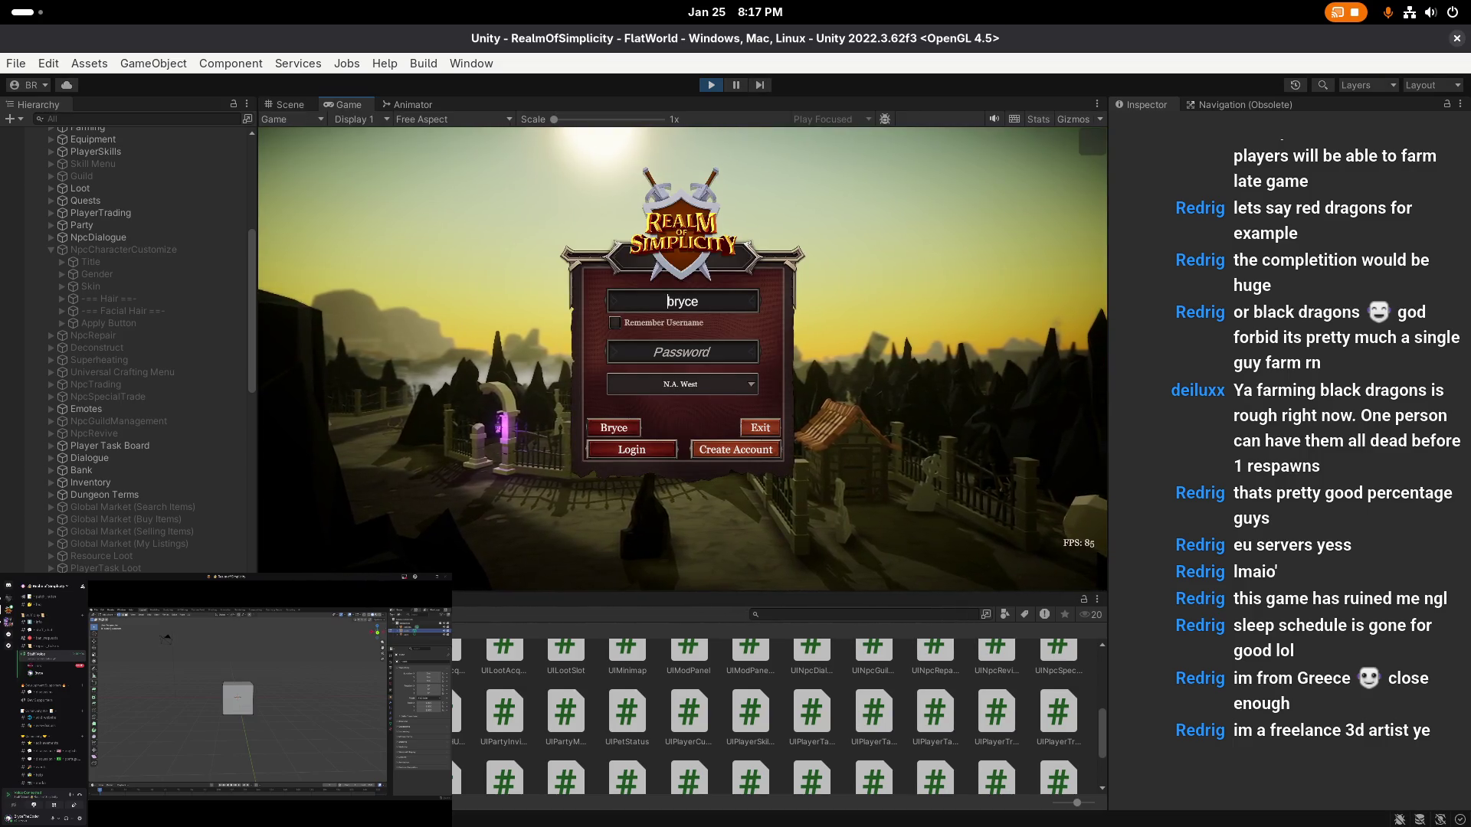
- Log in with the account password and continue past the Early Access notice
click(711, 353)
text(*)
key(Return)
click(701, 512)
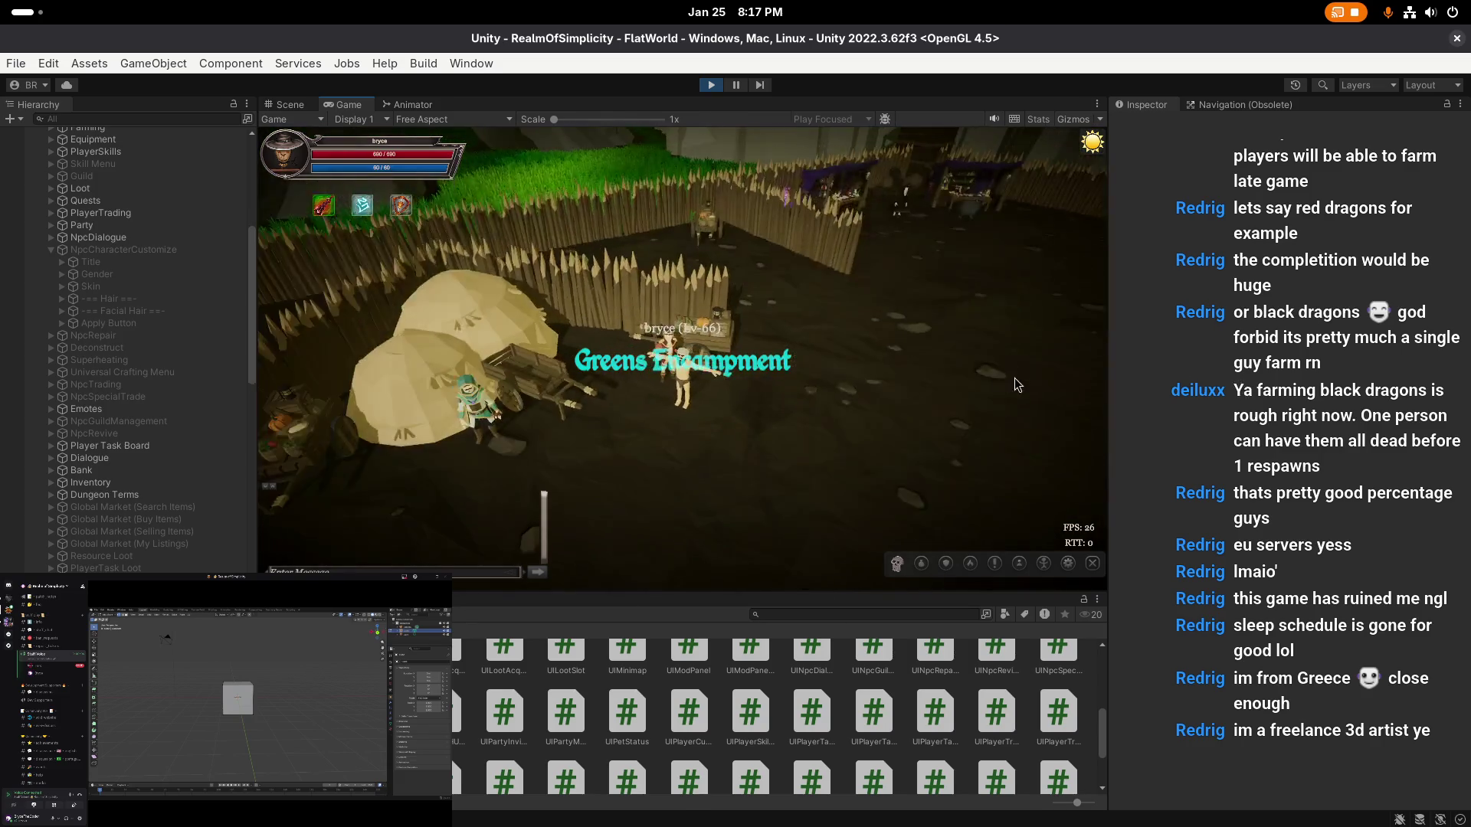
- Open the Haberdasher NPC's Customize panel and frame the game camera on the bearded character
click(716, 389)
click(714, 364)
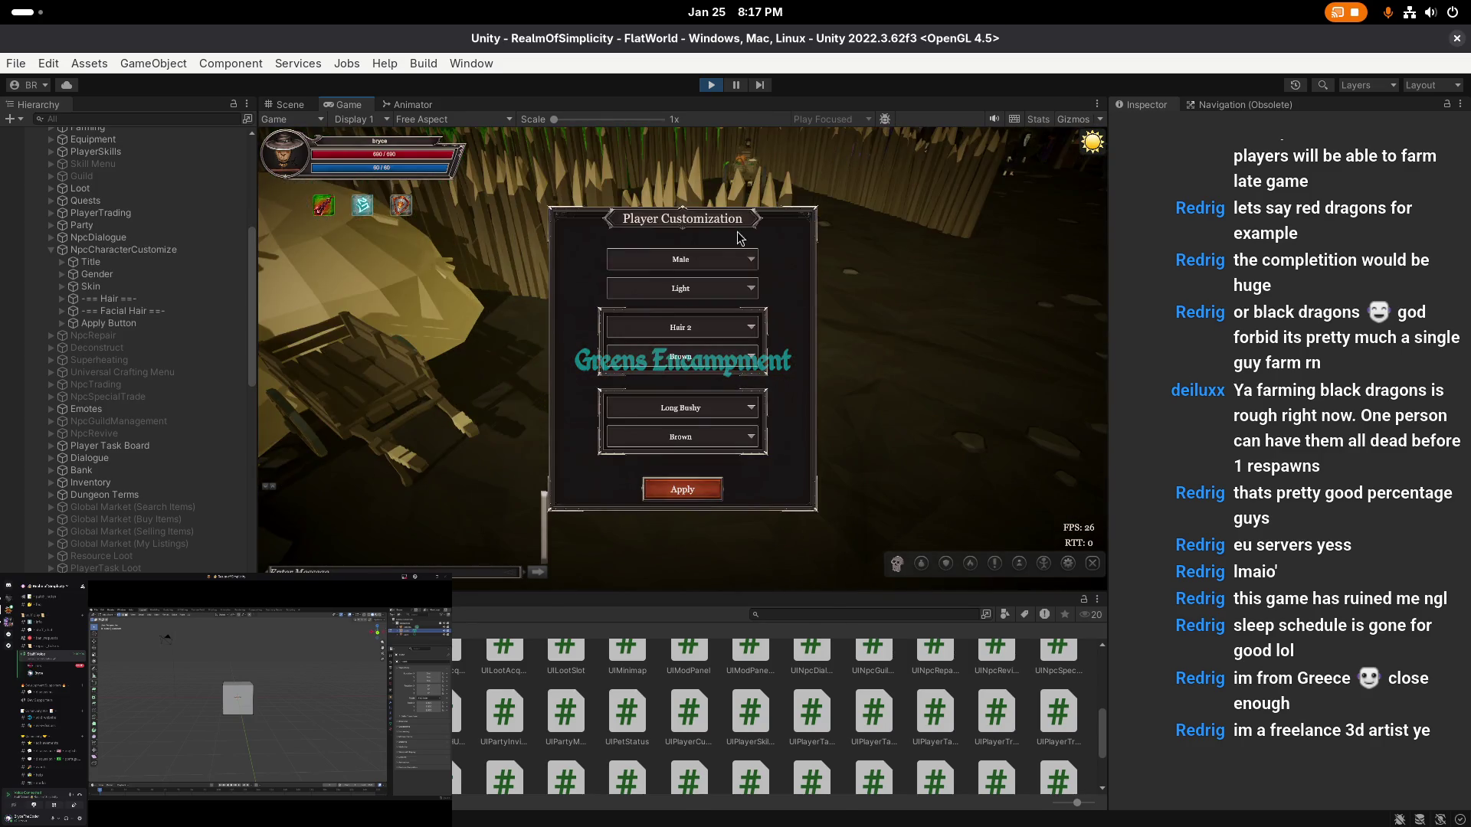
scroll(691, 274, down, 3)
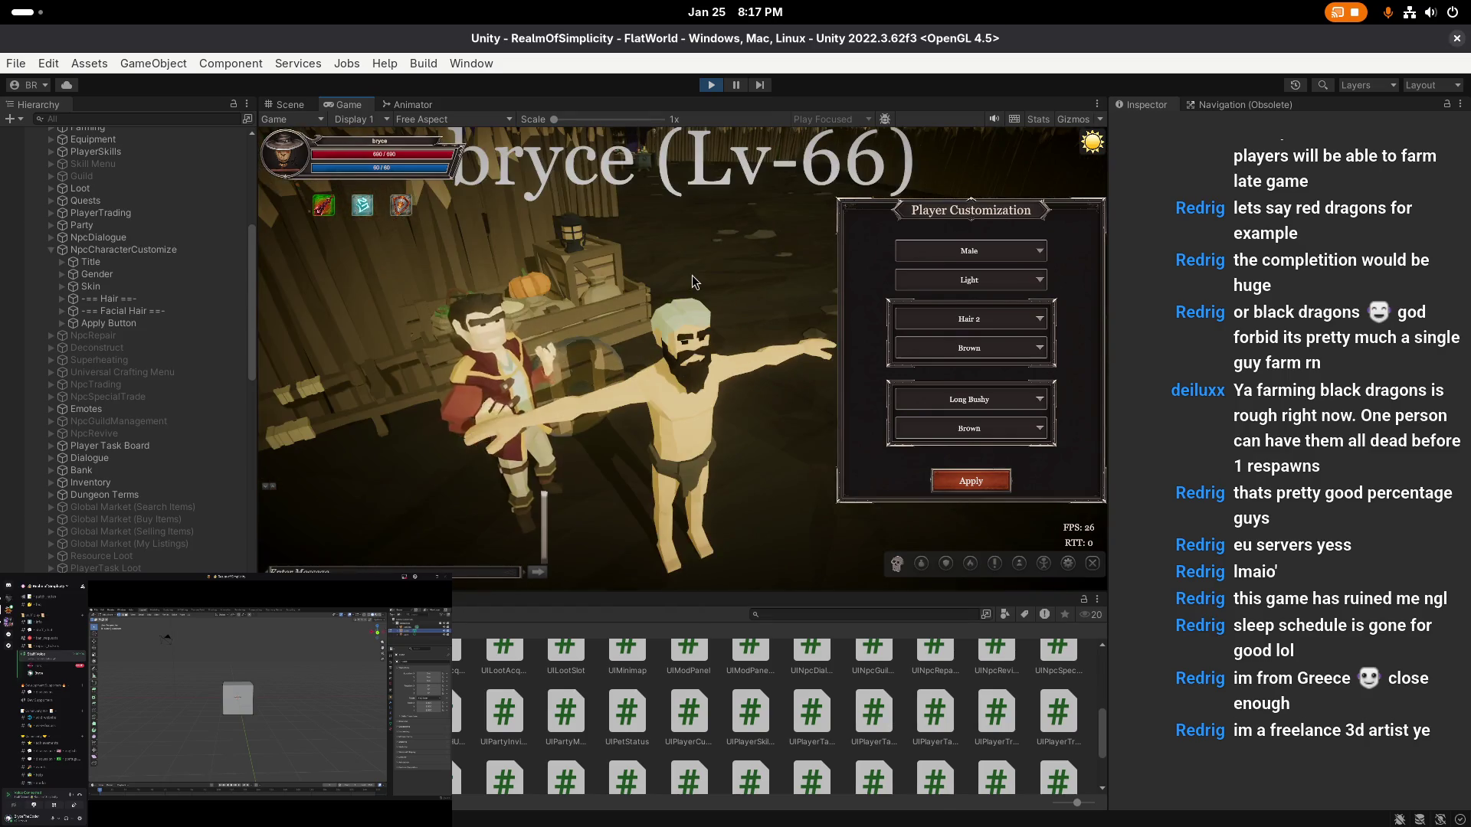
drag(610, 308, 687, 307)
scroll(687, 303, down, 2)
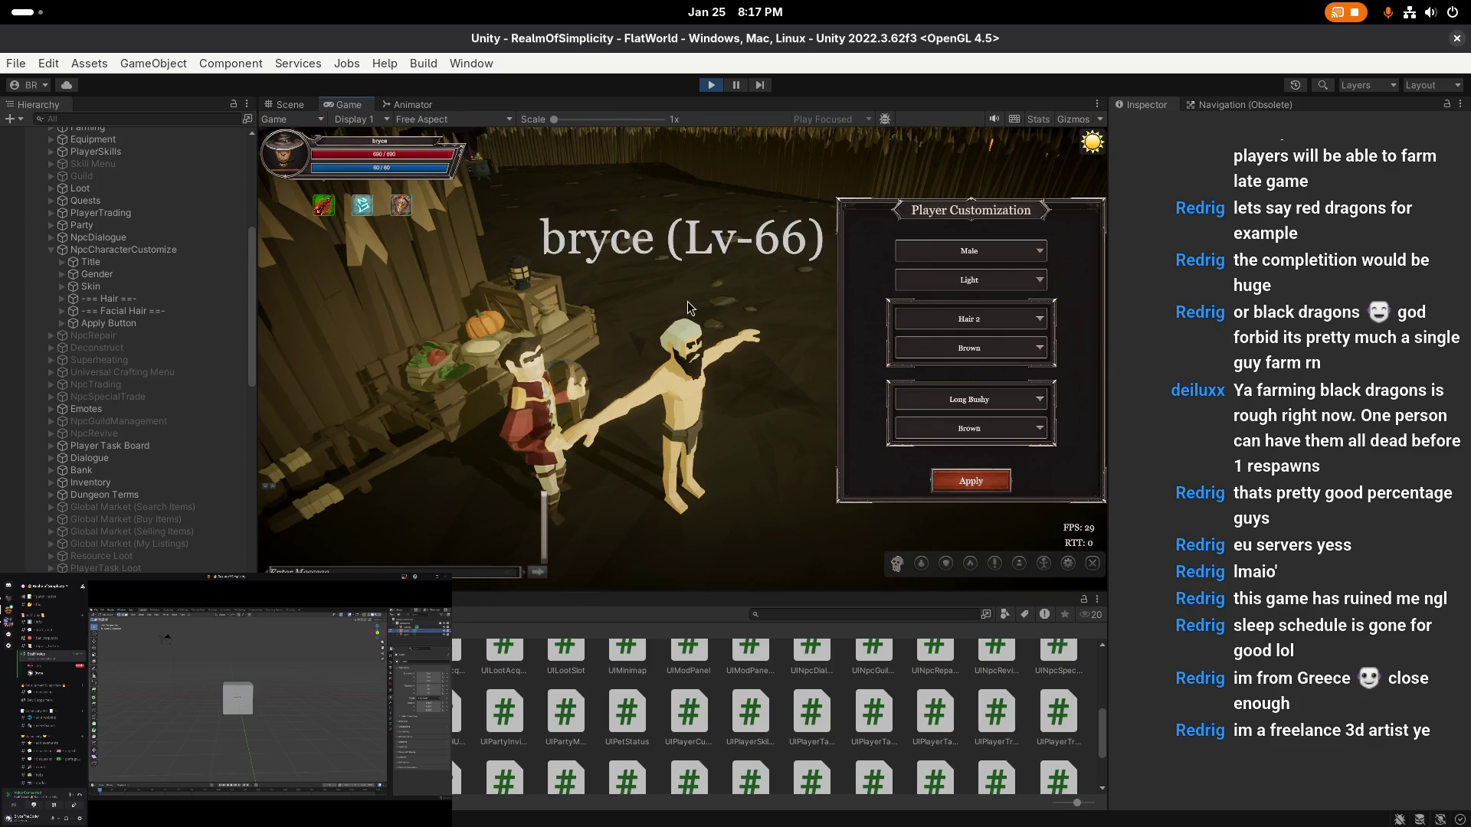
scroll(697, 308, up, 3)
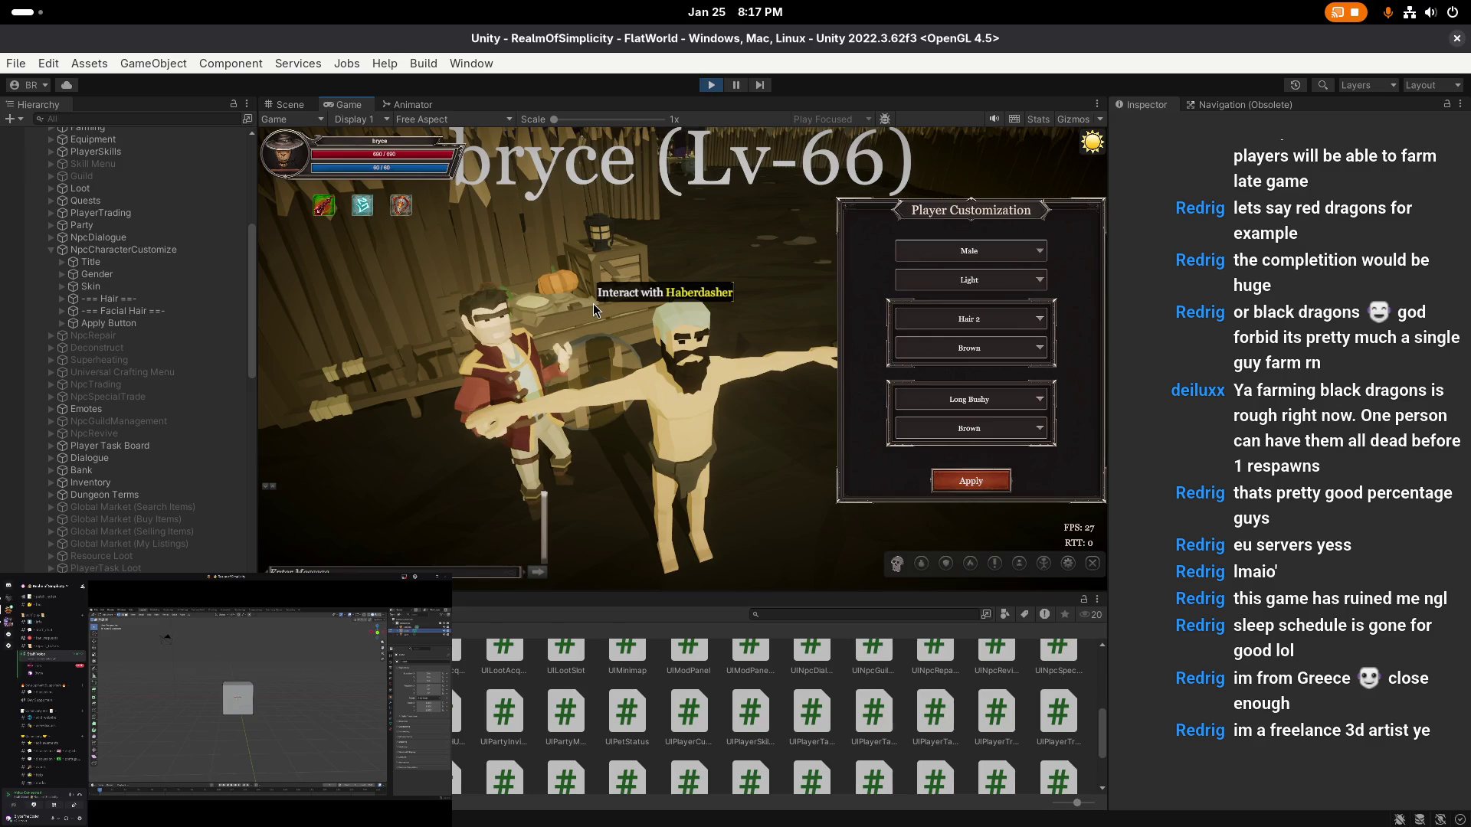
key(super)
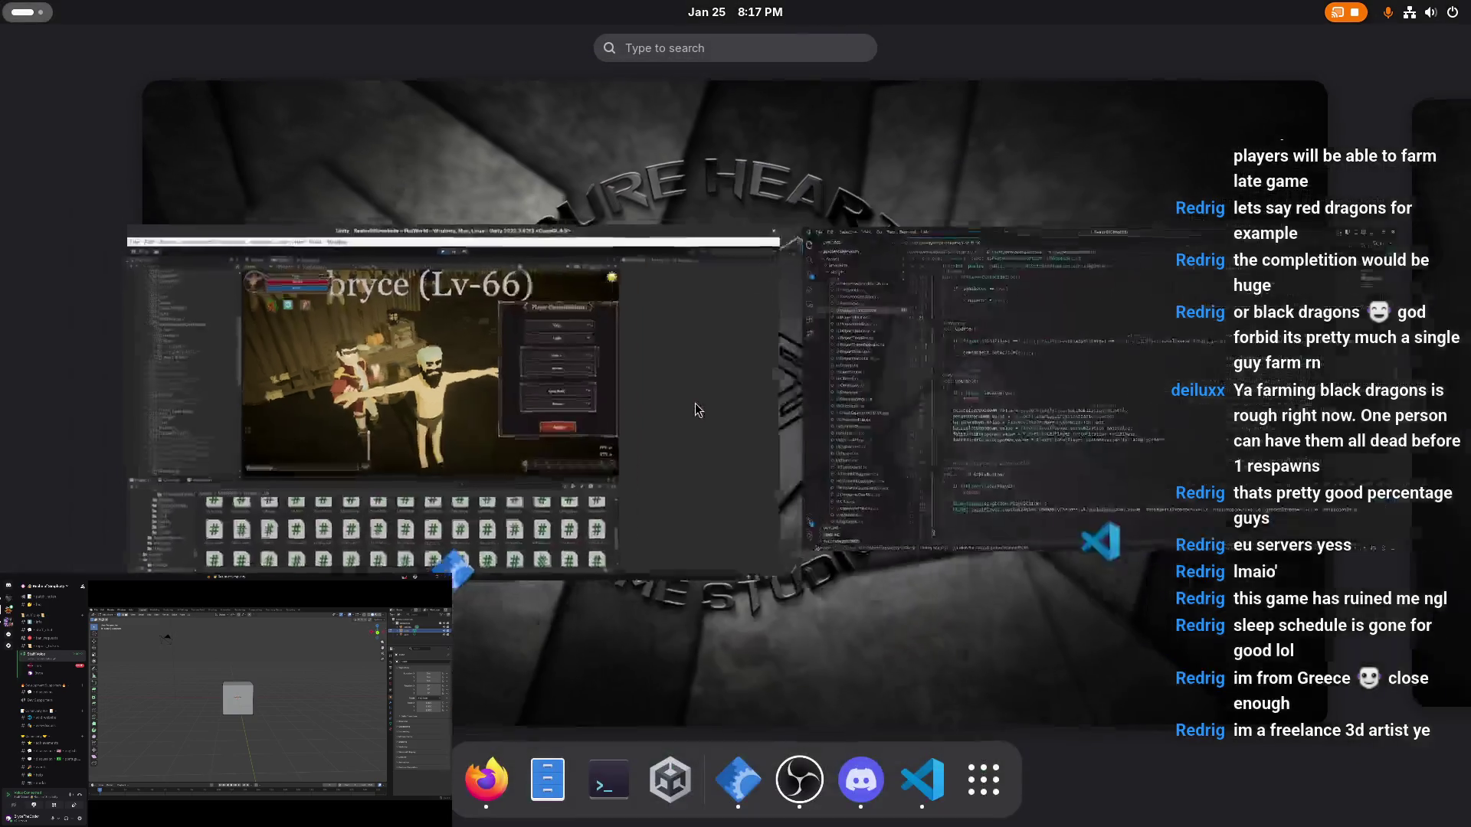
- Switch from Unity back to UIPlayerCustomization.cs in VS Code
click(962, 386)
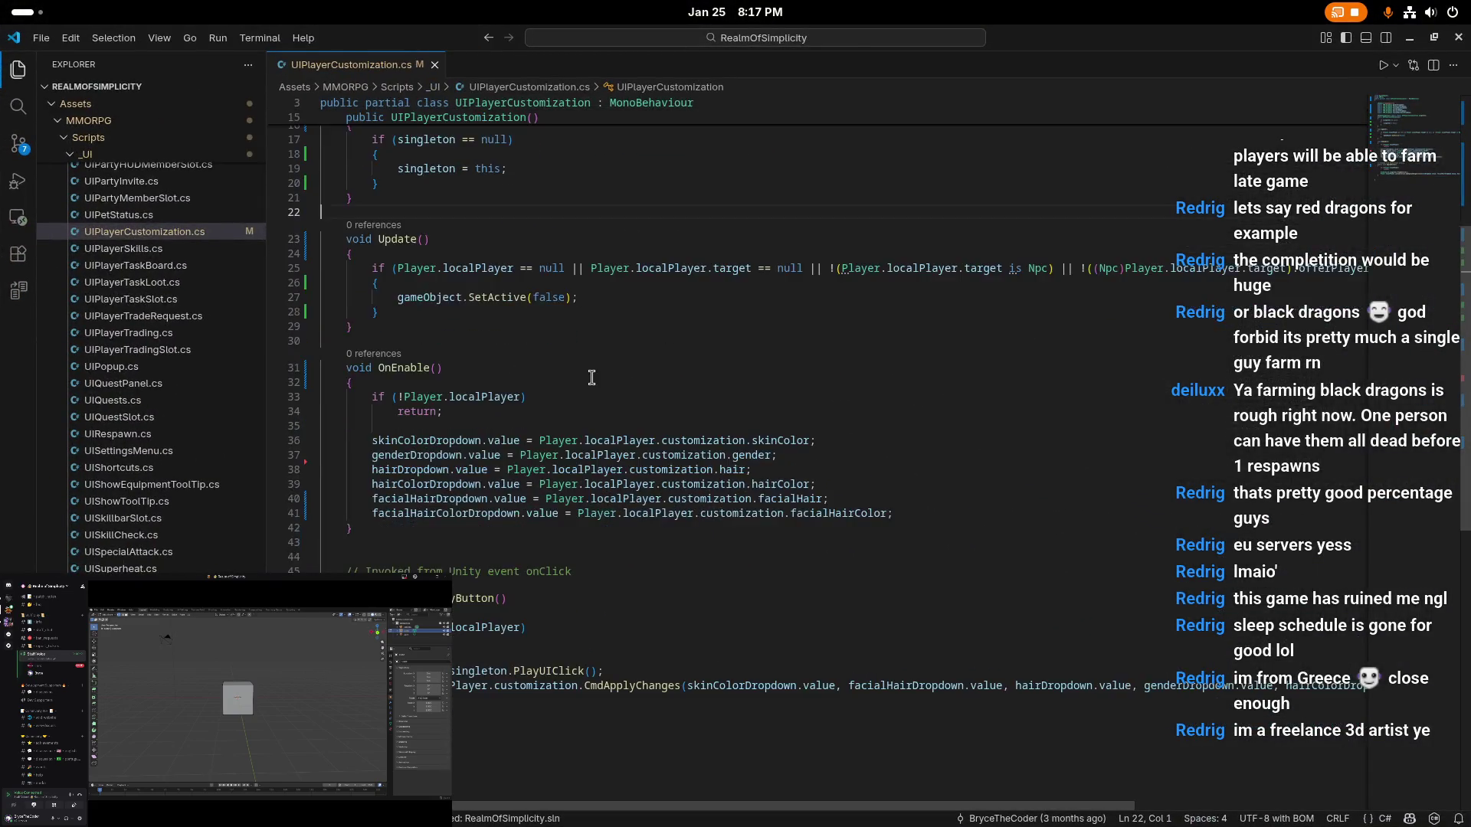
key(super)
click(526, 401)
key(super)
click(868, 343)
- Examine the hairDropdown and hairColorDropdown lines and jump to hairColor's definition with F12
double_click(412, 471)
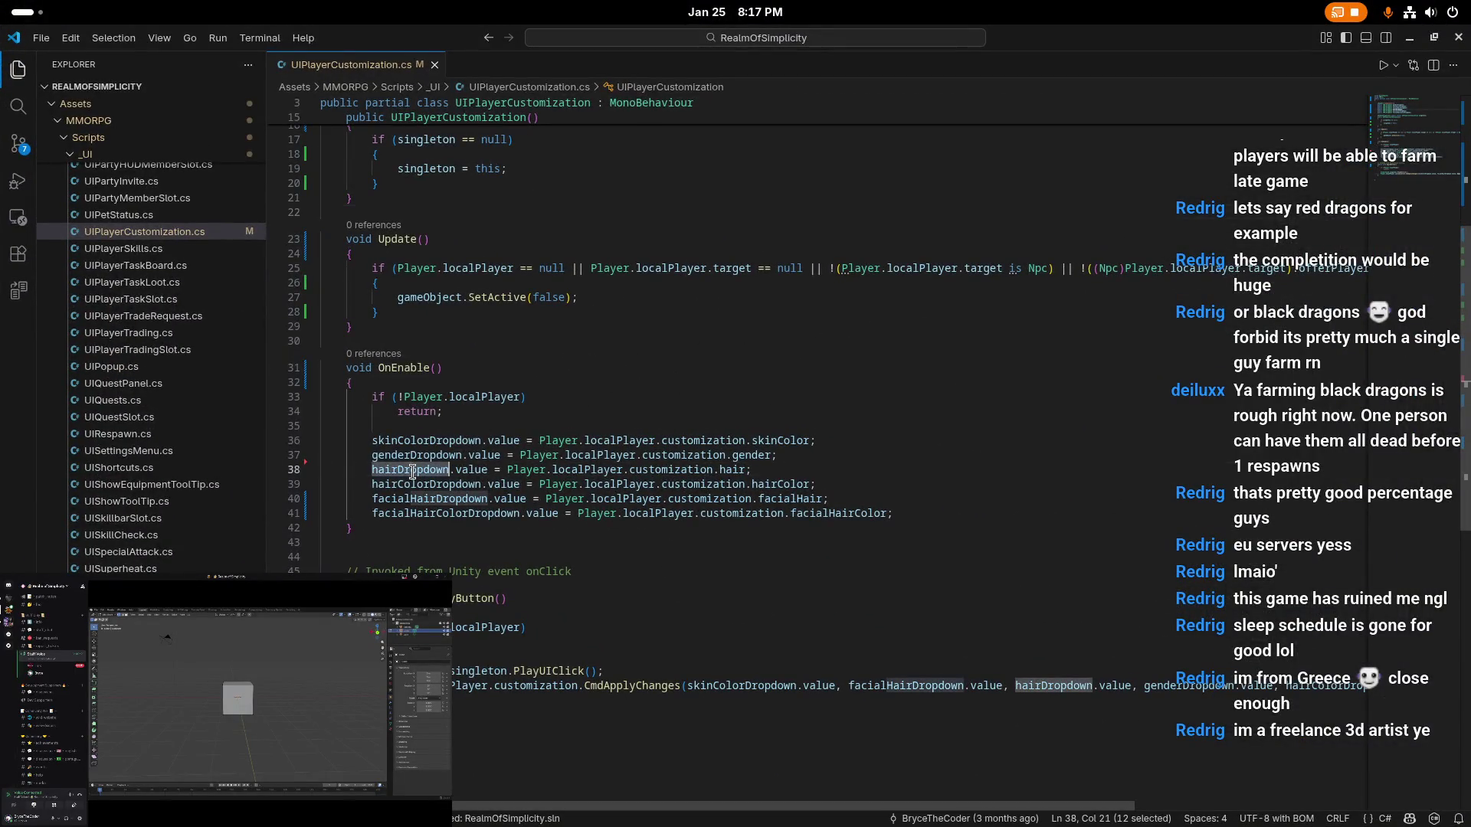
scroll(429, 460, down, 1)
double_click(444, 451)
scroll(445, 452, down, 1)
double_click(767, 407)
key(F12)
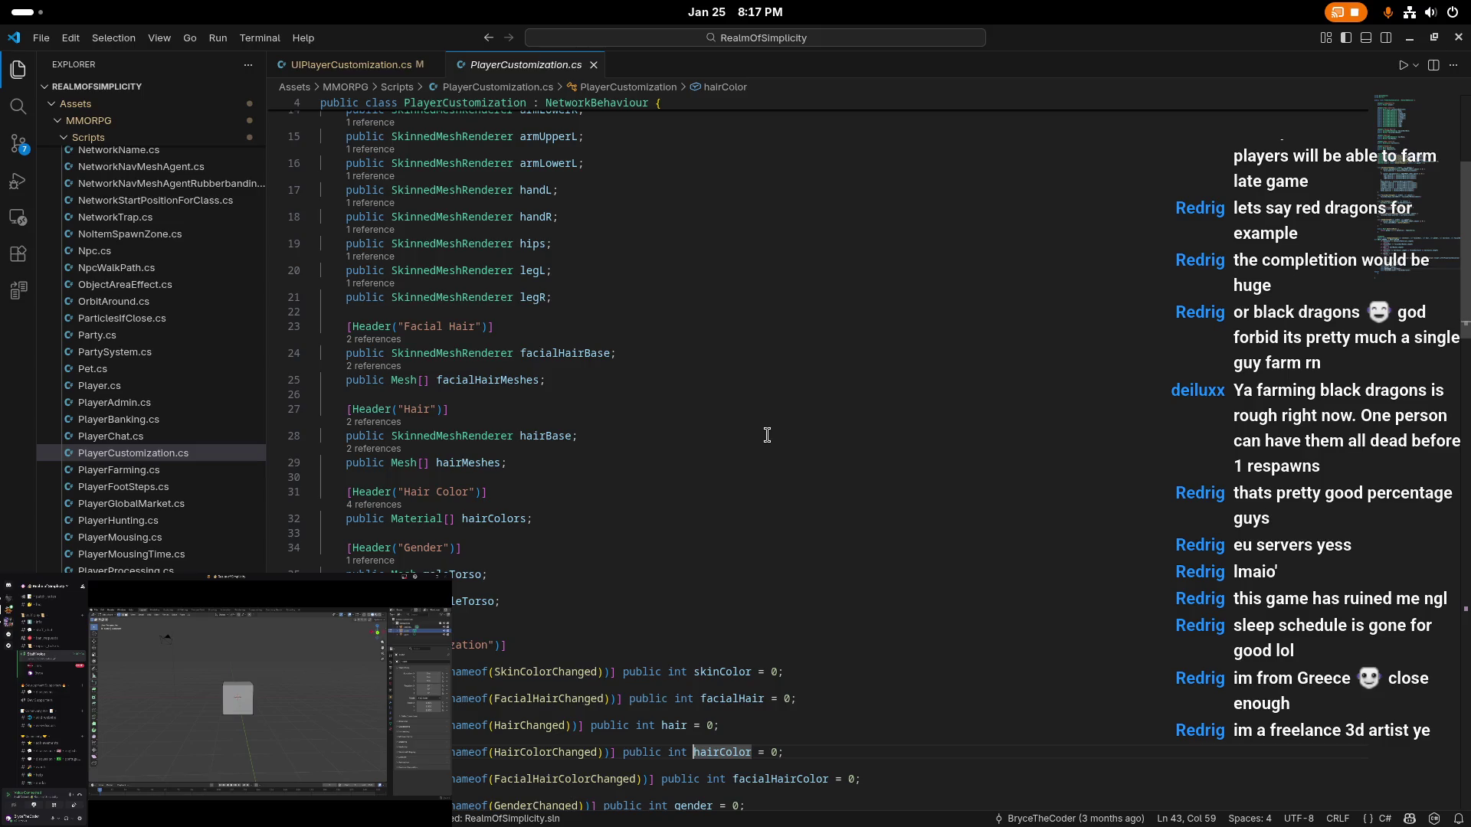
- Inspect the hairColor declaration, HairColorChanged method and hairColors array in PlayerCustomization.cs, then return to Unity
scroll(767, 435, down, 3)
click(820, 560)
key(super)
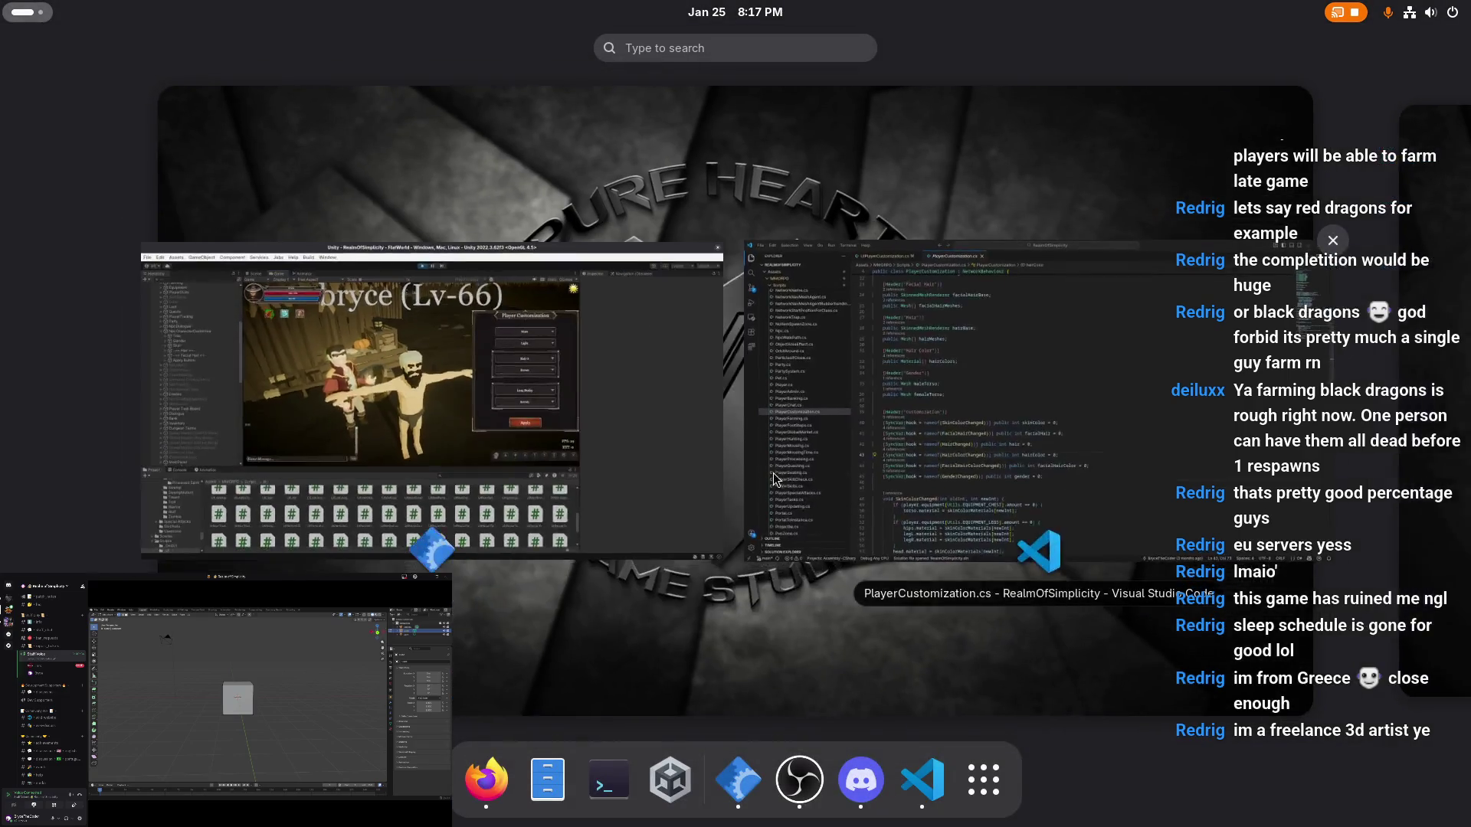
key(super)
ctrl+click(580, 560)
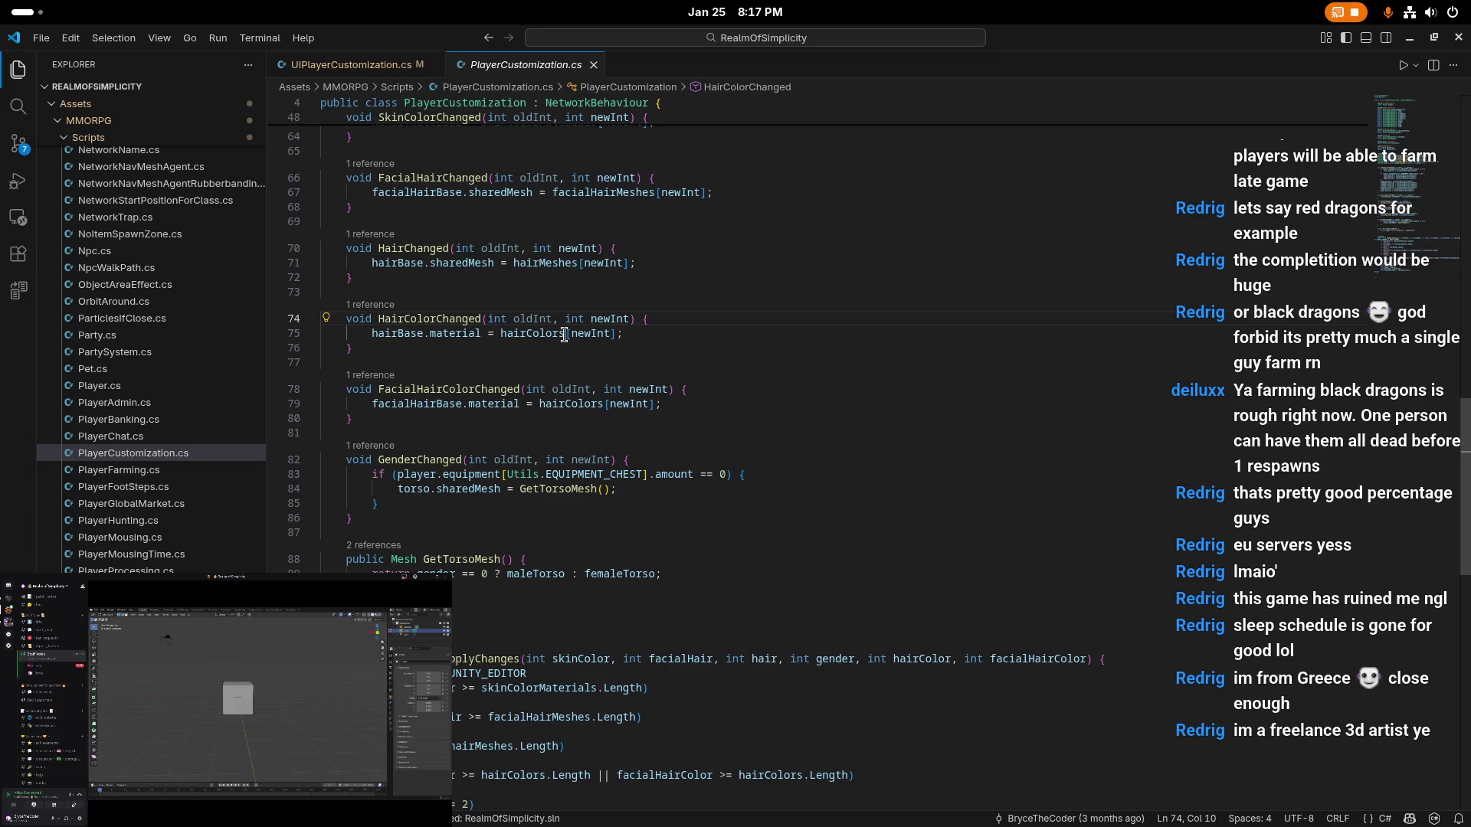
ctrl+click(531, 335)
key(alt+Tab)
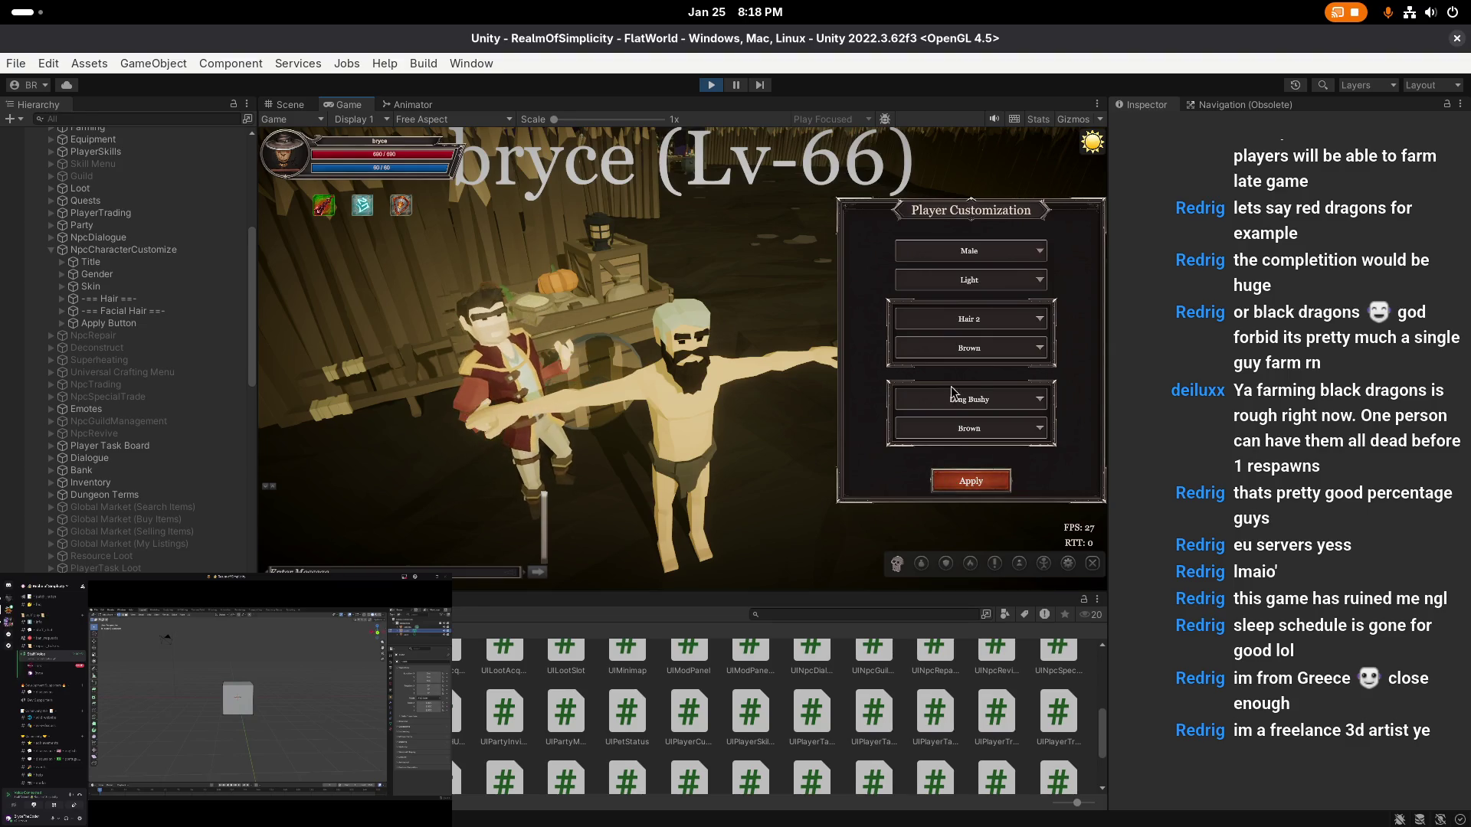
click(964, 349)
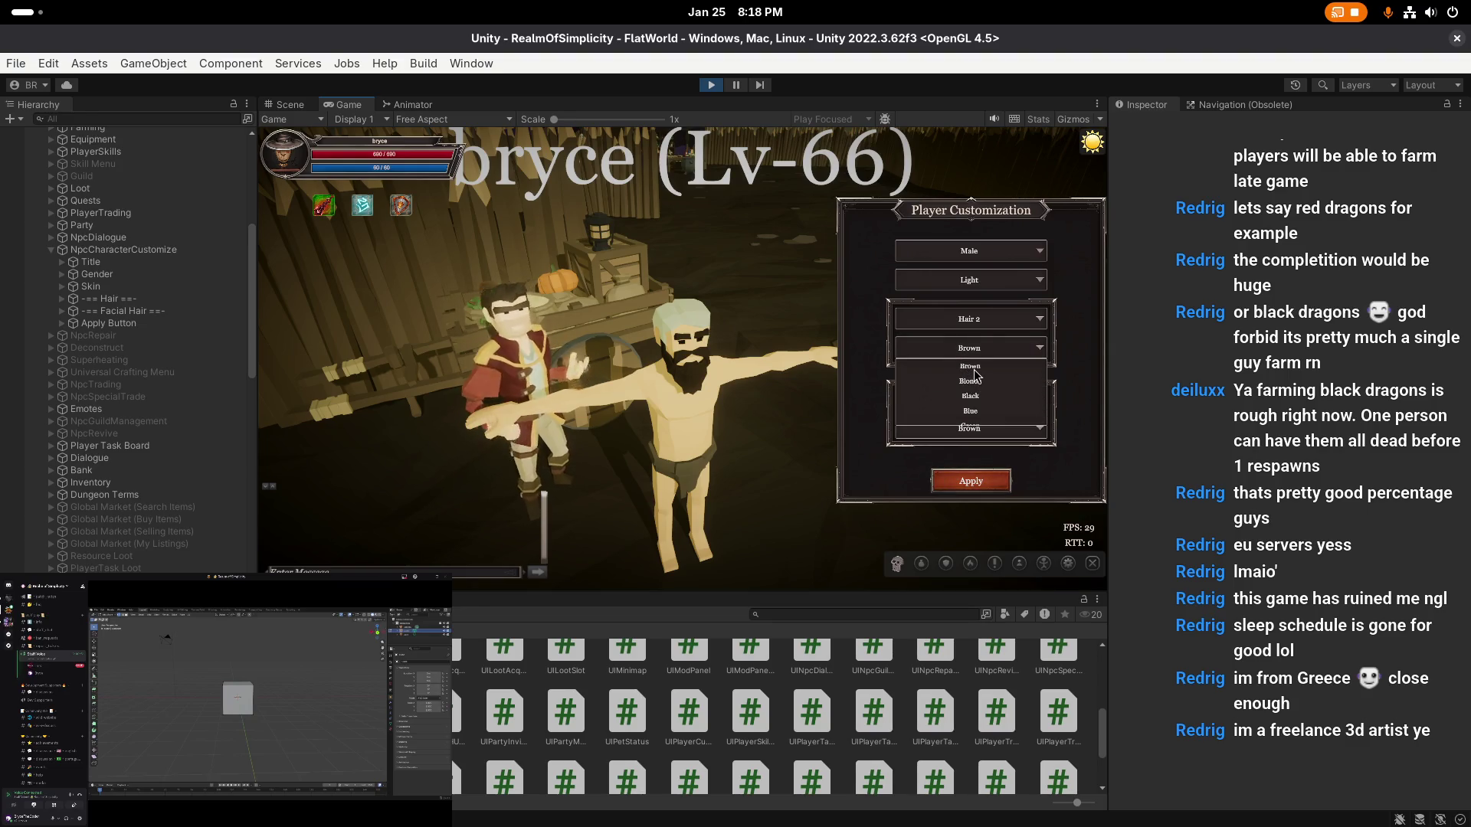
click(973, 369)
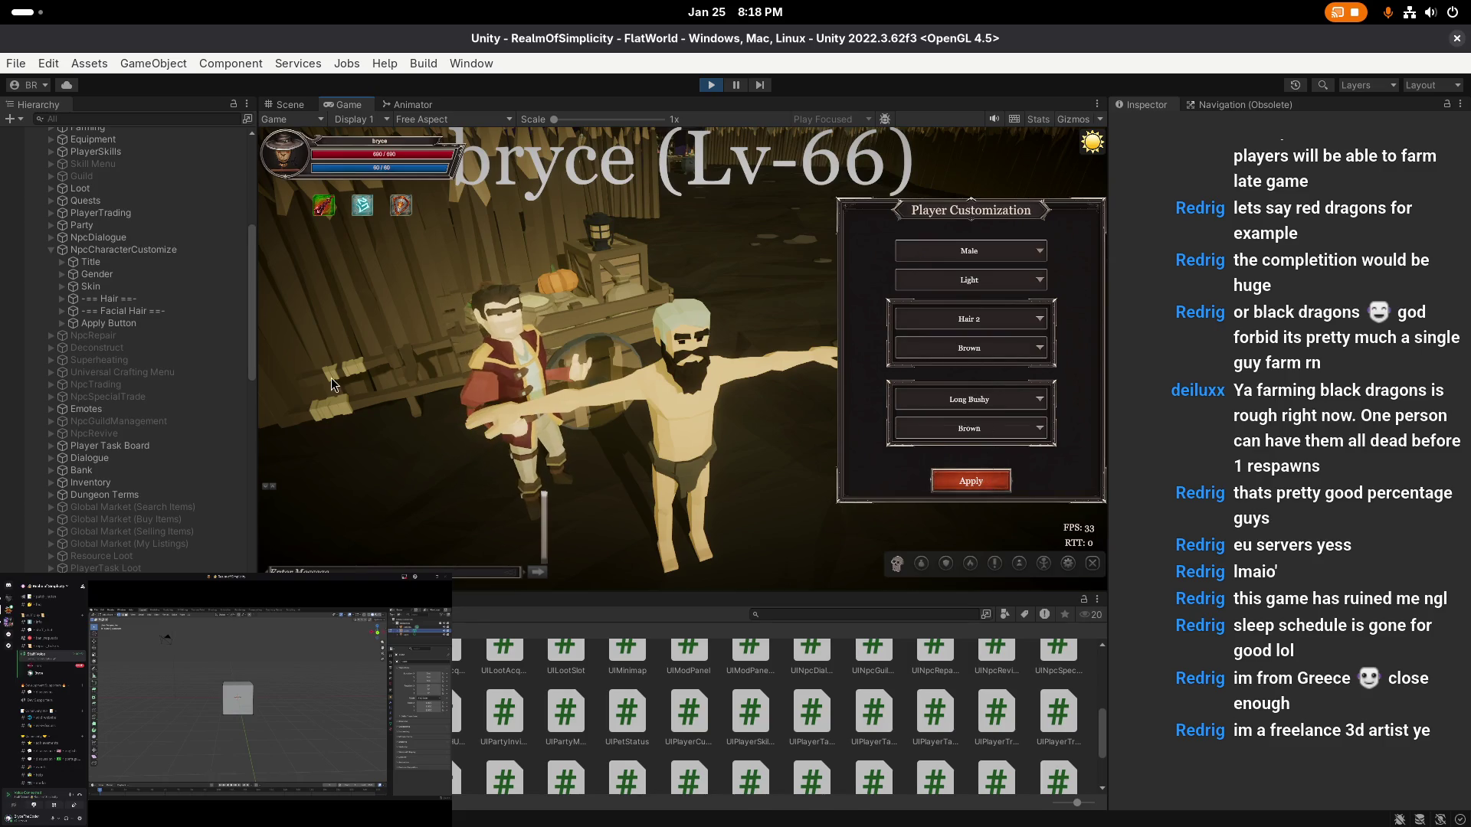
click(967, 349)
click(971, 367)
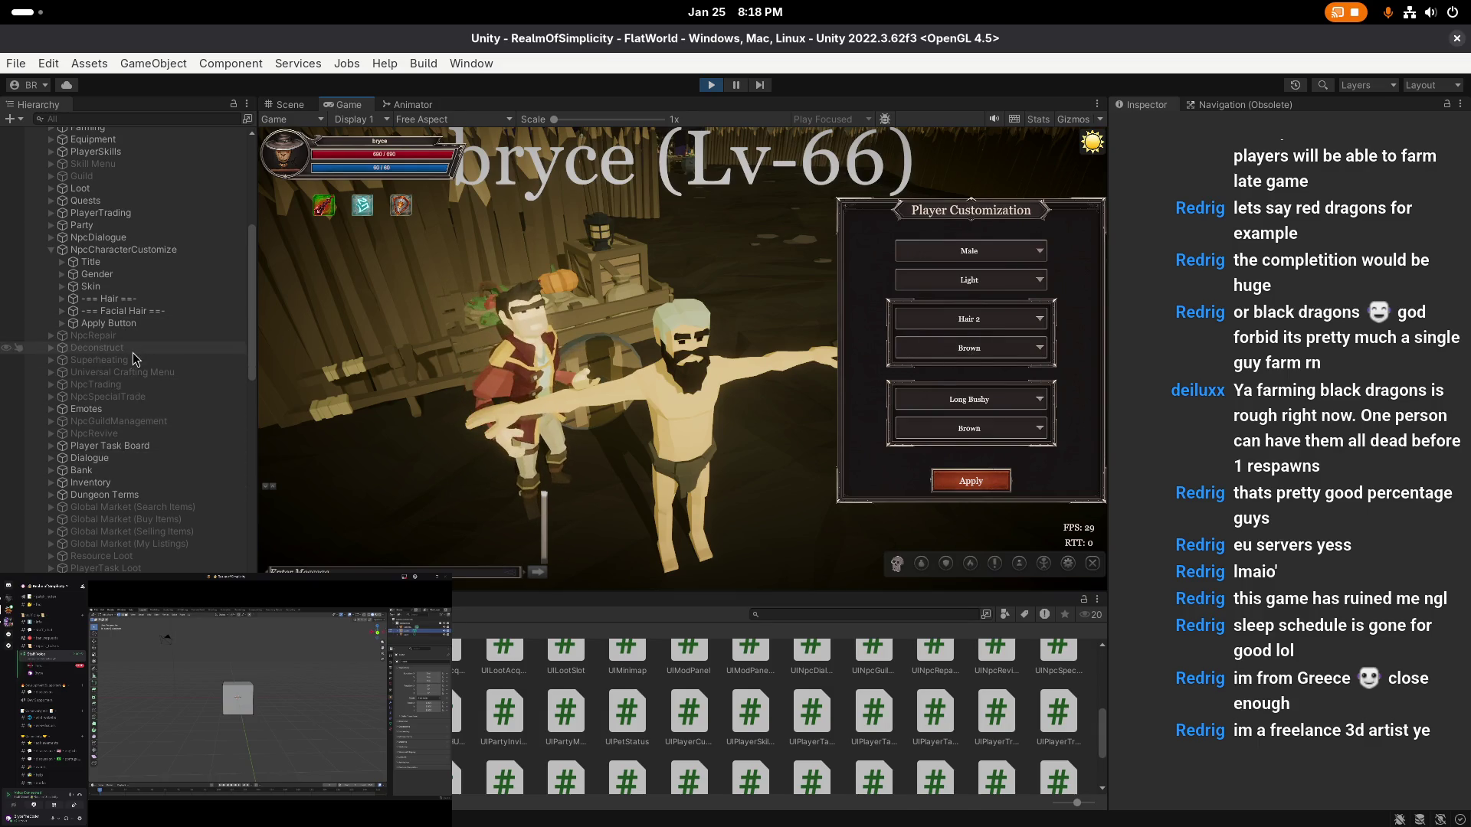
- Select the bryce player object in the Hierarchy
click(134, 349)
scroll(127, 360, down, 15)
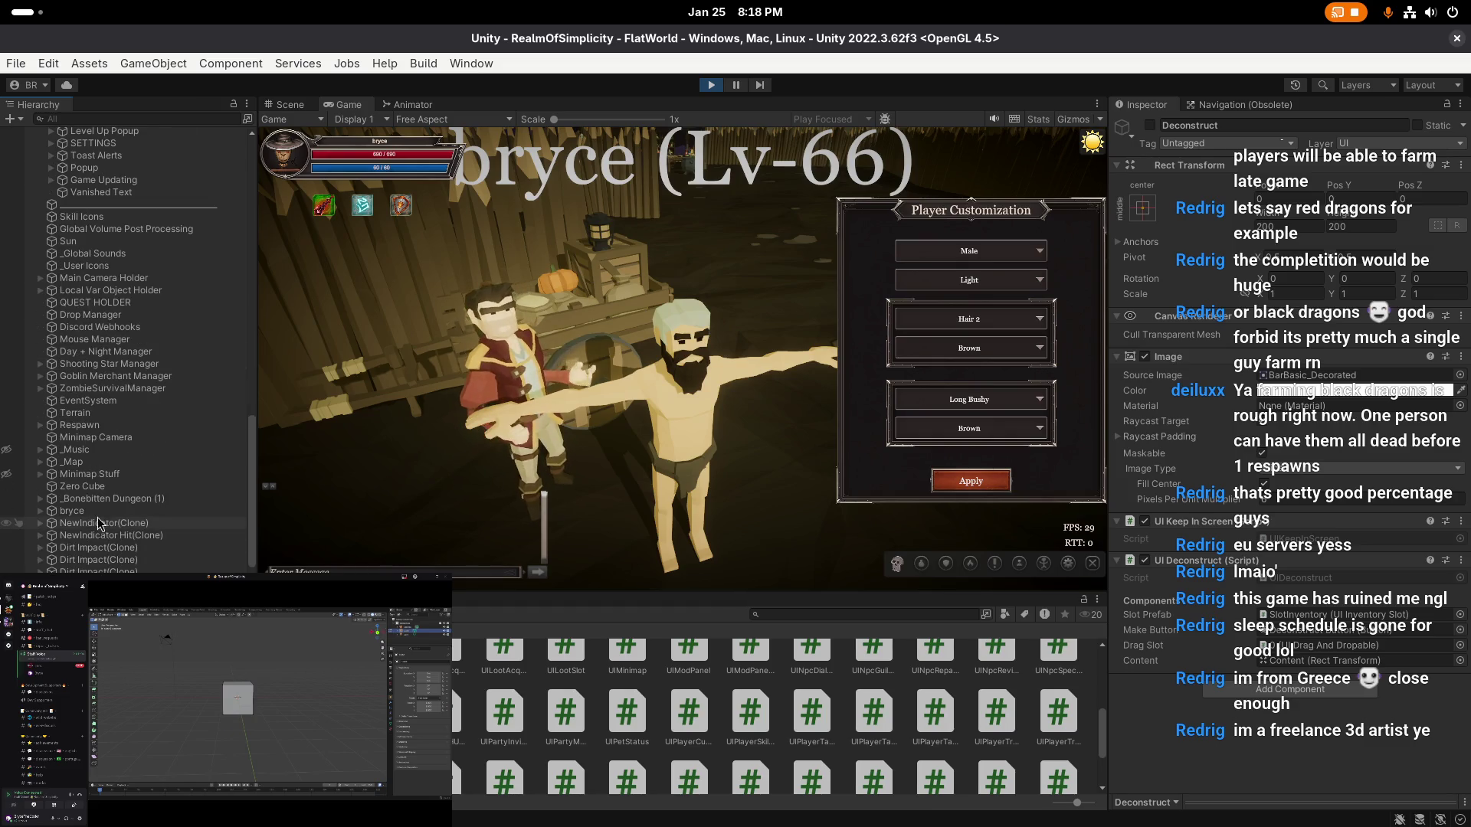
click(73, 511)
- Expand the Player Customization Hair Colors list to show its nine entries, Brown through White
scroll(115, 528, up, 1)
scroll(1250, 369, down, 10)
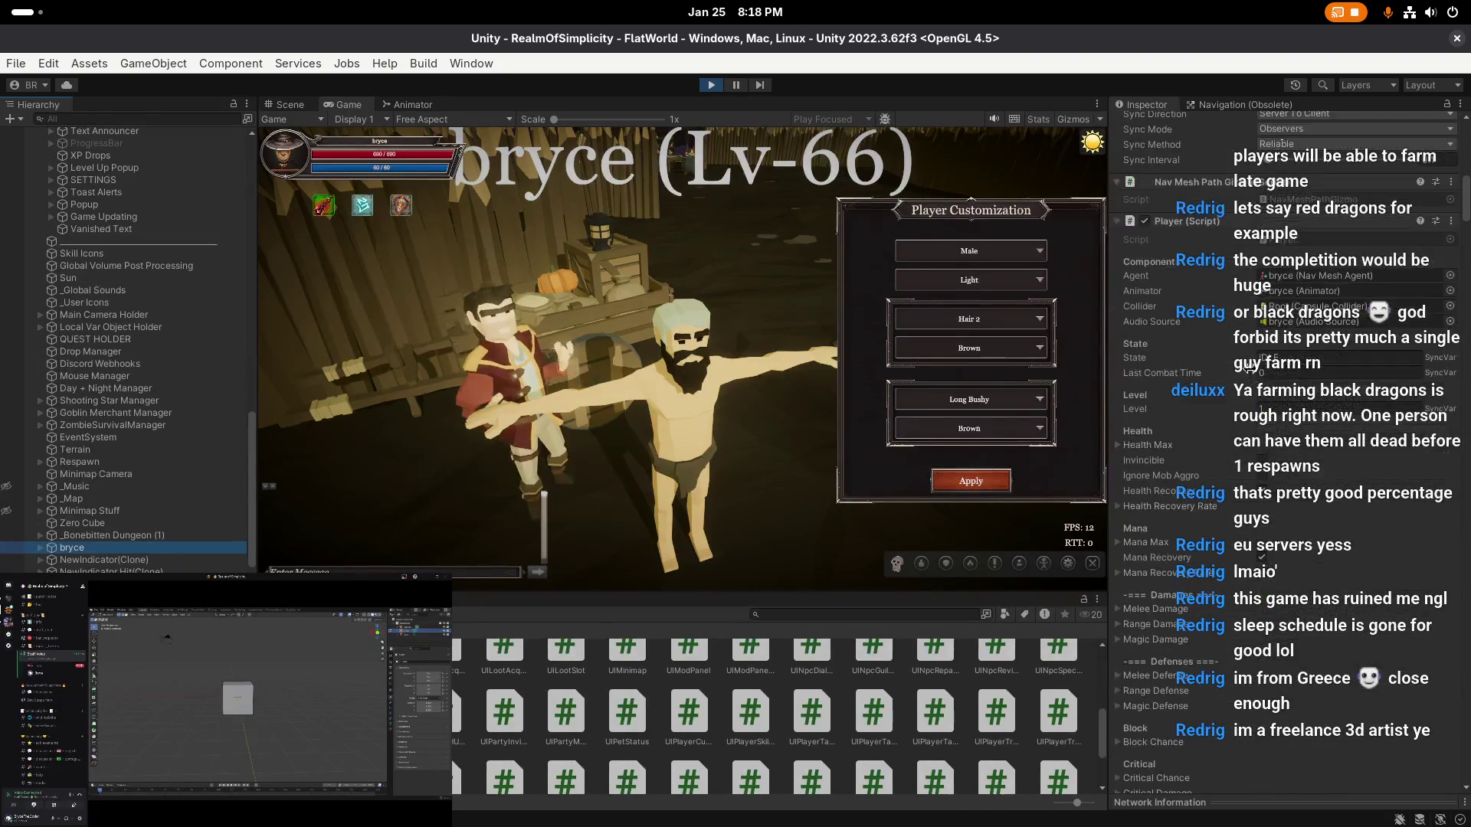
scroll(1241, 380, down, 15)
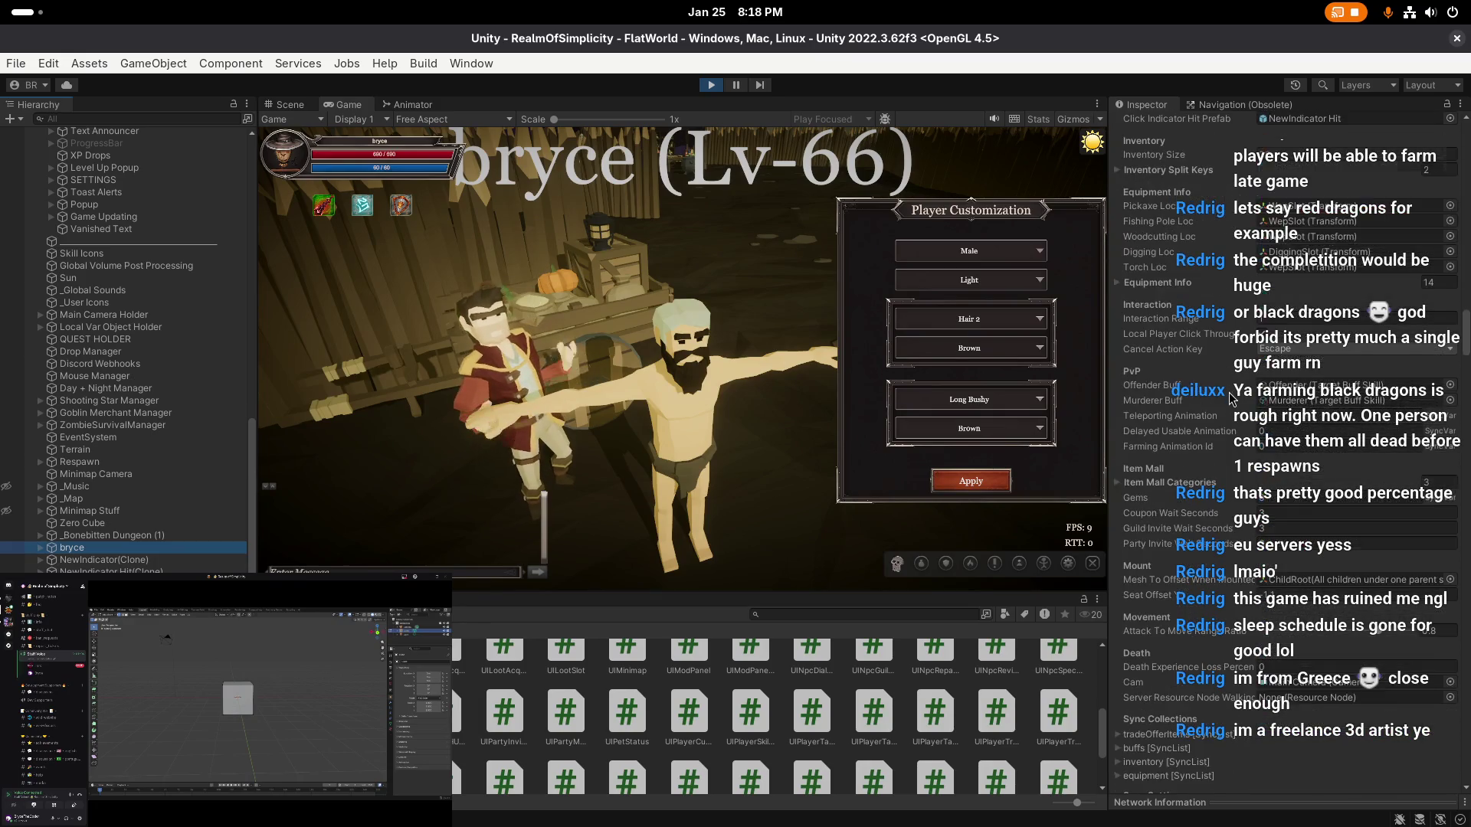
scroll(1229, 392, down, 15)
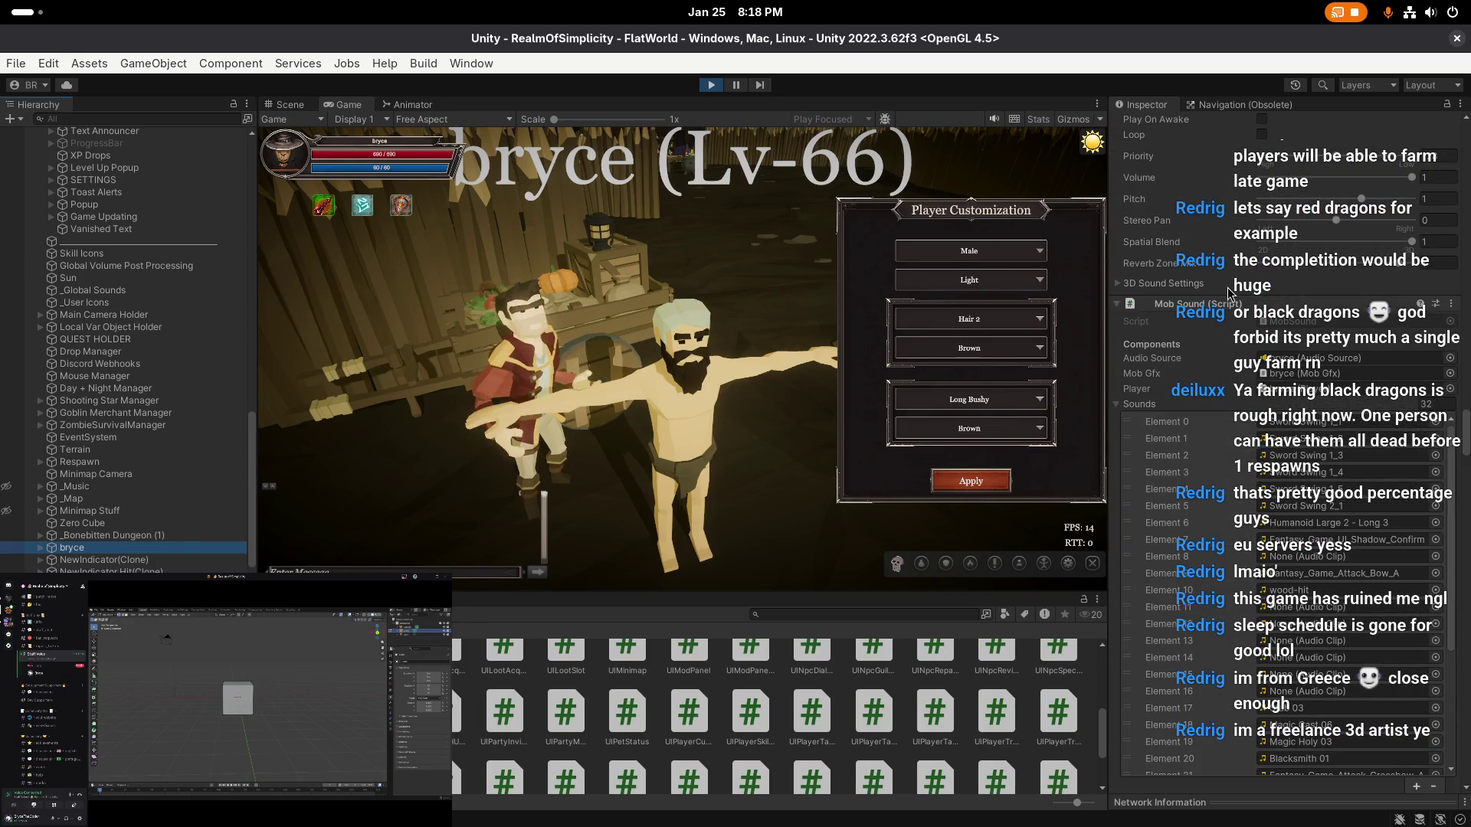
scroll(1249, 368, down, 15)
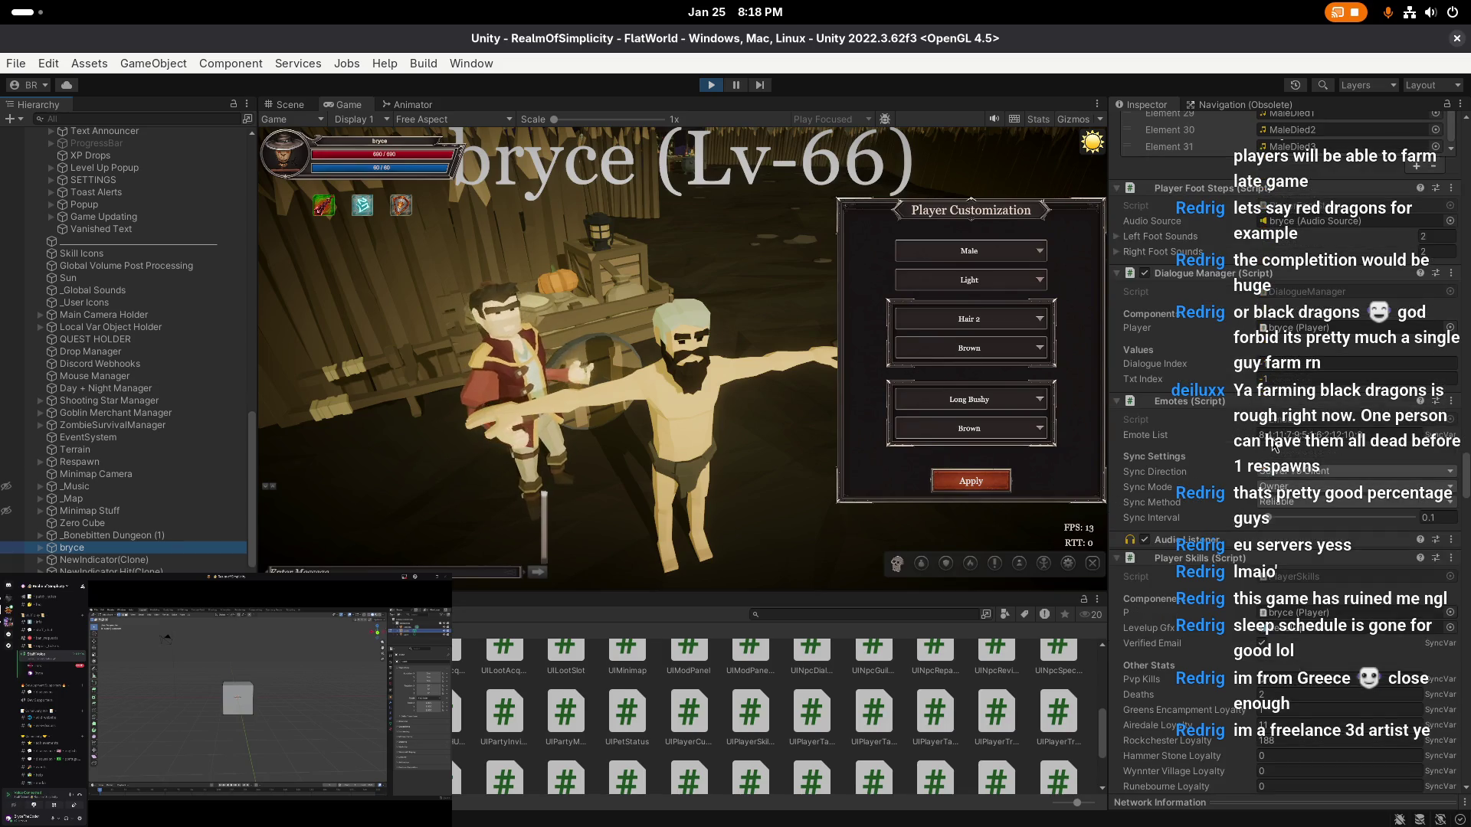
scroll(1249, 441, down, 10)
scroll(1224, 434, down, 15)
scroll(1226, 440, down, 15)
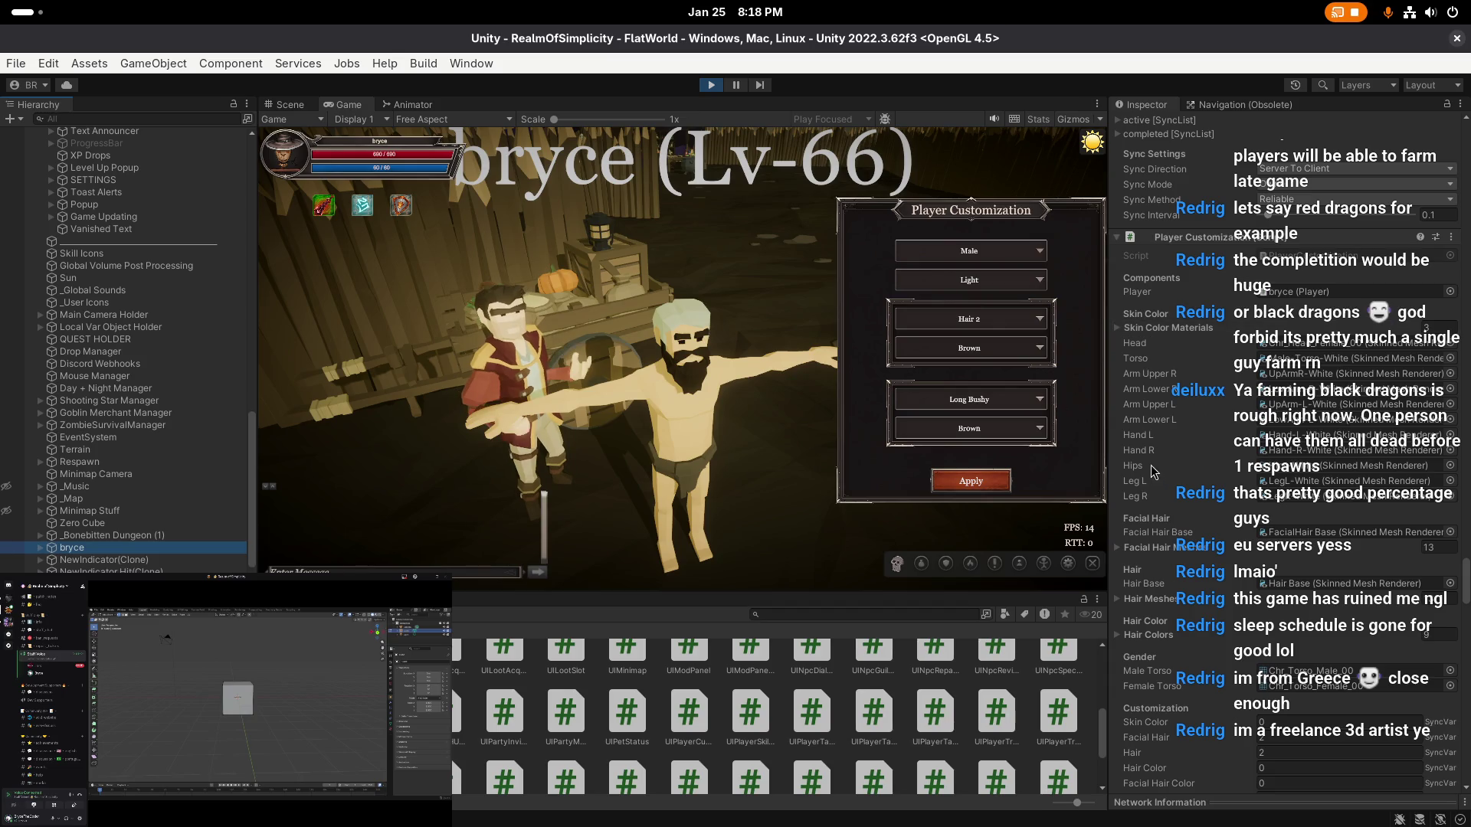
scroll(1154, 471, down, 4)
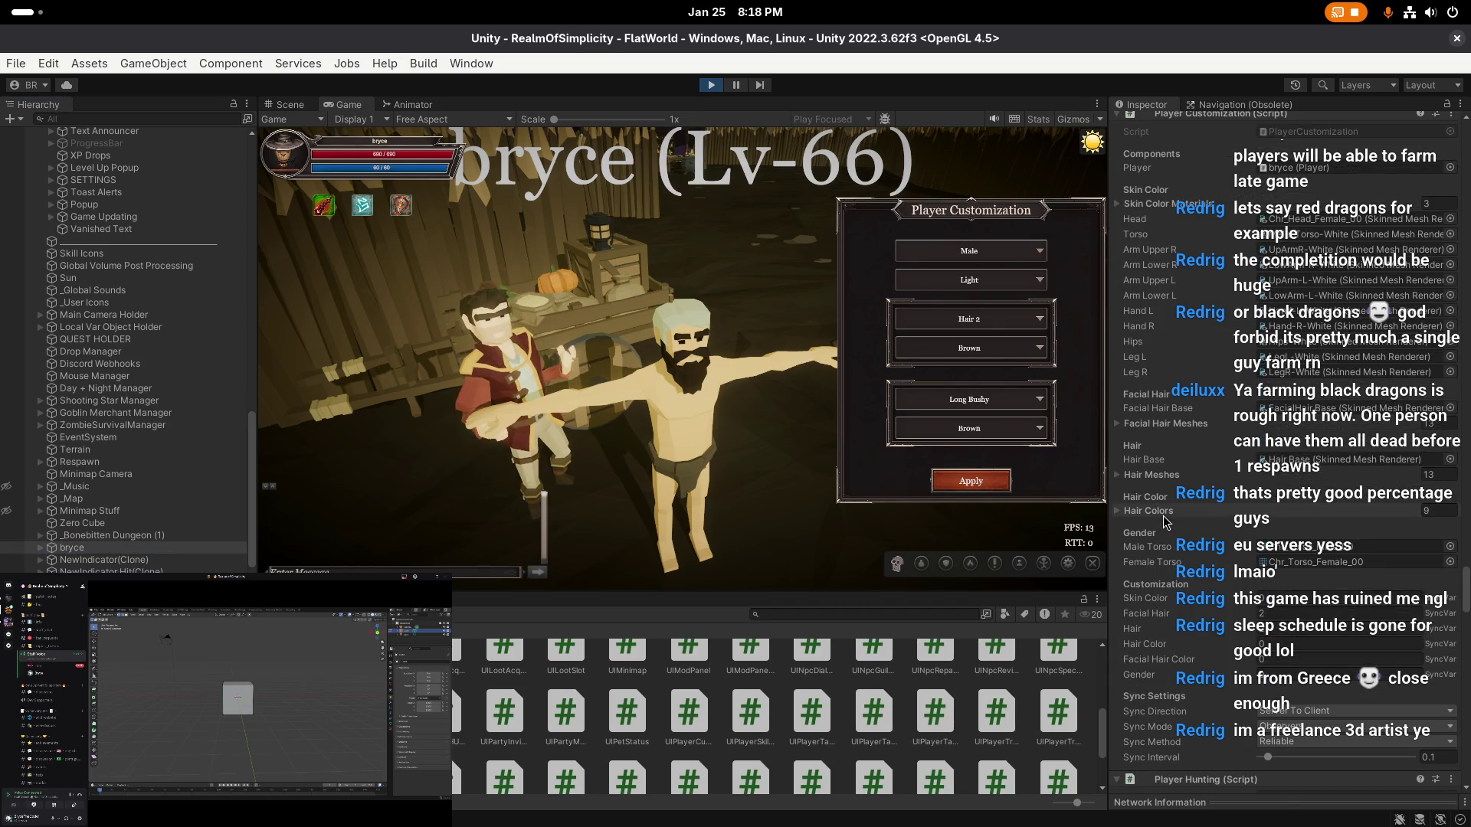
click(1165, 514)
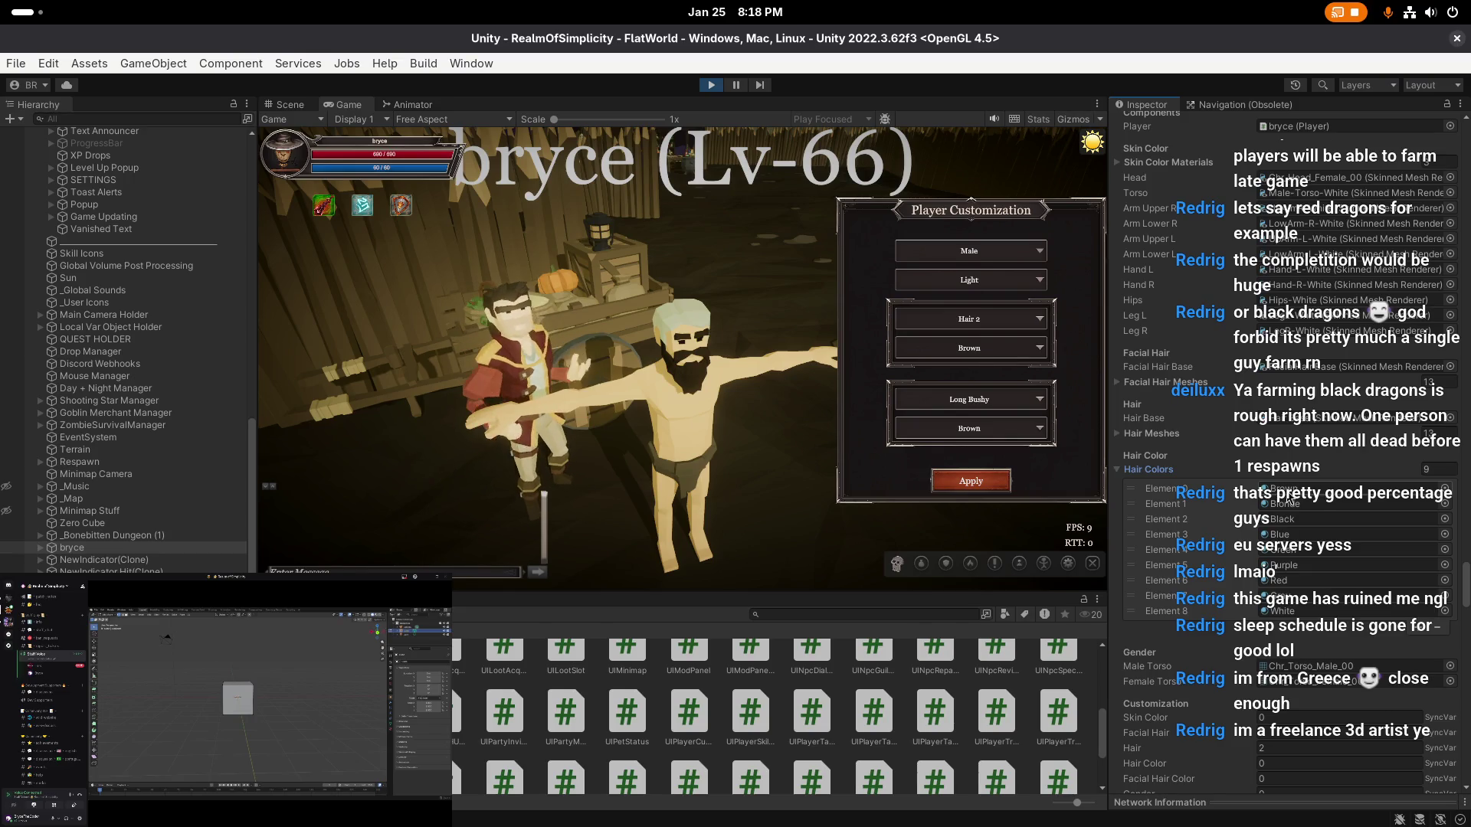
scroll(1221, 402, down, 1)
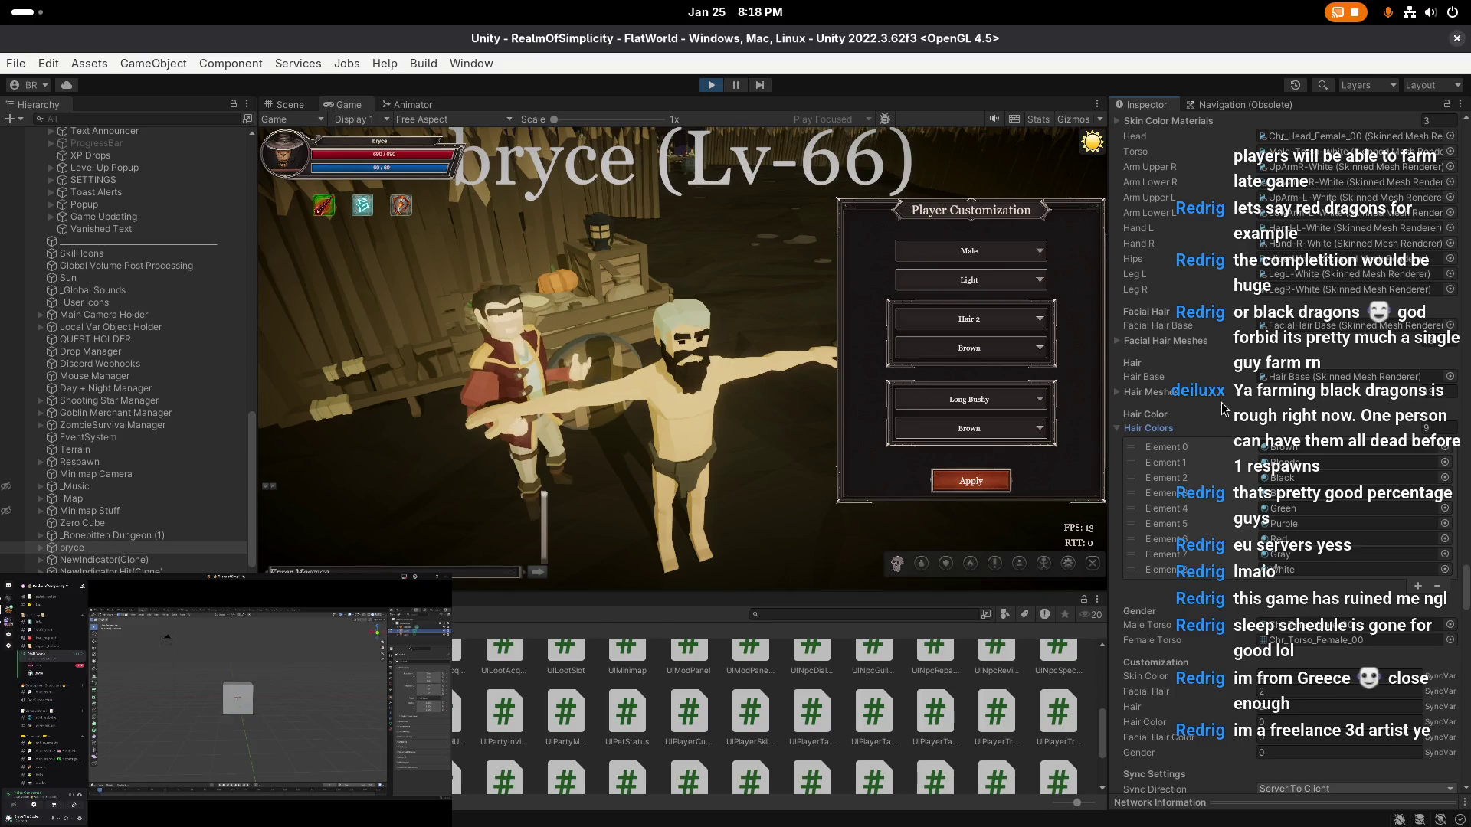